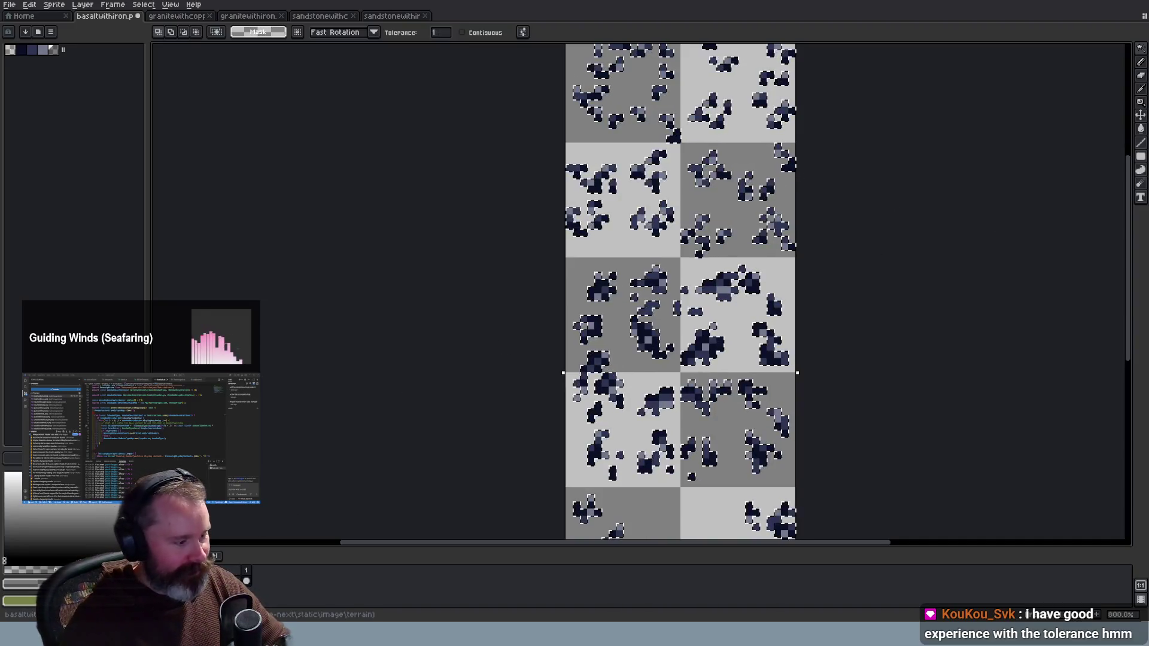
Add a new empty layer to the basalt-with-iron sheet from the layer menu
{"action": "right_click", "coordinate": [219, 598]}
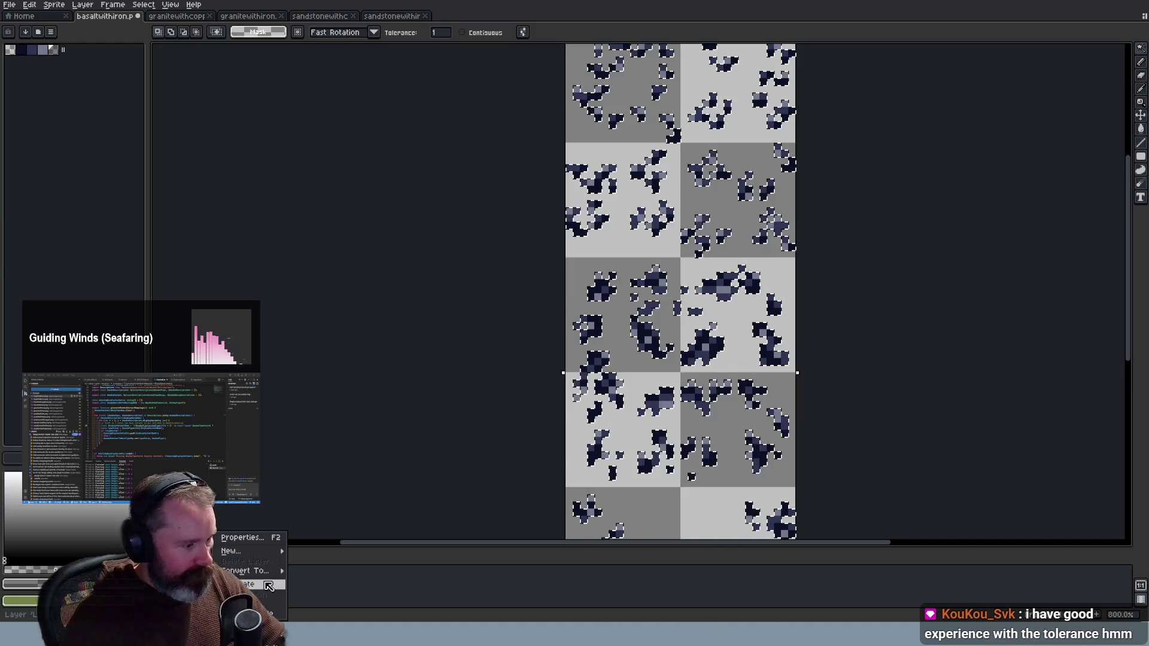
{"action": "left_click", "coordinate": [320, 588]}
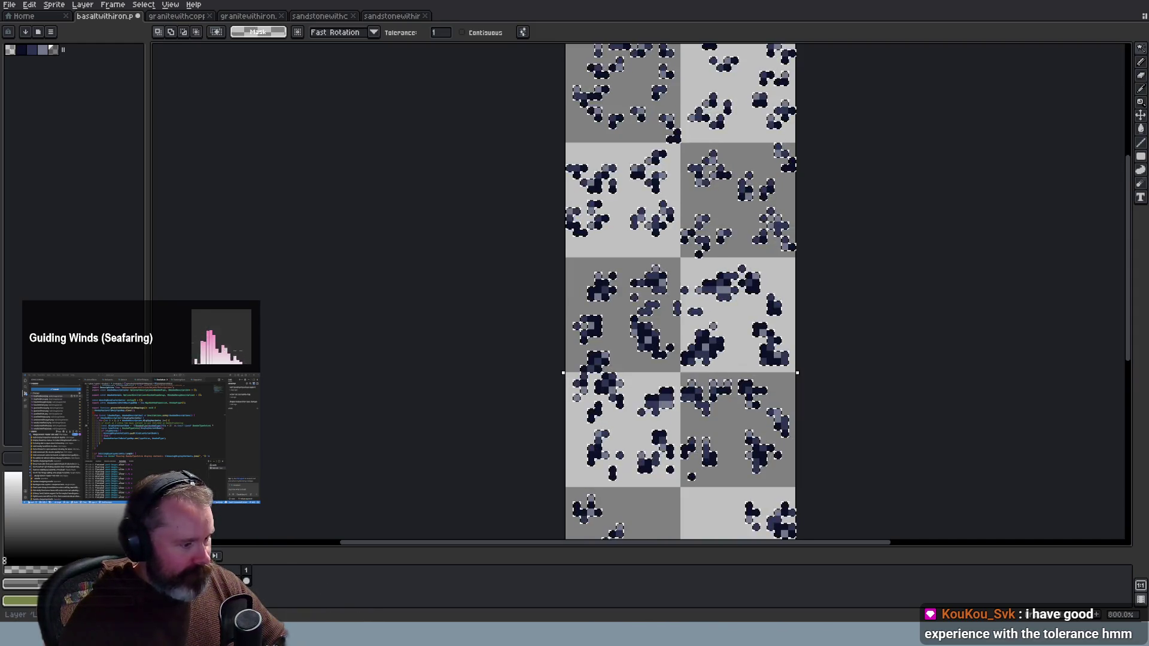
{"action": "right_click", "coordinate": [233, 598]}
{"action": "mouse_move", "coordinate": [262, 556]}
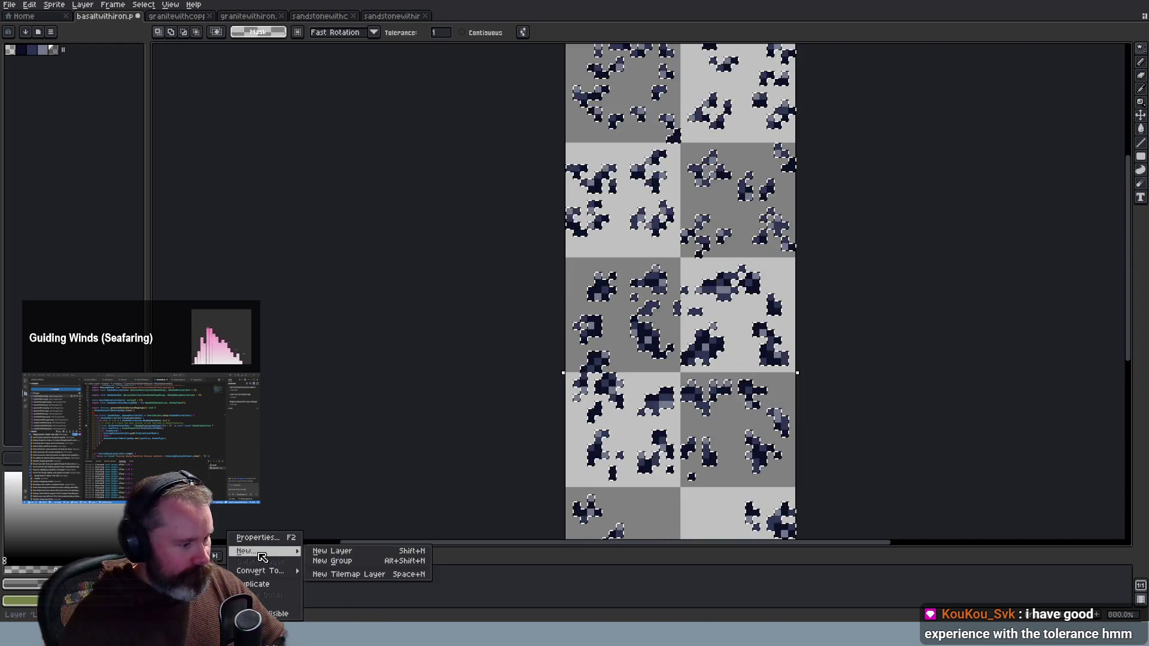
{"action": "left_click", "coordinate": [332, 551]}
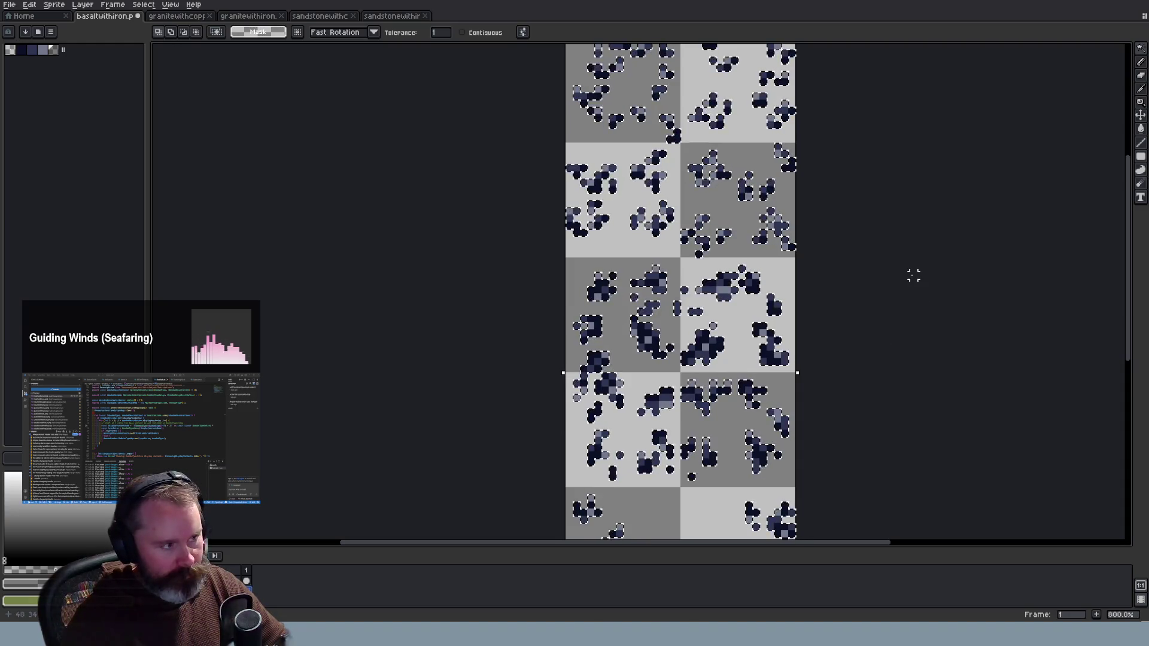
Start and end a transform, then try moving content on the empty layer with the Move tool
{"action": "key", "text": "ctrl+t"}
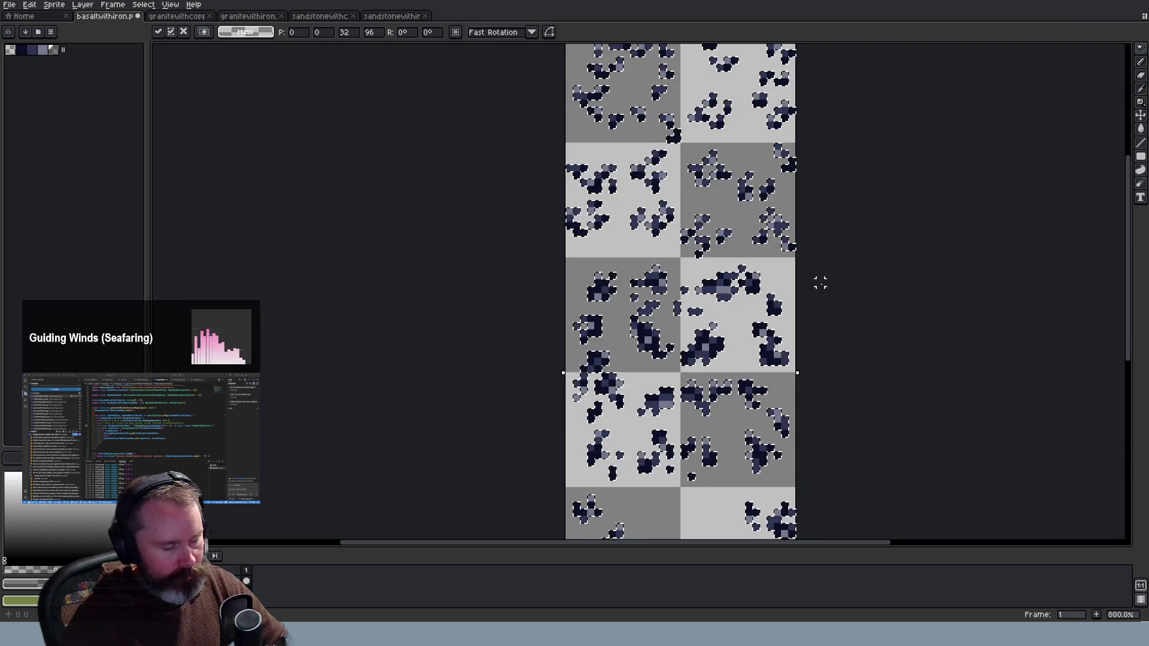
{"action": "key", "text": "Return"}
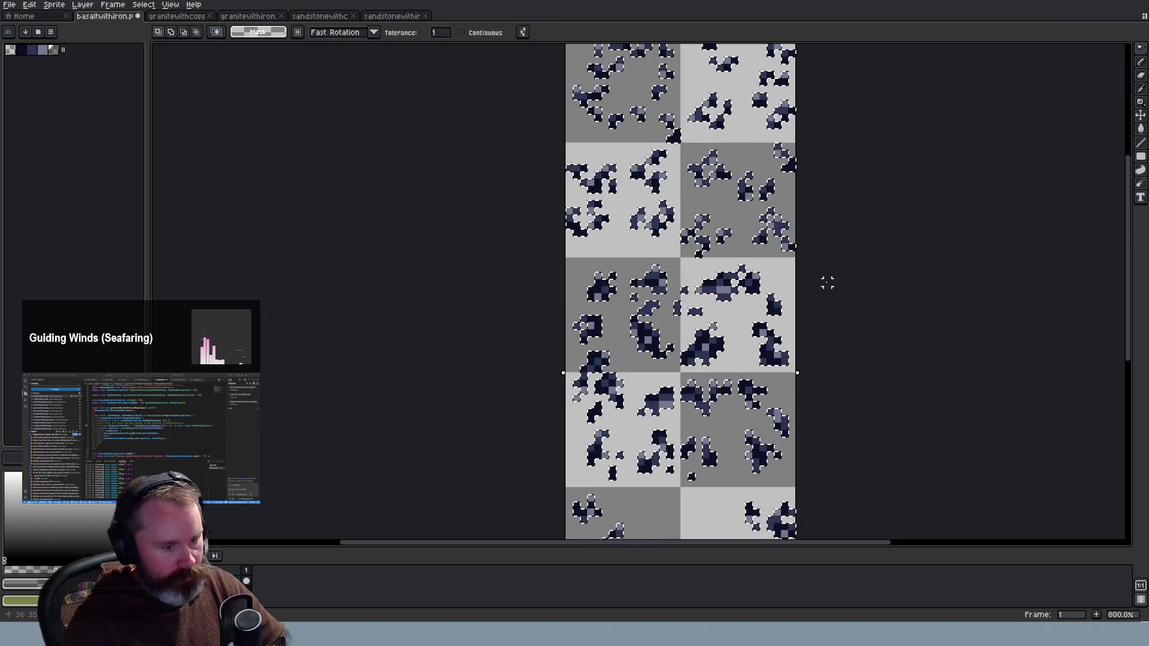
{"action": "key", "text": "v"}
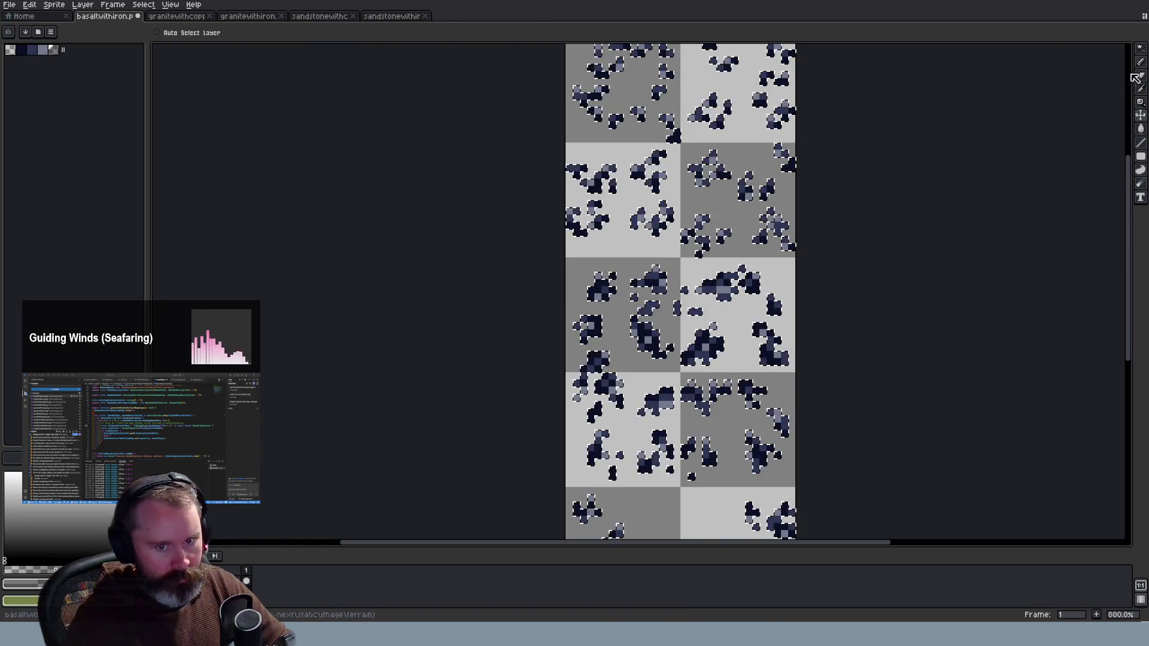
{"action": "mouse_move", "coordinate": [1143, 114]}
{"action": "left_click", "coordinate": [981, 132]}
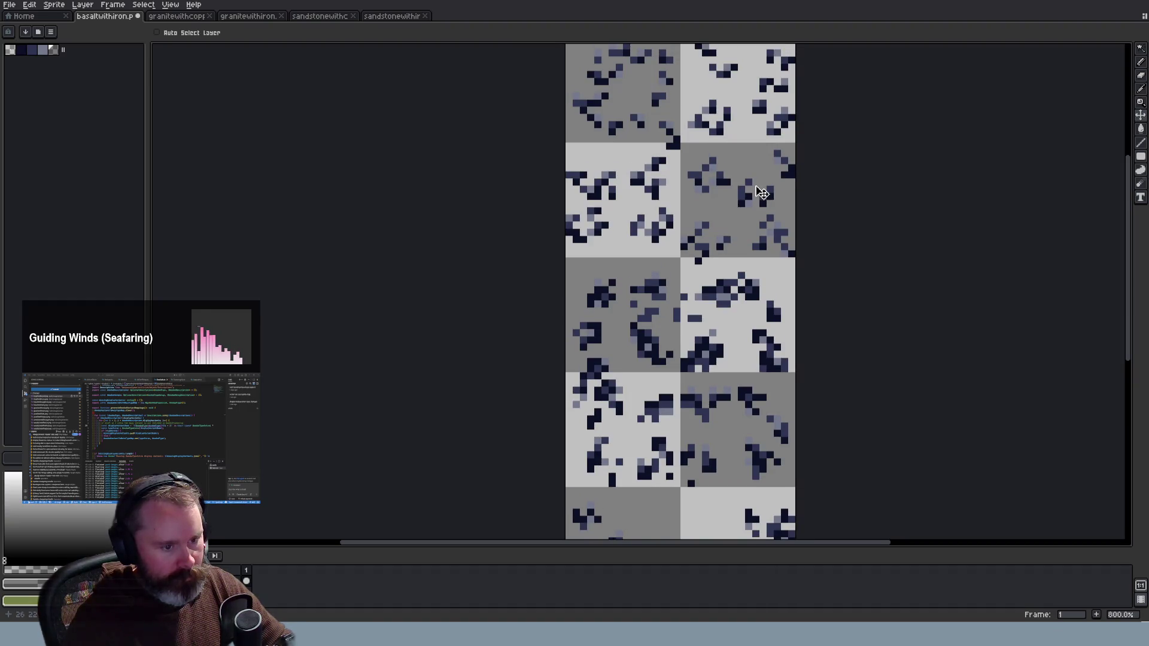
Magic-wand the dark ore pixels and nudge the selection down one pixel, twice
{"action": "left_click", "coordinate": [1140, 48]}
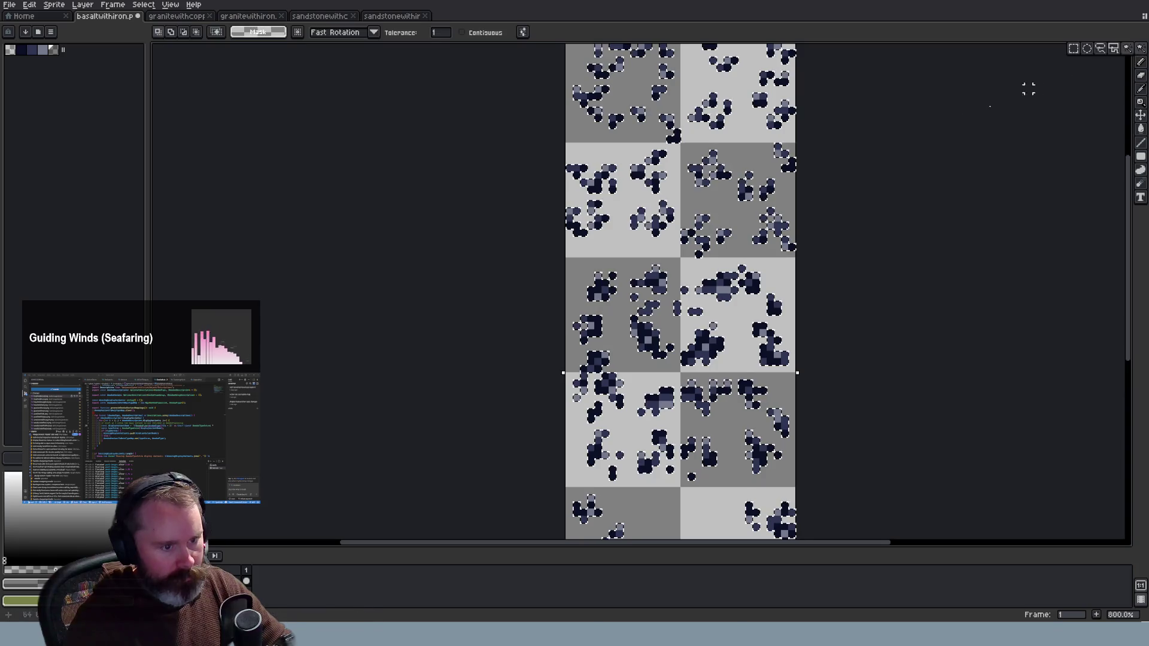
{"action": "key", "text": "Down"}
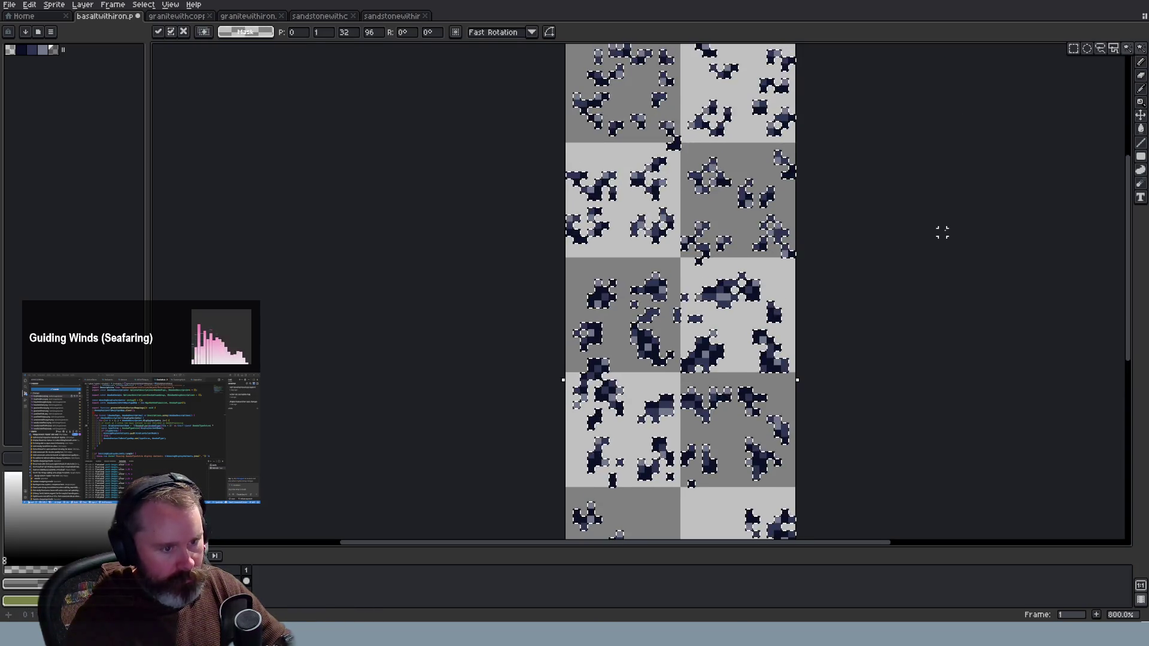
{"action": "key", "text": "Return"}
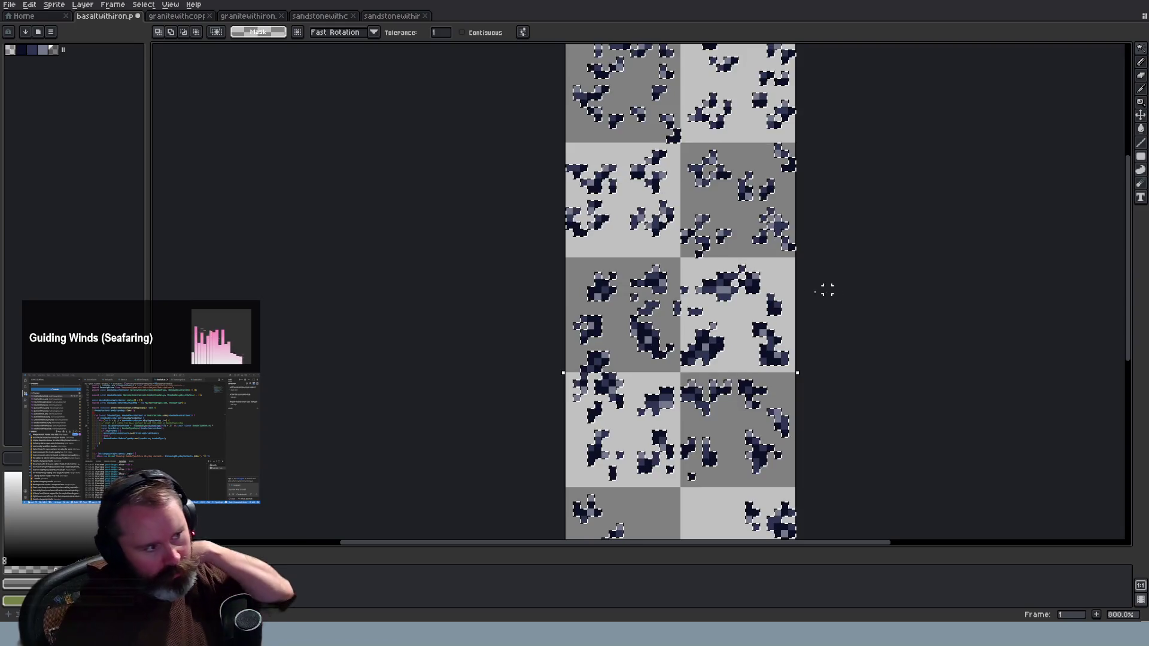
{"action": "key", "text": "Down"}
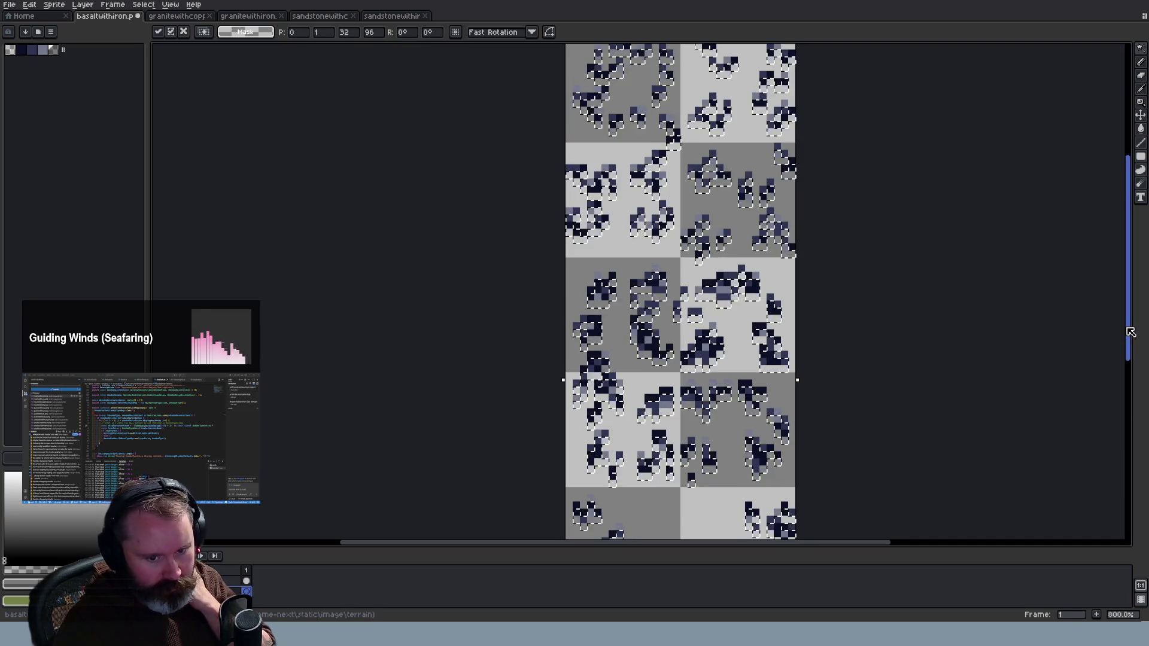
Apply the pending transform of the shifted ore pixels and clear the selection
{"action": "left_click_drag", "start_coordinate": [1128, 332], "coordinate": [1130, 412]}
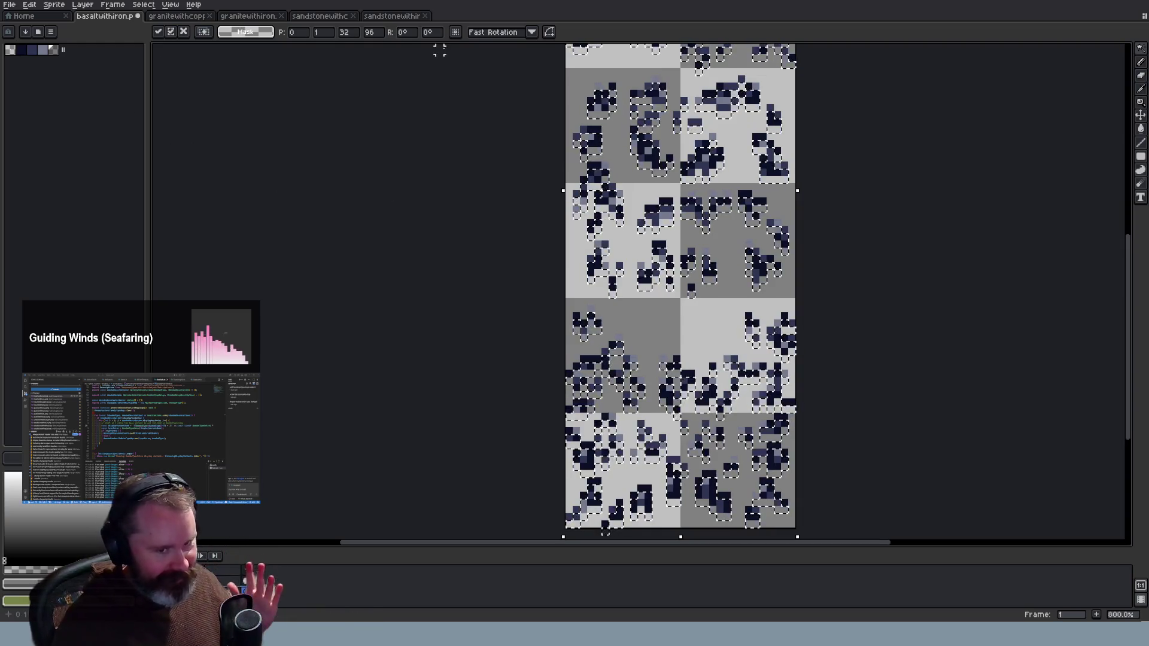
{"action": "left_click", "coordinate": [37, 6]}
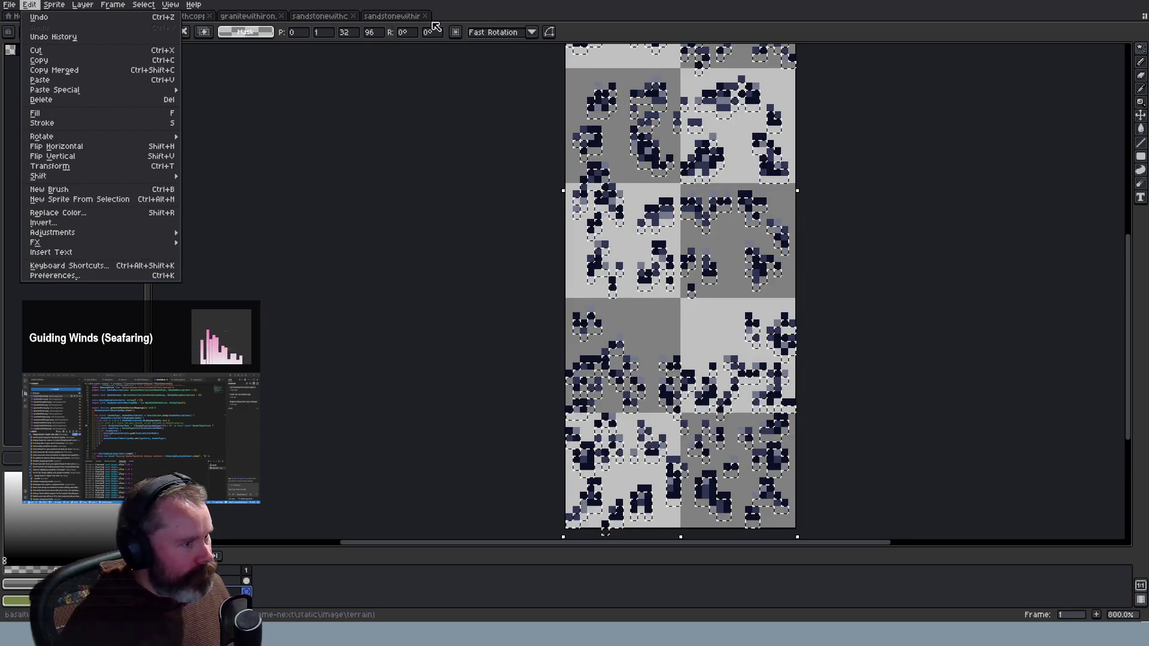
{"action": "key", "text": "Escape"}
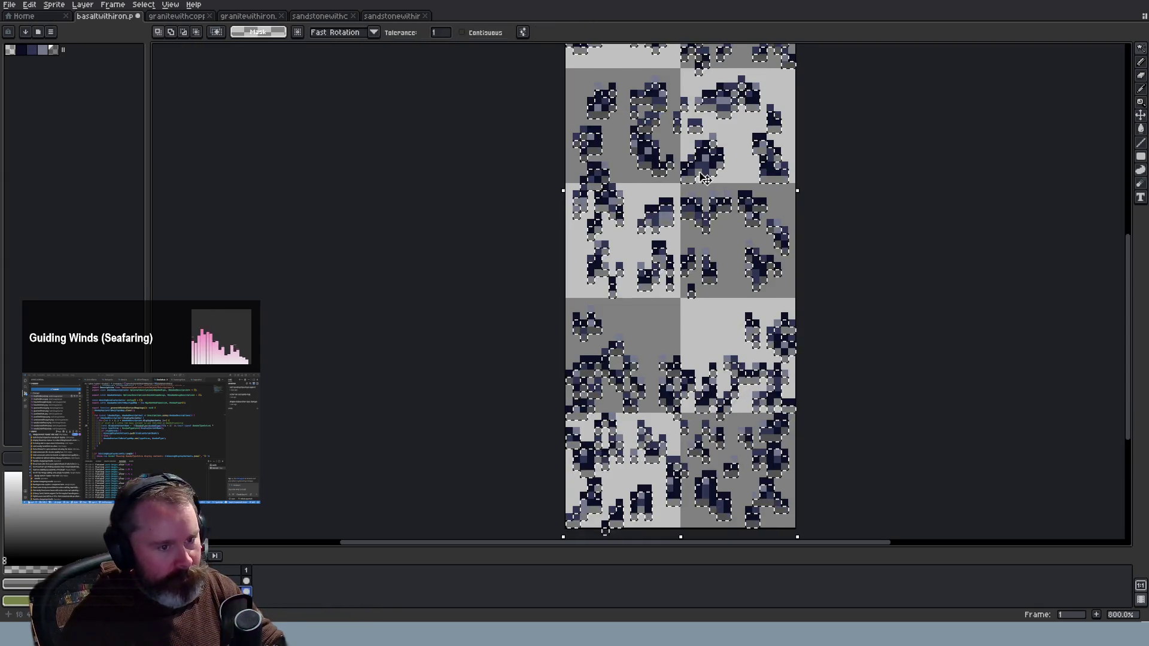
{"action": "key", "text": "ctrl+d"}
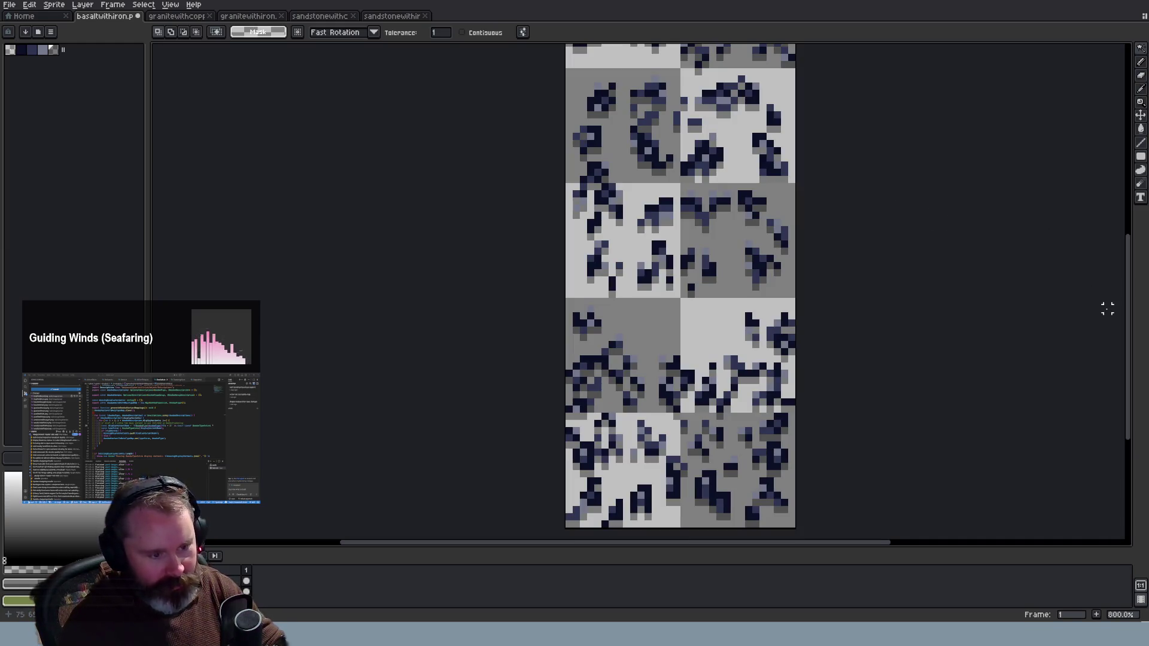
Save the basalt sheet as PNG, which raises the layers-not-supported warning
{"action": "scroll", "coordinate": [1131, 332], "scroll_direction": "up", "scroll_amount": 5}
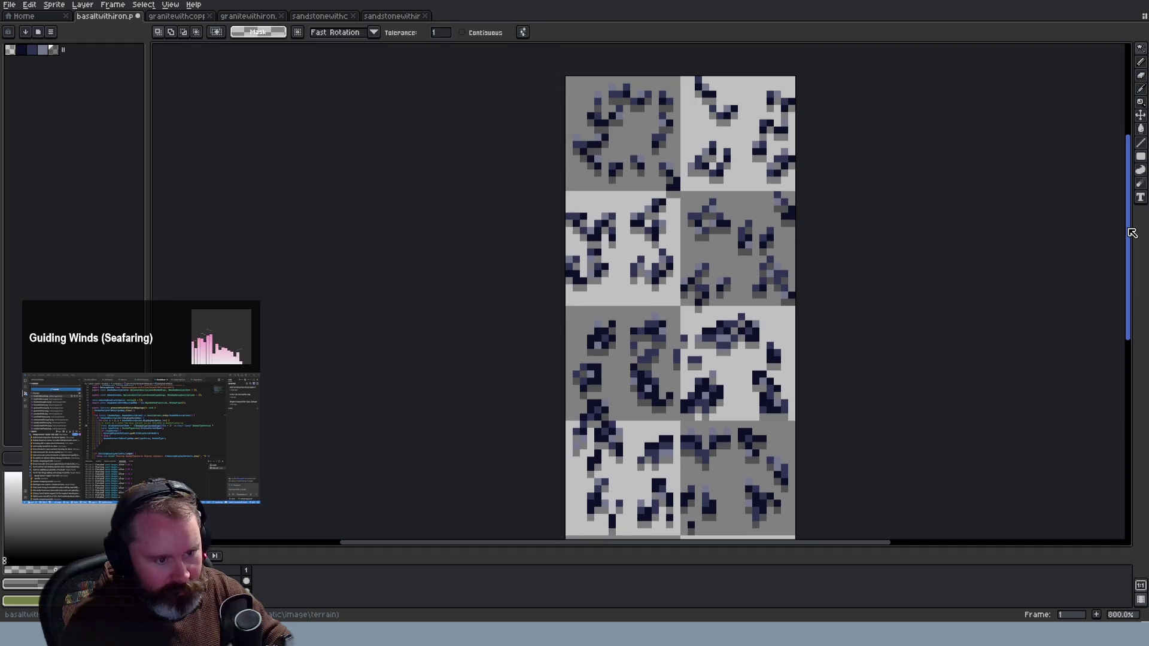
{"action": "scroll", "coordinate": [990, 221], "scroll_direction": "down", "scroll_amount": 3}
{"action": "scroll", "coordinate": [913, 389], "scroll_direction": "up", "scroll_amount": 1}
{"action": "scroll", "coordinate": [846, 351], "scroll_direction": "up", "scroll_amount": 1}
{"action": "key", "text": "ctrl+s"}
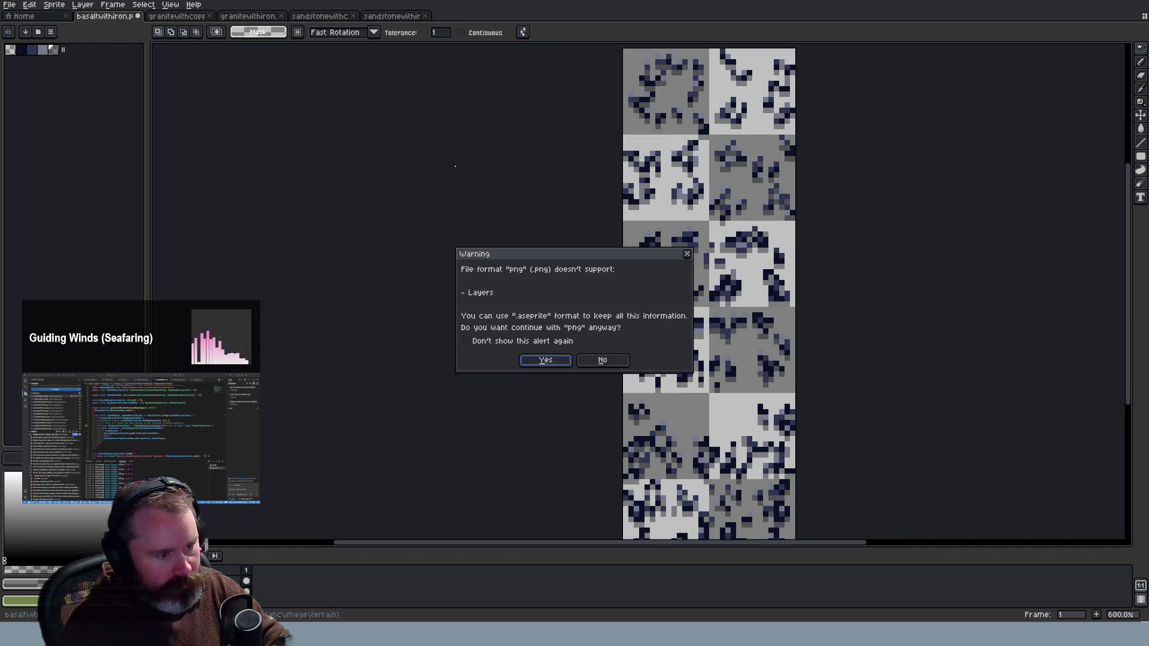
Decline the PNG layers warning, cancel Export Sprite Sheet twice, and merge the added layer down
{"action": "left_click", "coordinate": [597, 361]}
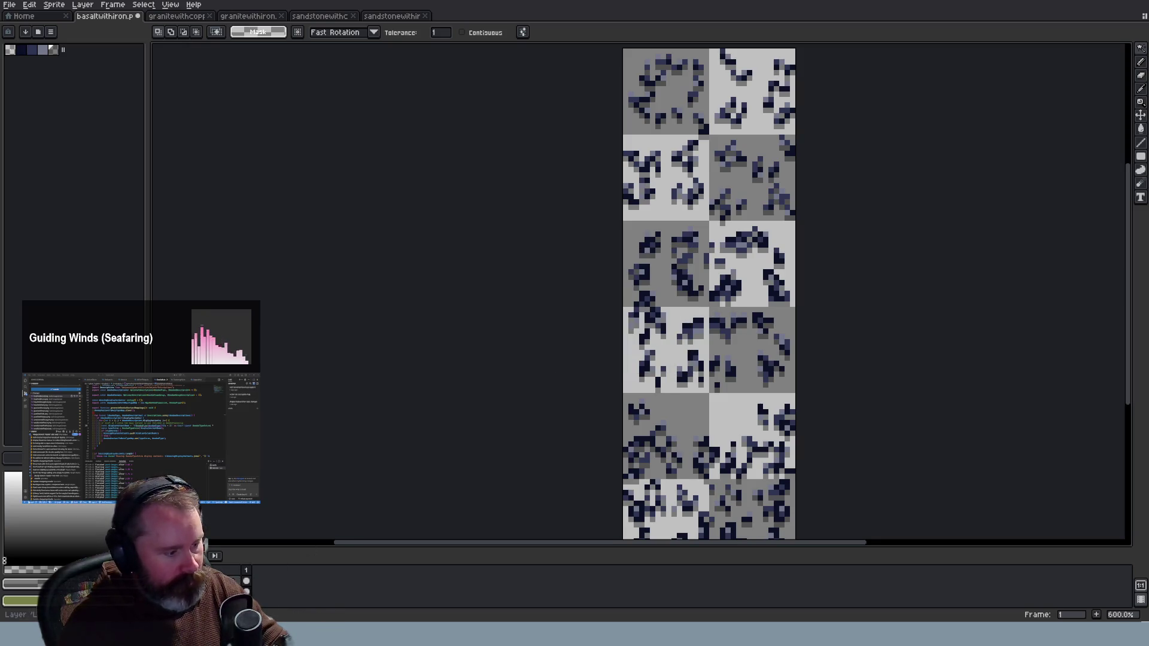
{"action": "key", "text": "ctrl+e"}
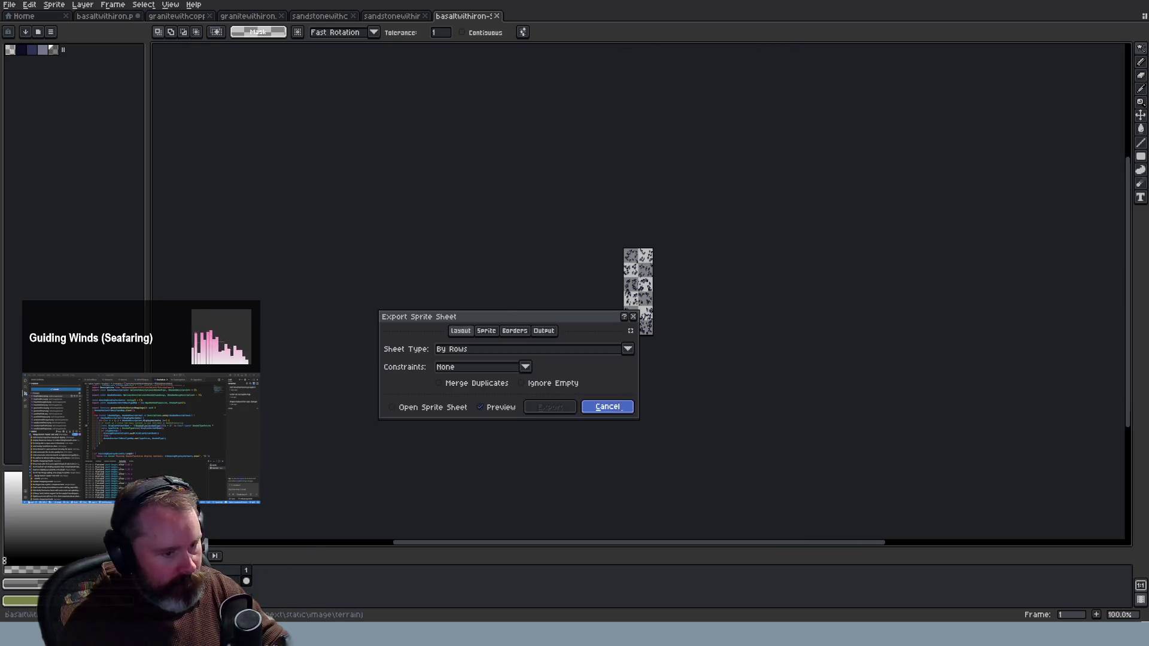
{"action": "left_click", "coordinate": [607, 407]}
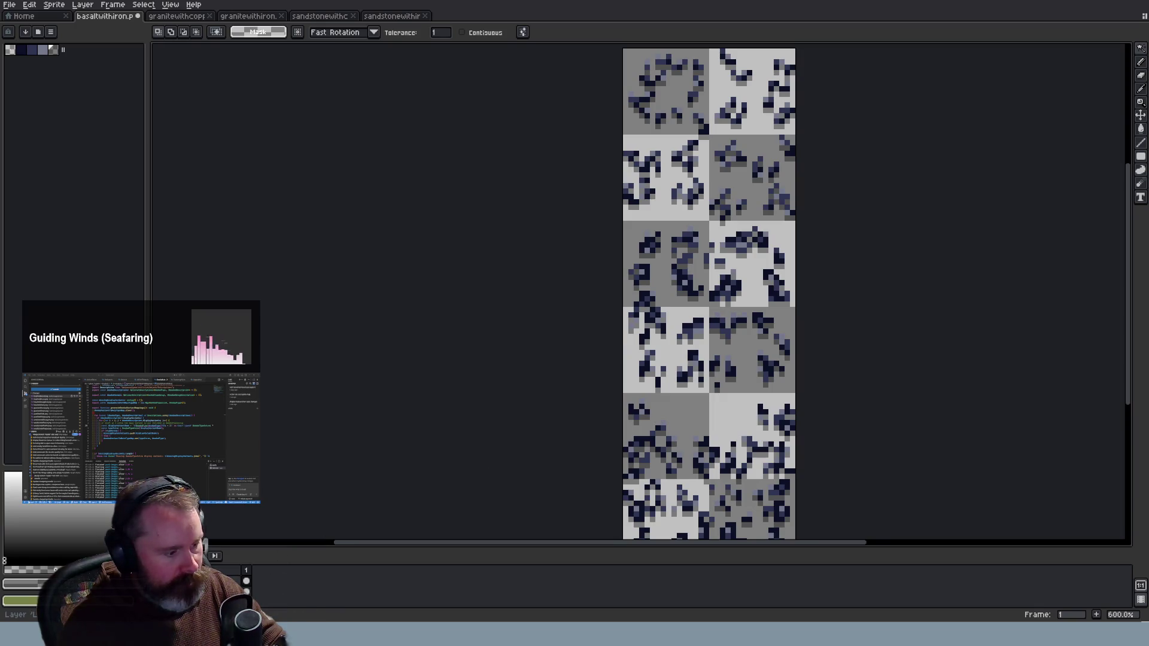
{"action": "key", "text": "ctrl+e"}
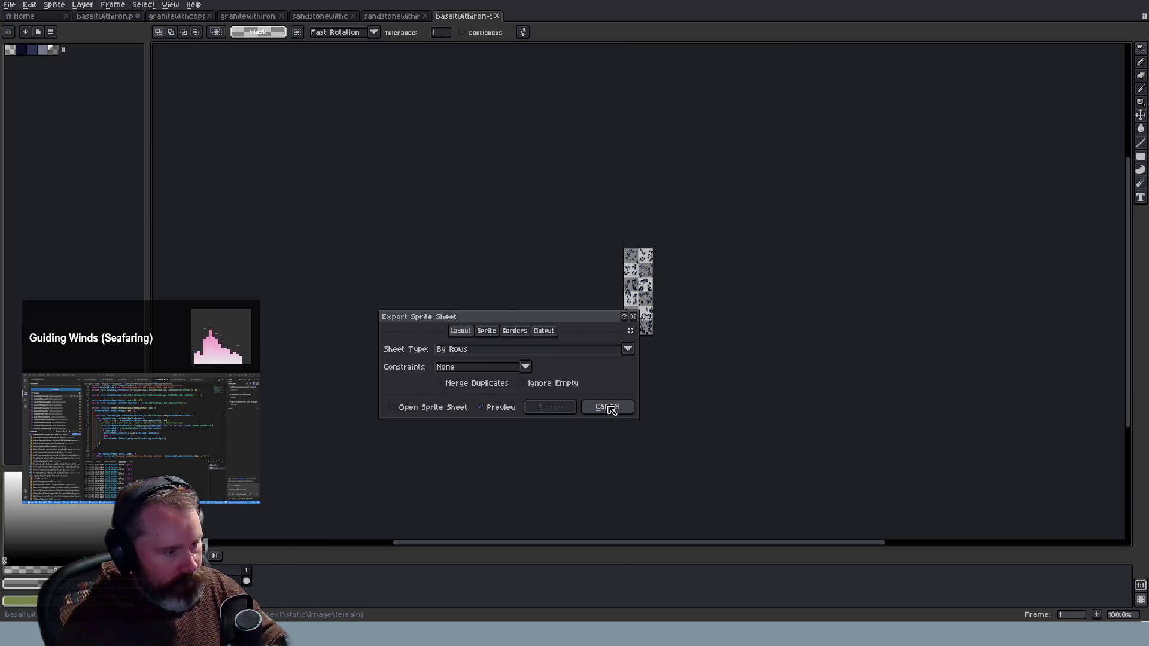
{"action": "left_click", "coordinate": [607, 406]}
{"action": "right_click", "coordinate": [236, 580]}
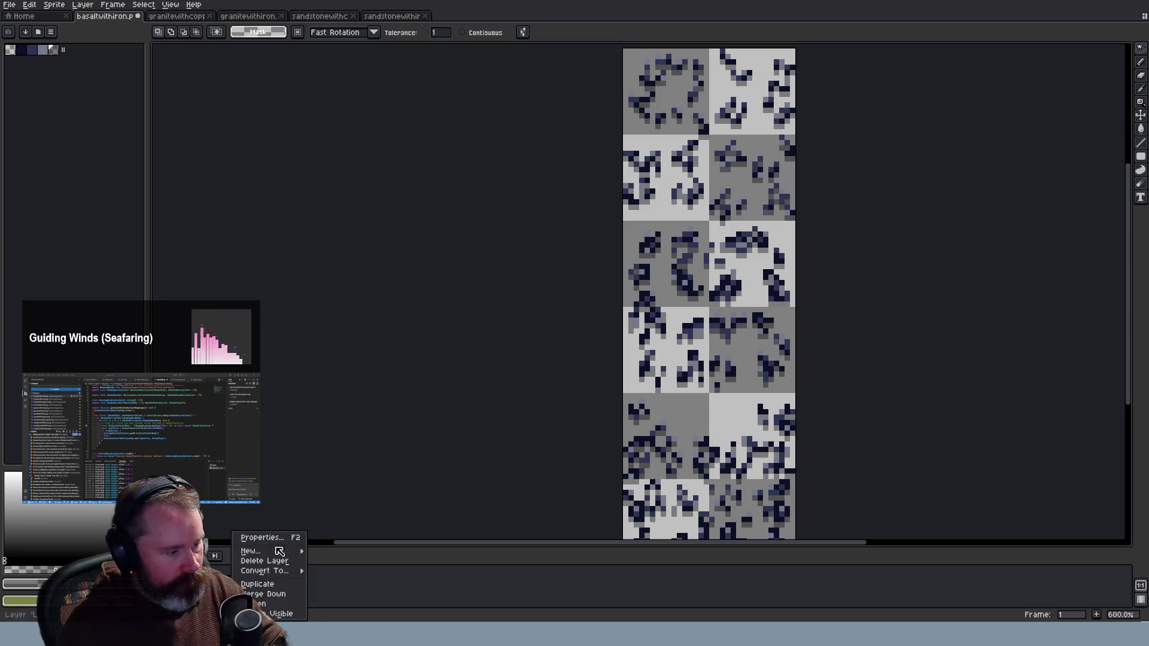
{"action": "left_click", "coordinate": [282, 595]}
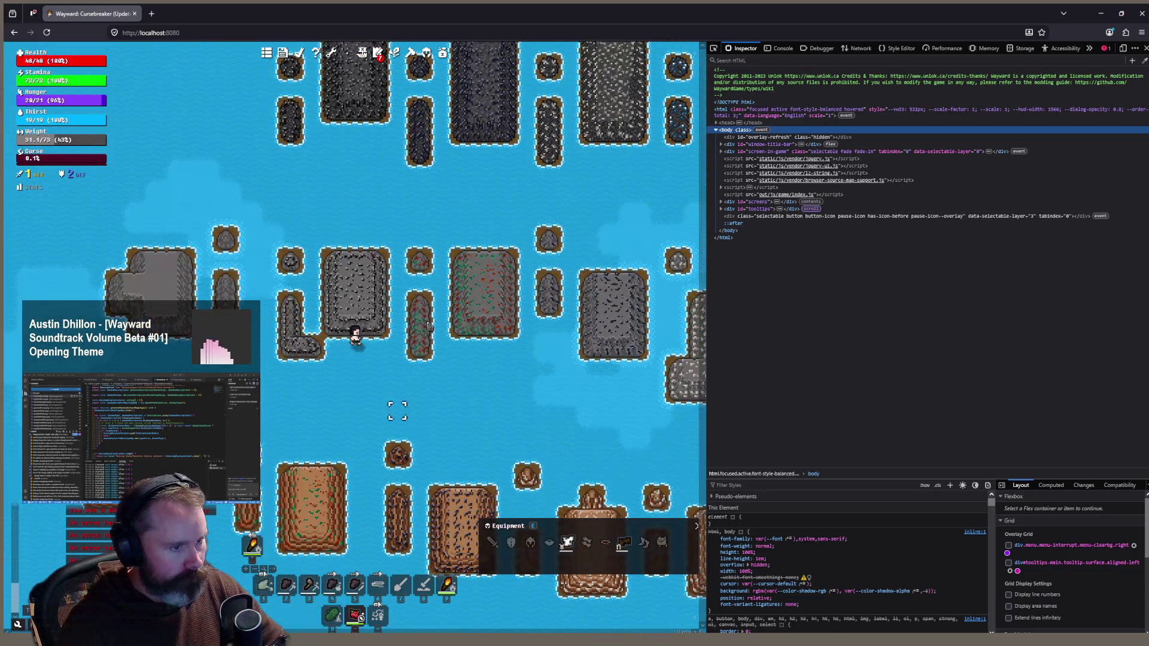
Zoom in on Wayward's rock islands to inspect the basalt-with-iron ore tiles, then zoom back out
{"action": "scroll", "coordinate": [388, 230], "scroll_direction": "up", "scroll_amount": 2}
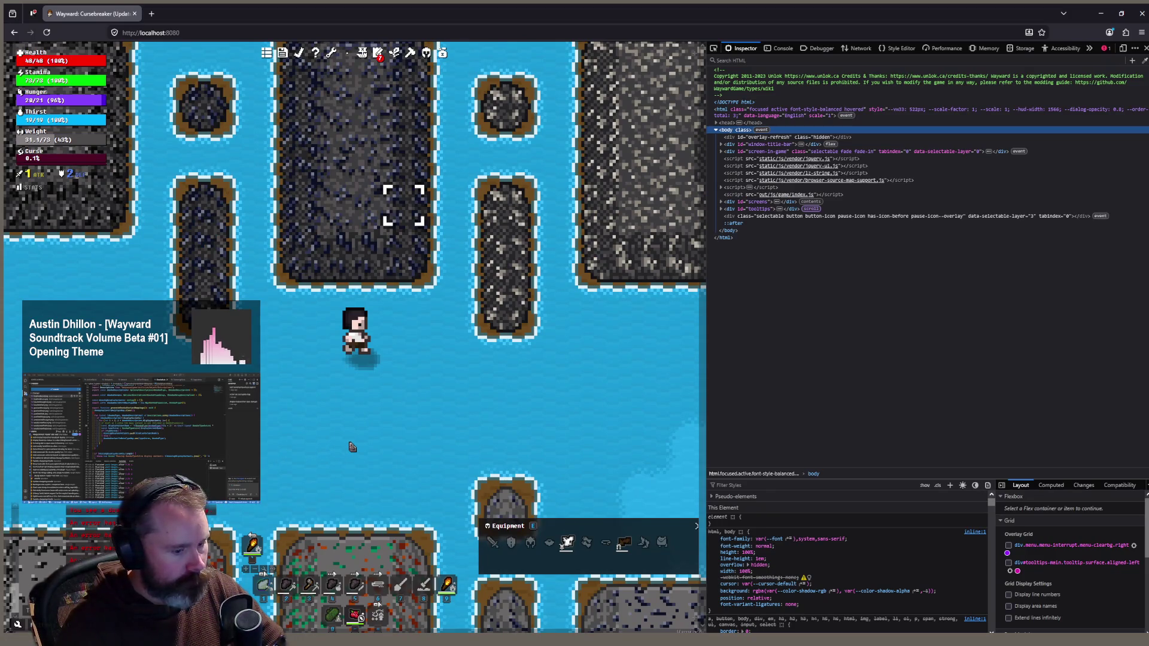
{"action": "key", "text": "alt+Tab"}
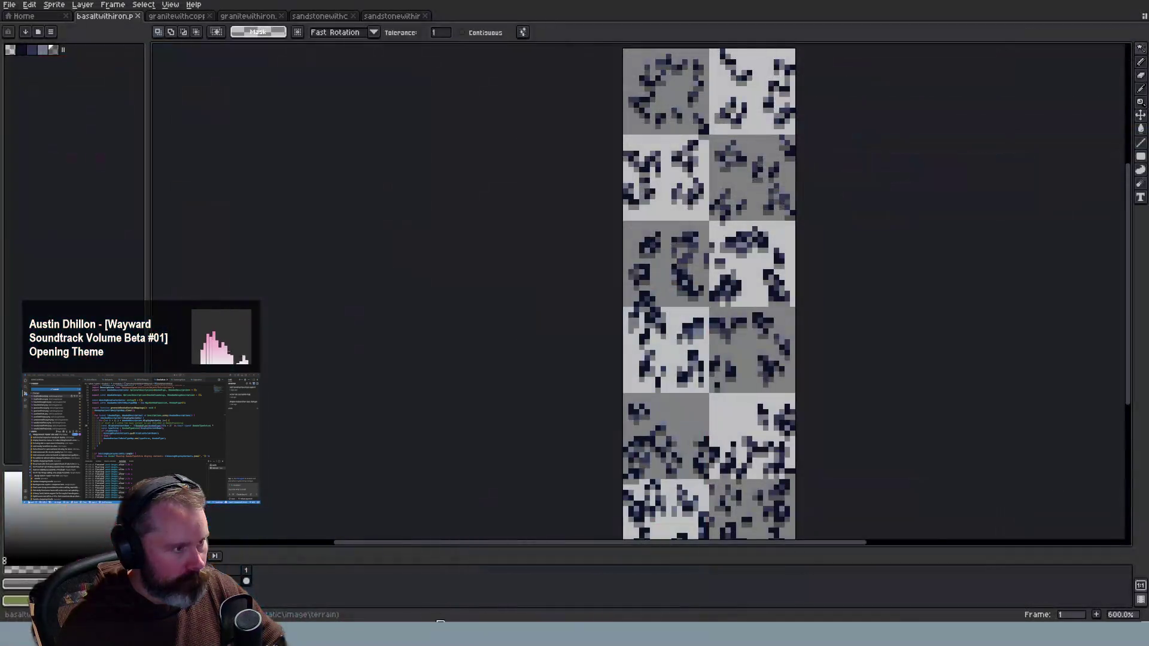
{"action": "key", "text": "alt+Tab"}
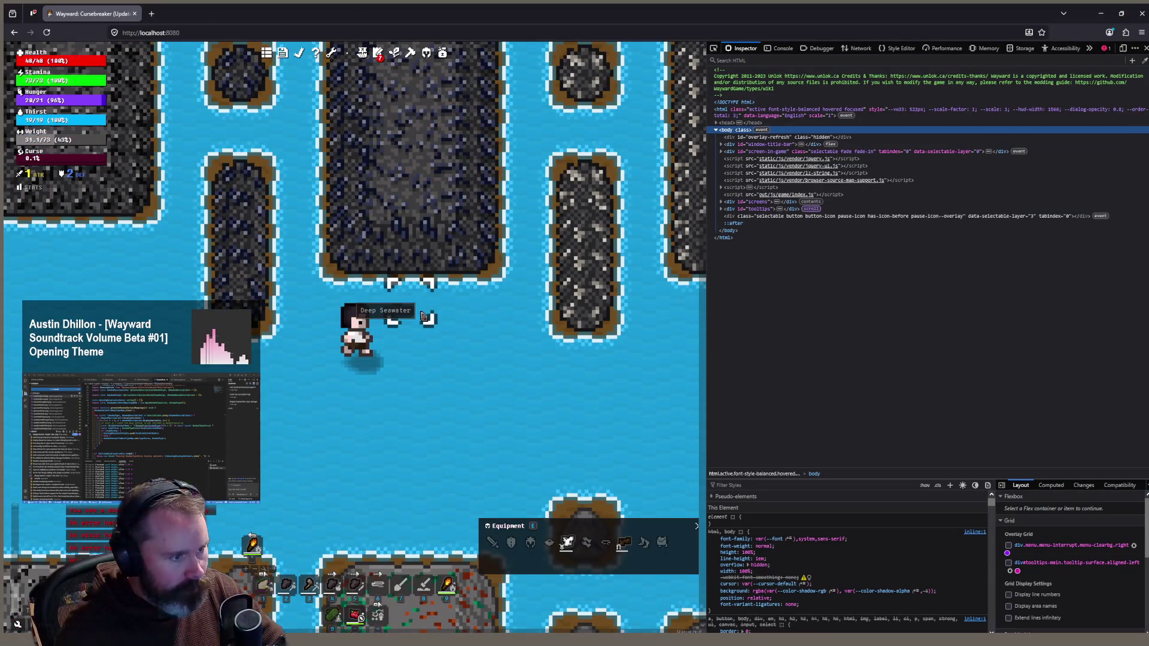
{"action": "scroll", "coordinate": [398, 359], "scroll_direction": "up", "scroll_amount": 1}
{"action": "scroll", "coordinate": [379, 379], "scroll_direction": "up", "scroll_amount": 1}
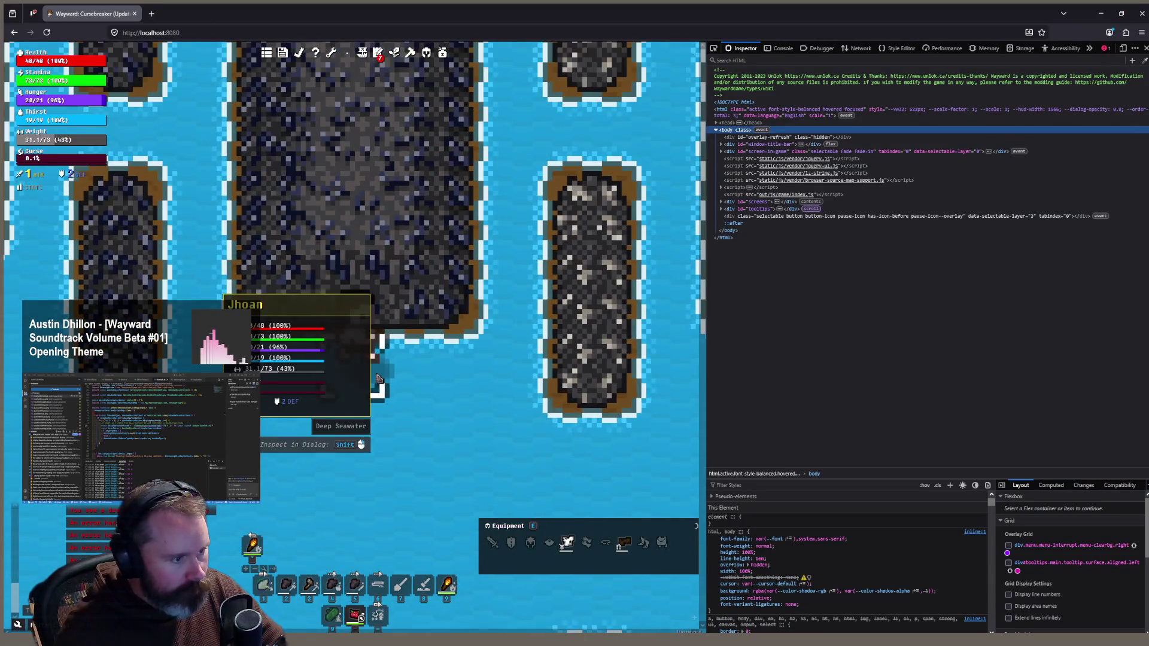
{"action": "scroll", "coordinate": [378, 379], "scroll_direction": "down", "scroll_amount": 2}
{"action": "scroll", "coordinate": [410, 403], "scroll_direction": "down", "scroll_amount": 1}
{"action": "scroll", "coordinate": [406, 417], "scroll_direction": "down", "scroll_amount": 1}
{"action": "scroll", "coordinate": [406, 416], "scroll_direction": "up", "scroll_amount": 1}
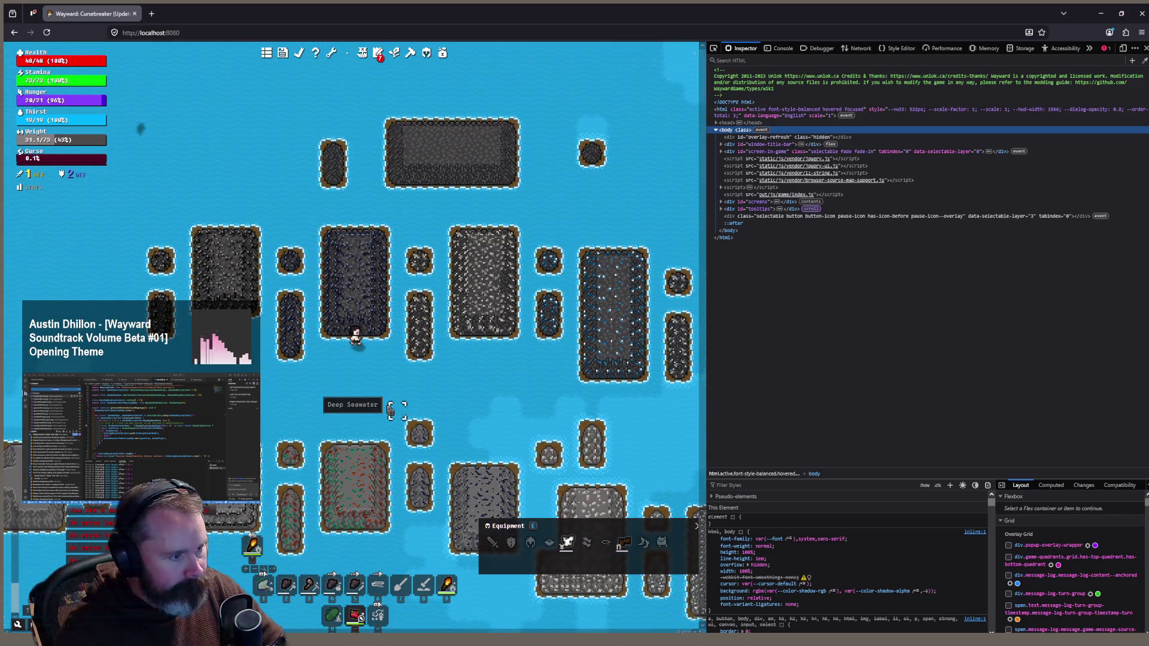
{"action": "scroll", "coordinate": [389, 412], "scroll_direction": "up", "scroll_amount": 1}
{"action": "scroll", "coordinate": [388, 410], "scroll_direction": "up", "scroll_amount": 1}
{"action": "scroll", "coordinate": [389, 410], "scroll_direction": "up", "scroll_amount": 1}
{"action": "scroll", "coordinate": [388, 411], "scroll_direction": "up", "scroll_amount": 1}
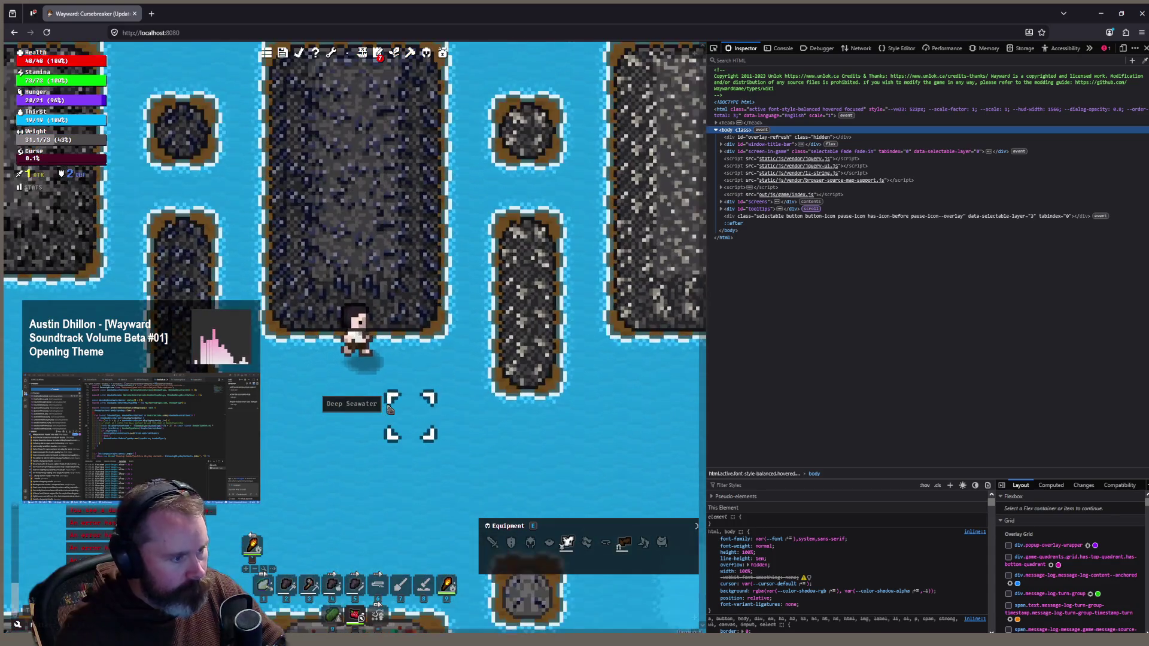
{"action": "scroll", "coordinate": [390, 409], "scroll_direction": "up", "scroll_amount": 1}
{"action": "scroll", "coordinate": [389, 409], "scroll_direction": "up", "scroll_amount": 1}
{"action": "scroll", "coordinate": [389, 409], "scroll_direction": "up", "scroll_amount": 1}
{"action": "scroll", "coordinate": [389, 409], "scroll_direction": "up", "scroll_amount": 1}
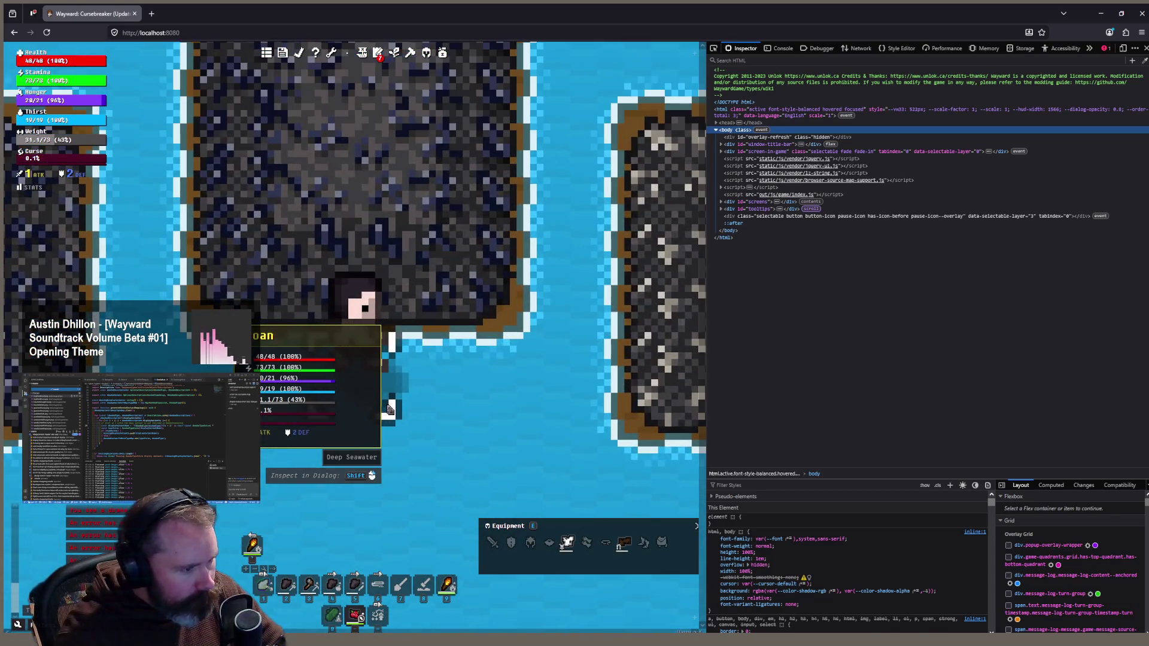
{"action": "scroll", "coordinate": [389, 409], "scroll_direction": "down", "scroll_amount": 1}
{"action": "scroll", "coordinate": [389, 409], "scroll_direction": "down", "scroll_amount": 1}
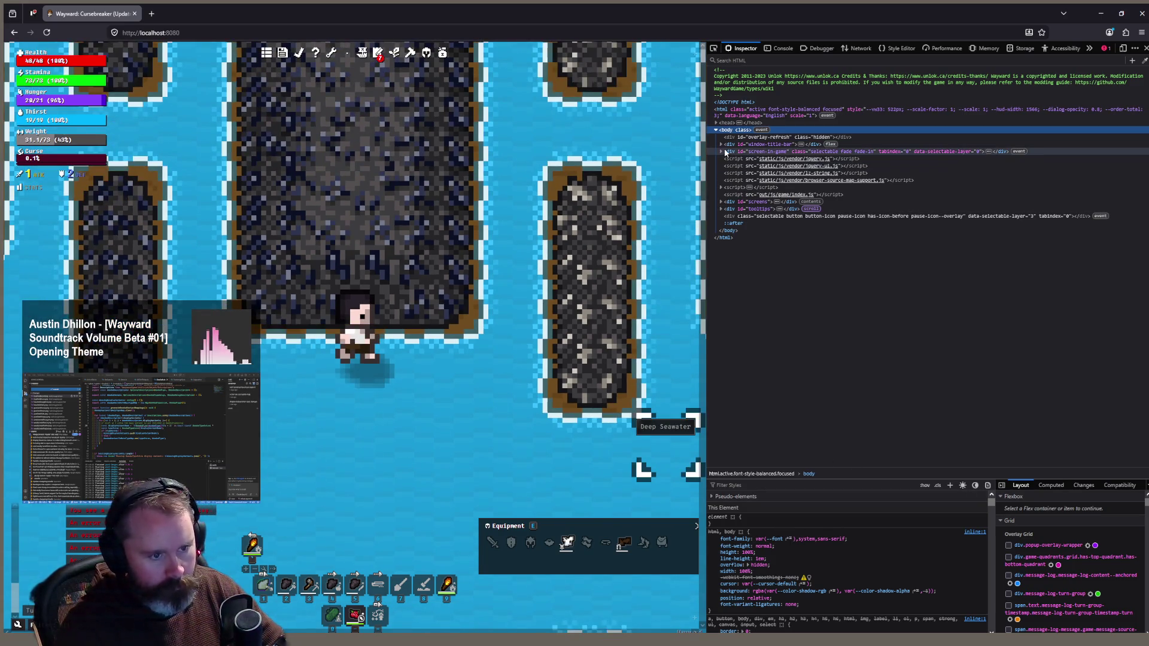
Give canvas#game-canvas a 'filter: grayscale(1)' style in the Inspector and zoom the map out
{"action": "left_click", "coordinate": [722, 153]}
{"action": "left_click", "coordinate": [721, 152]}
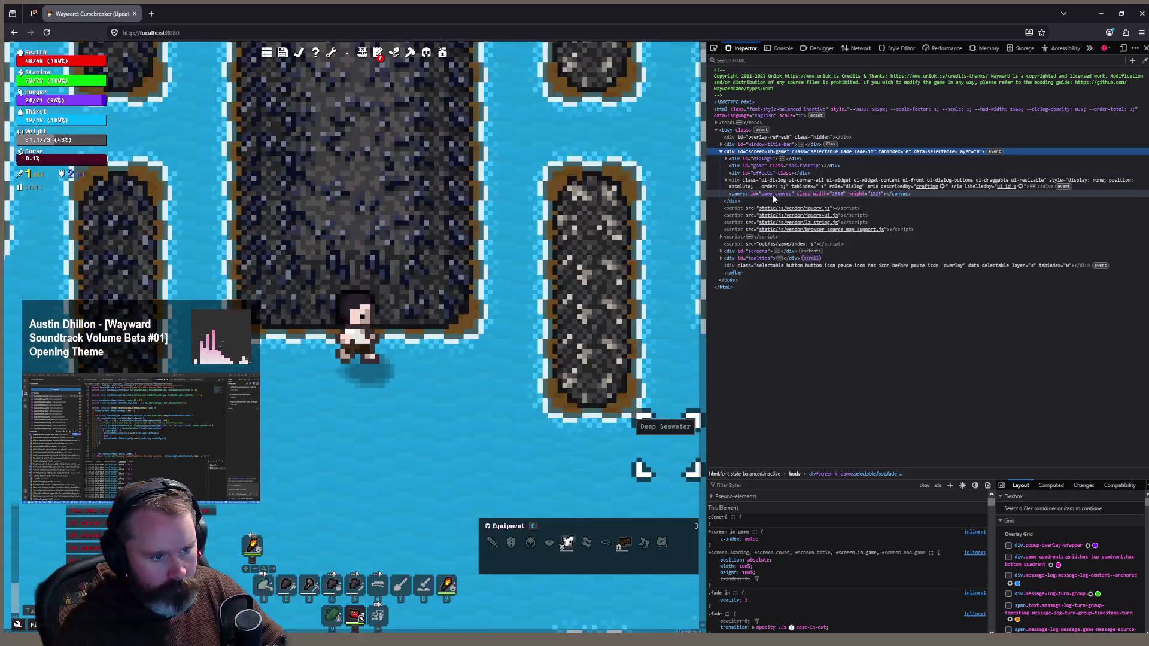
{"action": "left_click", "coordinate": [773, 195]}
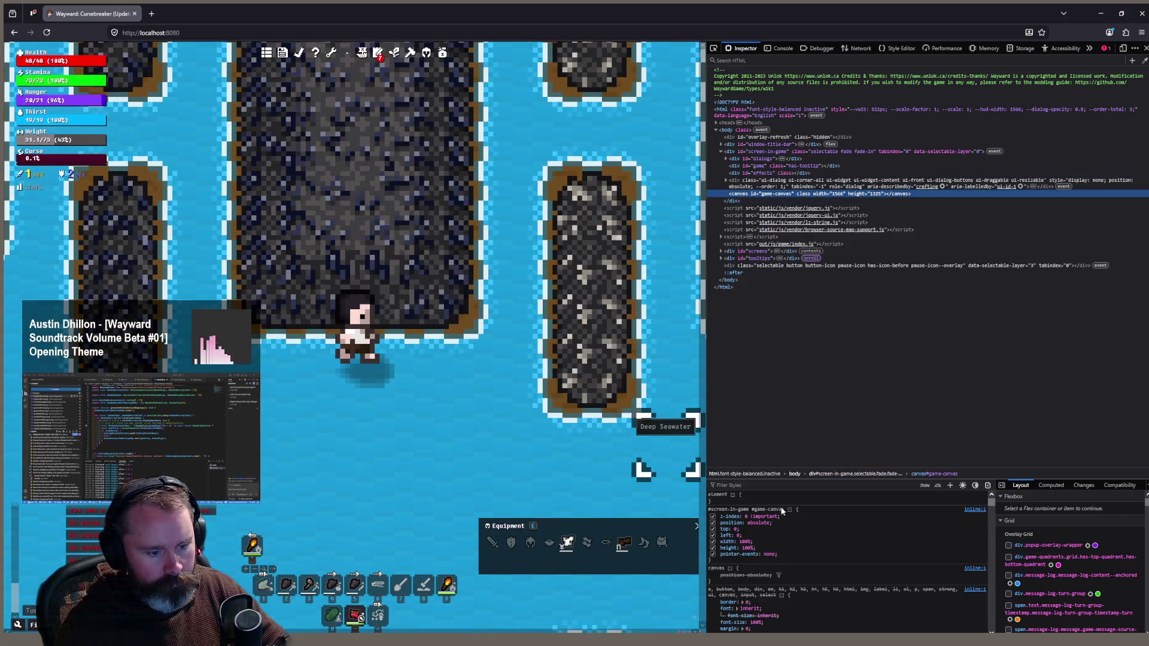
{"action": "left_click", "coordinate": [782, 500]}
{"action": "type", "text": "filter"}
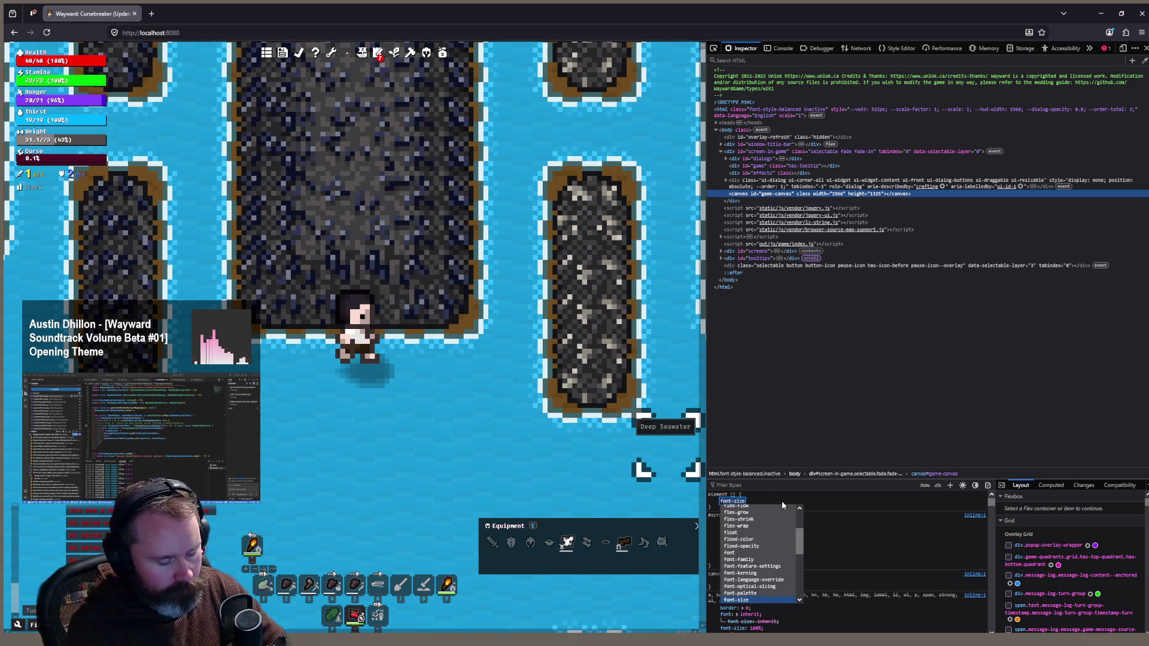
{"action": "key", "text": "Tab"}
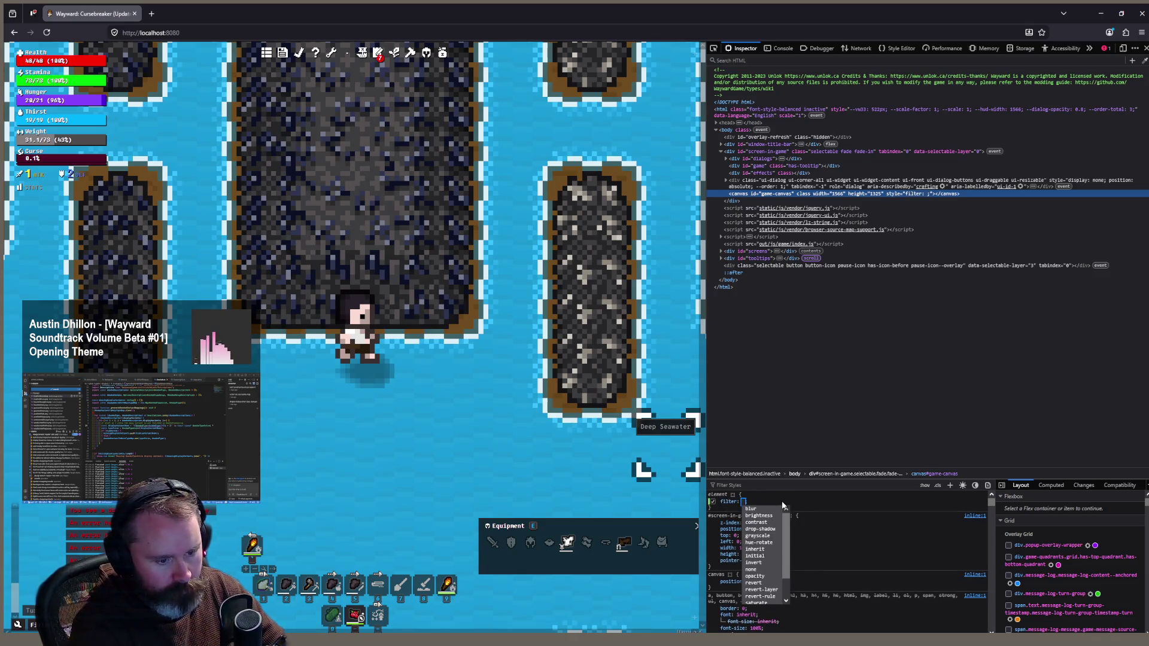
{"action": "type", "text": "grayscale("}
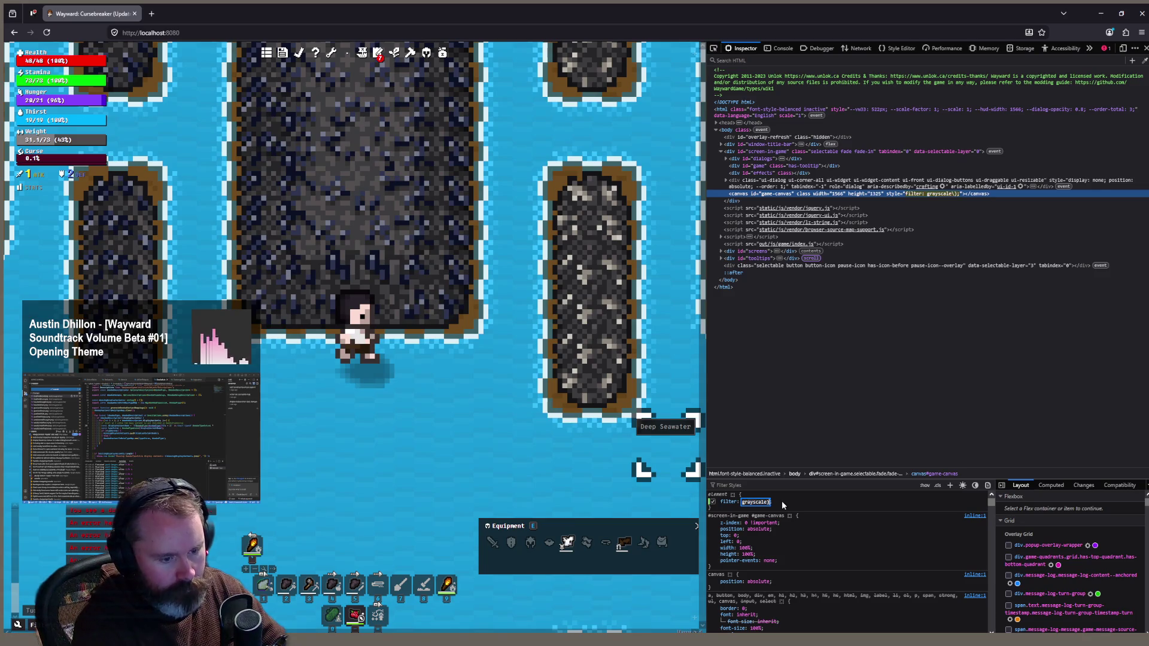
{"action": "type", "text": "1"}
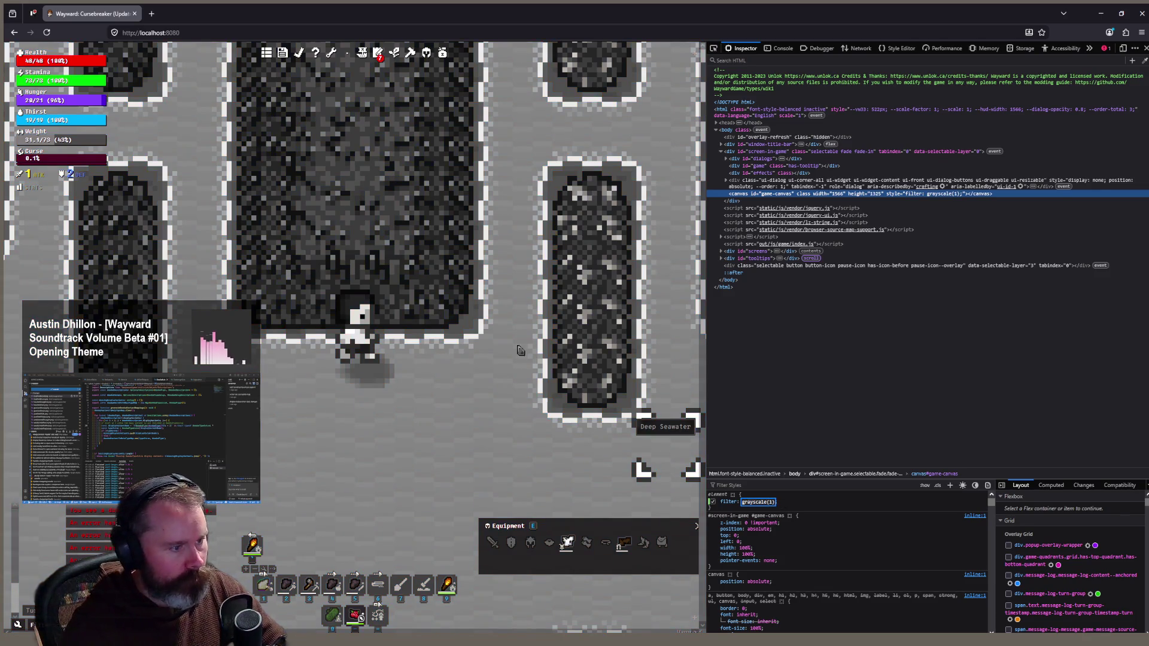
{"action": "scroll", "coordinate": [446, 326], "scroll_direction": "down", "scroll_amount": 2}
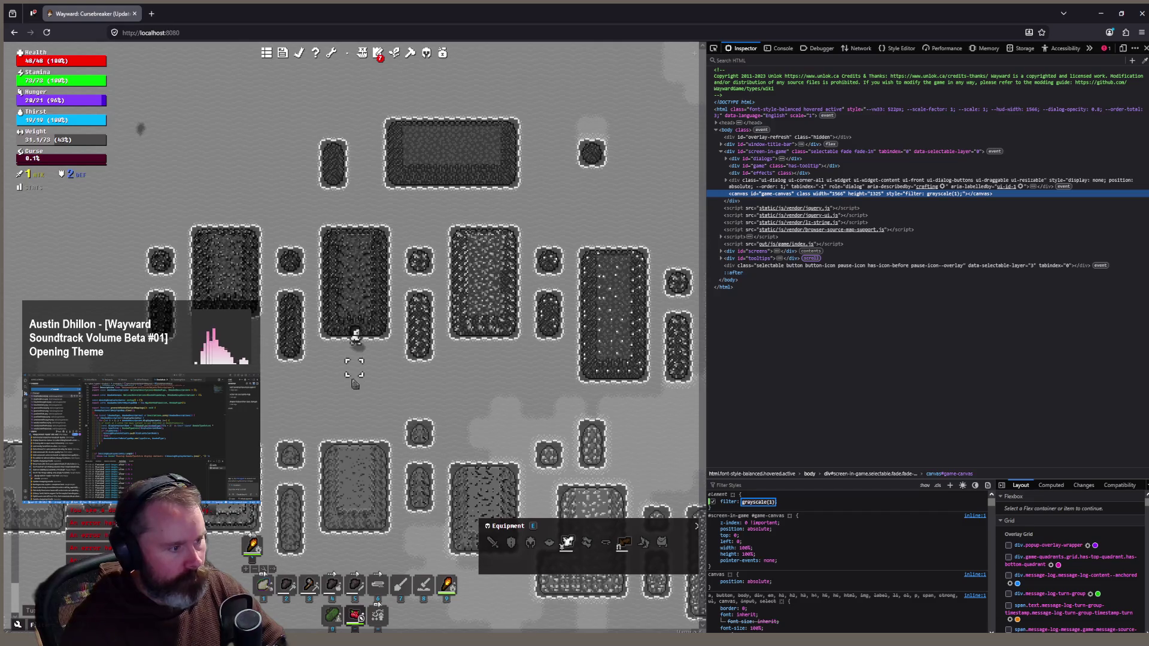
{"action": "scroll", "coordinate": [353, 344], "scroll_direction": "up", "scroll_amount": 2}
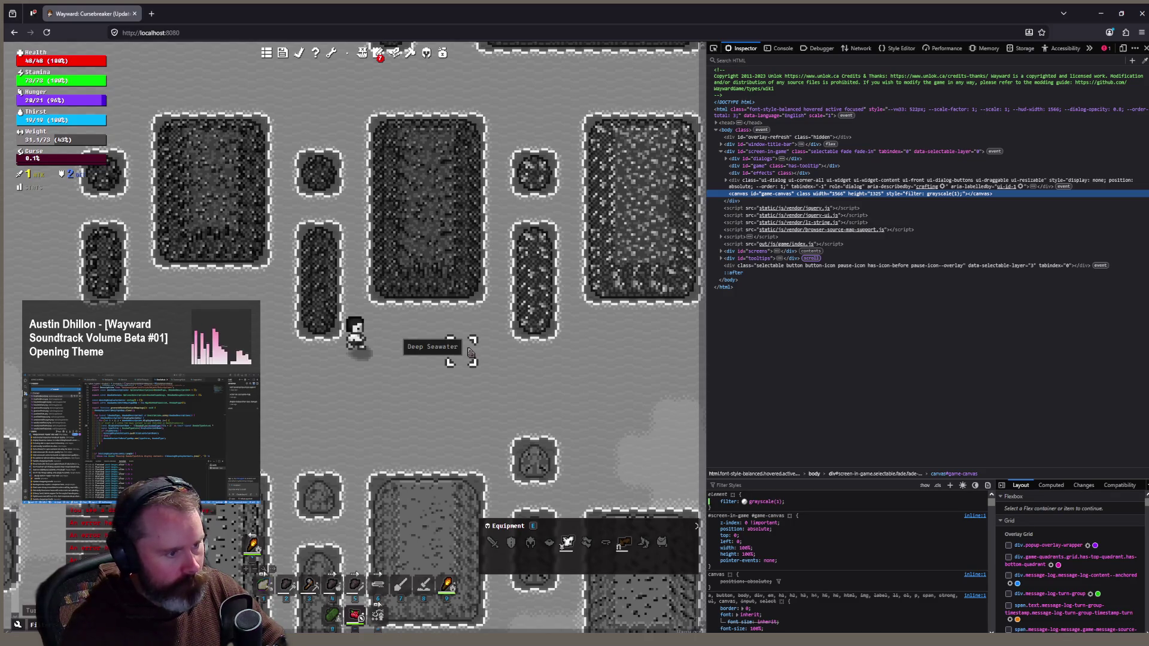
Walk the character beside the Granite With Copper rock and zoom in to judge its grayscale contrast
{"action": "scroll", "coordinate": [471, 353], "scroll_direction": "down", "scroll_amount": 2}
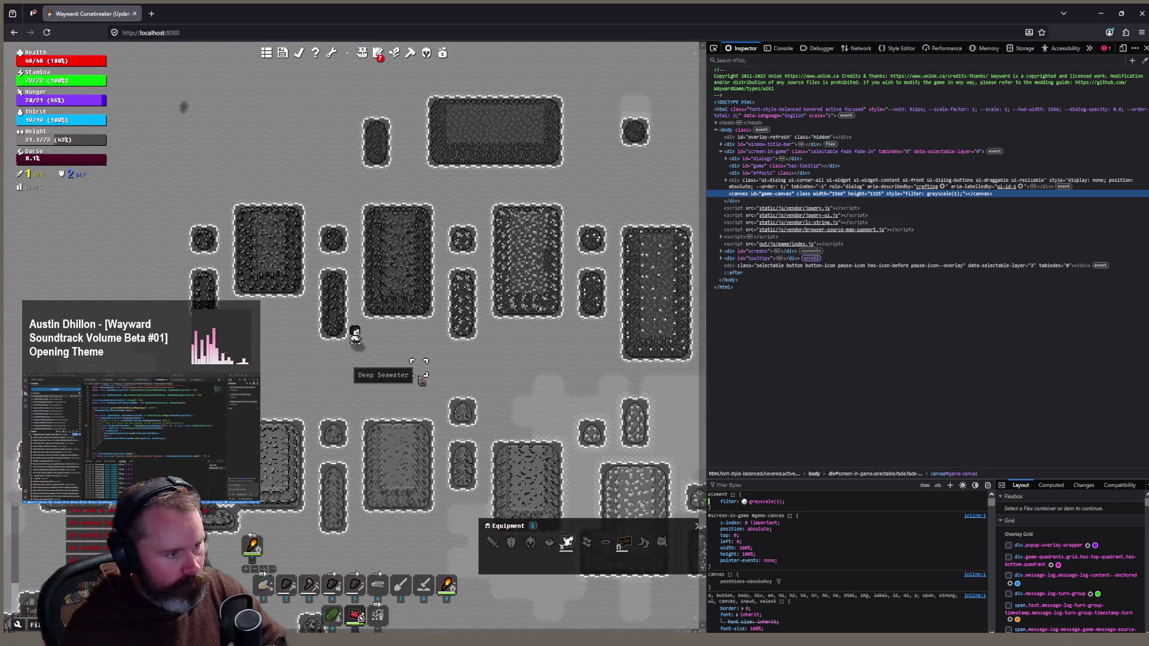
{"action": "left_click", "coordinate": [242, 295]}
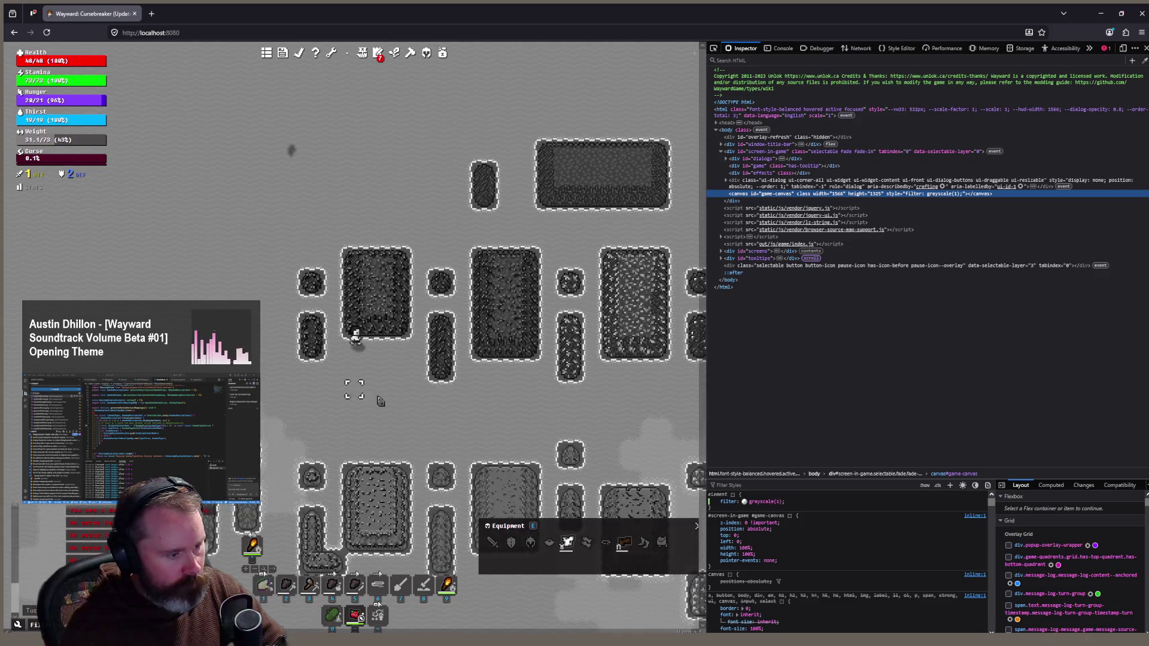
{"action": "left_click", "coordinate": [379, 401]}
{"action": "left_click", "coordinate": [379, 401]}
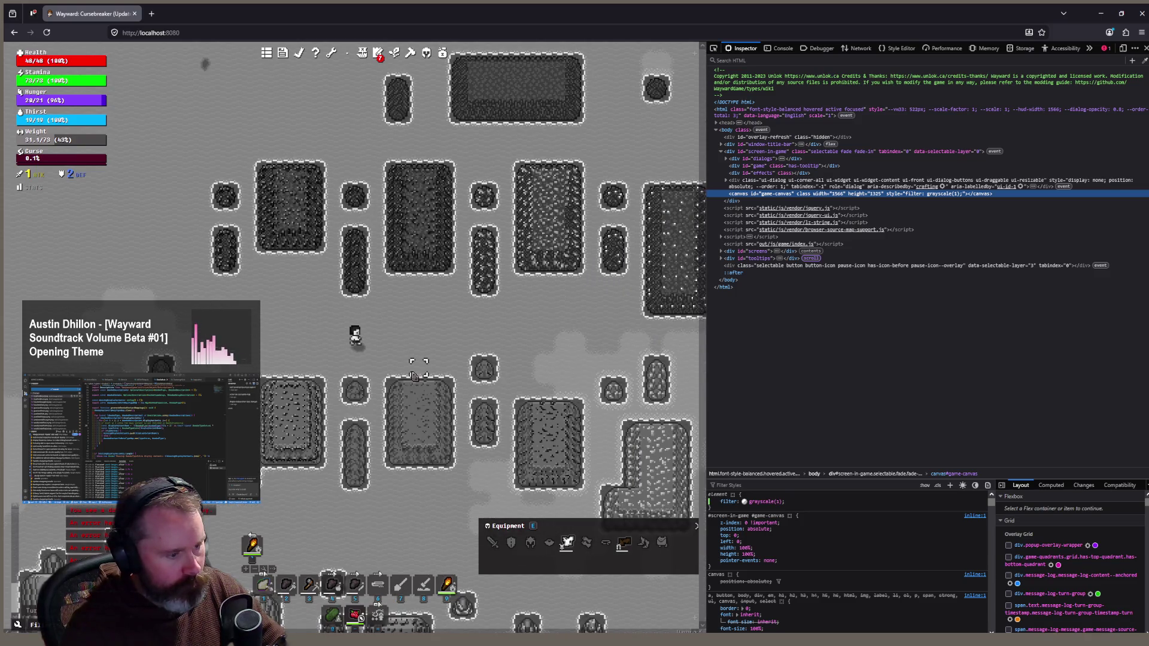
{"action": "left_click", "coordinate": [377, 406]}
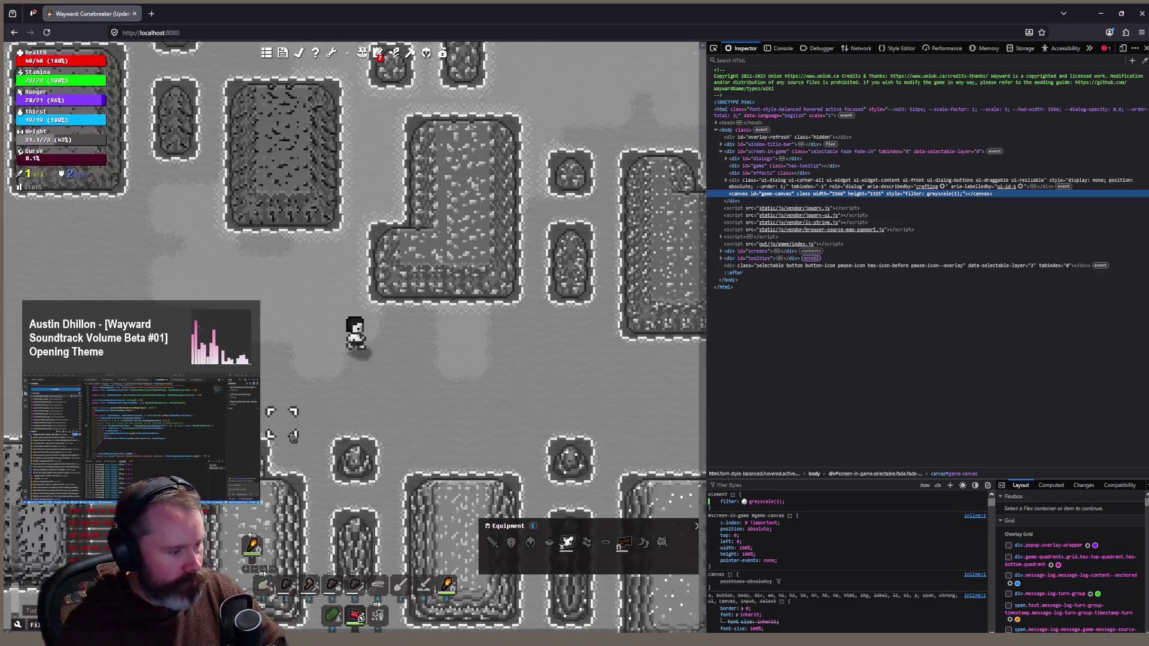
{"action": "scroll", "coordinate": [332, 347], "scroll_direction": "up", "scroll_amount": 1}
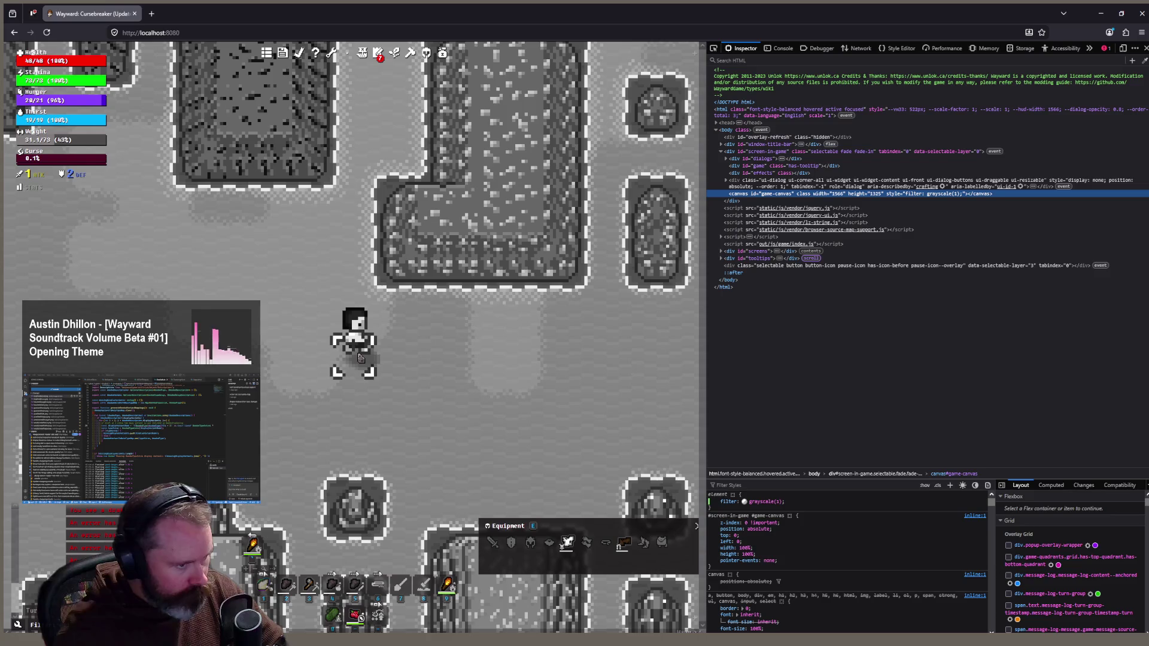
{"action": "mouse_move", "coordinate": [342, 360]}
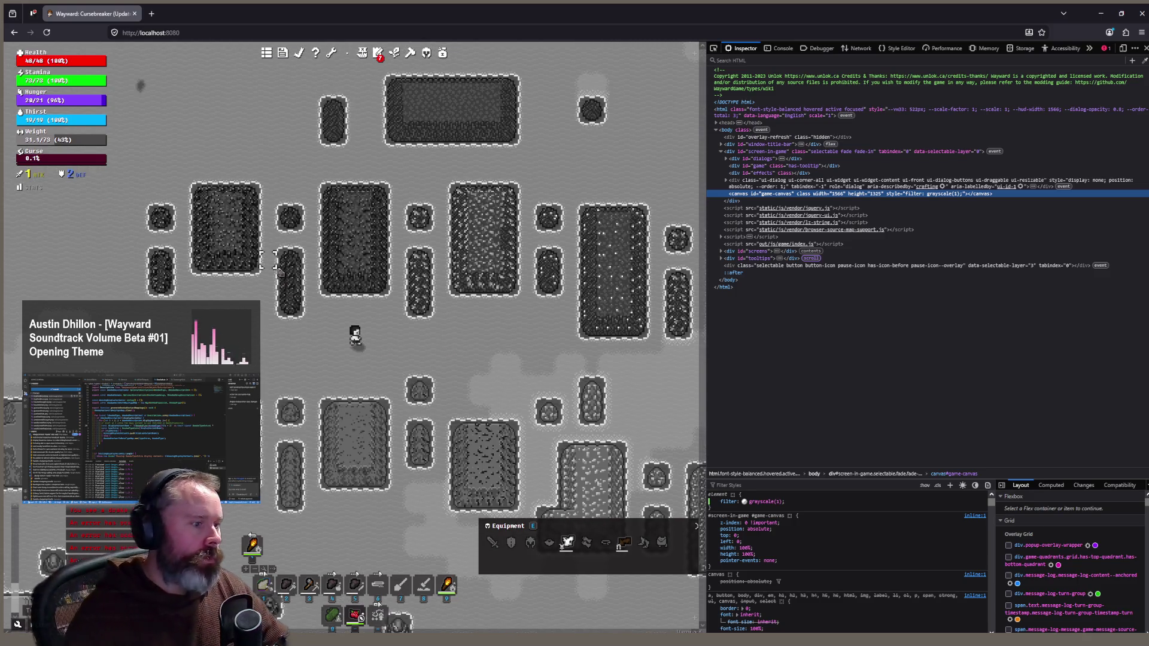
{"action": "scroll", "coordinate": [290, 284], "scroll_direction": "up", "scroll_amount": 1}
{"action": "scroll", "coordinate": [293, 299], "scroll_direction": "up", "scroll_amount": 1}
{"action": "left_click", "coordinate": [299, 325]}
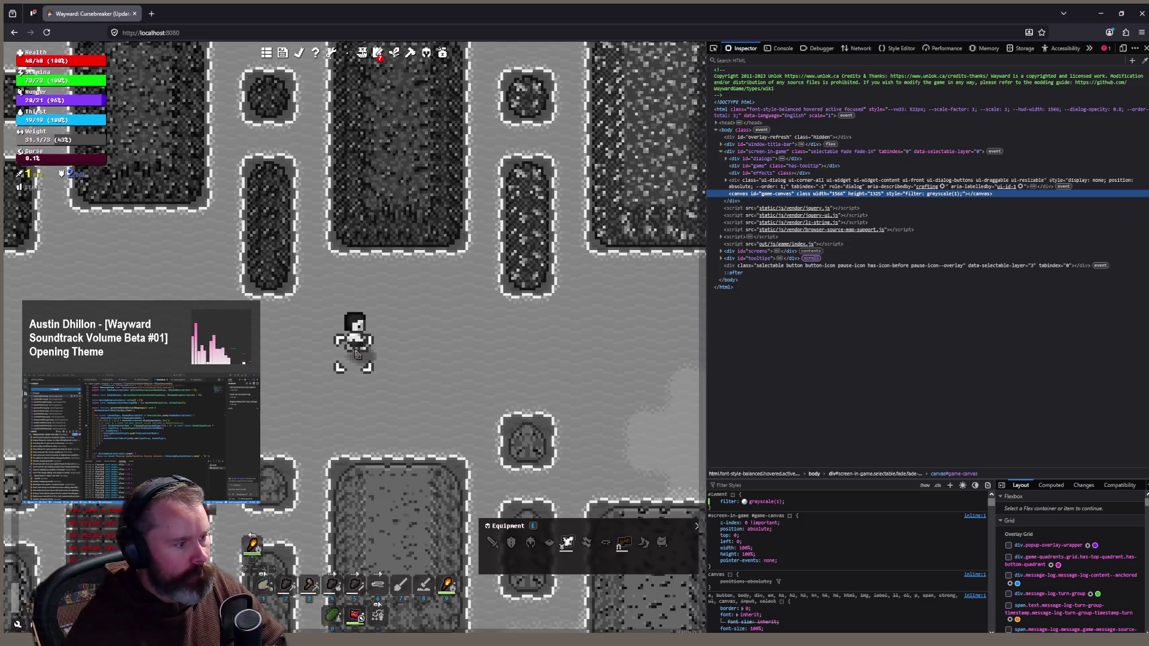
Zoom out and walk between nearby rock islands, comparing the ore tiles' light and dark values
{"action": "scroll", "coordinate": [357, 353], "scroll_direction": "down", "scroll_amount": 1}
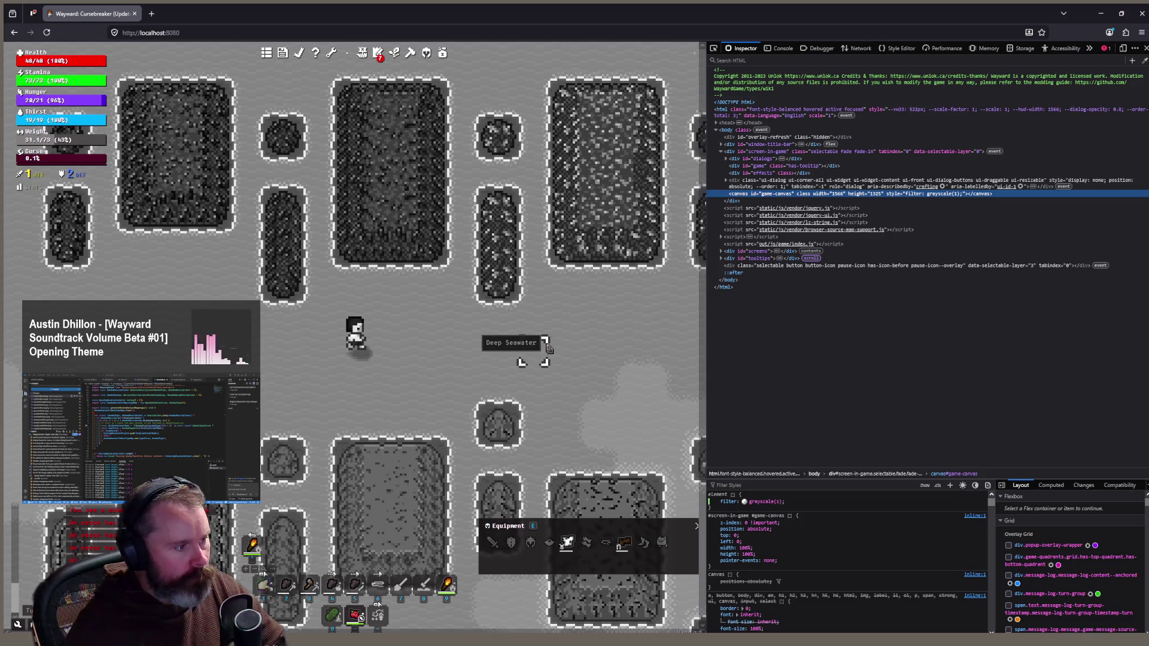
{"action": "scroll", "coordinate": [543, 334], "scroll_direction": "up", "scroll_amount": 1}
{"action": "scroll", "coordinate": [446, 350], "scroll_direction": "down", "scroll_amount": 1}
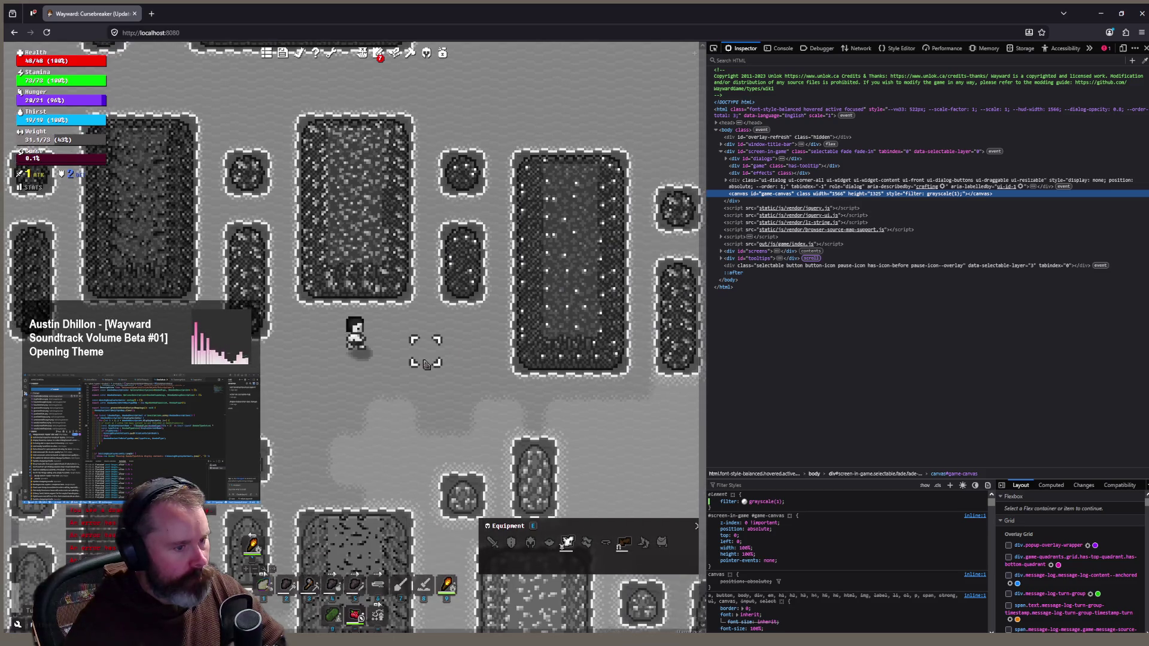
{"action": "scroll", "coordinate": [424, 335], "scroll_direction": "down", "scroll_amount": 1}
{"action": "scroll", "coordinate": [395, 311], "scroll_direction": "down", "scroll_amount": 1}
{"action": "scroll", "coordinate": [335, 269], "scroll_direction": "down", "scroll_amount": 1}
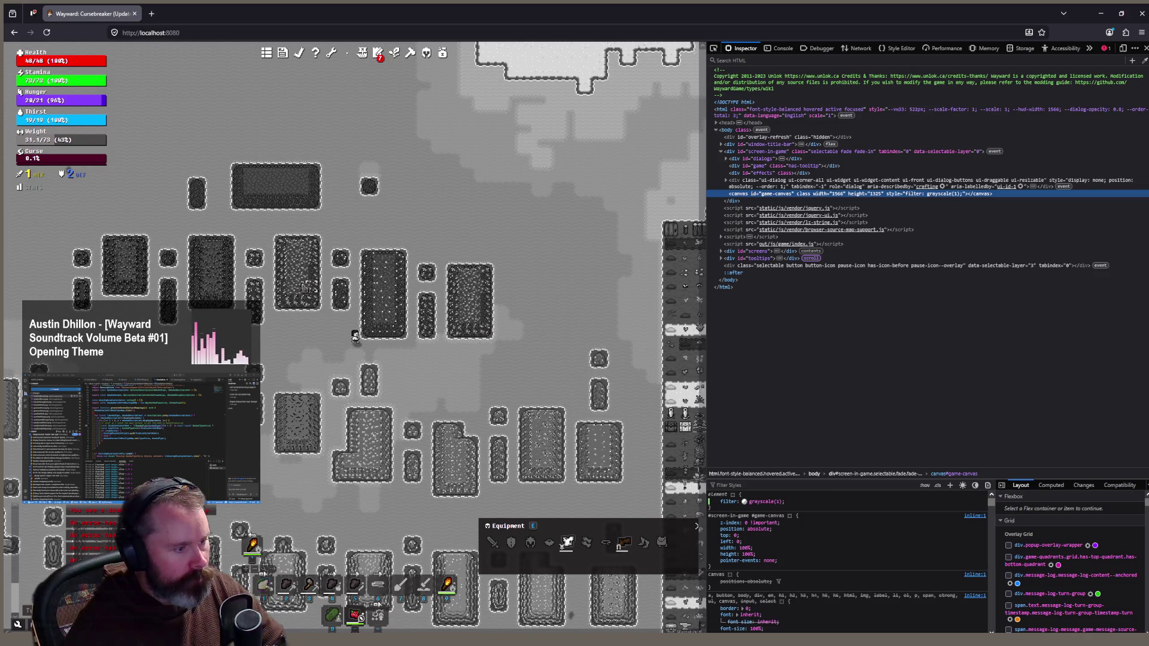
{"action": "left_click", "coordinate": [353, 378]}
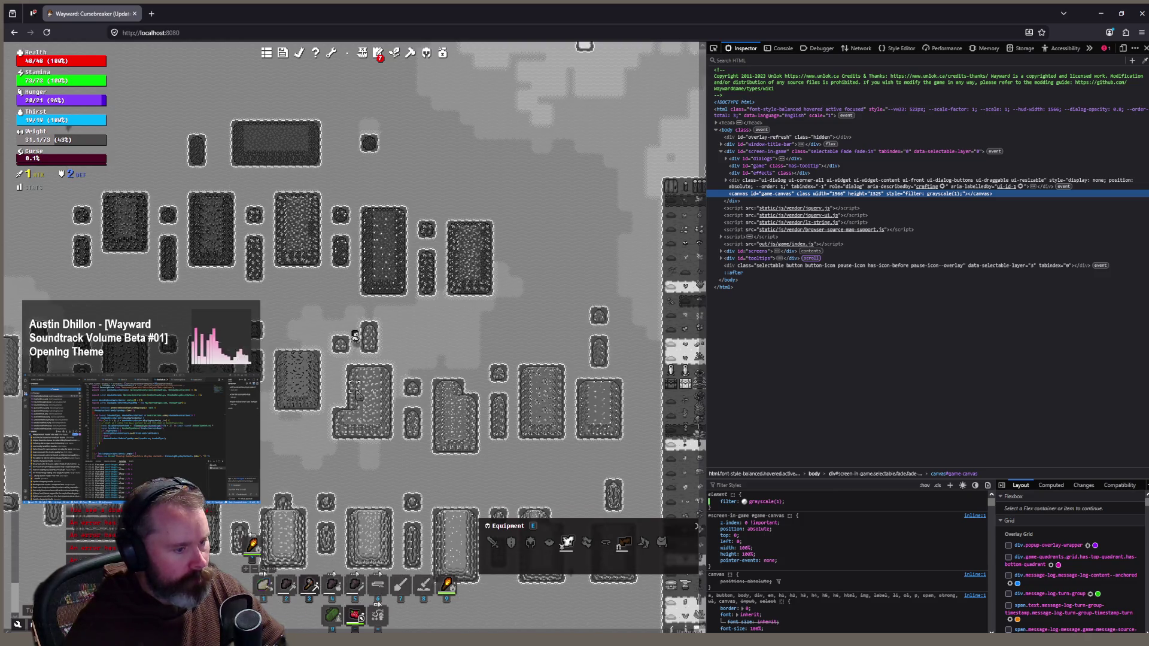
{"action": "left_click", "coordinate": [306, 419]}
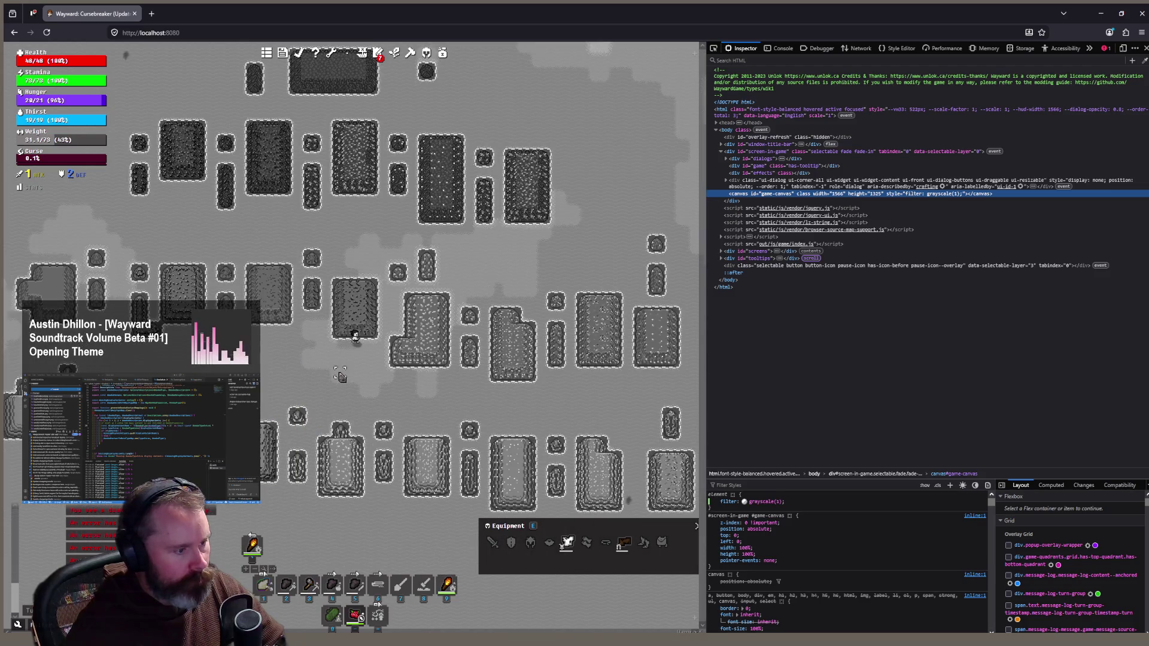
{"action": "scroll", "coordinate": [284, 368], "scroll_direction": "up", "scroll_amount": 1}
{"action": "scroll", "coordinate": [308, 365], "scroll_direction": "up", "scroll_amount": 1}
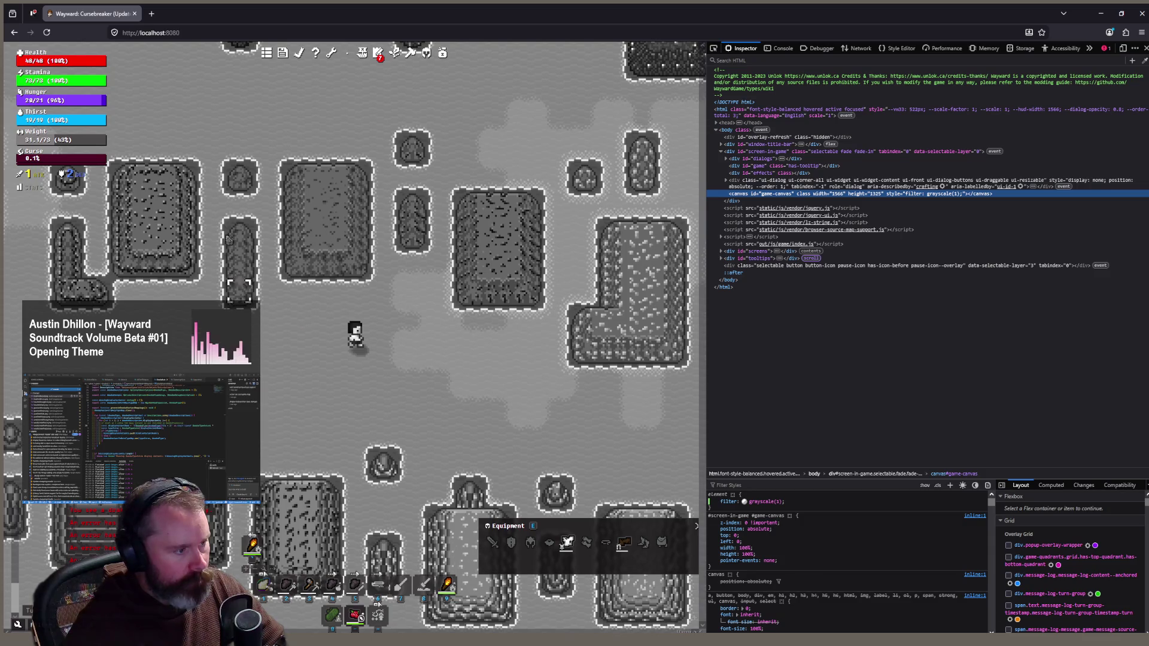
Swim through the deep seawater to other rock island groups, then switch back to Aseprite
{"action": "left_click", "coordinate": [241, 363]}
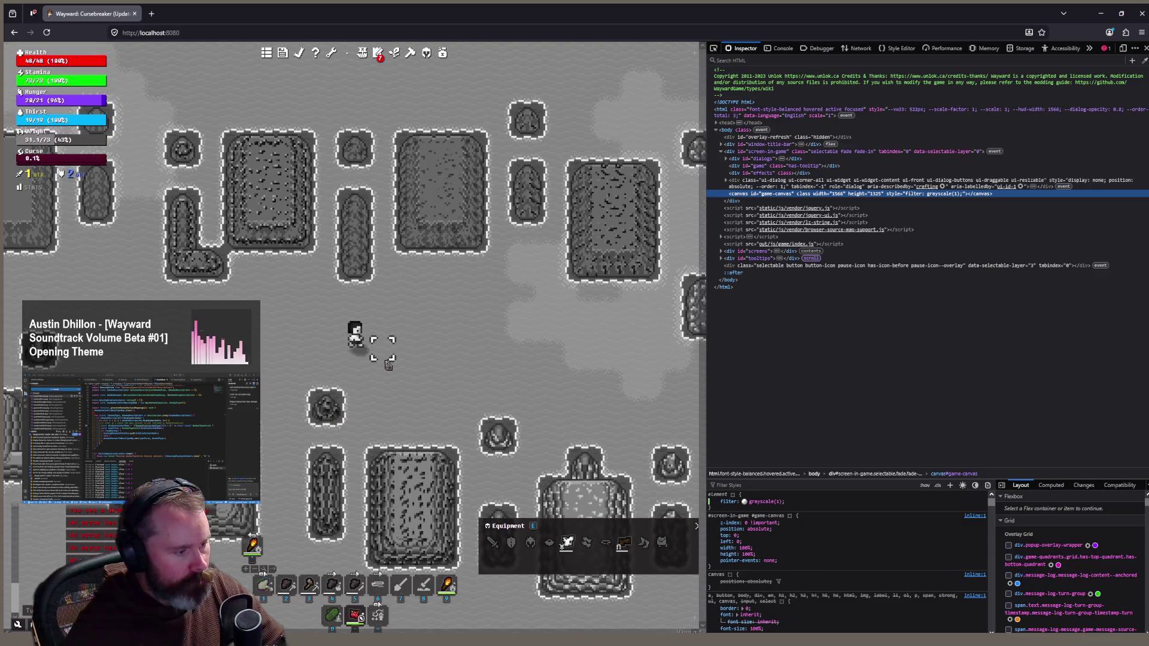
{"action": "key", "text": "w"}
{"action": "key", "text": "w"}
{"action": "key", "text": "w"}
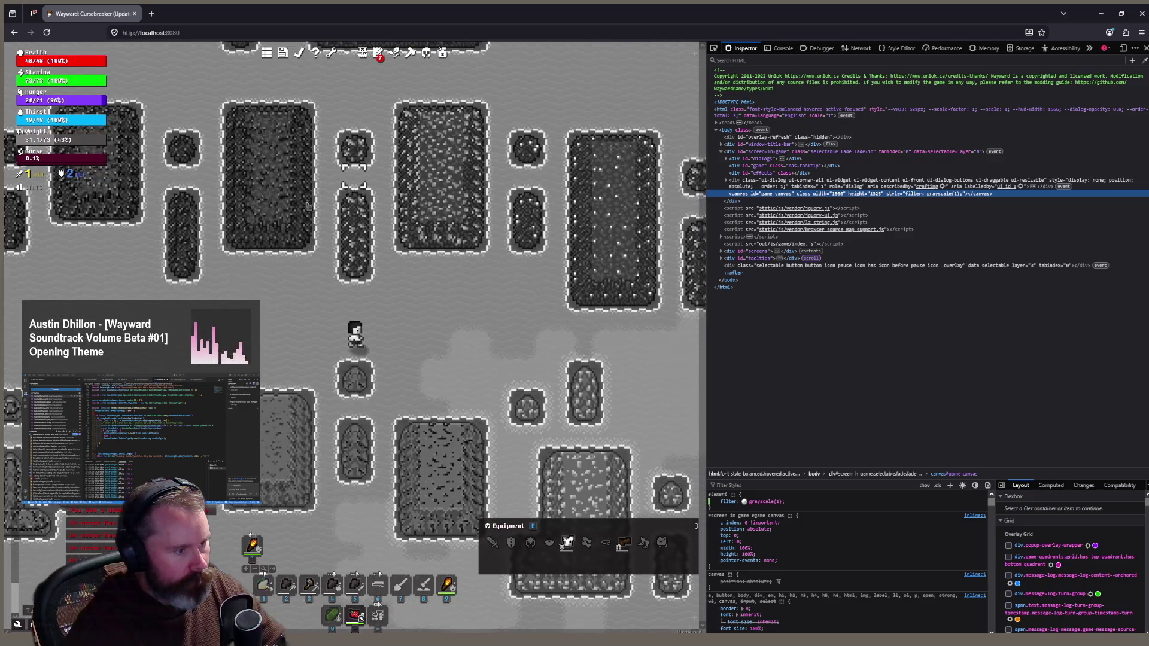
{"action": "left_click", "coordinate": [409, 430]}
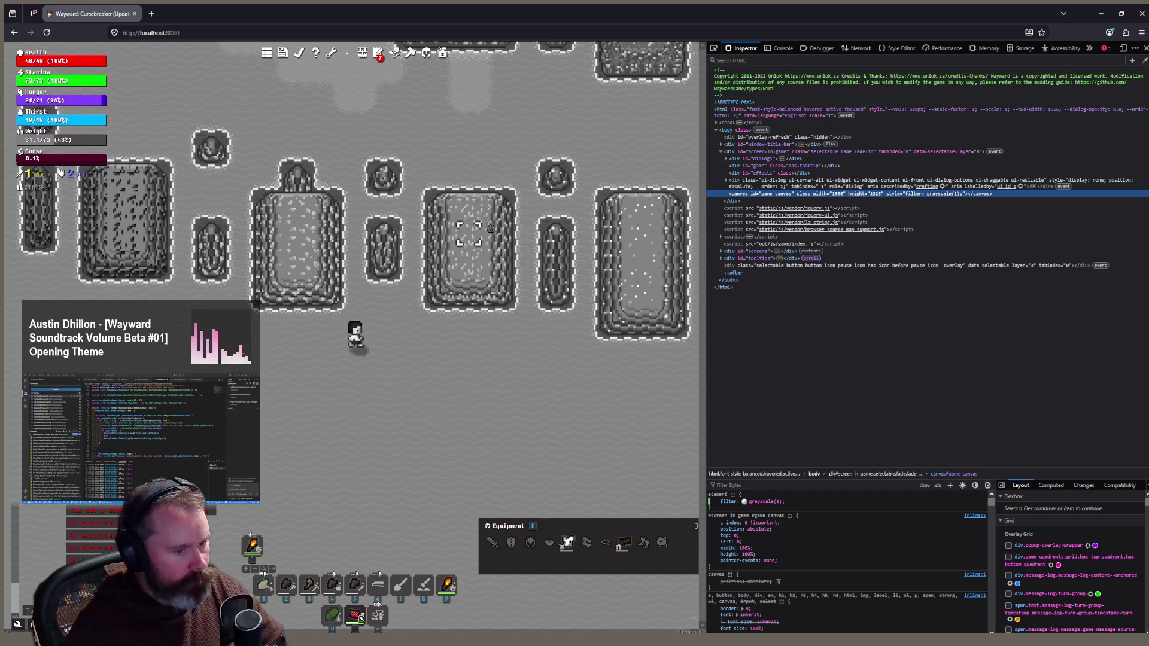
{"action": "left_click", "coordinate": [345, 219]}
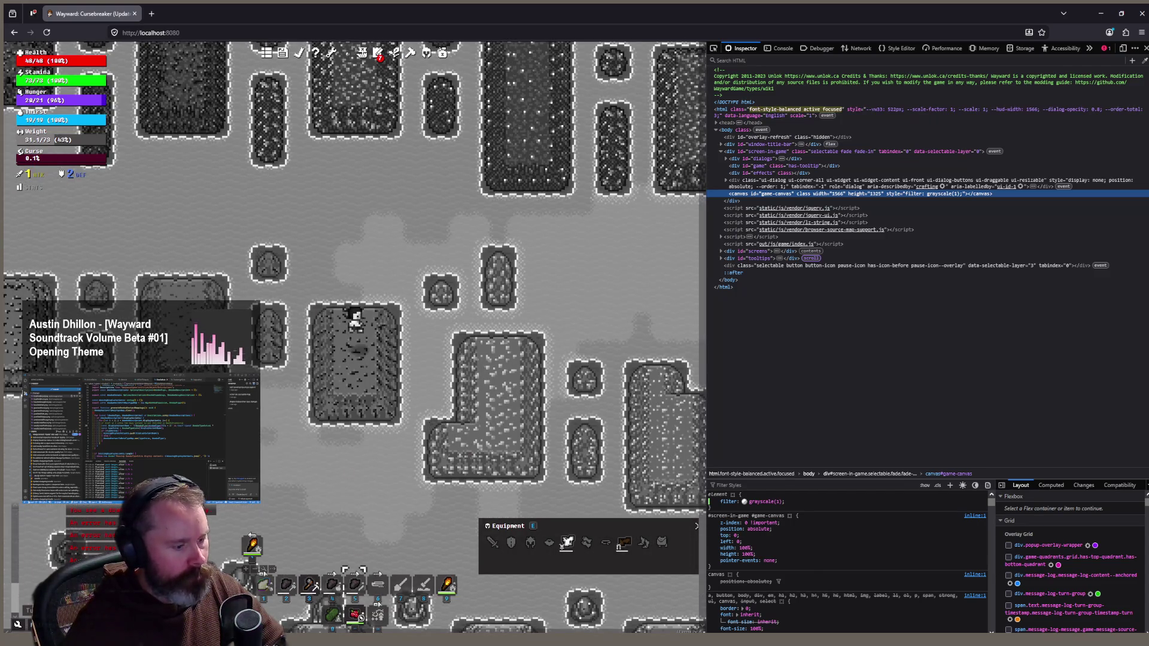
{"action": "key", "text": "alt+Tab"}
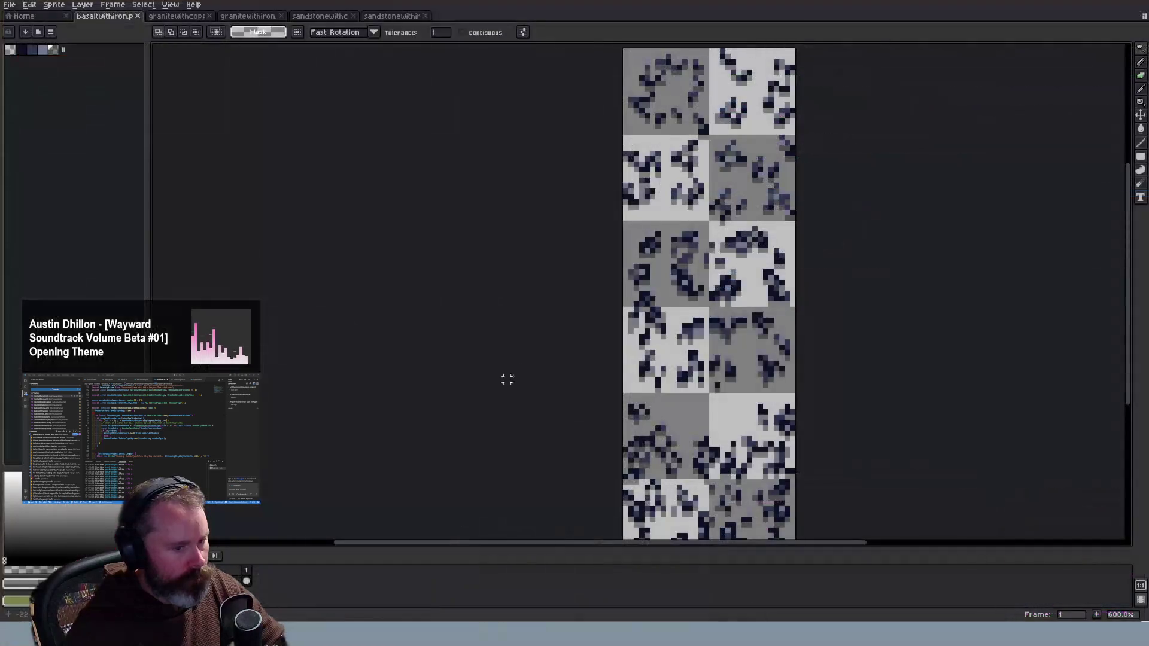
Compare the granite-with-copper, granite-with-iron and basalt-with-iron sheets, ending on granite-with-iron
{"action": "scroll", "coordinate": [820, 305], "scroll_direction": "up", "scroll_amount": 1}
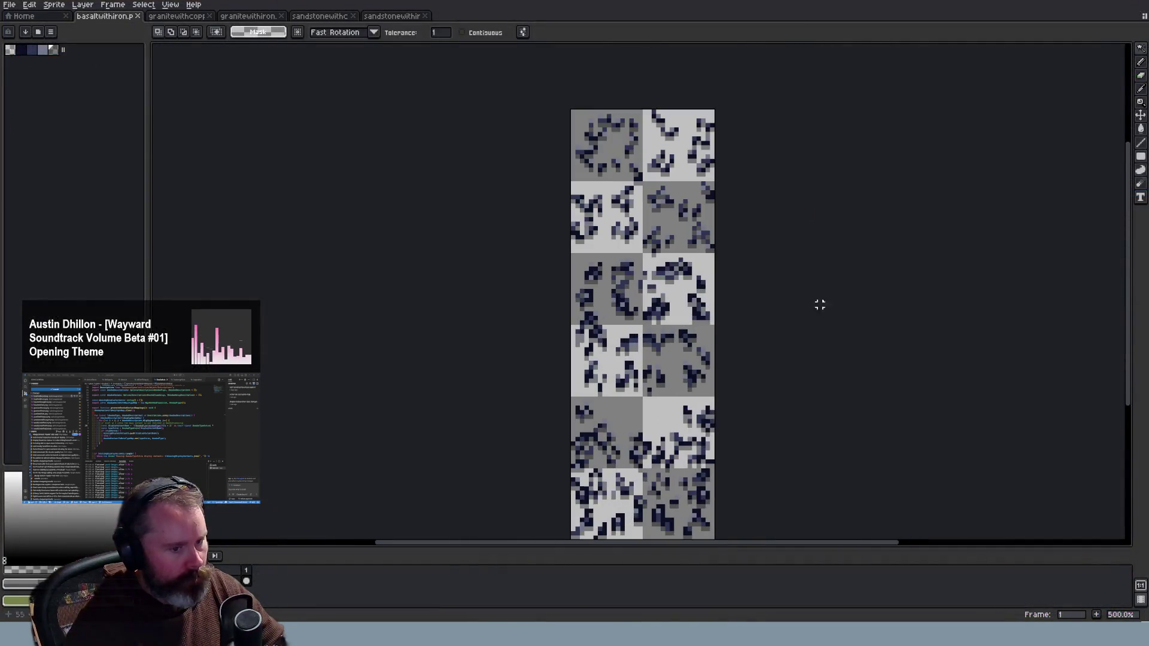
{"action": "left_click", "coordinate": [172, 16]}
{"action": "left_click", "coordinate": [250, 18]}
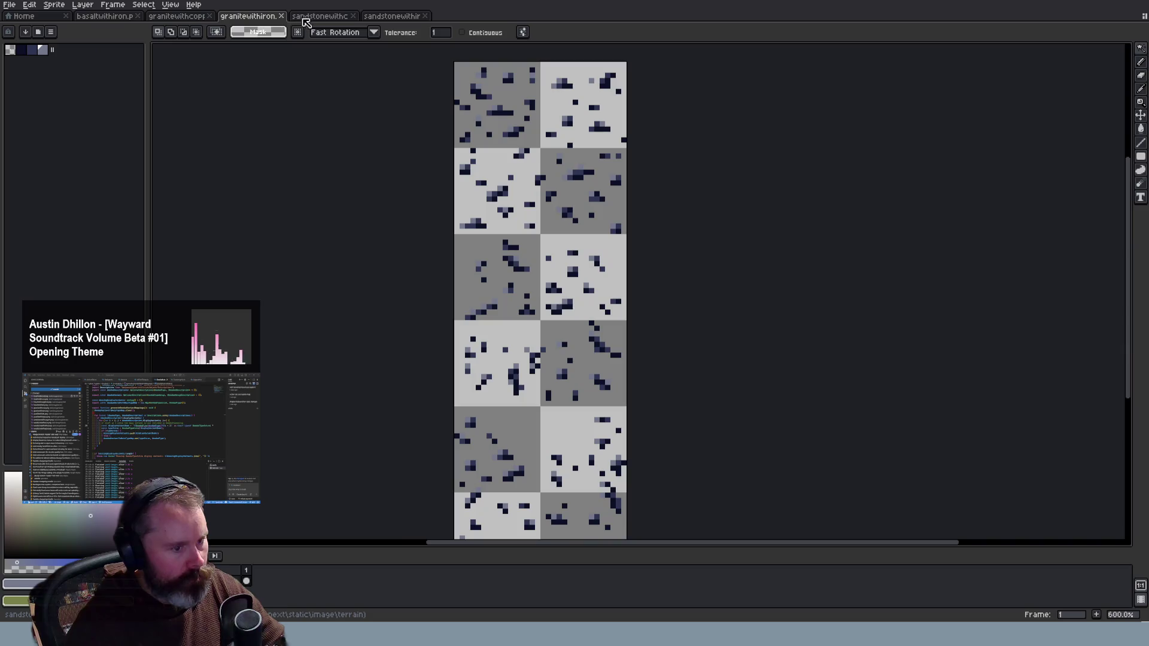
{"action": "scroll", "coordinate": [718, 160], "scroll_direction": "up", "scroll_amount": 1}
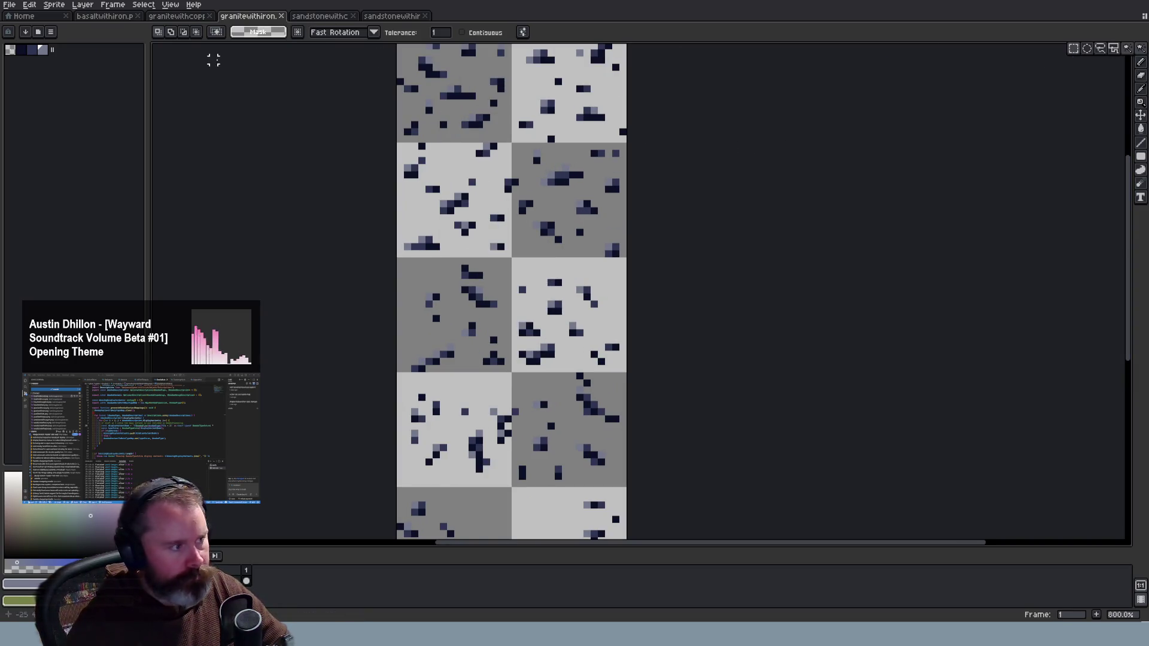
{"action": "left_click", "coordinate": [105, 16]}
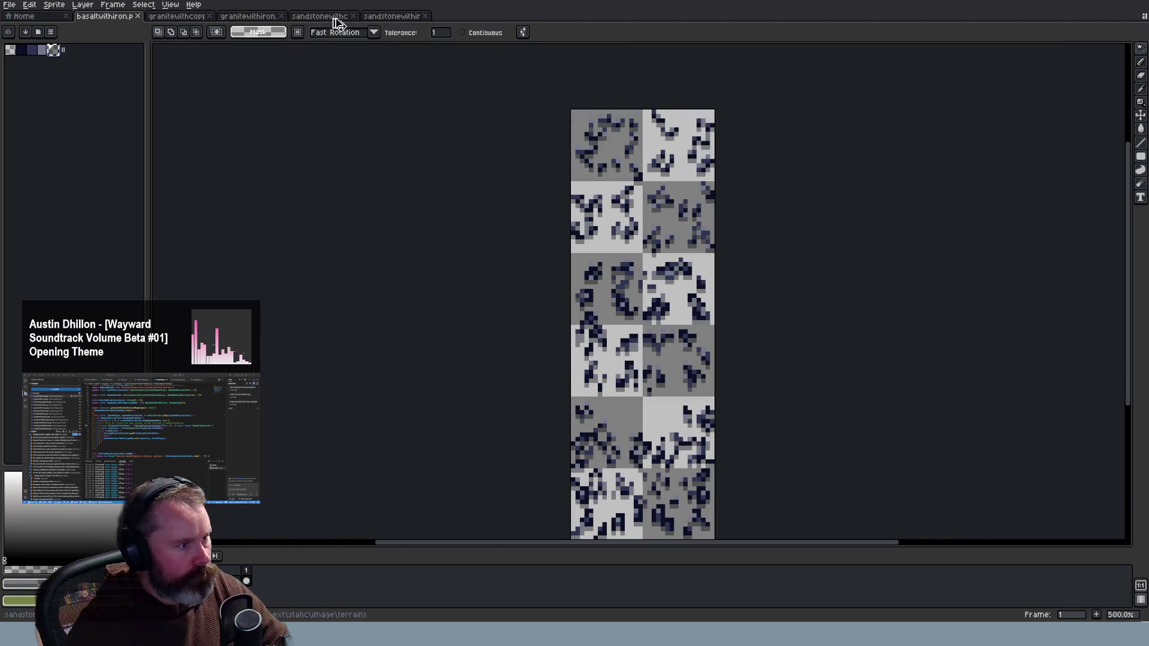
{"action": "left_click", "coordinate": [323, 16]}
{"action": "left_click", "coordinate": [267, 19]}
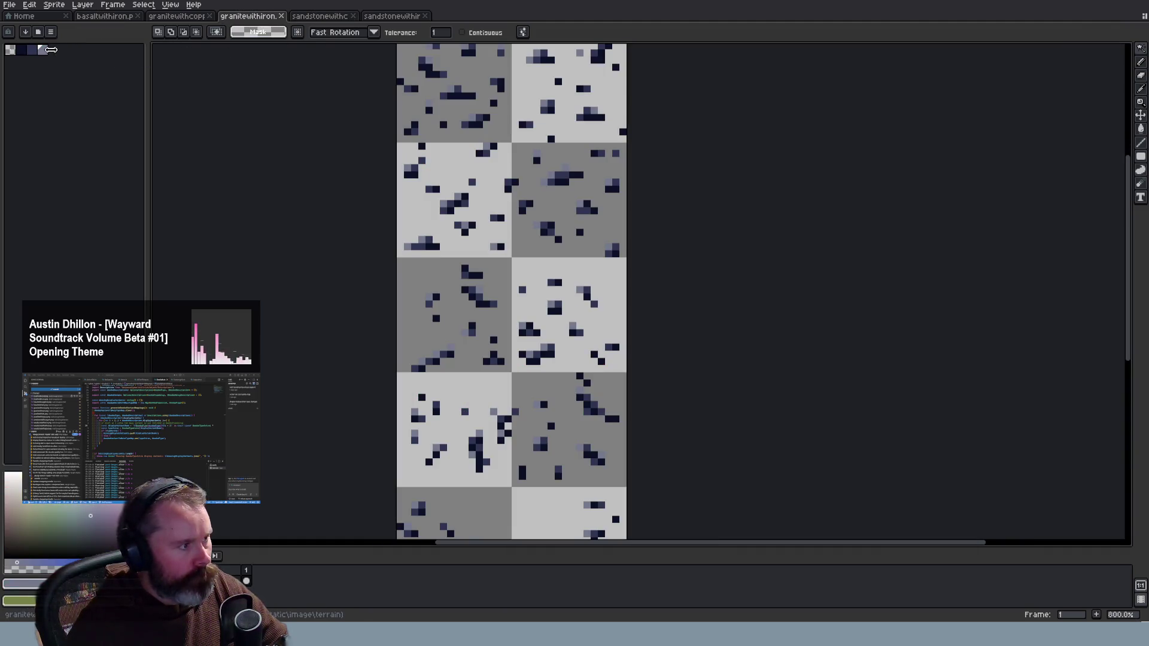
Widen the palette to show more colours, then invert the sheet's colours and undo it
{"action": "left_click_drag", "start_coordinate": [51, 49], "coordinate": [62, 49]}
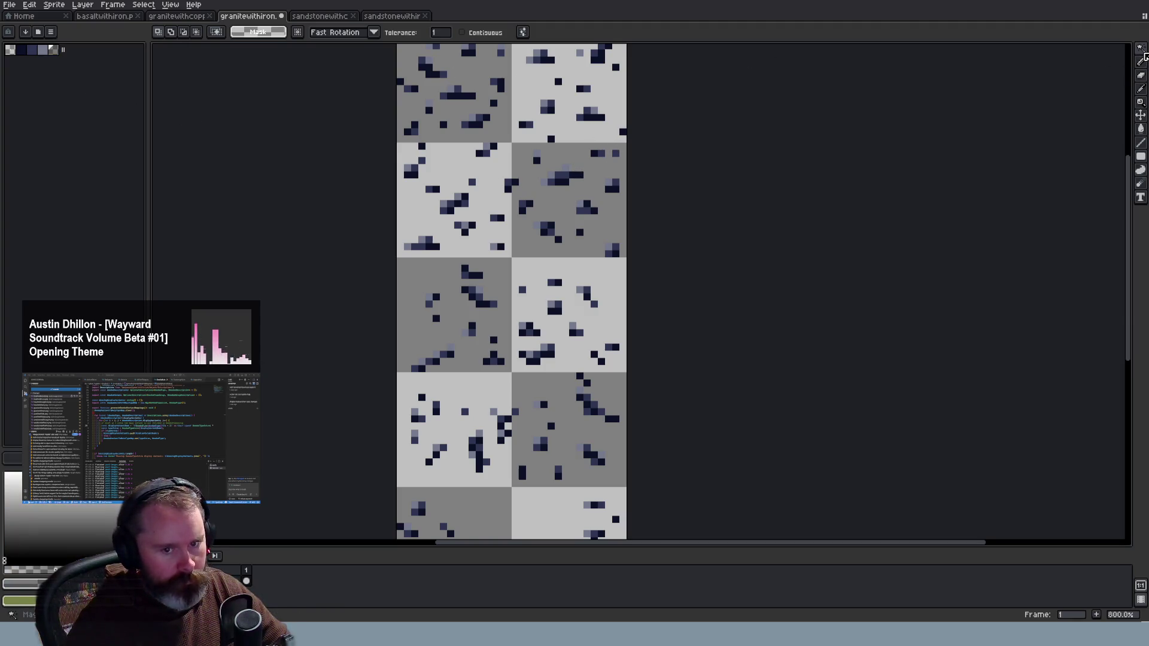
{"action": "key", "text": "ctrl+i"}
{"action": "key", "text": "ctrl+z"}
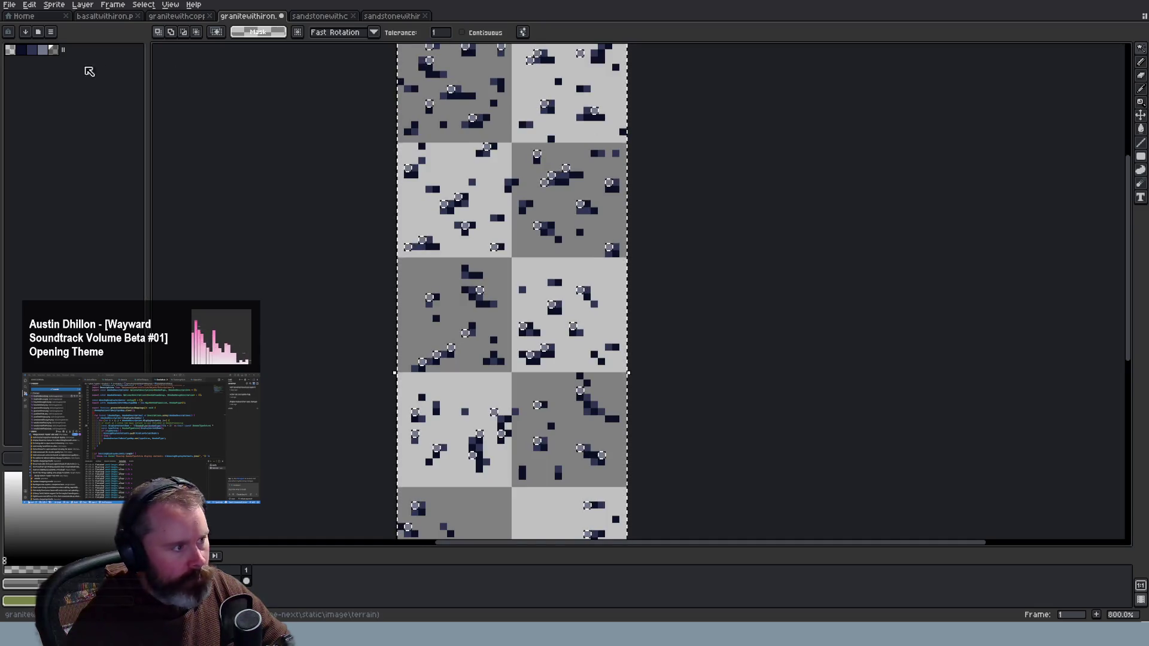
{"action": "left_click", "coordinate": [53, 6]}
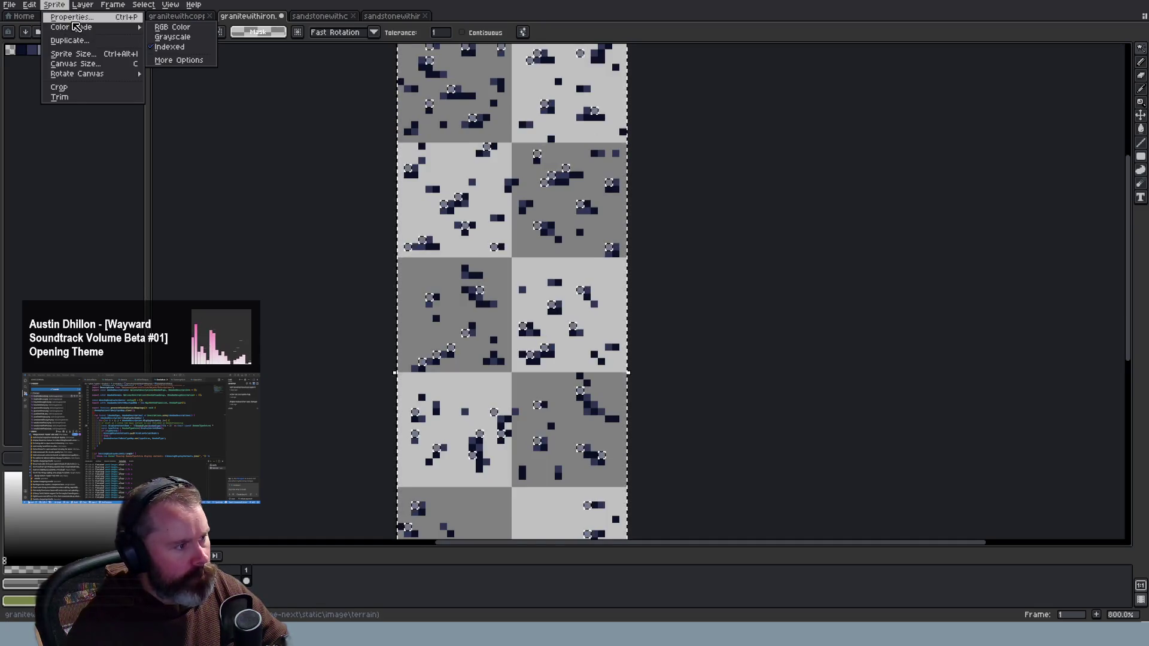
{"action": "left_click", "coordinate": [515, 85]}
{"action": "key", "text": "ctrl+d"}
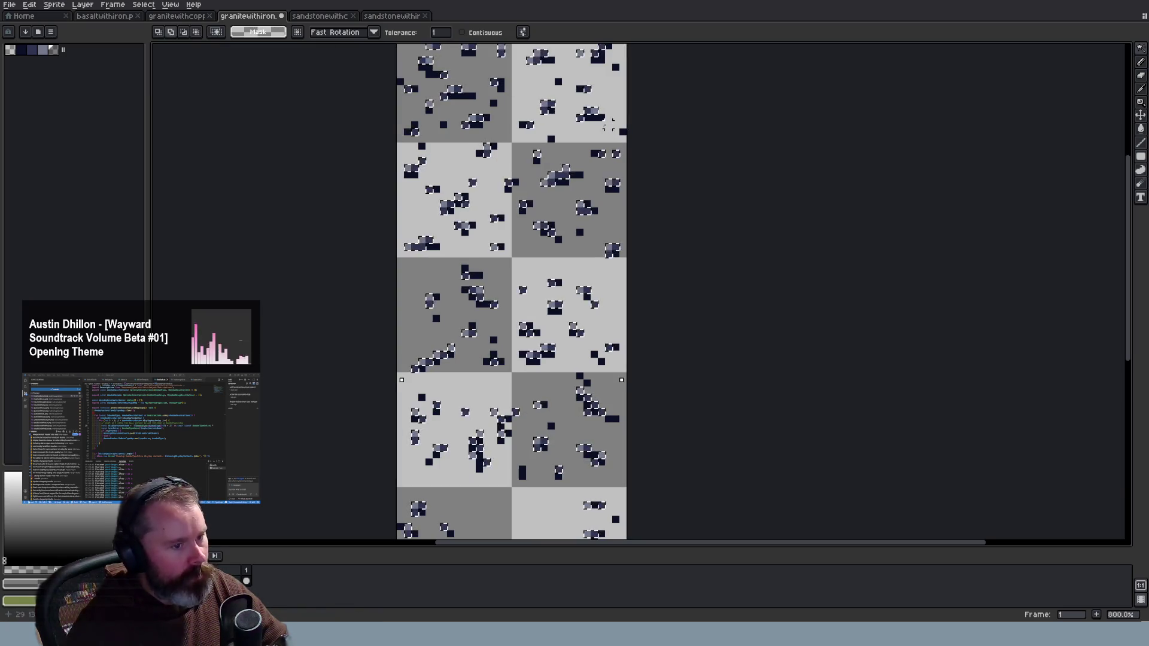
{"action": "left_click_drag", "start_coordinate": [614, 124], "coordinate": [658, 146]}
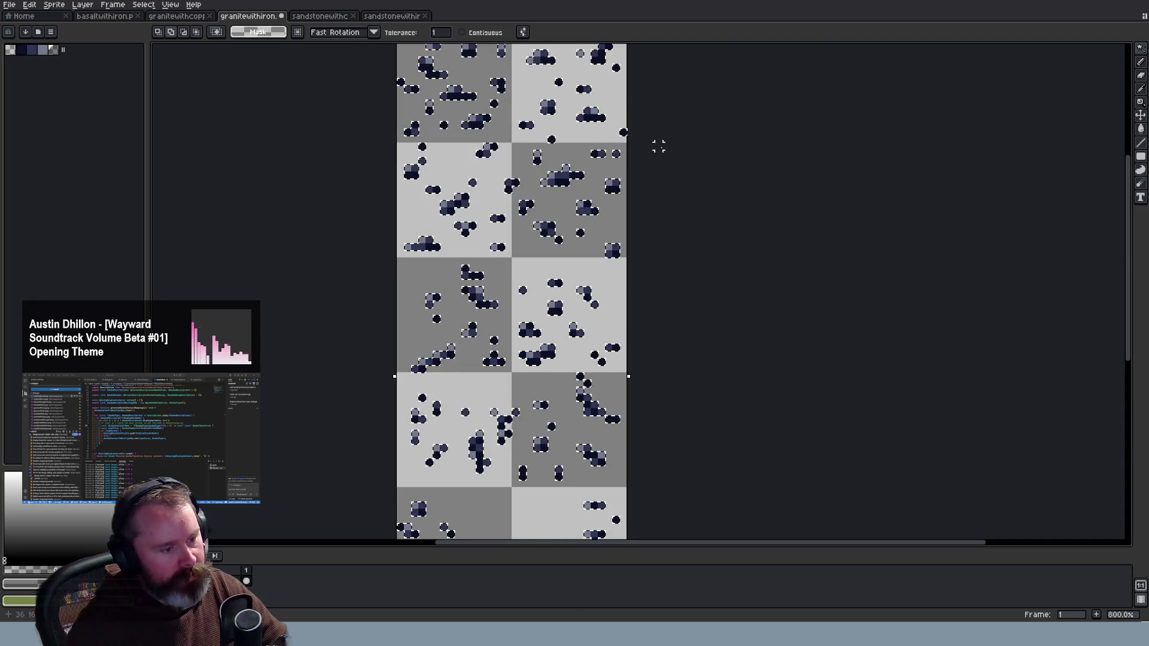
{"action": "scroll", "coordinate": [666, 146], "scroll_direction": "down", "scroll_amount": 2}
{"action": "scroll", "coordinate": [617, 82], "scroll_direction": "up", "scroll_amount": 4}
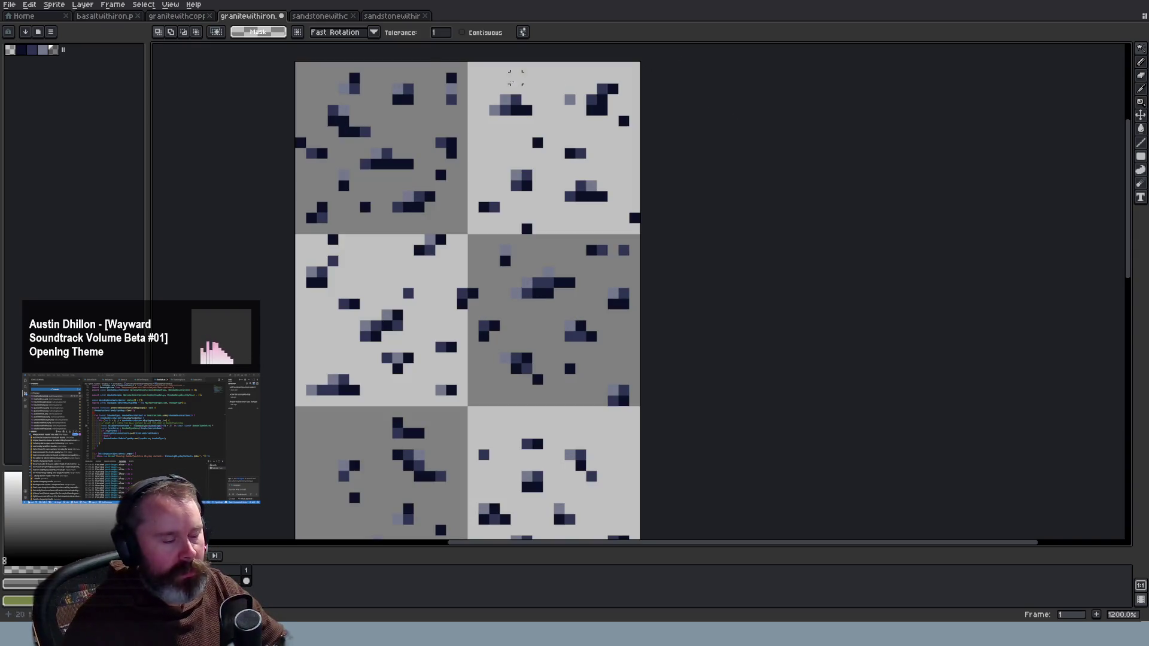
{"action": "left_click", "coordinate": [53, 5]}
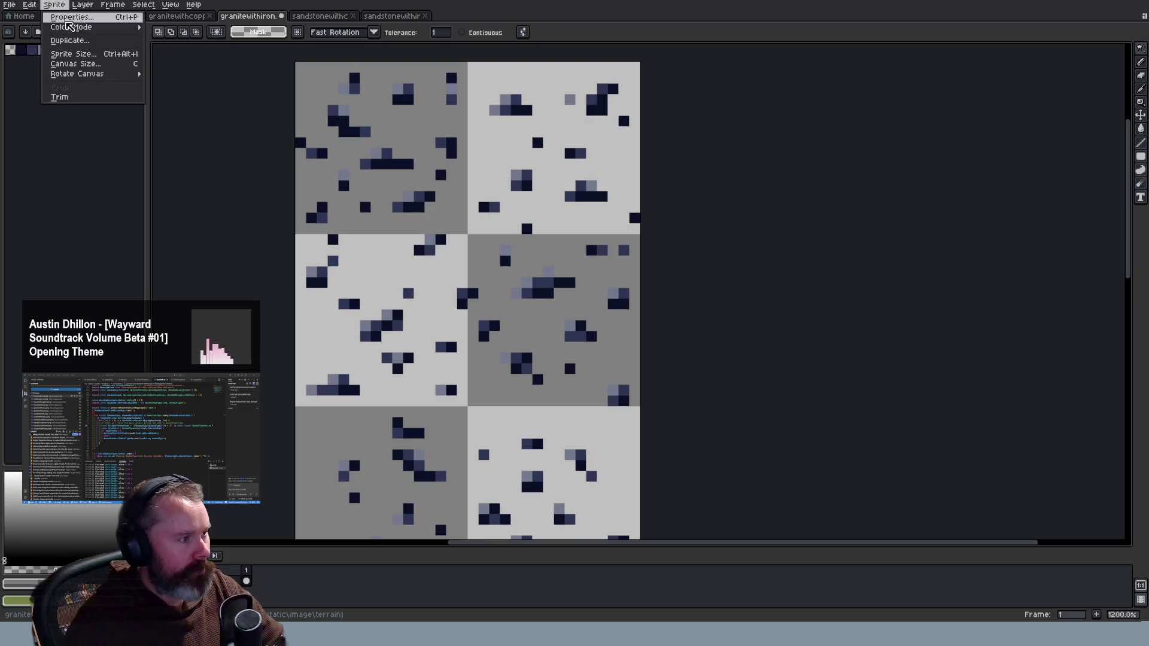
{"action": "left_click", "coordinate": [186, 49]}
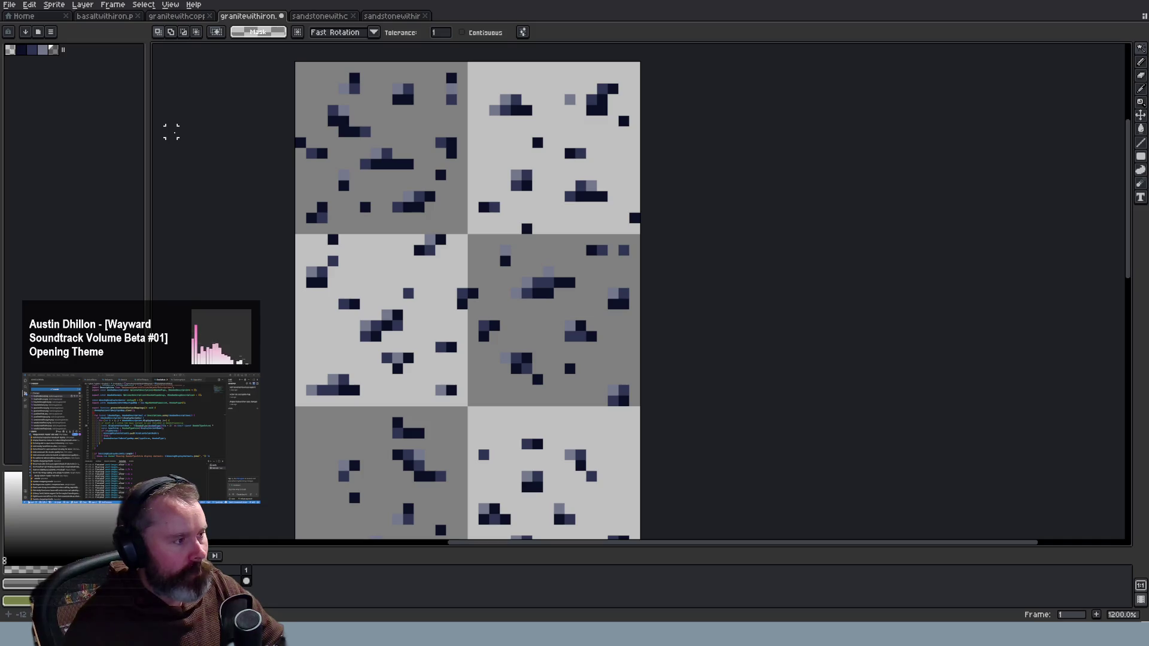
{"action": "left_click", "coordinate": [451, 78]}
{"action": "left_click", "coordinate": [441, 32]}
{"action": "type", "text": "0"}
{"action": "left_click", "coordinate": [570, 109]}
{"action": "left_click", "coordinate": [451, 77]}
{"action": "left_click", "coordinate": [452, 90], "text": "shift"}
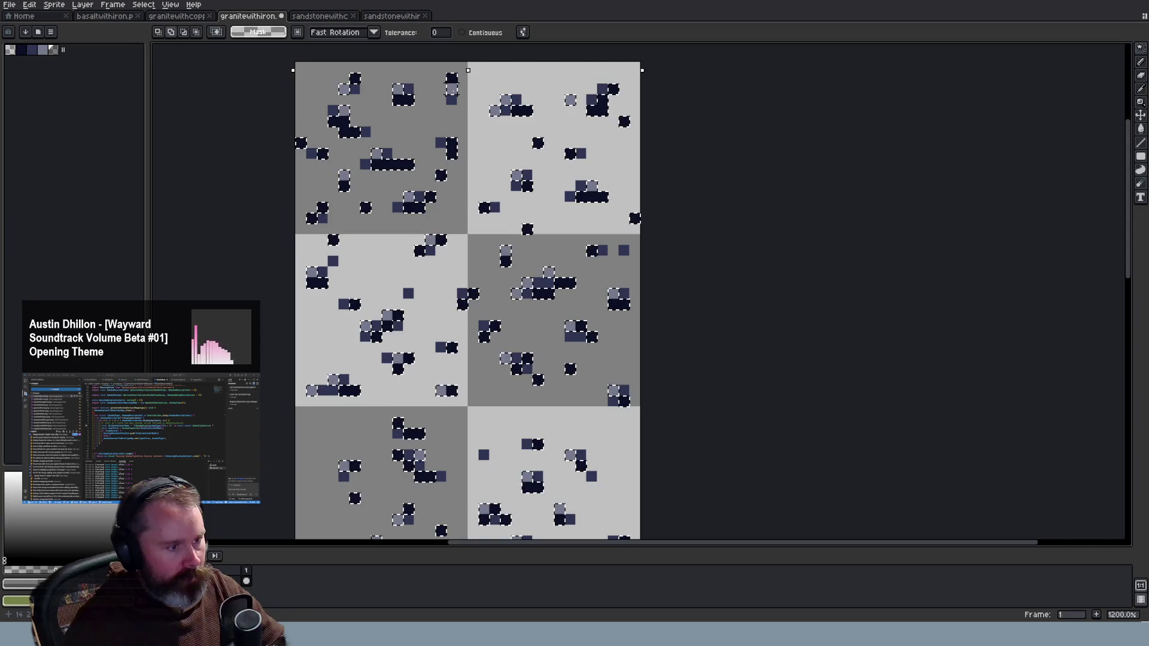
{"action": "key", "text": "ctrl+d"}
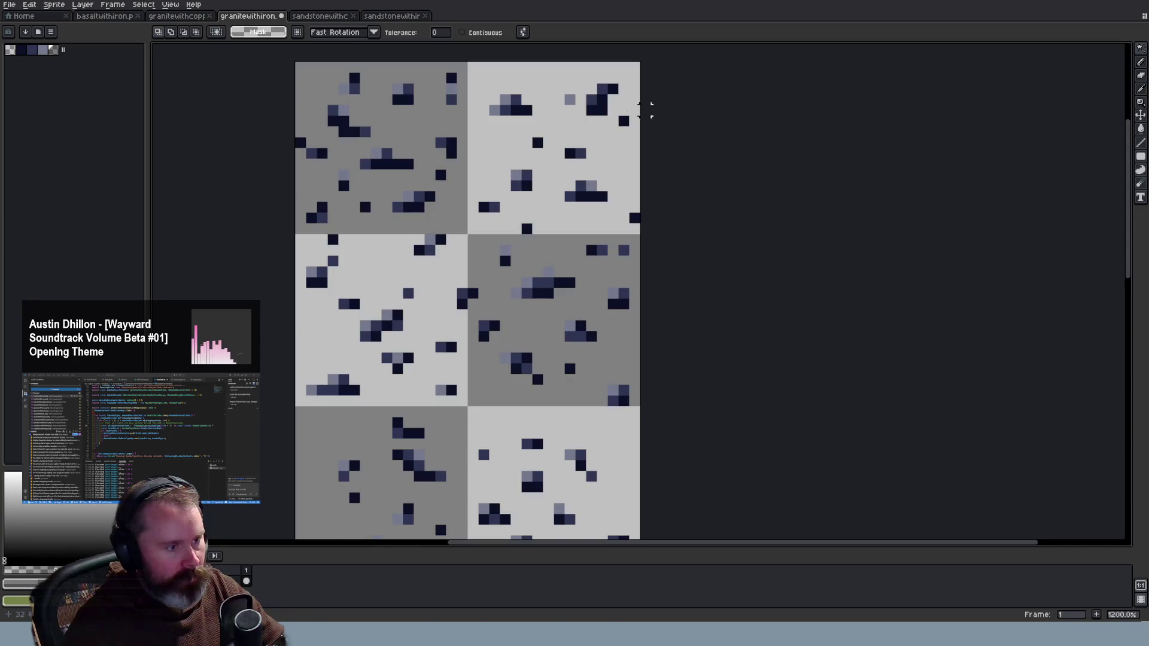
{"action": "left_click", "coordinate": [436, 33]}
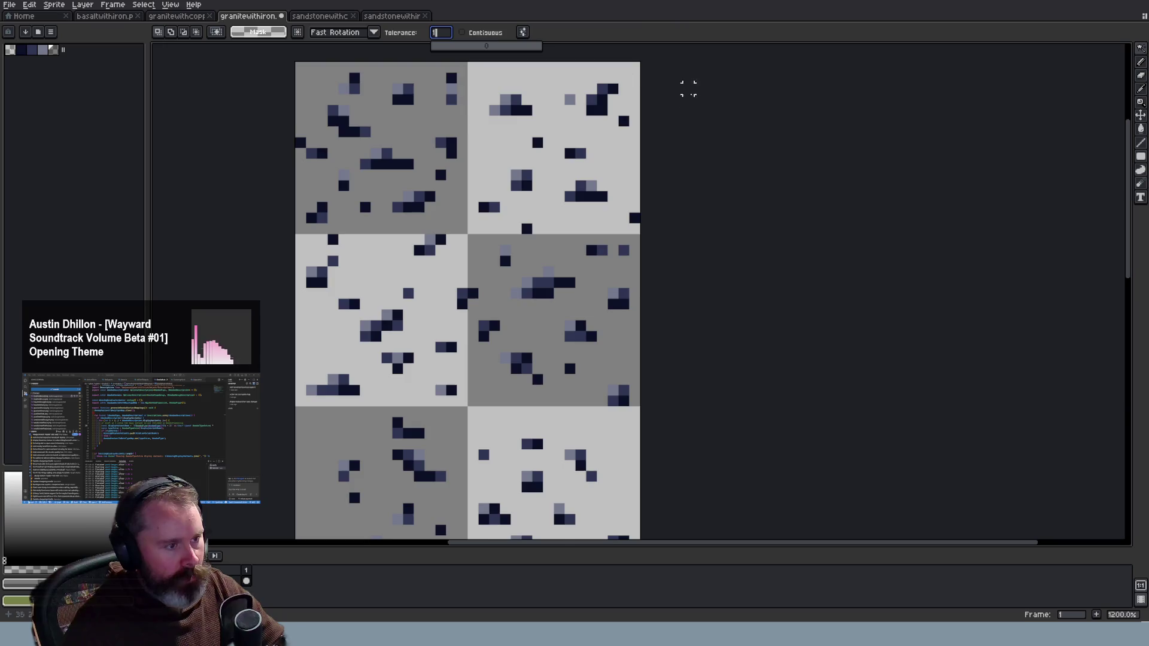
{"action": "key", "text": "Return"}
{"action": "left_click", "coordinate": [505, 100]}
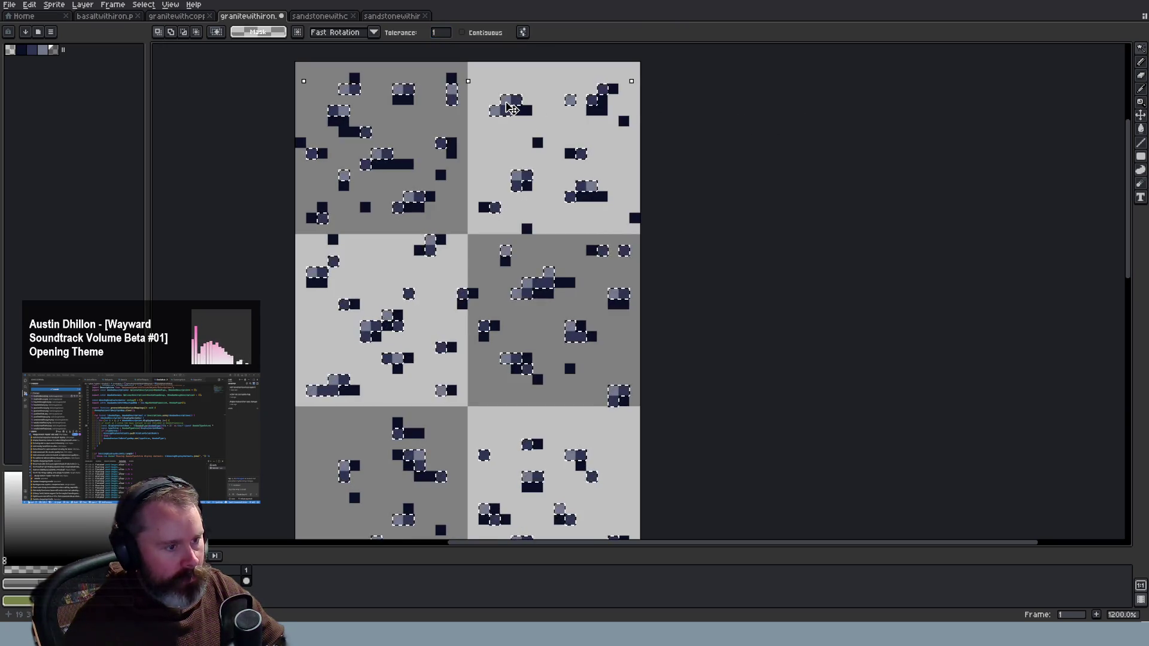
{"action": "key", "text": "ctrl+d"}
{"action": "left_click", "coordinate": [440, 33]}
{"action": "type", "text": "2"}
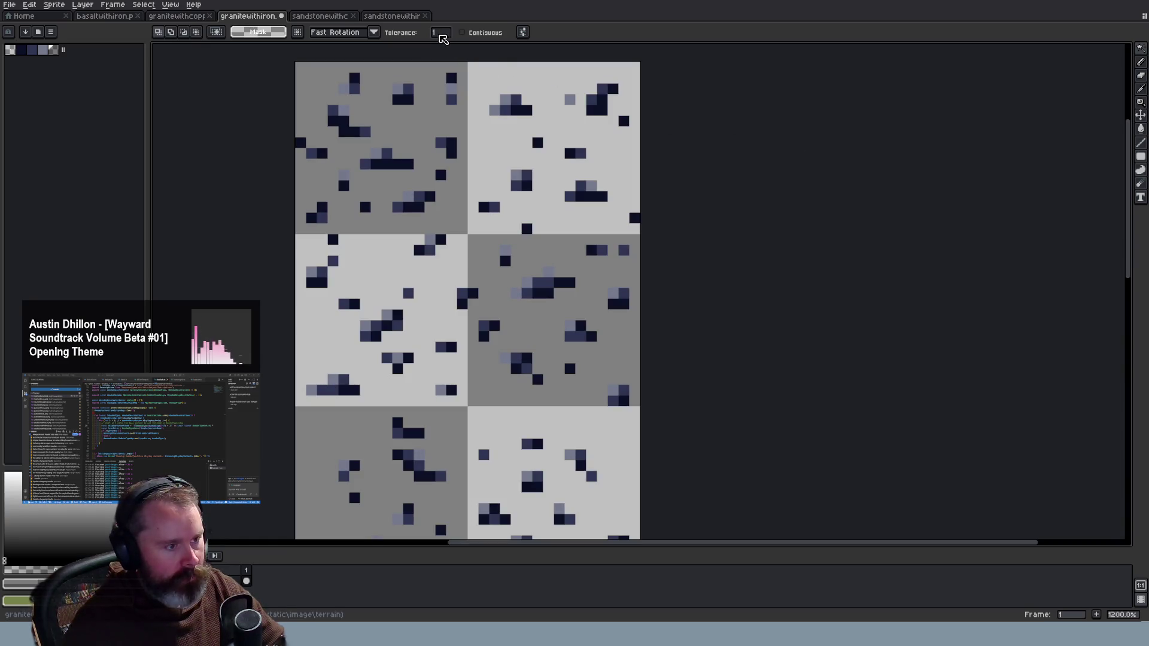
{"action": "key", "text": "Return"}
{"action": "left_click", "coordinate": [504, 101]}
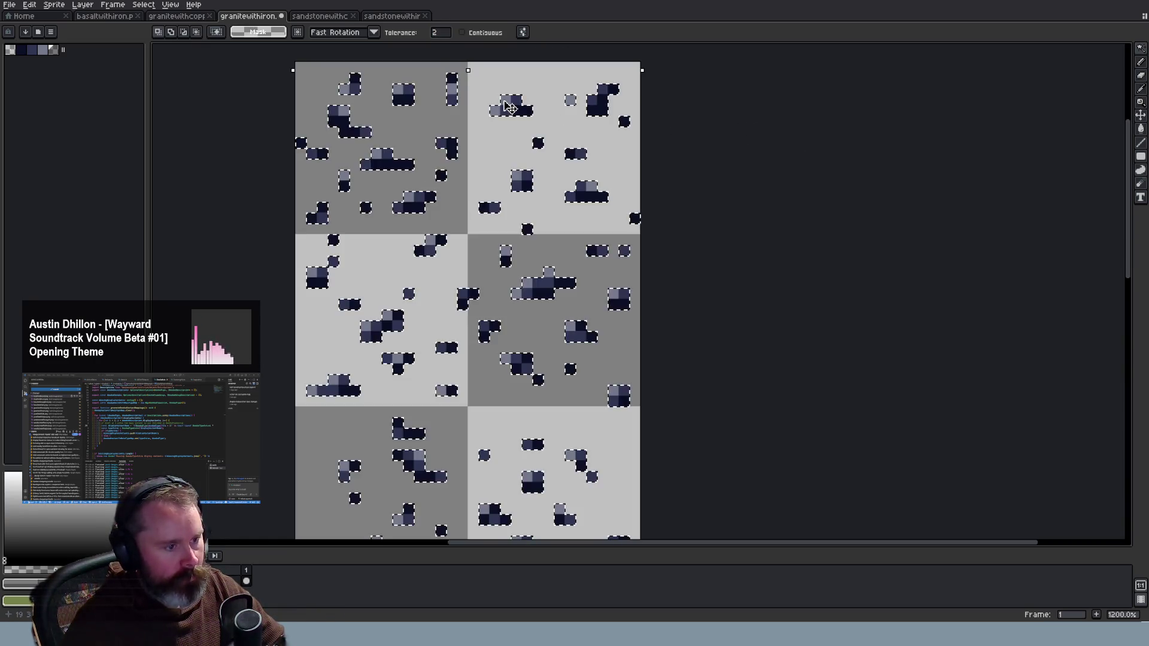
{"action": "left_click", "coordinate": [440, 32]}
{"action": "type", "text": "3"}
{"action": "key", "text": "Return"}
{"action": "key", "text": "ctrl+d"}
{"action": "key", "text": "ctrl+a"}
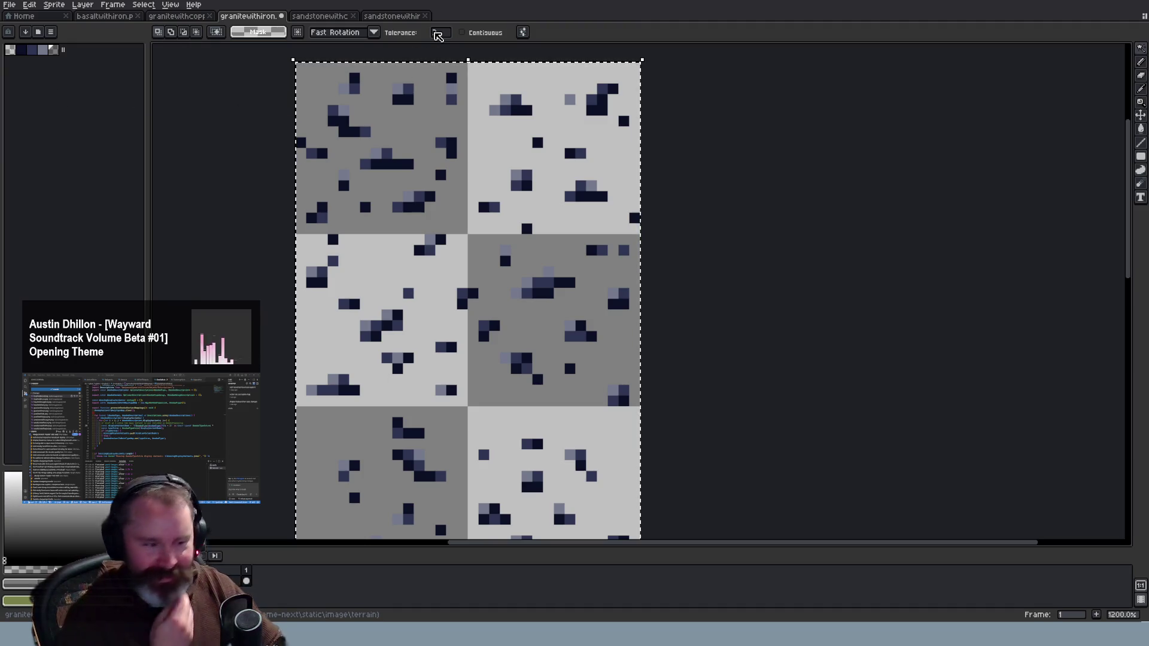
{"action": "left_click", "coordinate": [763, 153]}
{"action": "type", "text": "2"}
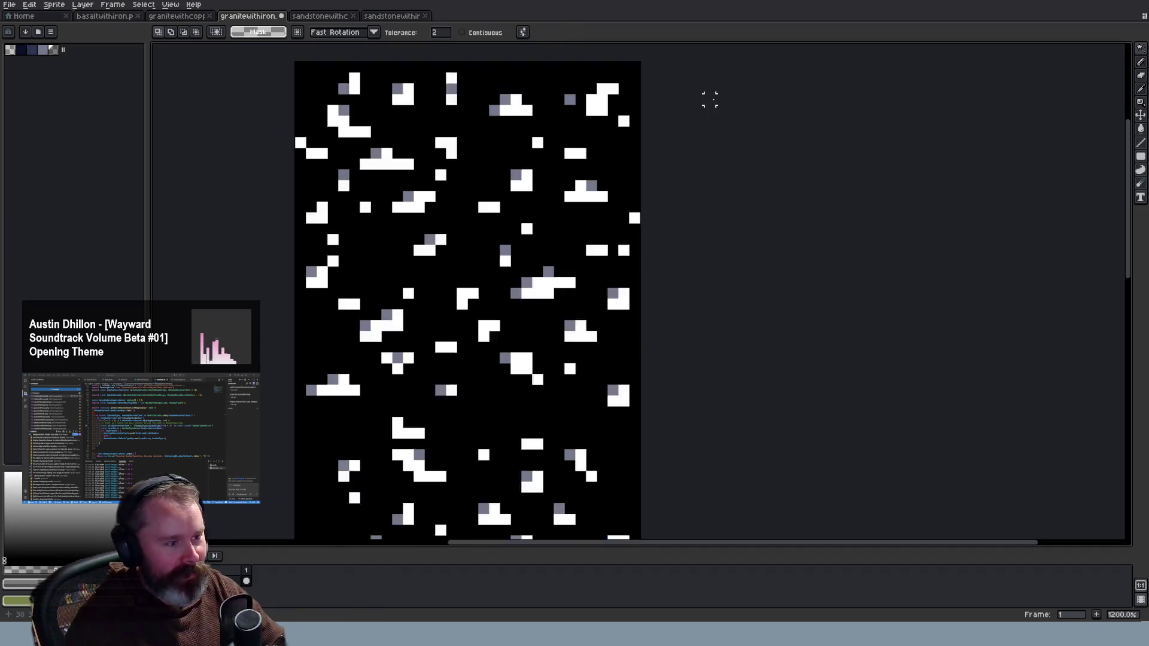
{"action": "left_click", "coordinate": [514, 107]}
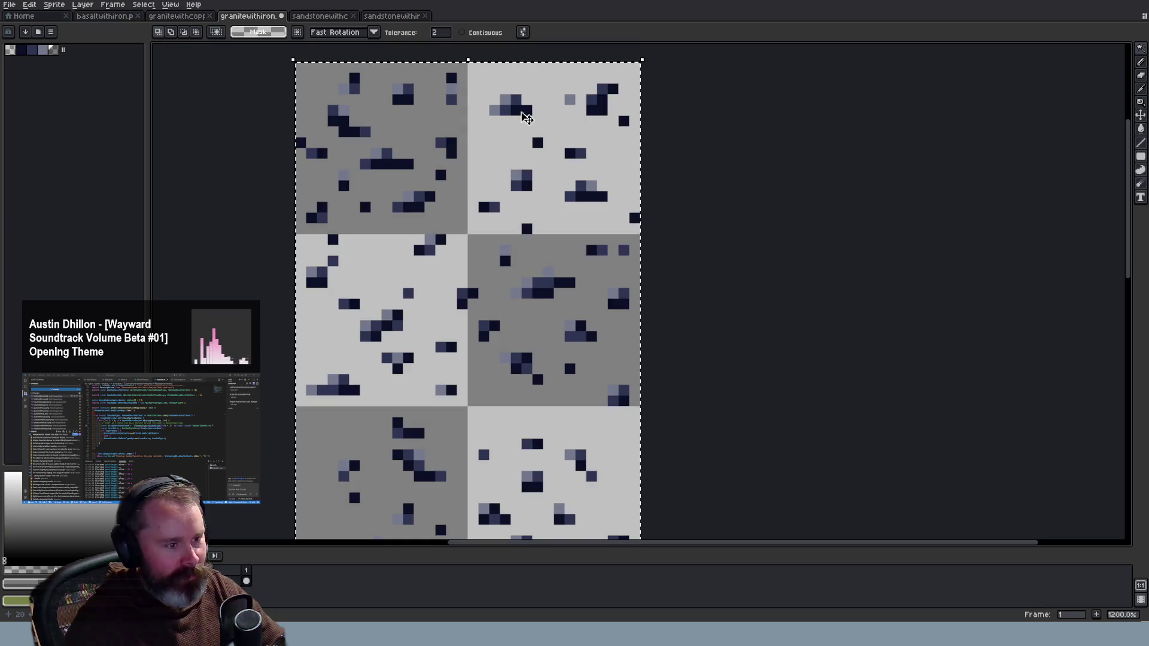
{"action": "left_click", "coordinate": [751, 128]}
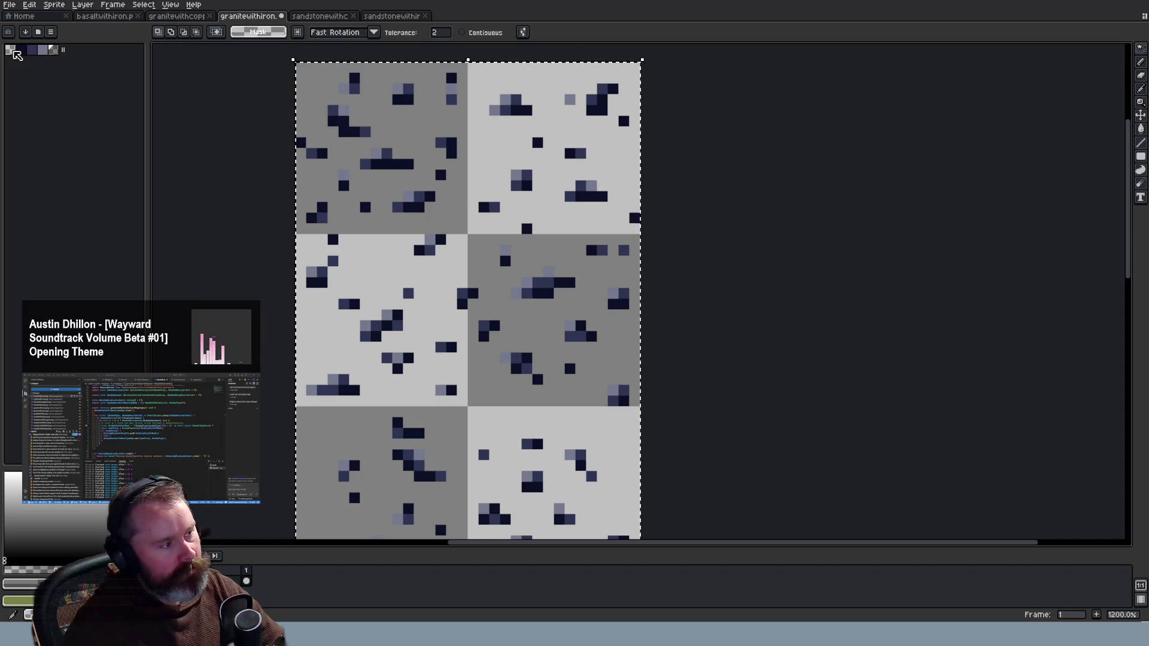
Reset the colour-selection tolerance to 0 and switch the granite-with-iron sprite to RGB colour mode
{"action": "type", "text": "1"}
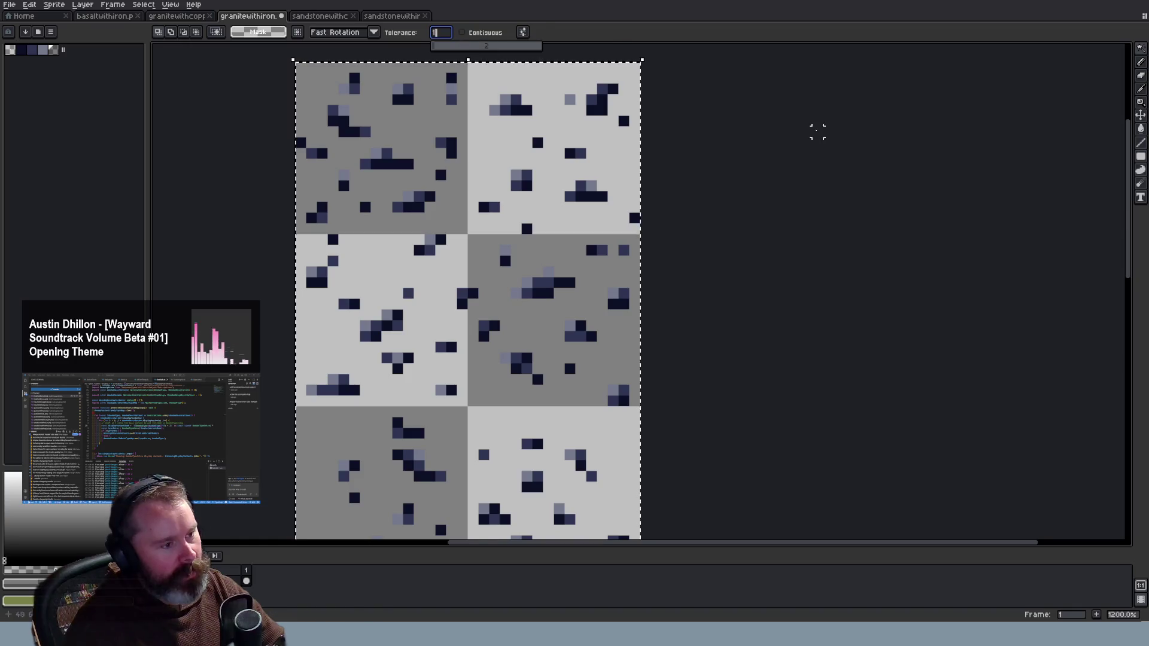
{"action": "left_click", "coordinate": [601, 120]}
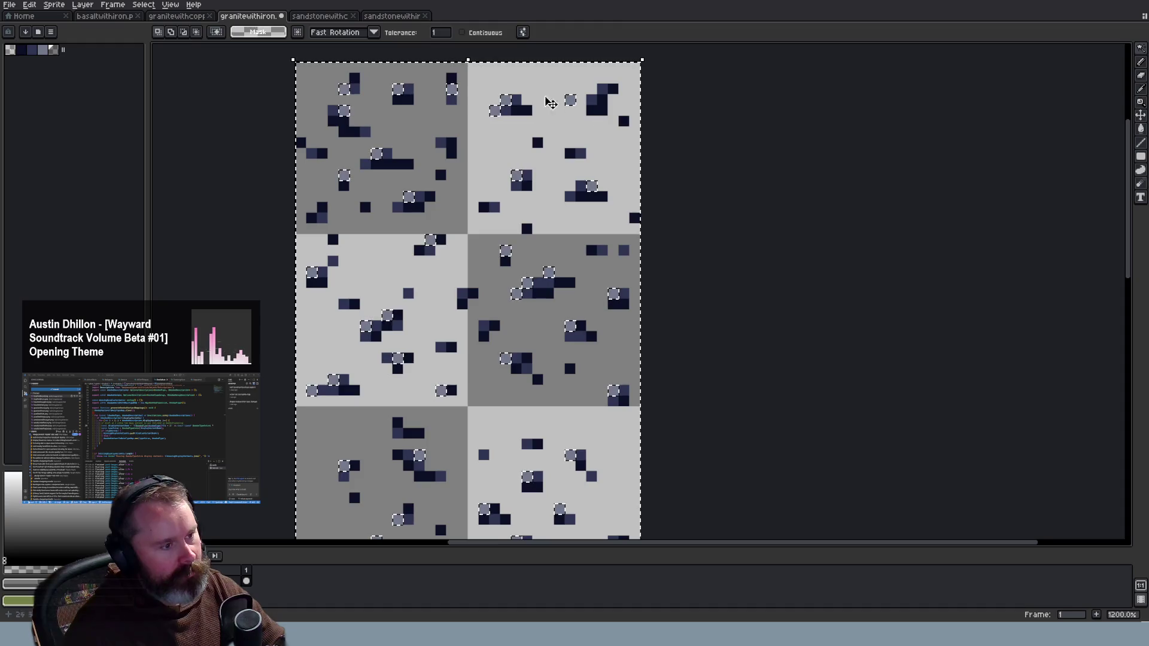
{"action": "left_click", "coordinate": [439, 33]}
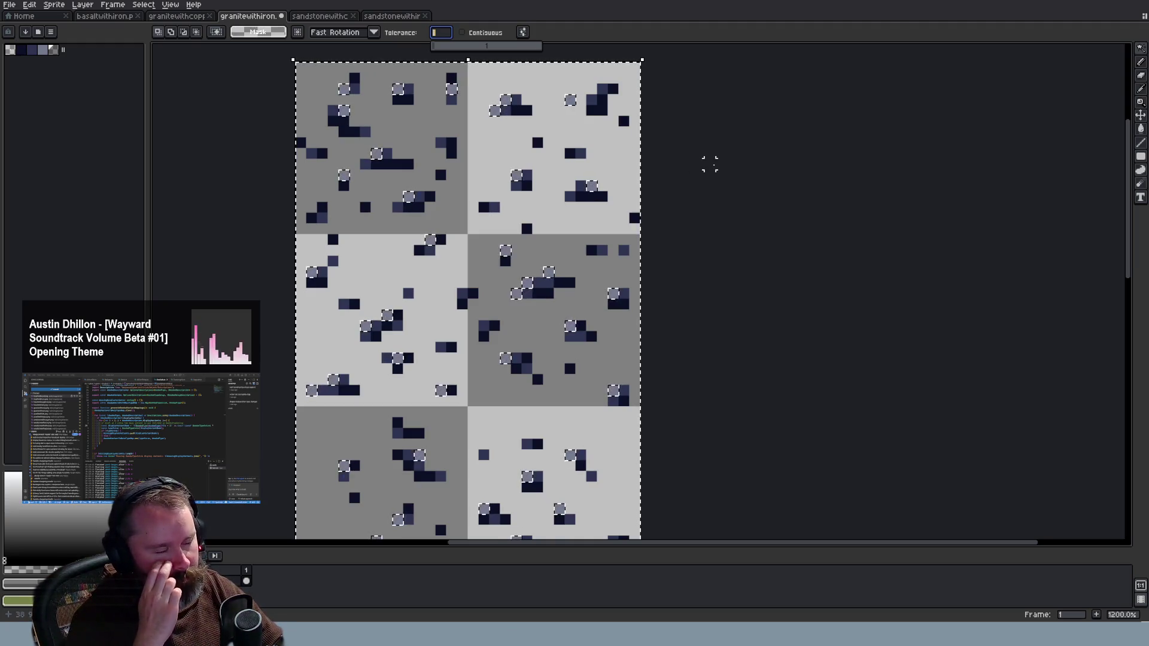
{"action": "type", "text": "0"}
{"action": "left_click", "coordinate": [710, 164]}
{"action": "left_click", "coordinate": [54, 4]}
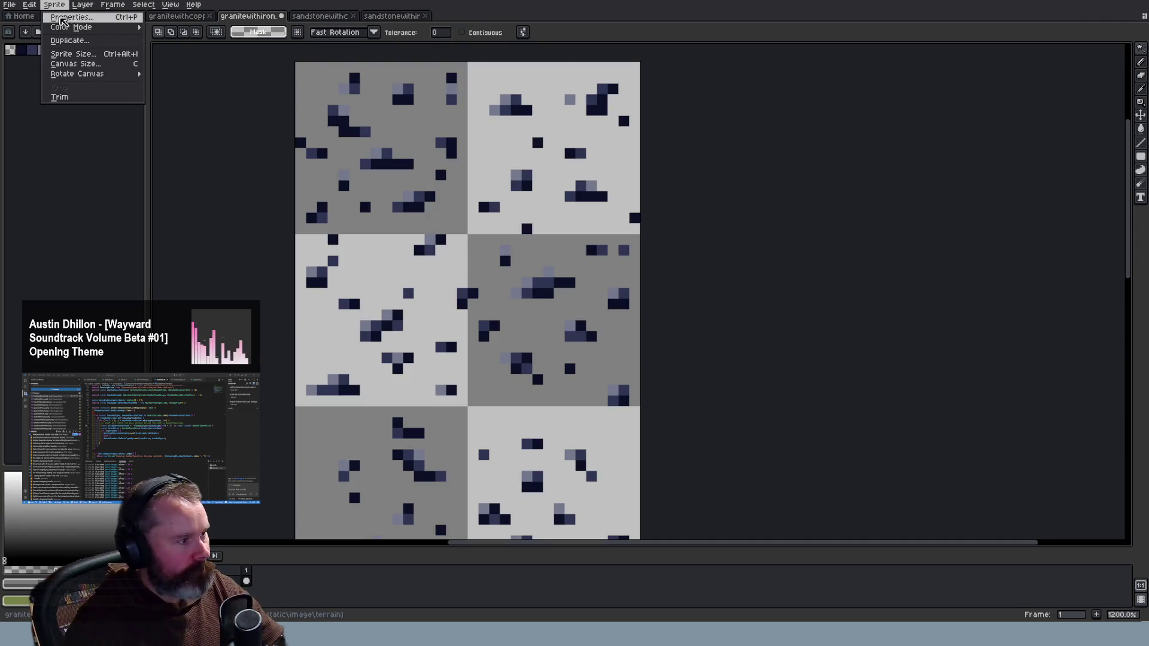
{"action": "mouse_move", "coordinate": [68, 27]}
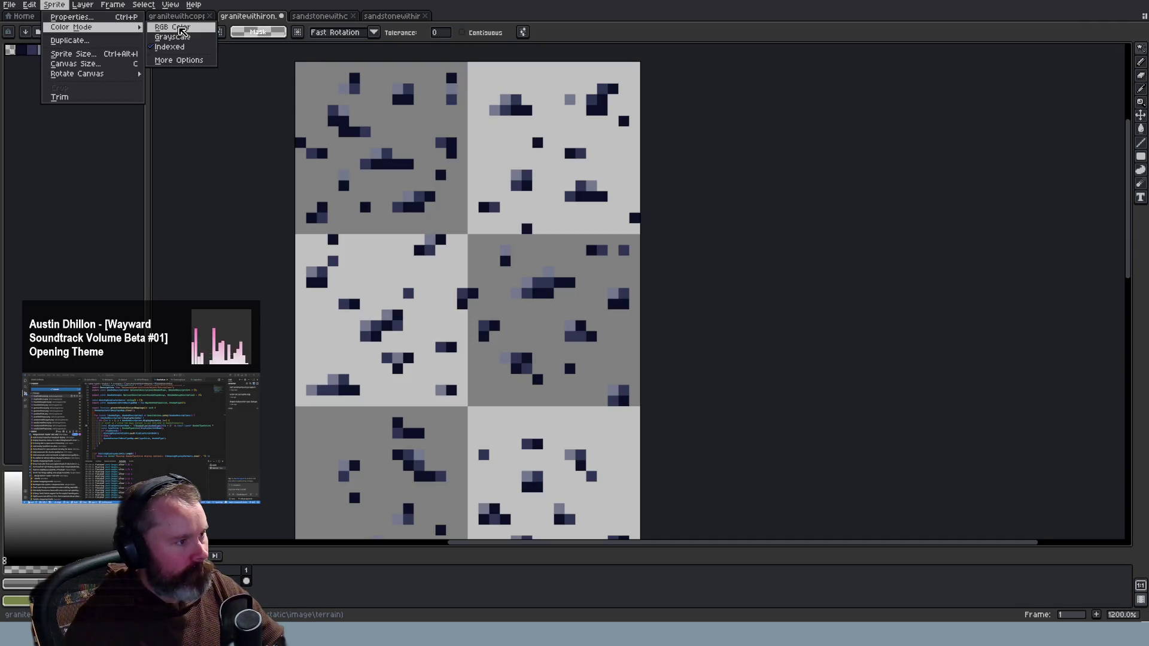
{"action": "left_click", "coordinate": [180, 30]}
Magic-wand the darkest ore pixels and drag the selection slightly downward
{"action": "left_click", "coordinate": [522, 110]}
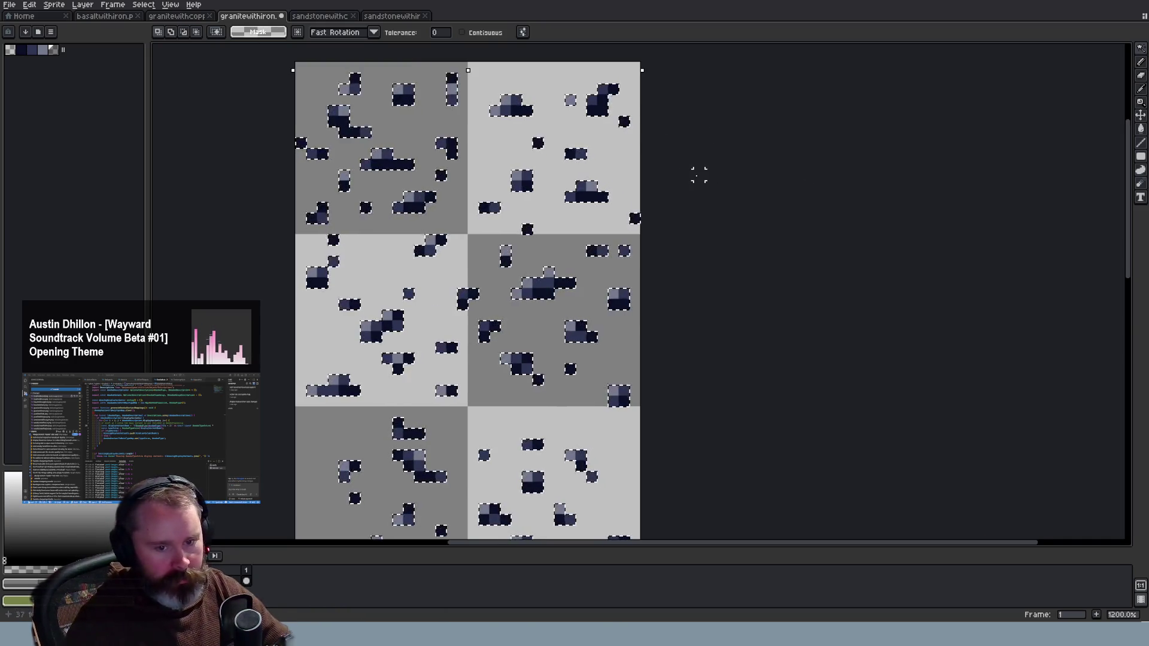
{"action": "scroll", "coordinate": [698, 174], "scroll_direction": "down", "scroll_amount": 2}
{"action": "left_click", "coordinate": [1141, 48]}
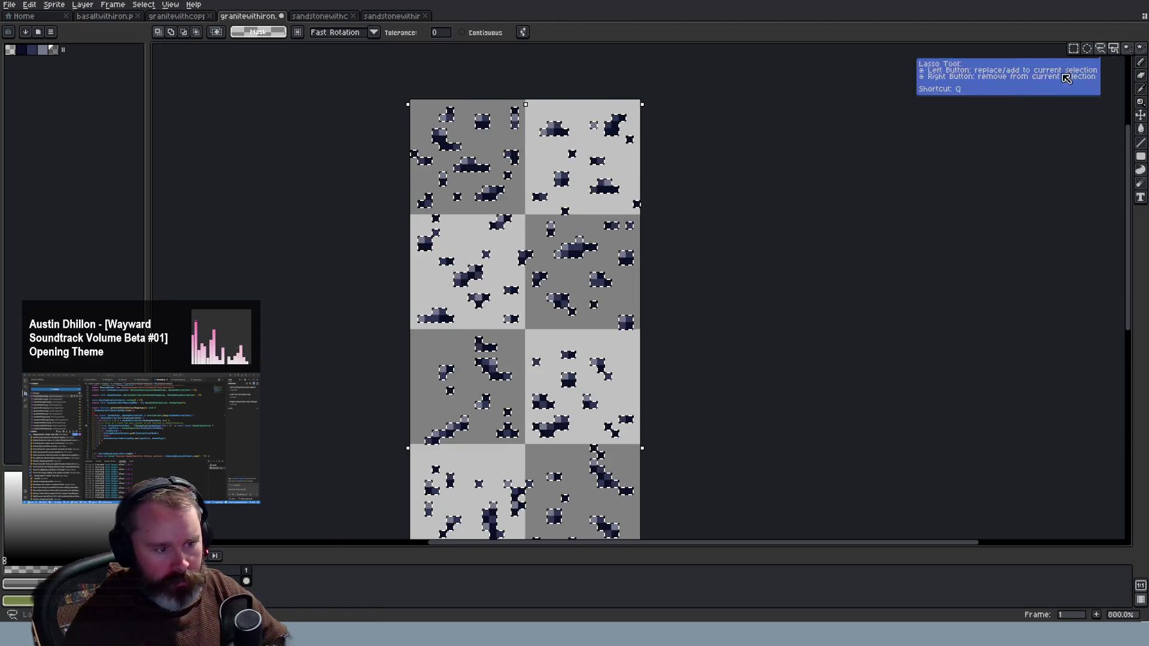
{"action": "left_click_drag", "start_coordinate": [615, 197], "coordinate": [616, 202]}
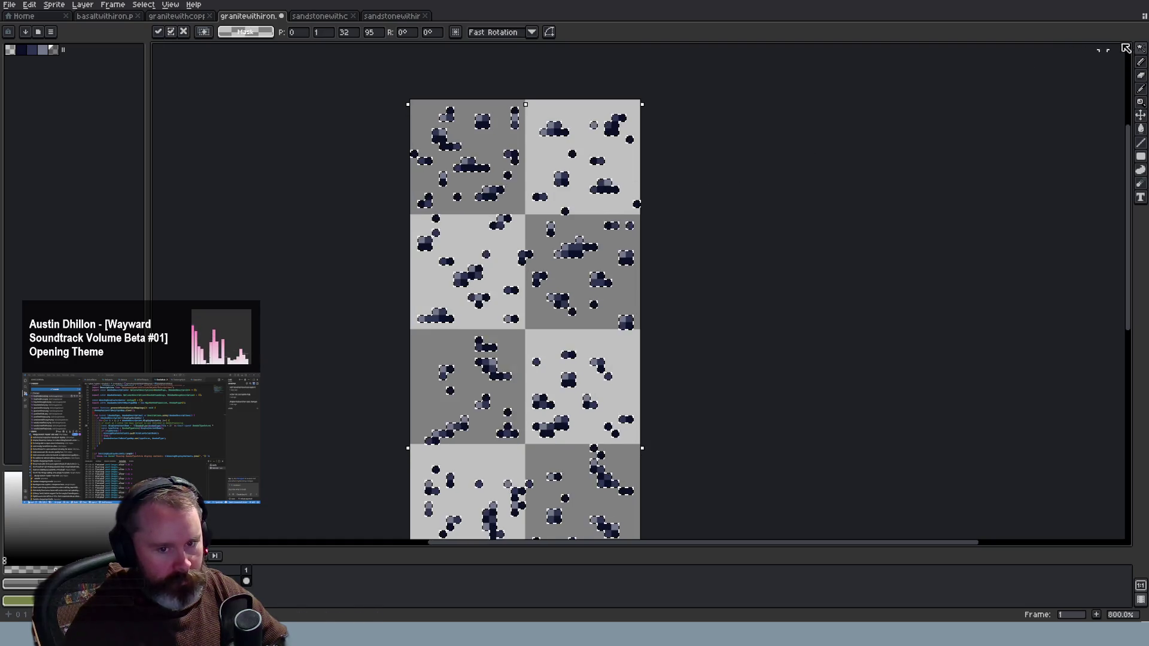
{"action": "mouse_move", "coordinate": [1142, 51]}
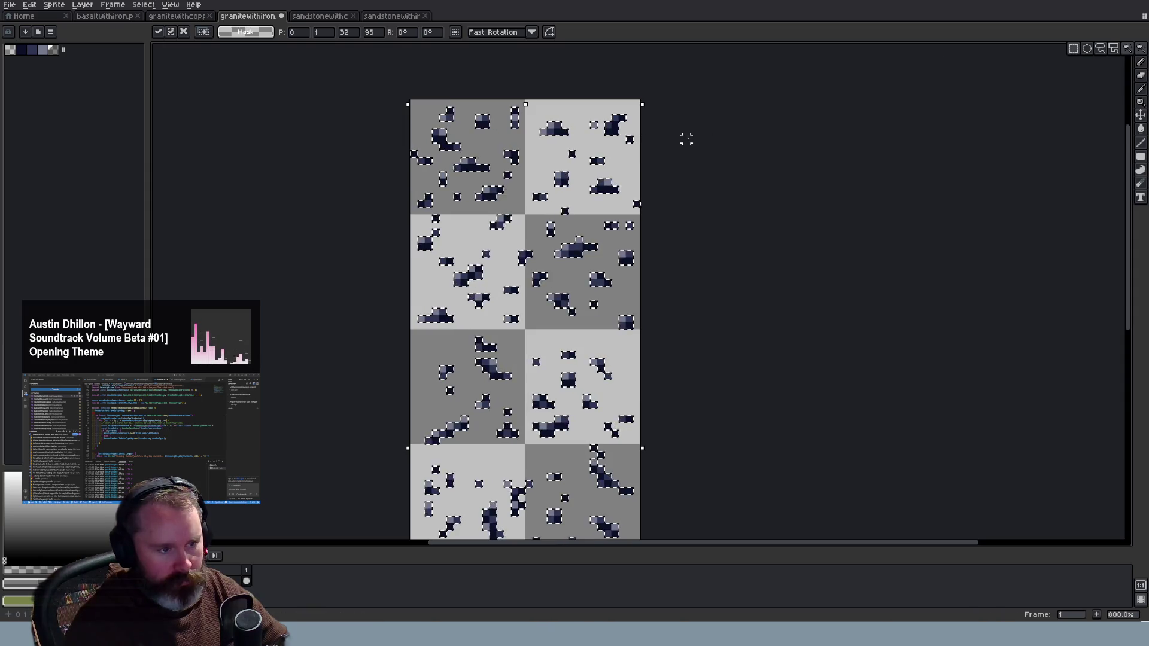
Copy the selected iron ore pixels onto a new layer via New Layer via Copy
{"action": "right_click", "coordinate": [216, 533]}
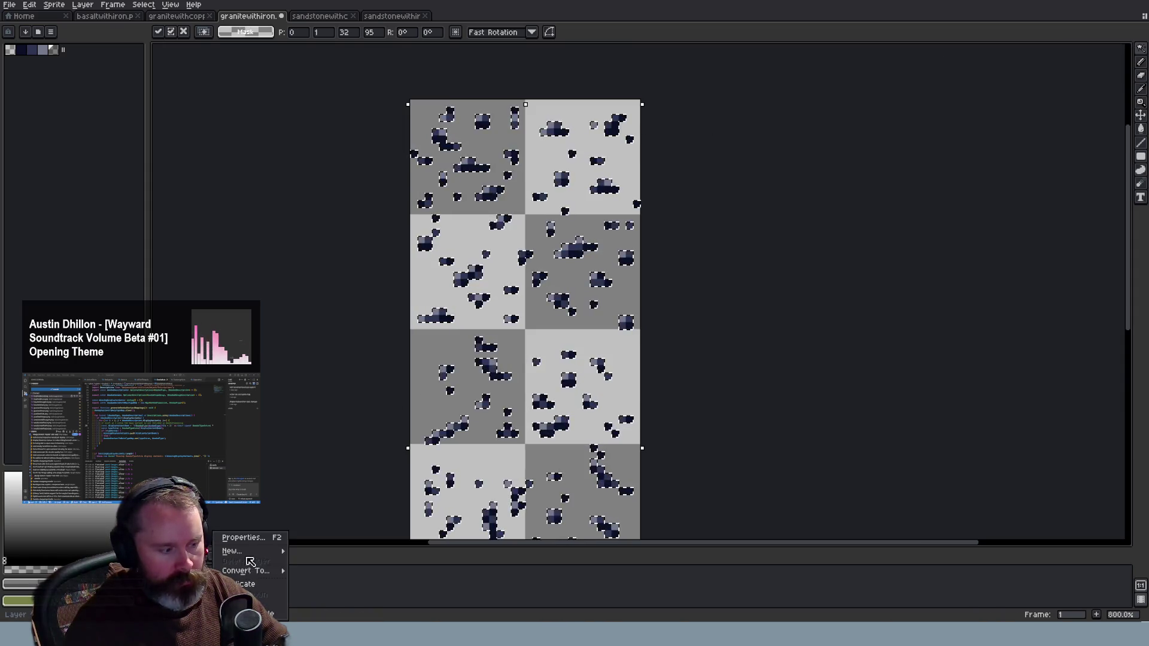
{"action": "mouse_move", "coordinate": [258, 557]}
{"action": "left_click", "coordinate": [332, 551]}
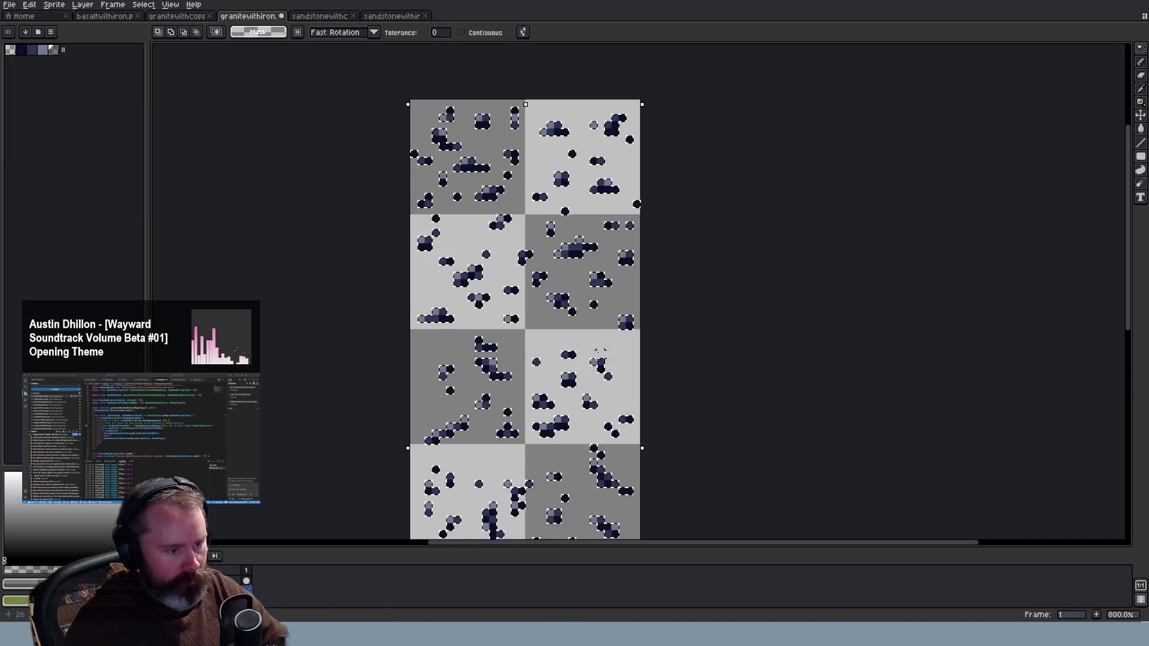
Move the copied ore pixels one pixel down and commit the transform
{"action": "left_click", "coordinate": [610, 293]}
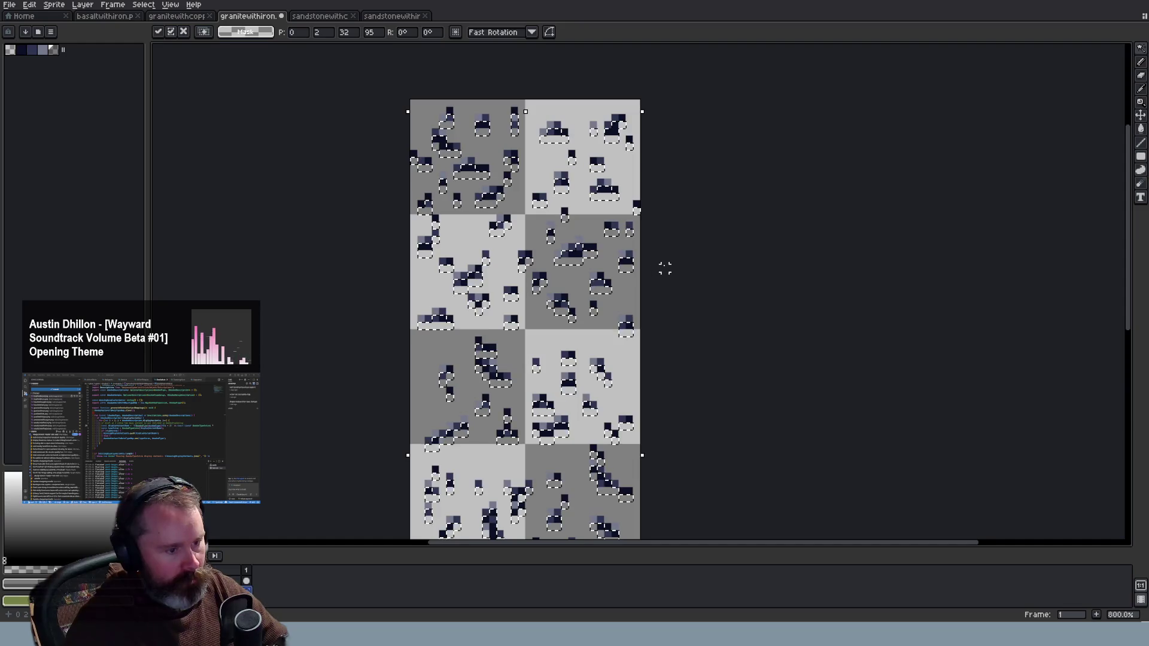
{"action": "left_click", "coordinate": [83, 6]}
{"action": "key", "text": "Escape"}
{"action": "key", "text": "w"}
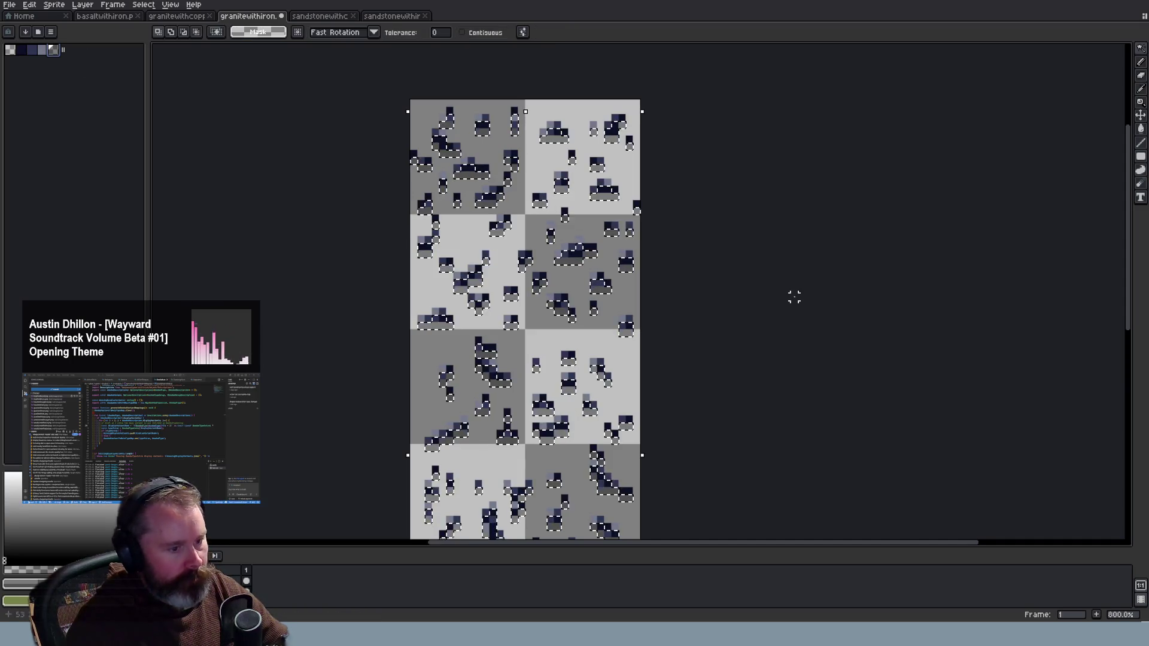
Zoom to 1200% on the granite ore, pick the Lasso tool, and bring up the granitewithcopper sheet
{"action": "scroll", "coordinate": [536, 368], "scroll_direction": "up", "scroll_amount": 5}
{"action": "scroll", "coordinate": [523, 289], "scroll_direction": "down", "scroll_amount": 3}
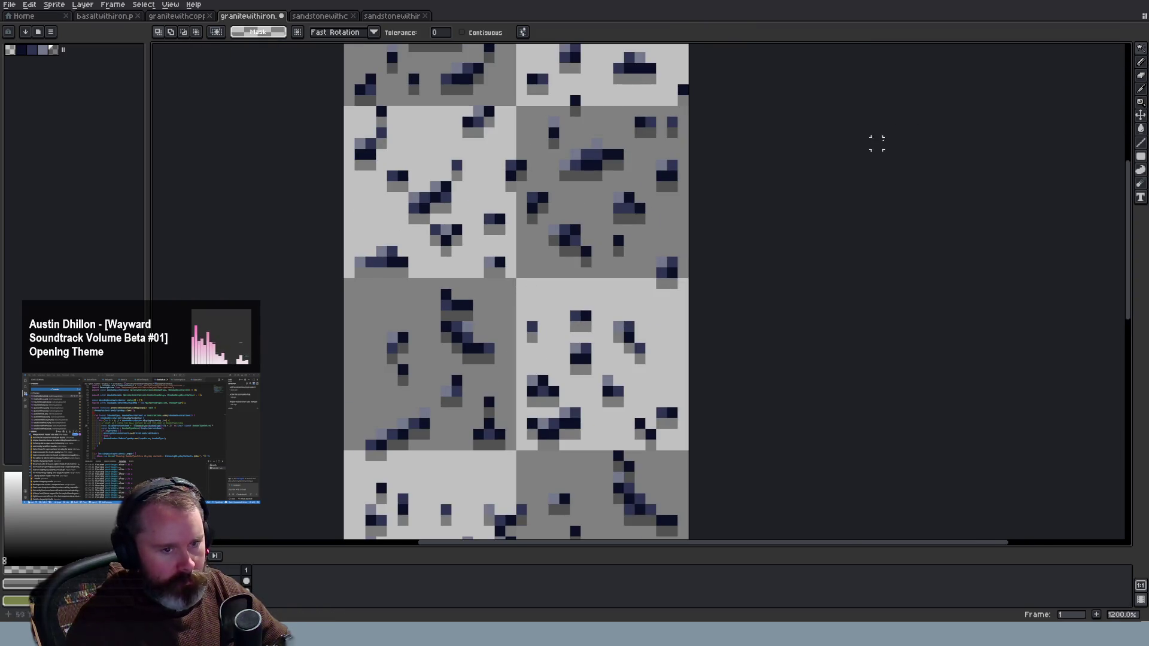
{"action": "left_click_drag", "start_coordinate": [1140, 48], "coordinate": [1071, 50]}
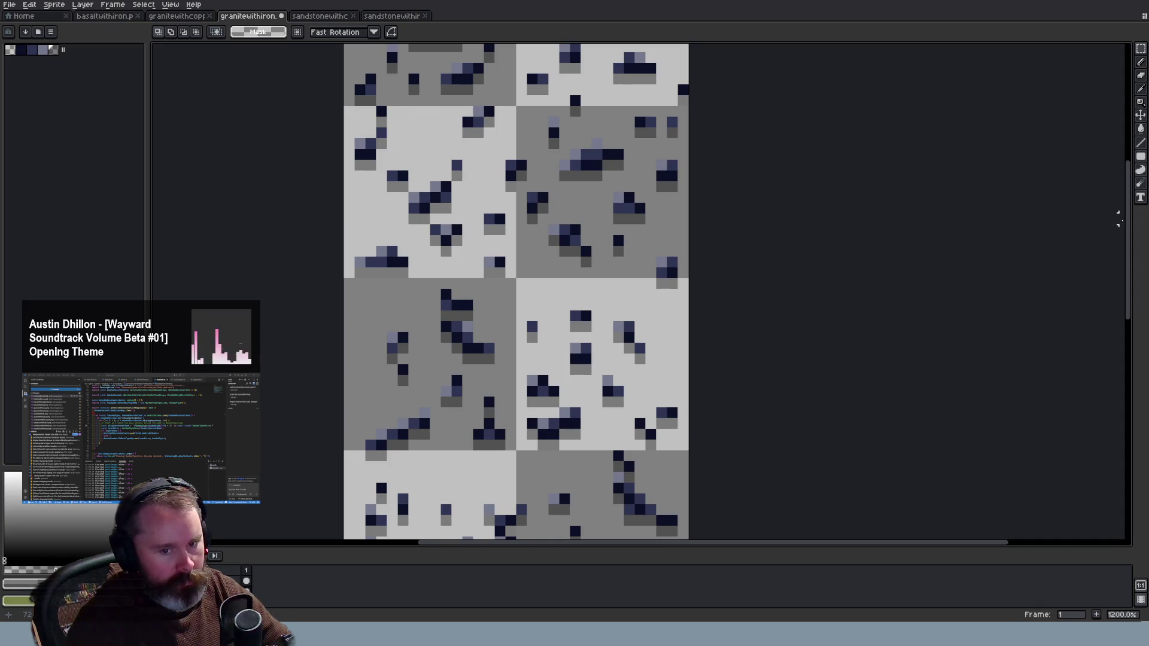
{"action": "scroll", "coordinate": [1117, 218], "scroll_direction": "up", "scroll_amount": 1}
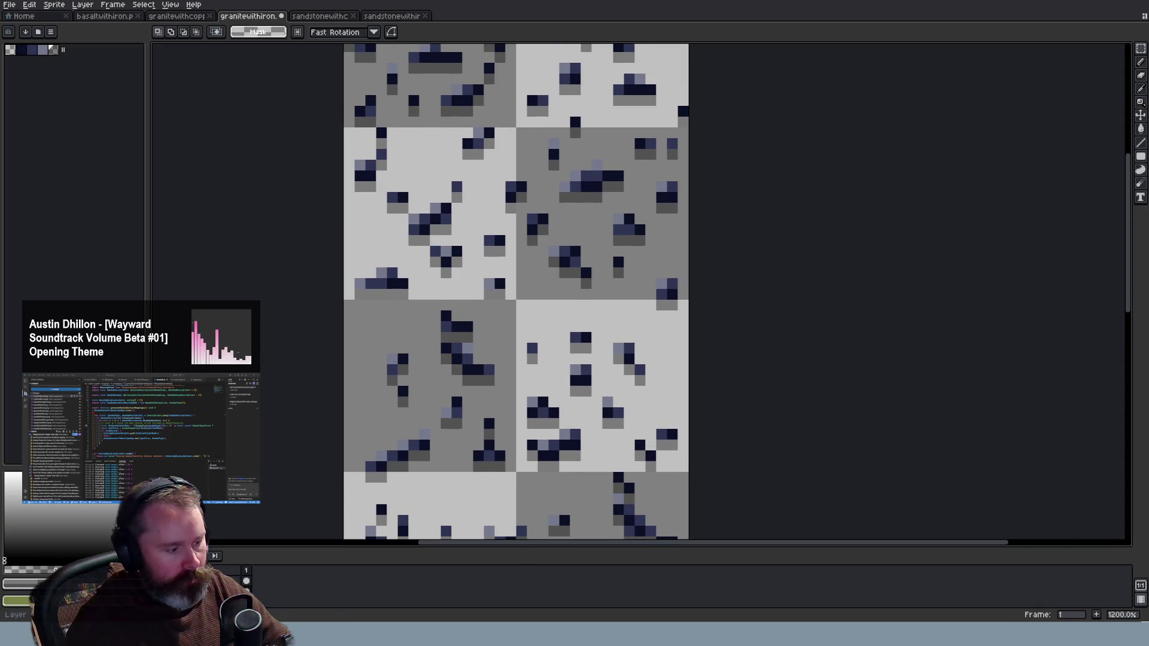
{"action": "left_click", "coordinate": [182, 17]}
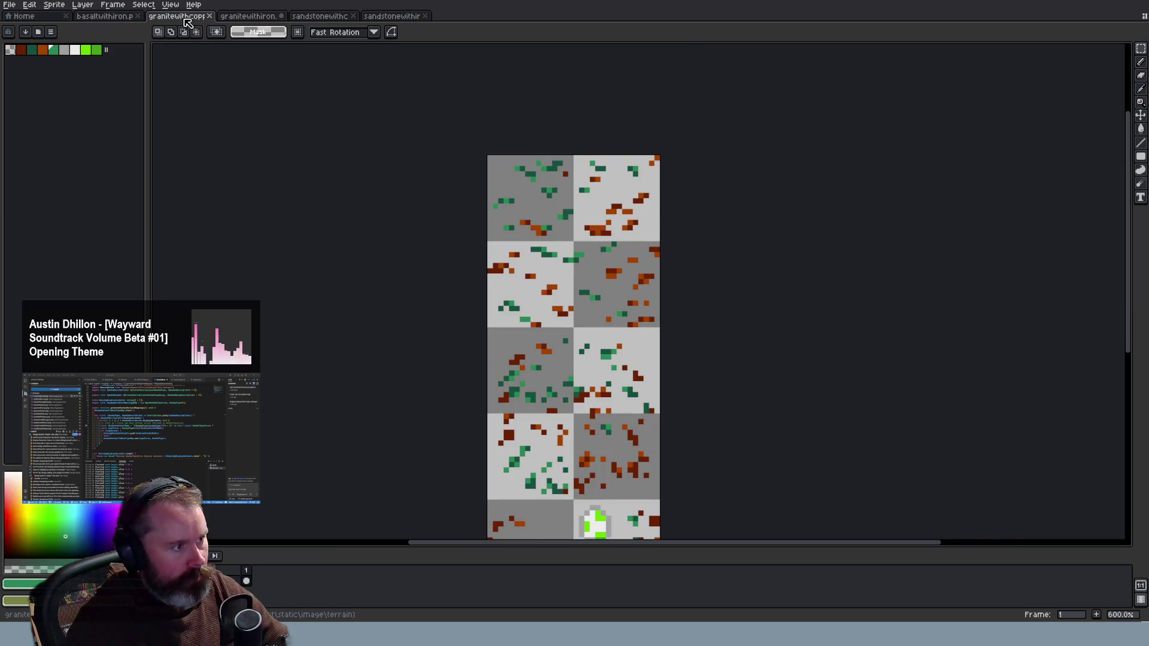
Undo the Merge Down on the basalt-with-iron sheet and zoom in on its tiles
{"action": "left_click", "coordinate": [111, 17]}
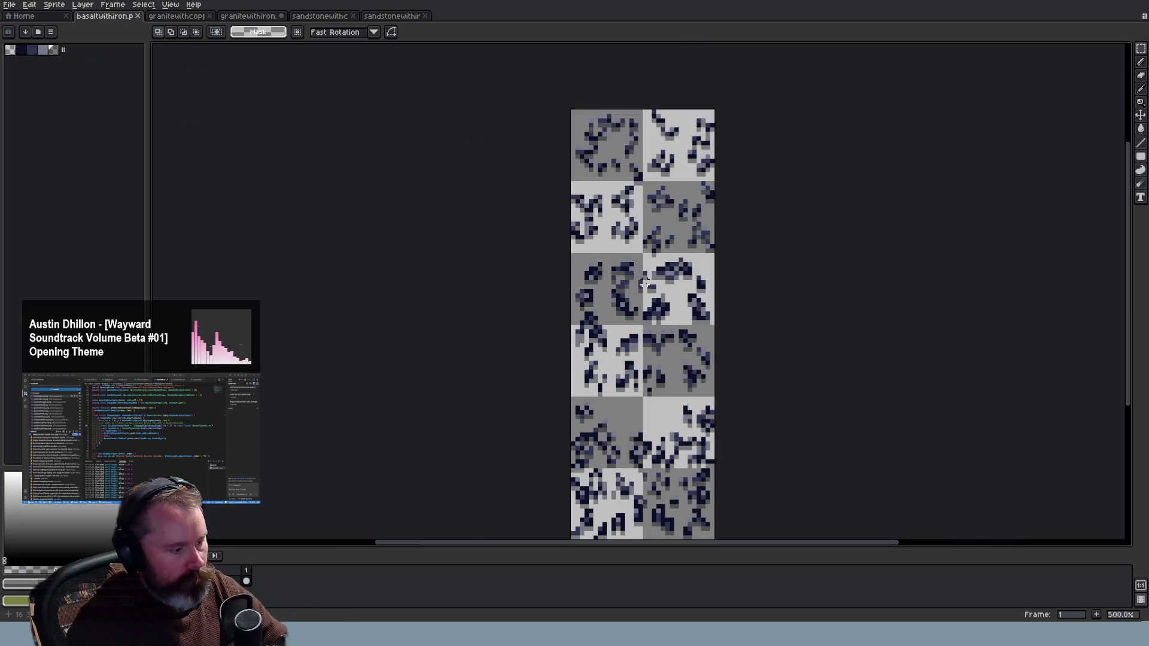
{"action": "key", "text": "ctrl+z"}
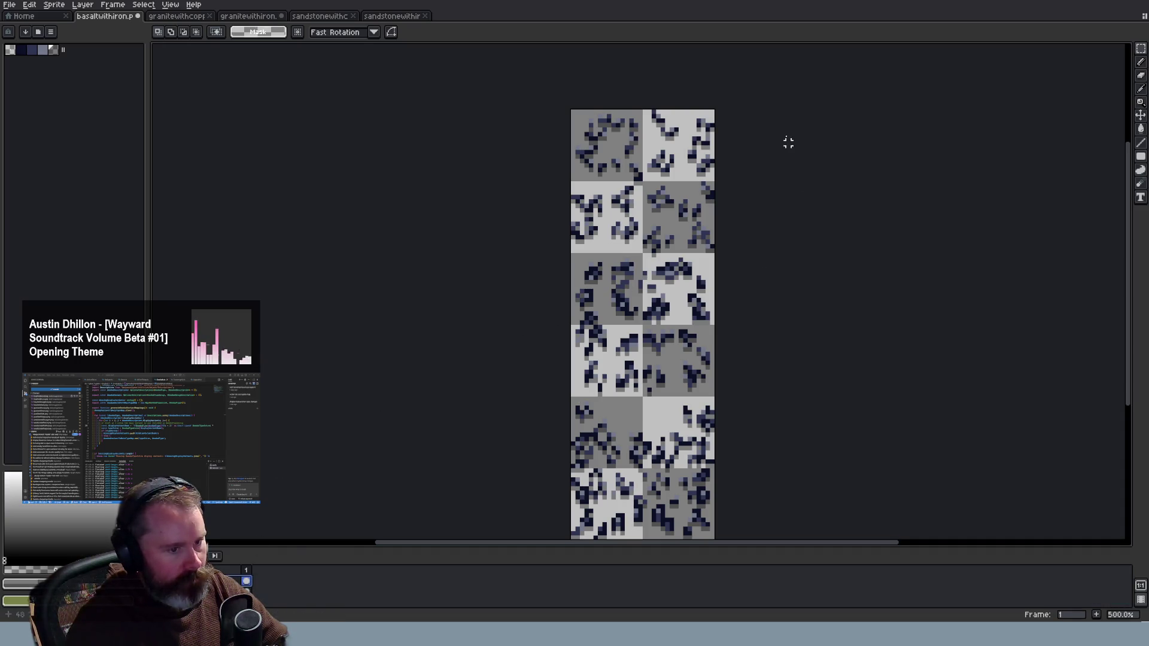
{"action": "scroll", "coordinate": [793, 147], "scroll_direction": "up", "scroll_amount": 2}
{"action": "scroll", "coordinate": [789, 113], "scroll_direction": "up", "scroll_amount": 3}
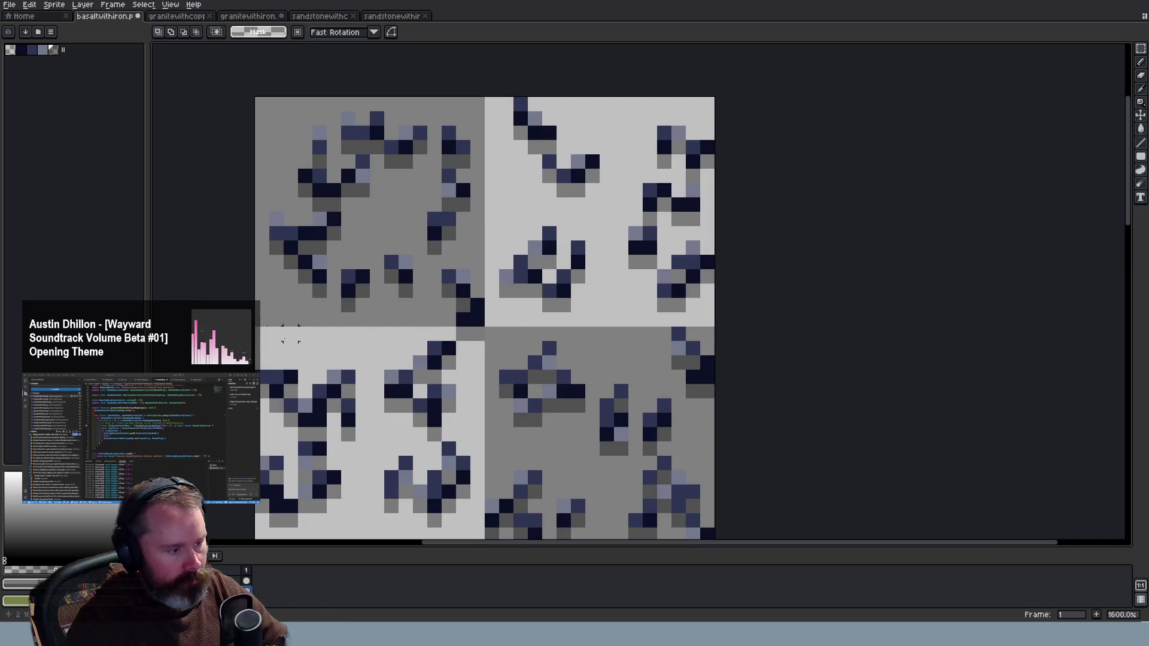
{"action": "left_click_drag", "start_coordinate": [290, 333], "coordinate": [807, 334]}
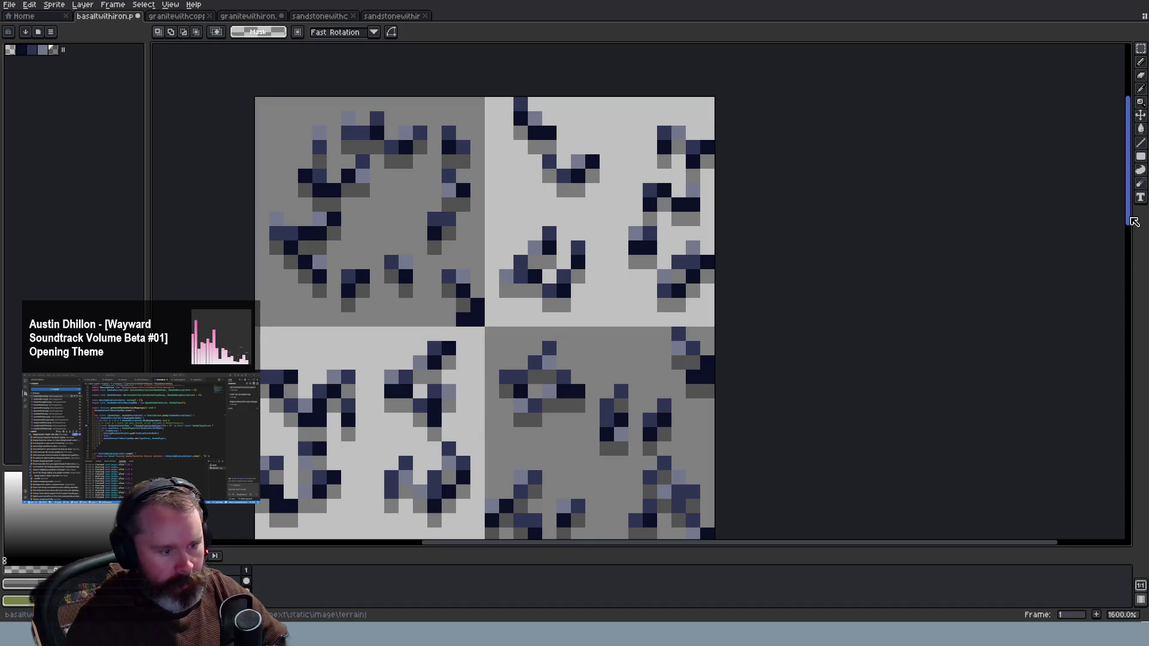
{"action": "scroll", "coordinate": [592, 349], "scroll_direction": "down", "scroll_amount": 2}
{"action": "scroll", "coordinate": [592, 349], "scroll_direction": "down", "scroll_amount": 2}
{"action": "scroll", "coordinate": [592, 350], "scroll_direction": "down", "scroll_amount": 2}
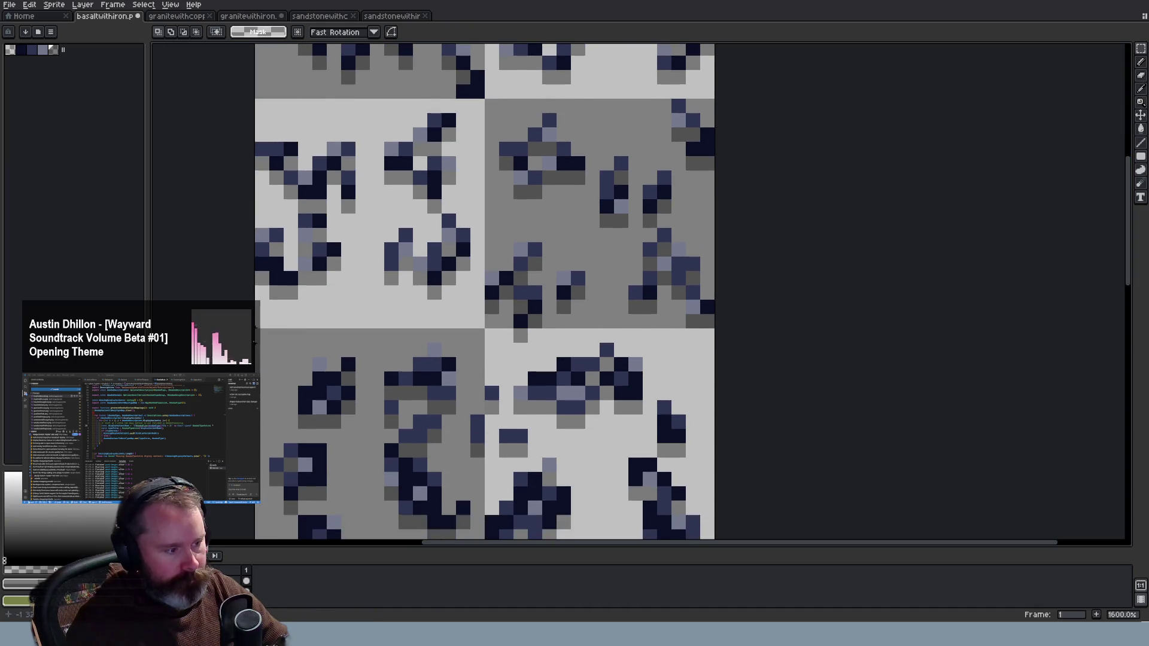
{"action": "left_click_drag", "start_coordinate": [256, 333], "coordinate": [820, 334]}
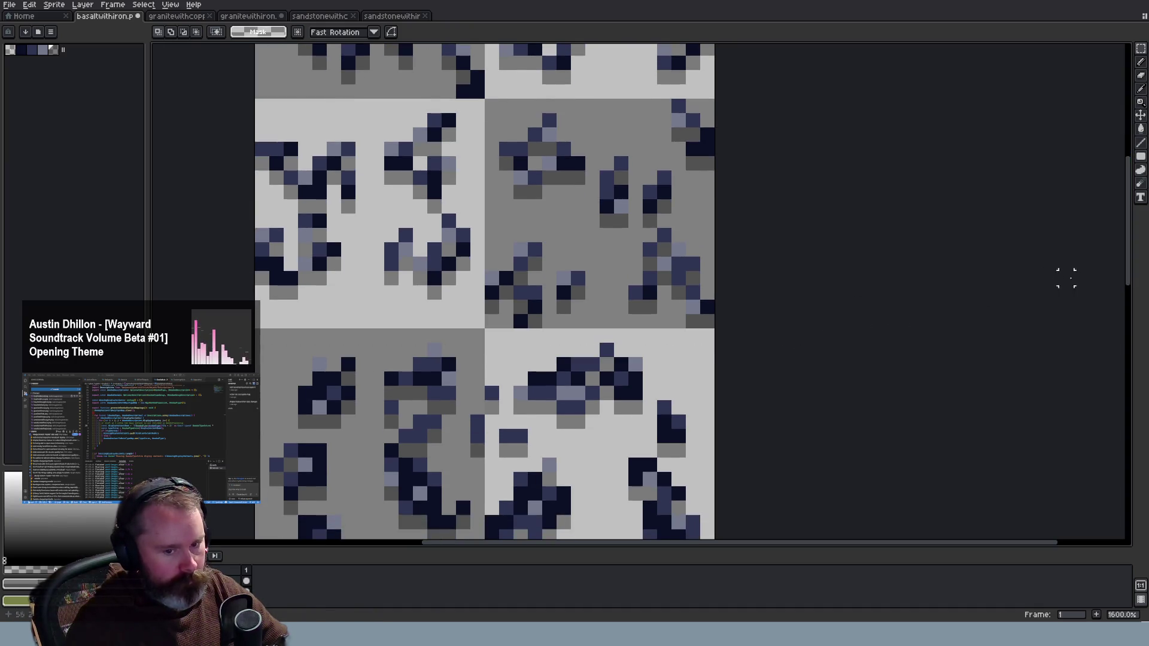
Inspect the remaining basalt-with-iron tile rows
{"action": "scroll", "coordinate": [477, 295], "scroll_direction": "down", "scroll_amount": 3}
{"action": "scroll", "coordinate": [477, 294], "scroll_direction": "down", "scroll_amount": 3}
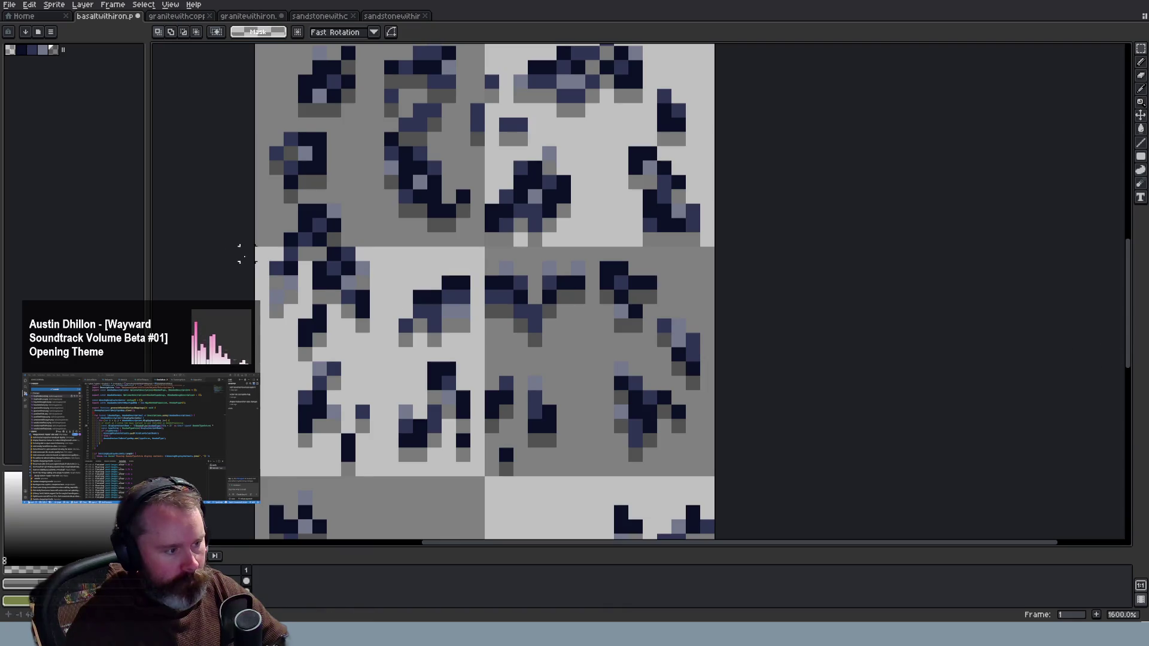
{"action": "left_click_drag", "start_coordinate": [241, 254], "coordinate": [705, 261]}
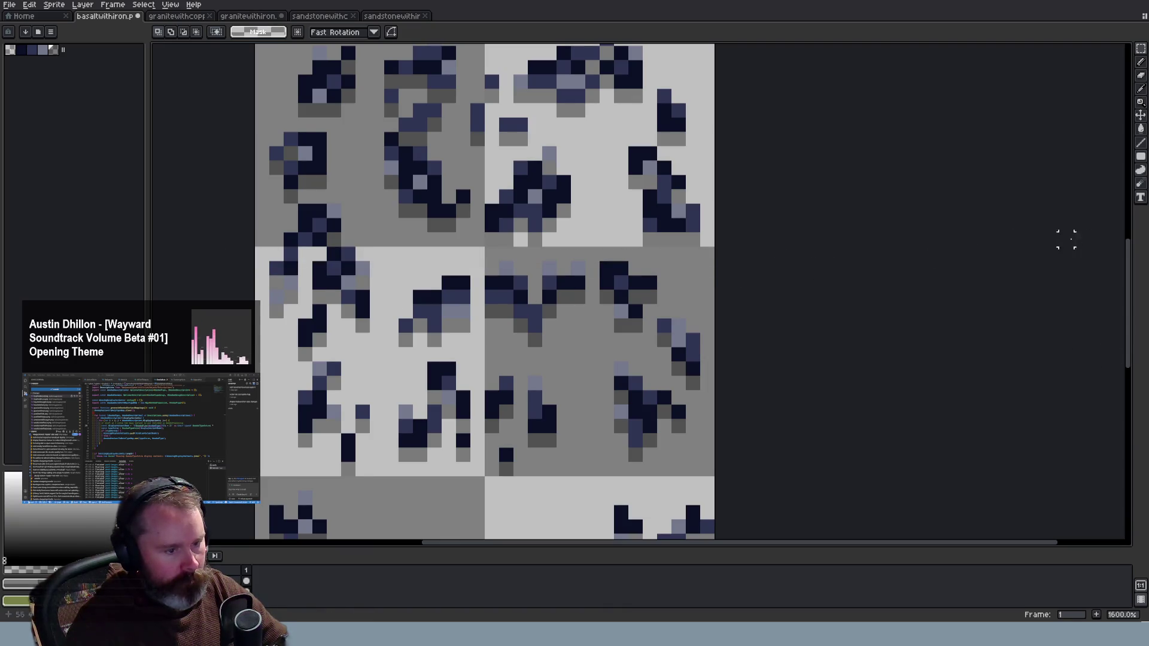
{"action": "scroll", "coordinate": [505, 314], "scroll_direction": "down", "scroll_amount": 4}
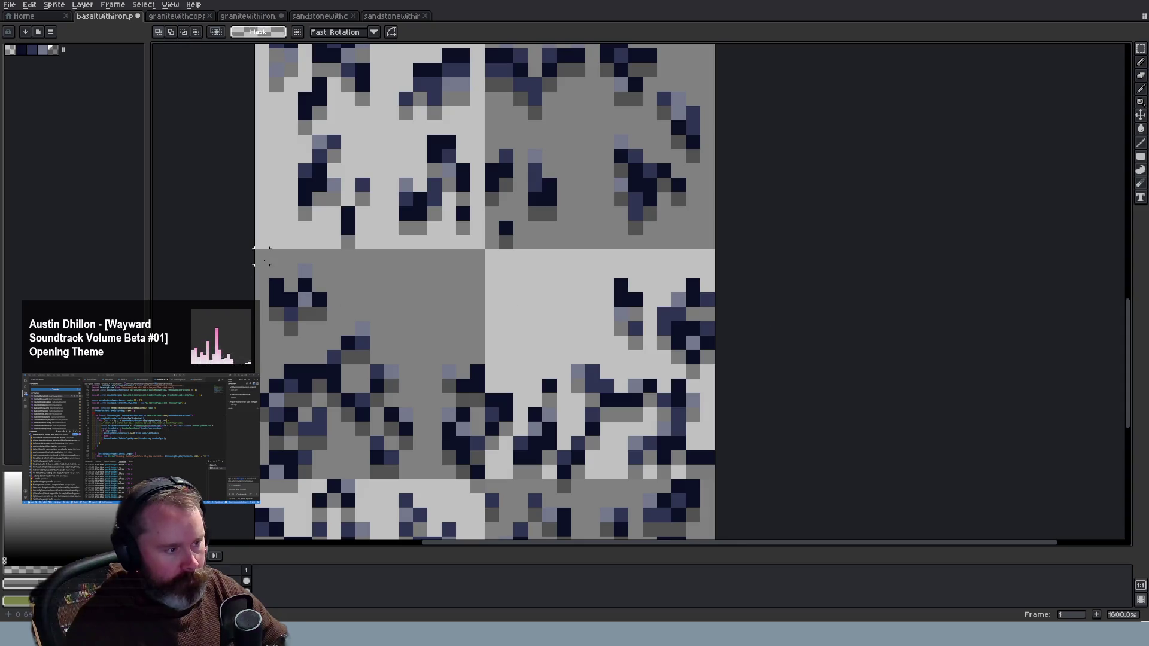
{"action": "left_click_drag", "start_coordinate": [255, 251], "coordinate": [792, 253]}
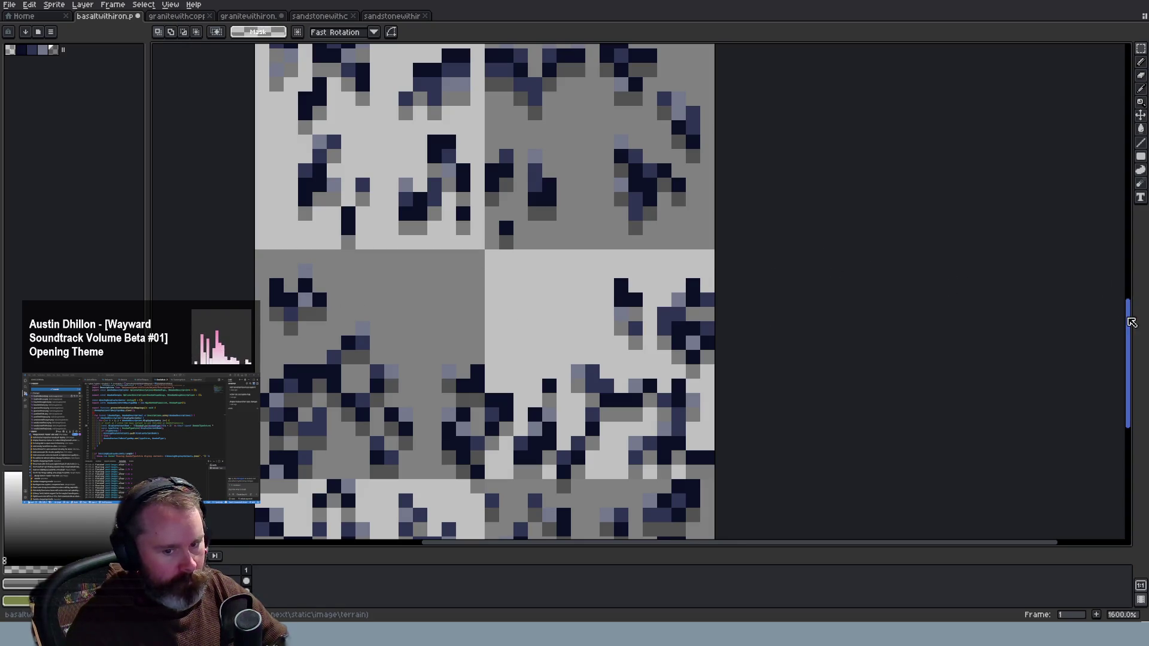
{"action": "scroll", "coordinate": [1133, 322], "scroll_direction": "down", "scroll_amount": 4}
{"action": "left_click_drag", "start_coordinate": [257, 270], "coordinate": [662, 272]}
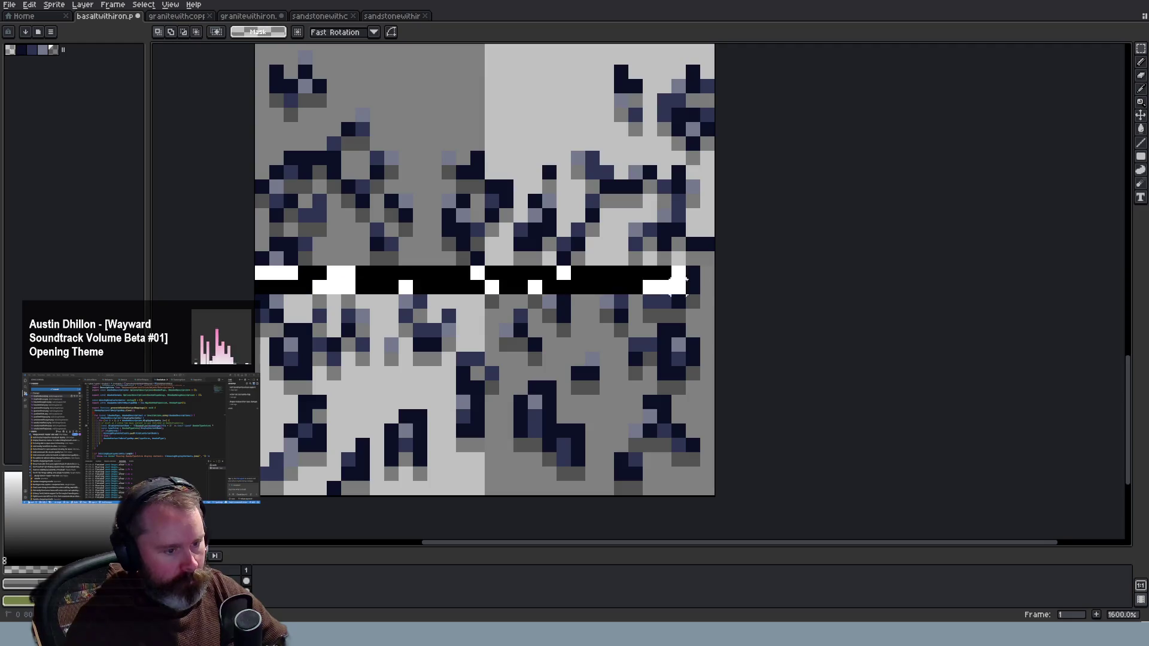
{"action": "left_click_drag", "start_coordinate": [1128, 407], "coordinate": [1132, 155]}
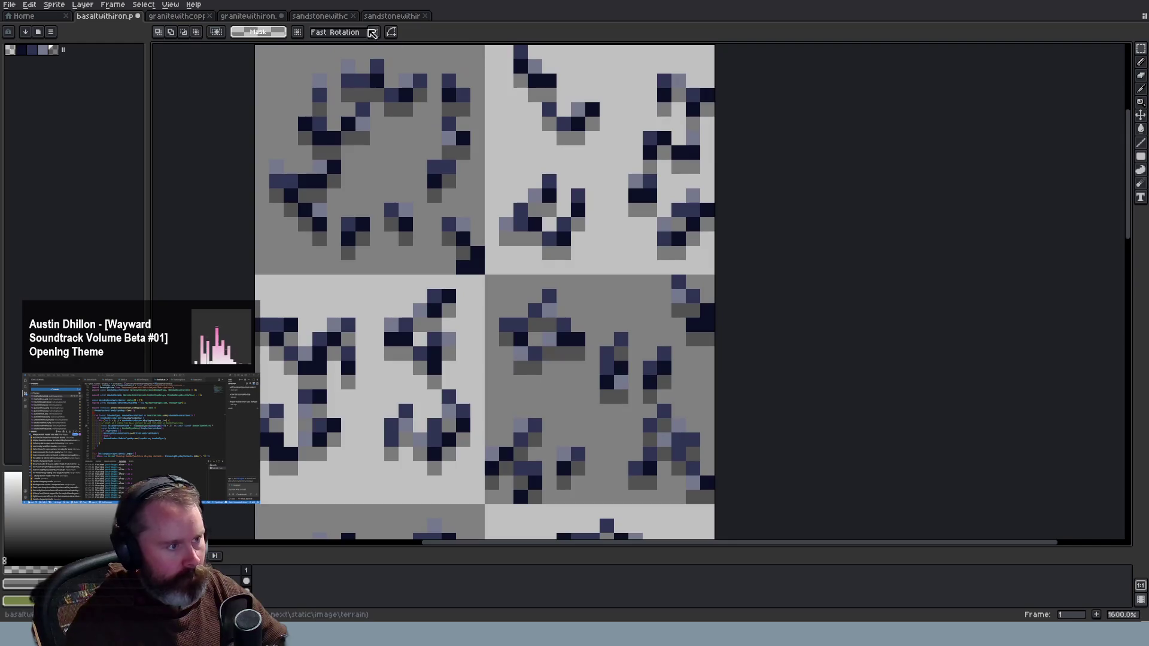
Glance at granite-with-iron, then bring up the sandstone-with-iron sheet
{"action": "left_click", "coordinate": [238, 18]}
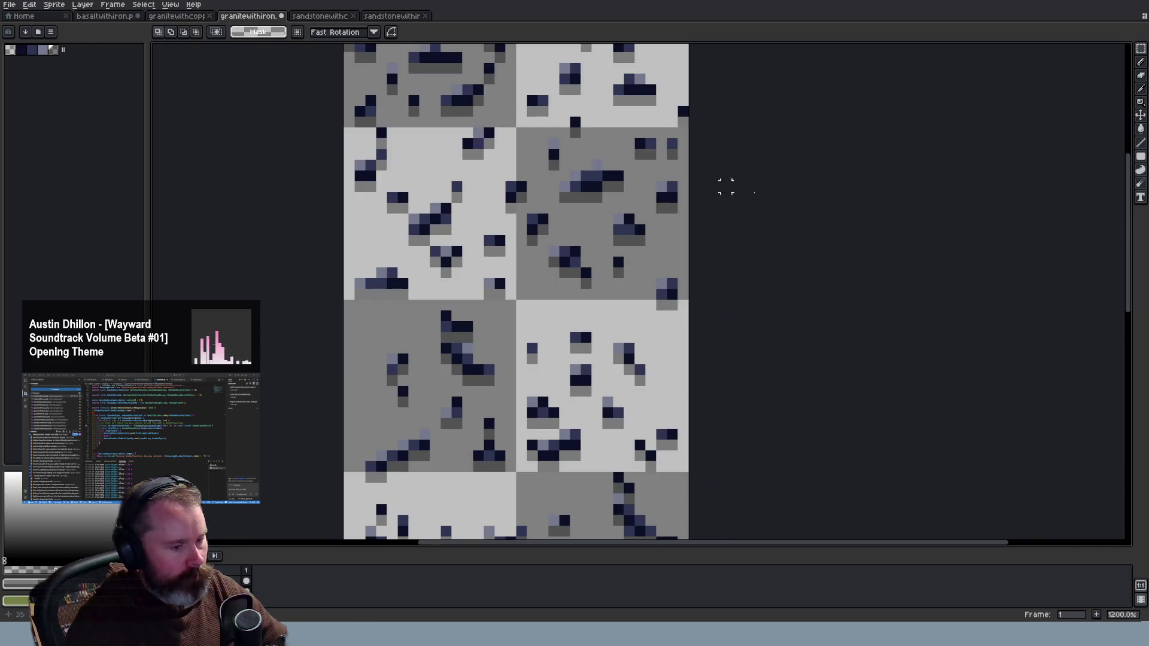
{"action": "mouse_move", "coordinate": [1134, 305]}
{"action": "left_mouse_down"}
{"action": "mouse_move", "coordinate": [1136, 258]}
{"action": "mouse_move", "coordinate": [1137, 283]}
{"action": "left_mouse_up"}
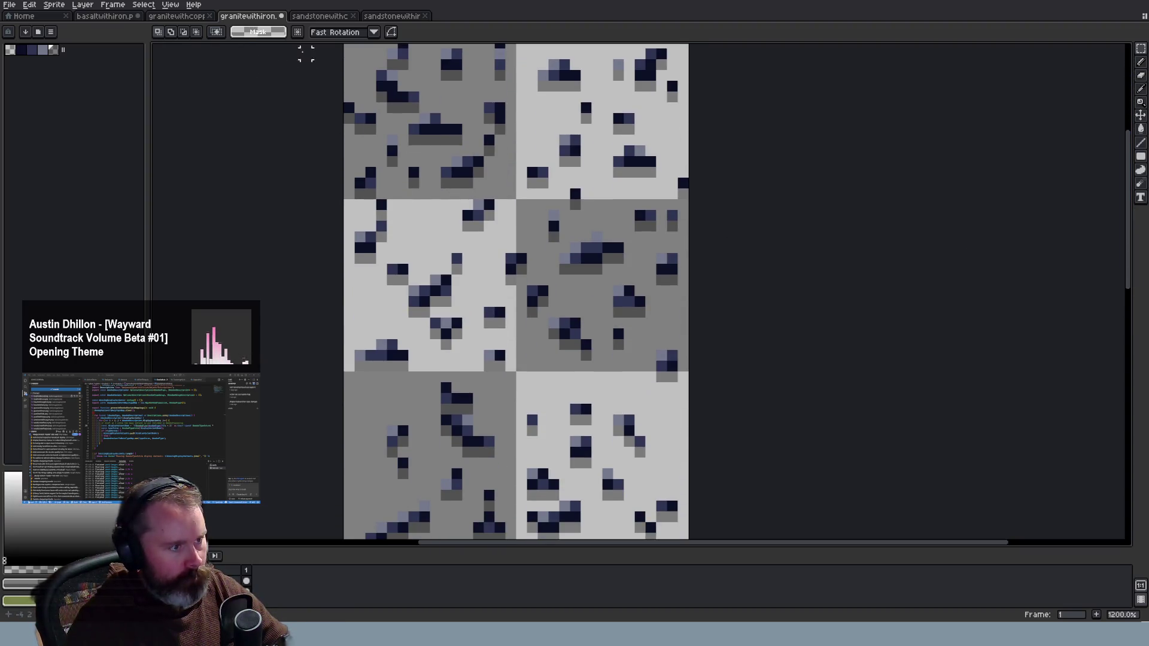
{"action": "left_click", "coordinate": [393, 17]}
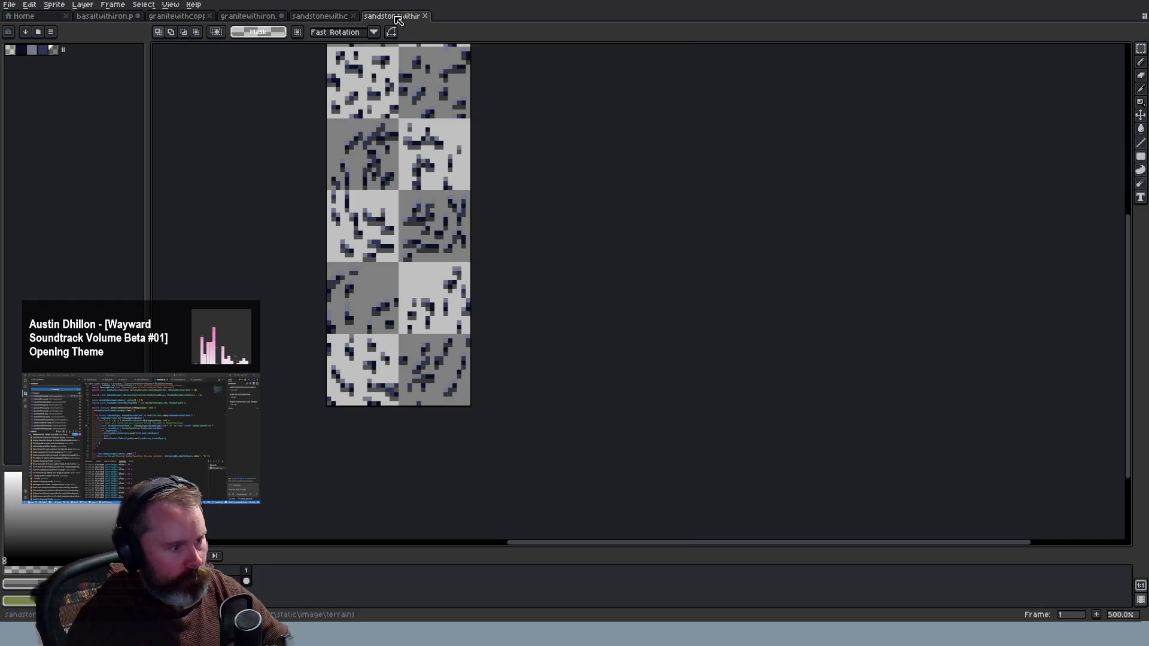
Compare sandstone-with-iron against the granite and sandstone copper sheets, ending on granite-with-iron
{"action": "scroll", "coordinate": [258, 194], "scroll_direction": "up", "scroll_amount": 2}
{"action": "scroll", "coordinate": [258, 194], "scroll_direction": "up", "scroll_amount": 2}
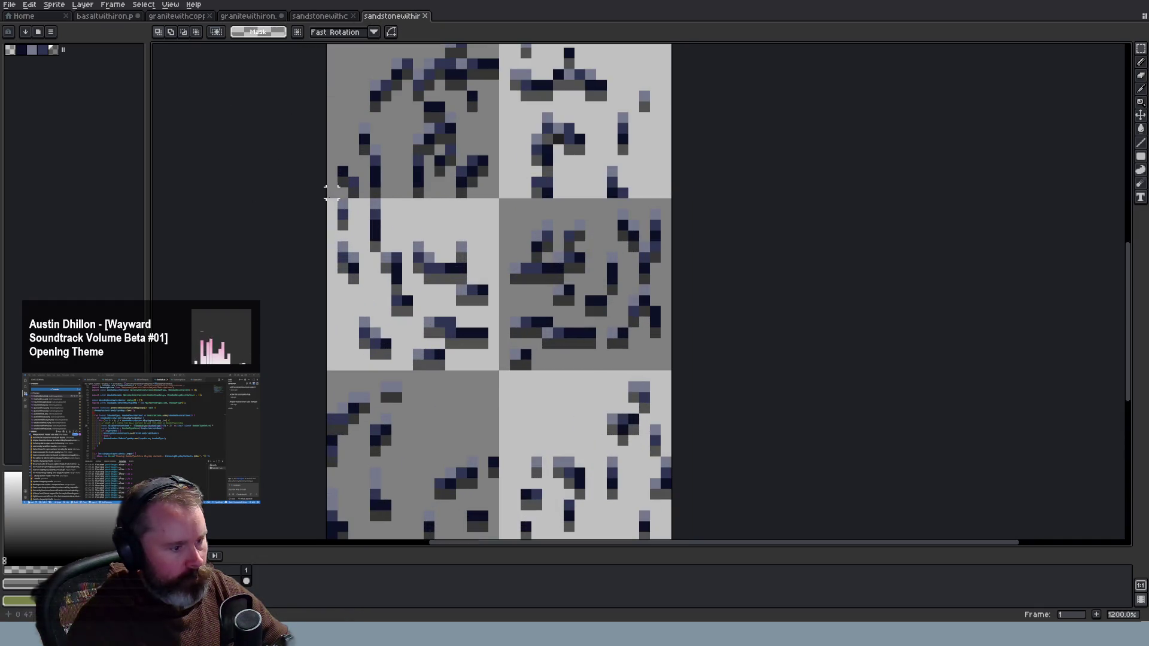
{"action": "left_click_drag", "start_coordinate": [1128, 335], "coordinate": [1138, 256]}
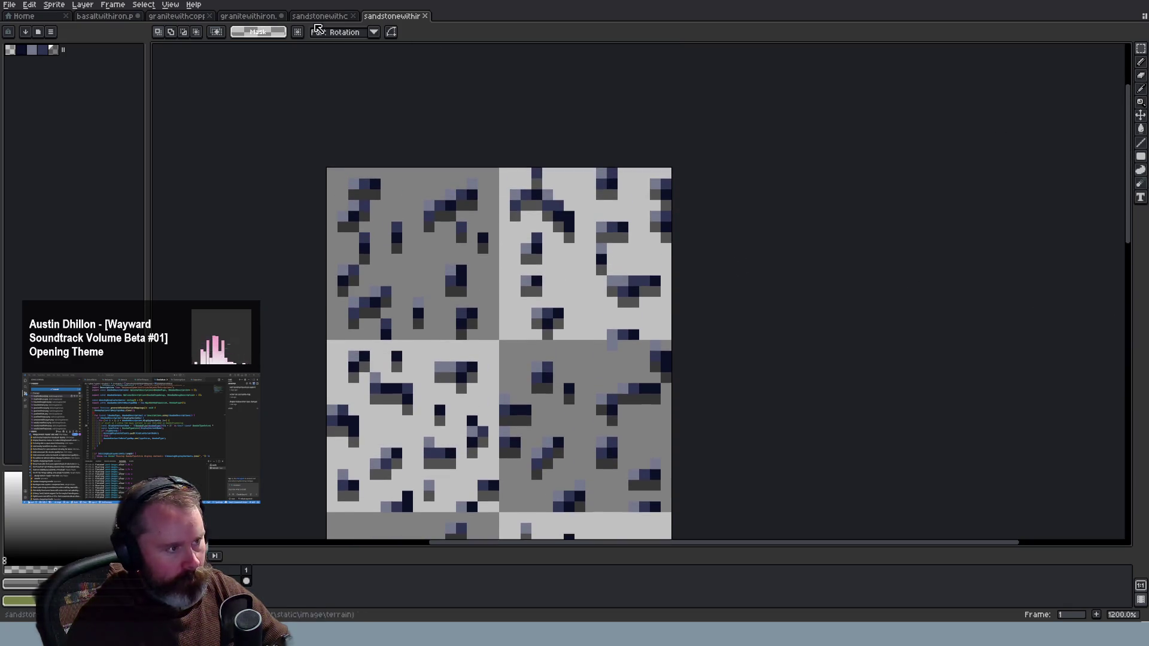
{"action": "left_click", "coordinate": [187, 18]}
{"action": "left_click", "coordinate": [377, 17]}
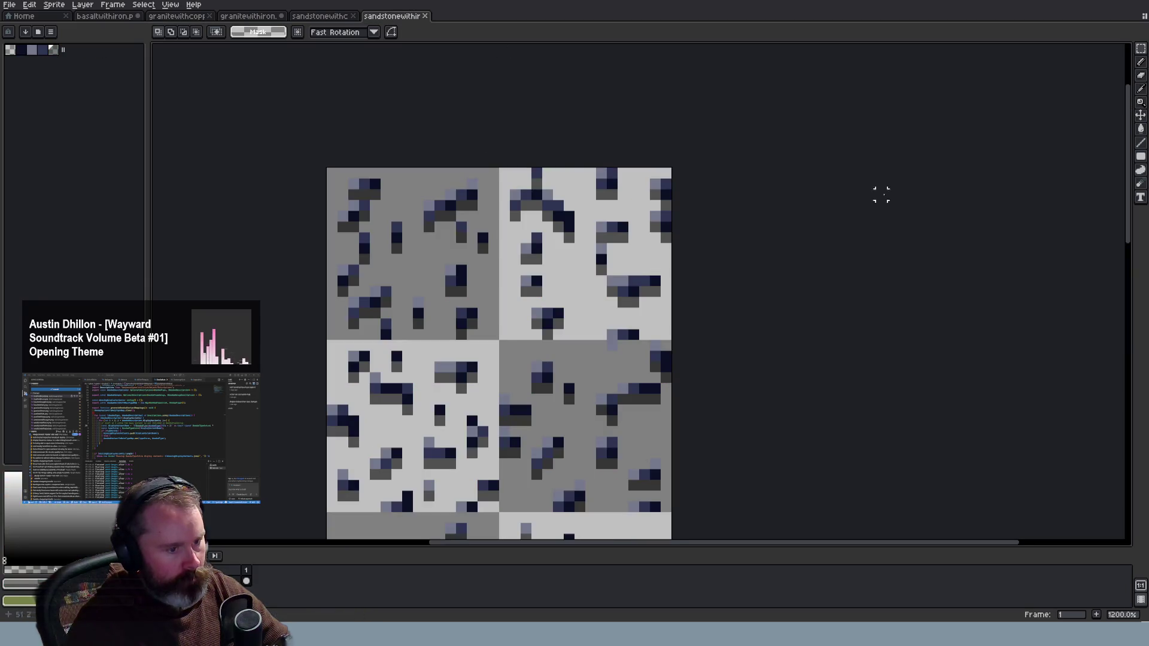
{"action": "left_click_drag", "start_coordinate": [1127, 243], "coordinate": [1134, 479]}
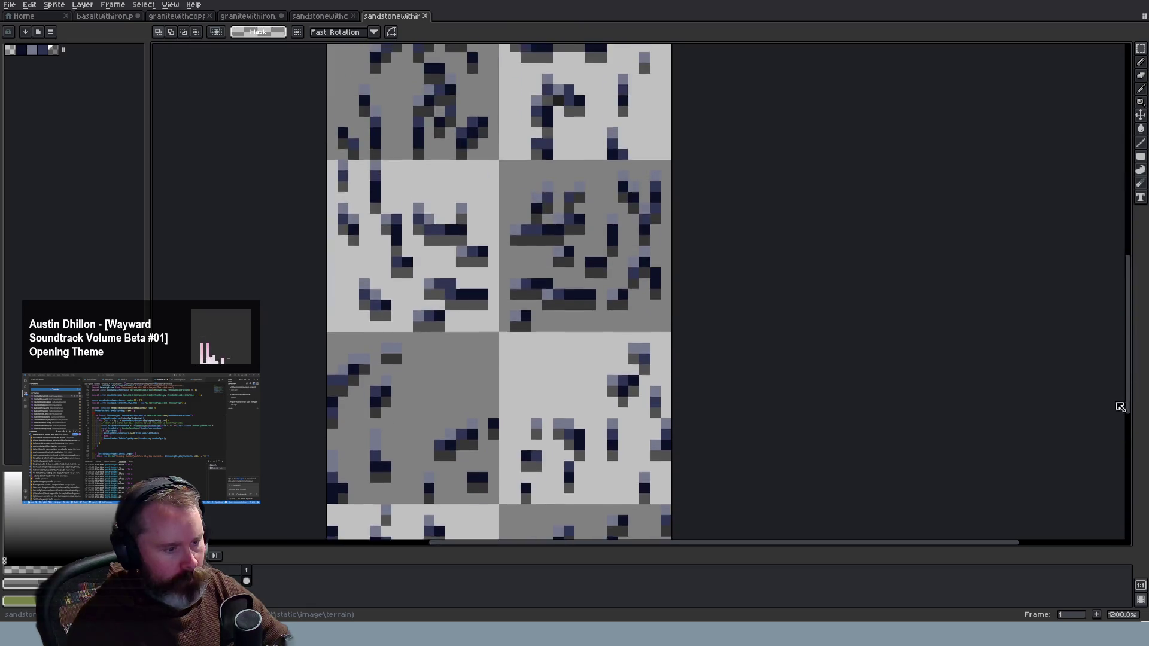
{"action": "left_click_drag", "start_coordinate": [1134, 478], "coordinate": [1111, 238]}
{"action": "left_click", "coordinate": [311, 16]}
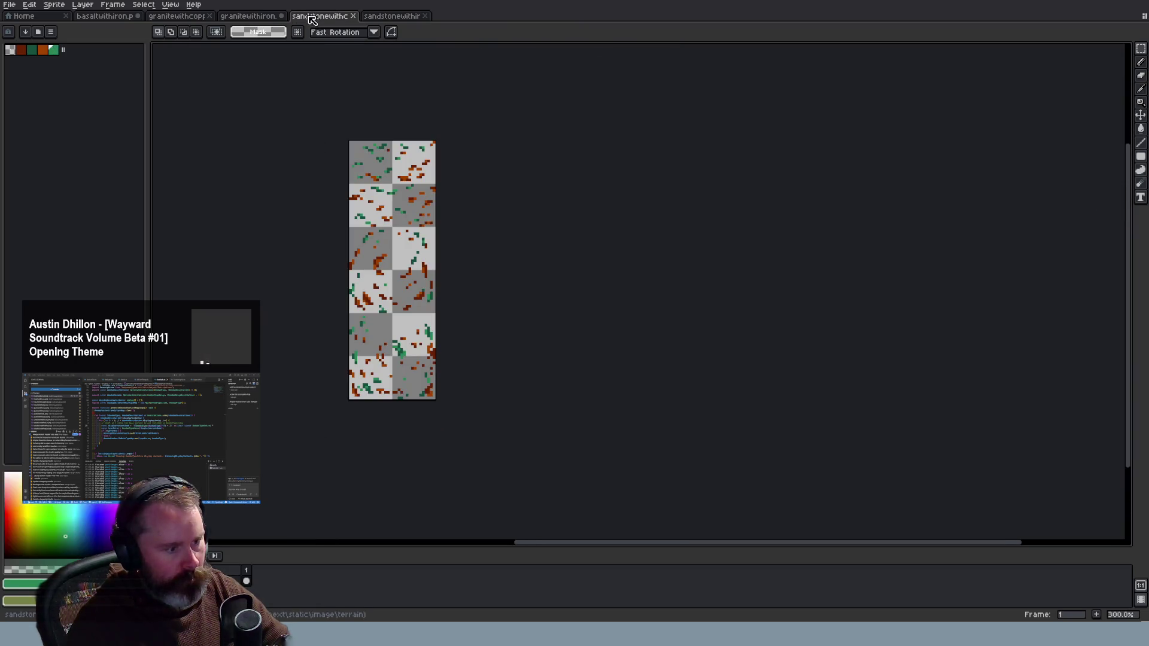
{"action": "left_click", "coordinate": [245, 18]}
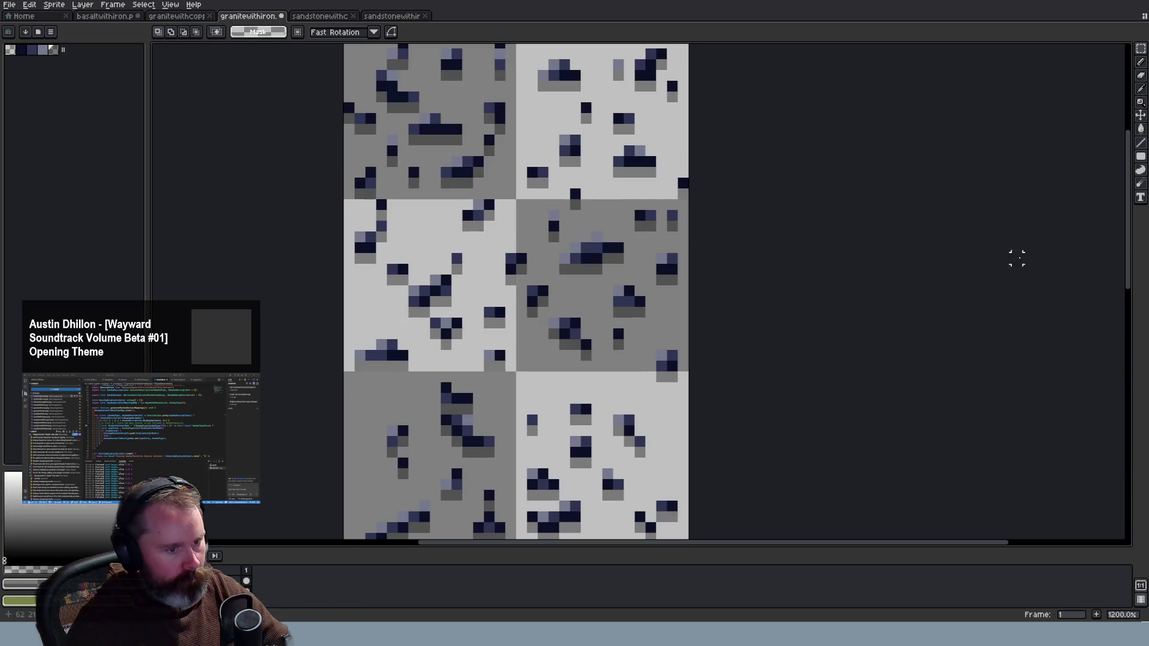
Try saving the granite-with-iron sheet with Ctrl+S, then decline the PNG layers warning
{"action": "mouse_move", "coordinate": [1132, 277]}
{"action": "left_mouse_down"}
{"action": "mouse_move", "coordinate": [1134, 239]}
{"action": "mouse_move", "coordinate": [1144, 514]}
{"action": "left_mouse_up"}
{"action": "key", "text": "ctrl+s"}
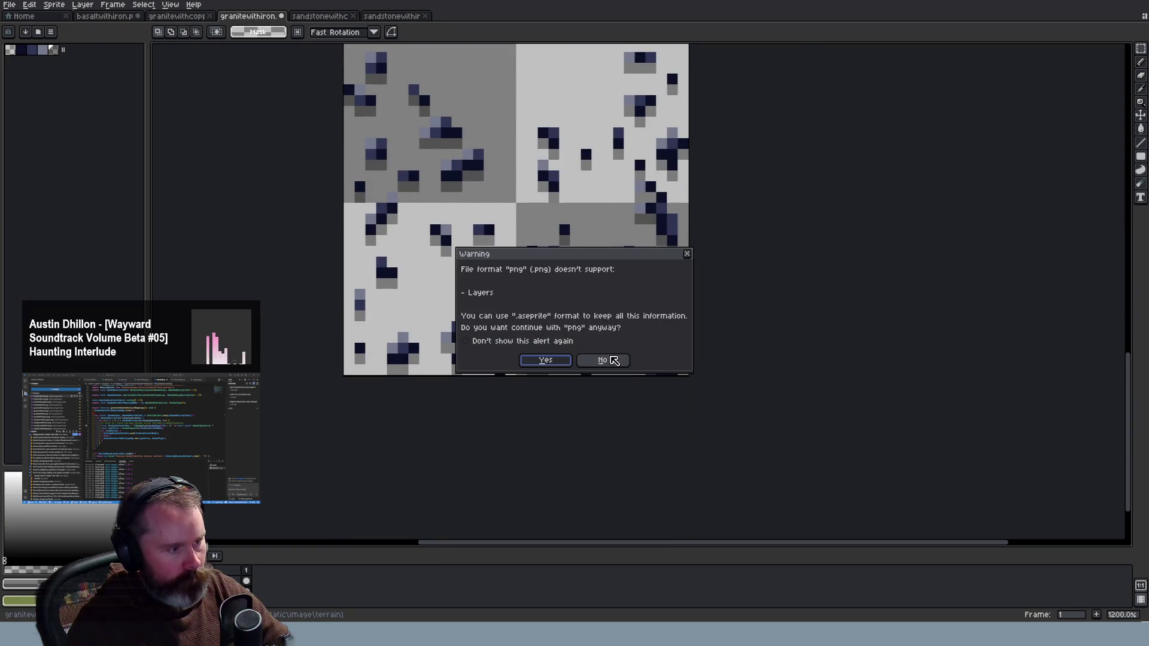
{"action": "left_click", "coordinate": [545, 359]}
Look over basalt-with-iron and granite-with-iron, then bring up sandstone-with-iron
{"action": "left_click", "coordinate": [104, 16]}
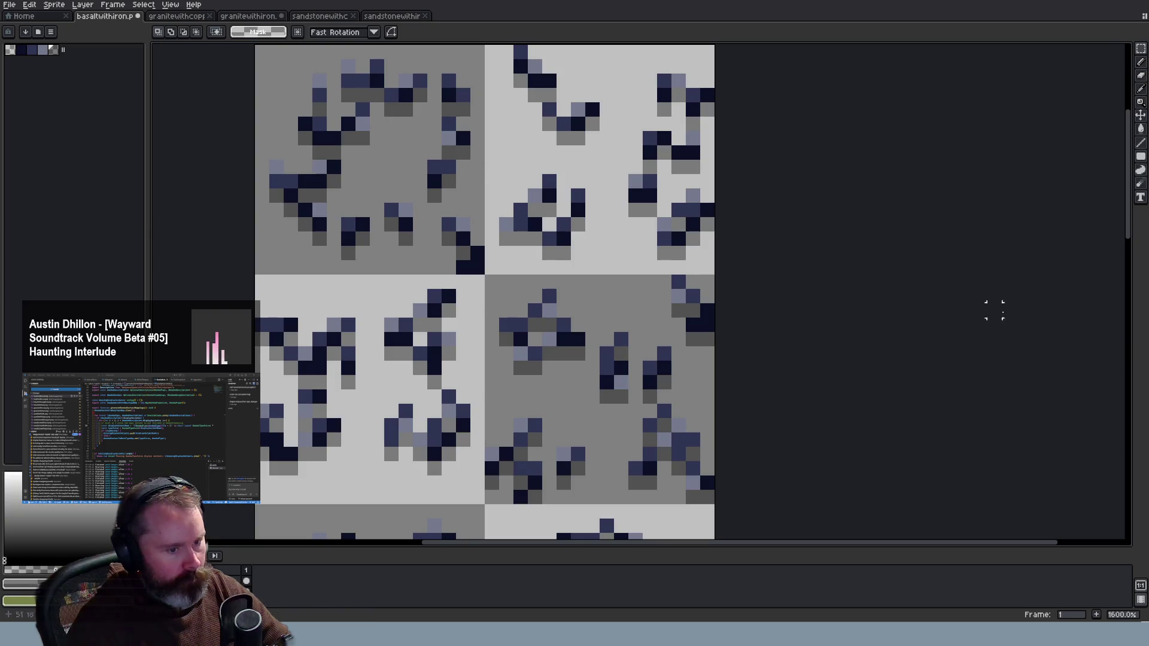
{"action": "mouse_move", "coordinate": [1137, 234]}
{"action": "left_mouse_down"}
{"action": "mouse_move", "coordinate": [1147, 393]}
{"action": "mouse_move", "coordinate": [1094, 437]}
{"action": "left_mouse_up"}
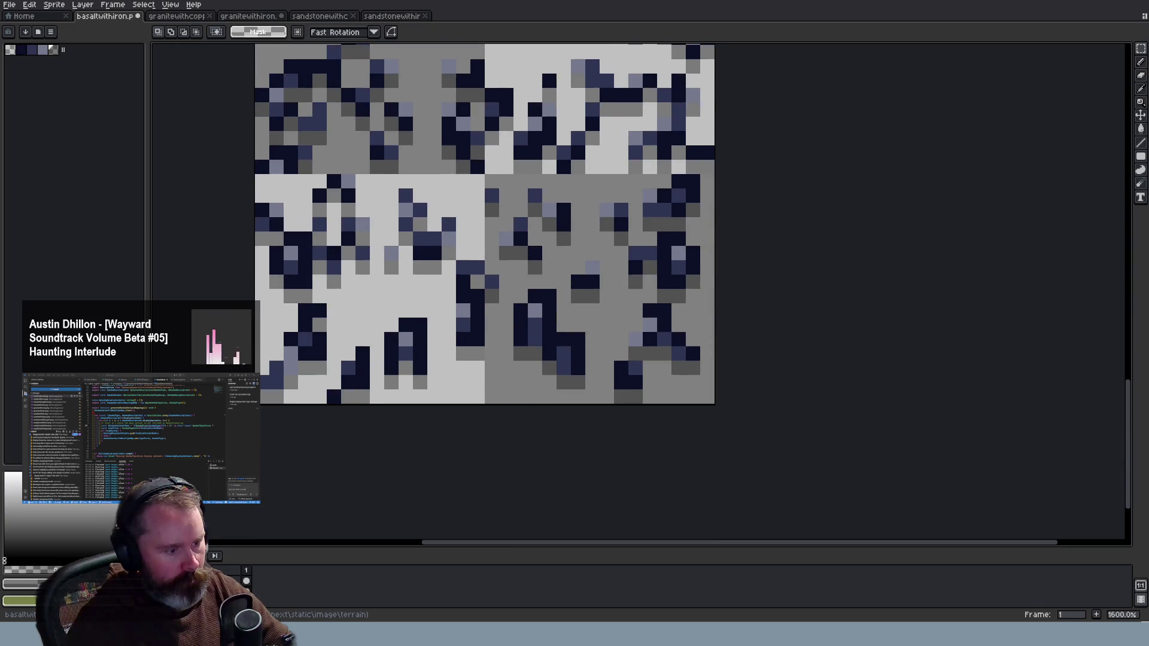
{"action": "left_click", "coordinate": [249, 17]}
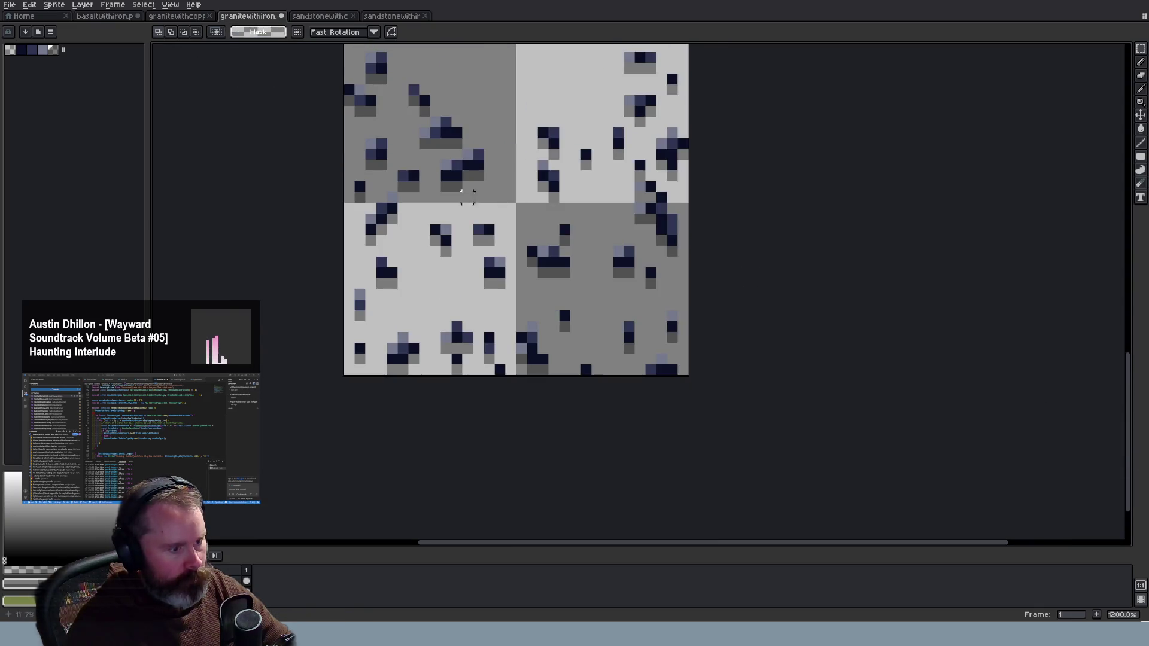
{"action": "left_click_drag", "start_coordinate": [1127, 413], "coordinate": [1126, 179]}
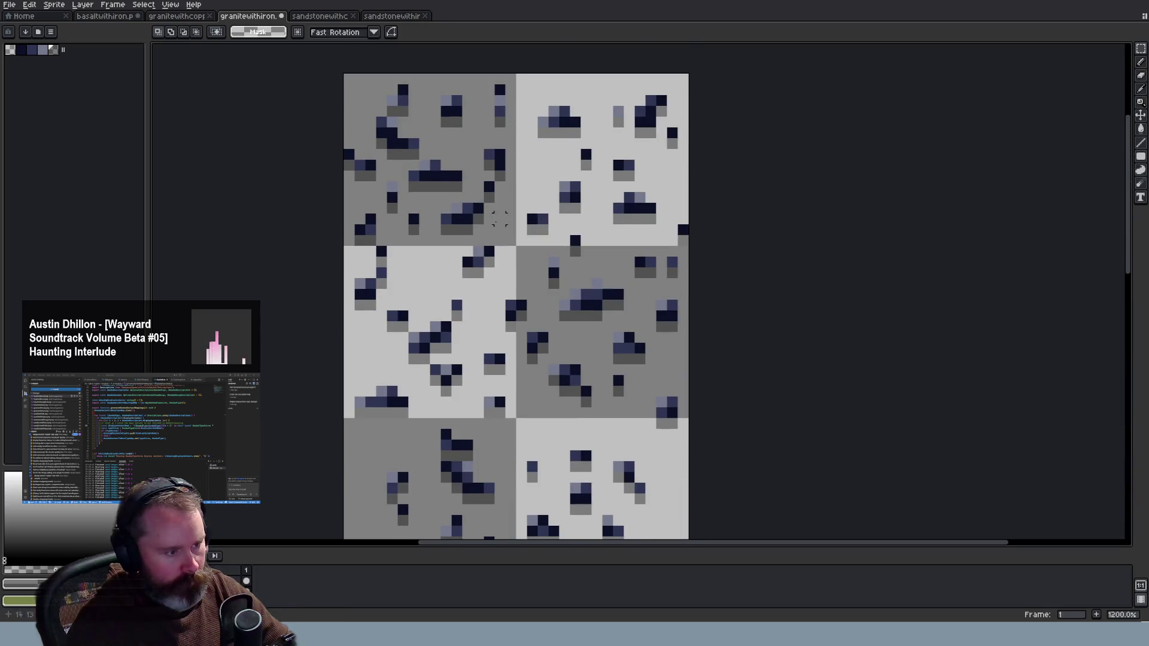
{"action": "left_click", "coordinate": [405, 20]}
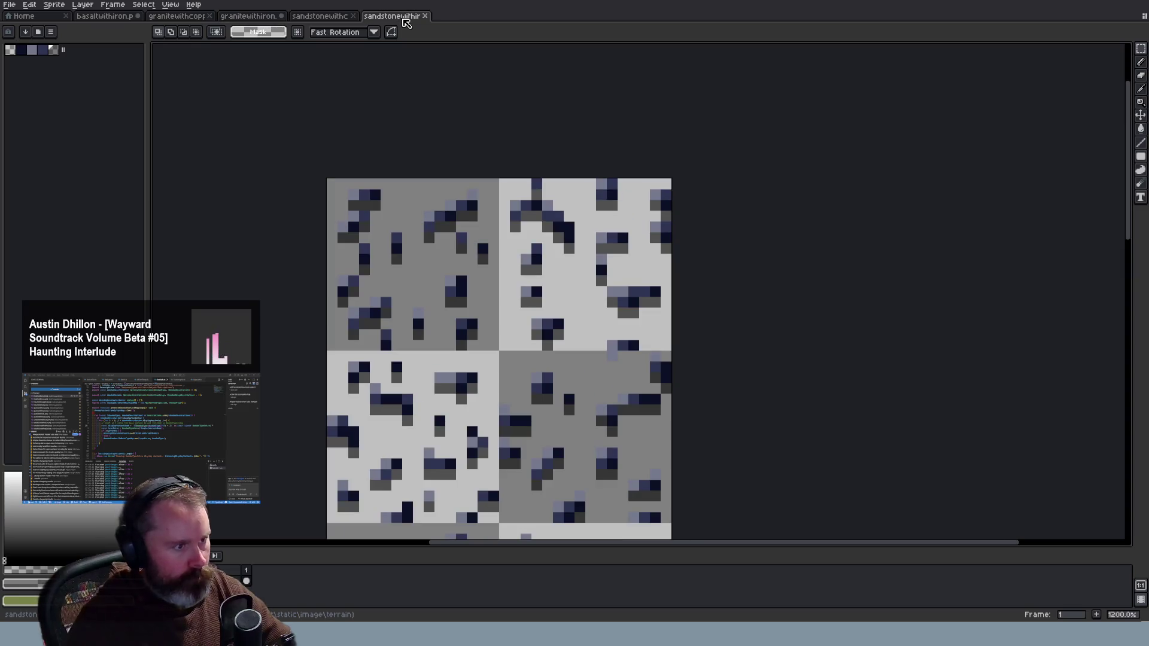
Scroll the sandstone sheet, then bring up the basalt-with-iron sheet
{"action": "scroll", "coordinate": [819, 257], "scroll_direction": "down", "scroll_amount": 1}
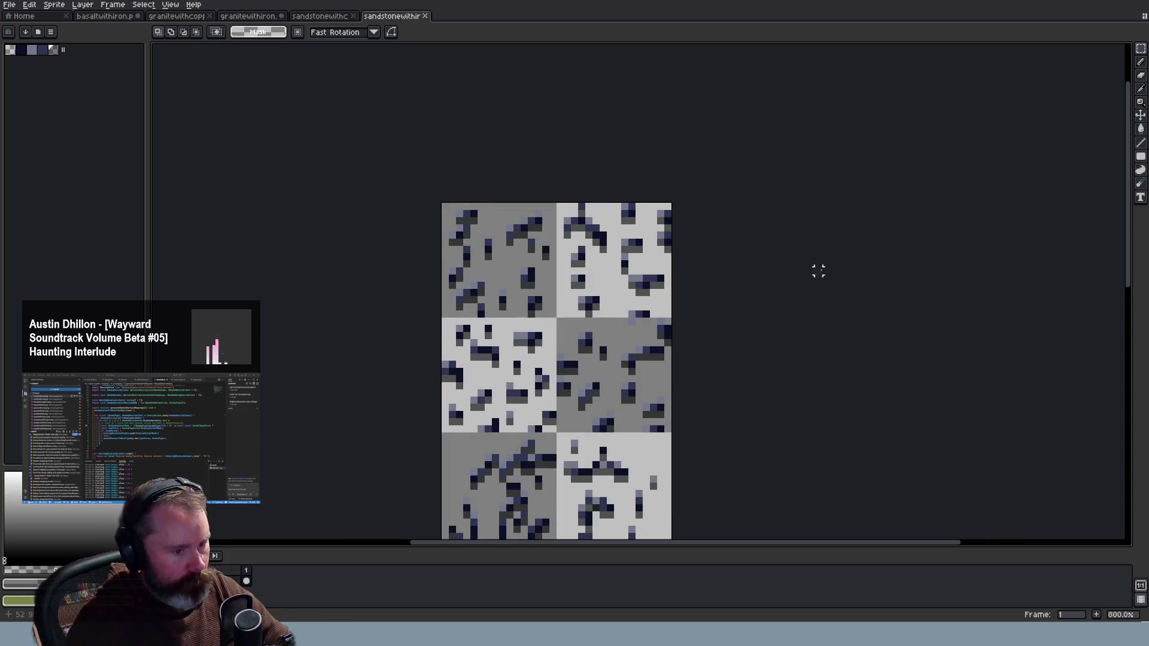
{"action": "scroll", "coordinate": [818, 271], "scroll_direction": "up", "scroll_amount": 1}
{"action": "left_click_drag", "start_coordinate": [1129, 201], "coordinate": [1143, 446]}
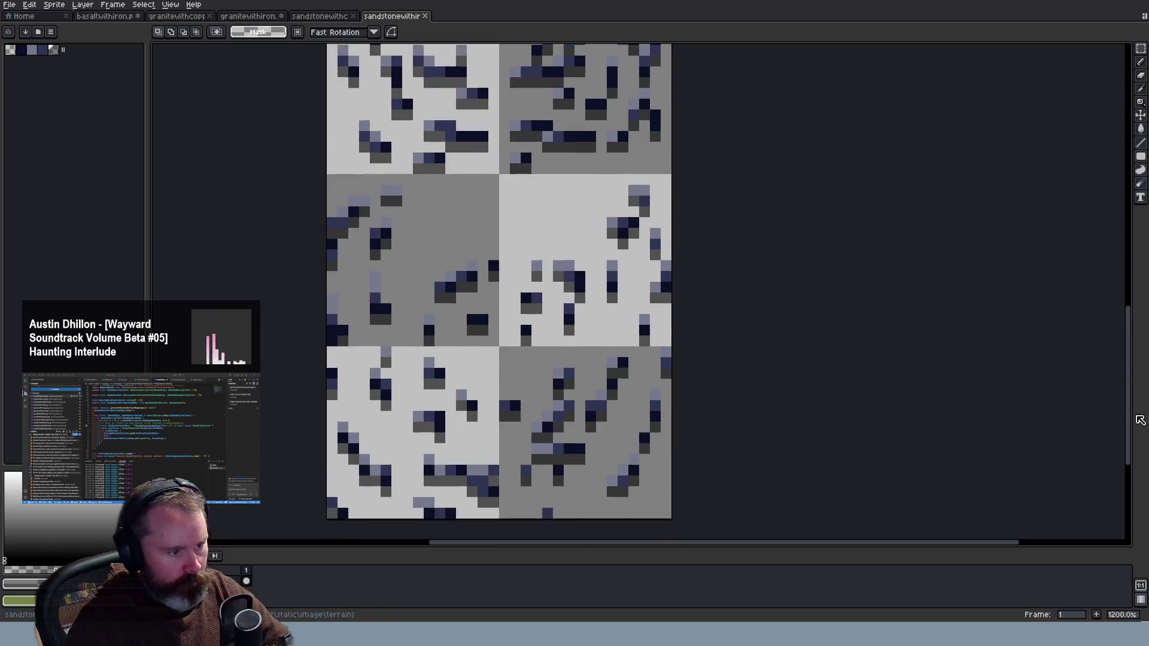
{"action": "left_click", "coordinate": [102, 16]}
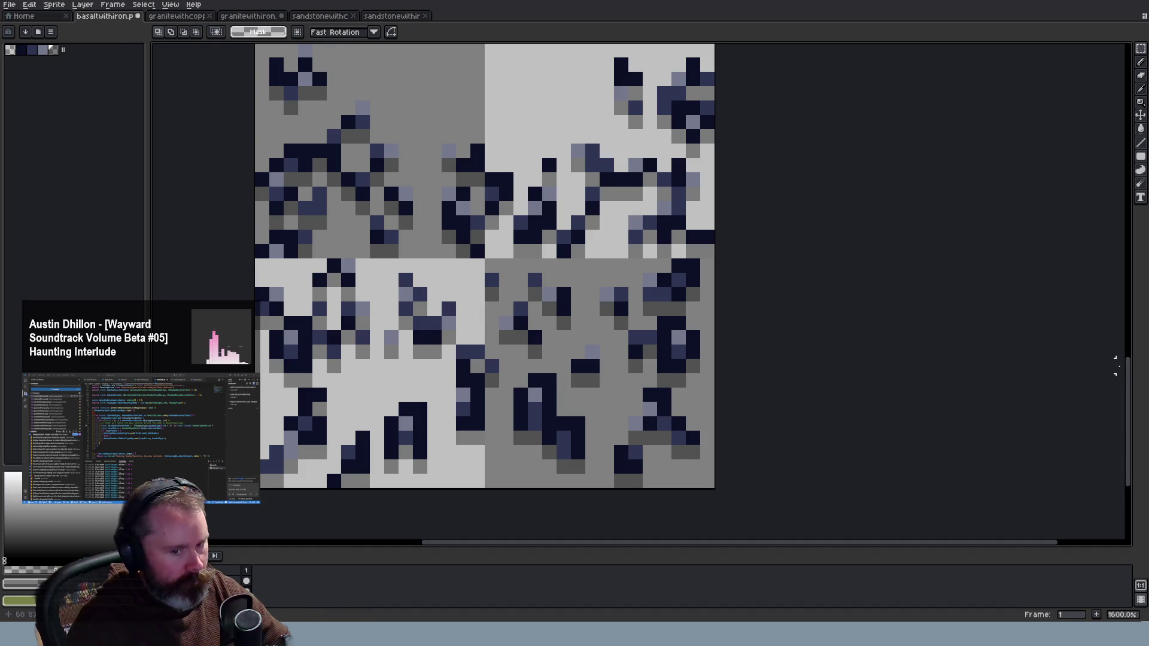
{"action": "left_click_drag", "start_coordinate": [1131, 379], "coordinate": [1144, 122]}
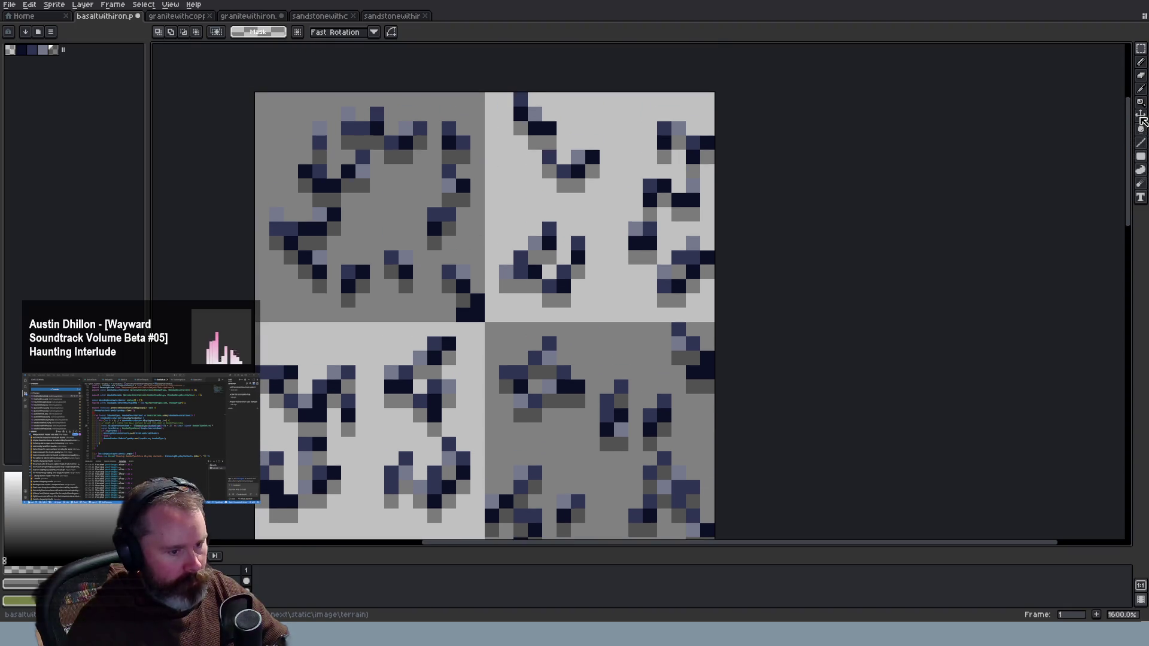
Check basalt tile alignment with a one-row marquee, then deselect and undo
{"action": "left_click_drag", "start_coordinate": [253, 322], "coordinate": [795, 336]}
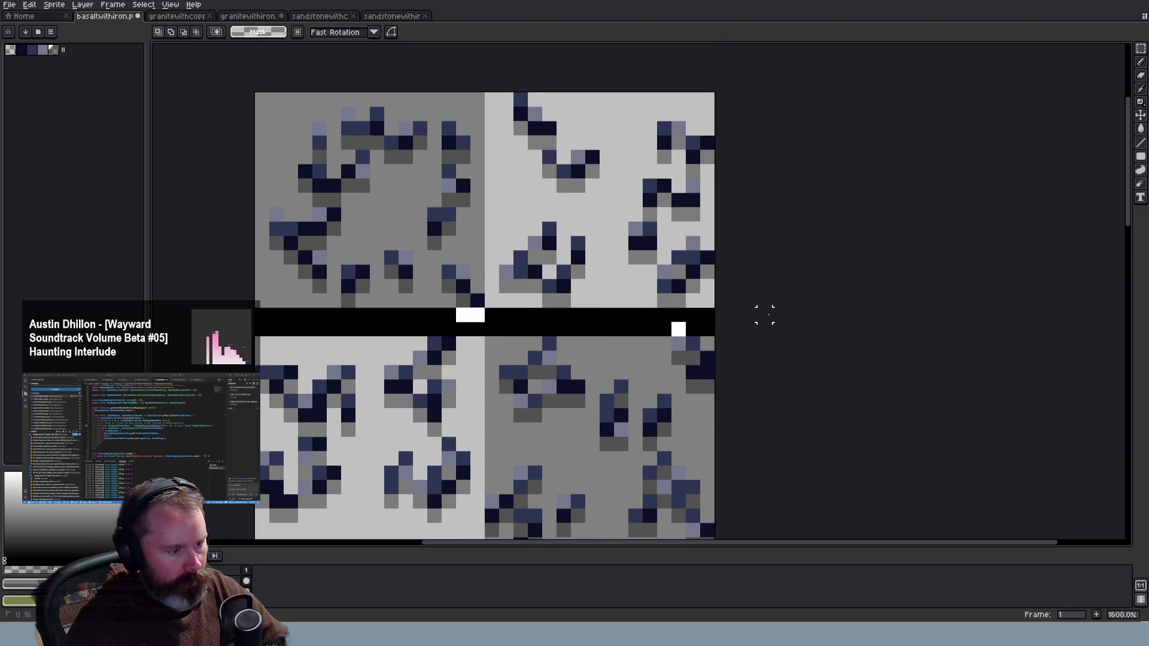
{"action": "left_click", "coordinate": [1094, 200]}
{"action": "scroll", "coordinate": [951, 285], "scroll_direction": "down", "scroll_amount": 3}
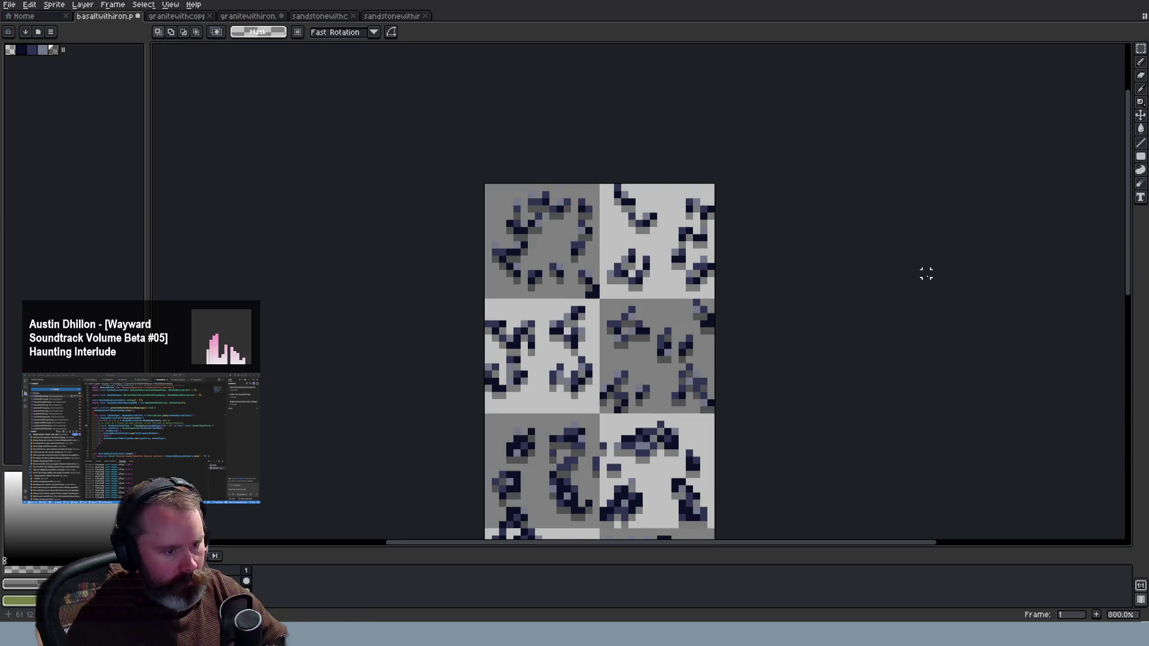
{"action": "scroll", "coordinate": [932, 275], "scroll_direction": "down", "scroll_amount": 2}
{"action": "left_click_drag", "start_coordinate": [1128, 289], "coordinate": [1128, 406]}
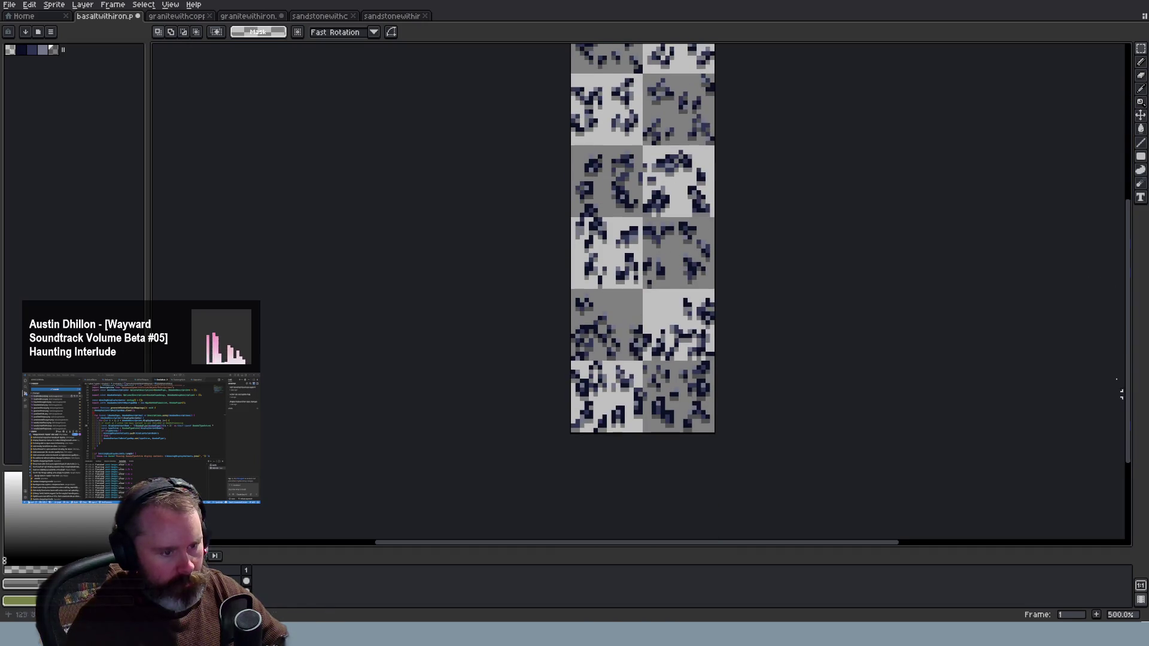
{"action": "key", "text": "ctrl+z"}
{"action": "left_click", "coordinate": [838, 156]}
Return to the granite-with-iron sheet and mark a row across it
{"action": "left_click", "coordinate": [248, 15]}
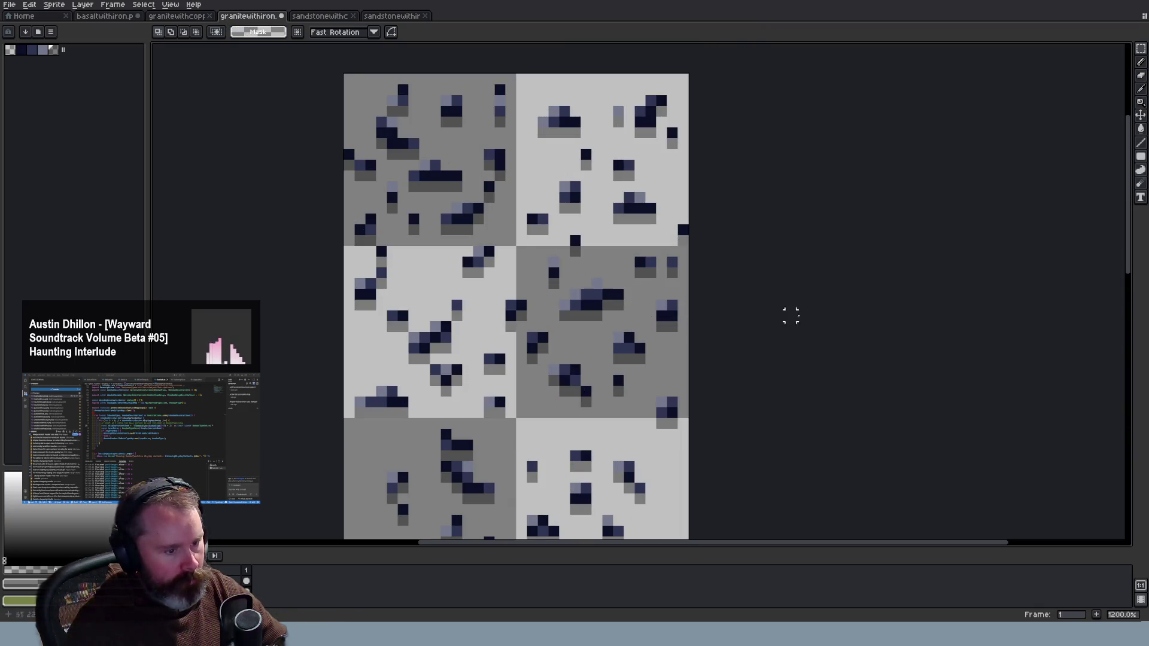
{"action": "left_click_drag", "start_coordinate": [1117, 261], "coordinate": [887, 301]}
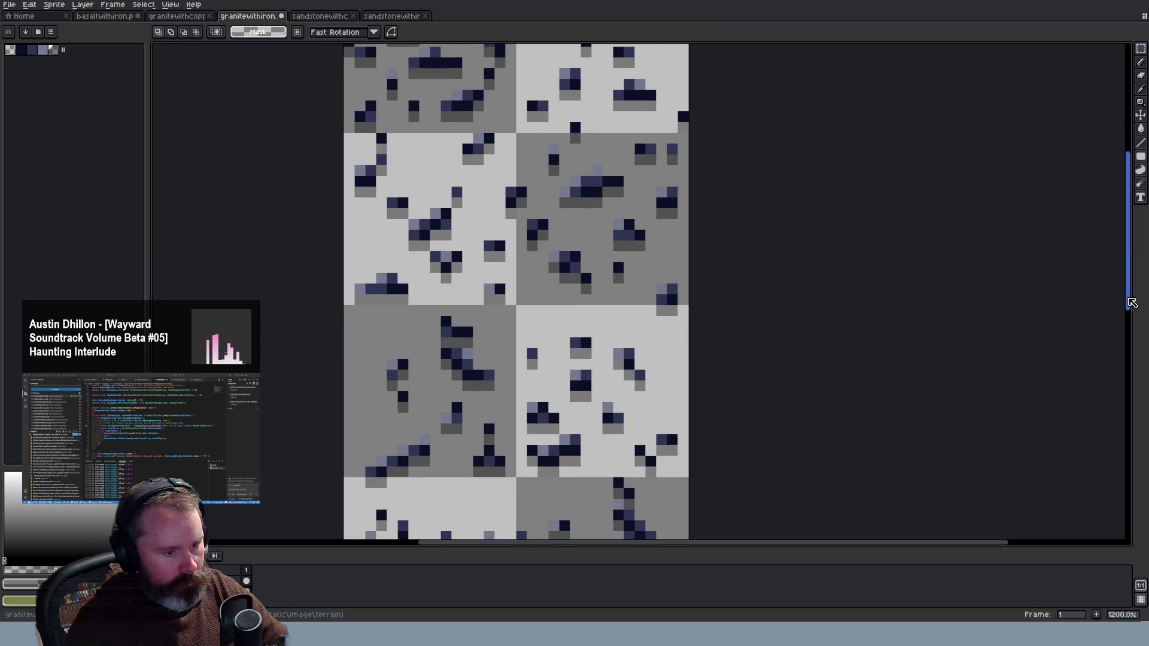
{"action": "left_click_drag", "start_coordinate": [694, 269], "coordinate": [323, 272]}
Mark and clear one-row marquees across the upper granite-with-iron tiles to check alignment
{"action": "left_click", "coordinate": [392, 311]}
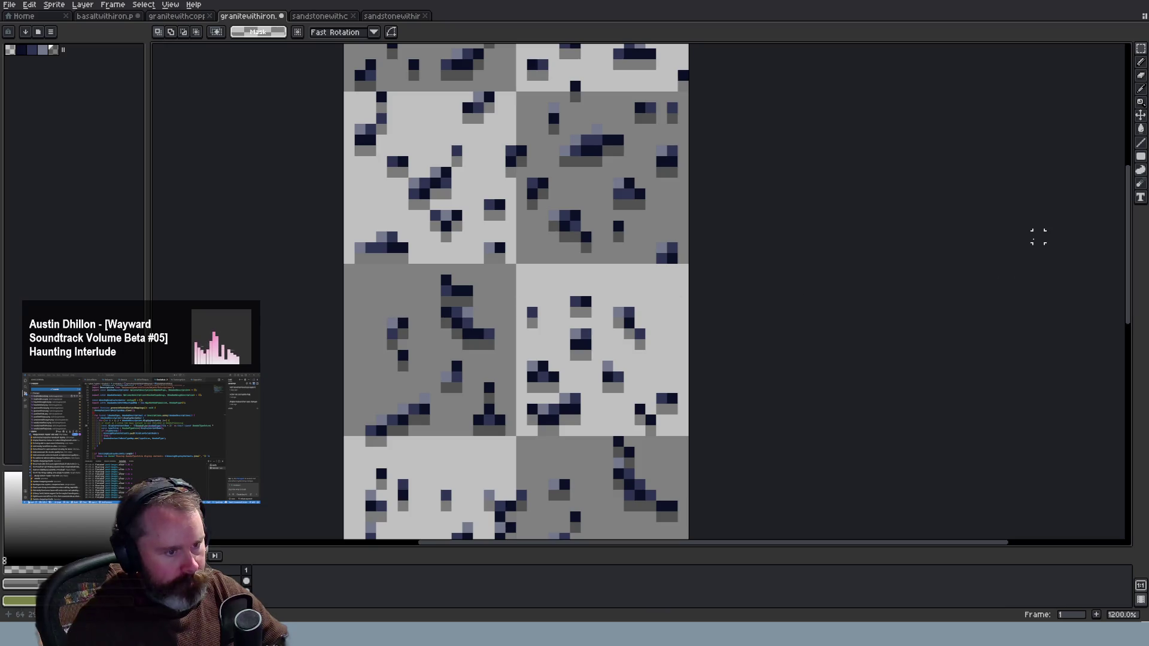
{"action": "left_click_drag", "start_coordinate": [694, 97], "coordinate": [326, 95]}
{"action": "left_click", "coordinate": [325, 95]}
{"action": "scroll", "coordinate": [784, 222], "scroll_direction": "up", "scroll_amount": 3}
{"action": "scroll", "coordinate": [784, 221], "scroll_direction": "down", "scroll_amount": 3}
{"action": "scroll", "coordinate": [1112, 245], "scroll_direction": "down", "scroll_amount": 5}
{"action": "scroll", "coordinate": [650, 259], "scroll_direction": "down", "scroll_amount": 1}
{"action": "left_click_drag", "start_coordinate": [715, 216], "coordinate": [305, 202]}
{"action": "left_click", "coordinate": [364, 223]}
Check rows near tile boundaries, then save the granite sheet as PNG
{"action": "scroll", "coordinate": [1133, 289], "scroll_direction": "down", "scroll_amount": 3}
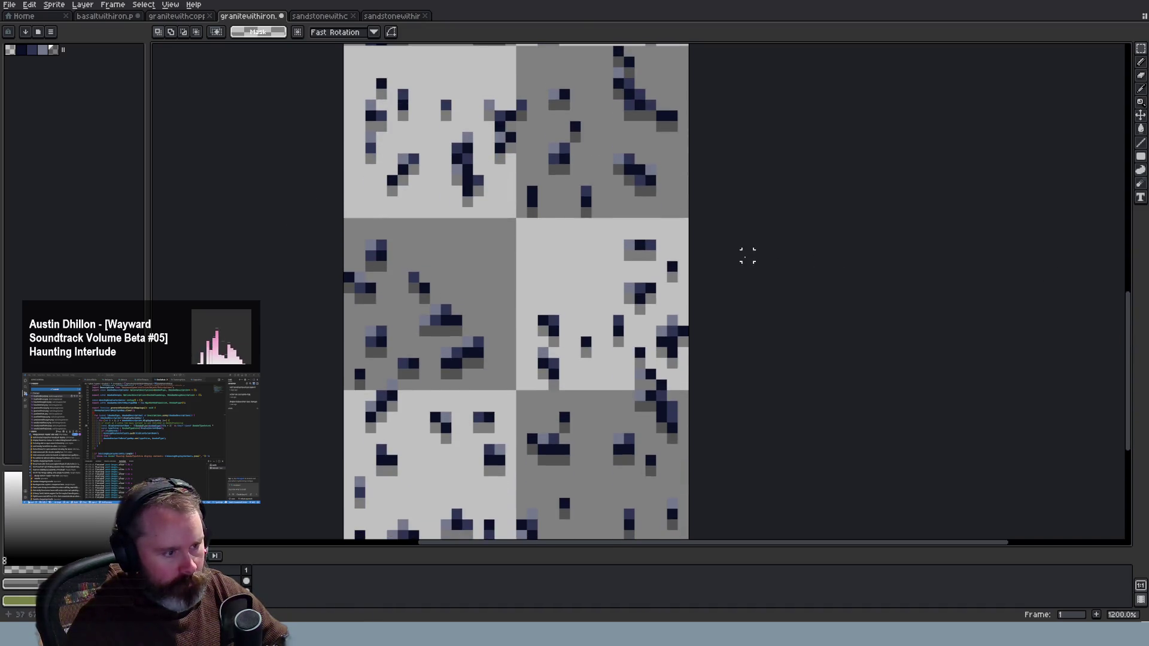
{"action": "left_click_drag", "start_coordinate": [693, 376], "coordinate": [303, 383]}
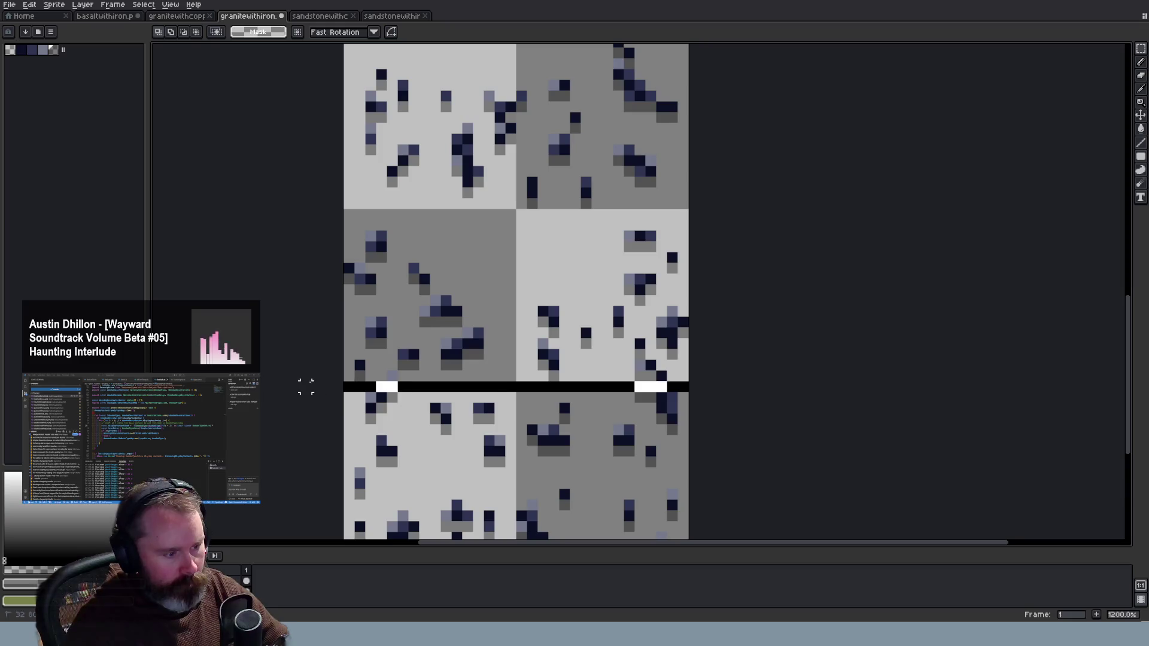
{"action": "left_click", "coordinate": [303, 382]}
{"action": "left_click_drag", "start_coordinate": [689, 211], "coordinate": [317, 215]}
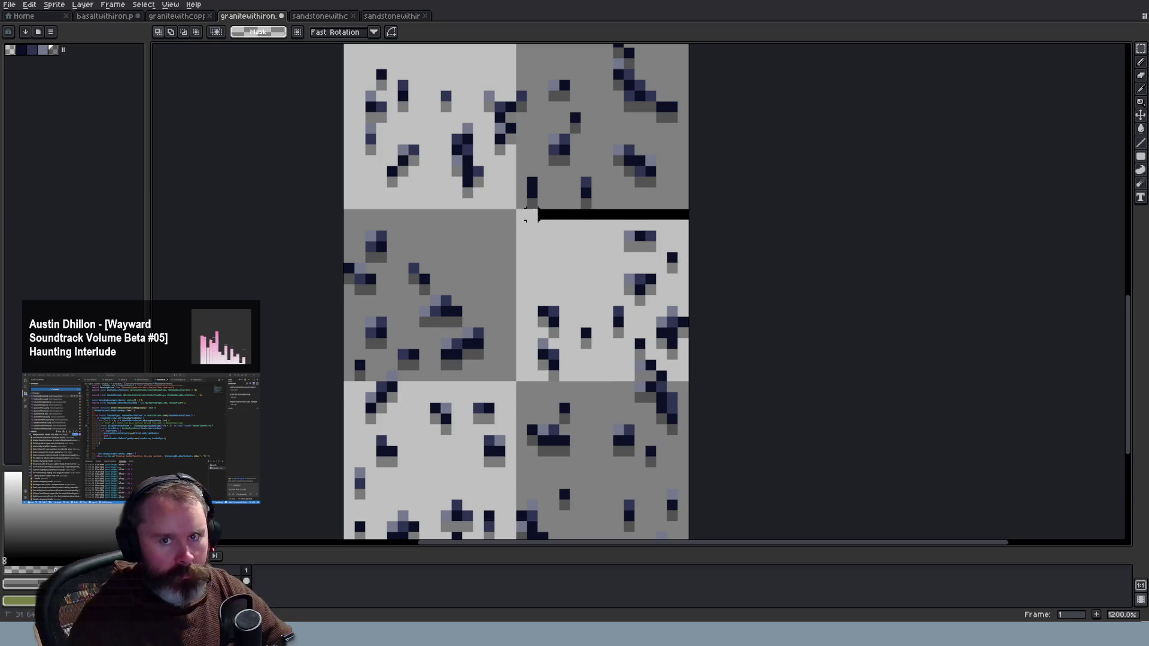
{"action": "left_click", "coordinate": [758, 246]}
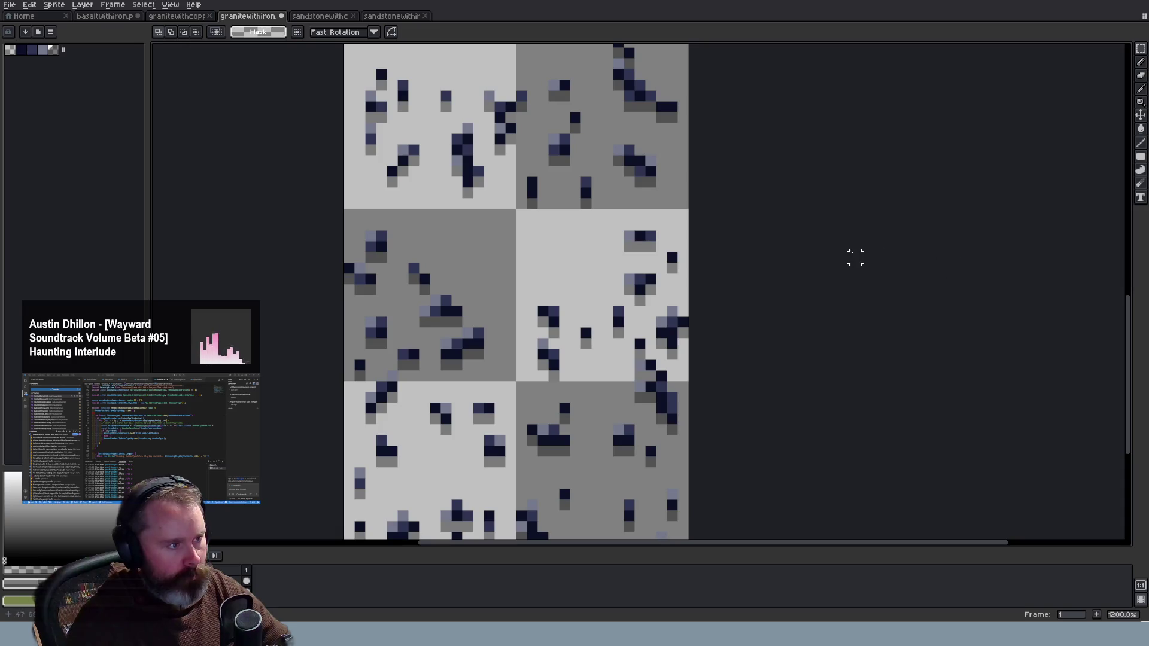
{"action": "key", "text": "minus"}
{"action": "key", "text": "ctrl+s"}
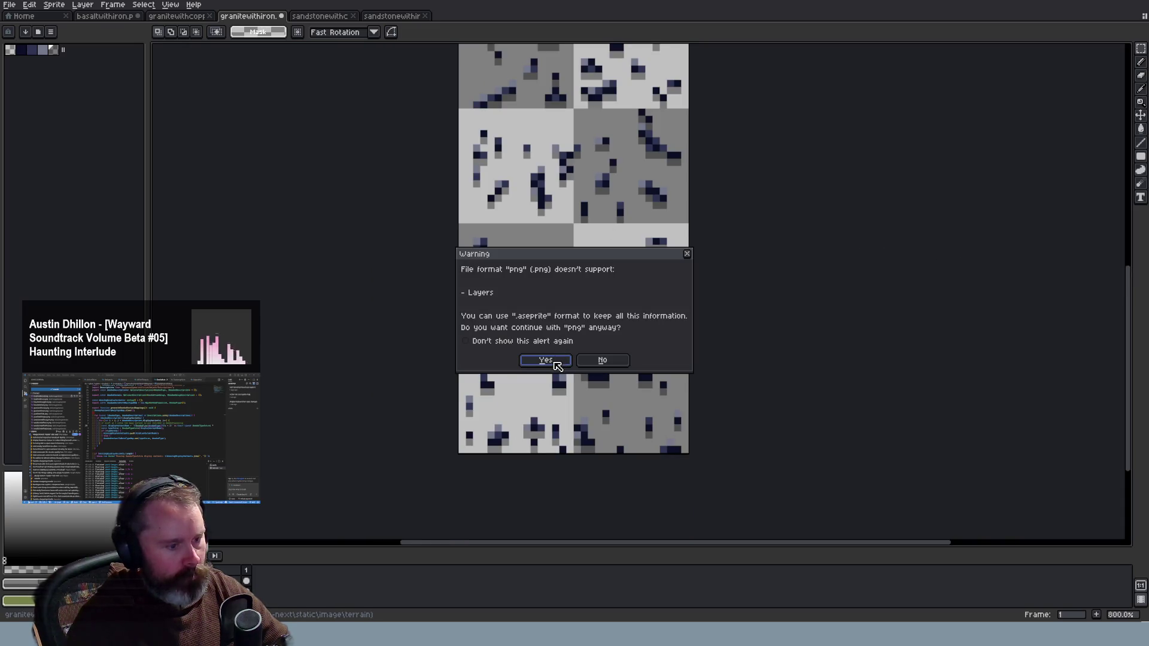
Confirm saving the flattened PNG and delete the extra layer from the granite sheet
{"action": "left_click", "coordinate": [545, 360]}
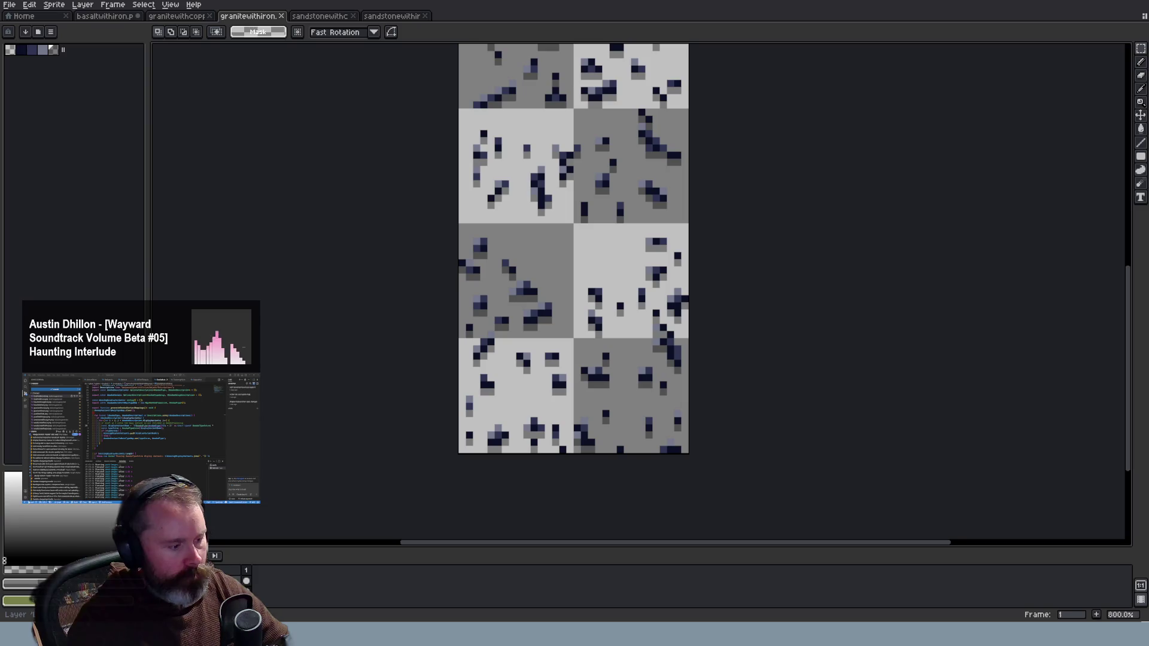
{"action": "right_click", "coordinate": [223, 581]}
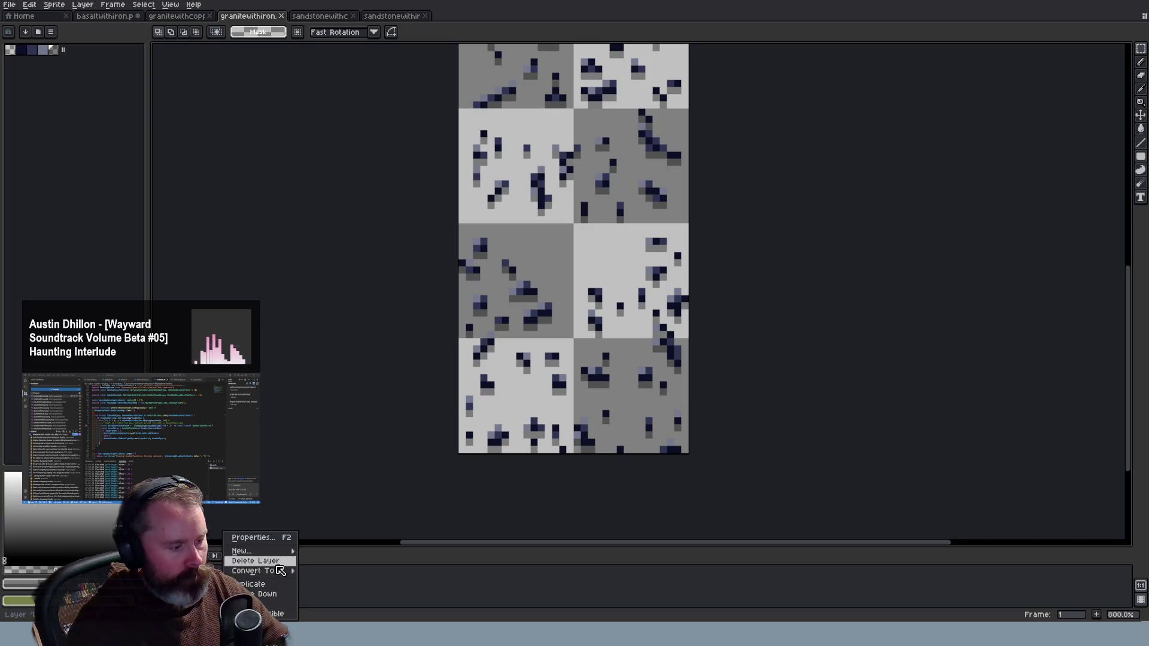
{"action": "left_click", "coordinate": [280, 591]}
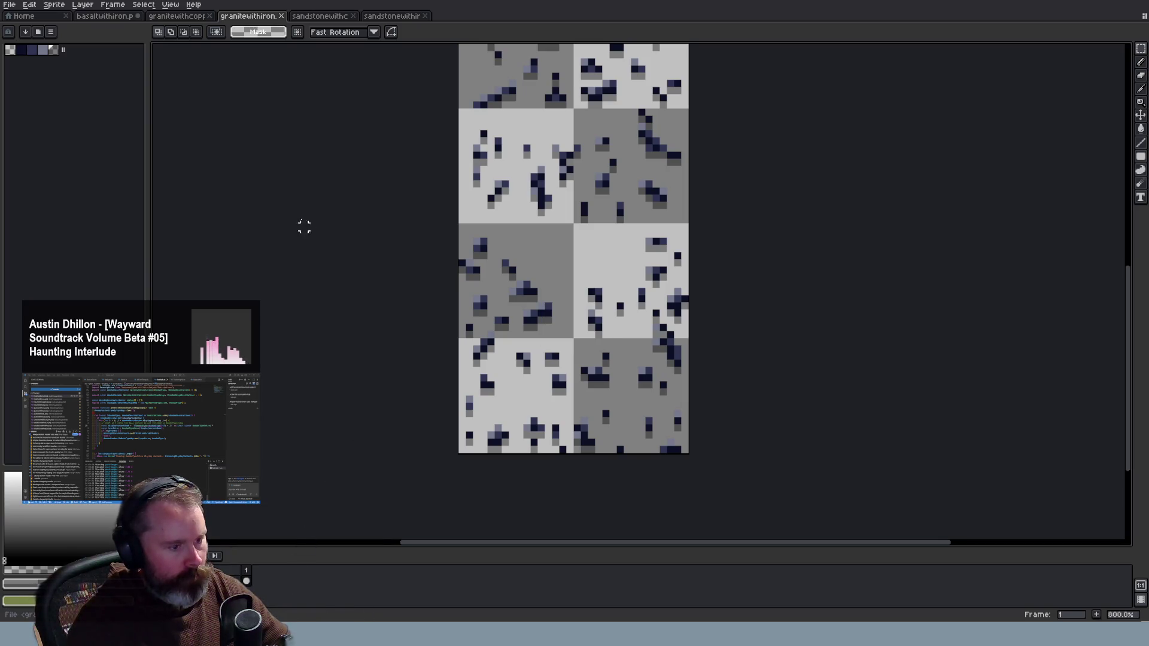
Apply a layer command to the basalt-with-iron sheet and switch to the Wayward game
{"action": "left_click", "coordinate": [115, 18]}
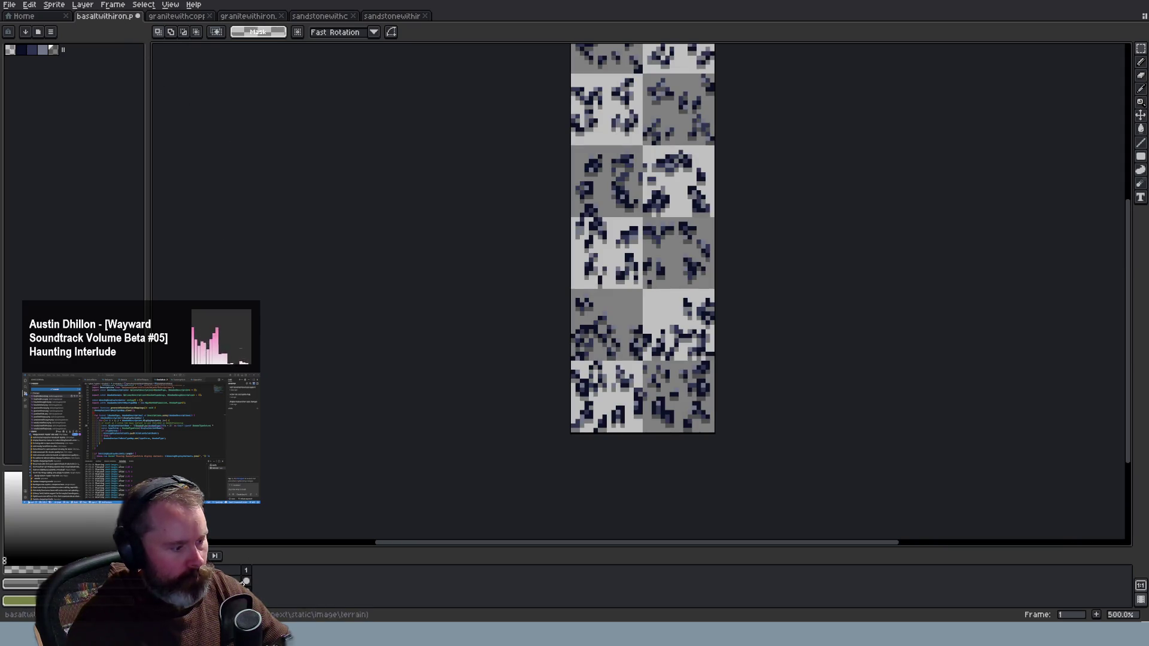
{"action": "right_click", "coordinate": [226, 581]}
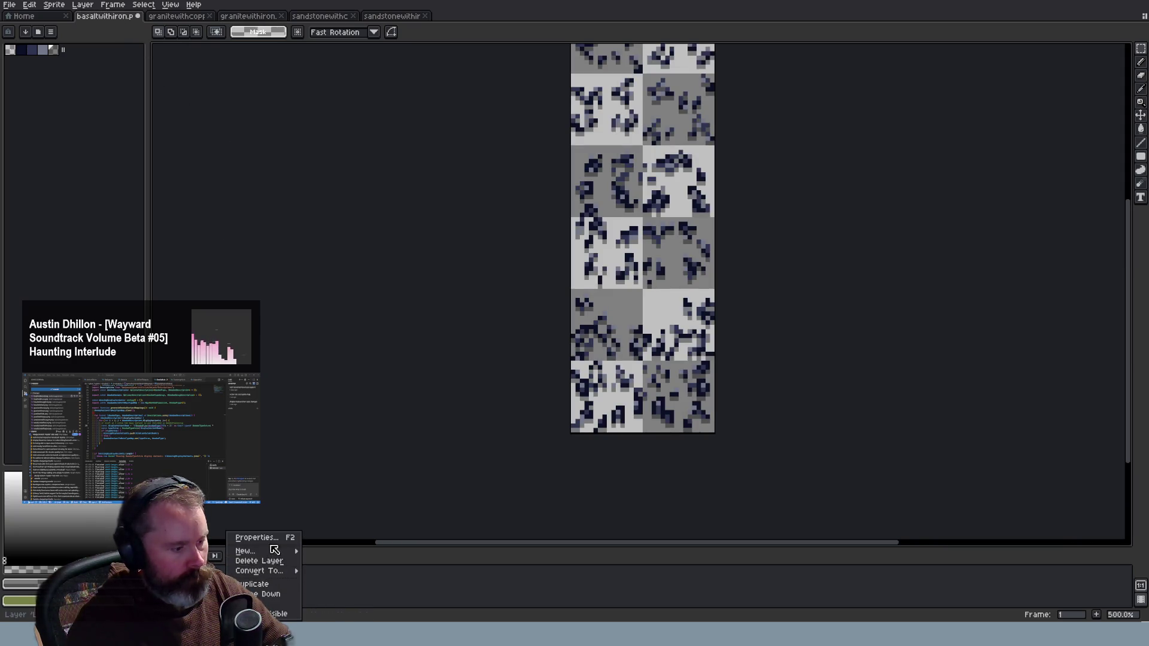
{"action": "left_click", "coordinate": [276, 594]}
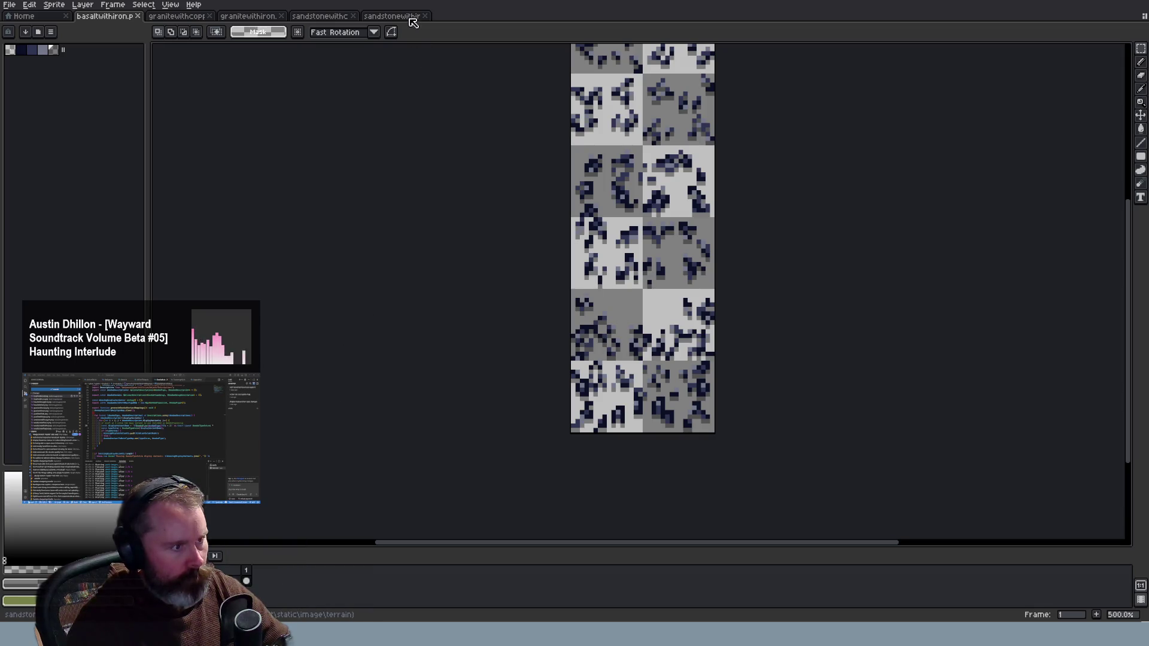
{"action": "key", "text": "alt+Tab"}
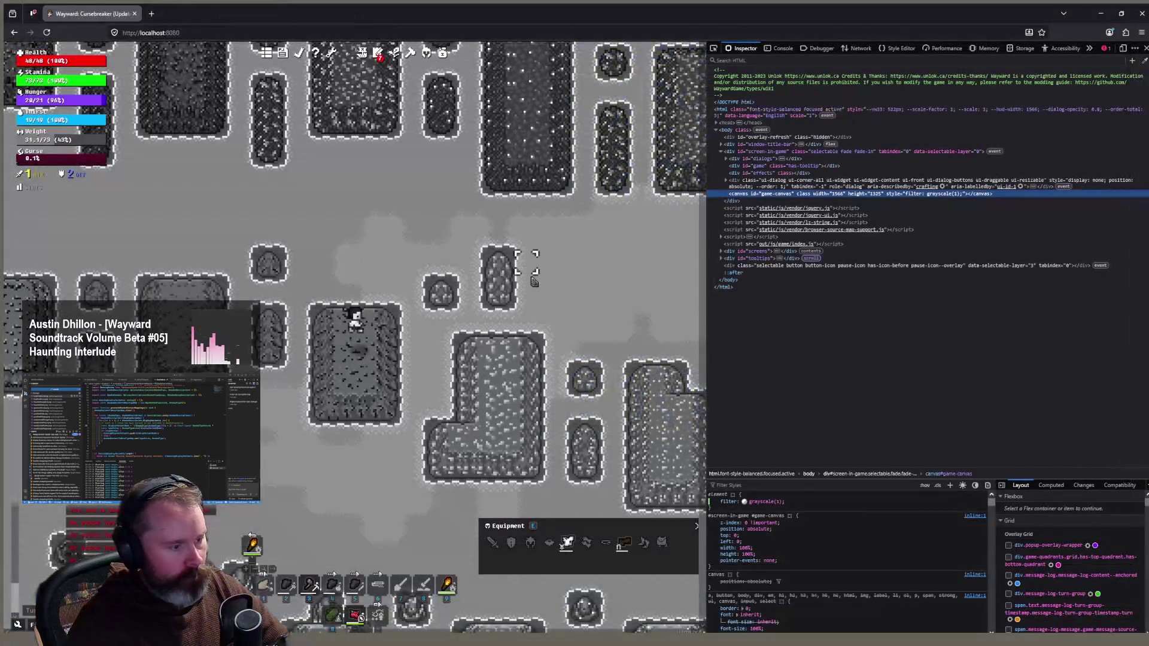
Reload Wayward with F5 so the map loads the updated ore tiles
{"action": "key", "text": "F5"}
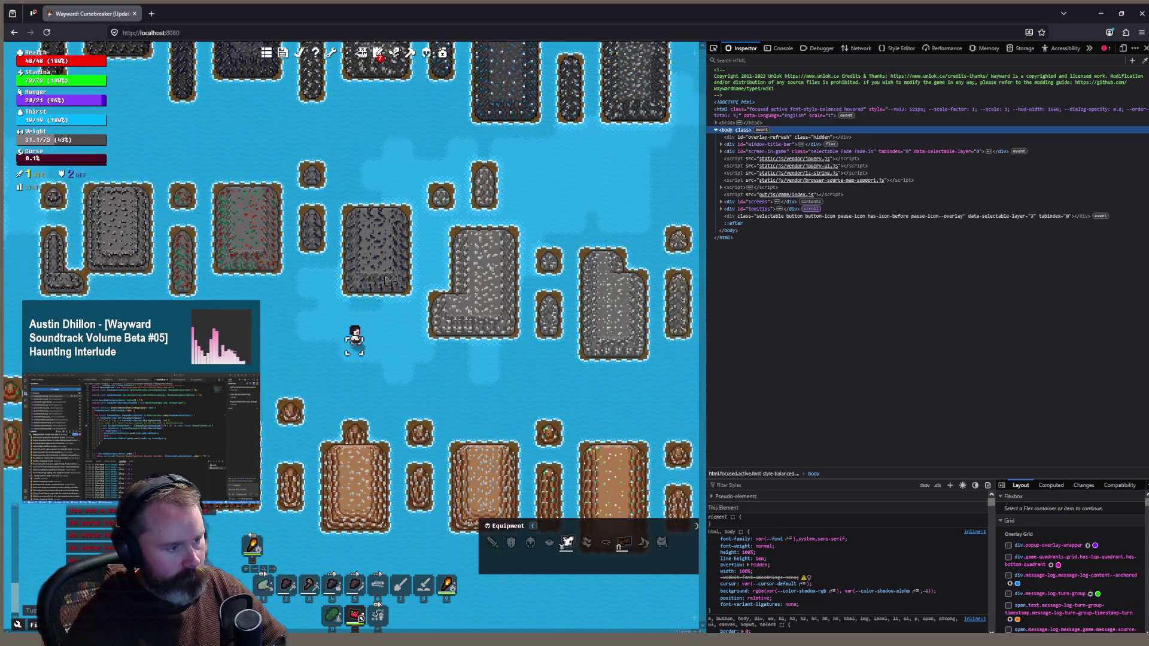
Zoom the Wayward map in and out to look over the ore-rock islands
{"action": "scroll", "coordinate": [372, 268], "scroll_direction": "up", "scroll_amount": 2}
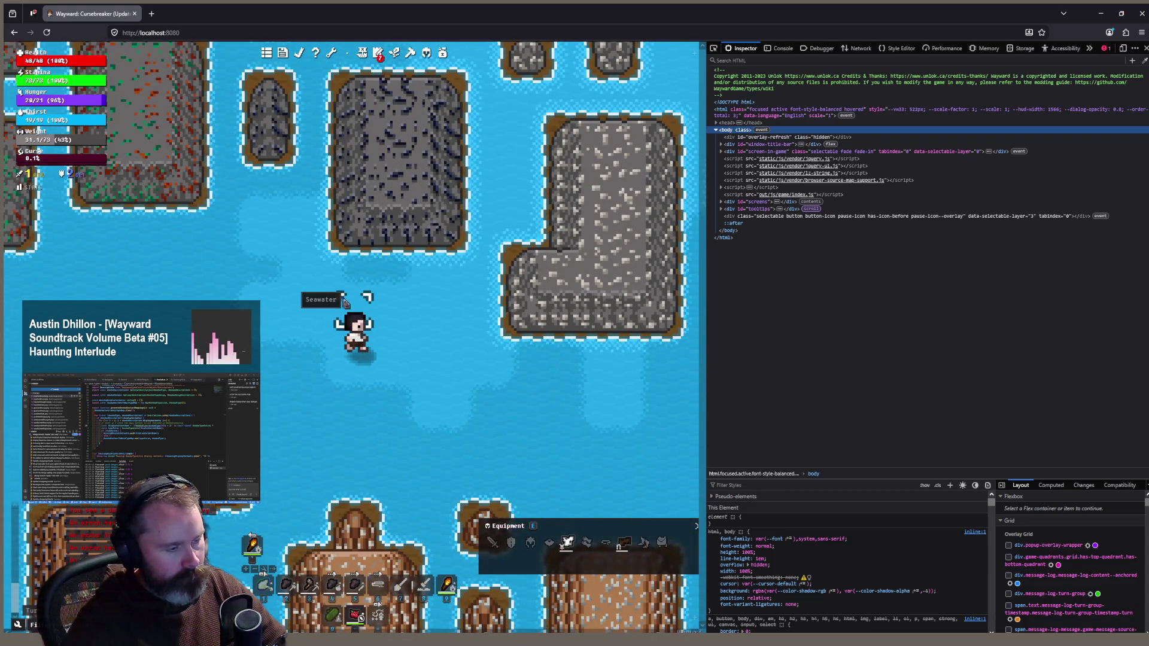
{"action": "scroll", "coordinate": [264, 310], "scroll_direction": "down", "scroll_amount": 2}
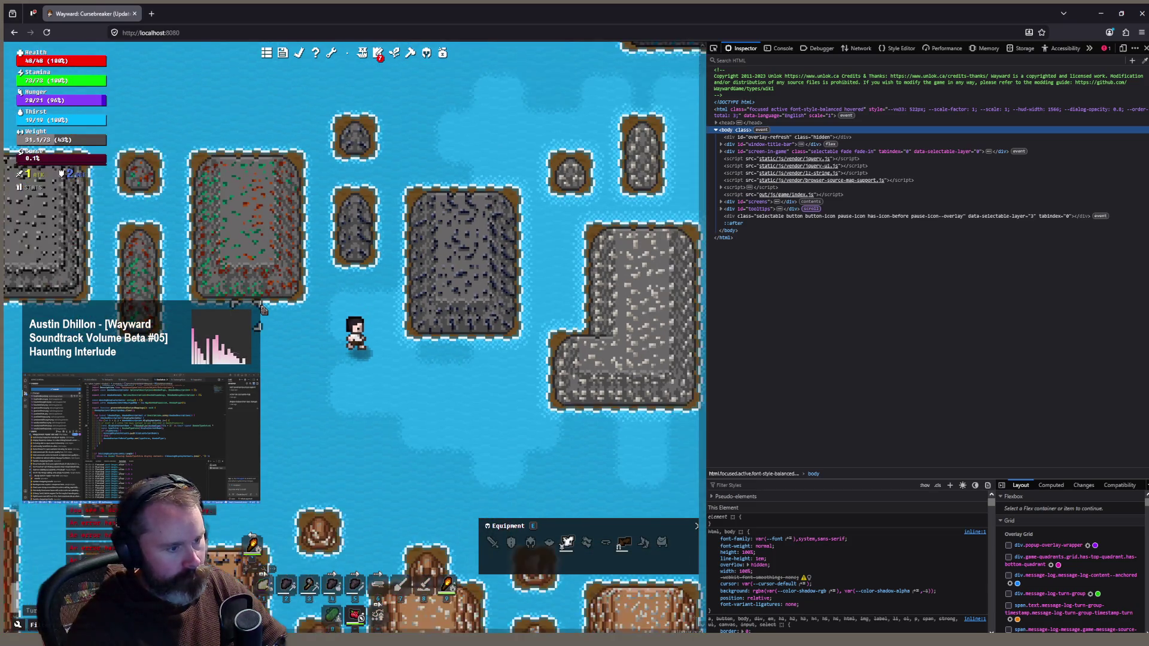
{"action": "scroll", "coordinate": [264, 309], "scroll_direction": "down", "scroll_amount": 1}
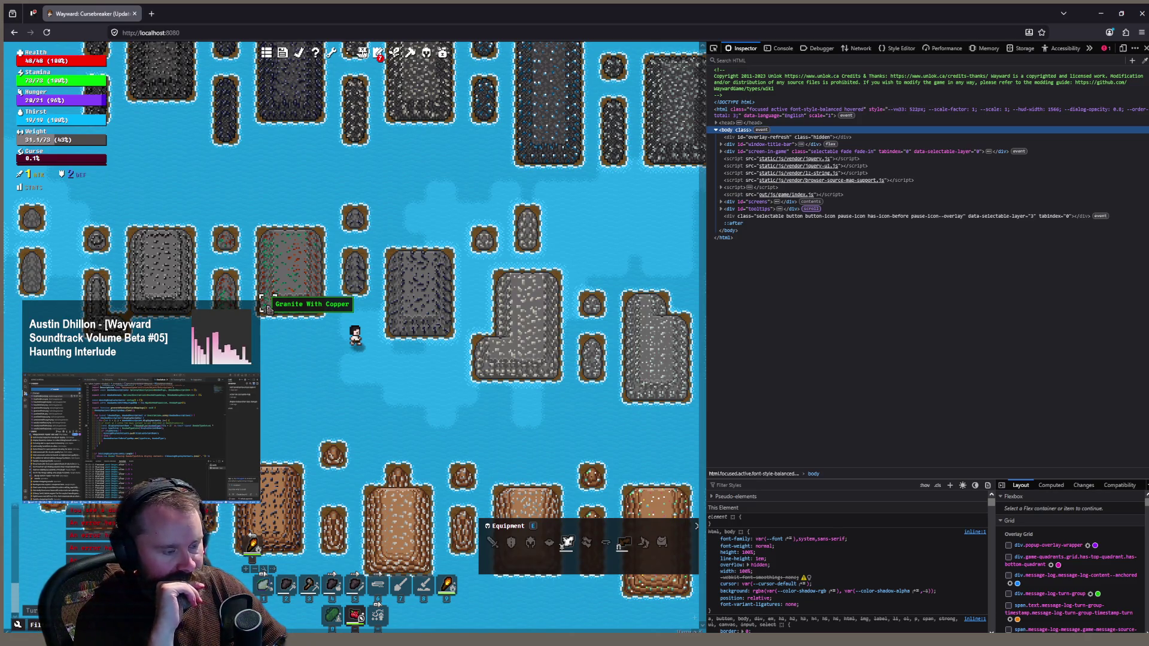
{"action": "scroll", "coordinate": [266, 308], "scroll_direction": "up", "scroll_amount": 1}
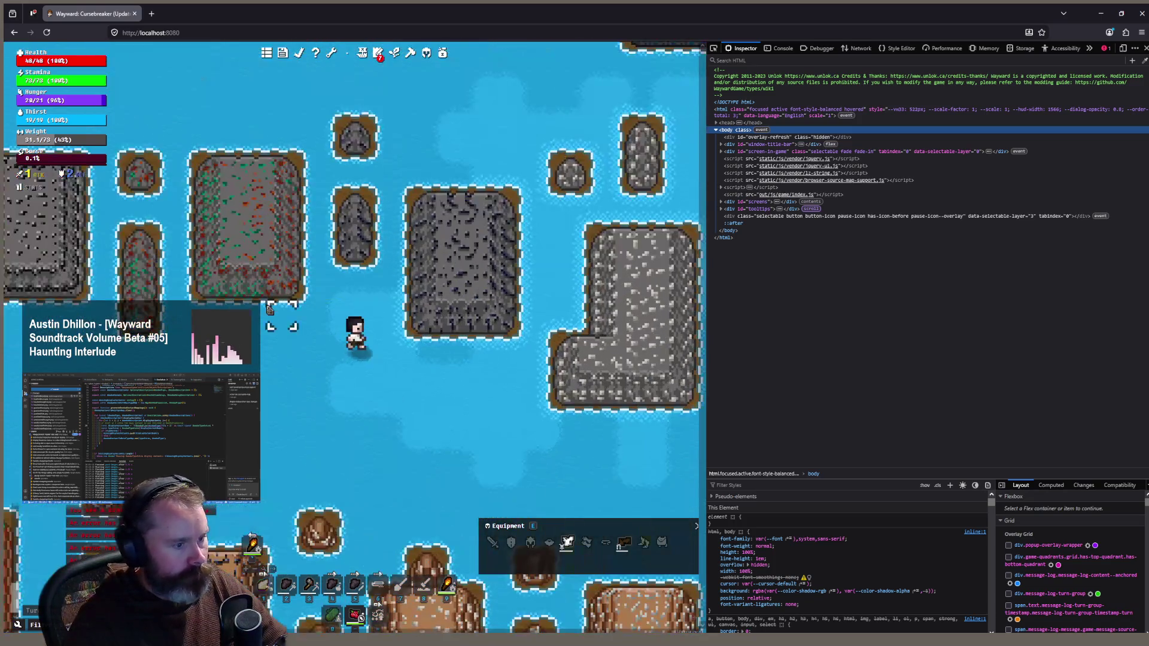
{"action": "scroll", "coordinate": [269, 308], "scroll_direction": "down", "scroll_amount": 1}
{"action": "scroll", "coordinate": [280, 395], "scroll_direction": "down", "scroll_amount": 1}
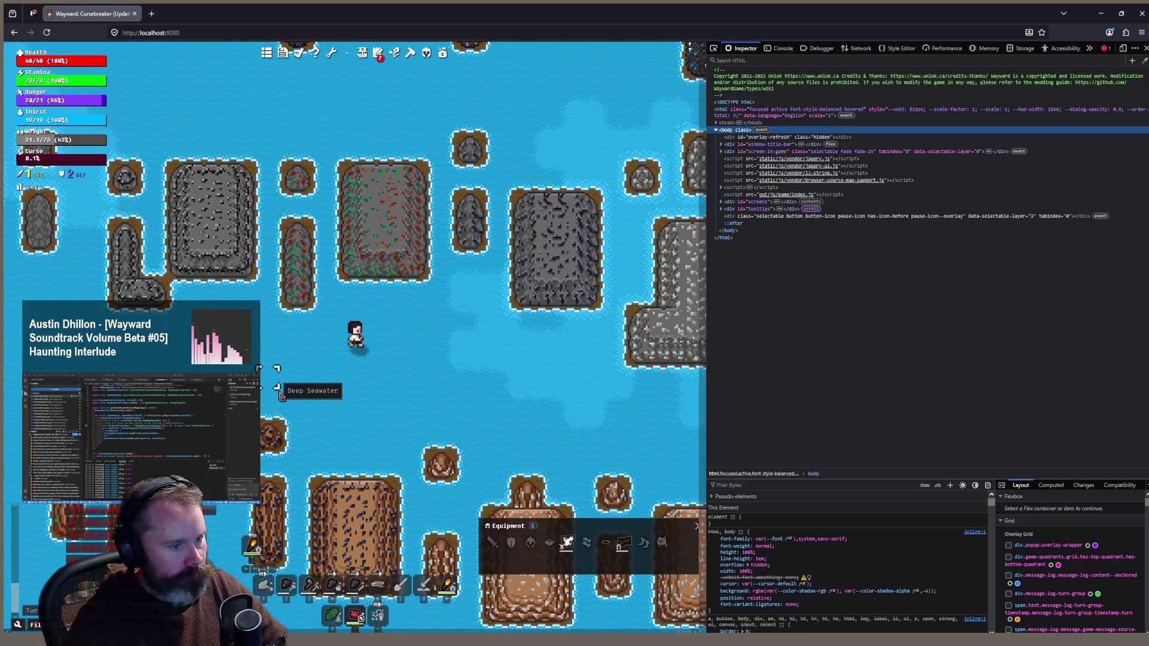
{"action": "scroll", "coordinate": [323, 385], "scroll_direction": "down", "scroll_amount": 1}
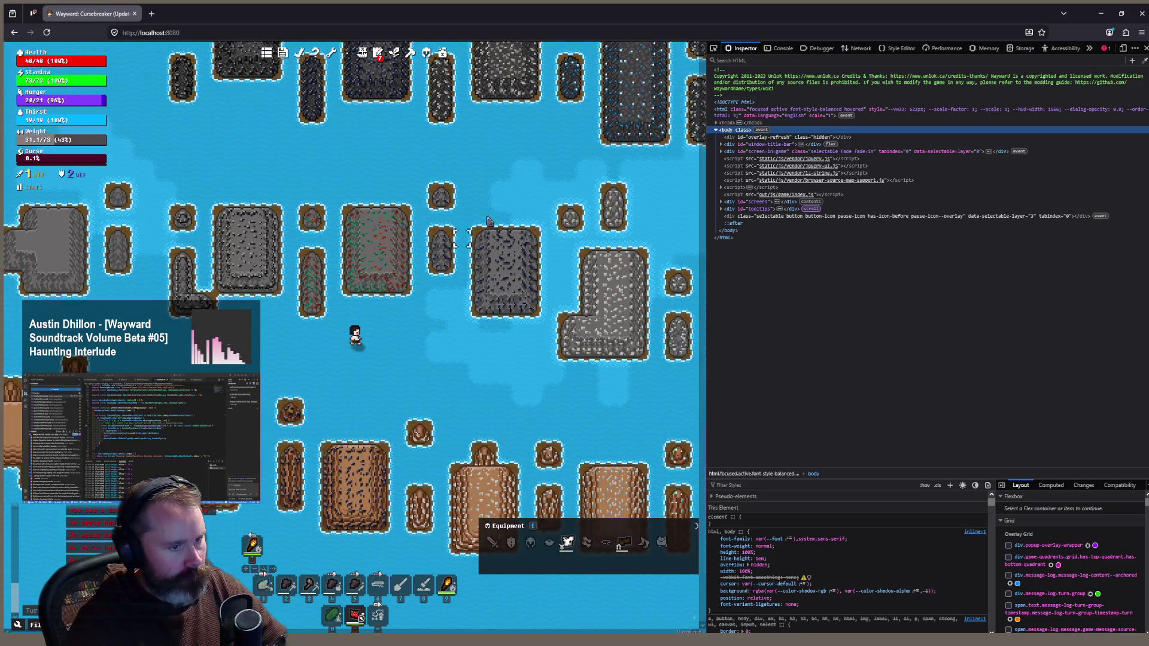
{"action": "scroll", "coordinate": [495, 201], "scroll_direction": "up", "scroll_amount": 1}
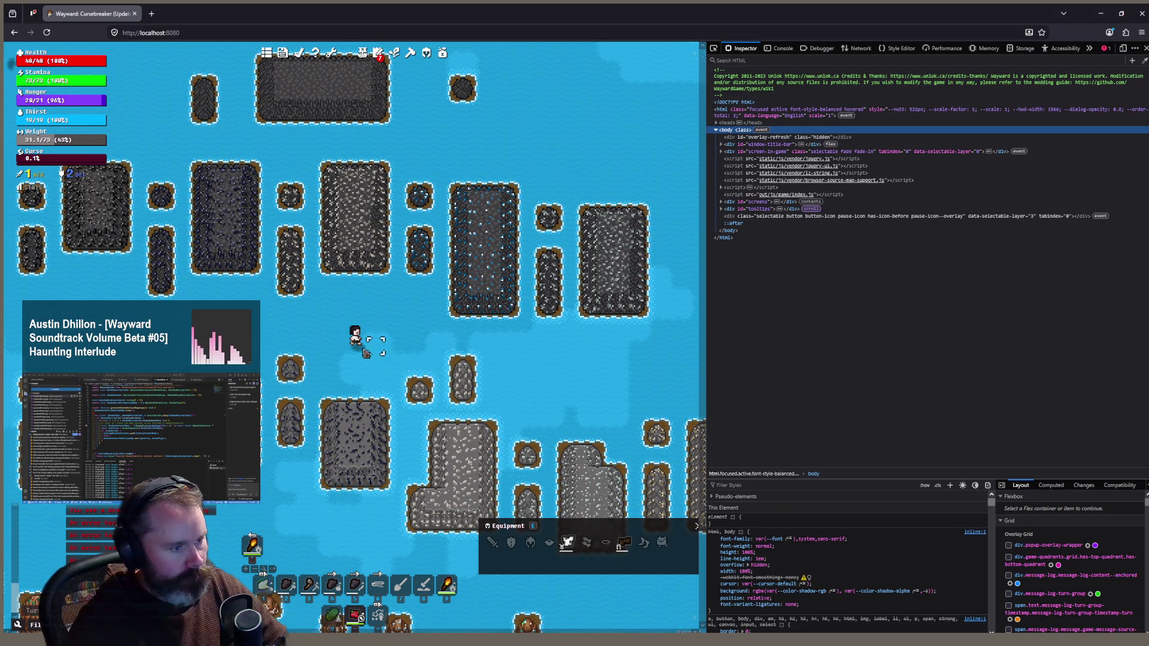
{"action": "scroll", "coordinate": [358, 419], "scroll_direction": "down", "scroll_amount": 1}
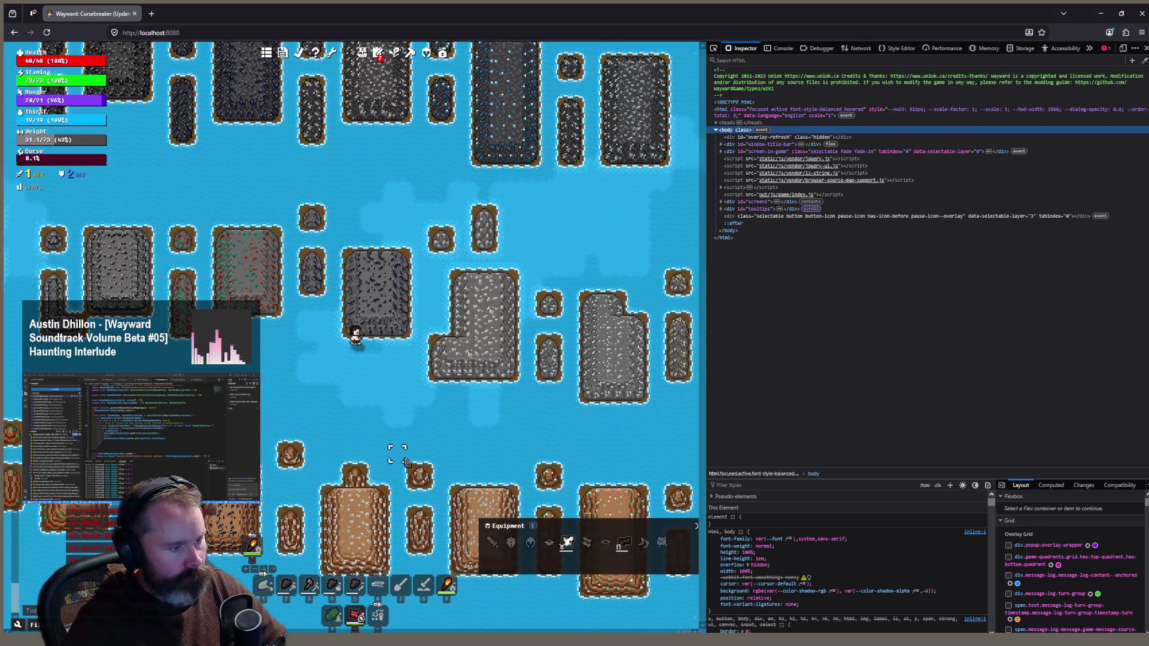
{"action": "scroll", "coordinate": [413, 460], "scroll_direction": "up", "scroll_amount": 1}
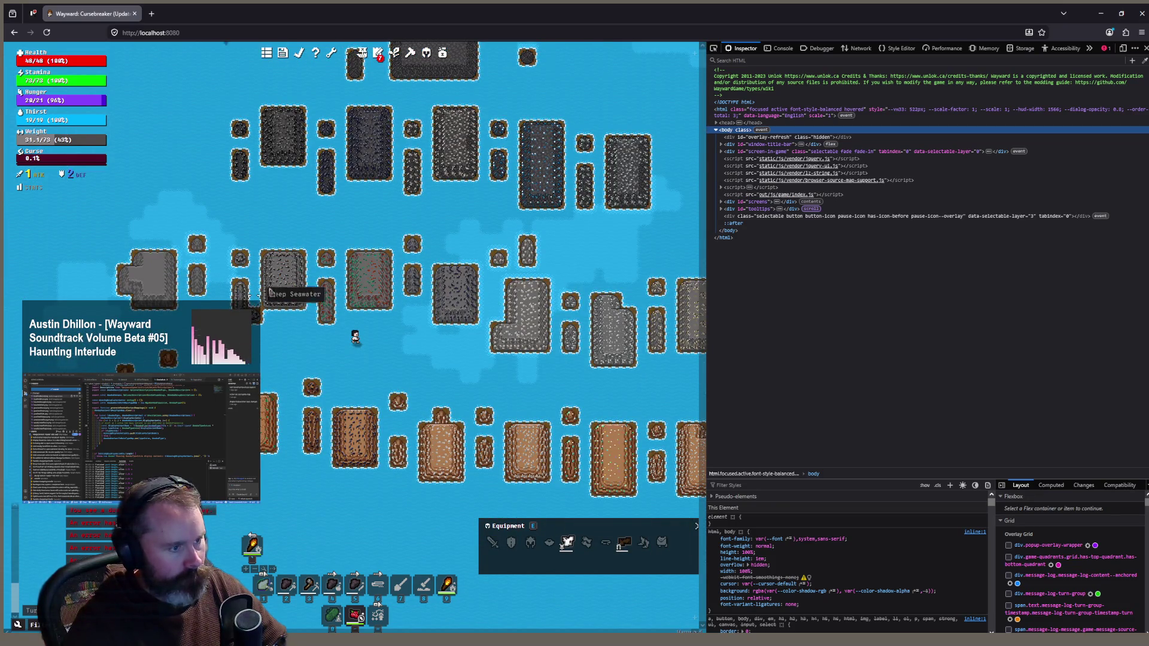
{"action": "scroll", "coordinate": [353, 437], "scroll_direction": "up", "scroll_amount": 1}
{"action": "scroll", "coordinate": [353, 436], "scroll_direction": "up", "scroll_amount": 1}
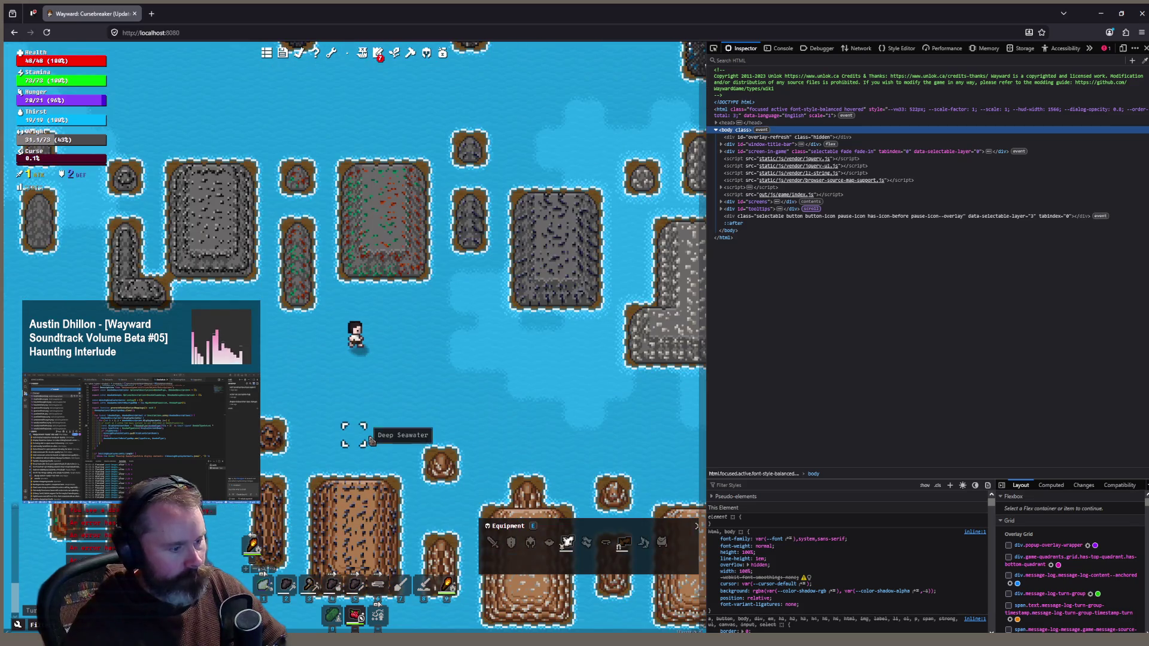
{"action": "scroll", "coordinate": [350, 473], "scroll_direction": "up", "scroll_amount": 1}
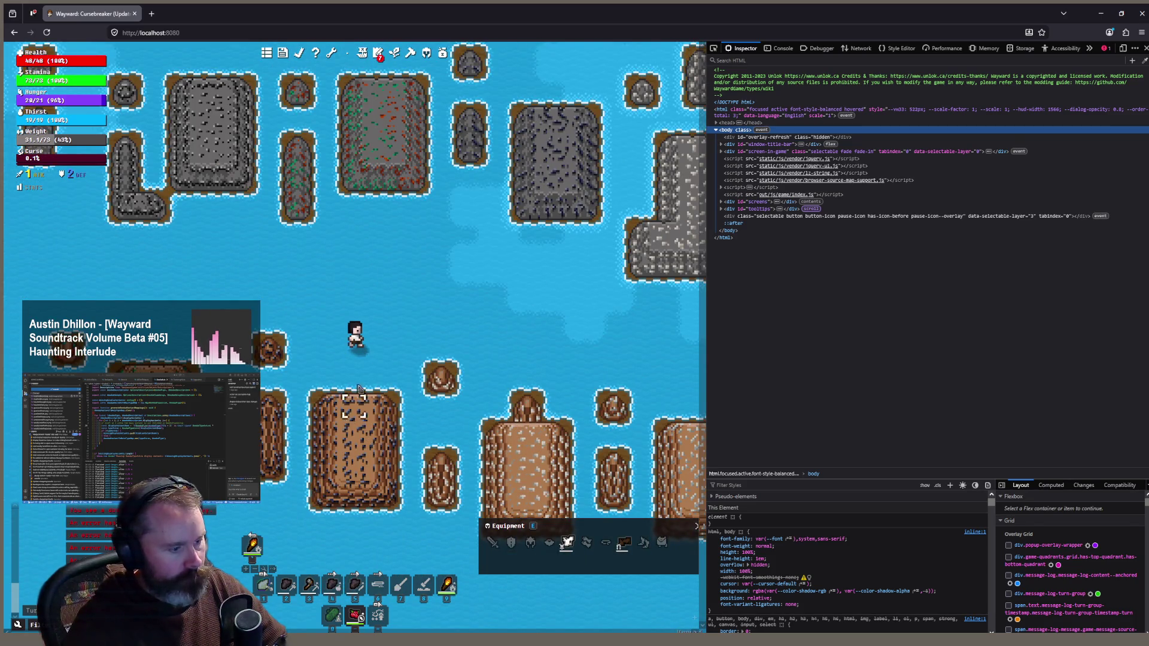
Walk the character across the water past the brown rocks
{"action": "left_click", "coordinate": [440, 302]}
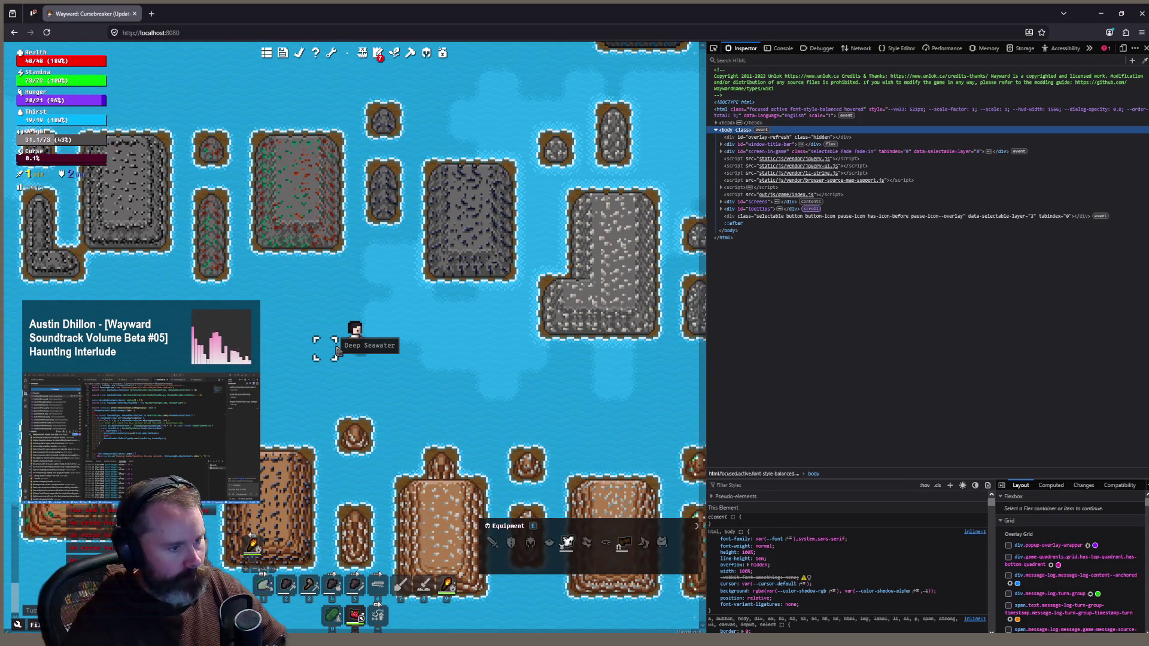
{"action": "left_click", "coordinate": [334, 355]}
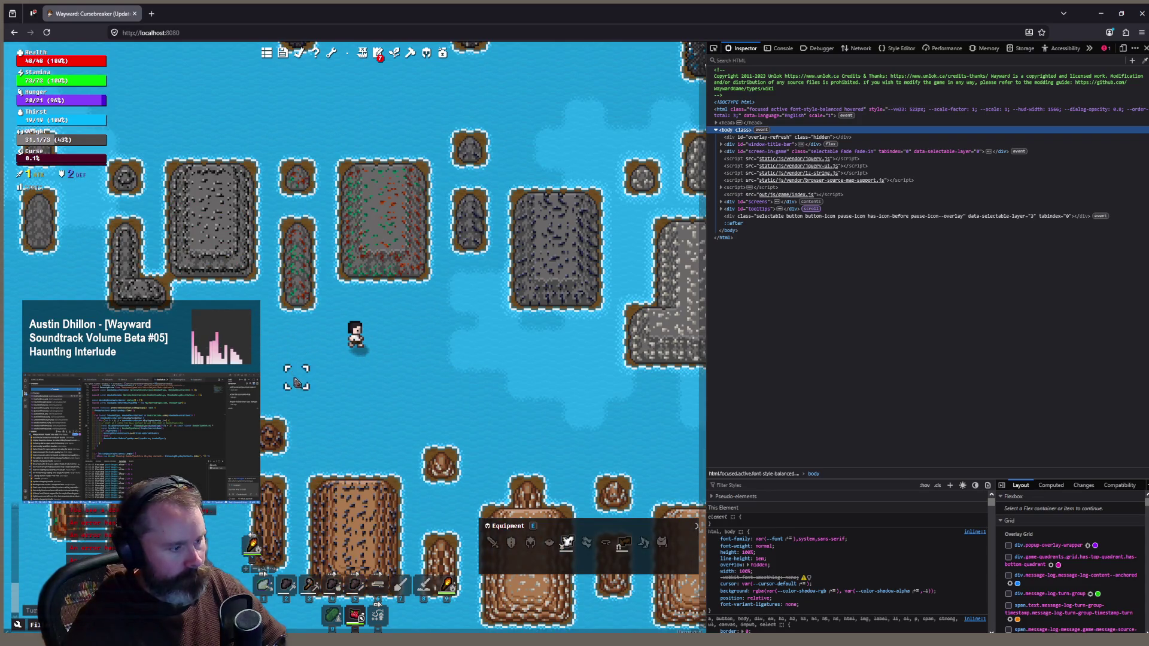
{"action": "scroll", "coordinate": [301, 381], "scroll_direction": "down", "scroll_amount": 1}
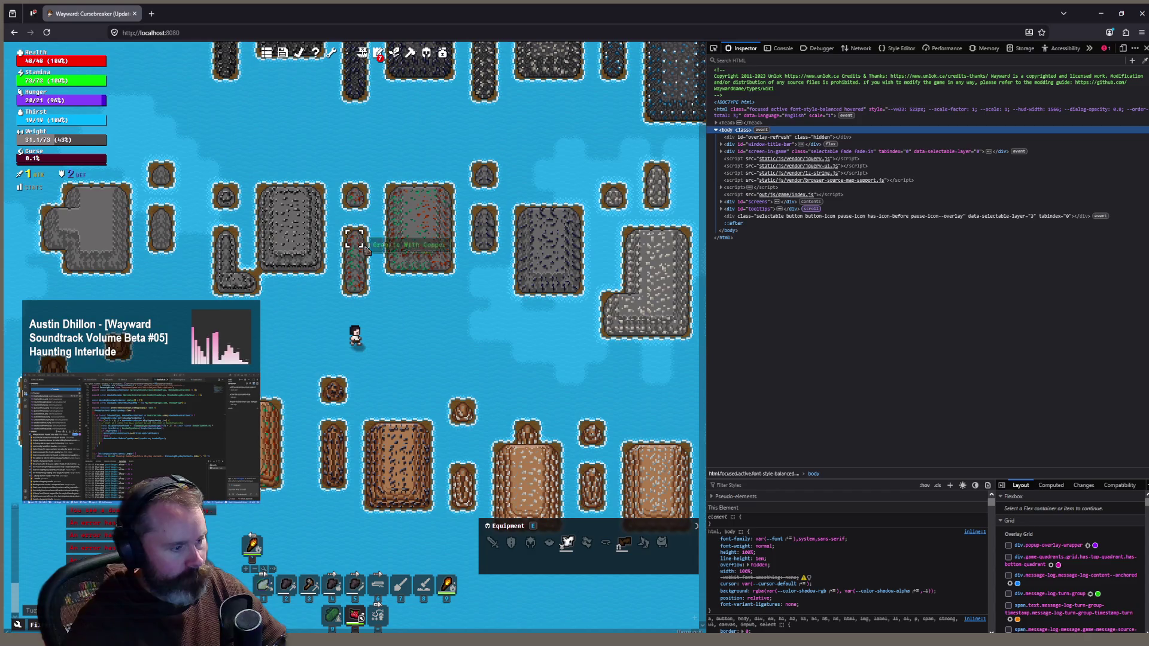
{"action": "left_click", "coordinate": [387, 157]}
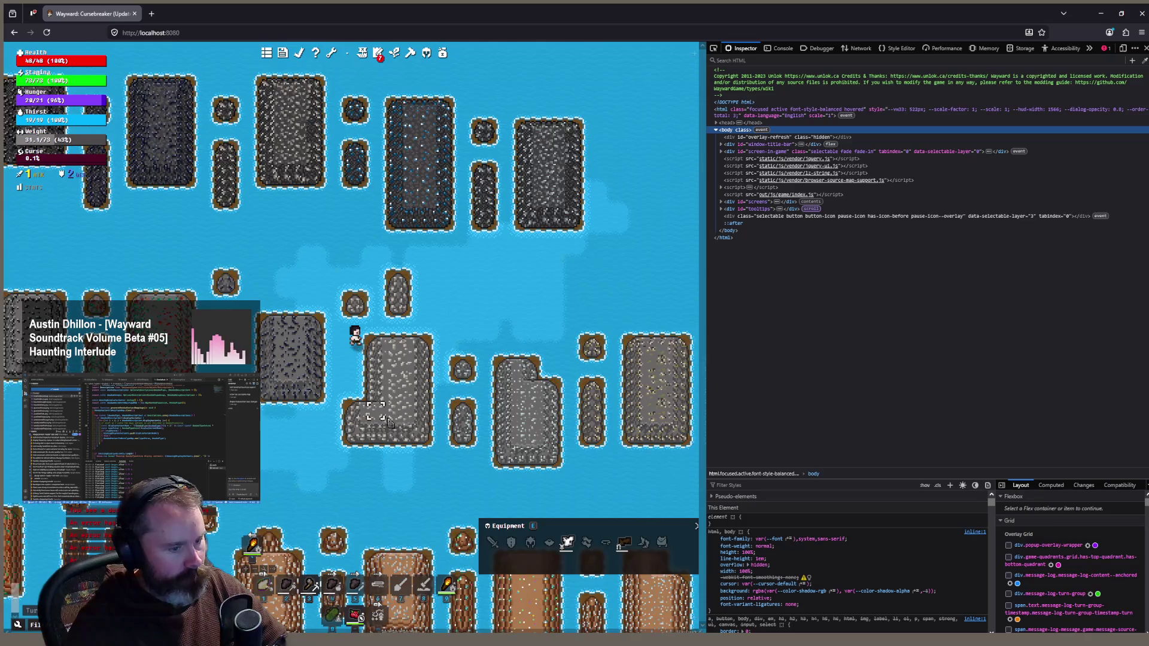
{"action": "left_click", "coordinate": [384, 425]}
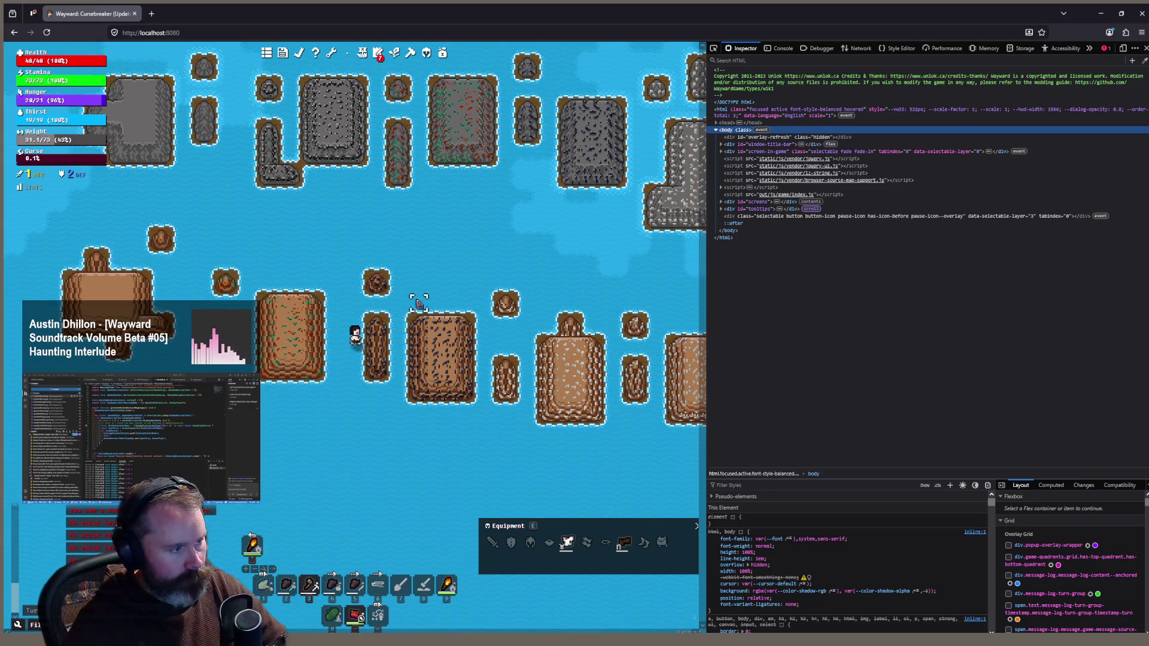
{"action": "left_click", "coordinate": [430, 380]}
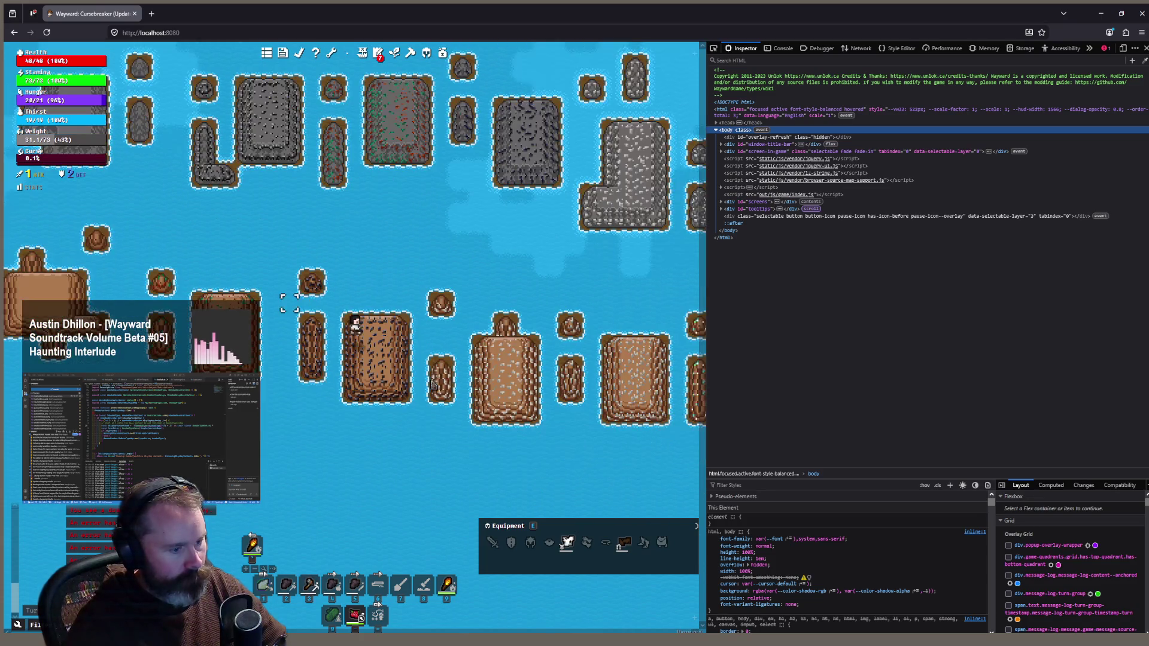
Walk among the grey stone islands, zoom in, then return to Aseprite's basalt-with-iron sheet
{"action": "key", "text": "w"}
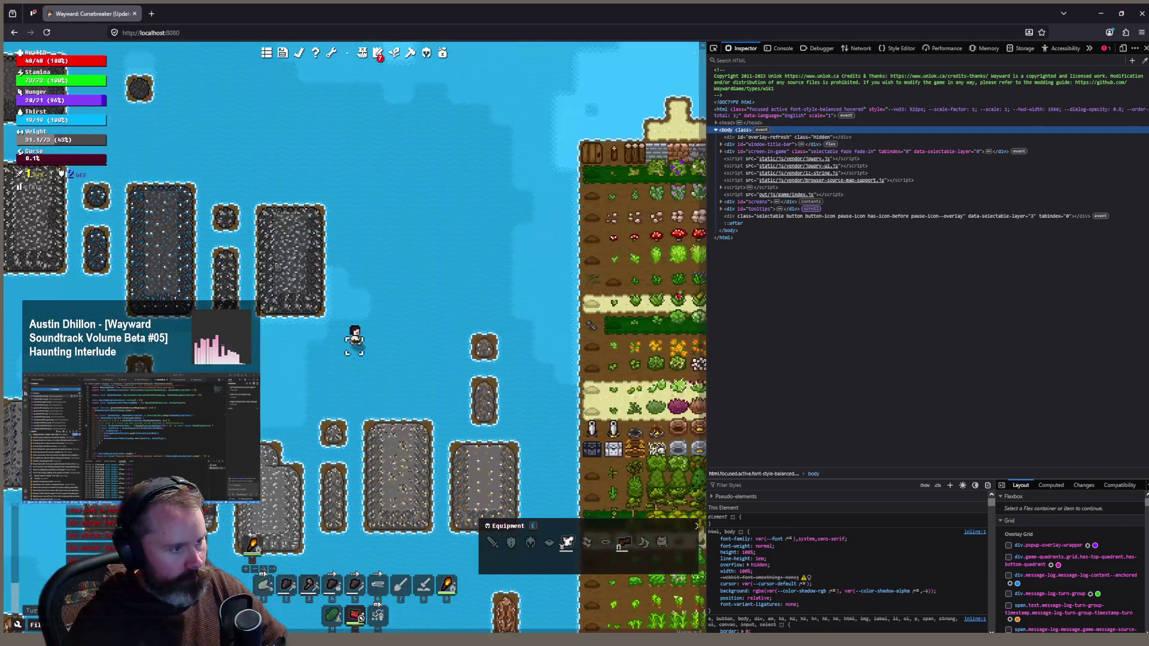
{"action": "key", "text": "s"}
{"action": "key", "text": "s"}
{"action": "key", "text": "s"}
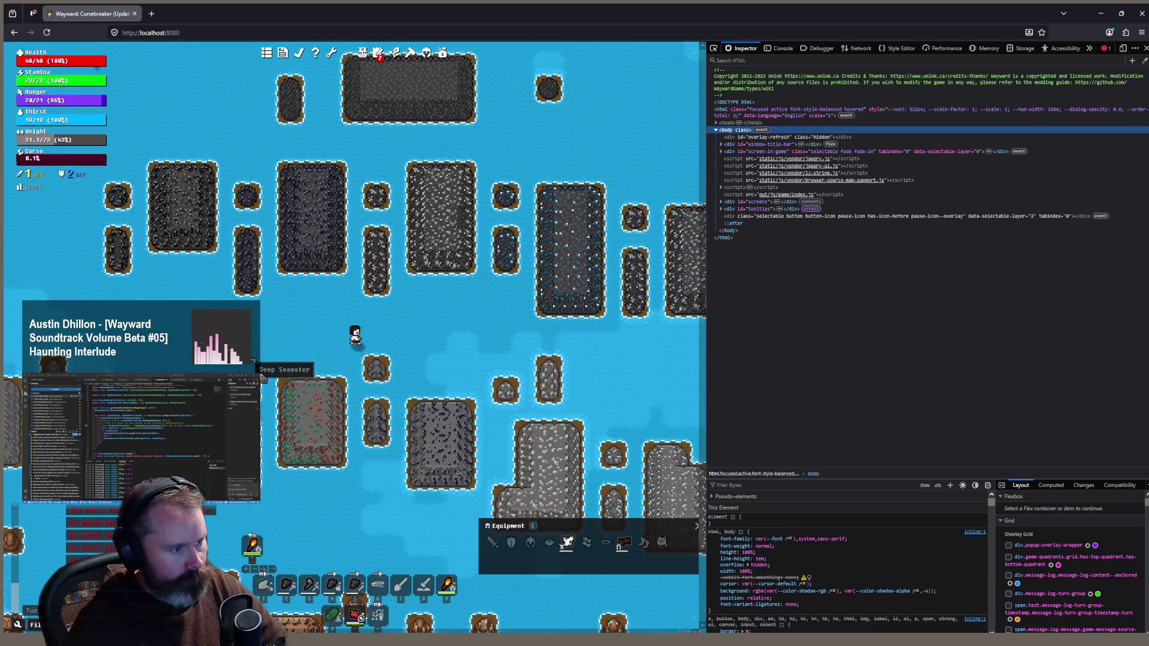
{"action": "scroll", "coordinate": [265, 315], "scroll_direction": "up", "scroll_amount": 1}
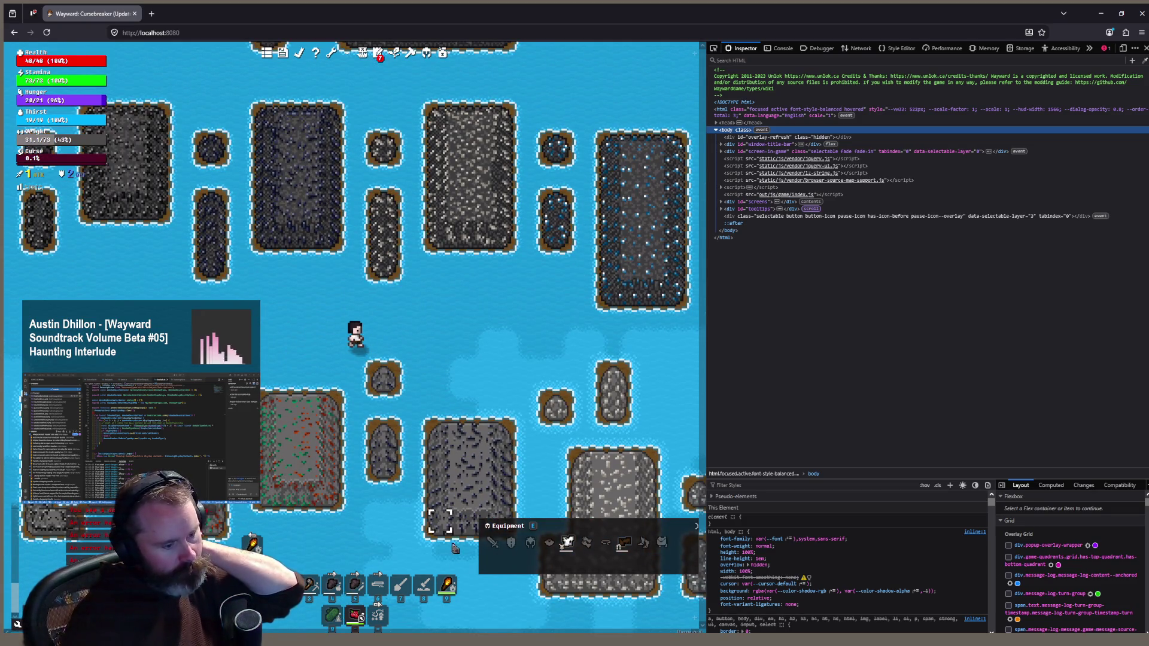
{"action": "key", "text": "alt+Tab"}
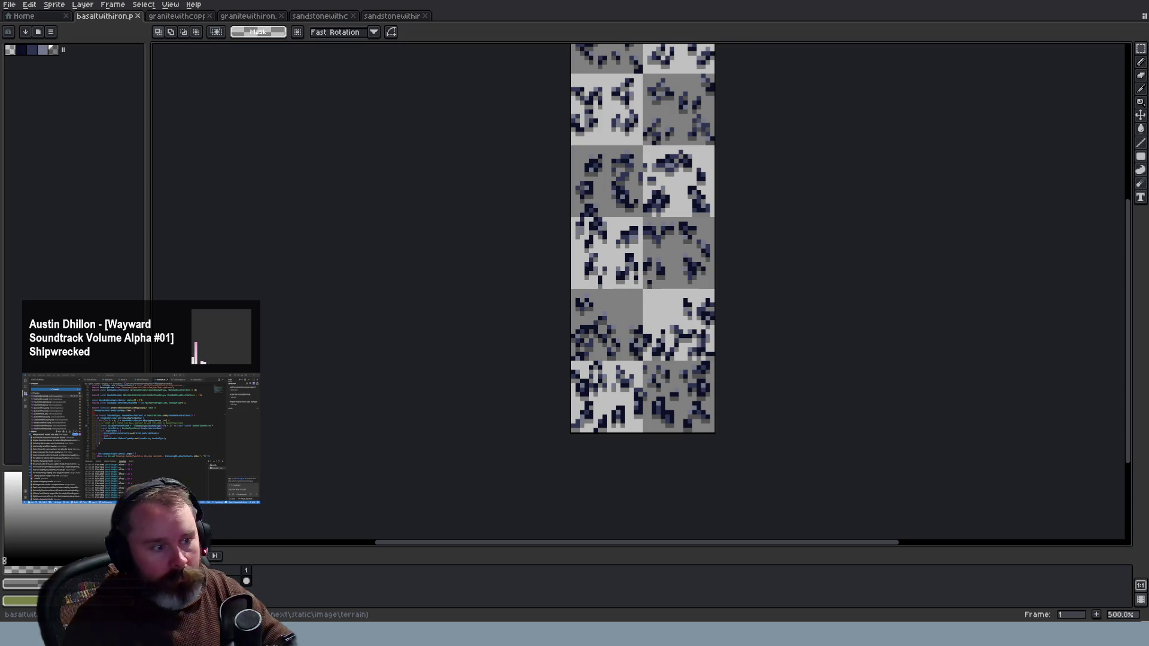
Zoom in and flip between the smelted iron sprite and the sandstone-with-iron sheet, then return to Wayward
{"action": "scroll", "coordinate": [590, 269], "scroll_direction": "up", "scroll_amount": 8}
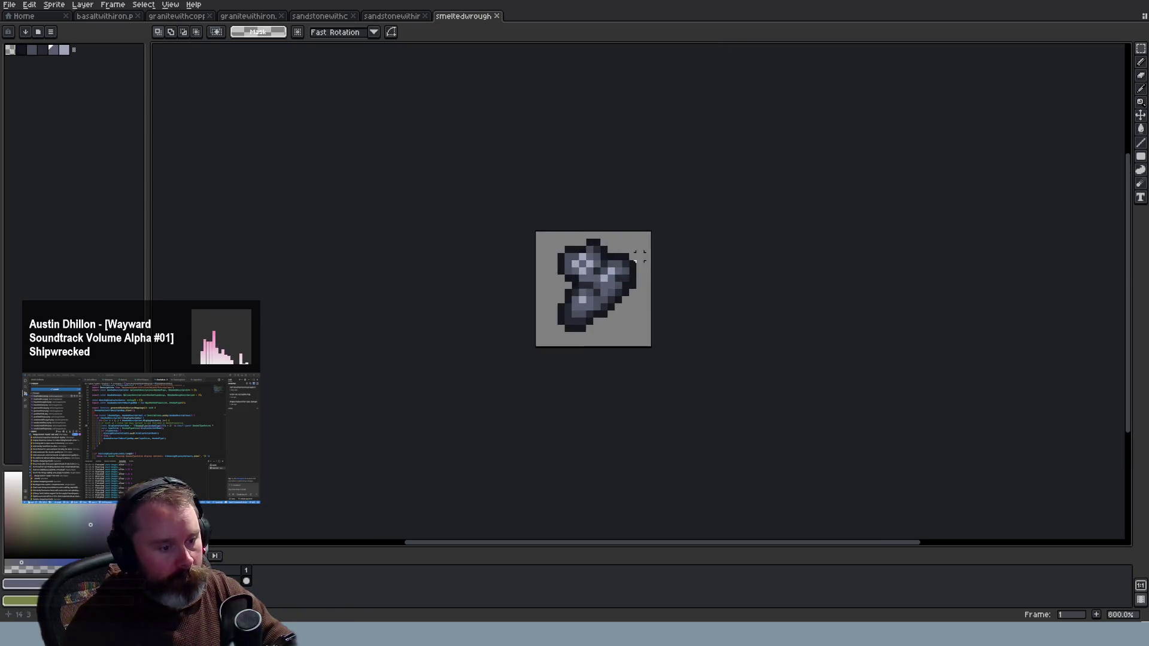
{"action": "scroll", "coordinate": [589, 269], "scroll_direction": "up", "scroll_amount": 2}
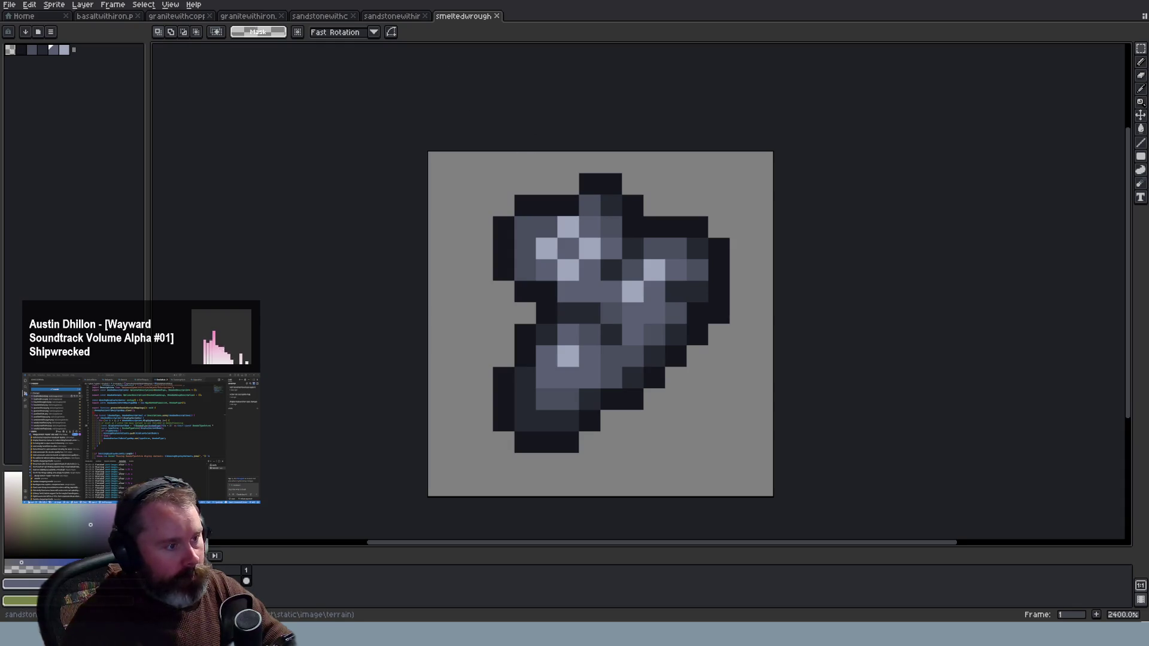
{"action": "left_click", "coordinate": [395, 16]}
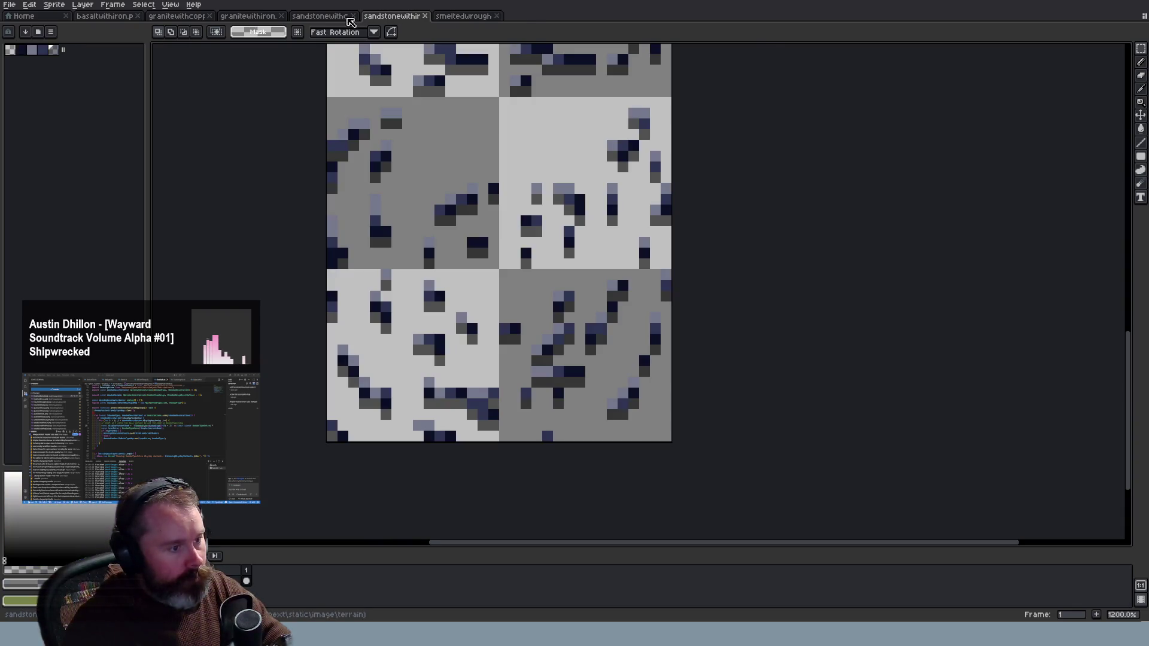
{"action": "left_click", "coordinate": [455, 16]}
{"action": "left_click", "coordinate": [404, 18]}
{"action": "left_click", "coordinate": [467, 16]}
{"action": "left_click", "coordinate": [405, 18]}
{"action": "left_click", "coordinate": [469, 18]}
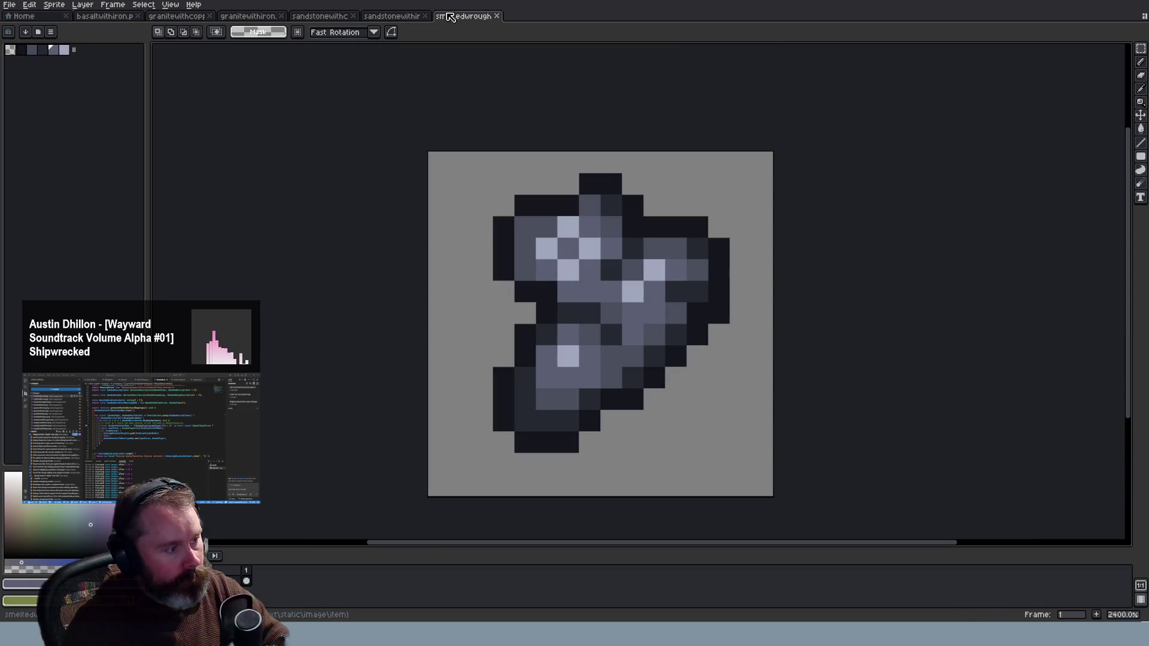
{"action": "left_click", "coordinate": [389, 18]}
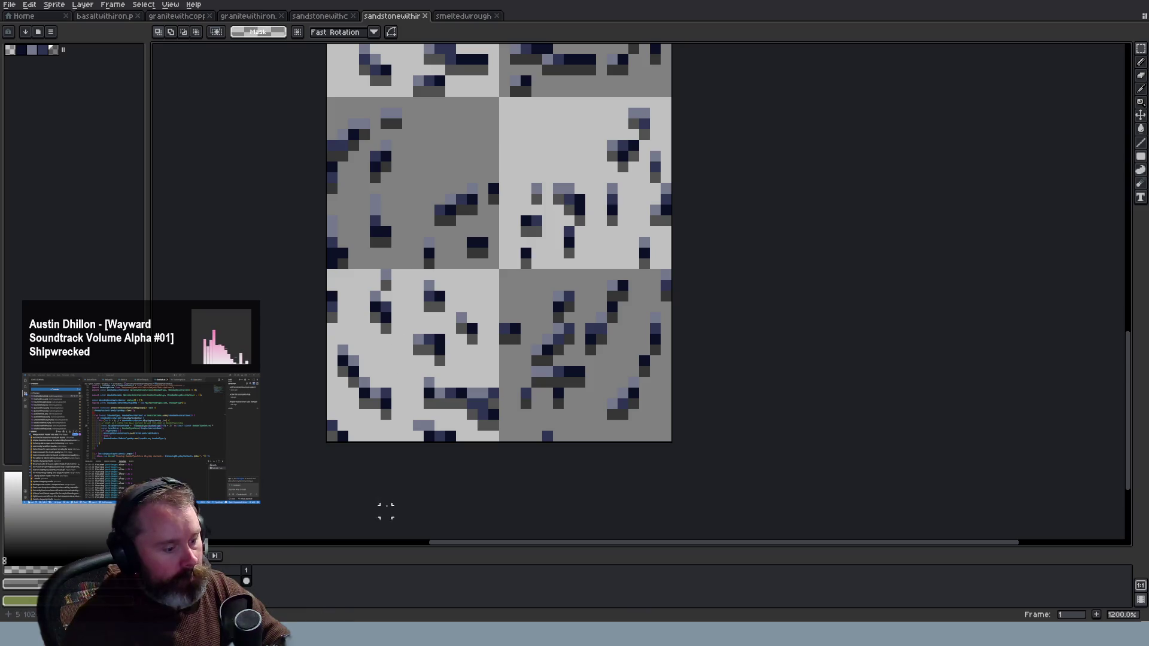
{"action": "key", "text": "alt+Tab"}
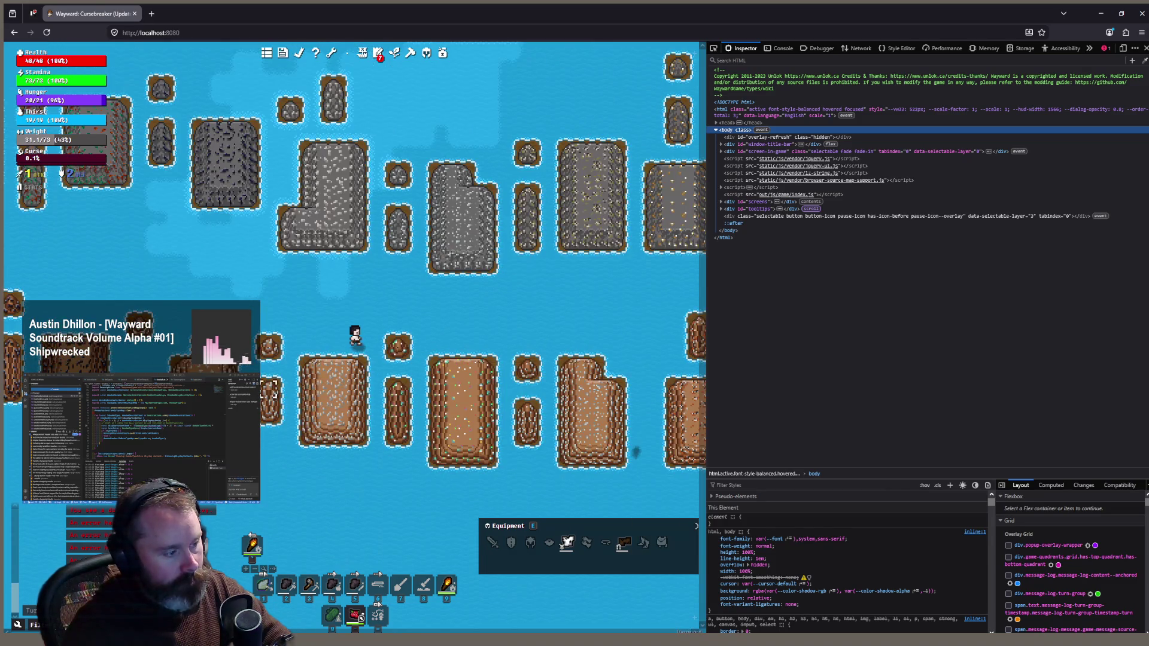
Walk the character to another island area and south onto the farmland
{"action": "scroll", "coordinate": [334, 314], "scroll_direction": "up", "scroll_amount": 2}
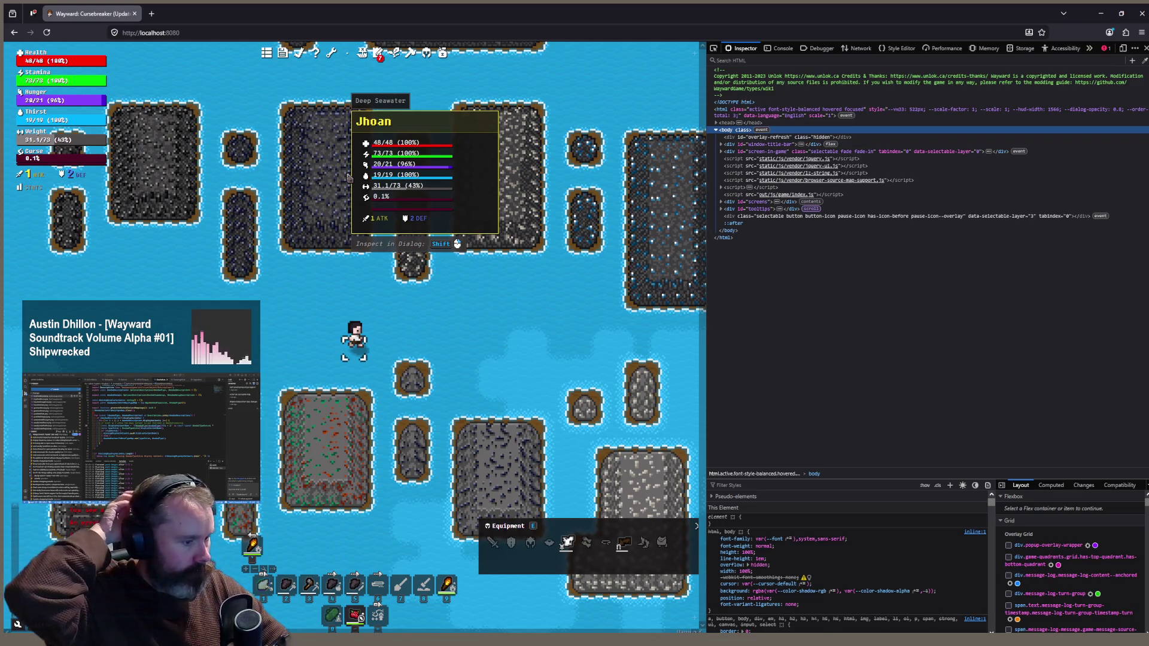
{"action": "left_click", "coordinate": [486, 219]}
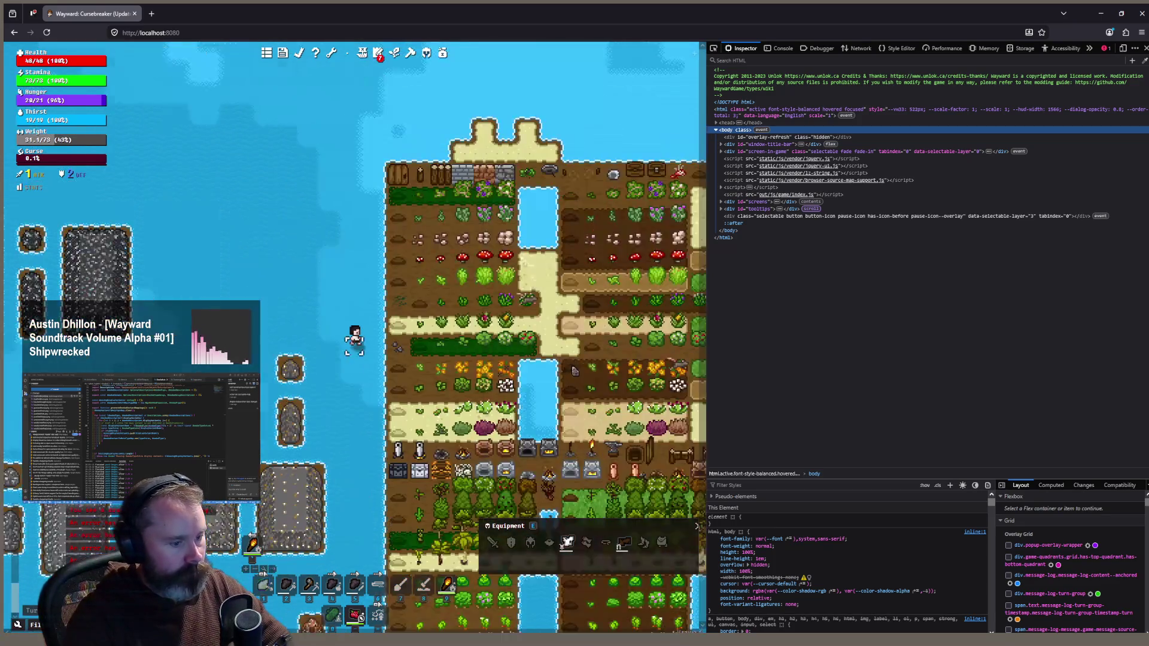
{"action": "scroll", "coordinate": [368, 256], "scroll_direction": "up", "scroll_amount": 1}
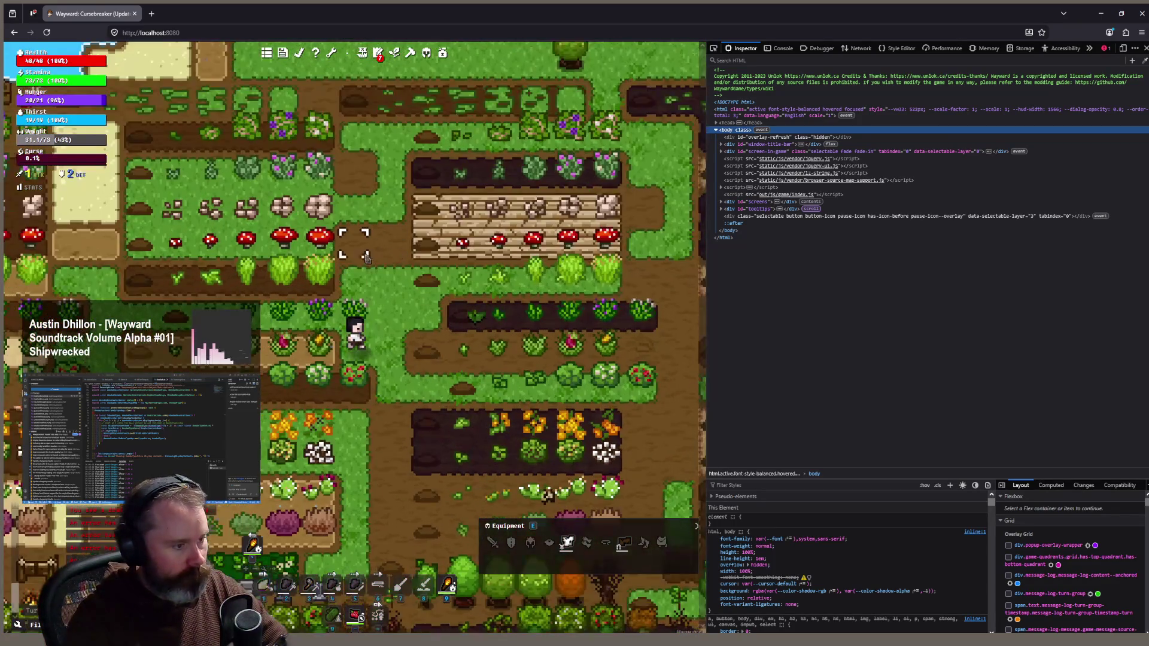
{"action": "left_click", "coordinate": [358, 466]}
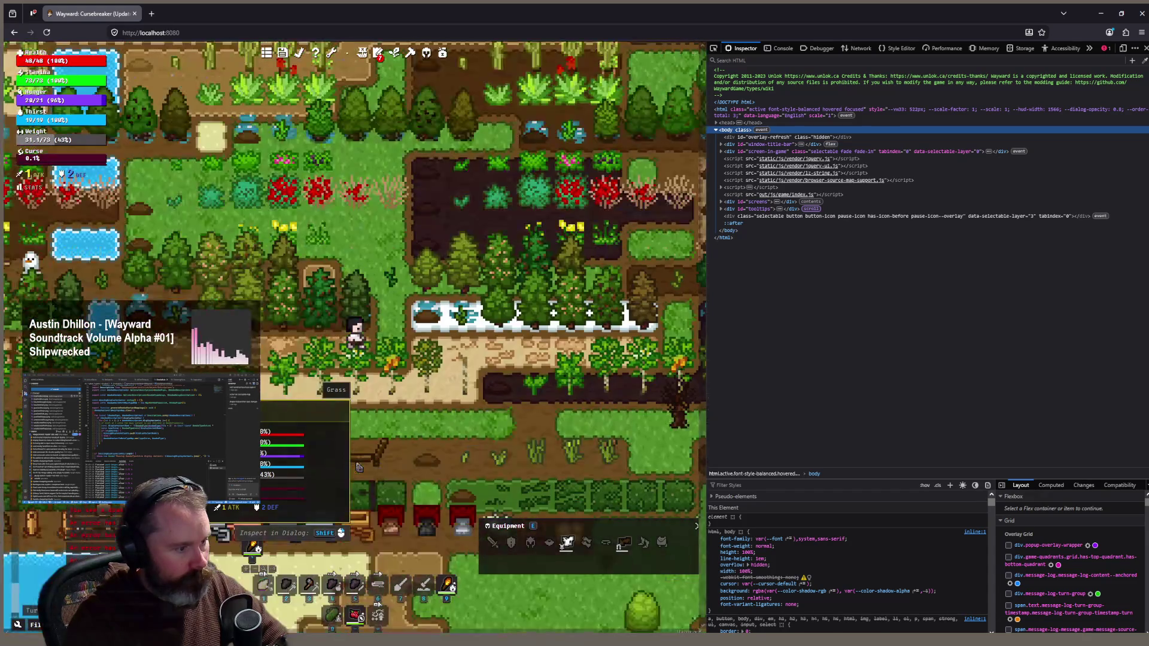
{"action": "scroll", "coordinate": [362, 460], "scroll_direction": "down", "scroll_amount": 1}
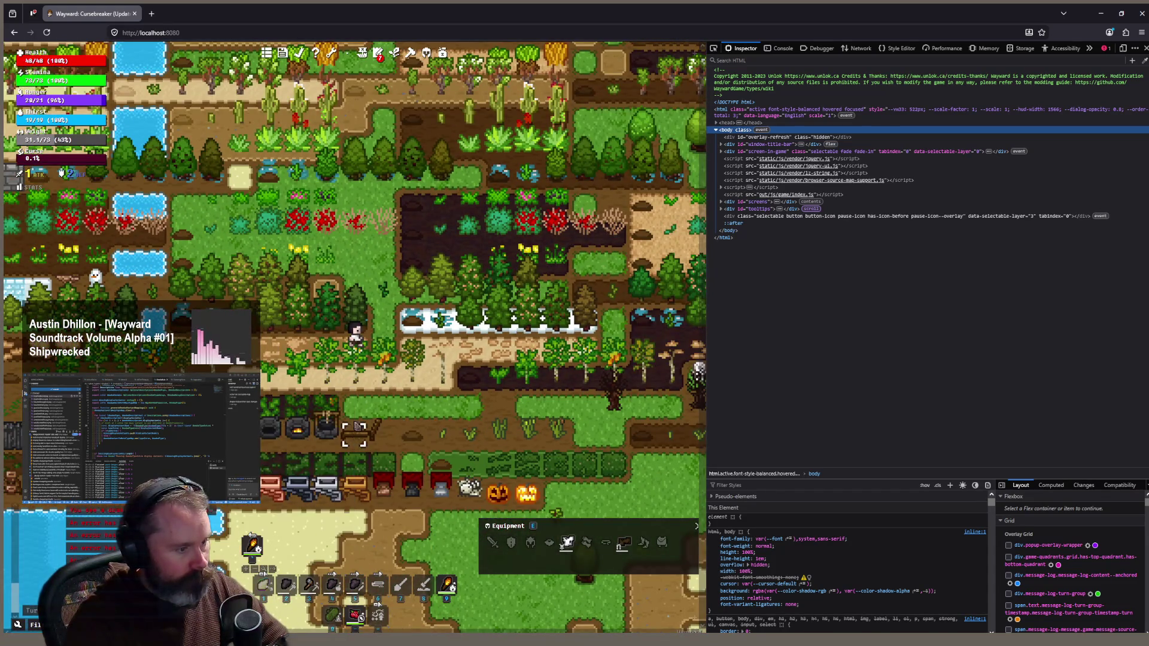
{"action": "left_click", "coordinate": [355, 421]}
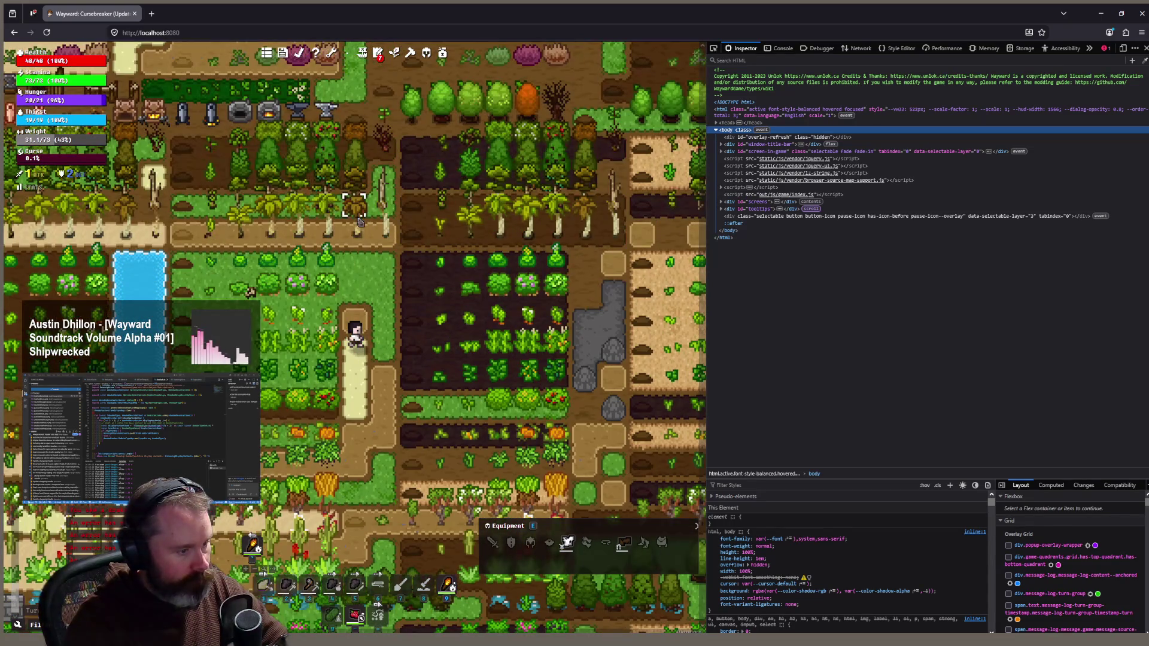
{"action": "mouse_move", "coordinate": [358, 224]}
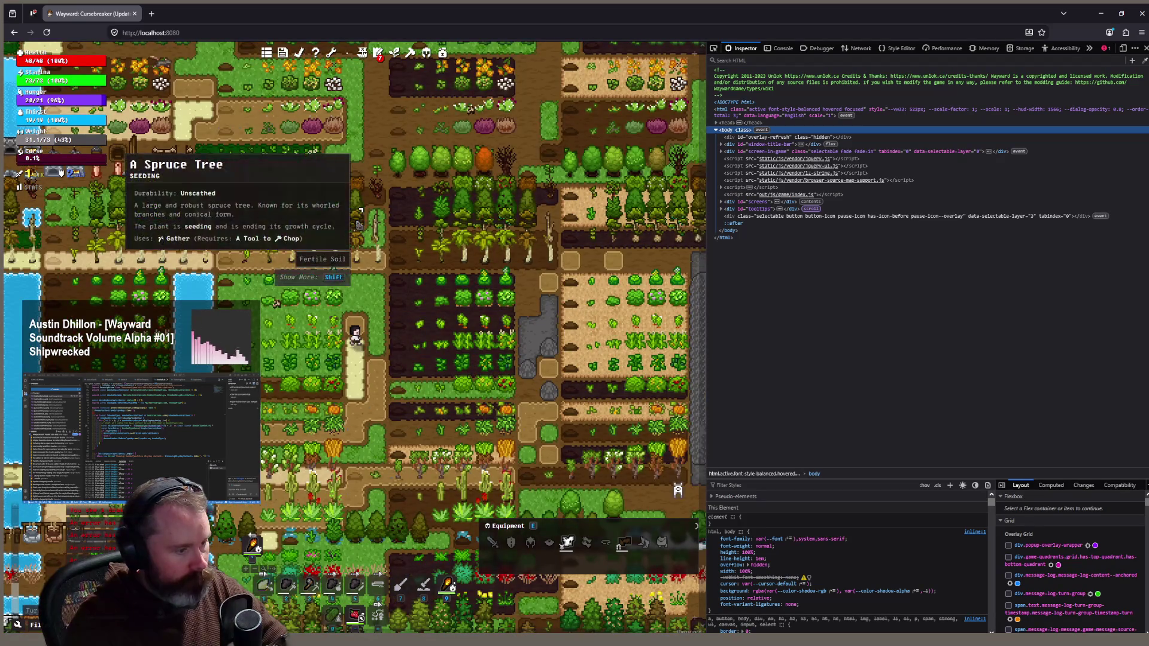
{"action": "left_click", "coordinate": [236, 283]}
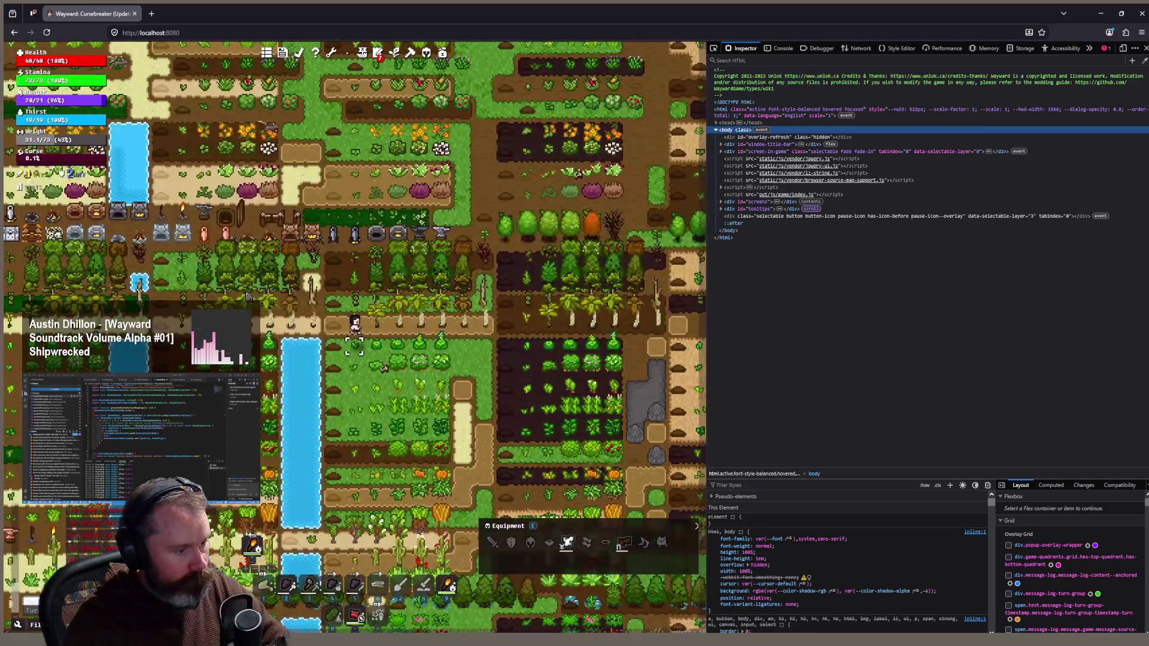
Walk the character north, then far south down the sand path past the farm
{"action": "scroll", "coordinate": [307, 320], "scroll_direction": "up", "scroll_amount": 2}
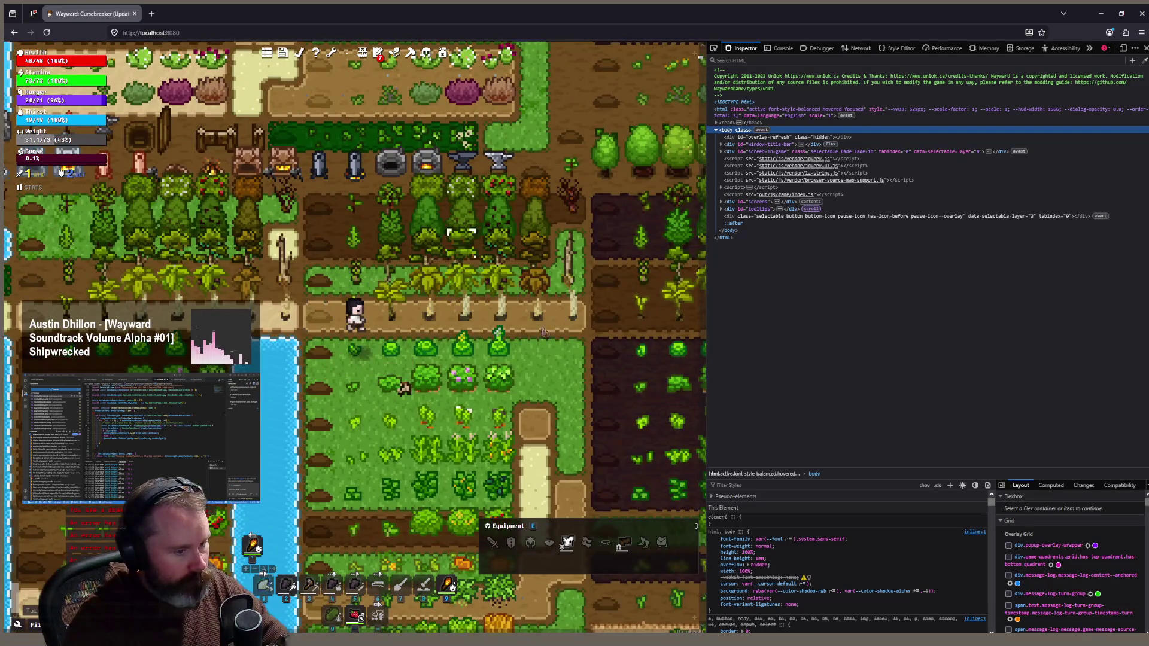
{"action": "left_click", "coordinate": [532, 423]}
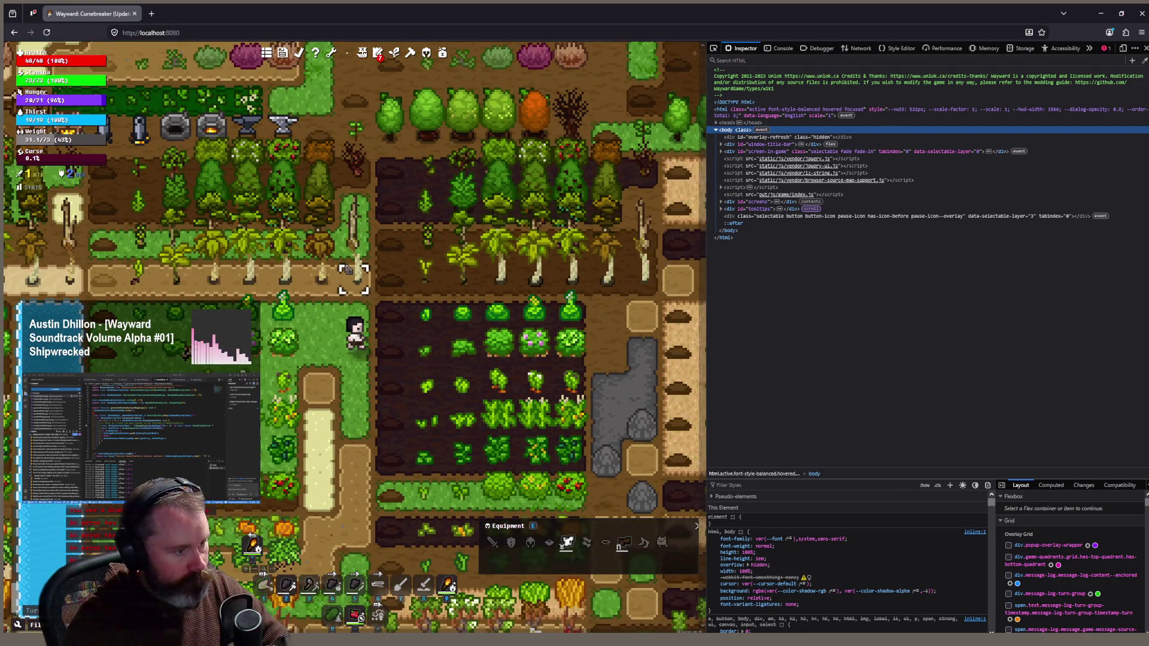
{"action": "left_click", "coordinate": [356, 272]}
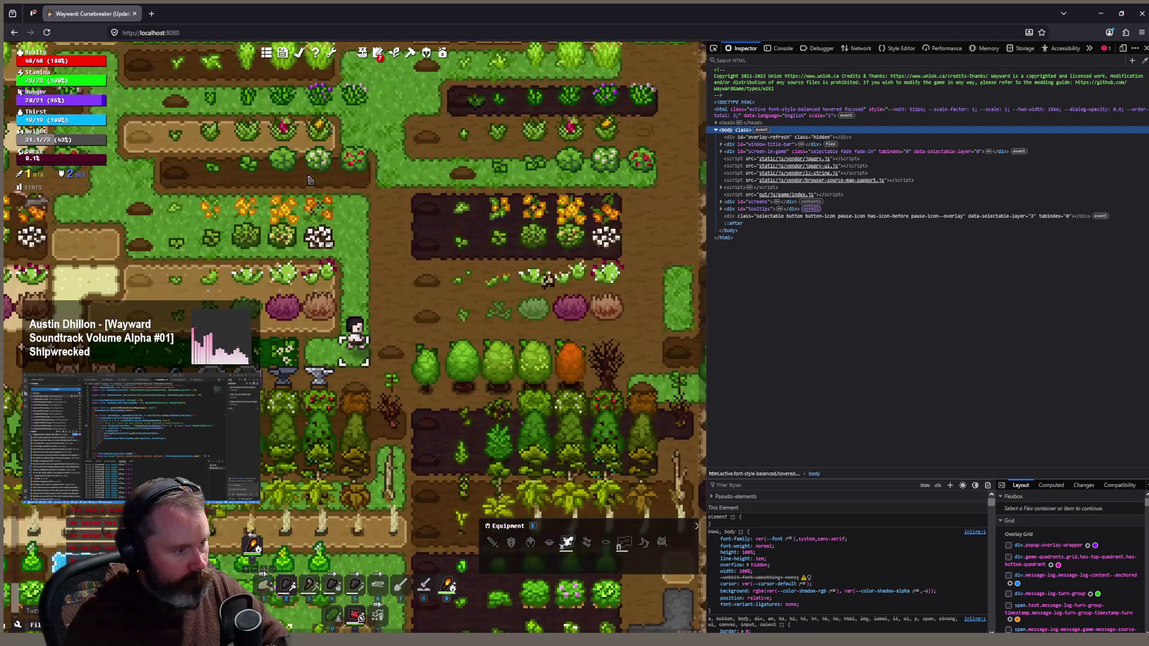
{"action": "mouse_move", "coordinate": [369, 274]}
{"action": "left_mouse_down"}
{"action": "mouse_move", "coordinate": [354, 439]}
{"action": "mouse_move", "coordinate": [364, 417]}
{"action": "left_mouse_up"}
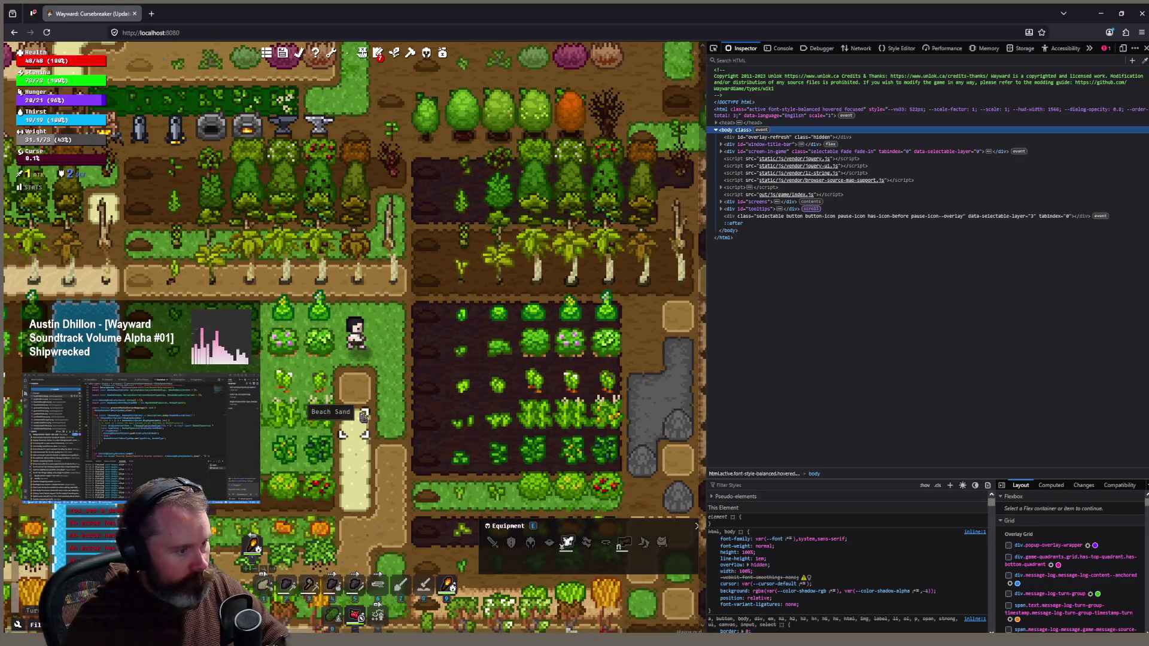
{"action": "scroll", "coordinate": [363, 417], "scroll_direction": "up", "scroll_amount": 1}
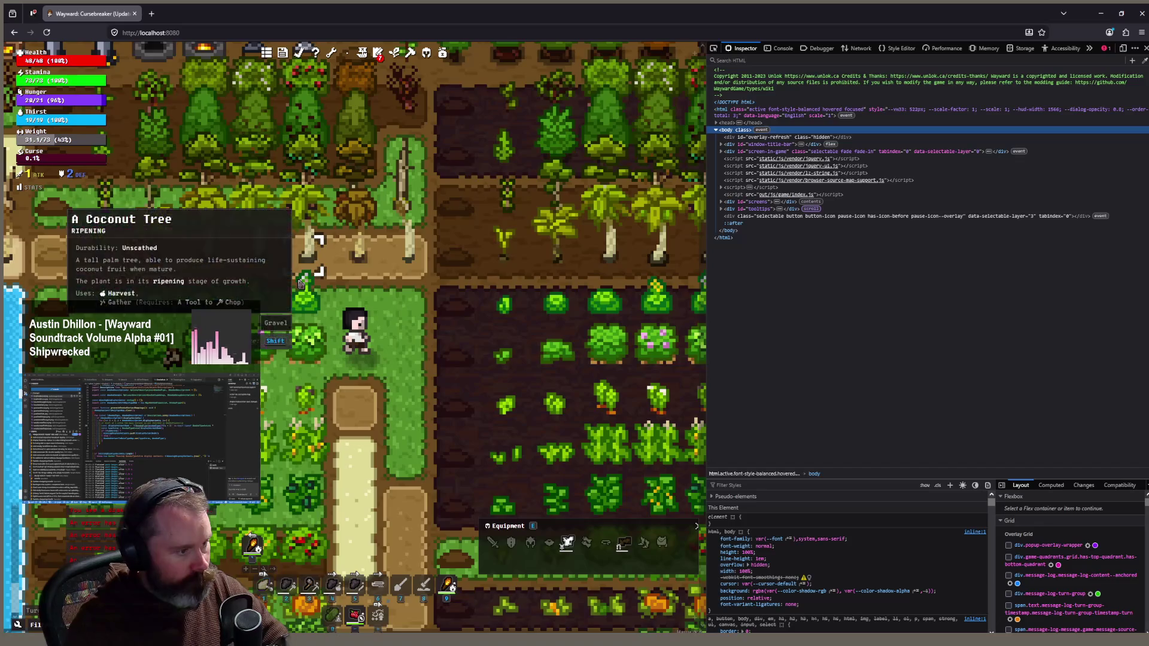
{"action": "mouse_move", "coordinate": [372, 363]}
{"action": "scroll", "coordinate": [371, 364], "scroll_direction": "down", "scroll_amount": 2}
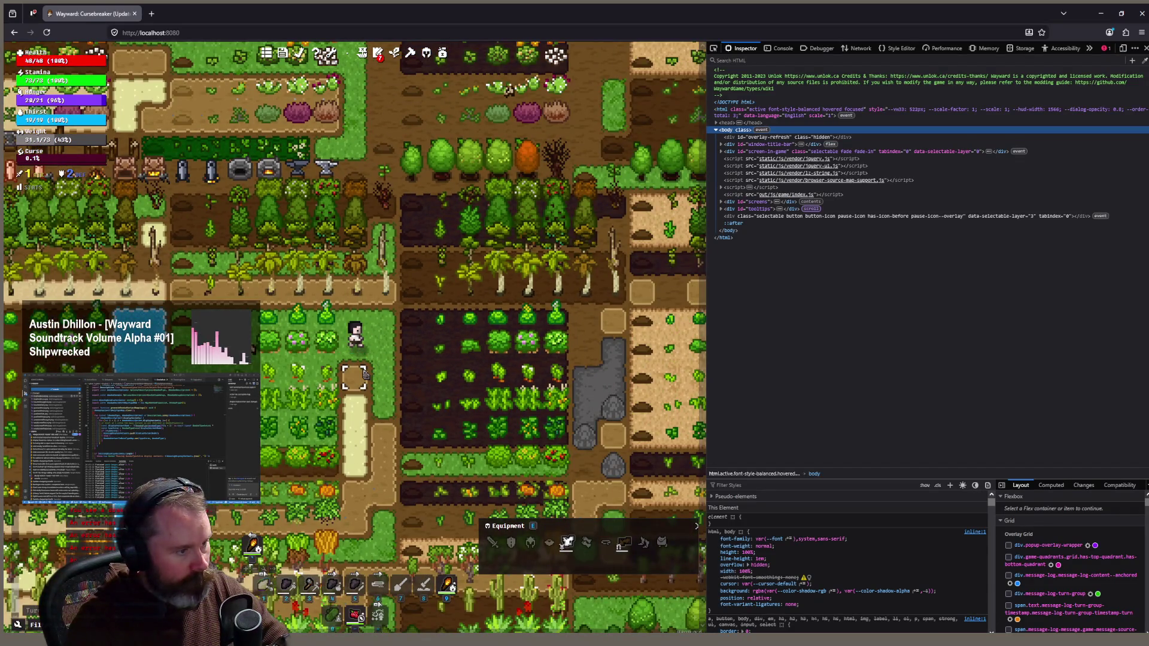
{"action": "left_click", "coordinate": [368, 435]}
{"action": "left_click_drag", "start_coordinate": [367, 435], "coordinate": [374, 439]}
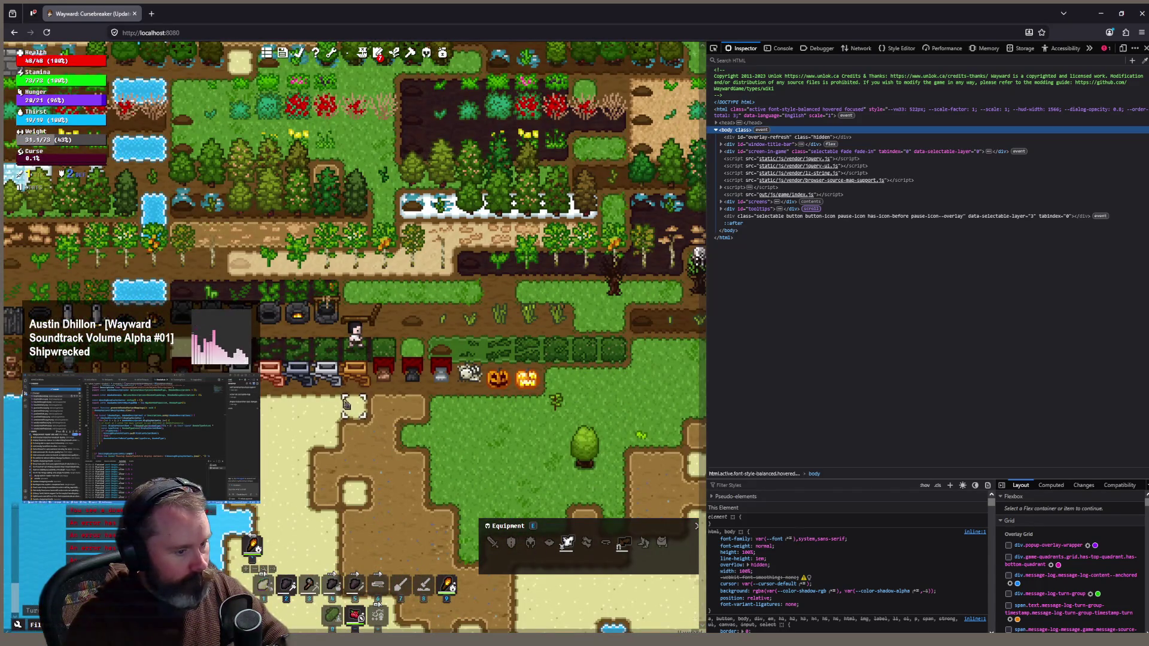
{"action": "mouse_move", "coordinate": [274, 362]}
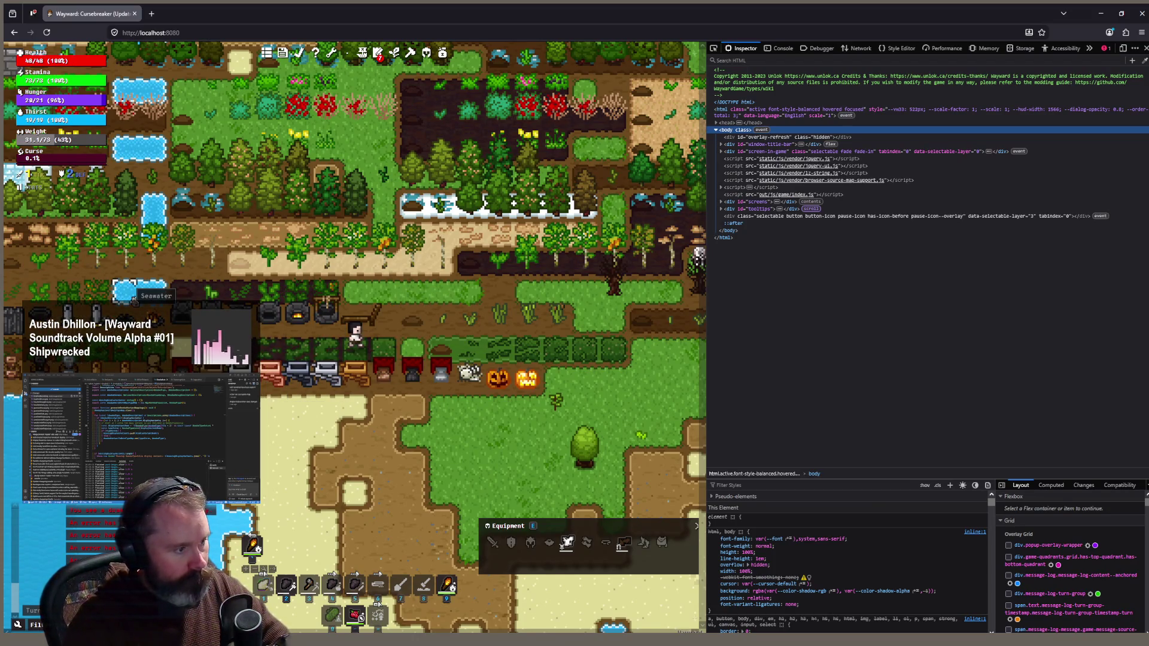
{"action": "mouse_move", "coordinate": [89, 286]}
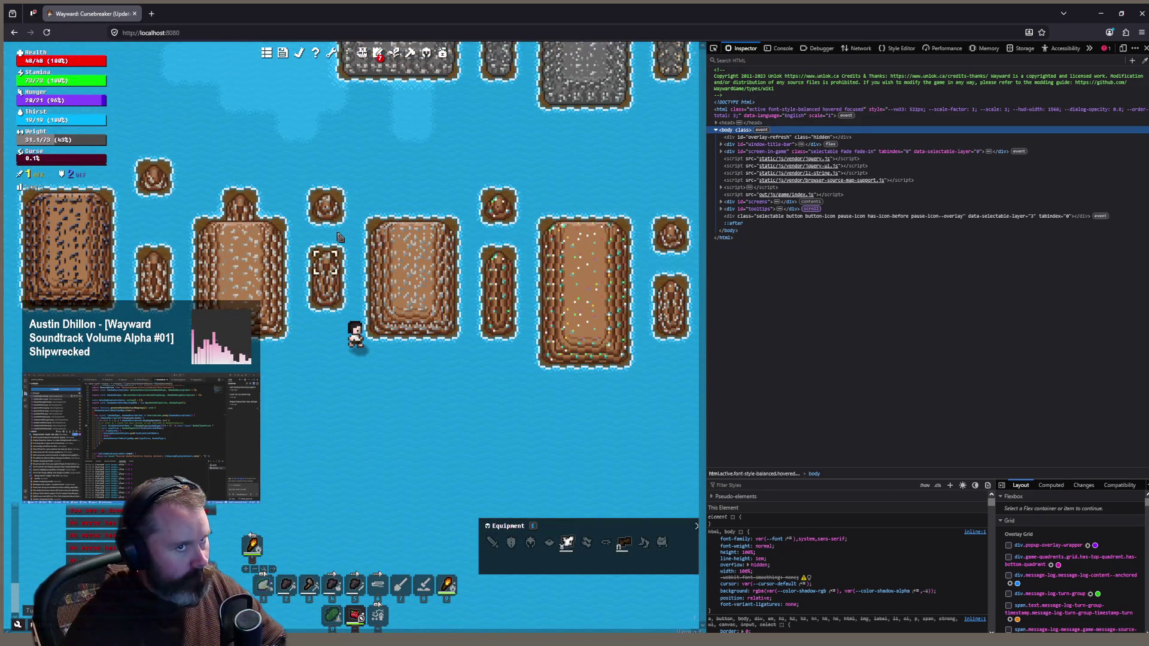
Swim the character north between the sea rock islands with W, then switch to Aseprite
{"action": "mouse_move", "coordinate": [335, 238]}
{"action": "key", "text": "w"}
{"action": "key", "text": "w"}
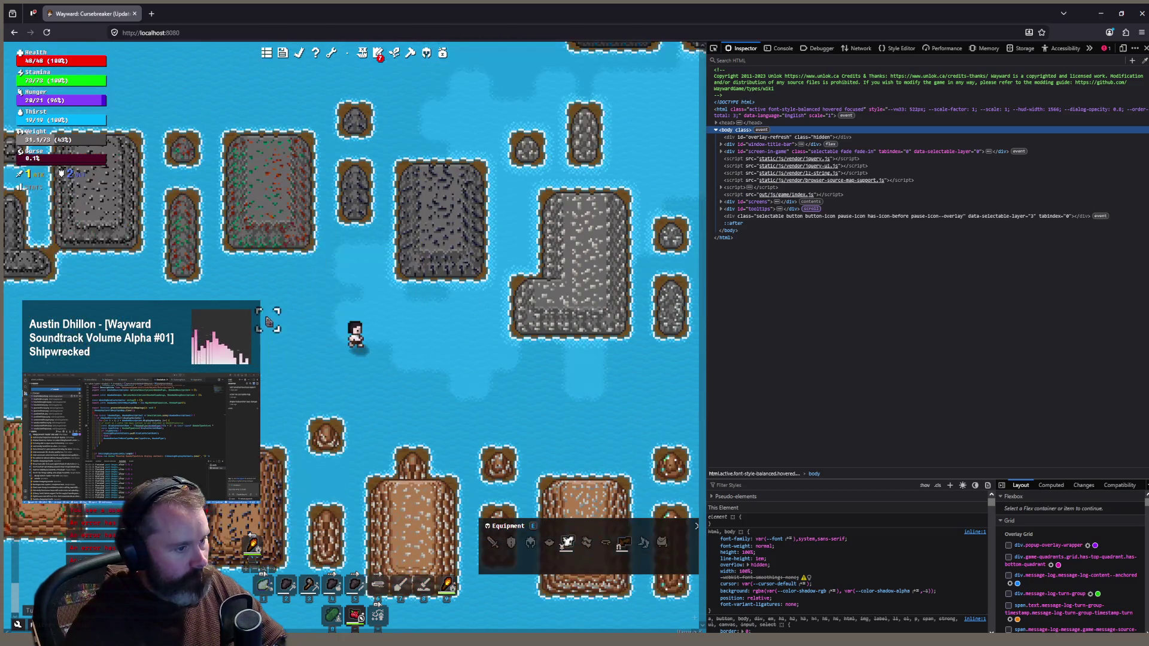
{"action": "key", "text": "w"}
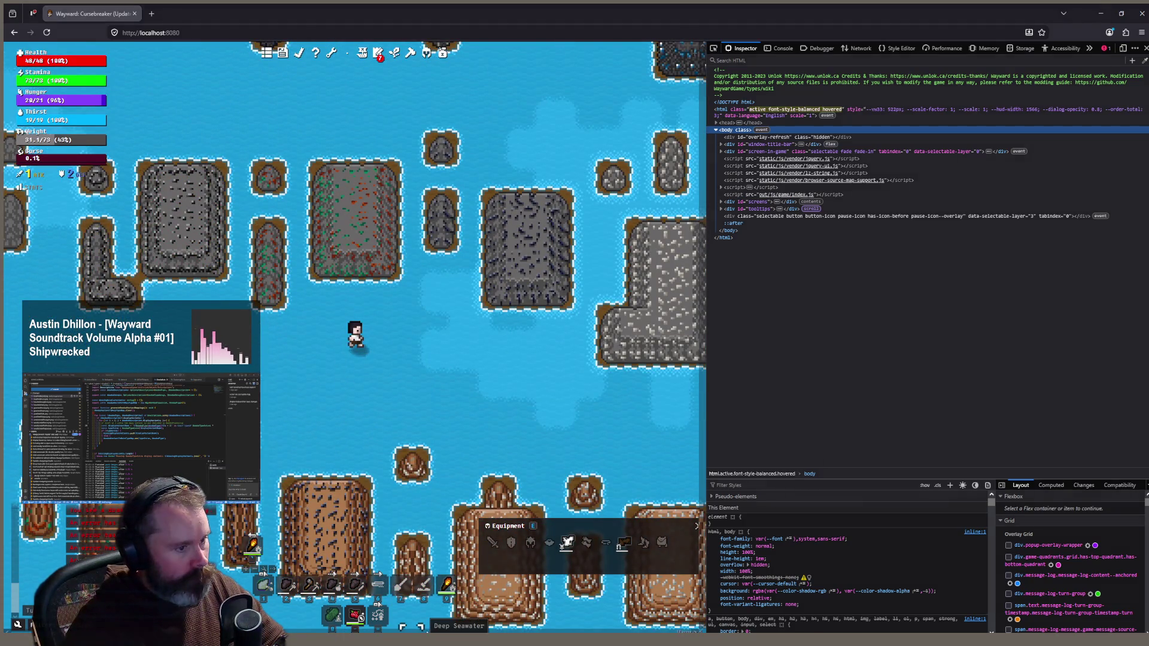
{"action": "key", "text": "alt+Tab"}
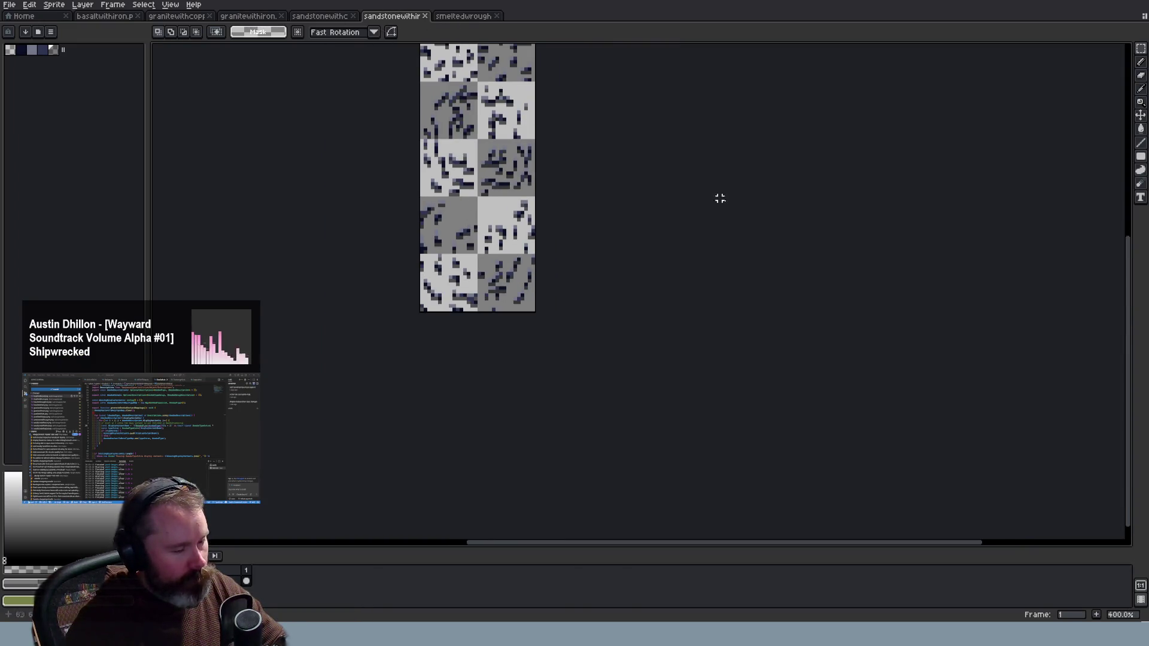
Move the granite-with-iron tab beside the basalt-with-iron tab, undoing an accidental palette change
{"action": "left_click_drag", "start_coordinate": [1129, 320], "coordinate": [1129, 248]}
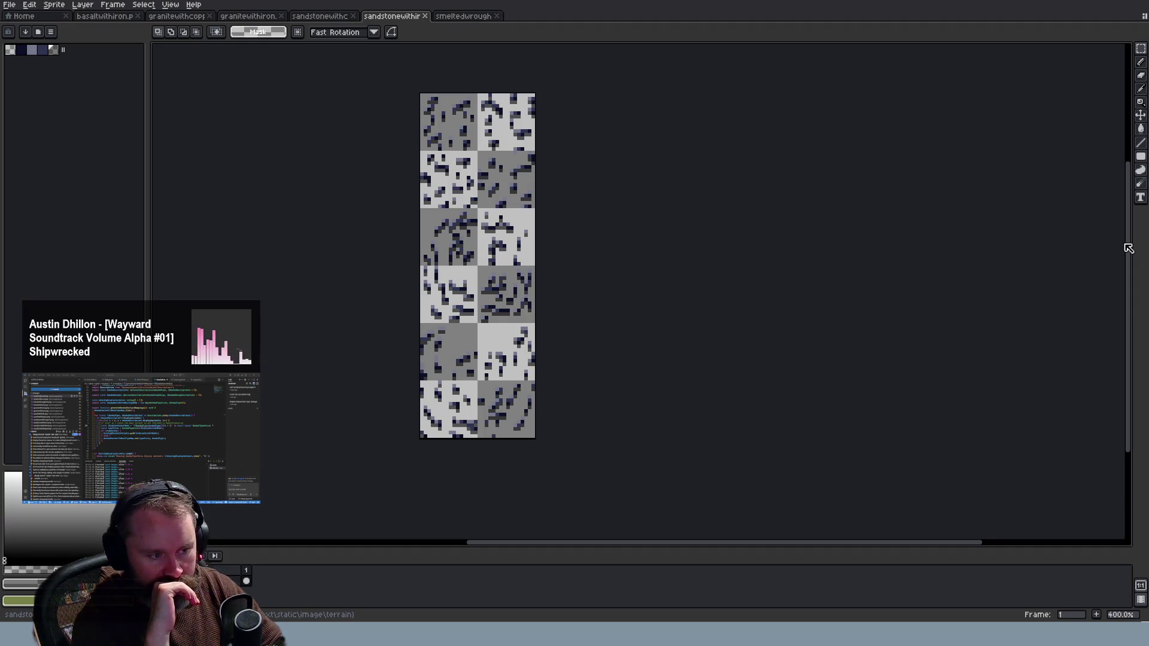
{"action": "left_click", "coordinate": [99, 18]}
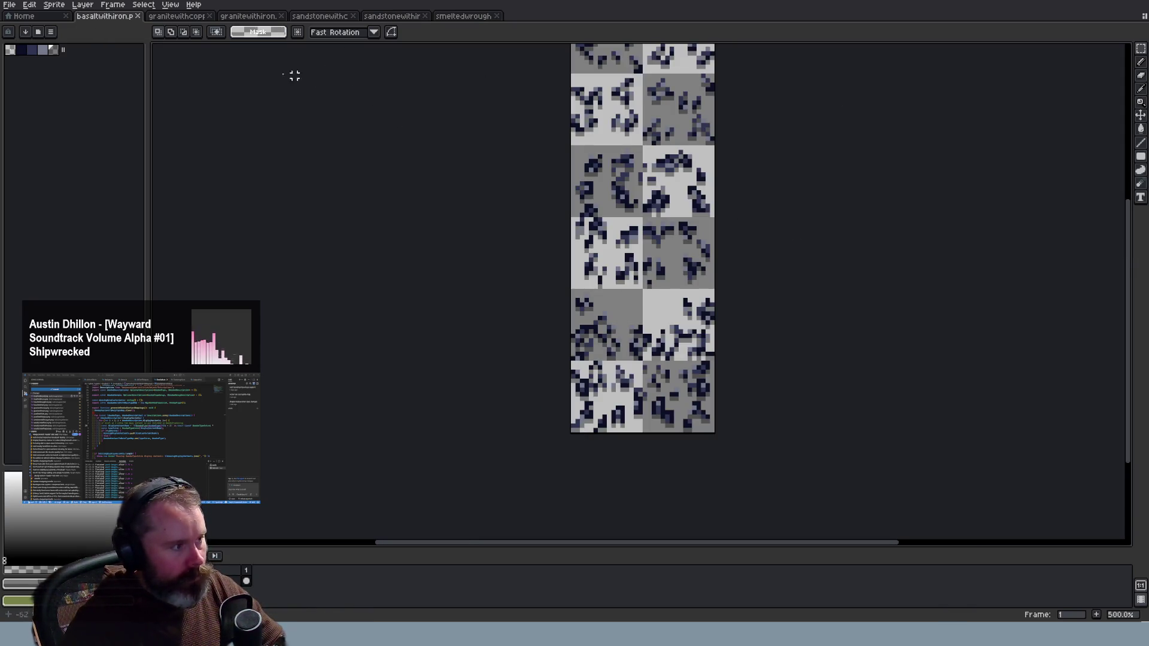
{"action": "left_click", "coordinate": [59, 52]}
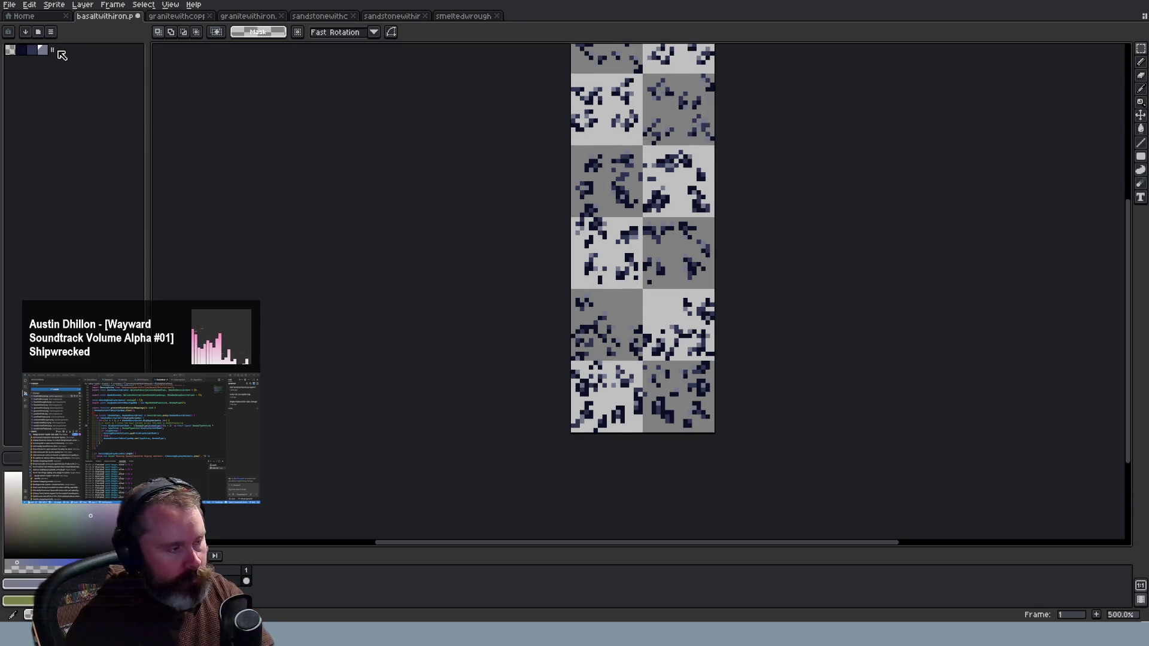
{"action": "left_click_drag", "start_coordinate": [227, 16], "coordinate": [176, 20]}
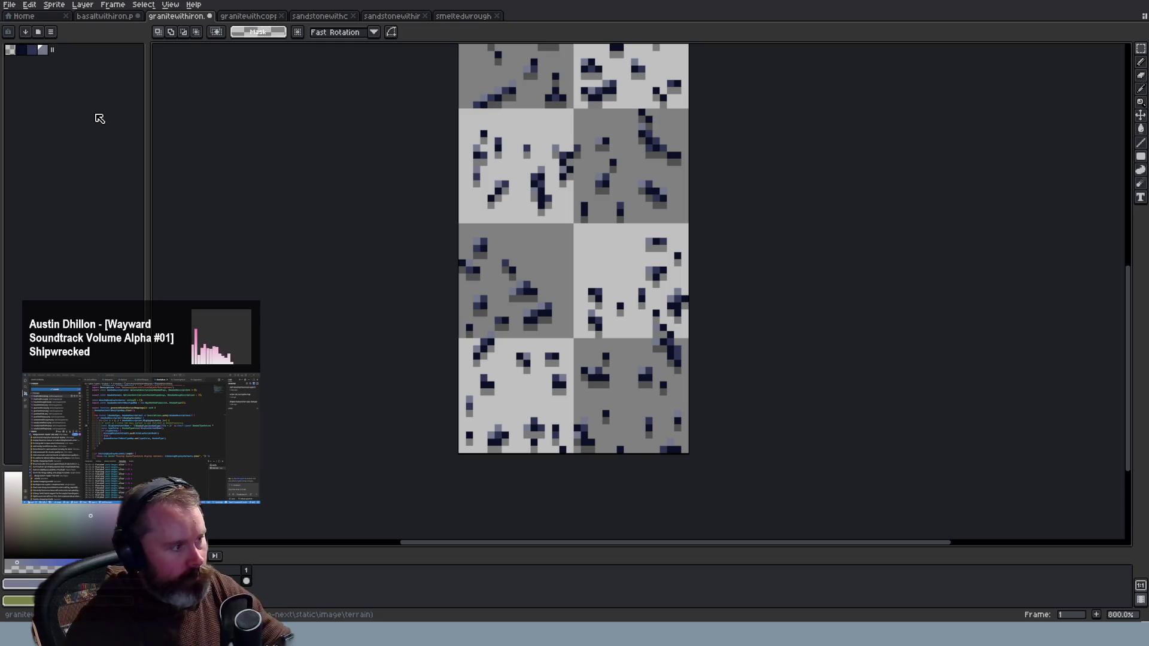
{"action": "key", "text": "ctrl+z"}
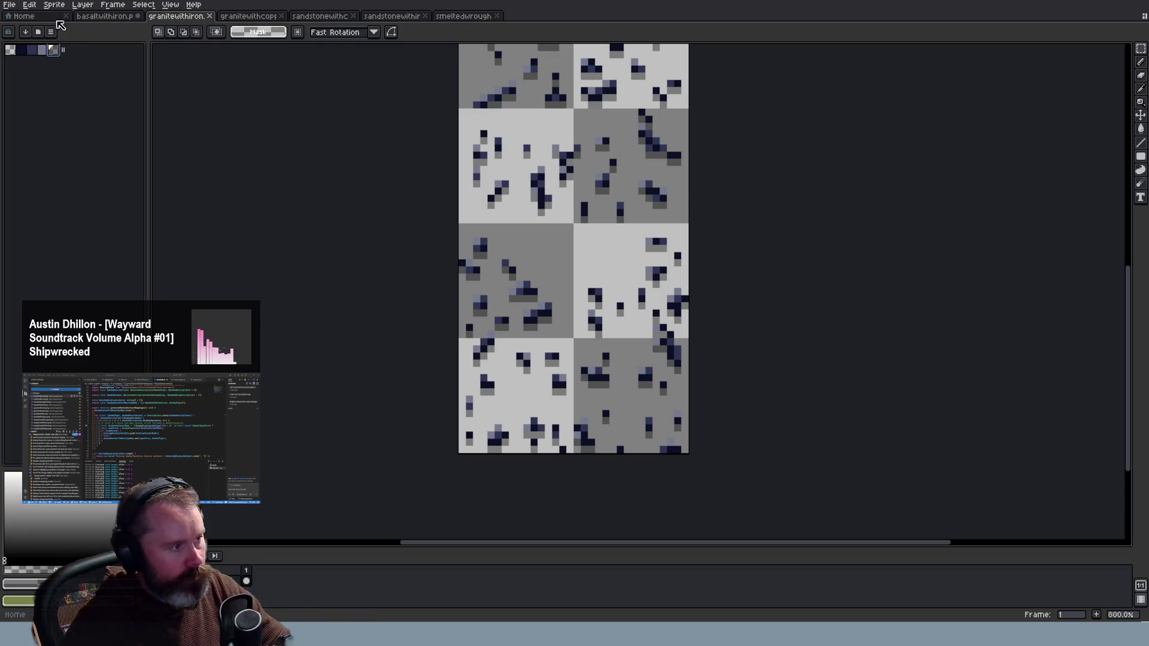
Convert the granite-with-iron sheet to Grayscale colour mode
{"action": "left_click", "coordinate": [54, 4]}
{"action": "mouse_move", "coordinate": [78, 27]}
{"action": "left_click", "coordinate": [173, 38]}
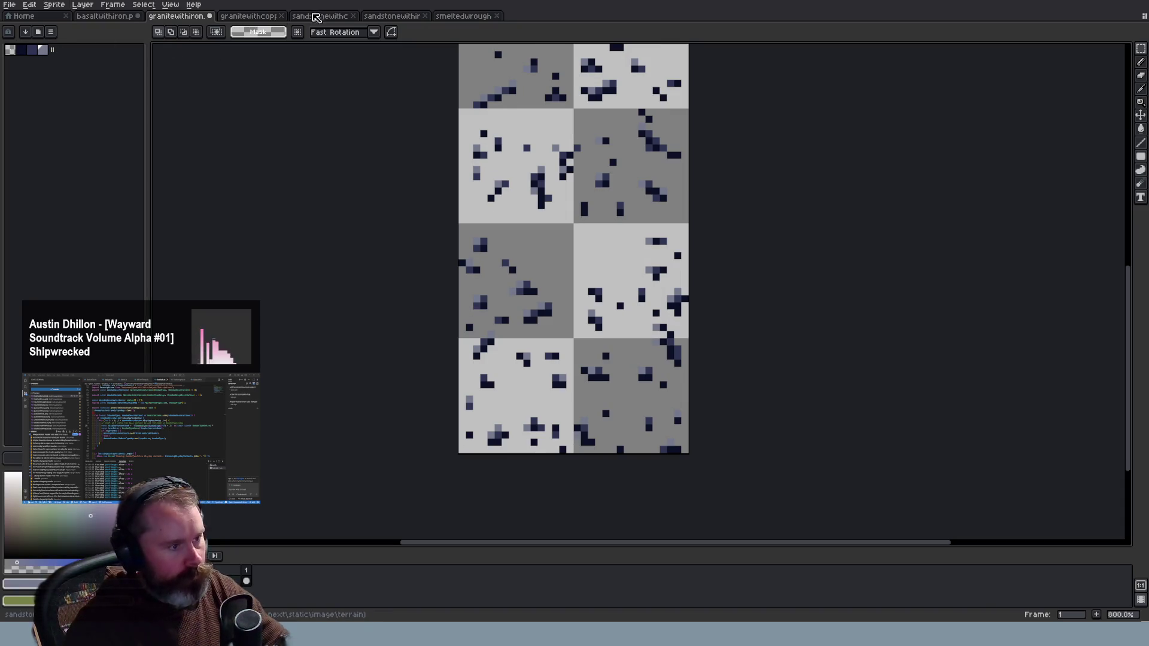
Move the sandstone-with-iron tab so it follows the granite-with-iron tab
{"action": "left_click", "coordinate": [389, 16]}
{"action": "left_click_drag", "start_coordinate": [401, 17], "coordinate": [240, 16]}
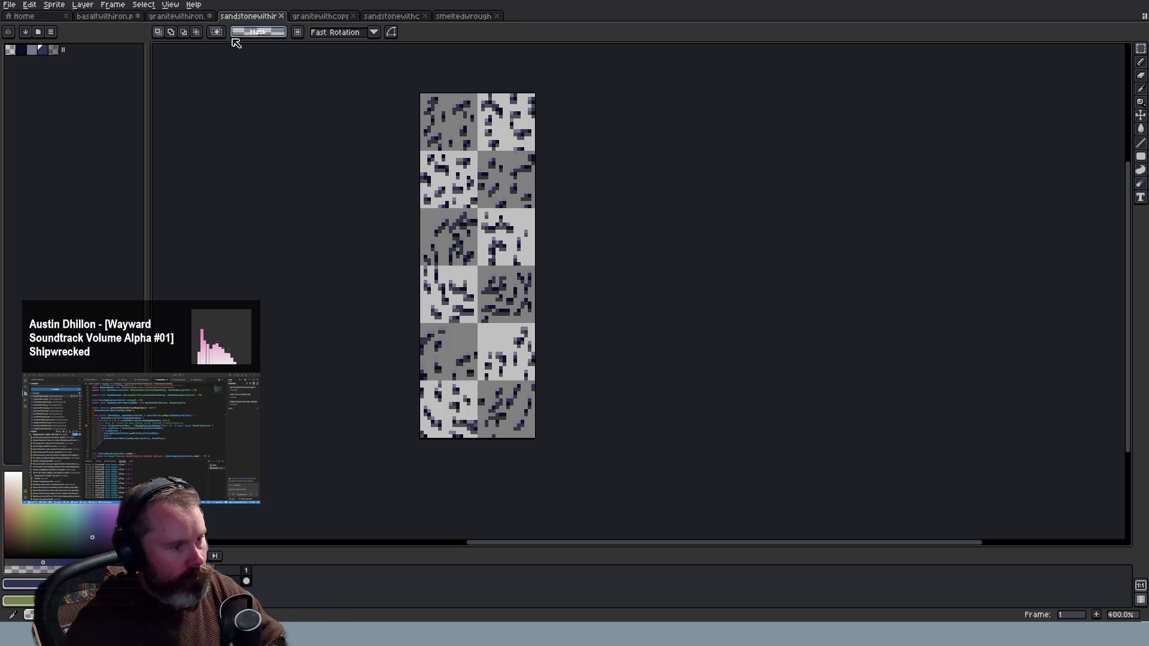
{"action": "left_click", "coordinate": [83, 4]}
{"action": "mouse_move", "coordinate": [170, 4]}
Close the smelted ore sheet and return to the sandstone-with-copper sheet
{"action": "left_click", "coordinate": [420, 18]}
{"action": "left_click", "coordinate": [421, 18]}
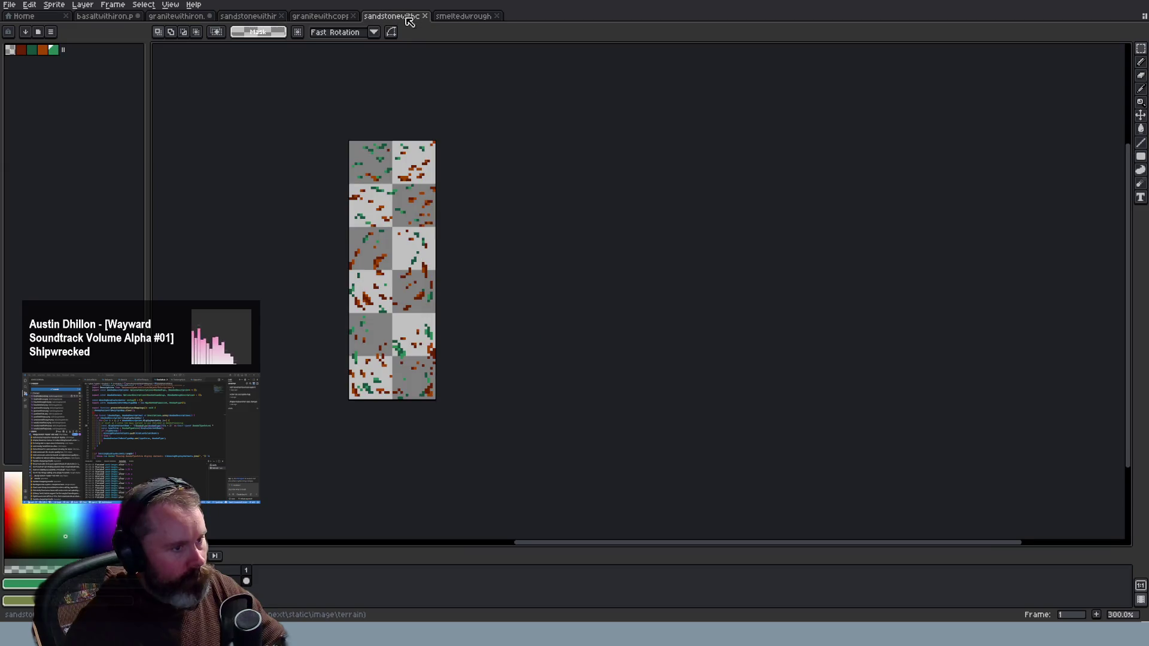
{"action": "left_click", "coordinate": [468, 18]}
{"action": "left_click", "coordinate": [497, 18]}
{"action": "left_click", "coordinate": [341, 18]}
{"action": "left_click", "coordinate": [401, 18]}
Zoom into the sandstone-with-copper sheet, then switch back to Wayward
{"action": "scroll", "coordinate": [377, 353], "scroll_direction": "up", "scroll_amount": 1}
{"action": "scroll", "coordinate": [379, 349], "scroll_direction": "up", "scroll_amount": 2}
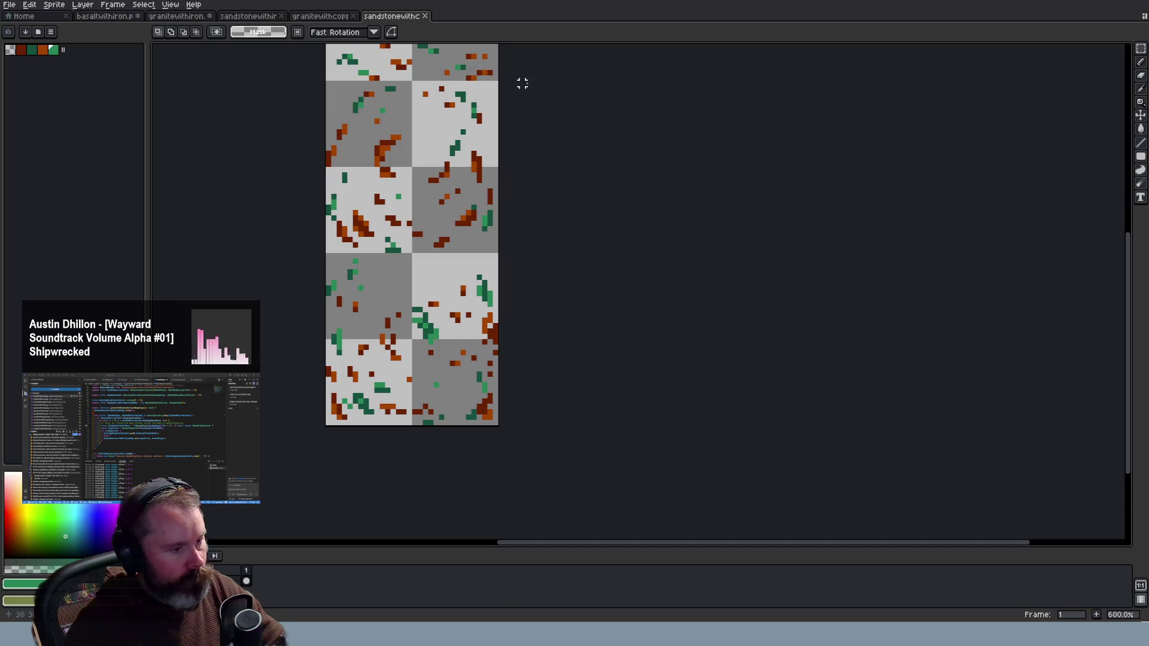
{"action": "left_click_drag", "start_coordinate": [1129, 331], "coordinate": [1133, 293]}
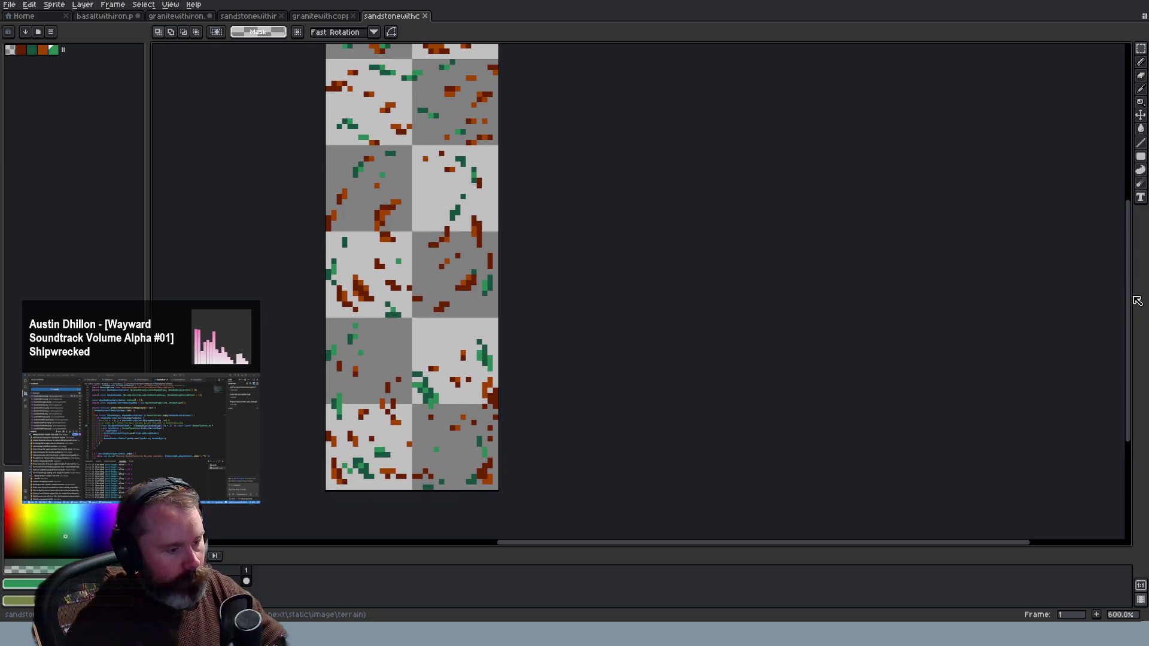
{"action": "key", "text": "alt+Tab"}
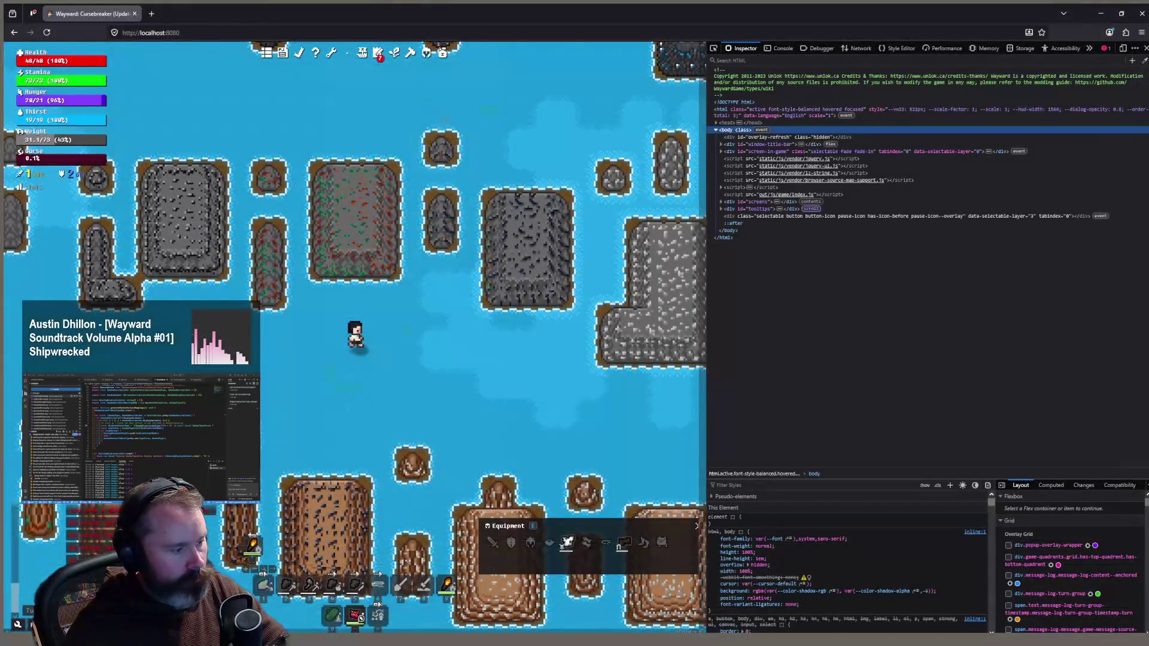
Bring the sandstone islands into view, move onto the brown island below, then return to Aseprite
{"action": "key", "text": "a"}
{"action": "key", "text": "a"}
{"action": "key", "text": "a"}
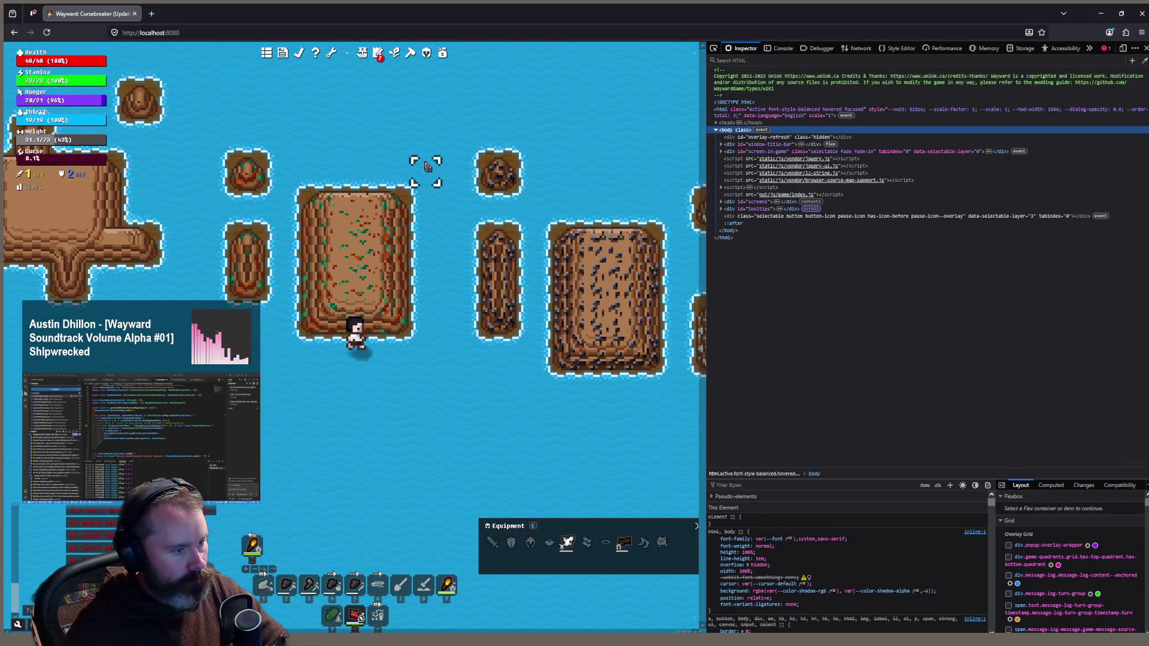
{"action": "scroll", "coordinate": [422, 174], "scroll_direction": "down", "scroll_amount": 3}
{"action": "scroll", "coordinate": [394, 276], "scroll_direction": "up", "scroll_amount": 2}
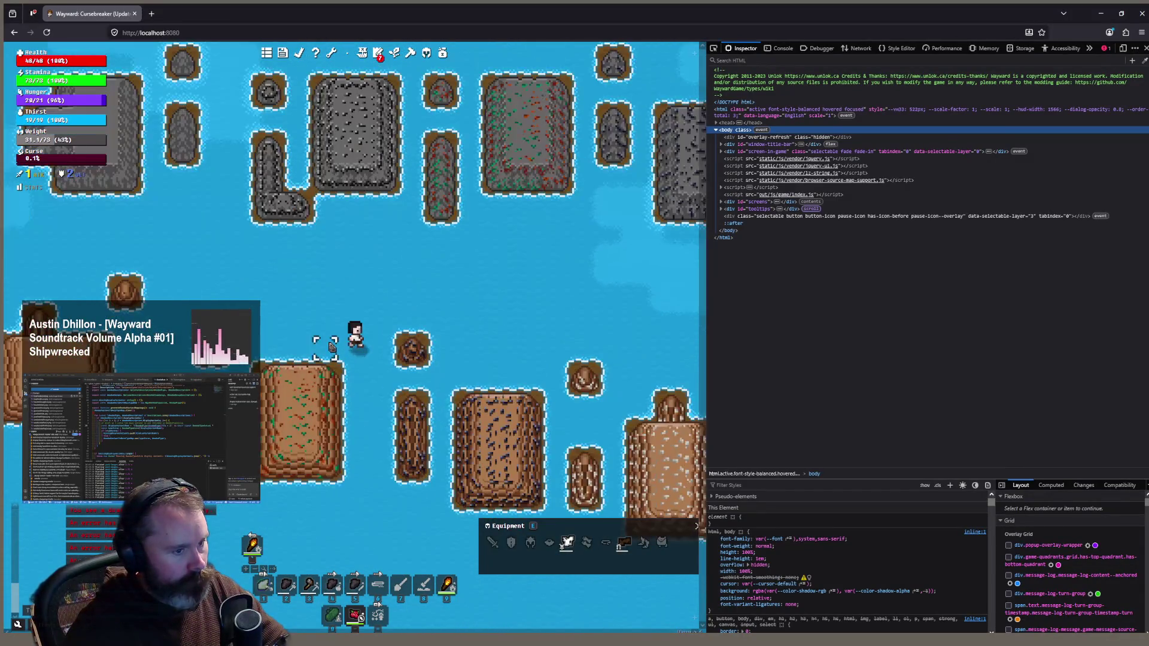
{"action": "scroll", "coordinate": [294, 341], "scroll_direction": "up", "scroll_amount": 1}
{"action": "scroll", "coordinate": [306, 450], "scroll_direction": "up", "scroll_amount": 1}
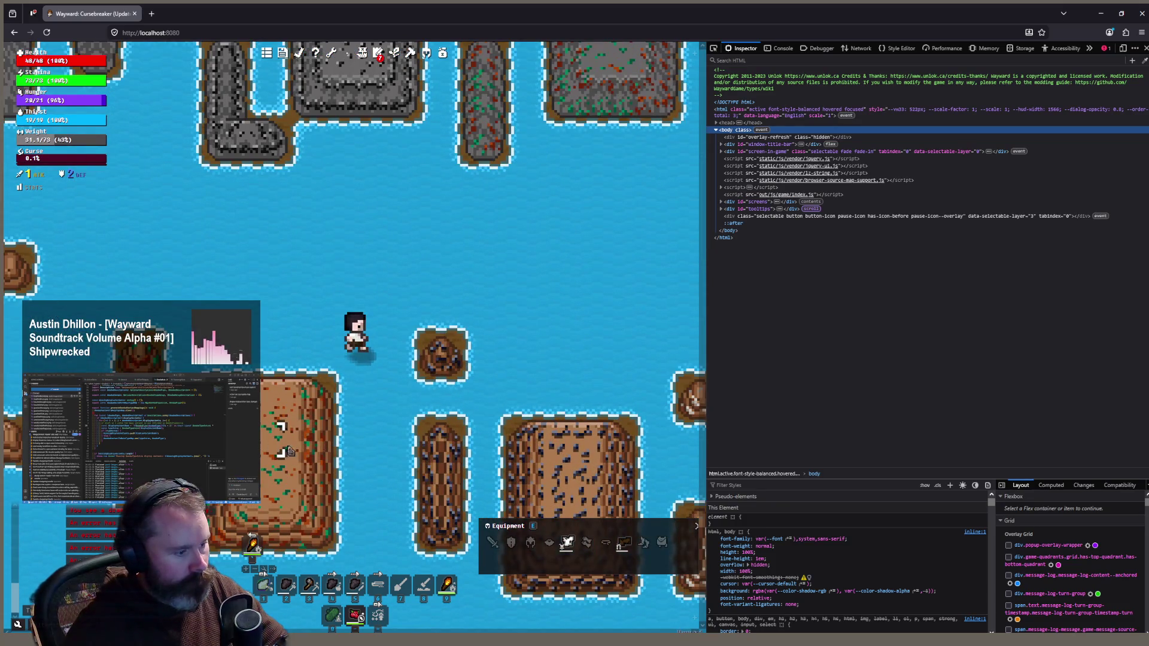
{"action": "left_click", "coordinate": [314, 443]}
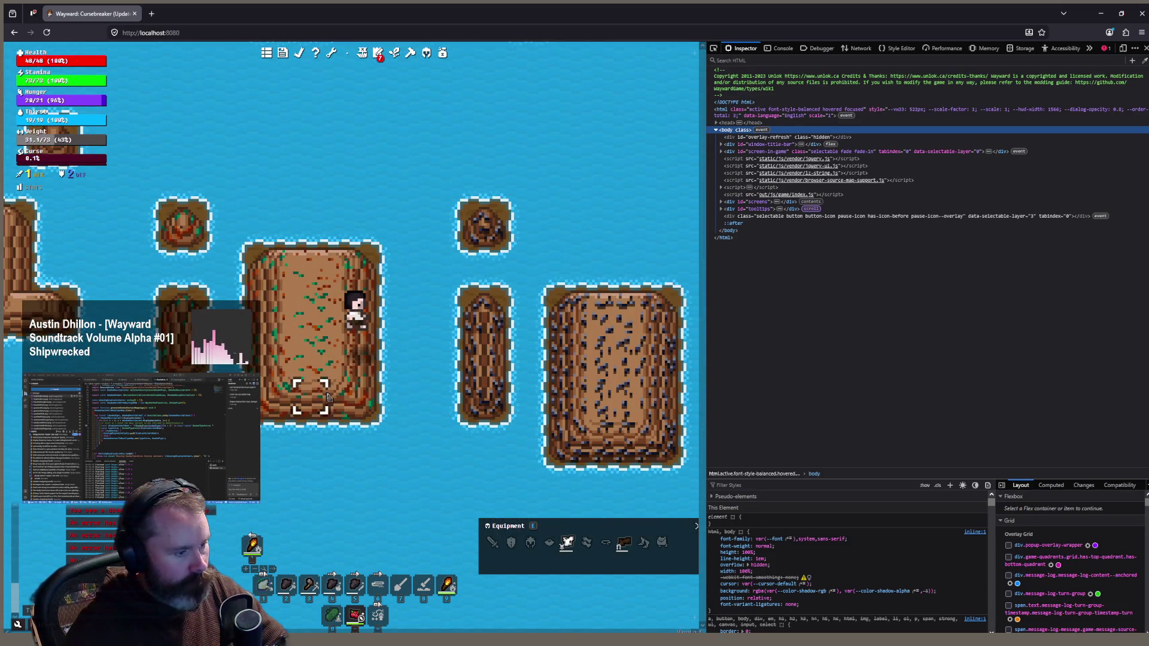
{"action": "key", "text": "alt+Tab"}
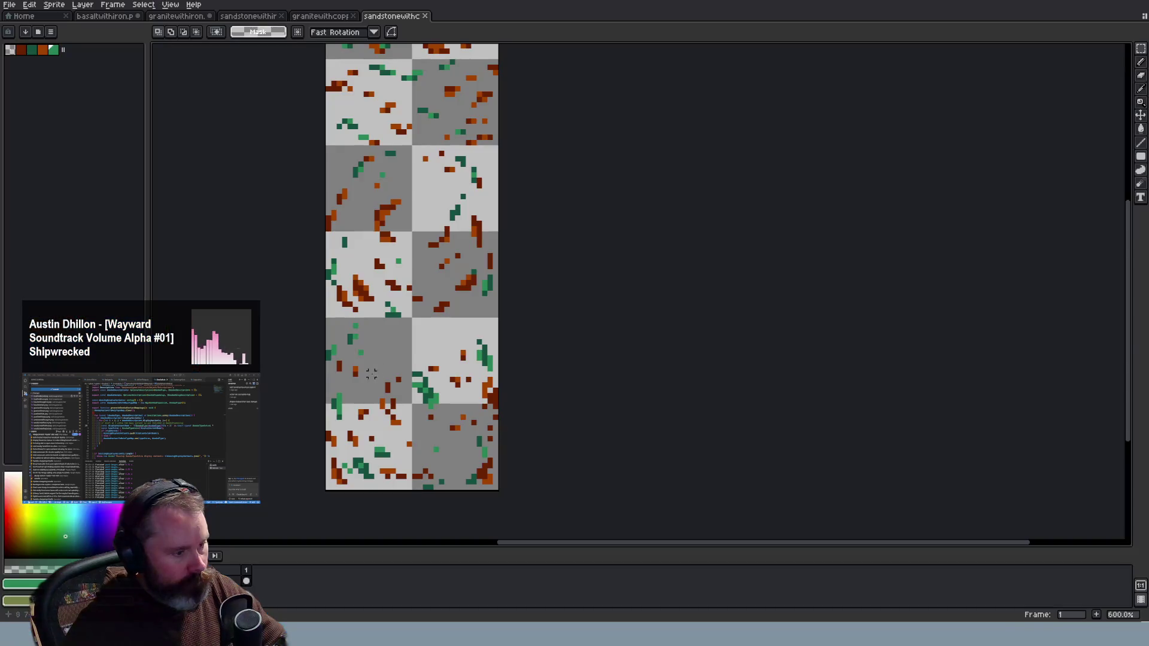
Eyedrop the dark red ore colour from the sandstone-copper sheet and compare it in game
{"action": "scroll", "coordinate": [395, 383], "scroll_direction": "up", "scroll_amount": 3}
{"action": "scroll", "coordinate": [389, 384], "scroll_direction": "down", "scroll_amount": 3}
{"action": "scroll", "coordinate": [386, 386], "scroll_direction": "down", "scroll_amount": 2}
{"action": "scroll", "coordinate": [382, 387], "scroll_direction": "up", "scroll_amount": 2}
{"action": "scroll", "coordinate": [381, 387], "scroll_direction": "up", "scroll_amount": 2}
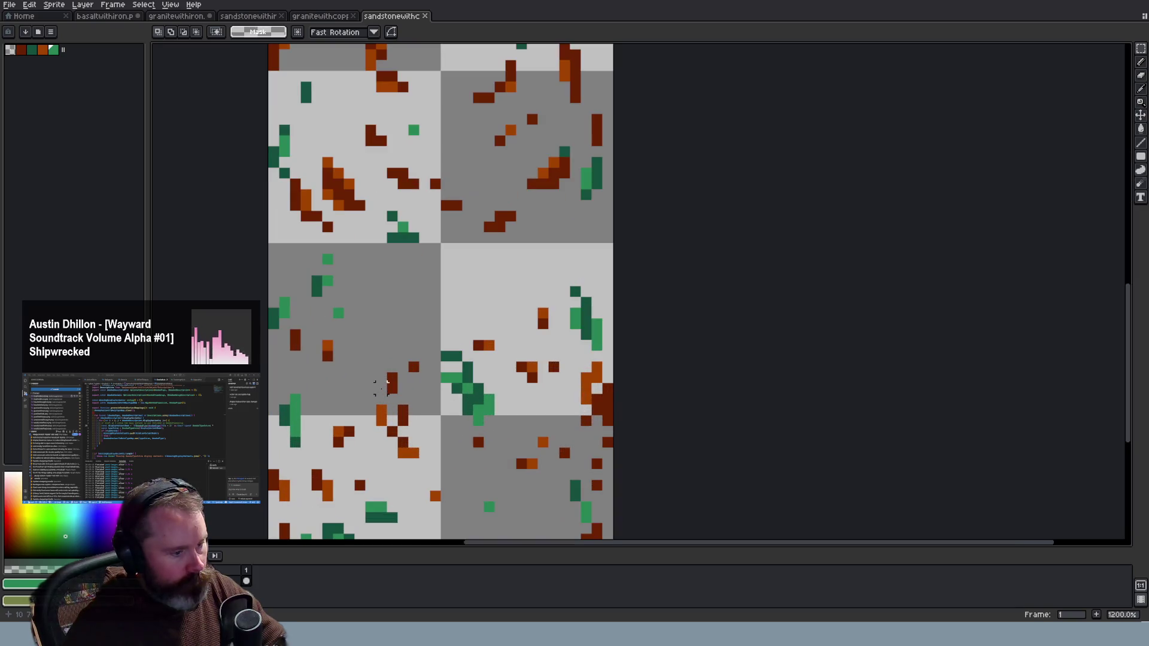
{"action": "key", "text": "i"}
{"action": "left_click", "coordinate": [389, 379]}
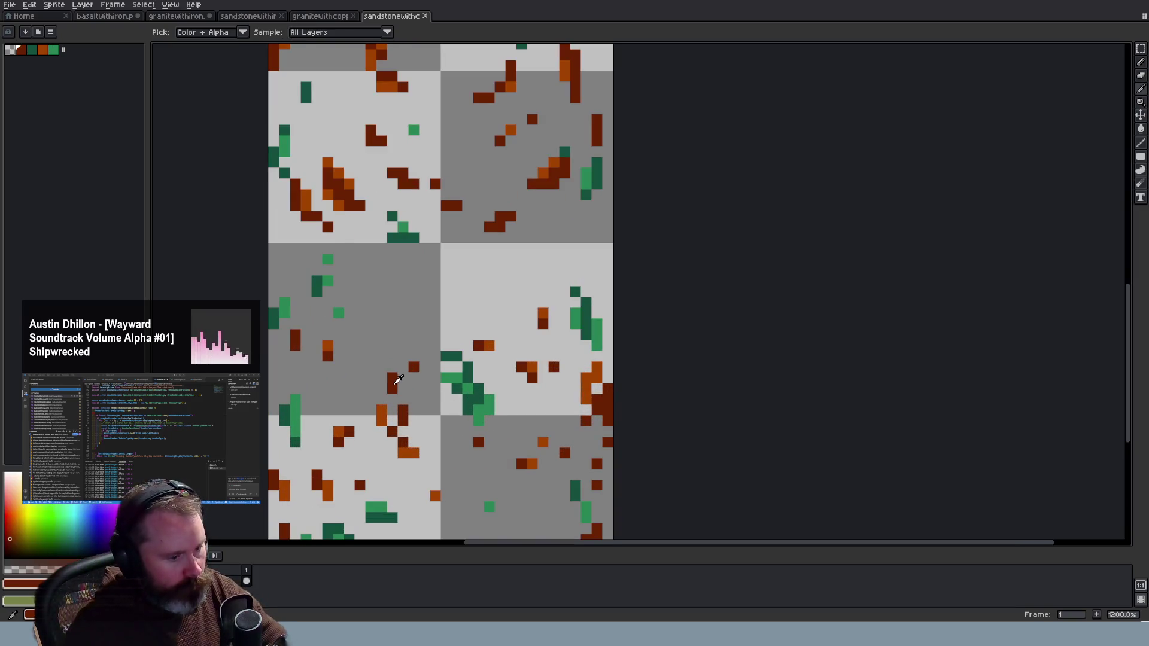
{"action": "scroll", "coordinate": [393, 382], "scroll_direction": "down", "scroll_amount": 3}
{"action": "scroll", "coordinate": [400, 385], "scroll_direction": "up", "scroll_amount": 1}
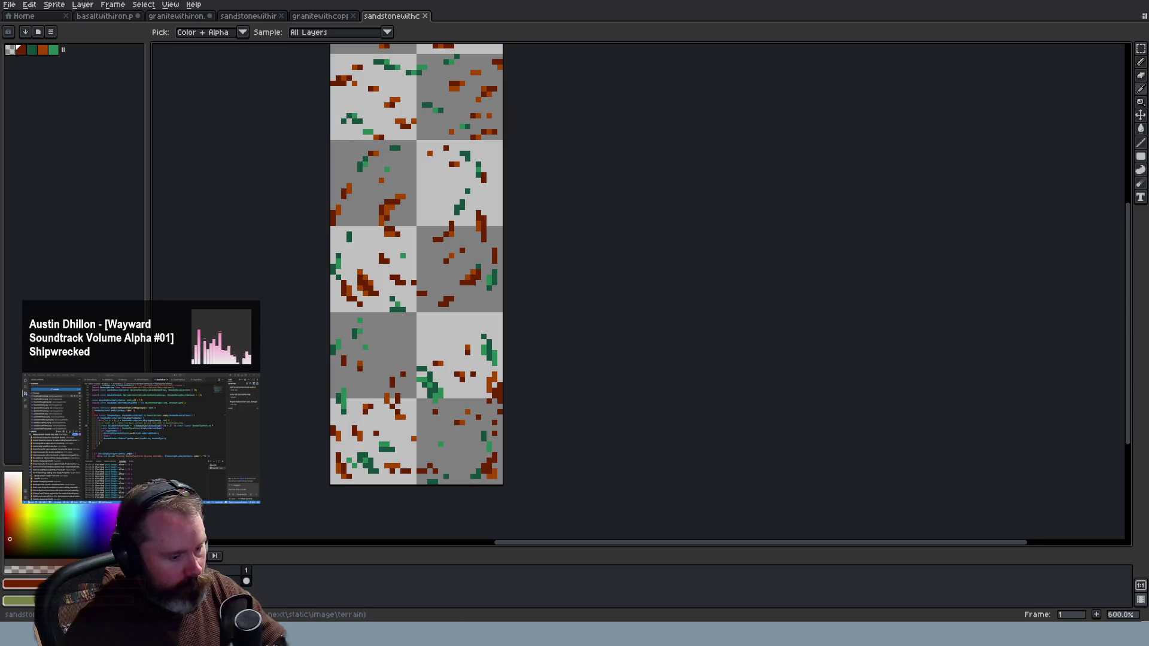
{"action": "key", "text": "alt+Tab"}
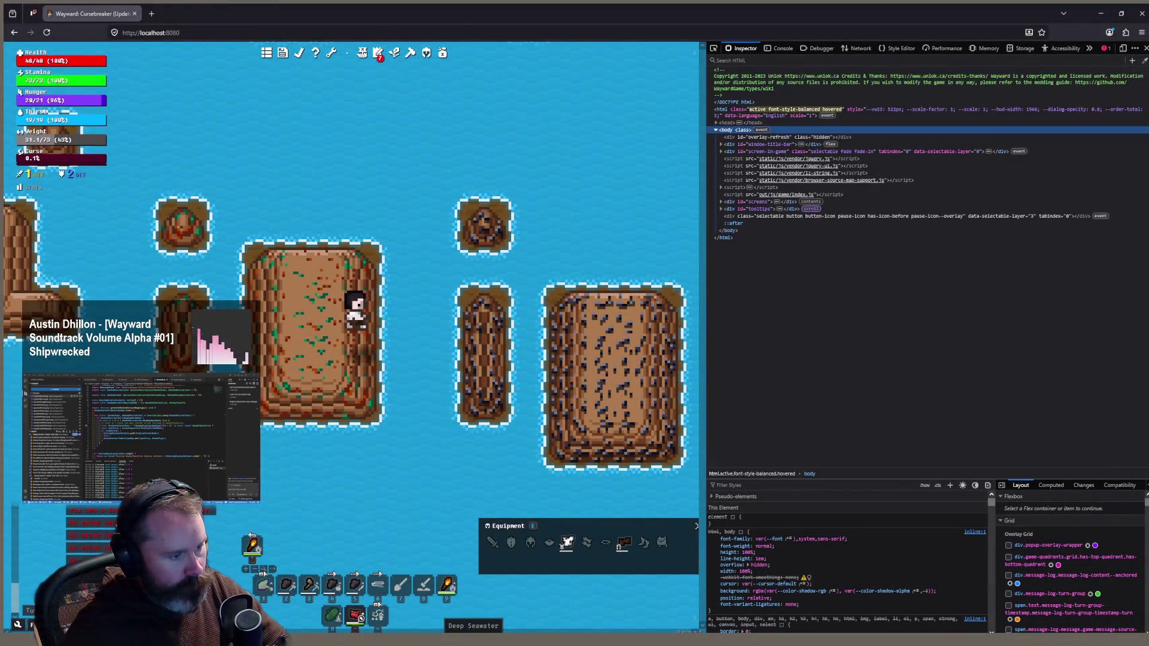
{"action": "key", "text": "alt+Tab"}
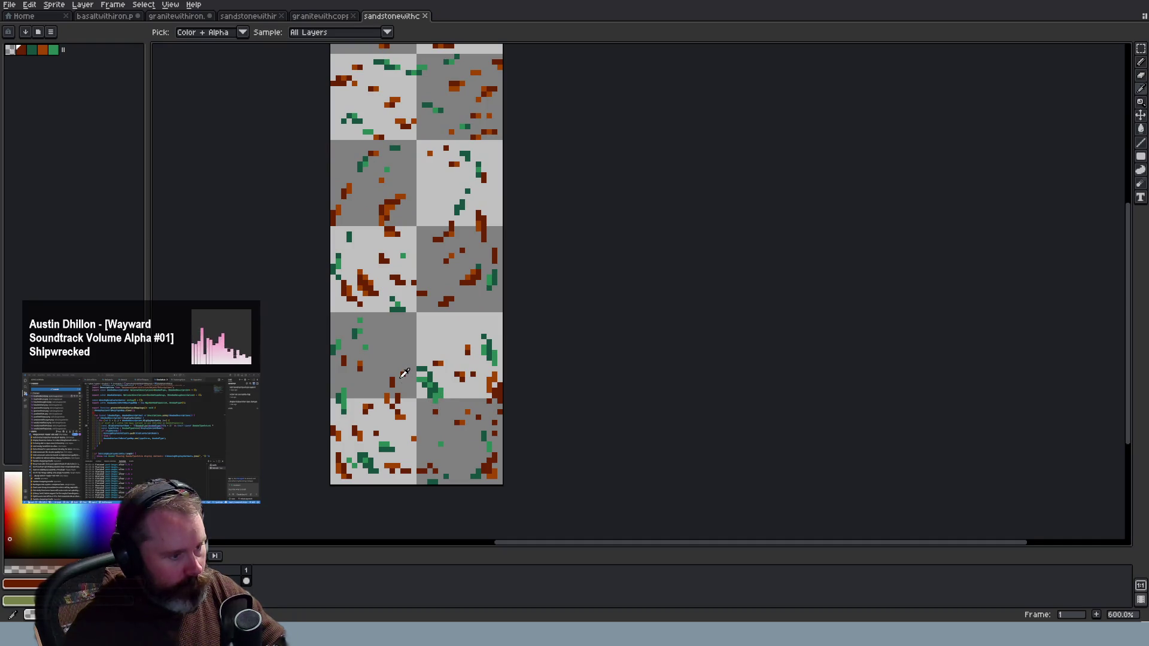
Switch to the Pencil and pick up the orange copper ore colour from the sheet
{"action": "key", "text": "b"}
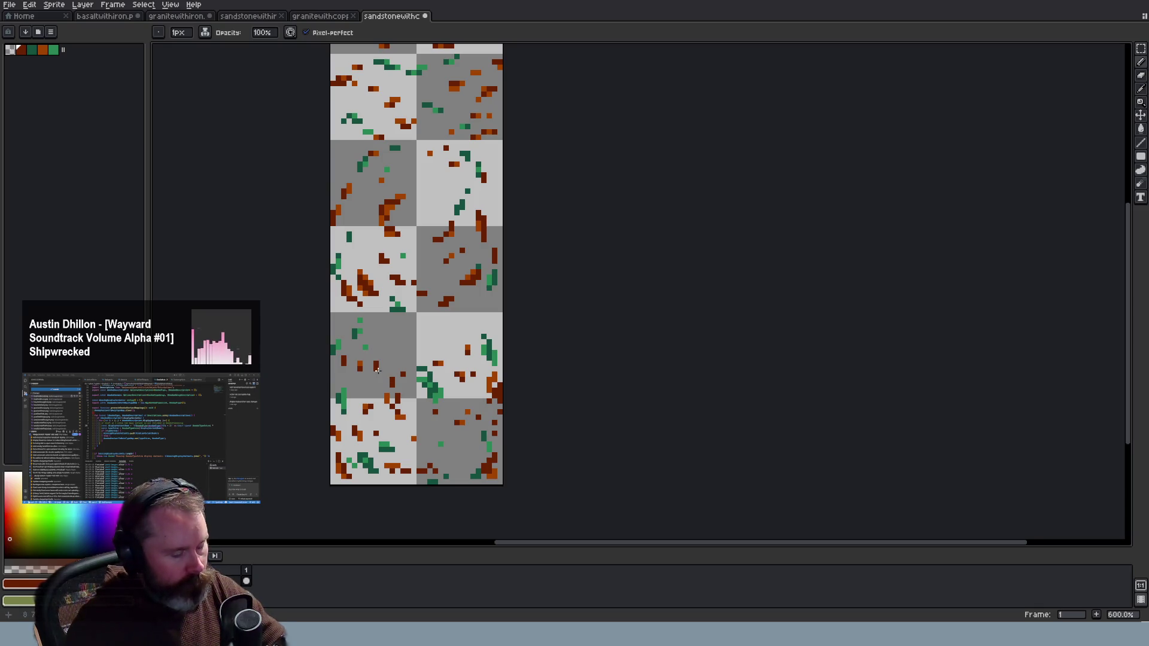
{"action": "key", "text": "v"}
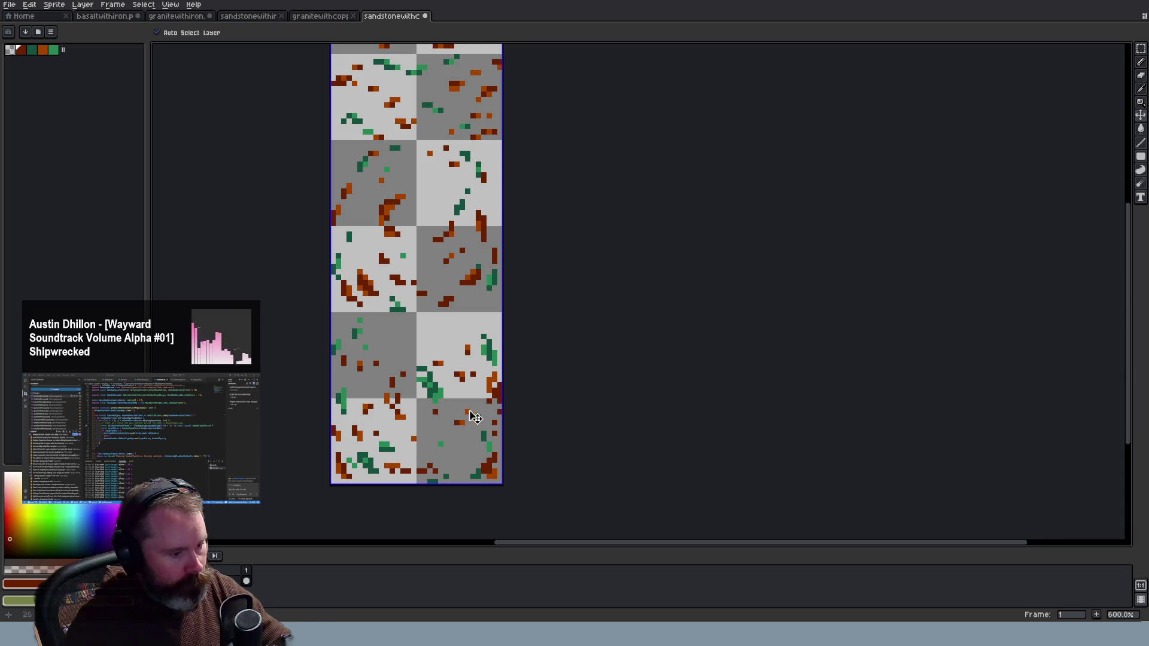
{"action": "key", "text": "b"}
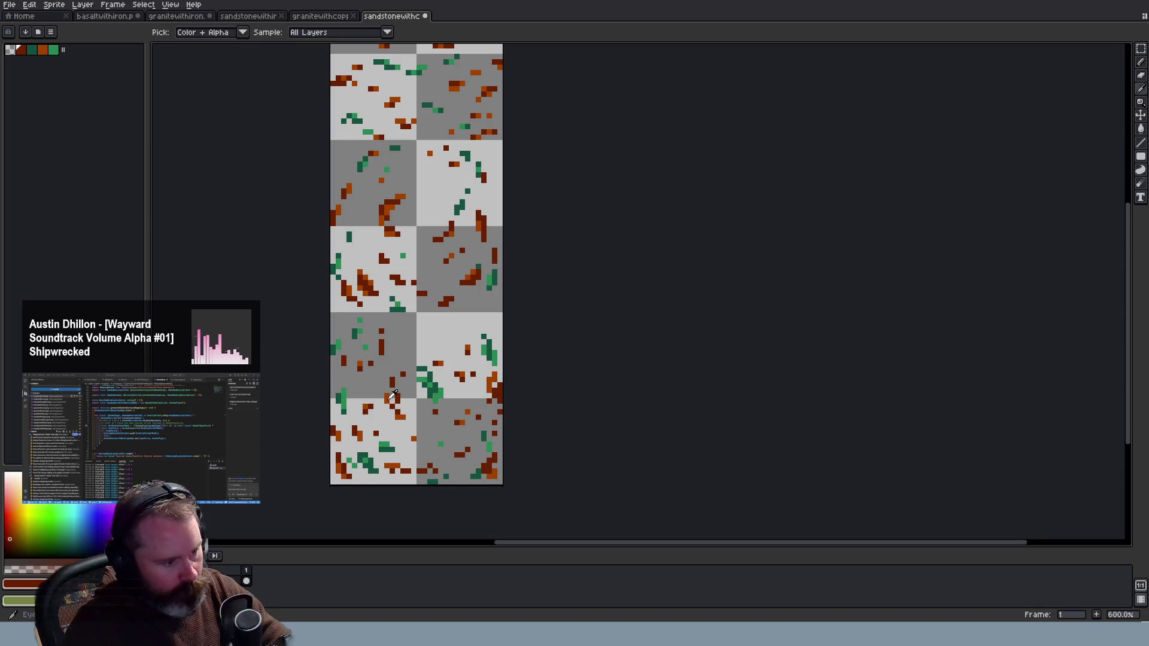
{"action": "left_click", "coordinate": [381, 353], "text": "alt"}
{"action": "scroll", "coordinate": [433, 361], "scroll_direction": "down", "scroll_amount": 2}
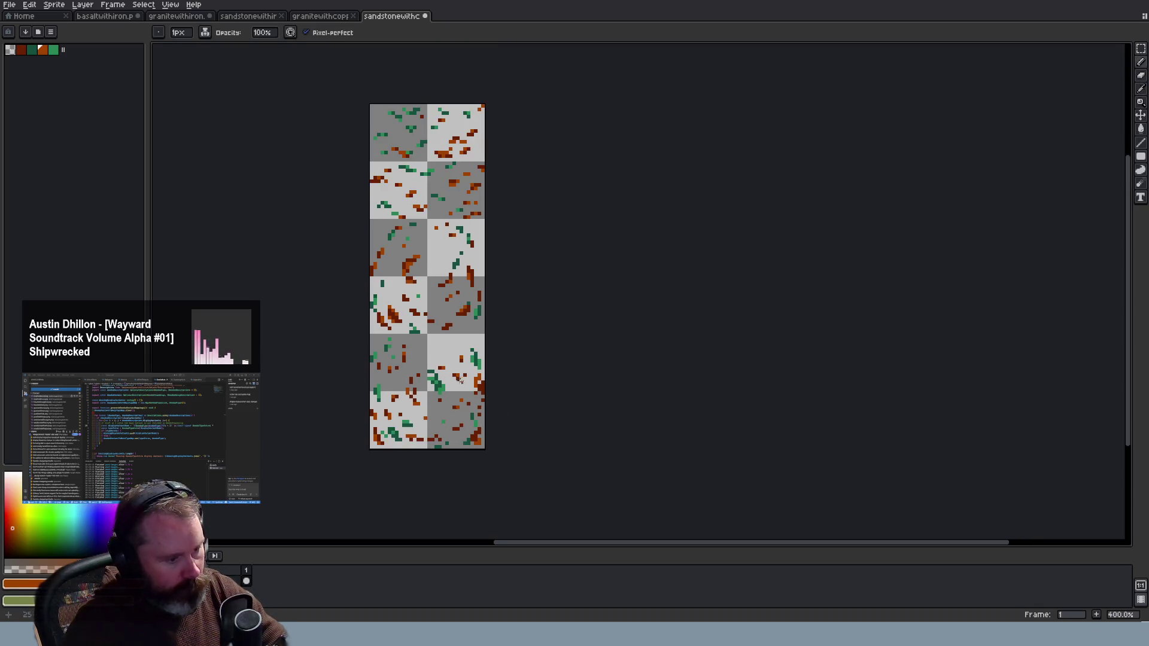
{"action": "scroll", "coordinate": [433, 362], "scroll_direction": "down", "scroll_amount": 1}
{"action": "scroll", "coordinate": [433, 362], "scroll_direction": "down", "scroll_amount": 1}
{"action": "scroll", "coordinate": [462, 381], "scroll_direction": "up", "scroll_amount": 4}
{"action": "scroll", "coordinate": [408, 368], "scroll_direction": "up", "scroll_amount": 1}
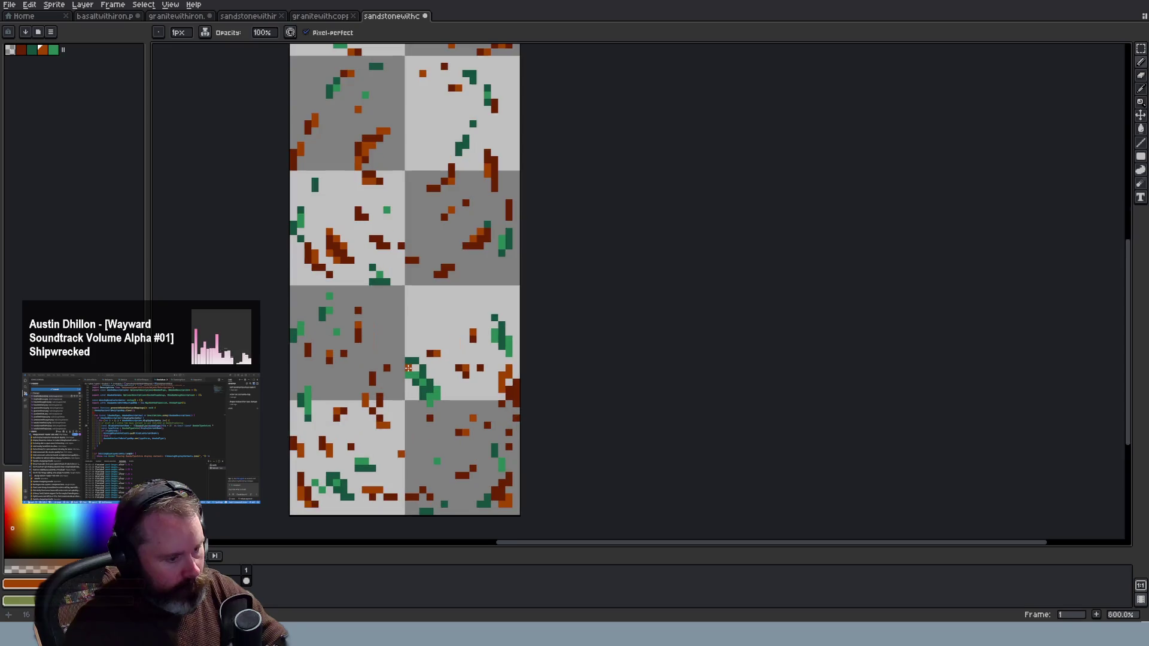
Switch to the Eraser and work over the copper ore pixels up close
{"action": "key", "text": "e"}
{"action": "scroll", "coordinate": [412, 388], "scroll_direction": "down", "scroll_amount": 2}
{"action": "scroll", "coordinate": [412, 390], "scroll_direction": "down", "scroll_amount": 1}
{"action": "scroll", "coordinate": [412, 390], "scroll_direction": "down", "scroll_amount": 1}
{"action": "scroll", "coordinate": [413, 386], "scroll_direction": "up", "scroll_amount": 1}
{"action": "scroll", "coordinate": [416, 382], "scroll_direction": "up", "scroll_amount": 1}
{"action": "scroll", "coordinate": [420, 374], "scroll_direction": "down", "scroll_amount": 2}
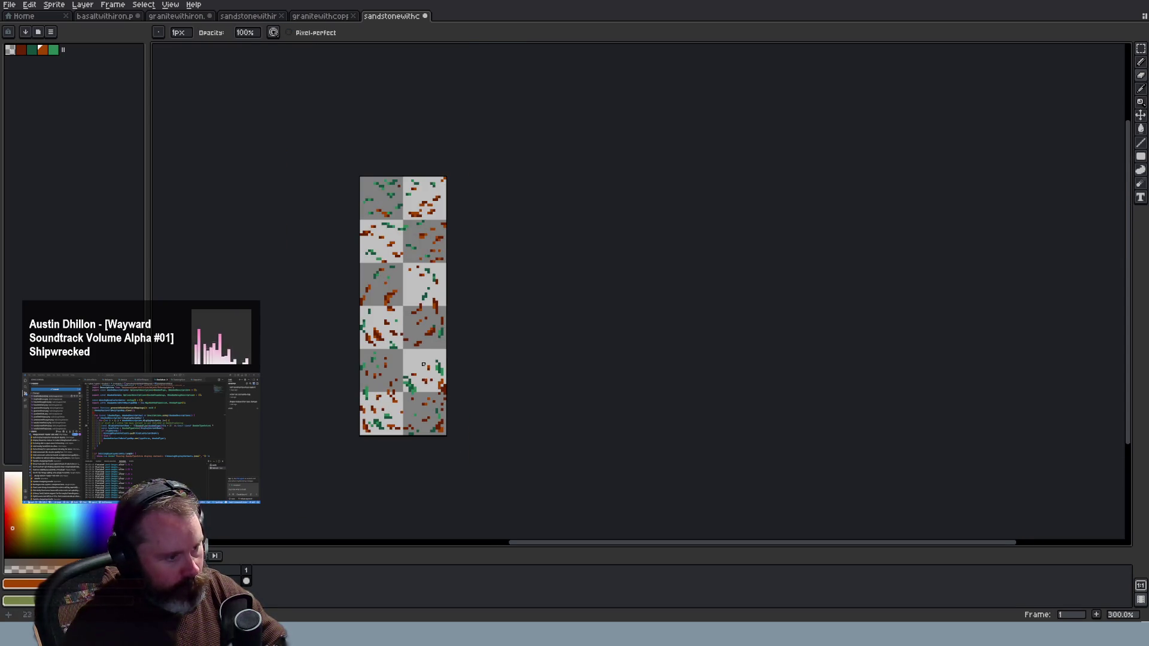
{"action": "scroll", "coordinate": [404, 217], "scroll_direction": "up", "scroll_amount": 2}
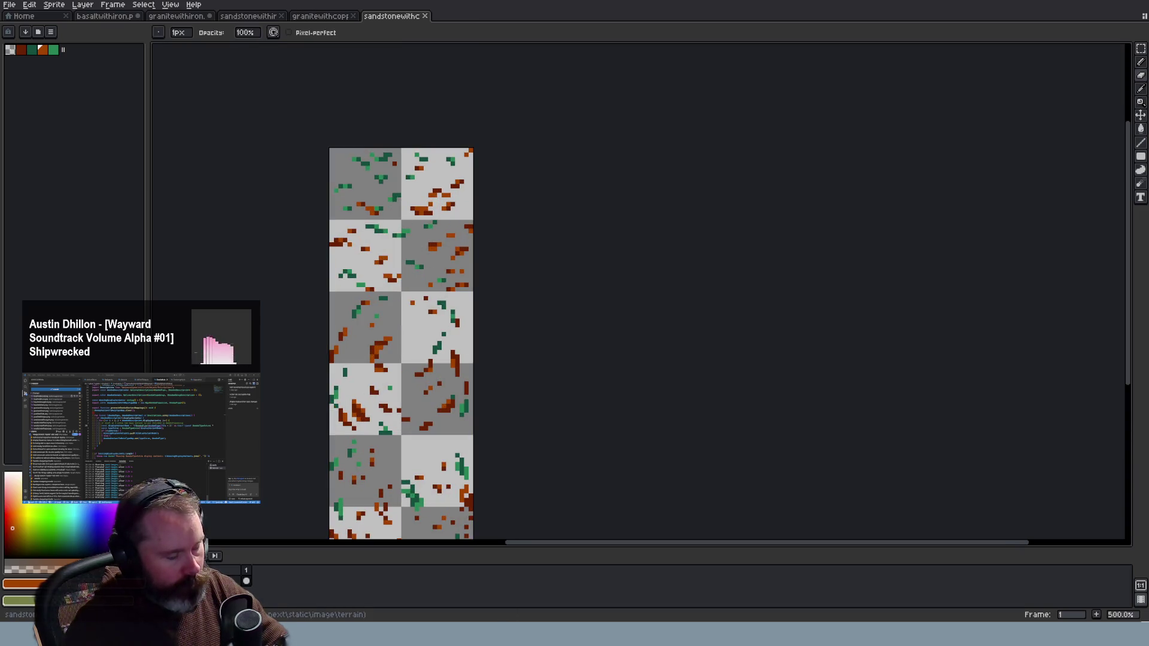
Check the tiles in game by walking north, then bring up the granite-with-iron sheet
{"action": "key", "text": "alt+Tab"}
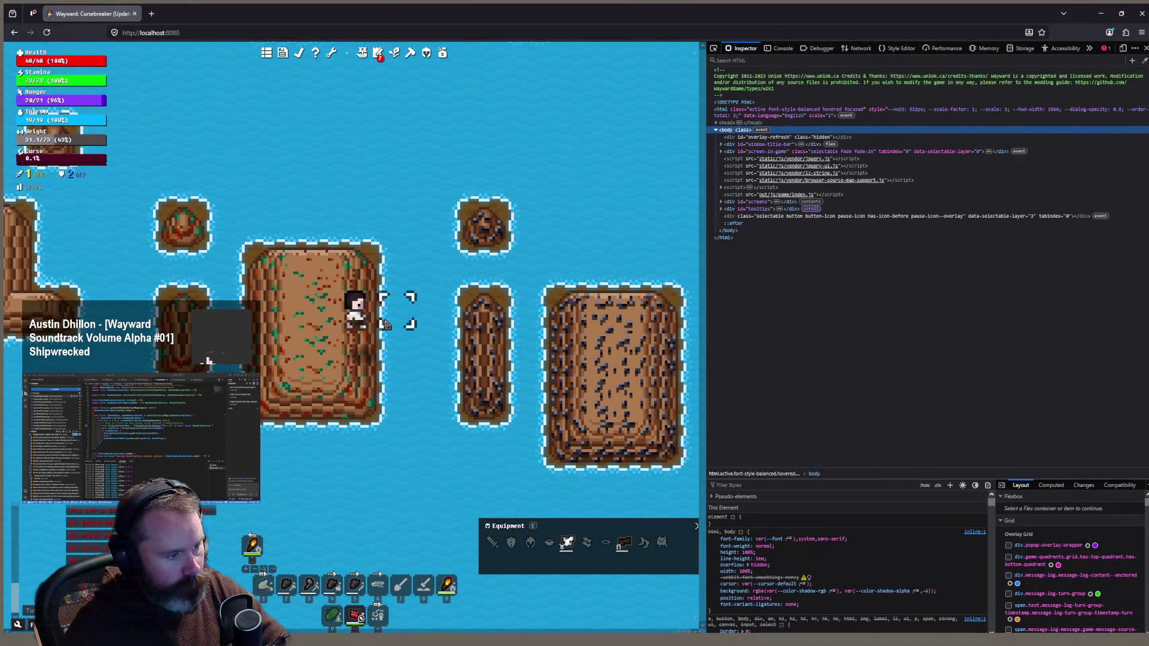
{"action": "scroll", "coordinate": [391, 329], "scroll_direction": "down", "scroll_amount": 1}
{"action": "key", "text": "w"}
{"action": "key", "text": "w"}
{"action": "key", "text": "w"}
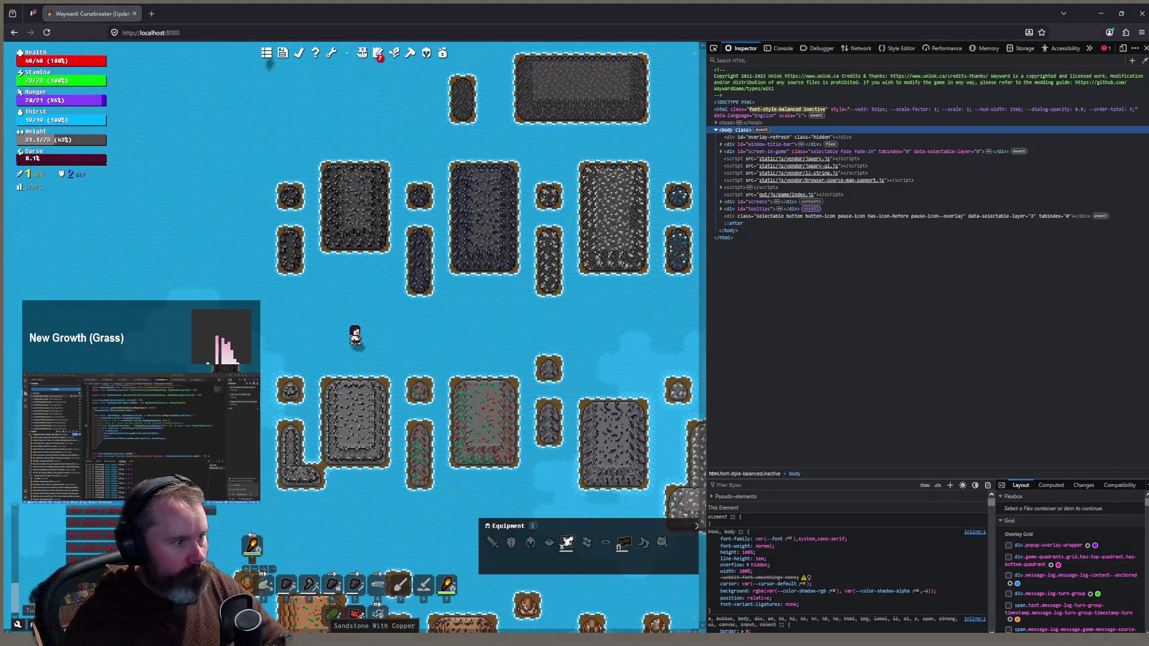
{"action": "key", "text": "alt+Tab"}
{"action": "left_click", "coordinate": [187, 18]}
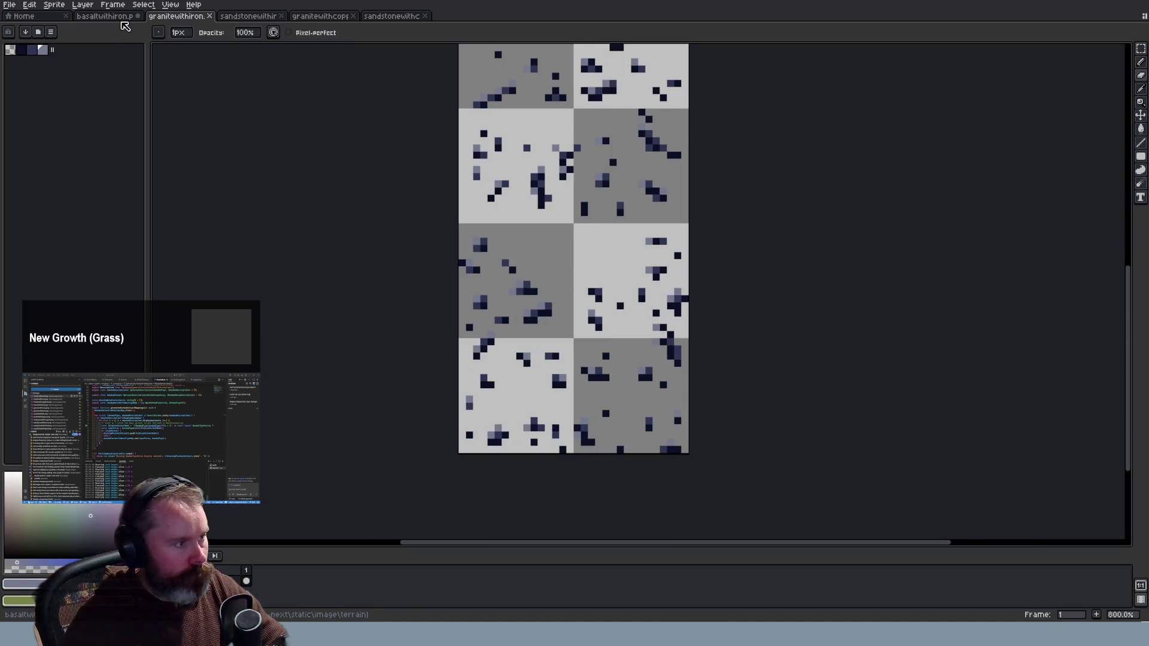
Bring up the sandstone-with-iron sheet and zoom in on it
{"action": "key", "text": "ctrl+shift+Tab"}
{"action": "left_click", "coordinate": [248, 18]}
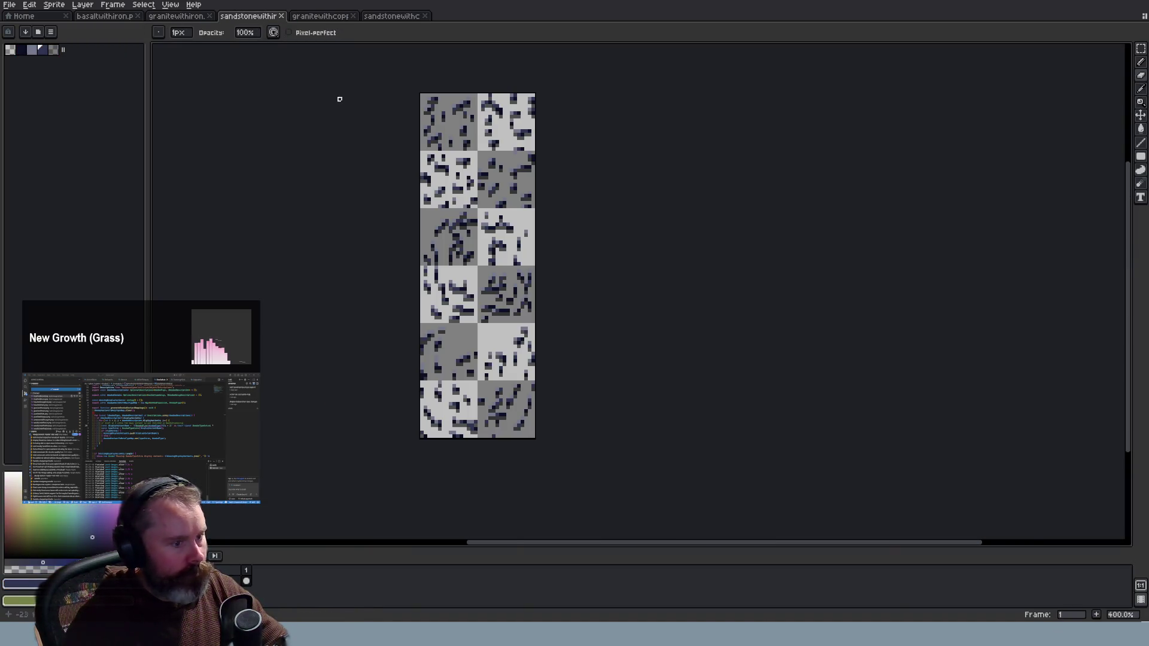
{"action": "scroll", "coordinate": [490, 246], "scroll_direction": "up", "scroll_amount": 1}
{"action": "scroll", "coordinate": [490, 245], "scroll_direction": "up", "scroll_amount": 1}
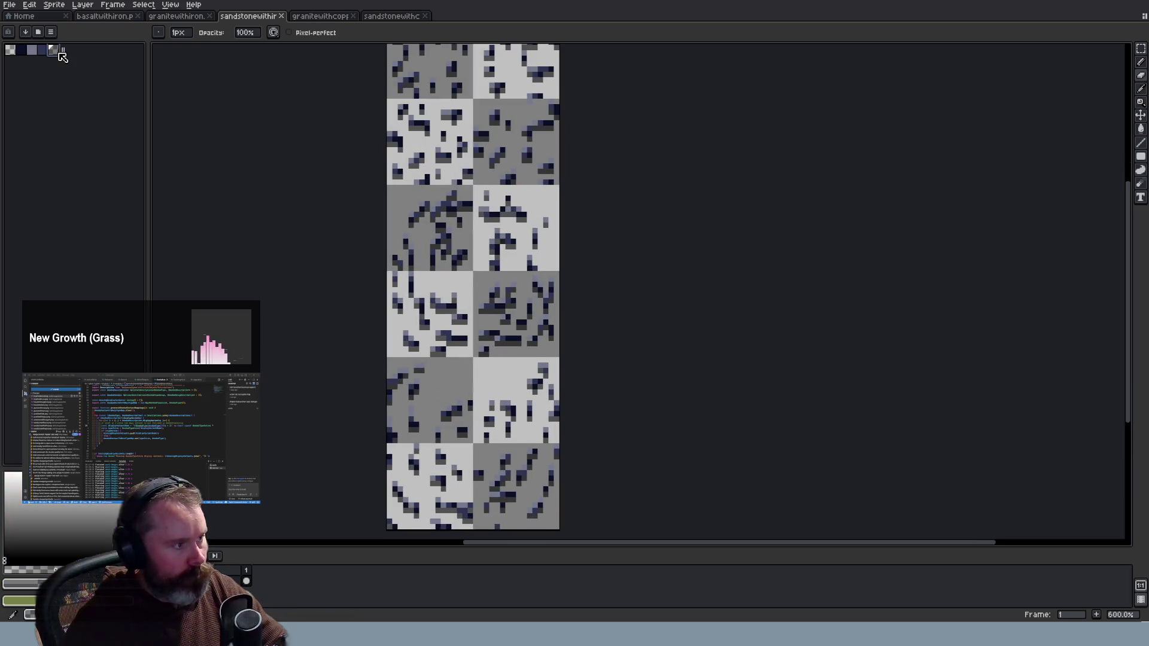
Convert the sandstone-with-iron sheet to Indexed colour mode and switch to the game
{"action": "left_click", "coordinate": [50, 5]}
{"action": "mouse_move", "coordinate": [76, 34]}
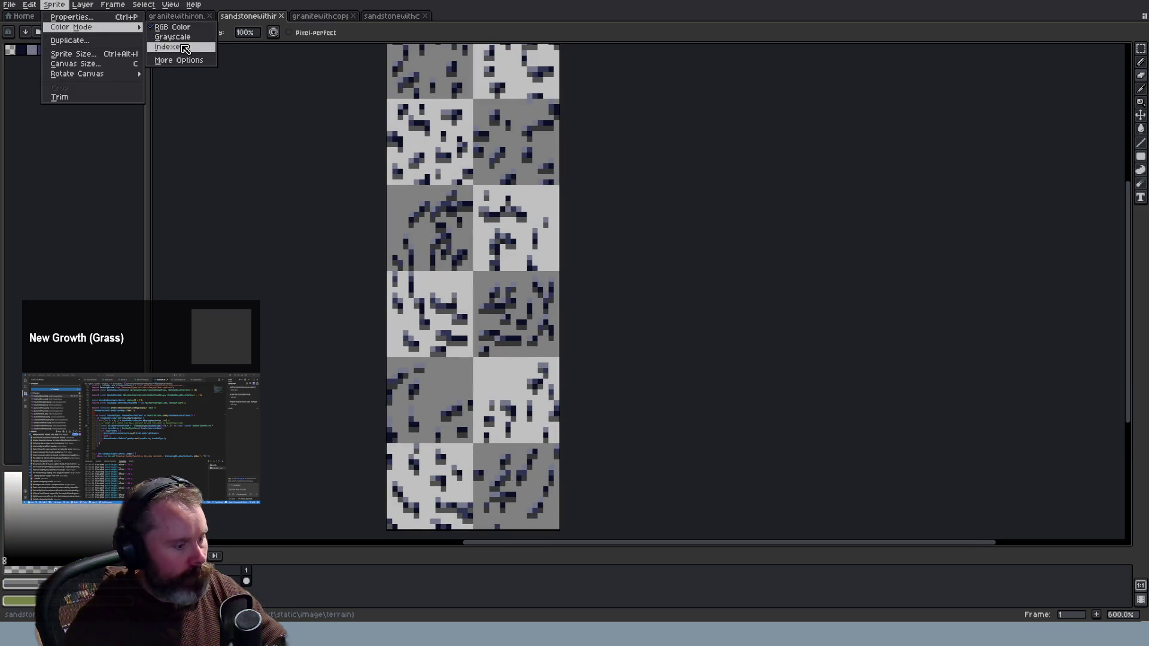
{"action": "left_click", "coordinate": [173, 45]}
{"action": "left_click", "coordinate": [58, 51]}
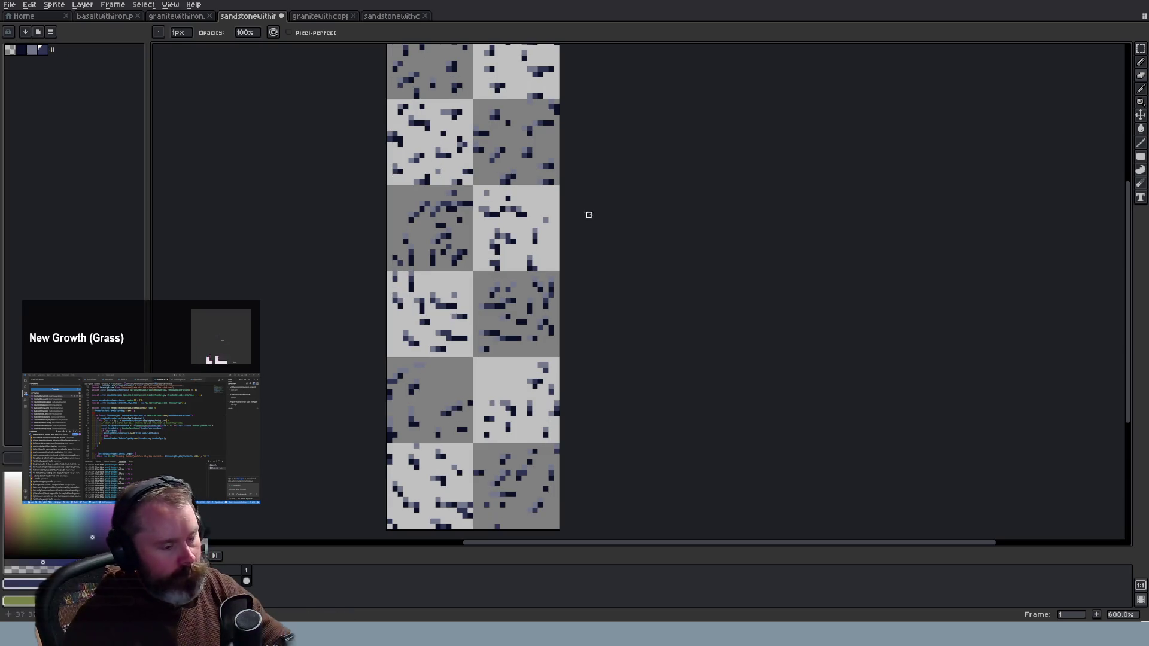
{"action": "left_click_drag", "start_coordinate": [1130, 296], "coordinate": [1132, 247]}
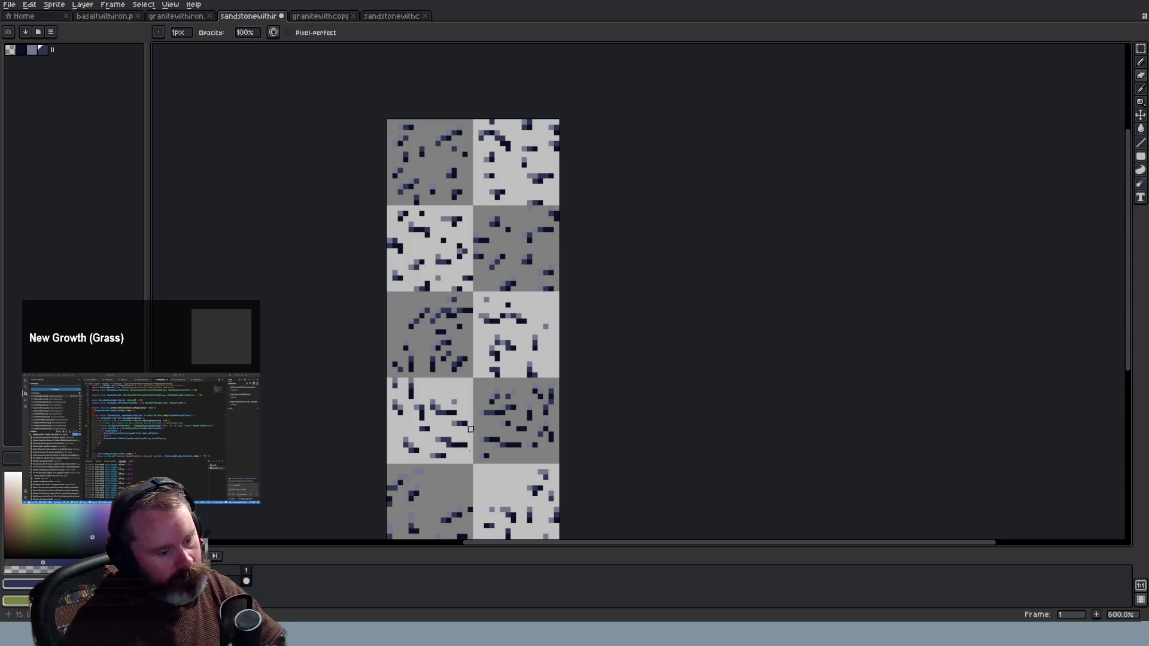
{"action": "key", "text": "alt+Tab"}
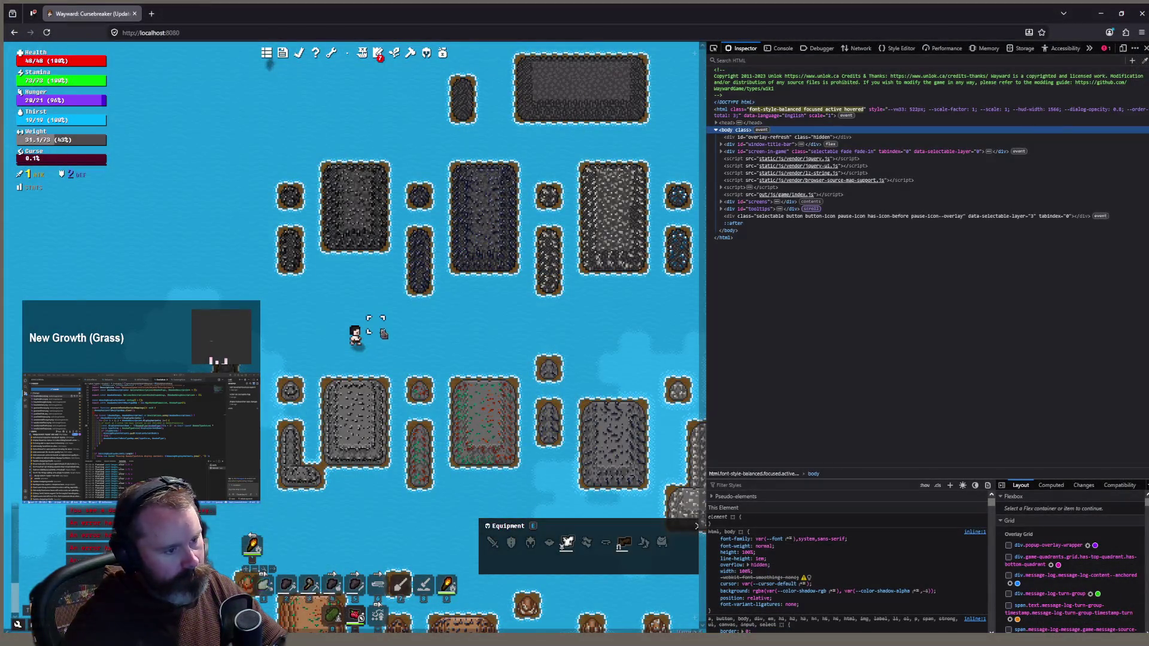
Walk onto the red-green sandstone island, step off and back on, then return to Aseprite
{"action": "left_click_drag", "start_coordinate": [404, 374], "coordinate": [314, 413]}
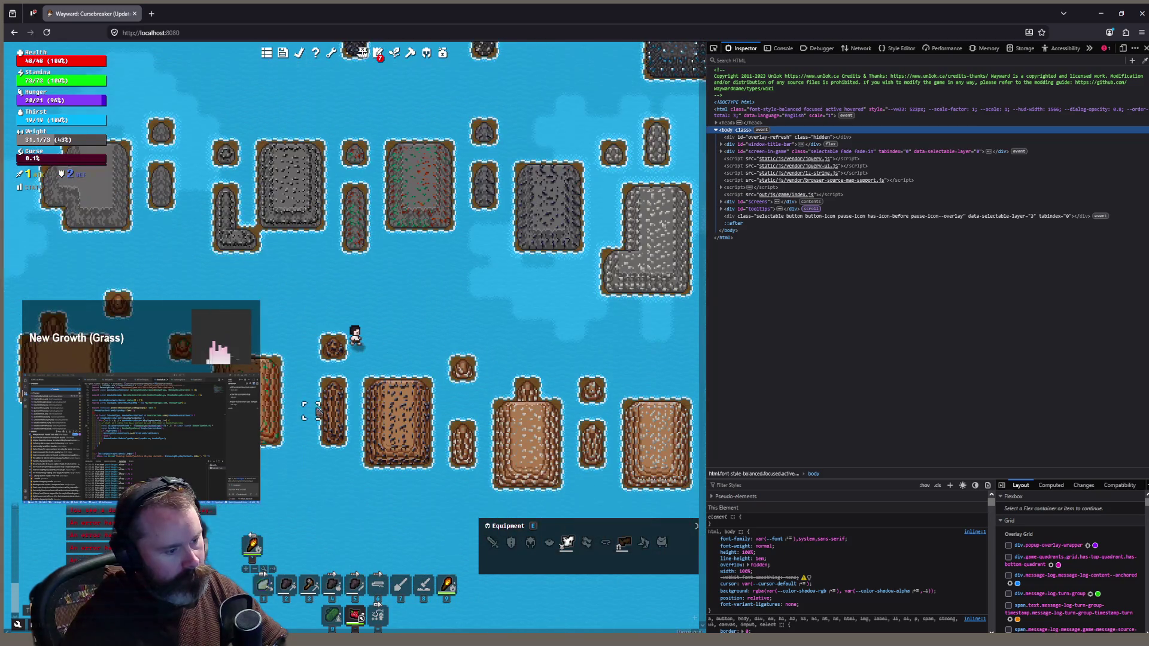
{"action": "left_click_drag", "start_coordinate": [440, 341], "coordinate": [352, 259]}
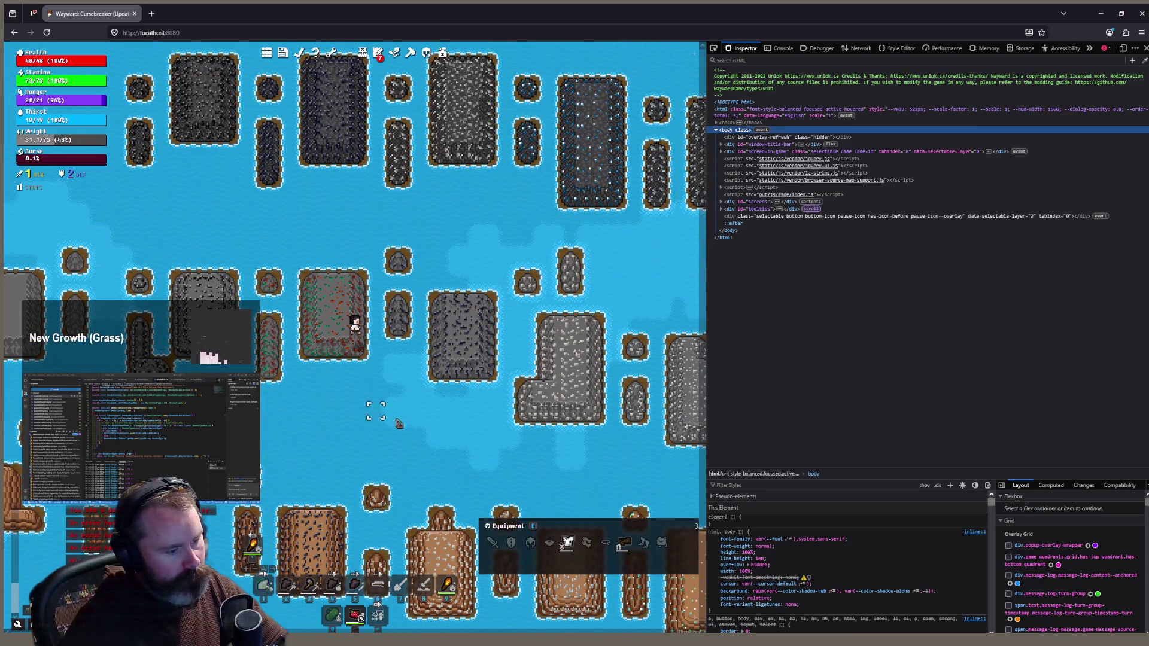
{"action": "left_click", "coordinate": [397, 419]}
{"action": "left_click", "coordinate": [317, 292]}
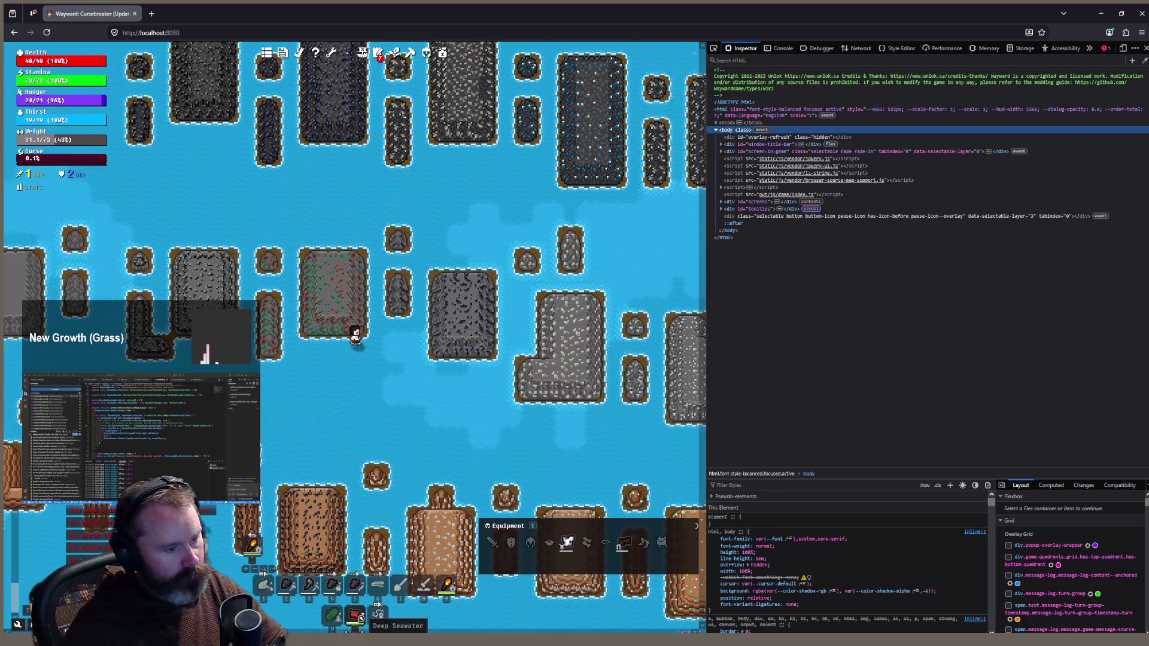
{"action": "key", "text": "alt+Tab"}
Eyedrop the dark ore colour, switch to Pencil, then bring up the granite-with-iron sheet
{"action": "scroll", "coordinate": [533, 301], "scroll_direction": "up", "scroll_amount": 3}
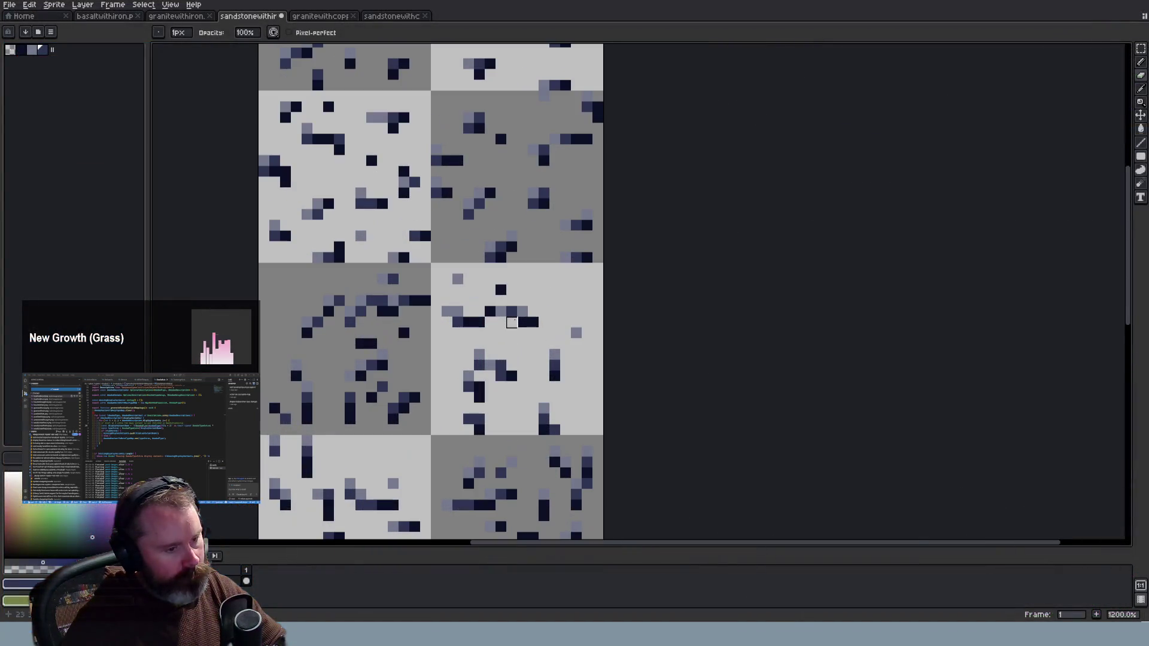
{"action": "key", "text": "i"}
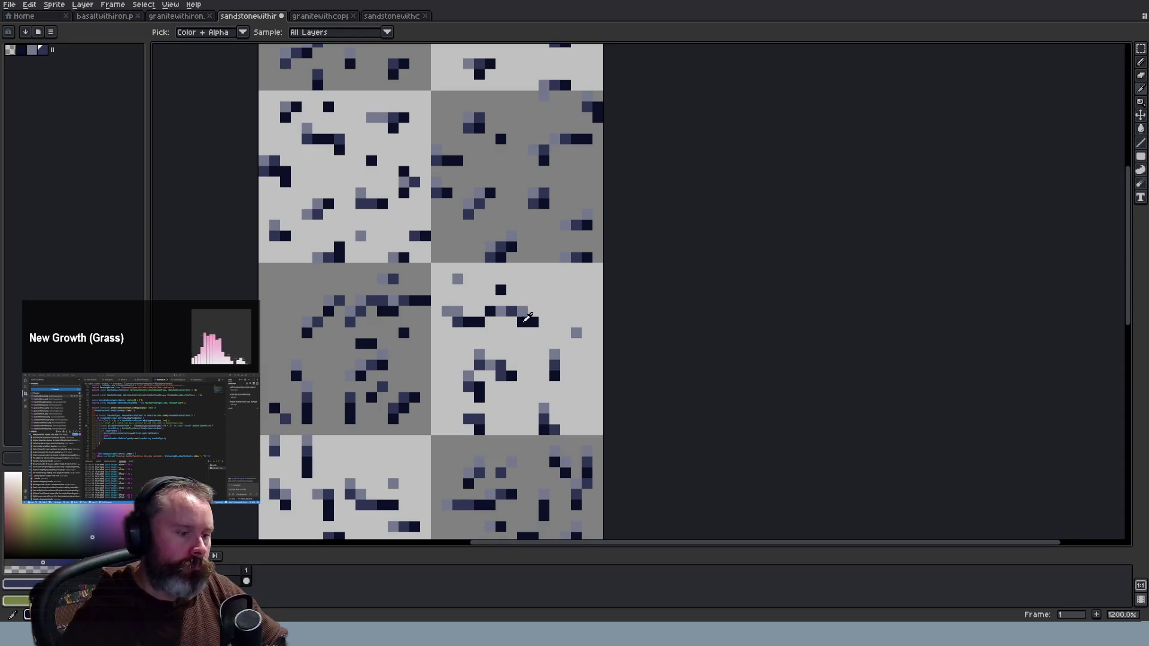
{"action": "scroll", "coordinate": [530, 319], "scroll_direction": "down", "scroll_amount": 4}
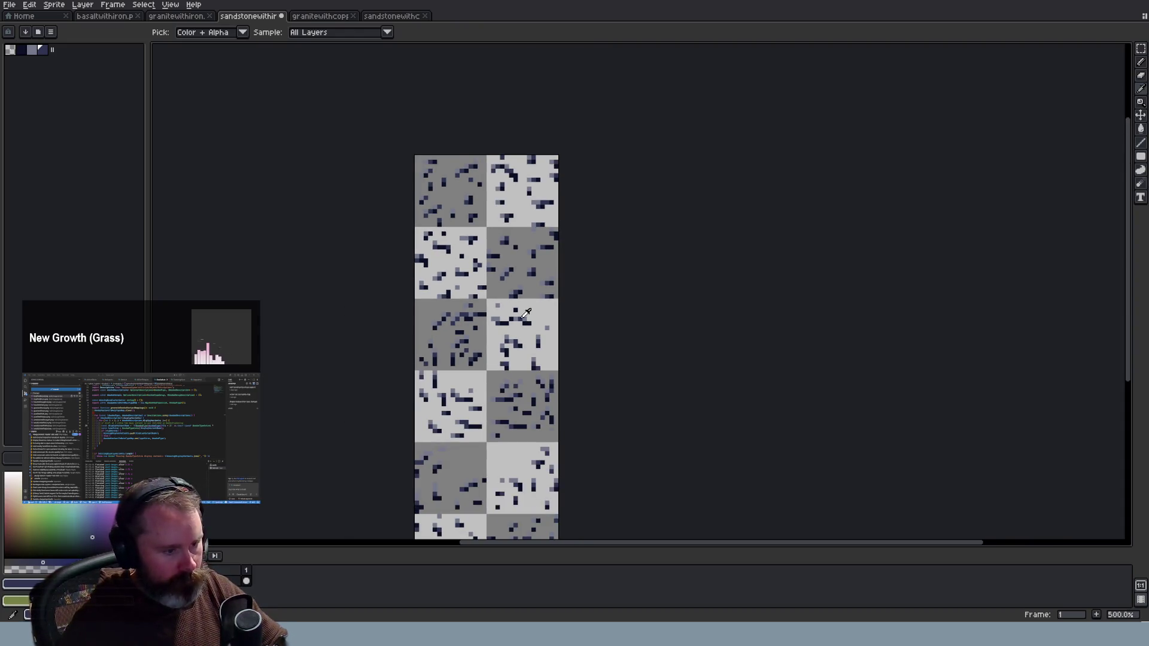
{"action": "scroll", "coordinate": [525, 313], "scroll_direction": "up", "scroll_amount": 2}
{"action": "scroll", "coordinate": [533, 314], "scroll_direction": "up", "scroll_amount": 3}
{"action": "left_click", "coordinate": [541, 315]}
{"action": "key", "text": "b"}
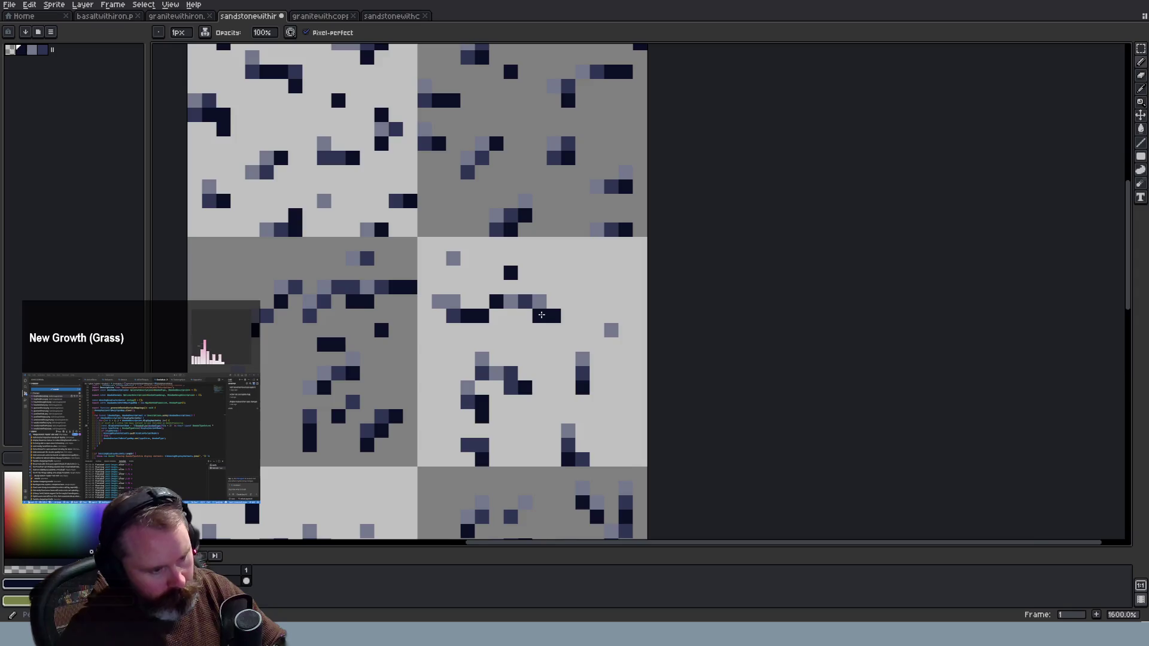
{"action": "scroll", "coordinate": [541, 315], "scroll_direction": "down", "scroll_amount": 3}
{"action": "scroll", "coordinate": [540, 317], "scroll_direction": "down", "scroll_amount": 1}
{"action": "scroll", "coordinate": [541, 320], "scroll_direction": "down", "scroll_amount": 1}
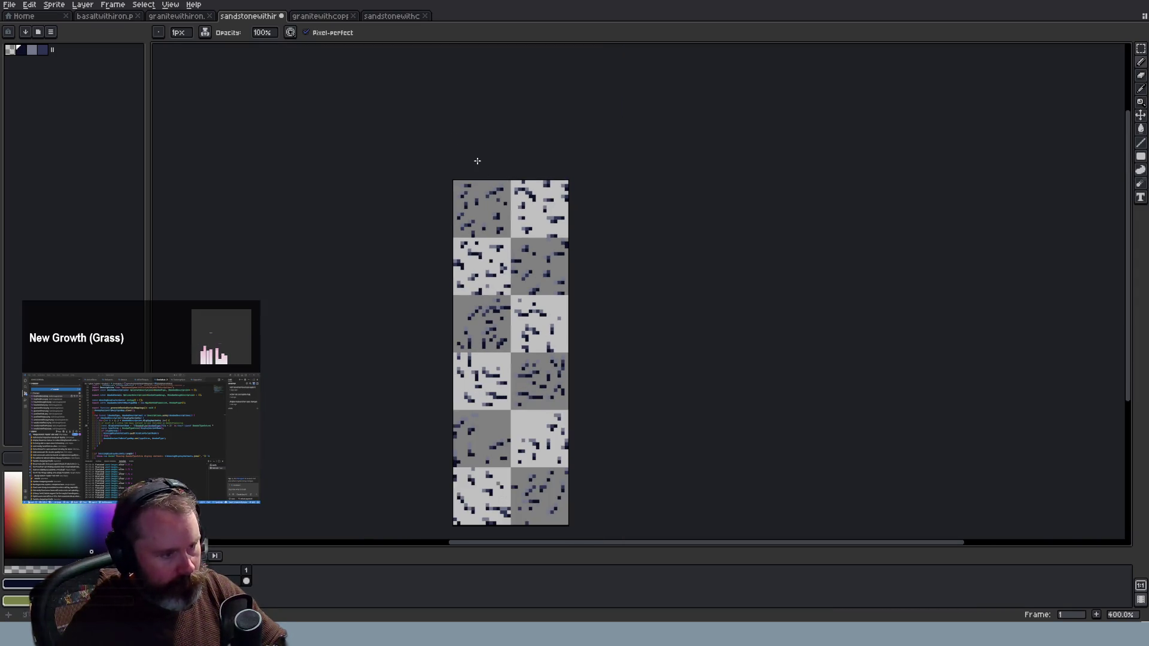
{"action": "left_click", "coordinate": [193, 19]}
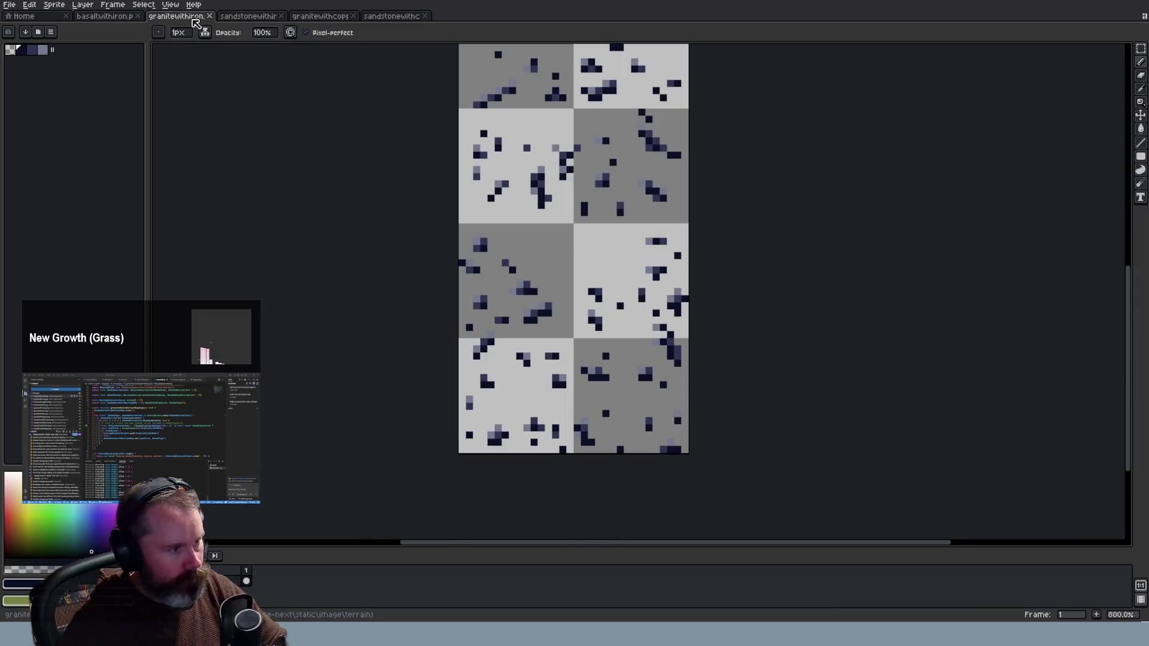
Look over the basalt-with-iron sheet, then return to the granite-with-iron sheet
{"action": "left_click", "coordinate": [122, 17]}
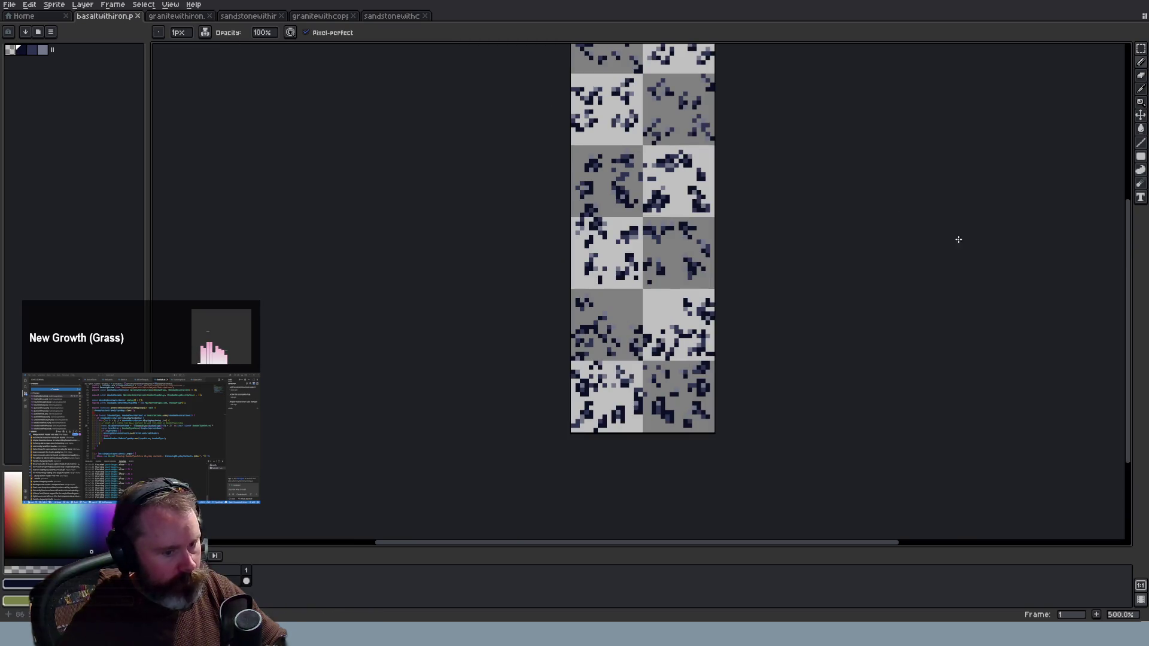
{"action": "left_click_drag", "start_coordinate": [1128, 304], "coordinate": [1128, 167]}
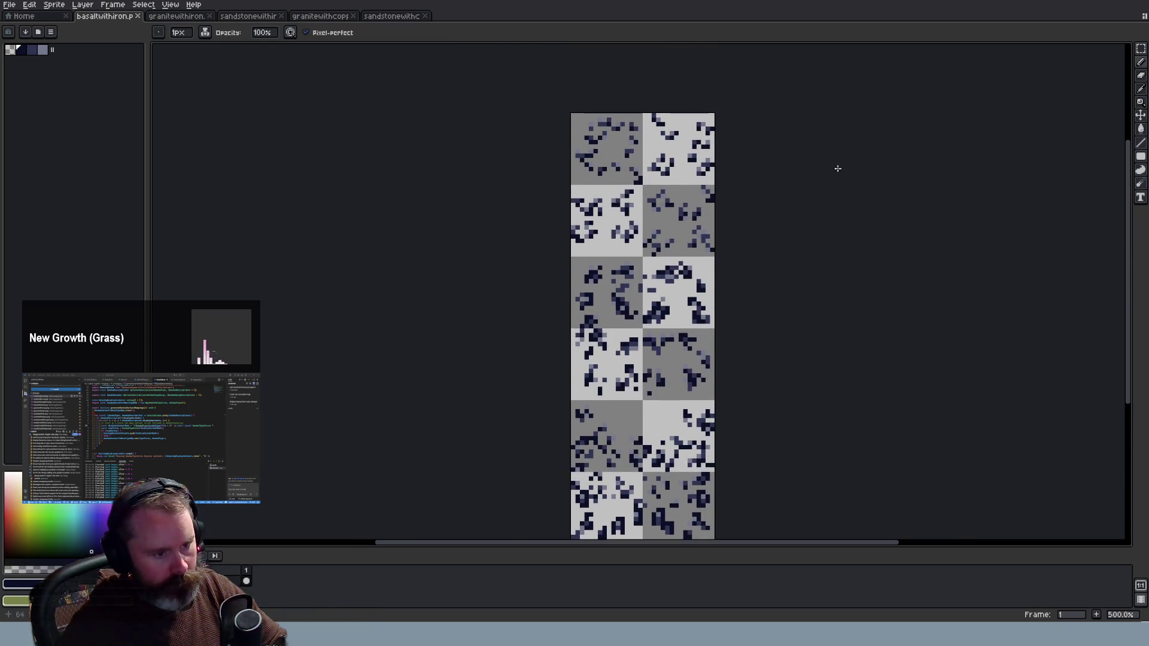
{"action": "key", "text": "ctrl+Tab"}
{"action": "scroll", "coordinate": [738, 180], "scroll_direction": "up", "scroll_amount": 2}
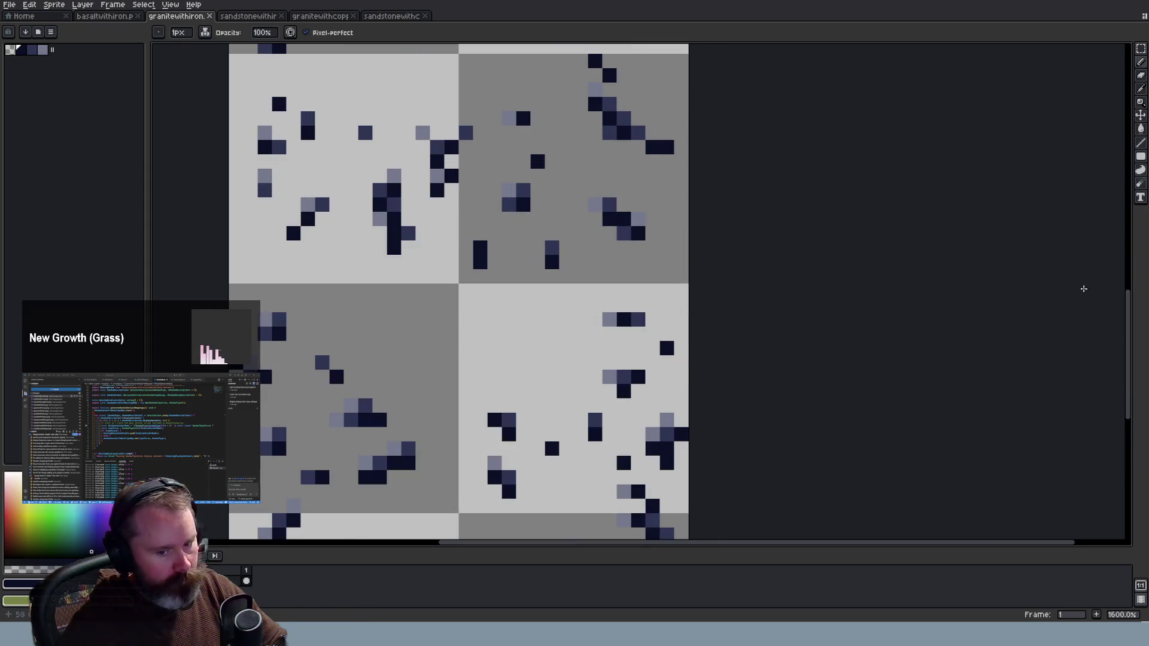
{"action": "left_click_drag", "start_coordinate": [1131, 330], "coordinate": [1129, 152]}
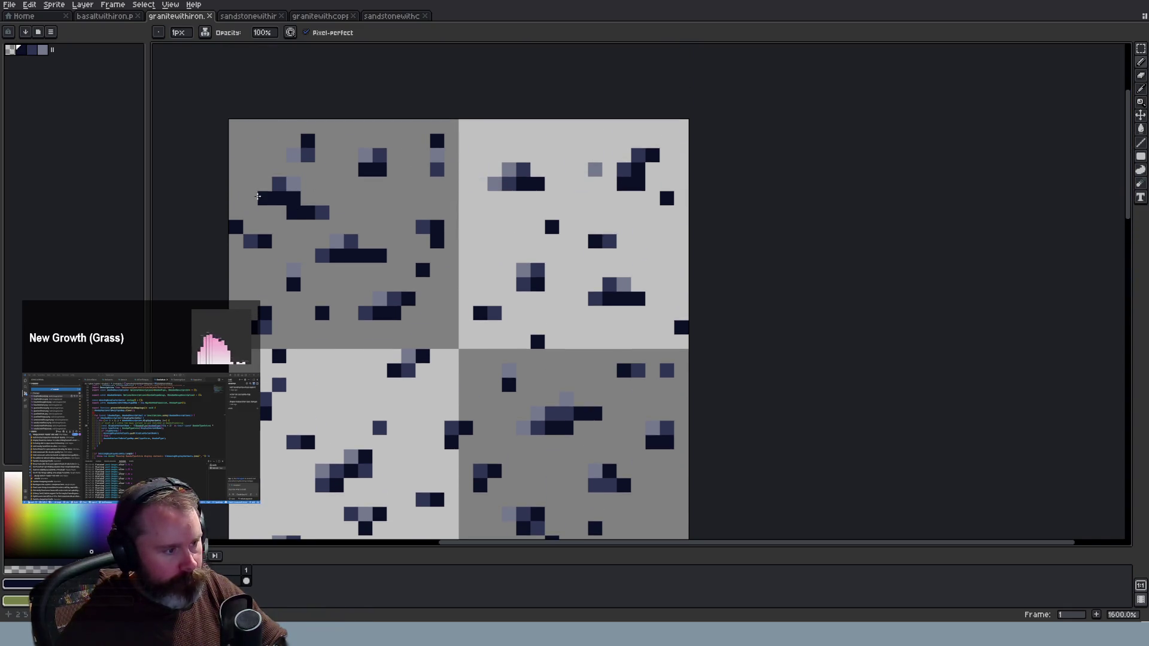
Erase two stray ore pixels to rock grey on the granite sheet and save it
{"action": "left_click", "coordinate": [324, 226]}
{"action": "left_click", "coordinate": [293, 226]}
{"action": "left_click", "coordinate": [337, 240]}
{"action": "key", "text": "ctrl+z"}
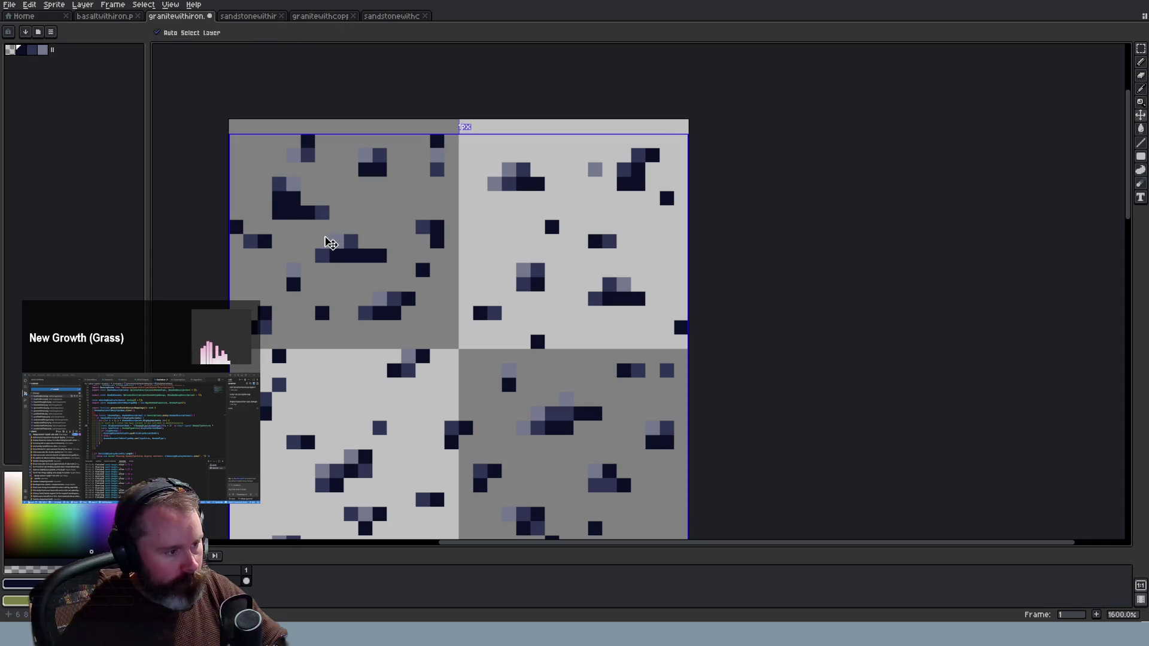
{"action": "key", "text": "ctrl+s"}
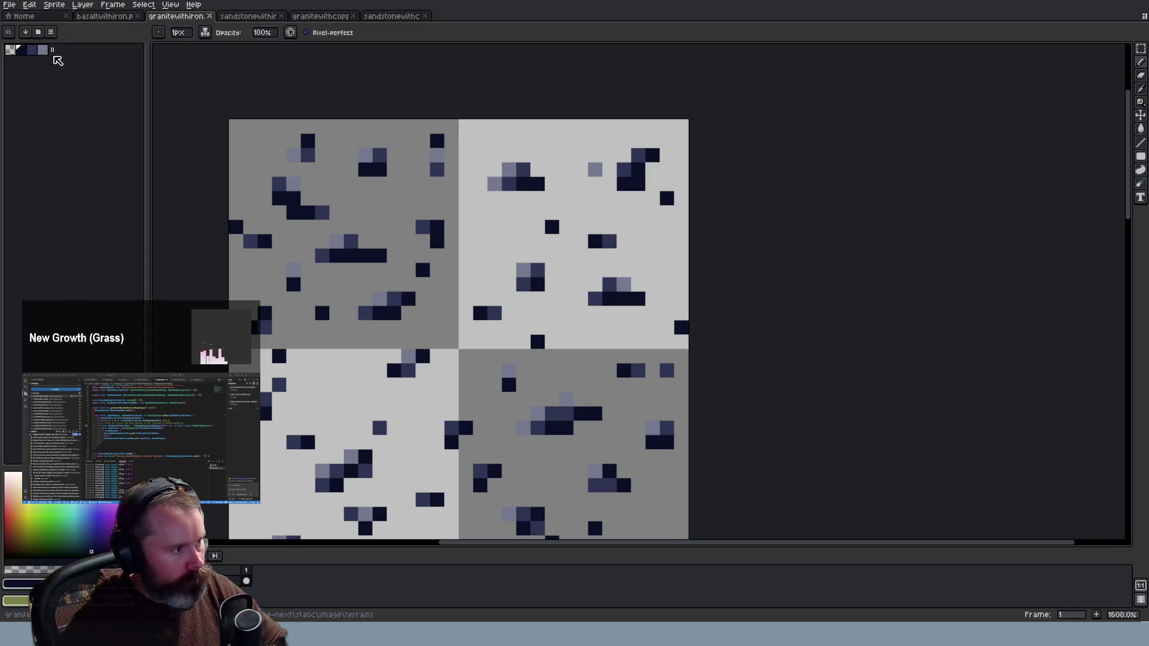
Add a dark shadow beneath every ore cluster using a dark ore palette colour
{"action": "left_click", "coordinate": [42, 54]}
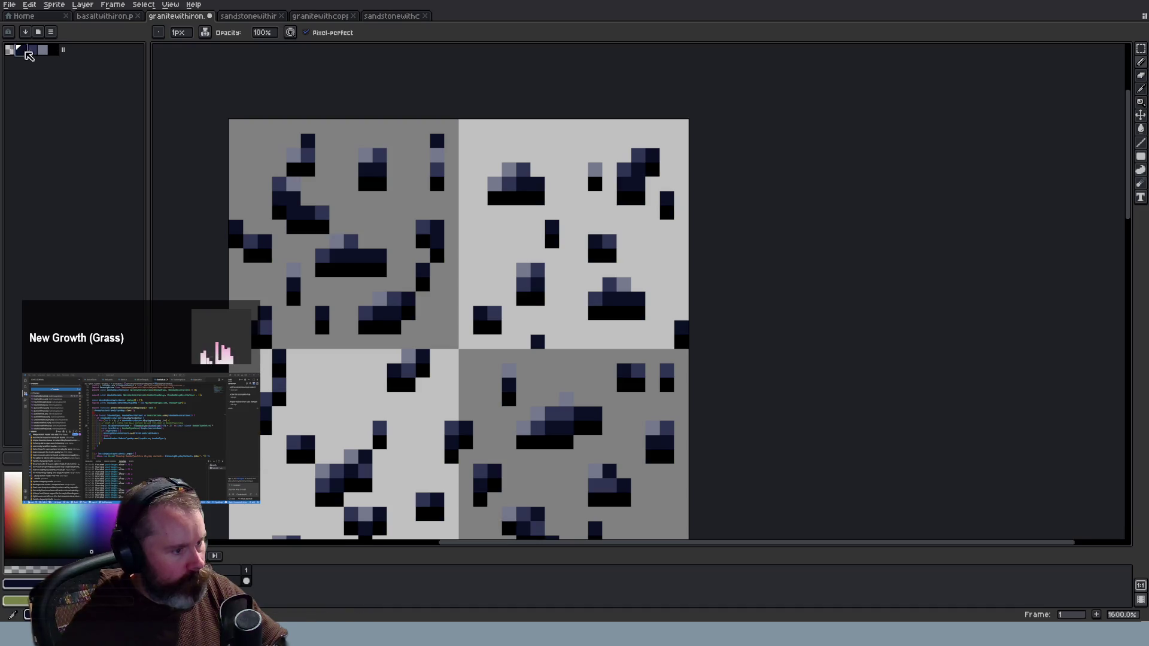
{"action": "left_click", "coordinate": [52, 50]}
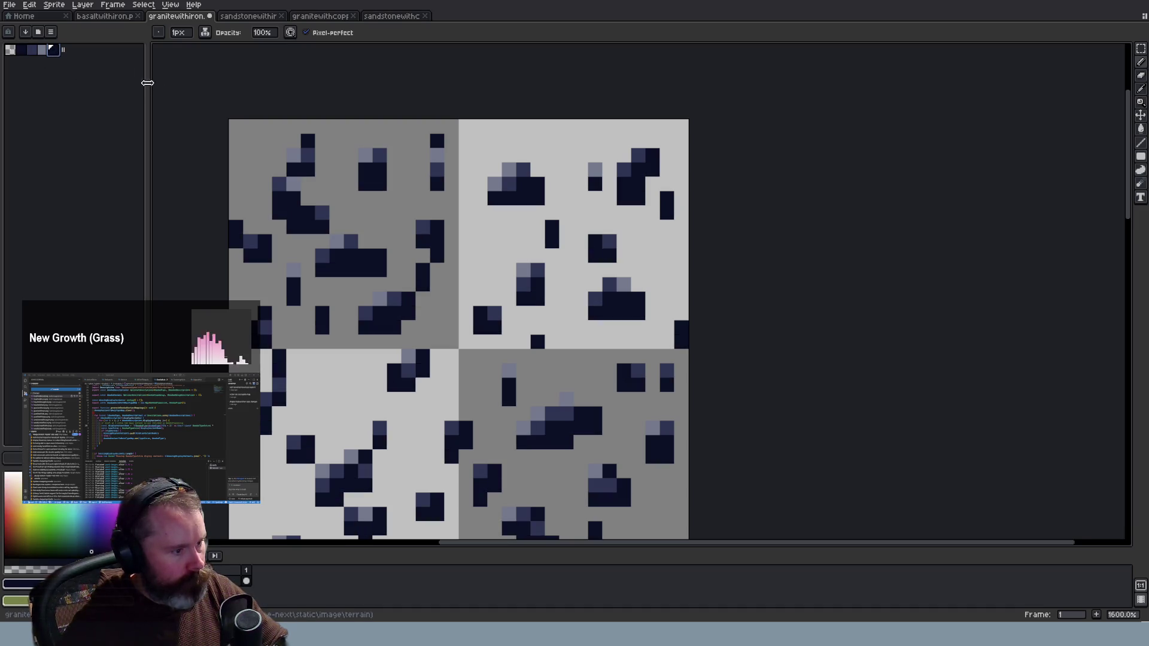
{"action": "scroll", "coordinate": [649, 214], "scroll_direction": "down", "scroll_amount": 3}
{"action": "scroll", "coordinate": [649, 214], "scroll_direction": "up", "scroll_amount": 1}
{"action": "scroll", "coordinate": [664, 239], "scroll_direction": "up", "scroll_amount": 2}
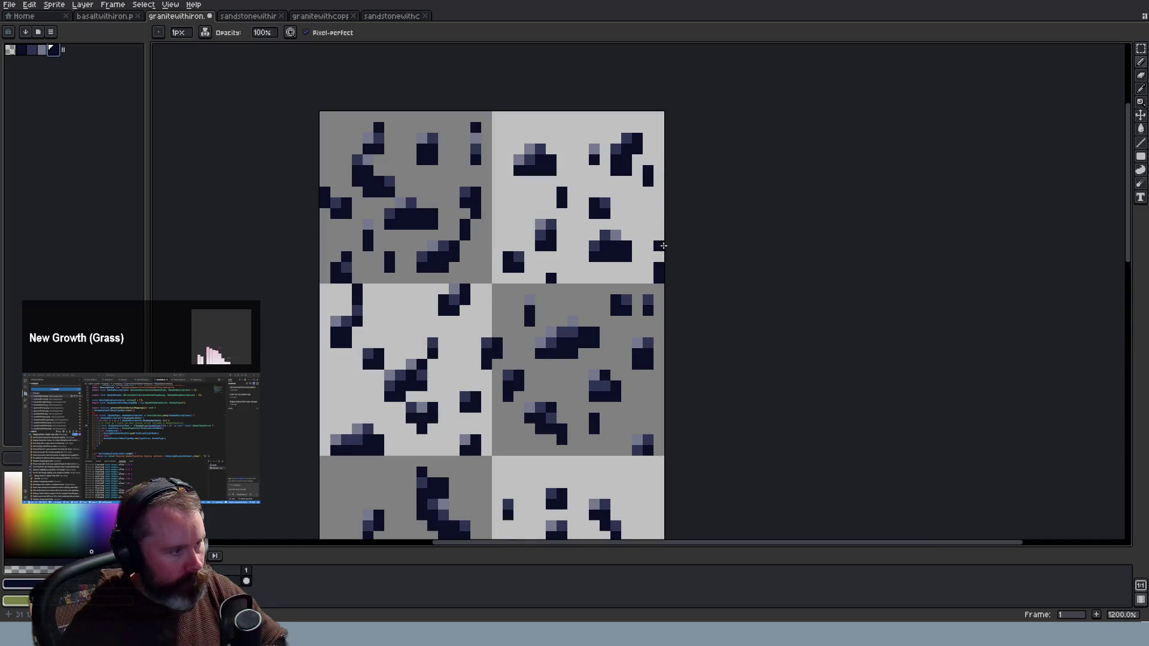
{"action": "scroll", "coordinate": [667, 250], "scroll_direction": "down", "scroll_amount": 2}
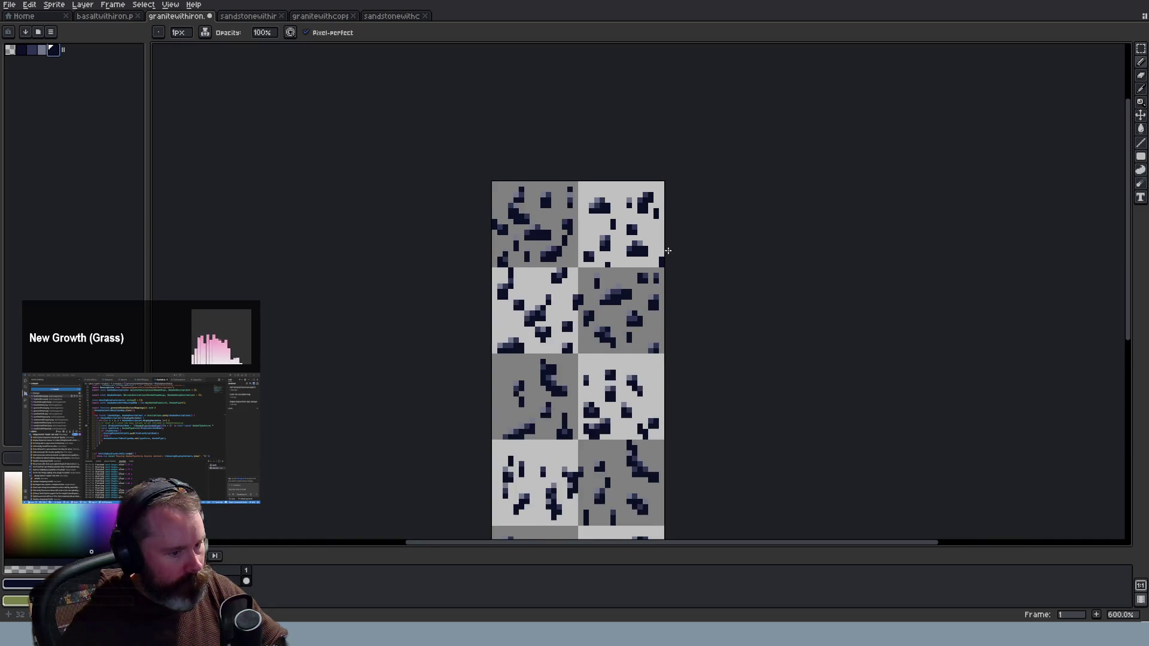
{"action": "scroll", "coordinate": [667, 250], "scroll_direction": "down", "scroll_amount": 1}
{"action": "scroll", "coordinate": [667, 251], "scroll_direction": "down", "scroll_amount": 2}
{"action": "scroll", "coordinate": [668, 251], "scroll_direction": "up", "scroll_amount": 2}
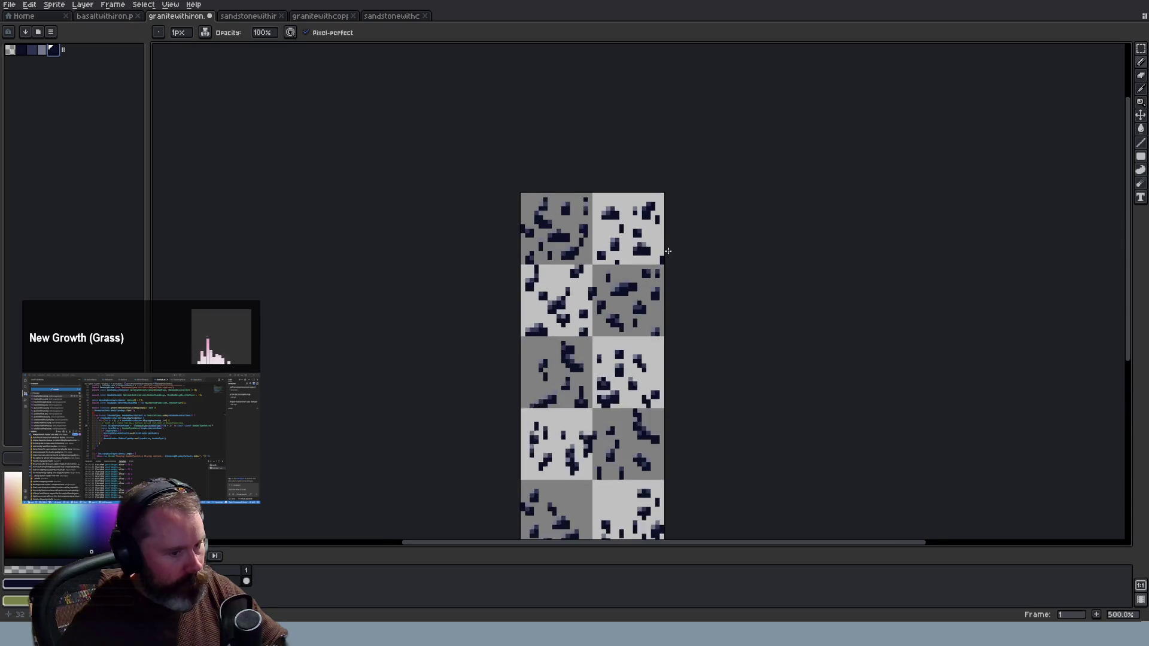
{"action": "scroll", "coordinate": [667, 251], "scroll_direction": "up", "scroll_amount": 2}
{"action": "scroll", "coordinate": [667, 252], "scroll_direction": "up", "scroll_amount": 2}
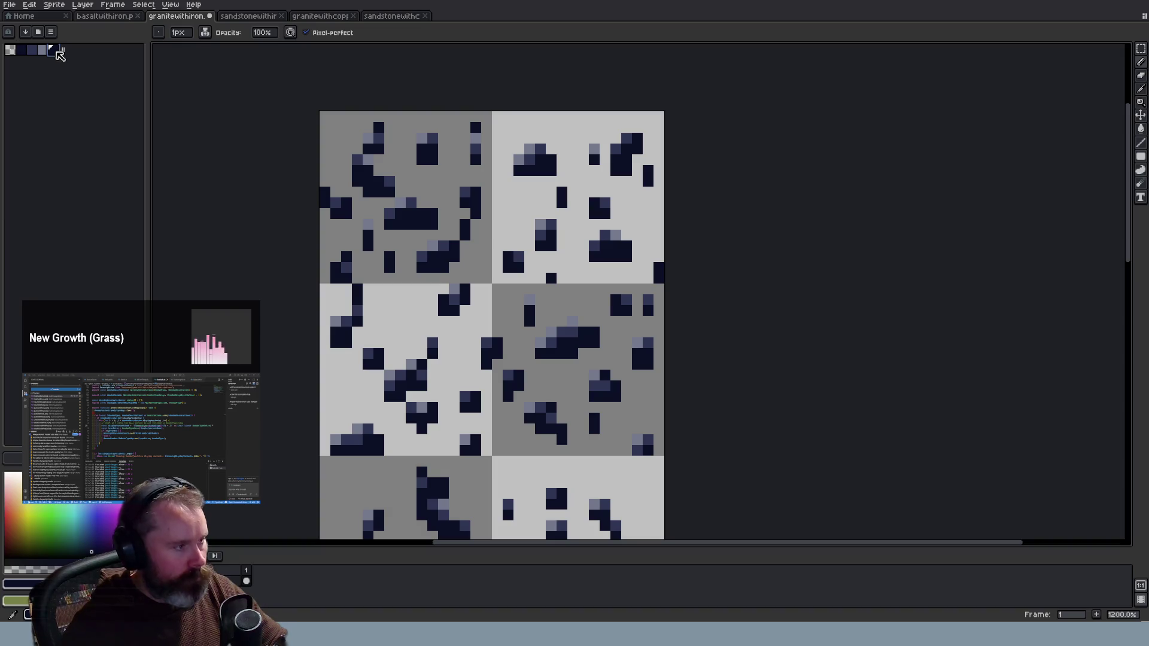
Select the darkest ore palette colour and check its RGB values
{"action": "left_click", "coordinate": [53, 50]}
{"action": "left_click", "coordinate": [17, 583]}
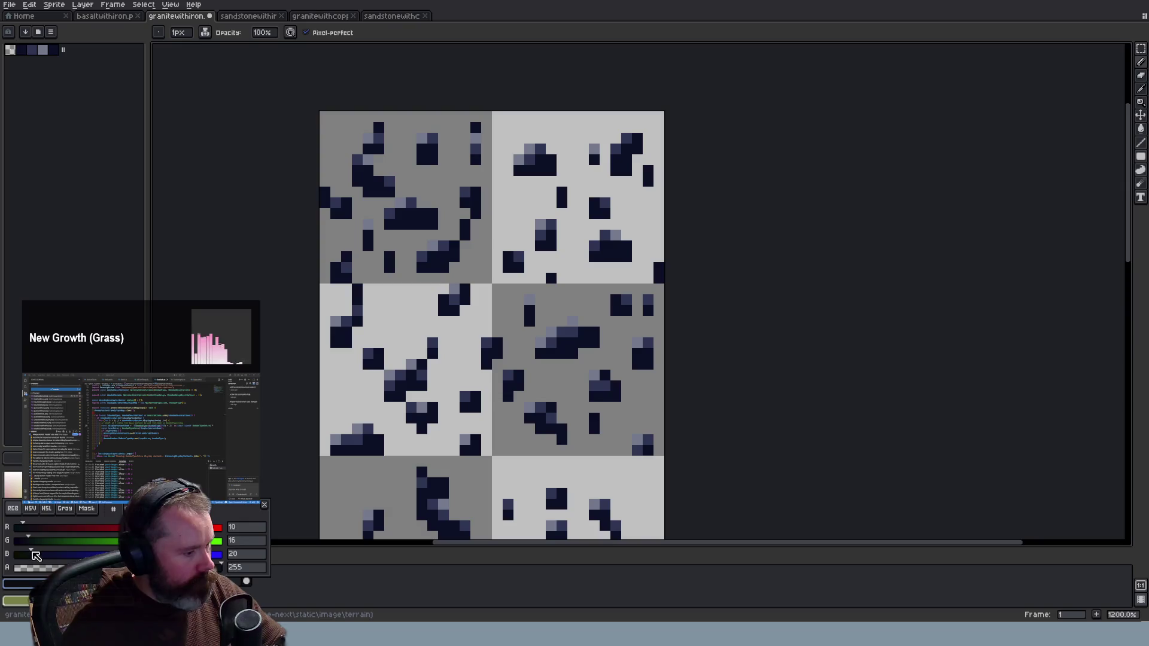
{"action": "scroll", "coordinate": [242, 242], "scroll_direction": "down", "scroll_amount": 7}
{"action": "scroll", "coordinate": [244, 244], "scroll_direction": "up", "scroll_amount": 4}
{"action": "scroll", "coordinate": [246, 244], "scroll_direction": "up", "scroll_amount": 1}
Save the shaded granite sheet and apply the dark ore shading to the sandstone-with-iron sheet
{"action": "key", "text": "ctrl+s"}
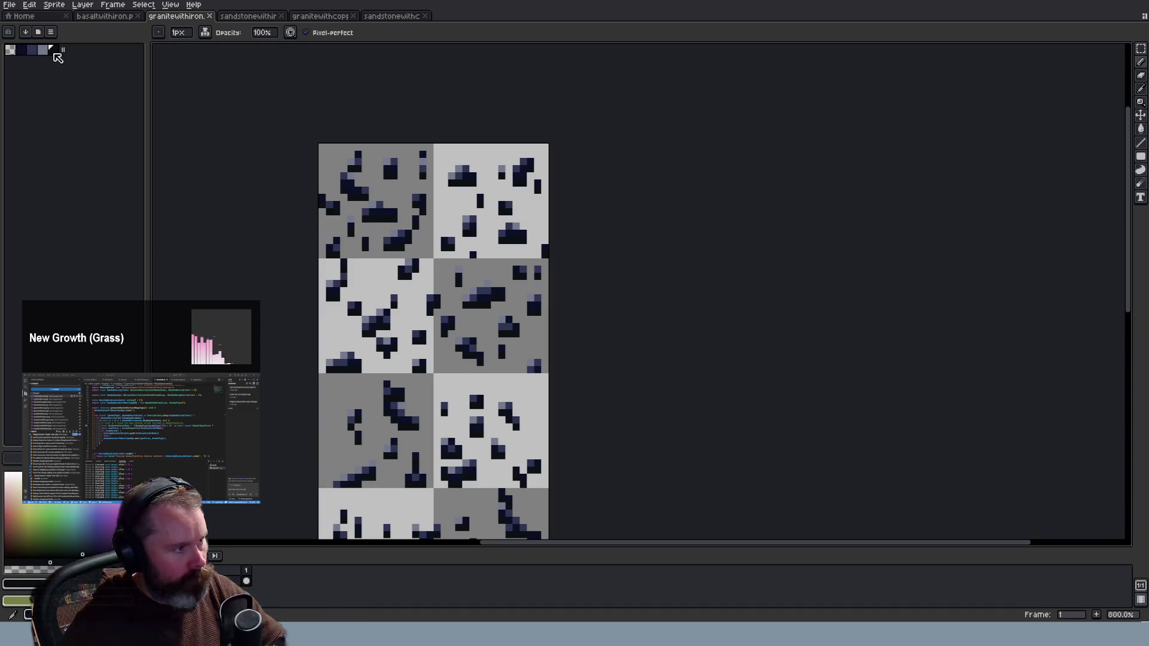
{"action": "left_click", "coordinate": [253, 20]}
{"action": "key", "text": "ctrl+z"}
Finish the sandstone ore shading with a dark palette colour and flip through the open sheets
{"action": "key", "text": "b"}
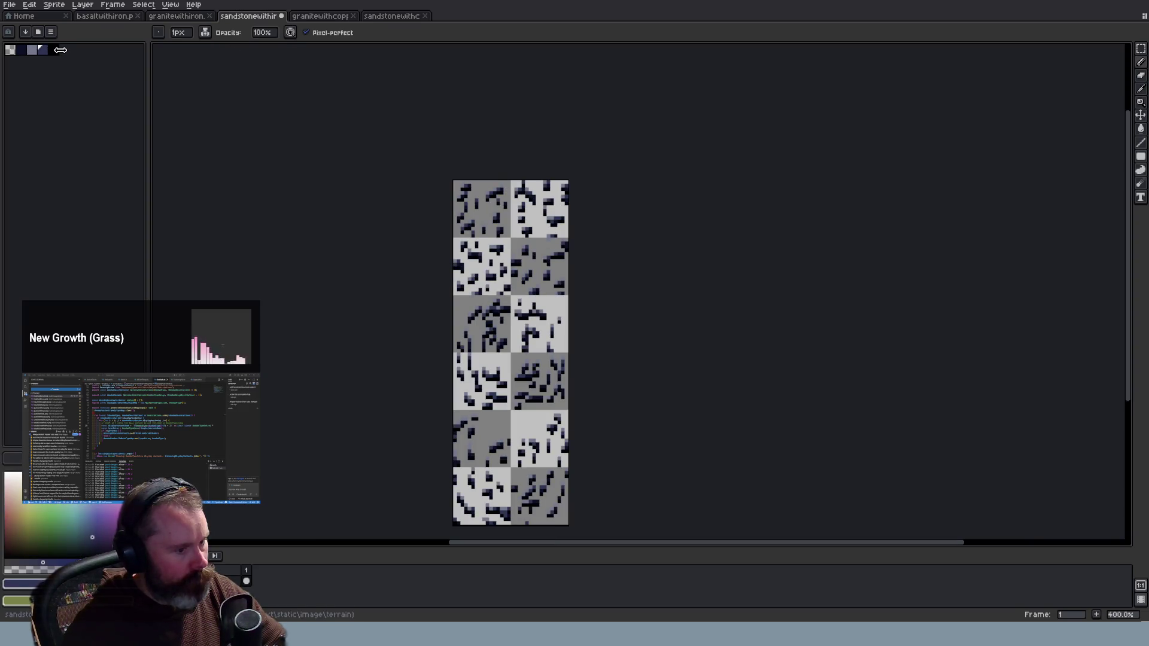
{"action": "left_click", "coordinate": [51, 49]}
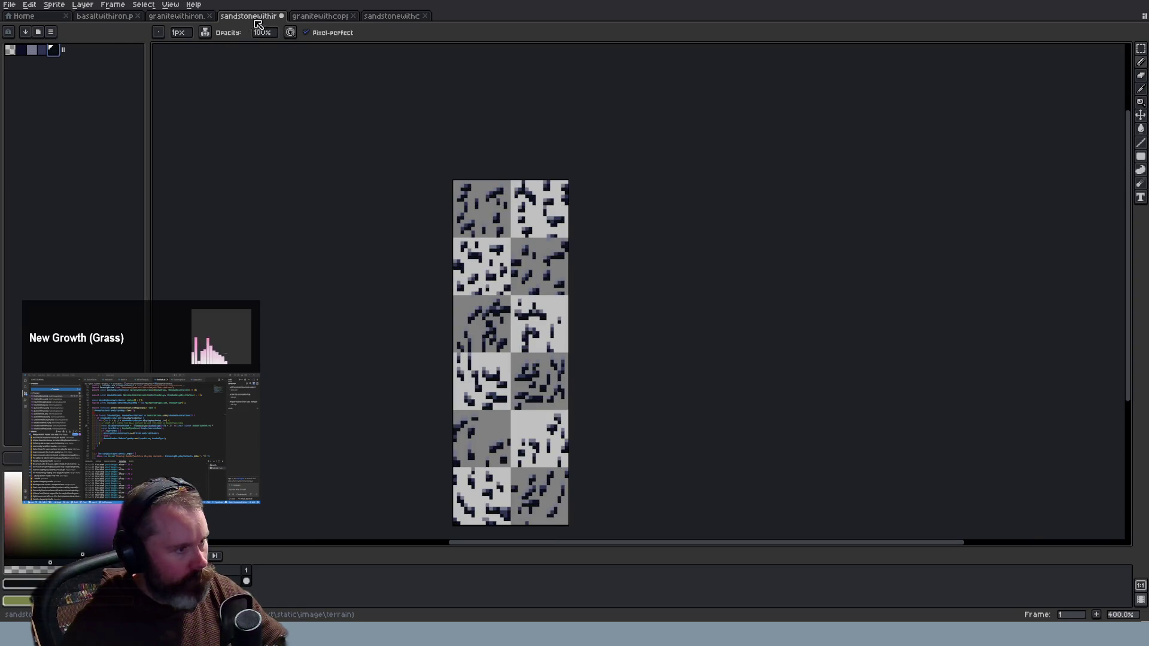
{"action": "left_click", "coordinate": [305, 18]}
{"action": "left_click", "coordinate": [392, 18]}
{"action": "left_click", "coordinate": [177, 20]}
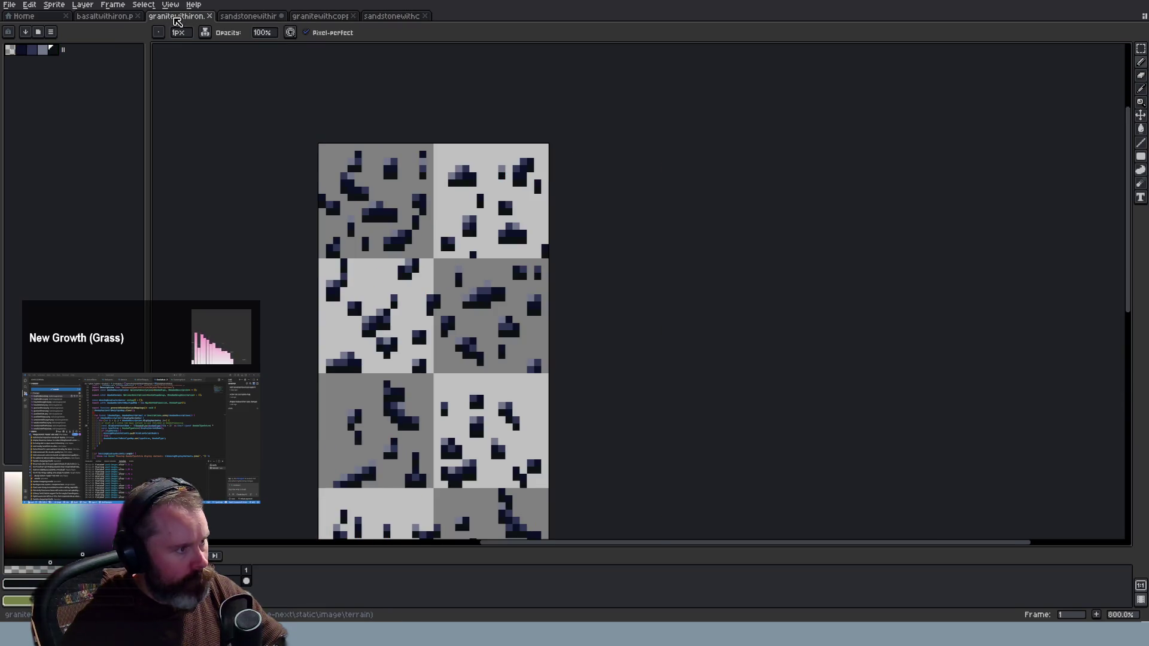
{"action": "left_click", "coordinate": [239, 18]}
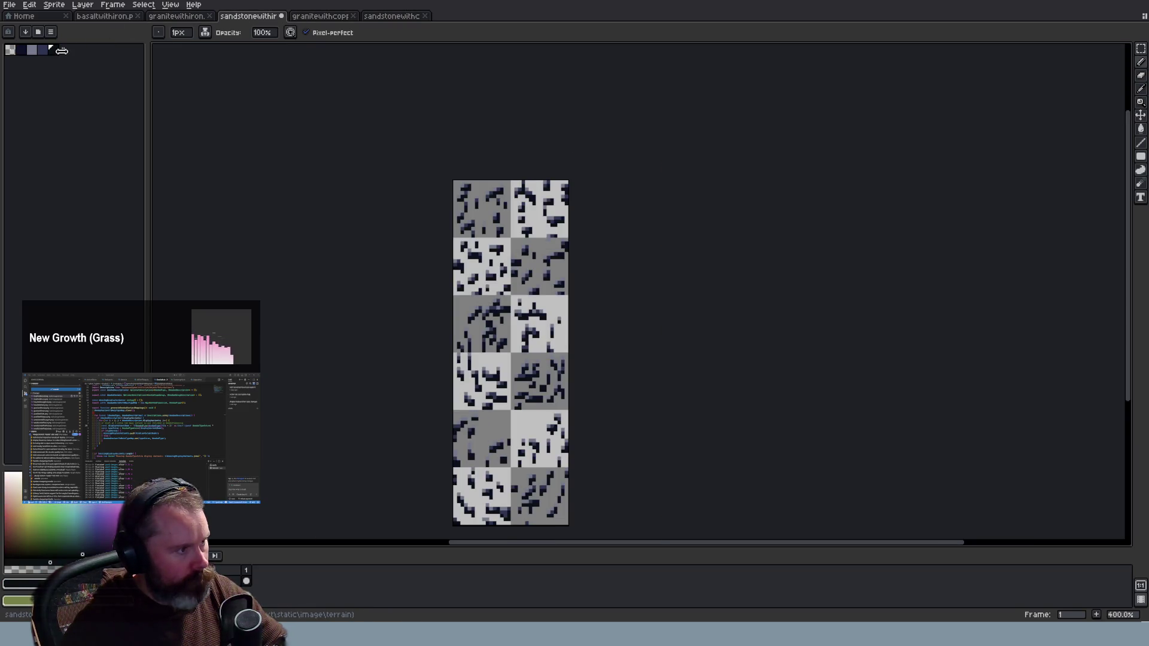
Shade the basalt-with-iron ore using the darkest palette colour
{"action": "left_click", "coordinate": [105, 16]}
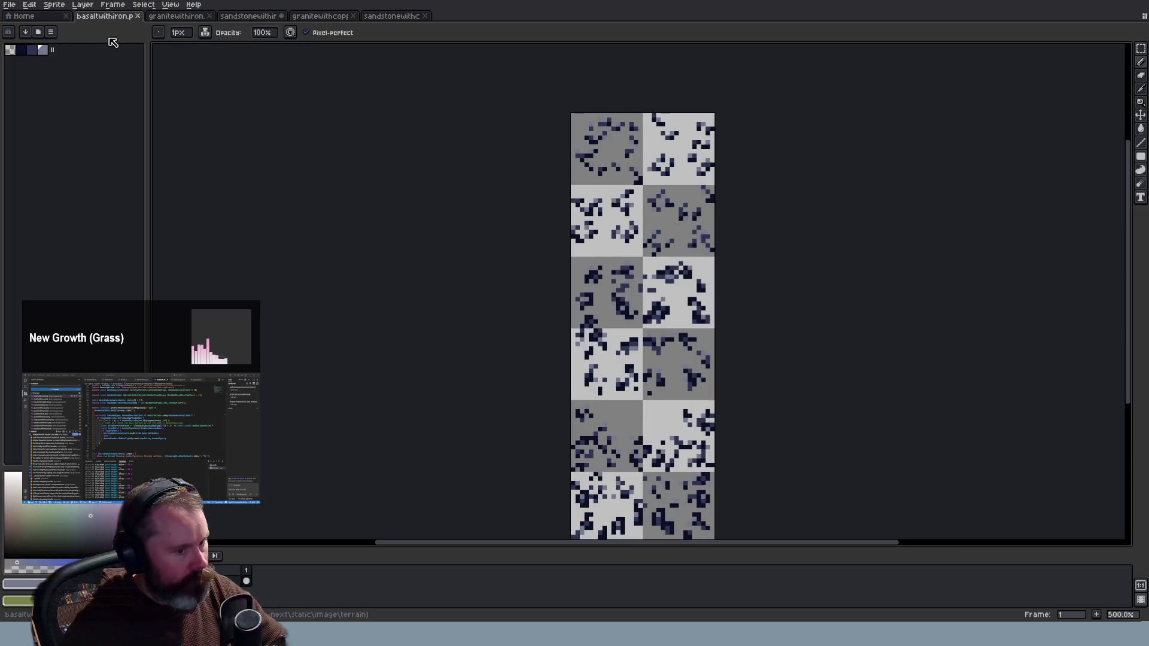
{"action": "left_click", "coordinate": [55, 49]}
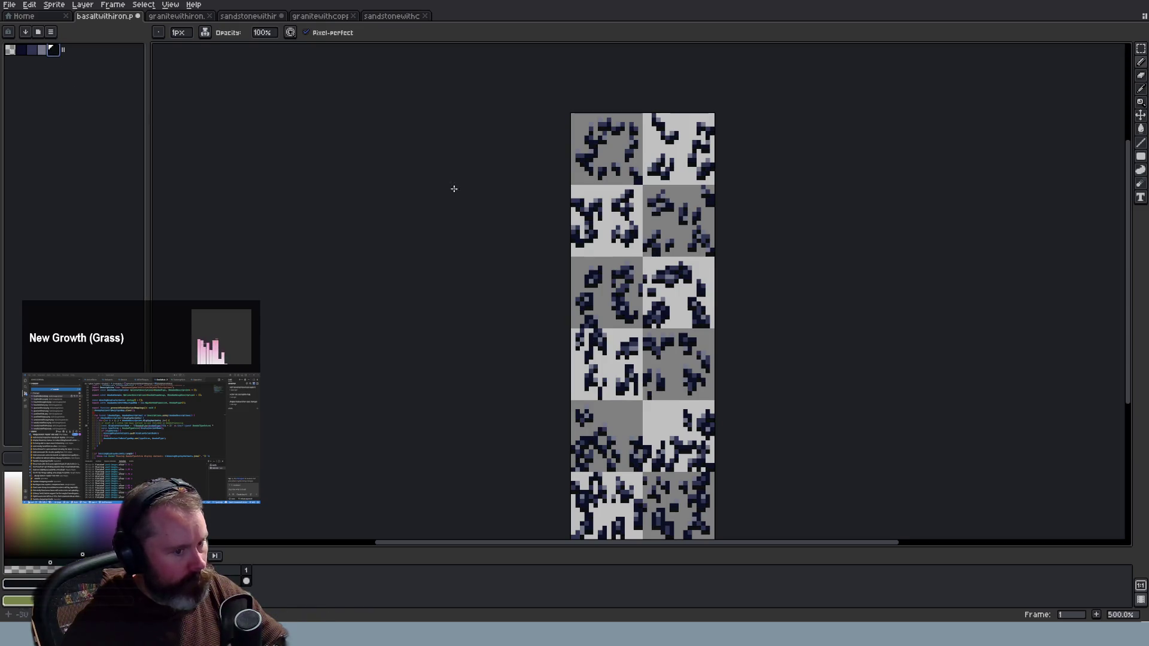
{"action": "scroll", "coordinate": [788, 237], "scroll_direction": "up", "scroll_amount": 4}
{"action": "scroll", "coordinate": [433, 234], "scroll_direction": "up", "scroll_amount": 1}
{"action": "scroll", "coordinate": [433, 235], "scroll_direction": "up", "scroll_amount": 1}
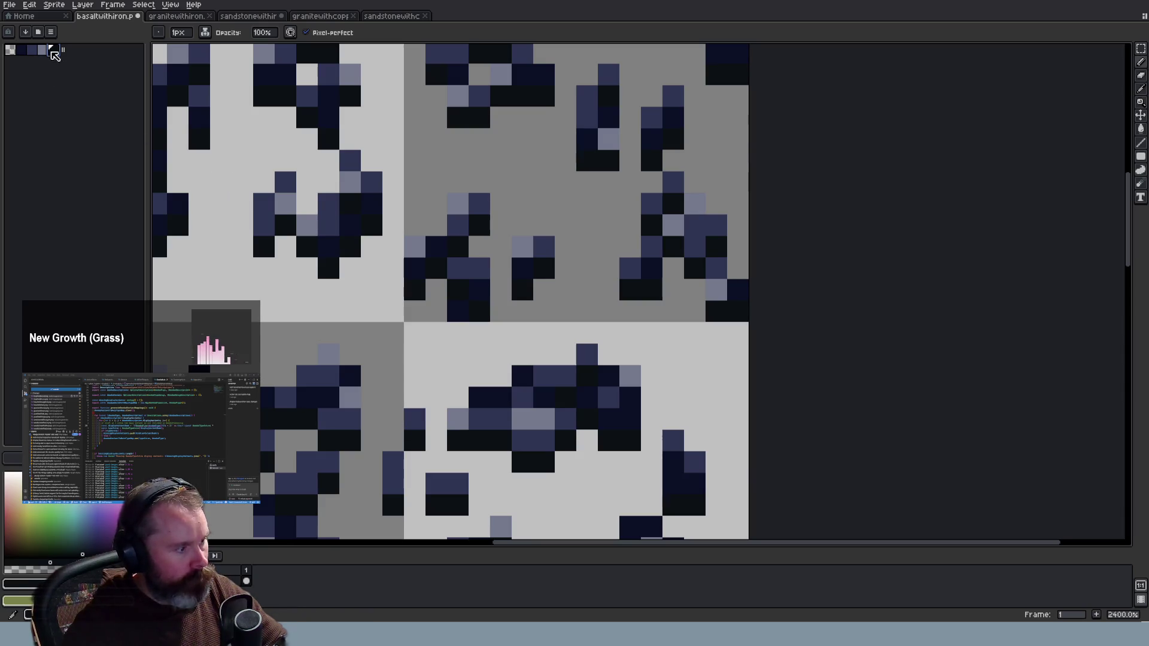
Return to the sandstone sheet, then reload Wayward in the browser to load the new tiles
{"action": "left_click", "coordinate": [239, 17]}
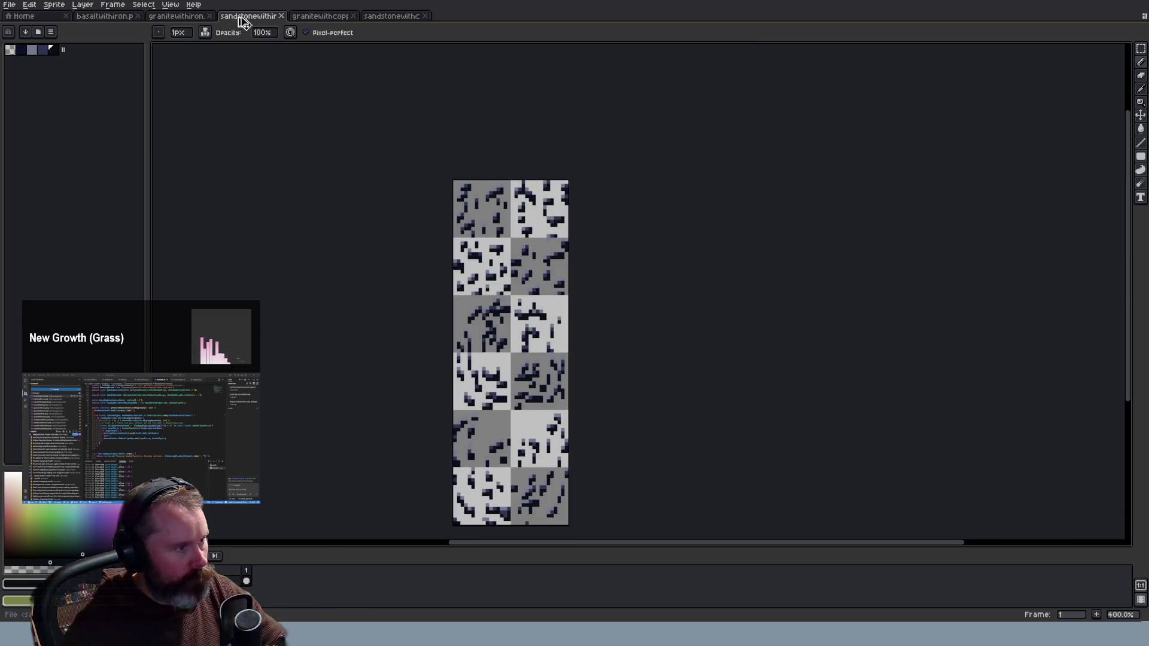
{"action": "key", "text": "alt+Tab"}
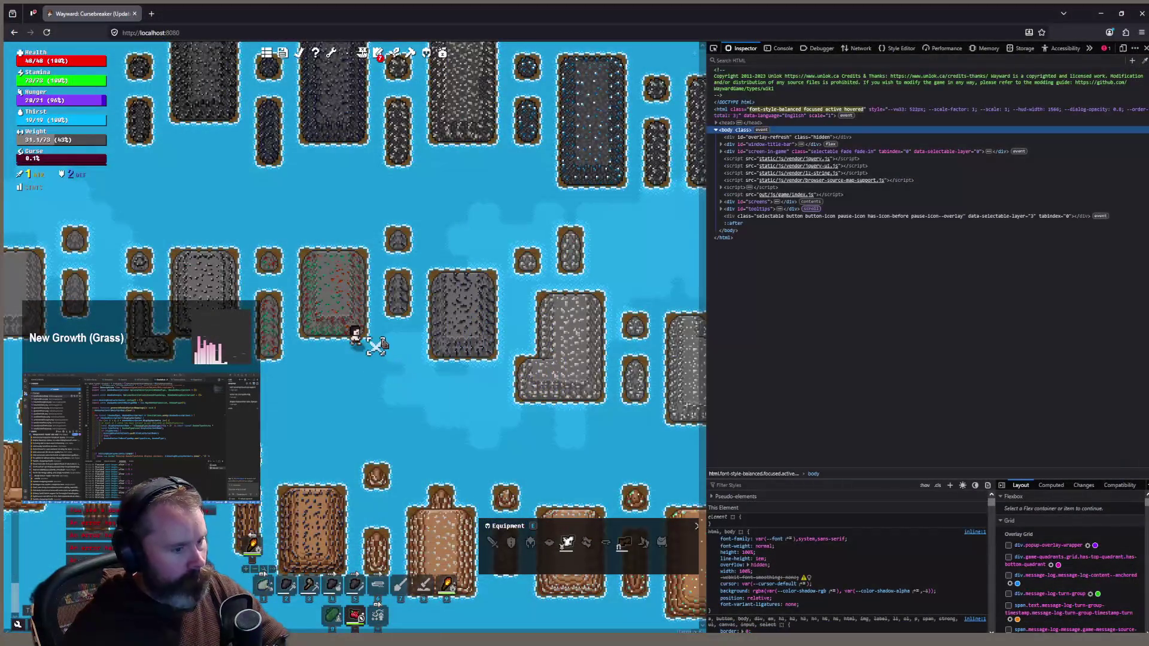
{"action": "key", "text": "F5"}
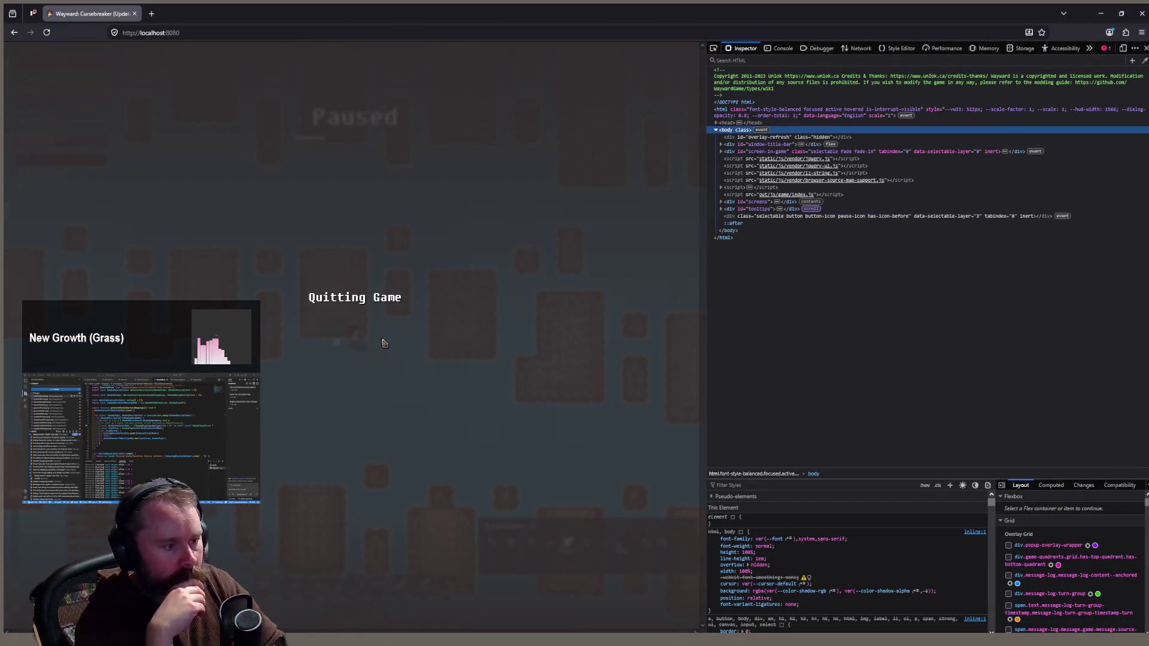
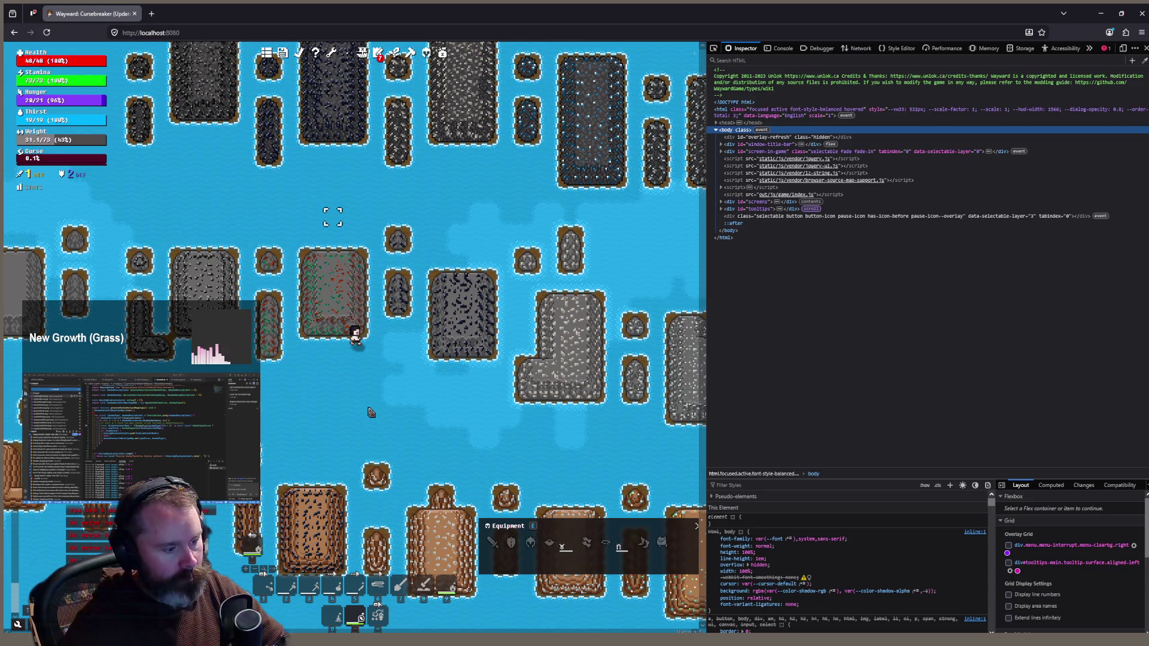
Zoom the Wayward game map, then switch to the sandstone iron tile sheet in Aseprite
{"action": "scroll", "coordinate": [370, 413], "scroll_direction": "up", "scroll_amount": 2}
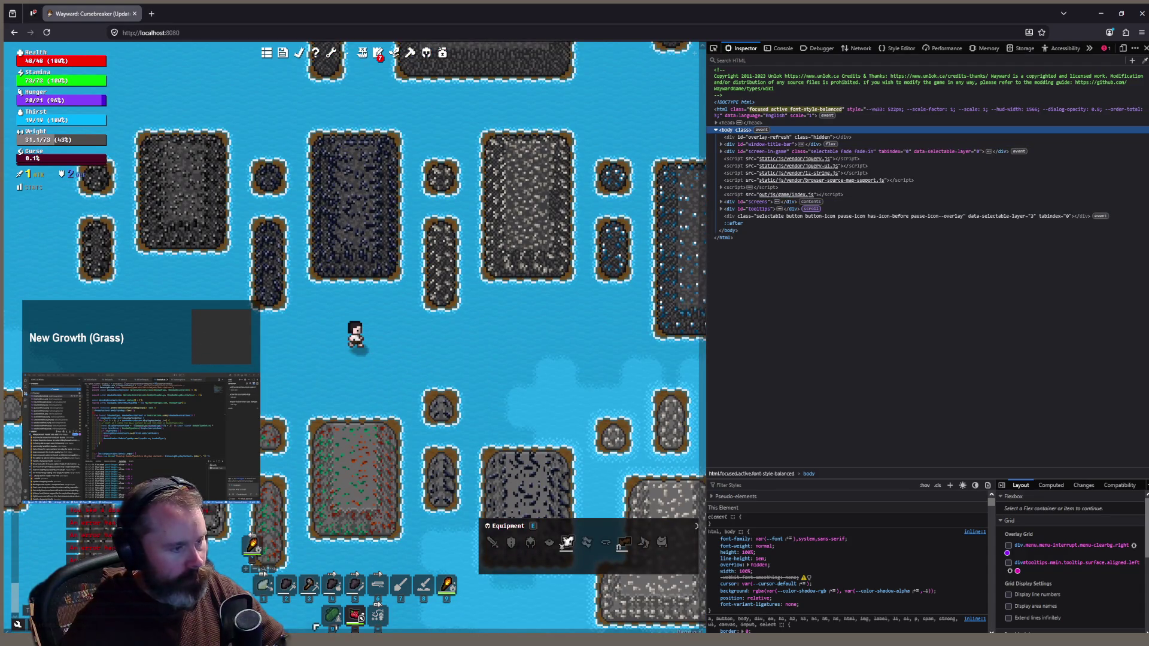
{"action": "key", "text": "alt+Tab"}
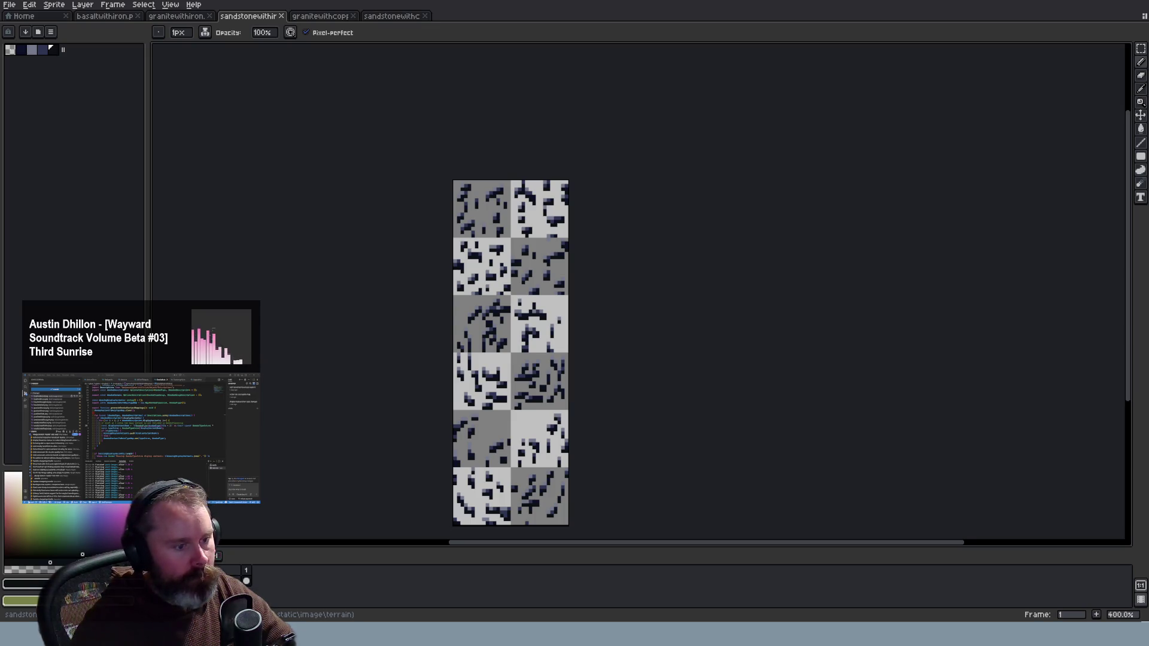
Compare the wrought-iron sprite's palette colours with the sandstone and granite sheets' palettes
{"action": "scroll", "coordinate": [694, 270], "scroll_direction": "up", "scroll_amount": 10}
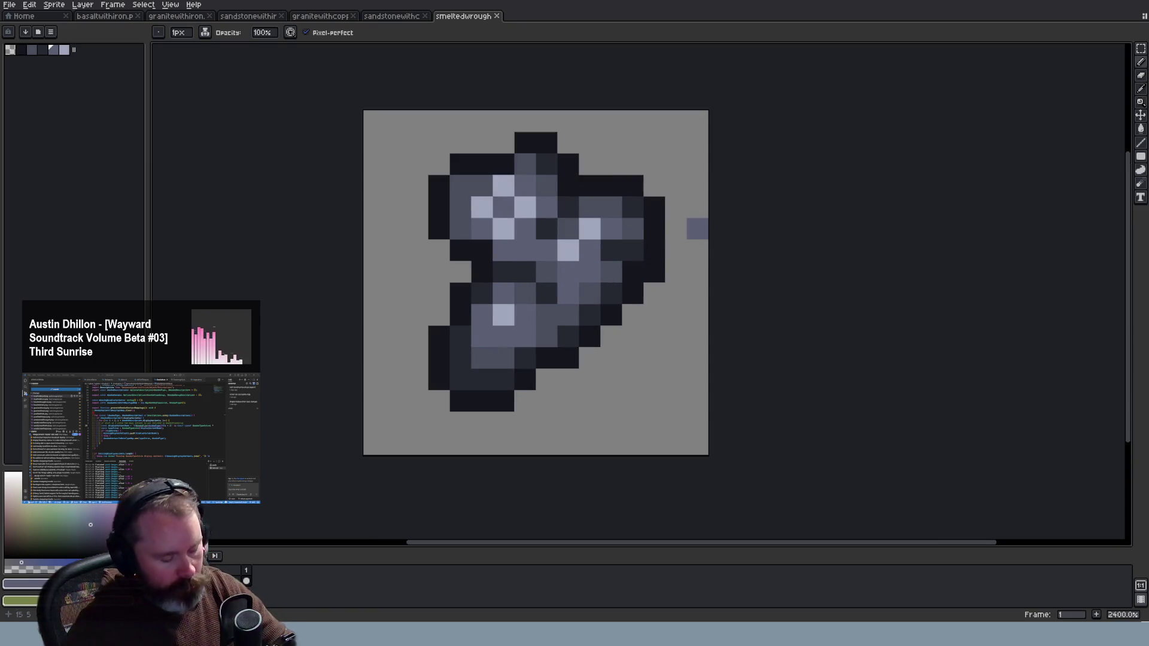
{"action": "left_click", "coordinate": [70, 50]}
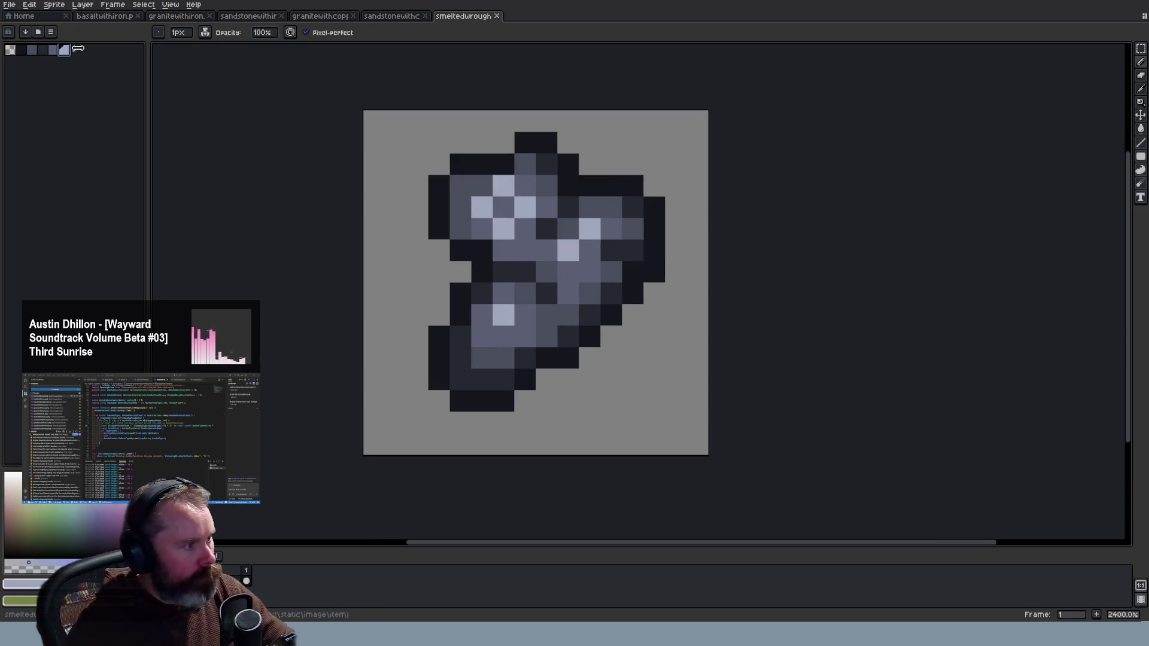
{"action": "left_click", "coordinate": [245, 16]}
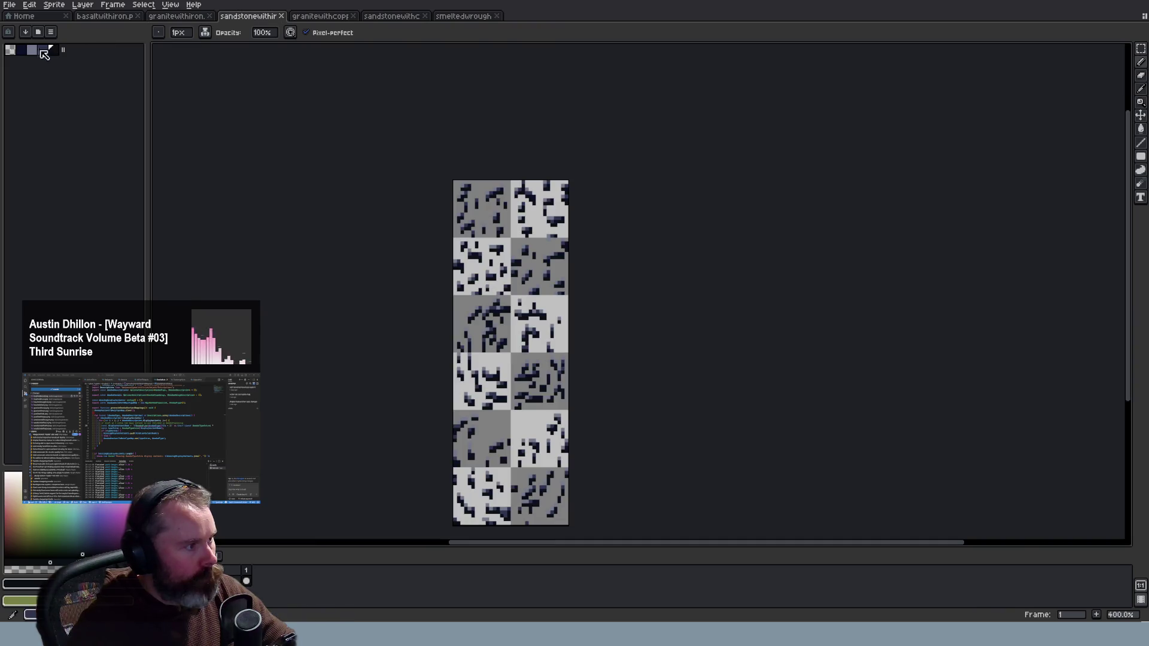
{"action": "left_click", "coordinate": [43, 51]}
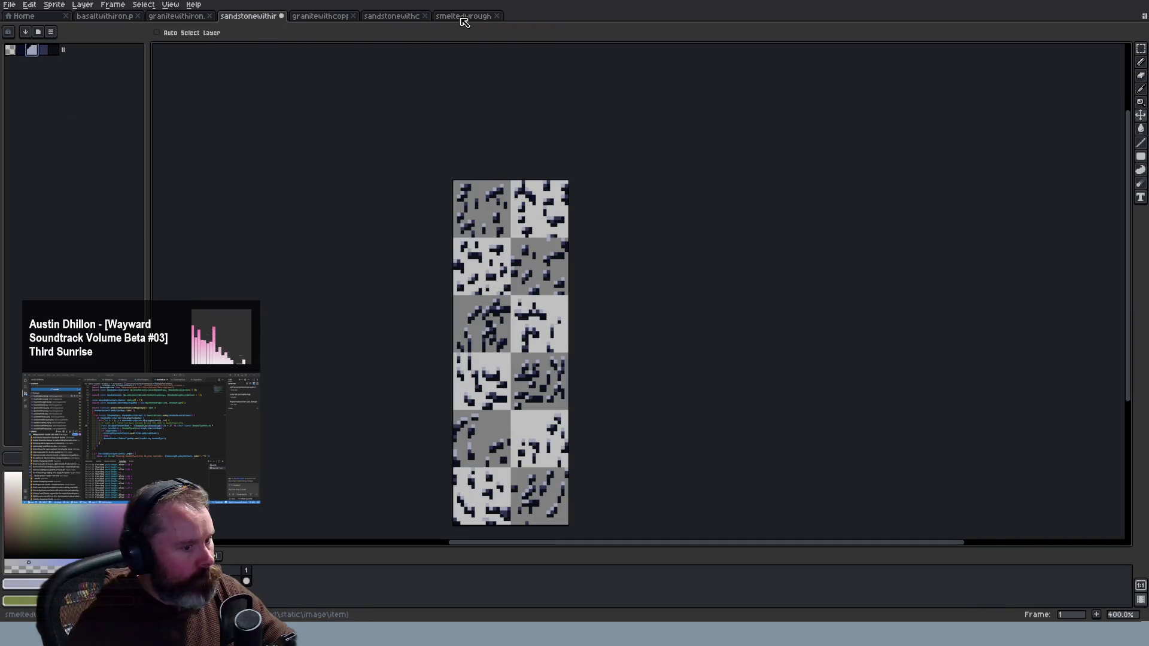
{"action": "left_click", "coordinate": [463, 16]}
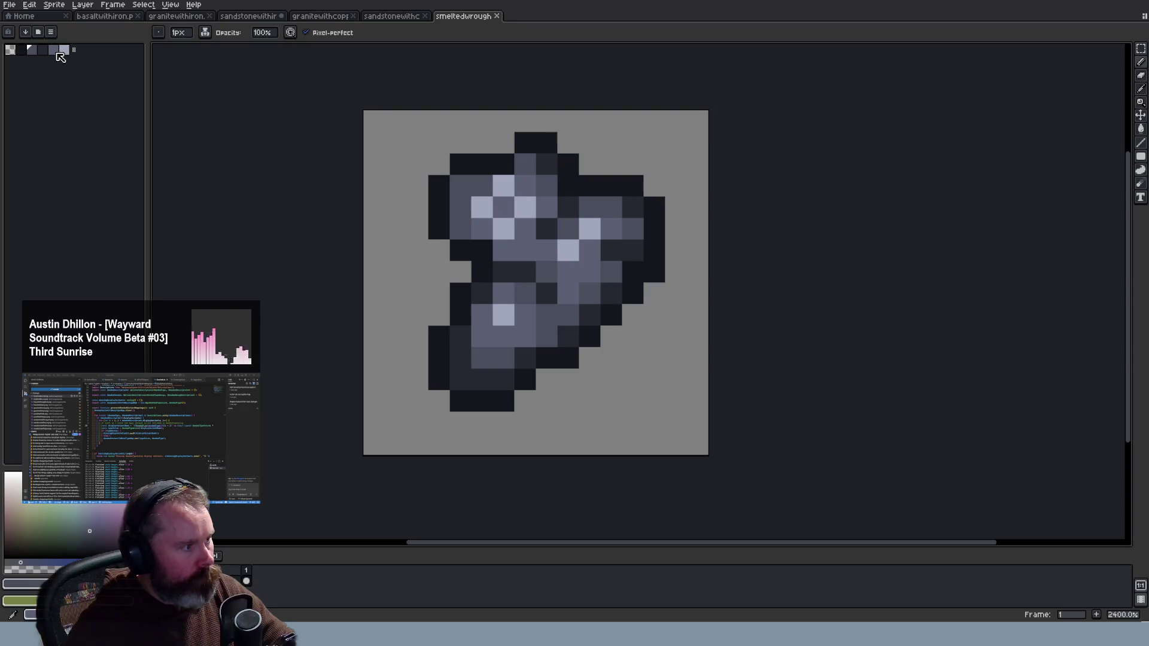
{"action": "left_click", "coordinate": [176, 18]}
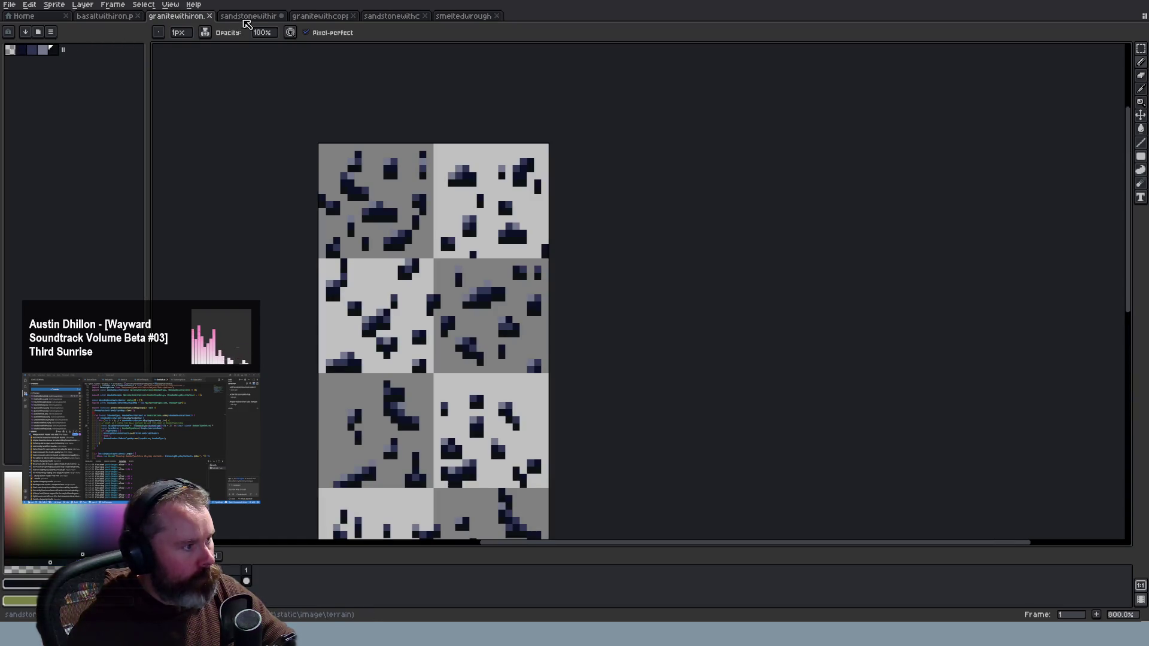
{"action": "left_click", "coordinate": [250, 18]}
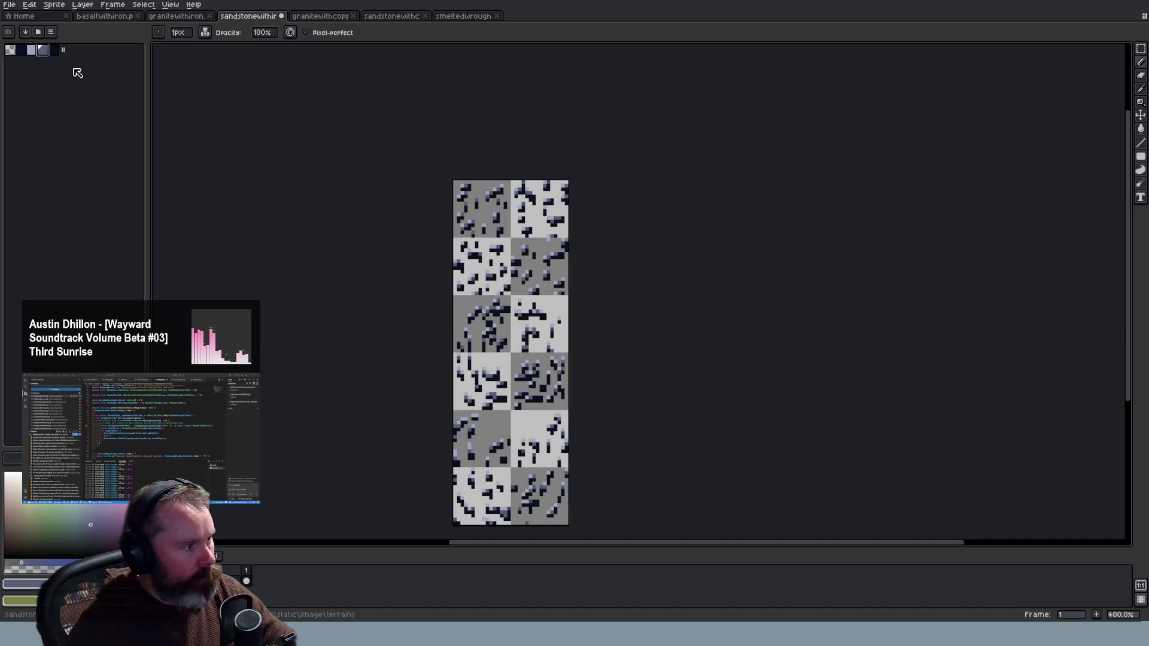
{"action": "left_click", "coordinate": [470, 17]}
{"action": "left_click", "coordinate": [42, 49]}
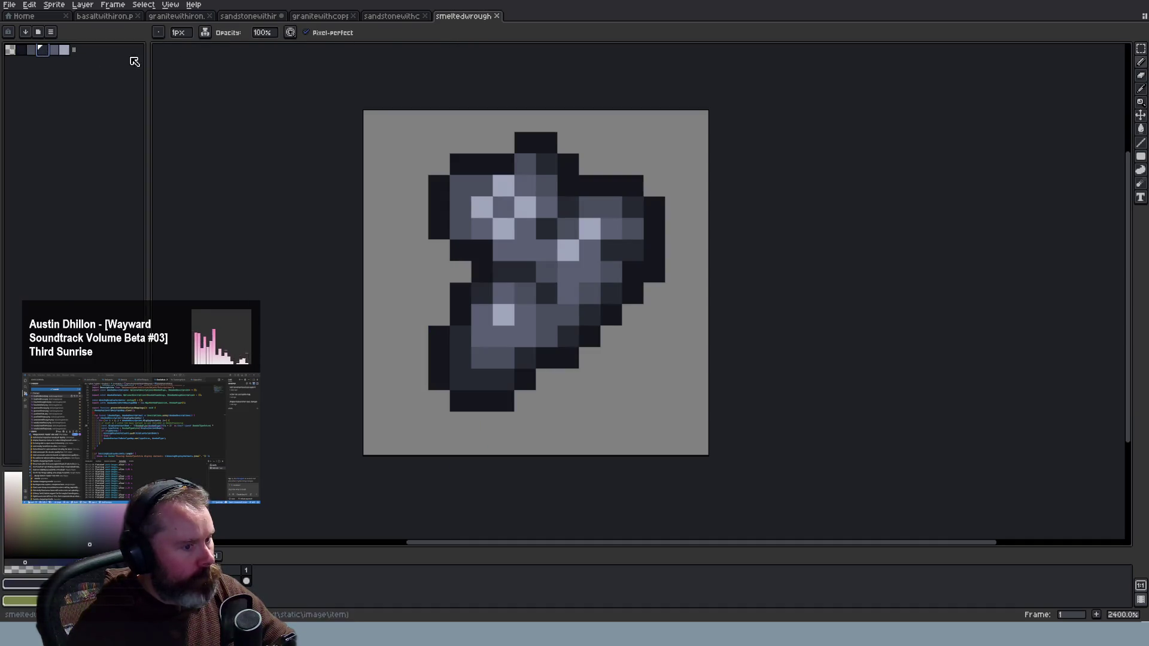
Check the granite copper sheet, then pick a sandstone palette colour with the pencil tool active
{"action": "left_click", "coordinate": [388, 18]}
{"action": "left_click", "coordinate": [295, 18]}
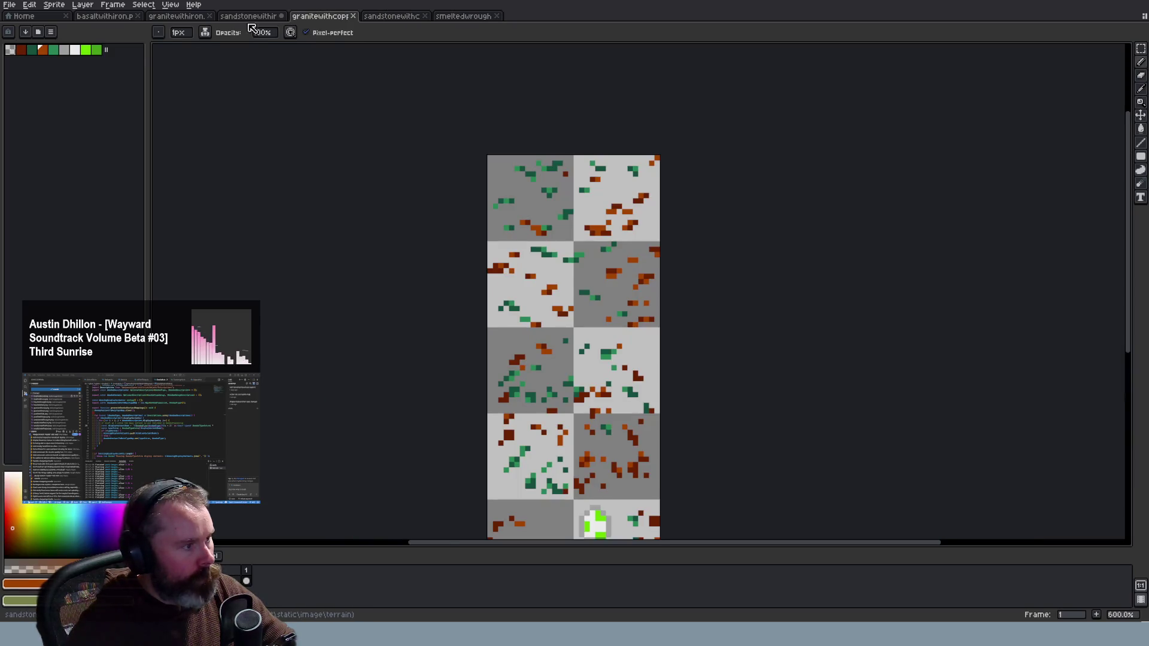
{"action": "left_click", "coordinate": [248, 16]}
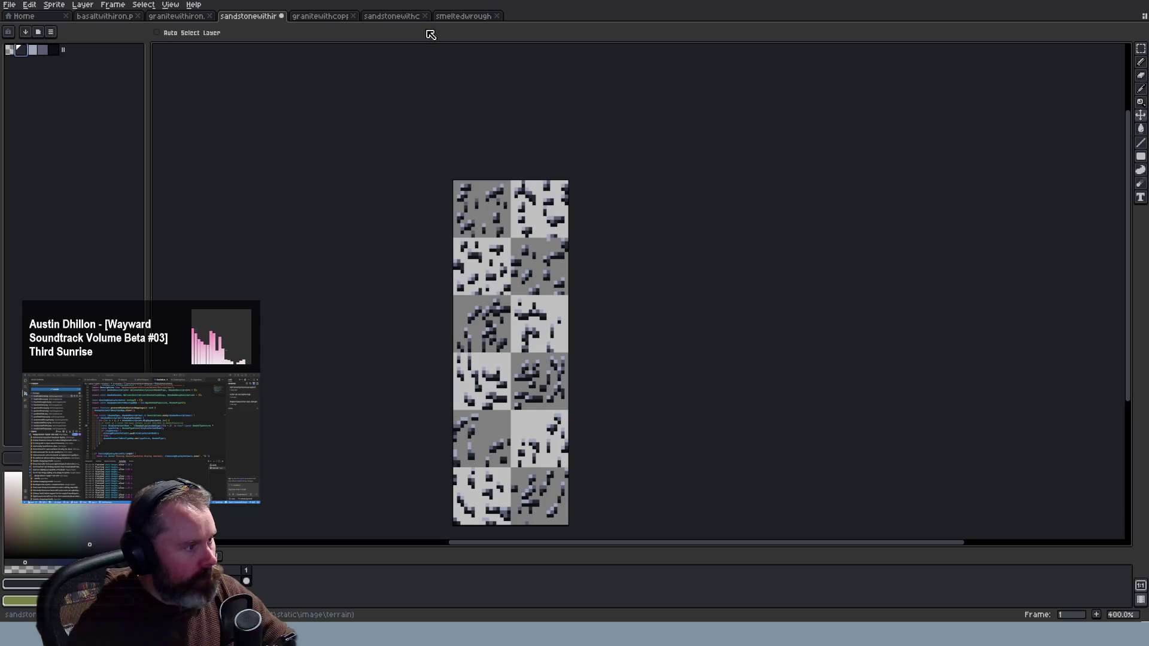
{"action": "left_click", "coordinate": [459, 17]}
{"action": "key", "text": "b"}
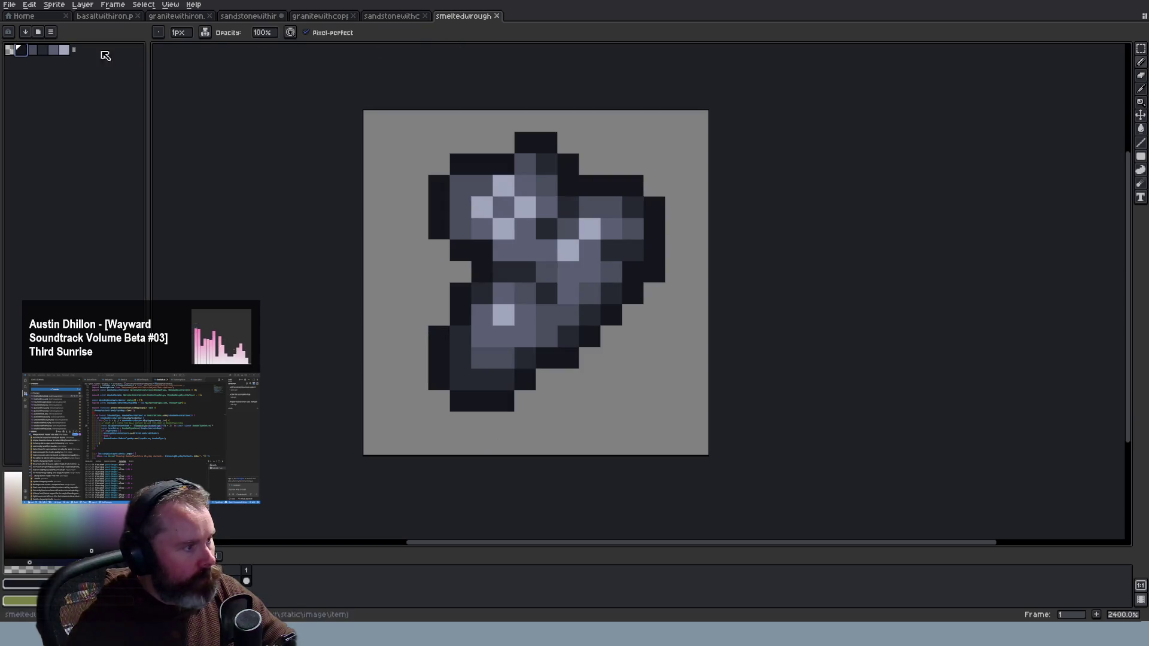
{"action": "left_click", "coordinate": [239, 17]}
{"action": "left_click", "coordinate": [53, 51]}
{"action": "scroll", "coordinate": [569, 144], "scroll_direction": "up", "scroll_amount": 2}
{"action": "scroll", "coordinate": [474, 141], "scroll_direction": "up", "scroll_amount": 1}
{"action": "scroll", "coordinate": [461, 128], "scroll_direction": "up", "scroll_amount": 3}
{"action": "scroll", "coordinate": [463, 131], "scroll_direction": "down", "scroll_amount": 3}
{"action": "scroll", "coordinate": [463, 131], "scroll_direction": "down", "scroll_amount": 1}
{"action": "scroll", "coordinate": [463, 131], "scroll_direction": "down", "scroll_amount": 2}
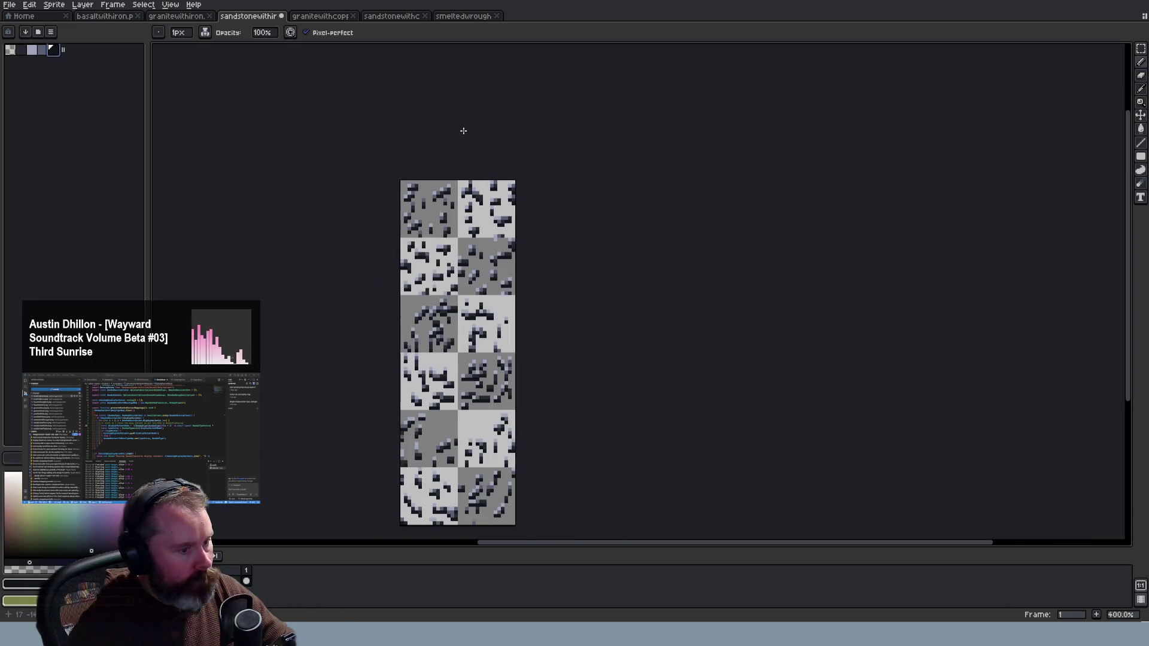
{"action": "scroll", "coordinate": [463, 131], "scroll_direction": "up", "scroll_amount": 3}
Try pasting colours into the wrought-iron sprite's palette, undo it, then return to sandstone
{"action": "left_click", "coordinate": [463, 16]}
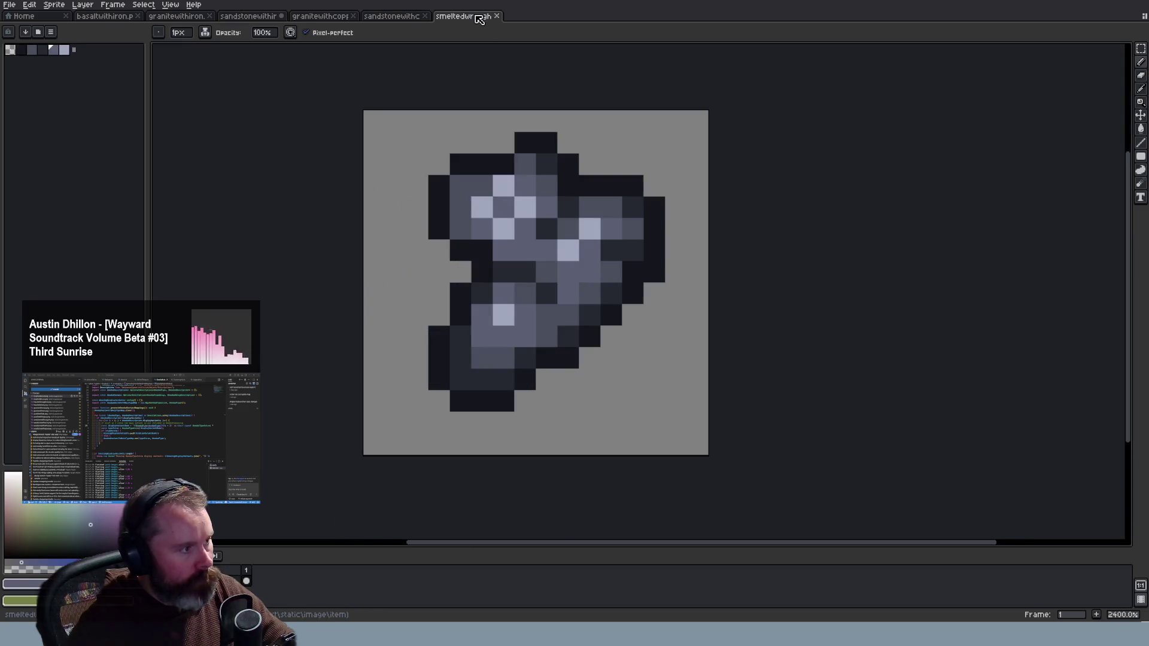
{"action": "key", "text": "ctrl+Tab"}
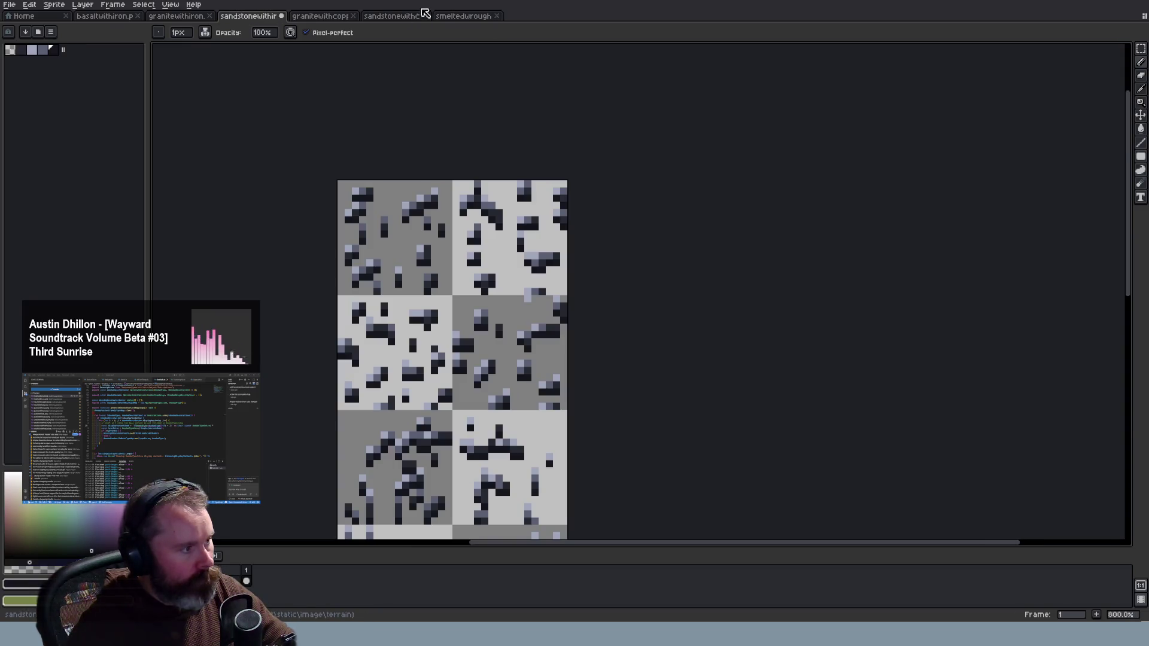
{"action": "left_click", "coordinate": [464, 17]}
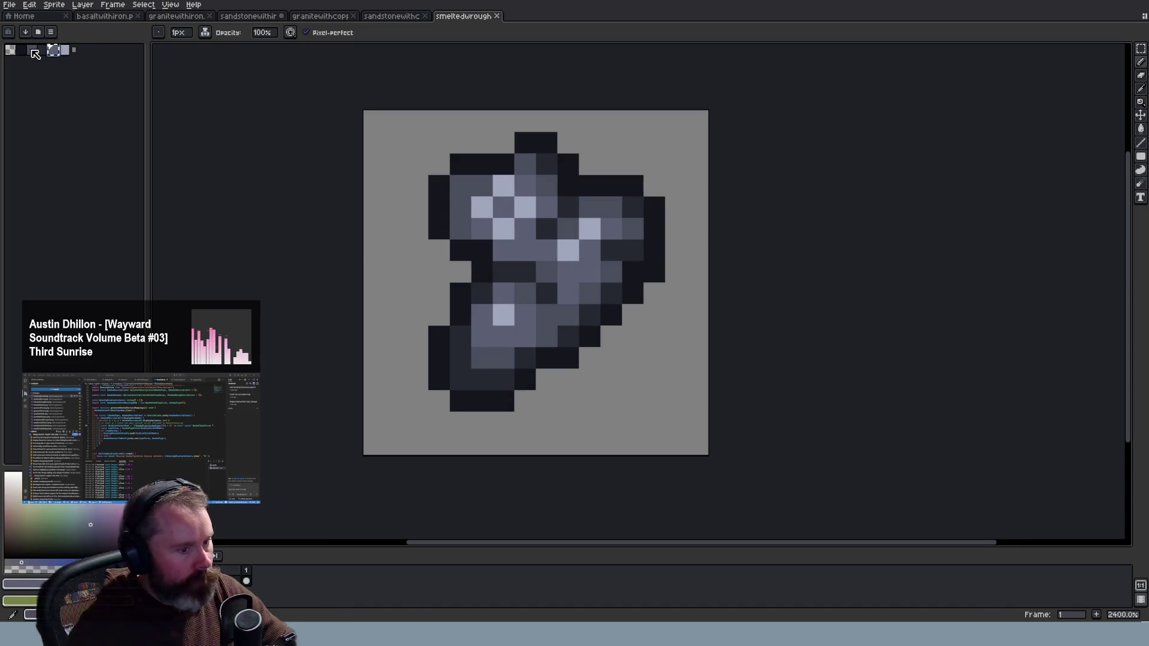
{"action": "left_click", "coordinate": [34, 53]}
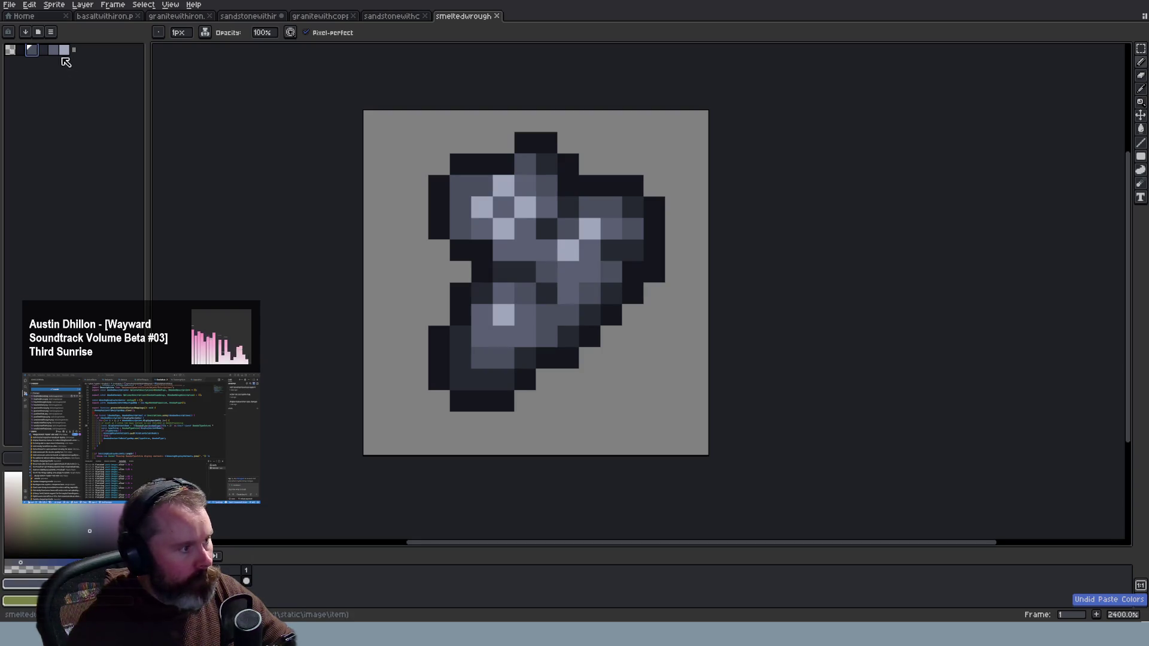
{"action": "left_click_drag", "start_coordinate": [34, 52], "coordinate": [57, 54]}
{"action": "key", "text": "ctrl+z"}
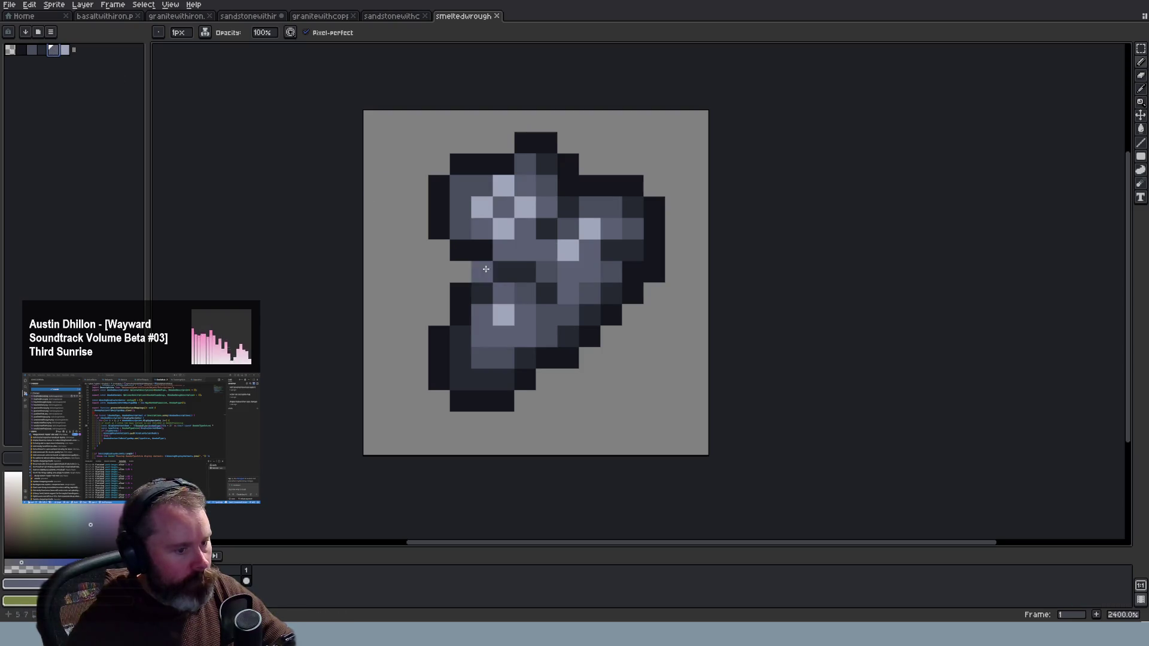
{"action": "left_click", "coordinate": [270, 17]}
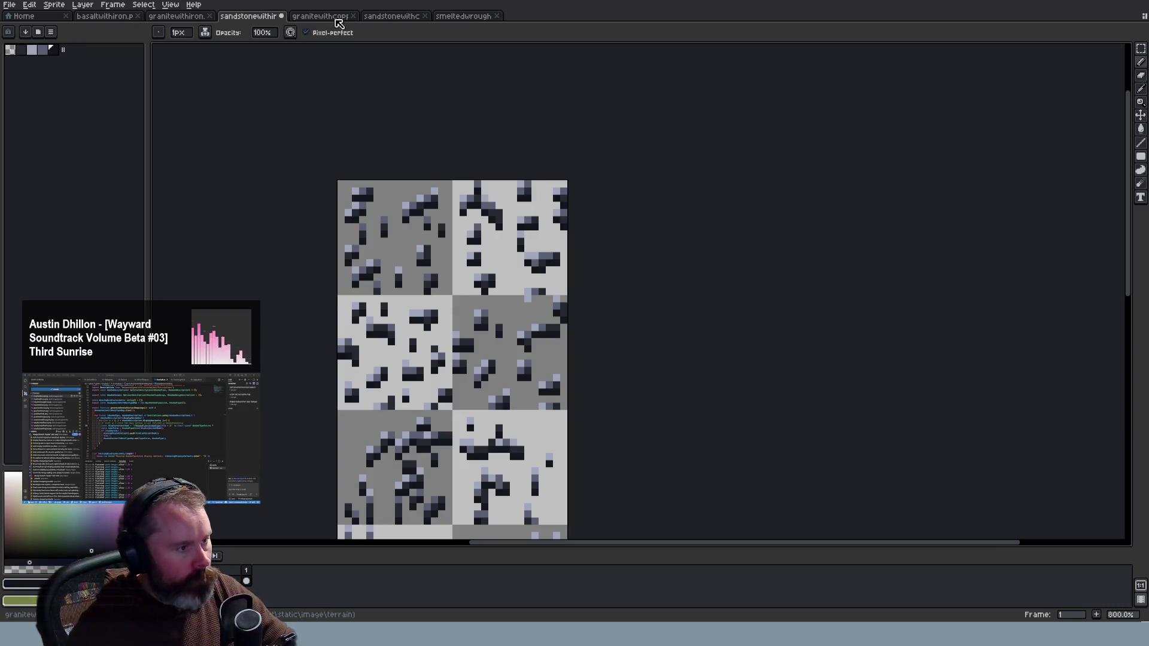
Compare sandstone and granite palette colours, undoing the colour paste on the granite sheet
{"action": "left_click", "coordinate": [54, 50]}
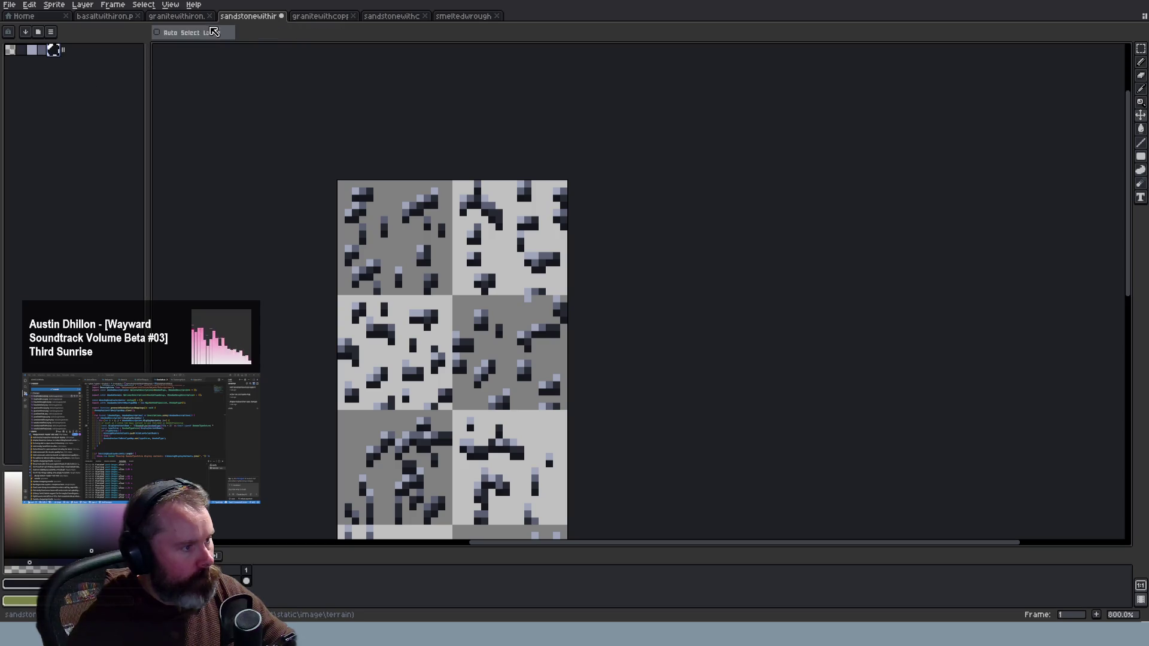
{"action": "left_click", "coordinate": [188, 17]}
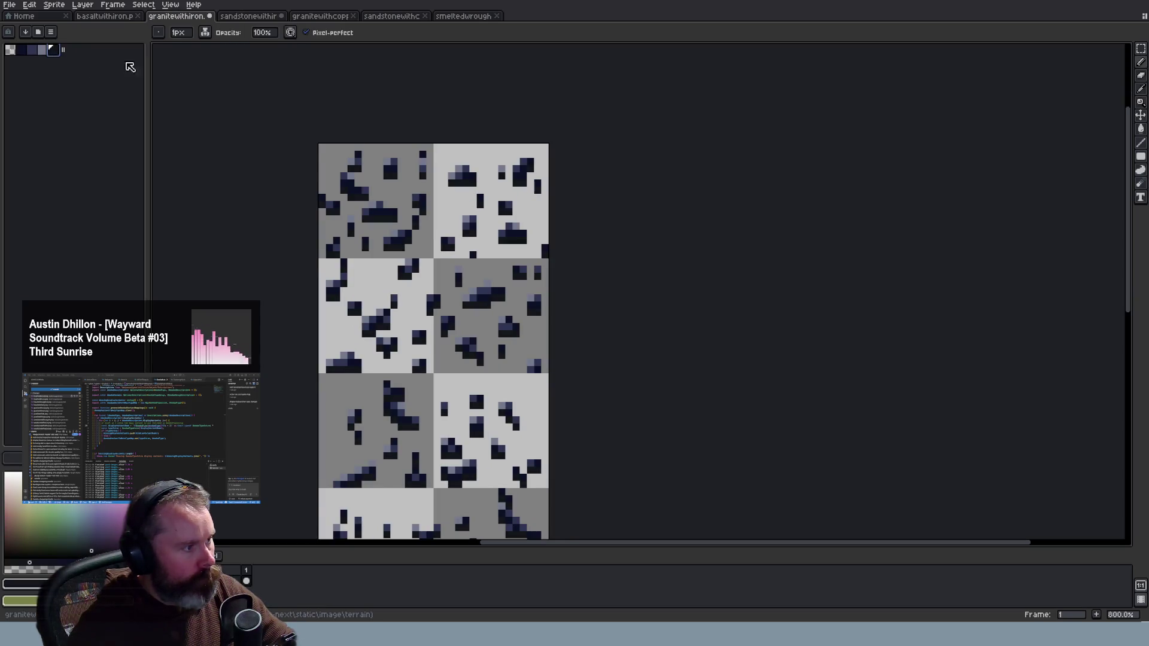
{"action": "left_click", "coordinate": [246, 16]}
{"action": "left_click", "coordinate": [22, 50]}
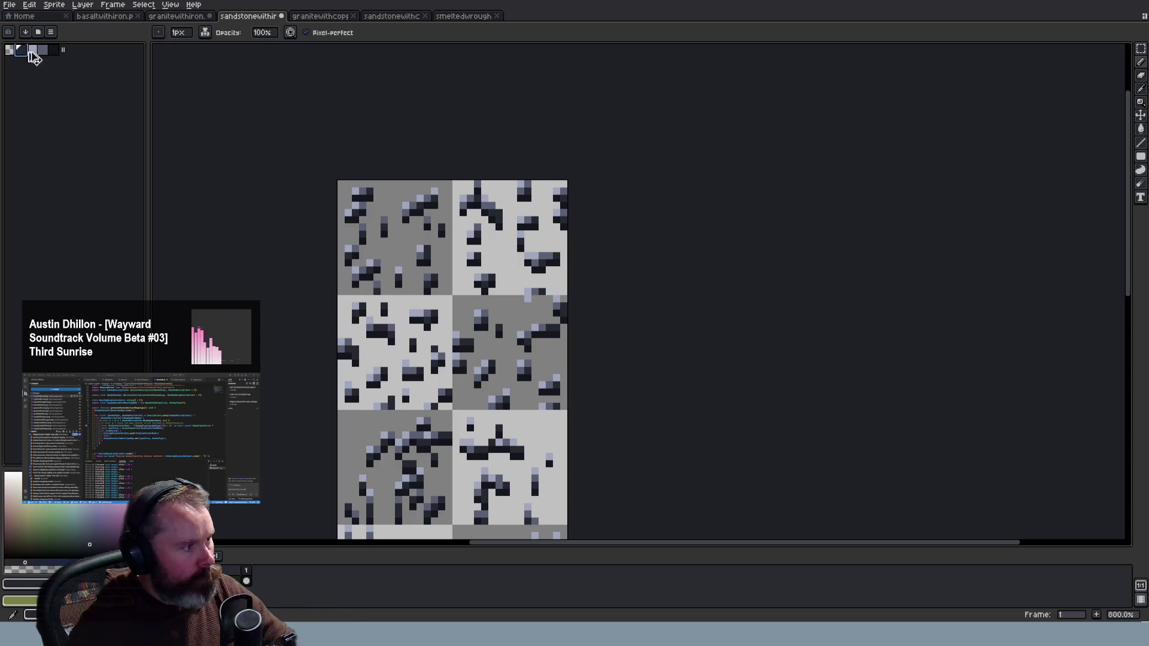
{"action": "left_click", "coordinate": [186, 22]}
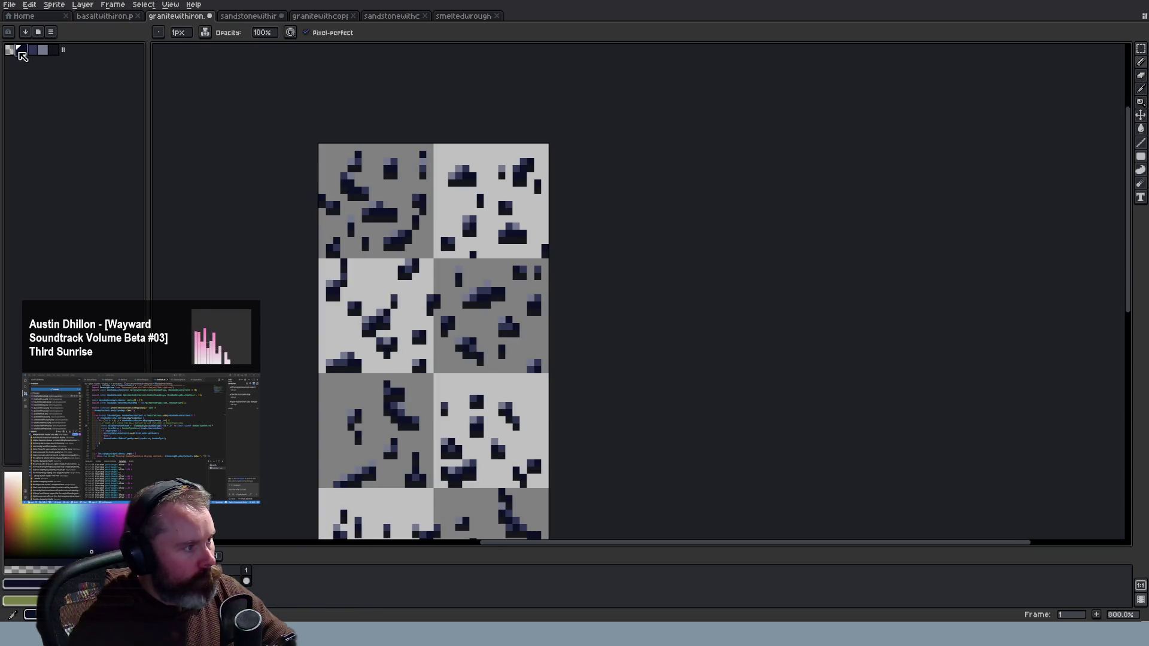
{"action": "key", "text": "v"}
{"action": "key", "text": "ctrl+z"}
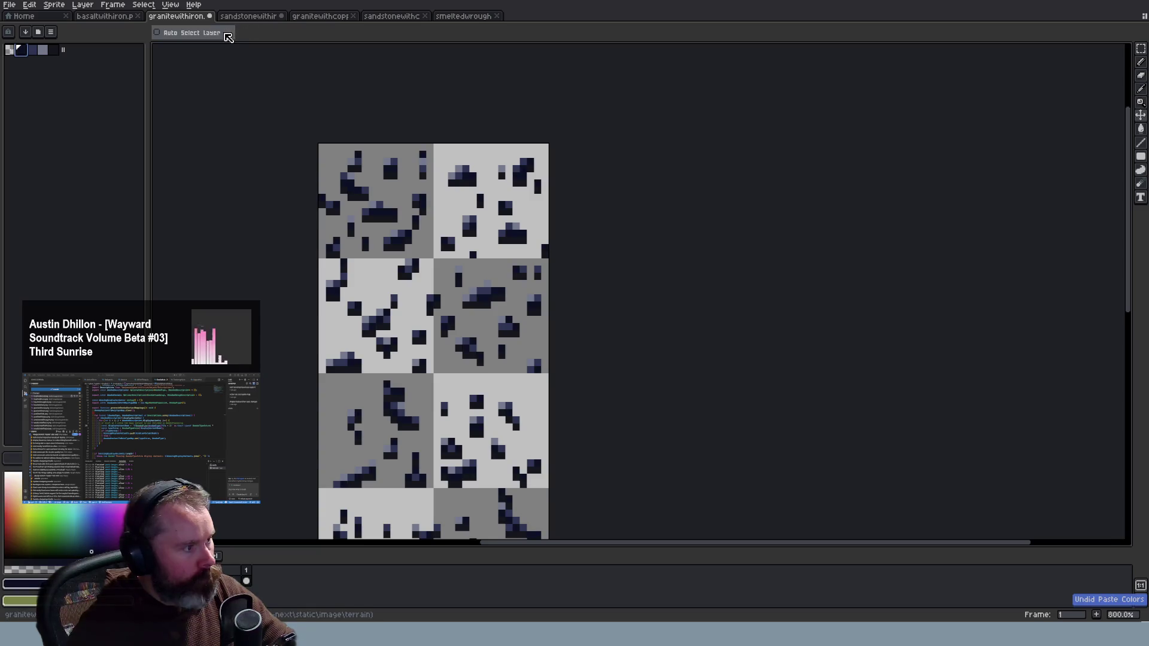
{"action": "left_click", "coordinate": [249, 17]}
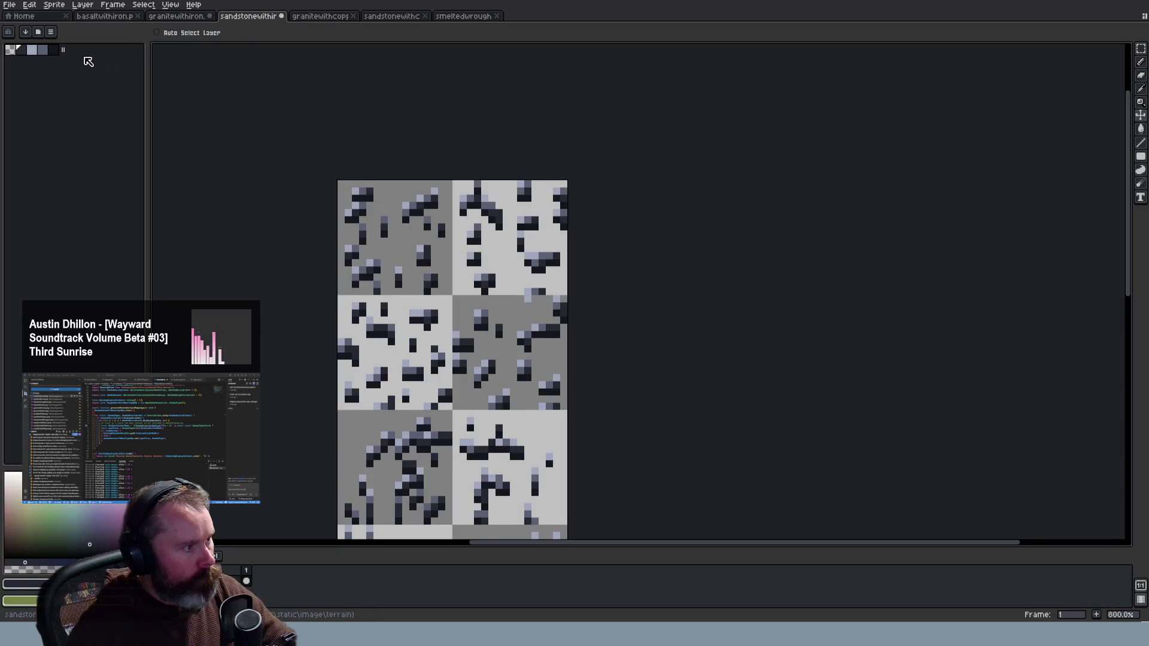
{"action": "left_click", "coordinate": [188, 17]}
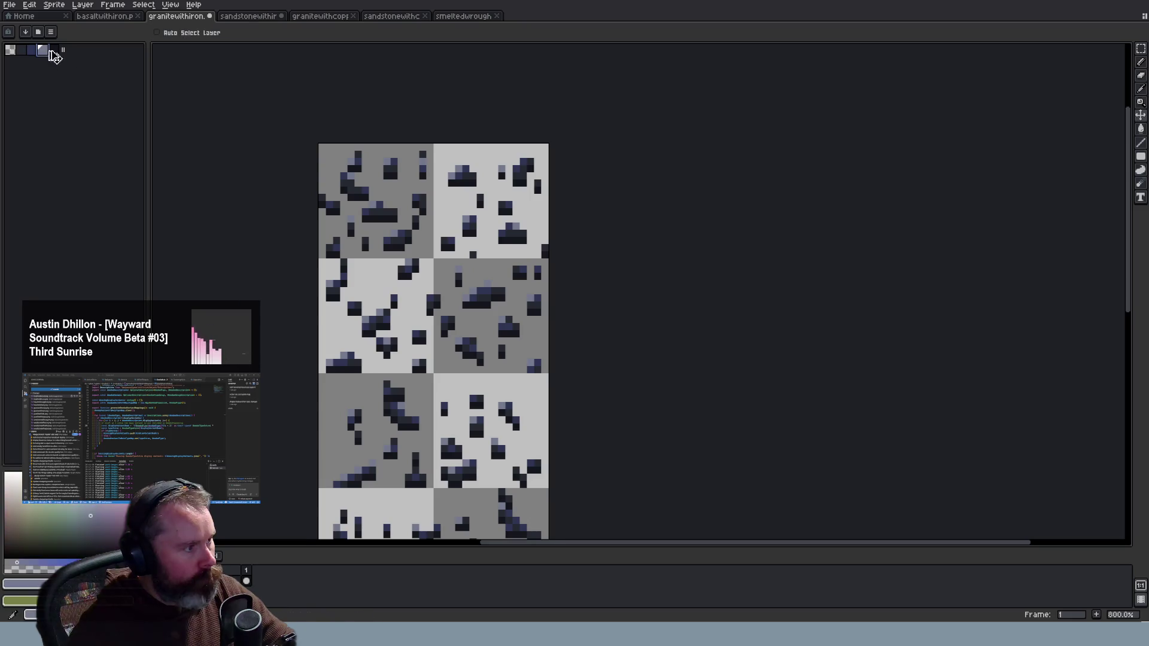
{"action": "key", "text": "ctrl+Tab"}
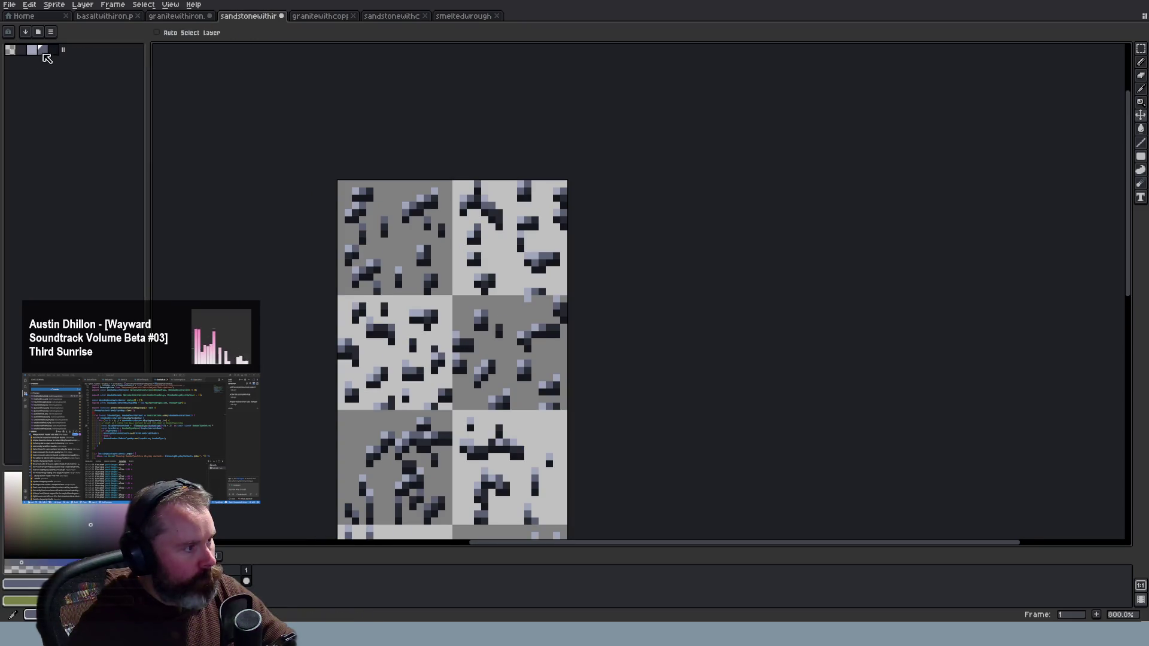
{"action": "key", "text": "ctrl+shift+Tab"}
{"action": "left_click", "coordinate": [32, 50]}
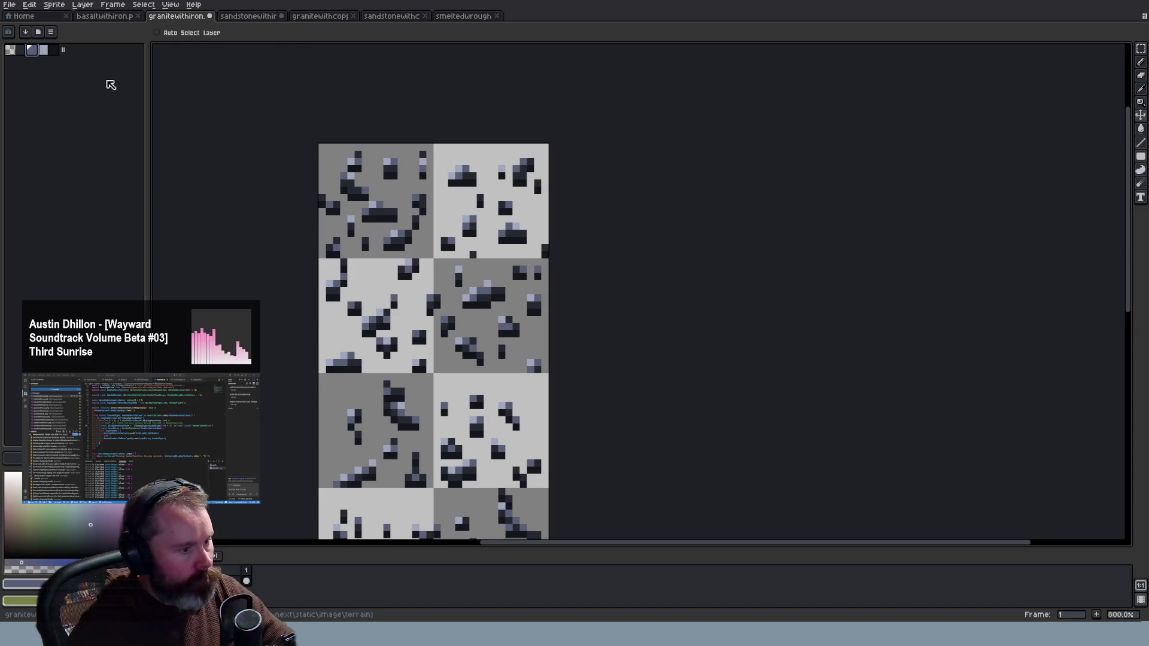
Check the sandstone and granite iron sheets against the smelted ore sprite, ending on basalt iron
{"action": "left_click", "coordinate": [254, 16]}
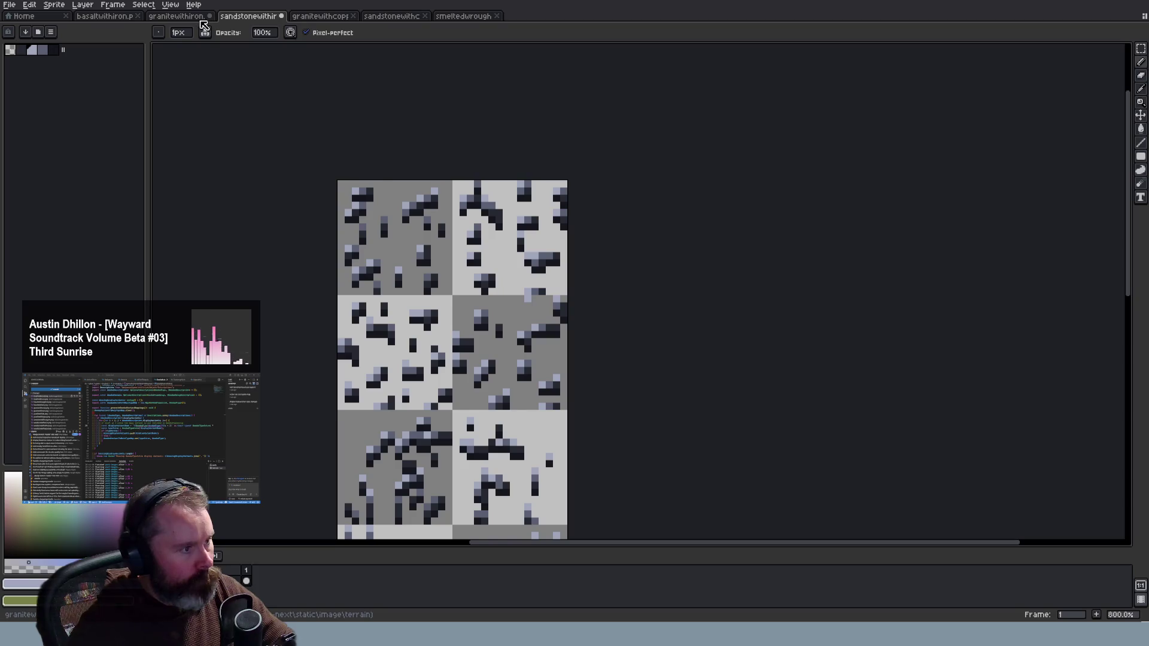
{"action": "left_click", "coordinate": [194, 18]}
{"action": "left_click", "coordinate": [242, 18]}
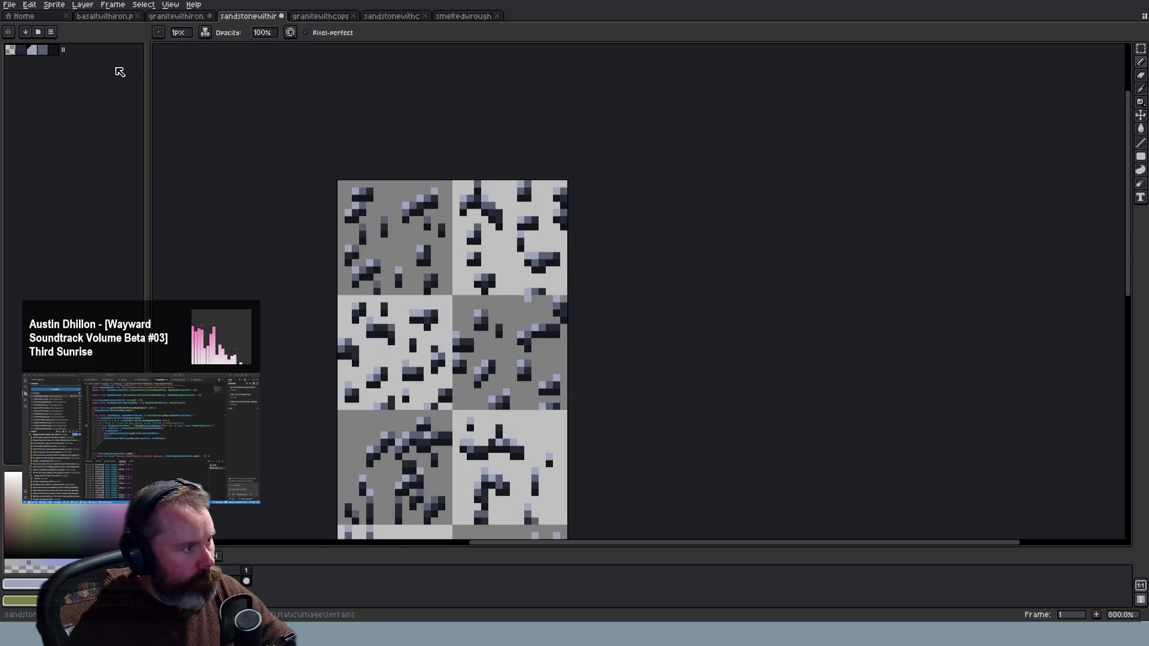
{"action": "left_click", "coordinate": [174, 17]}
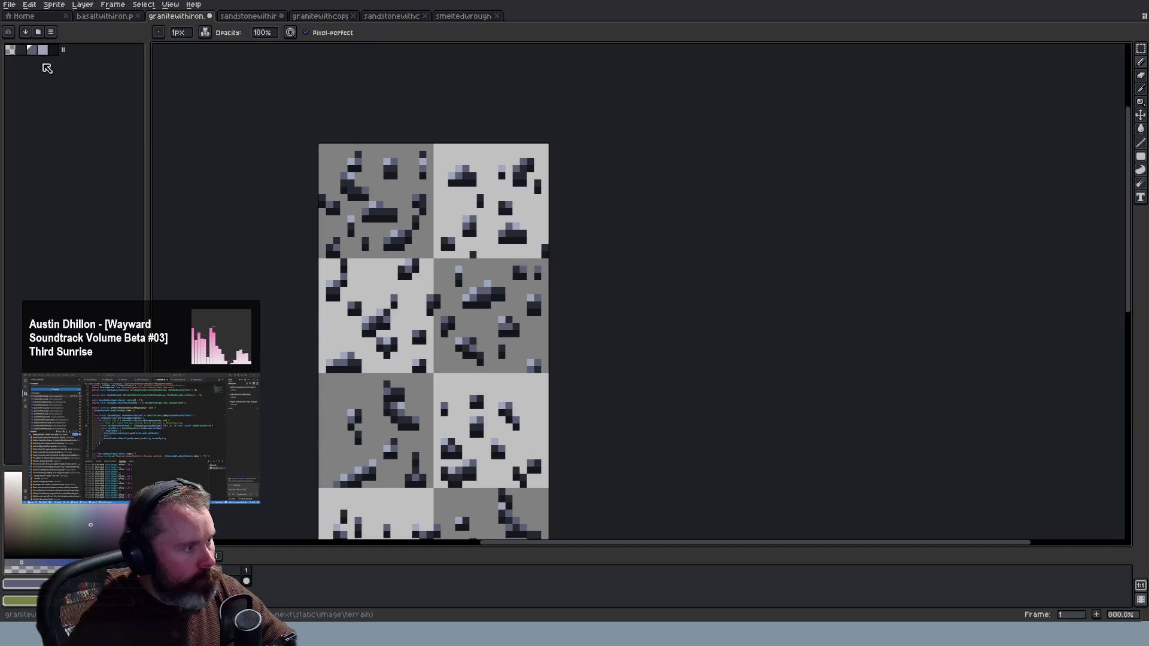
{"action": "left_click", "coordinate": [452, 17]}
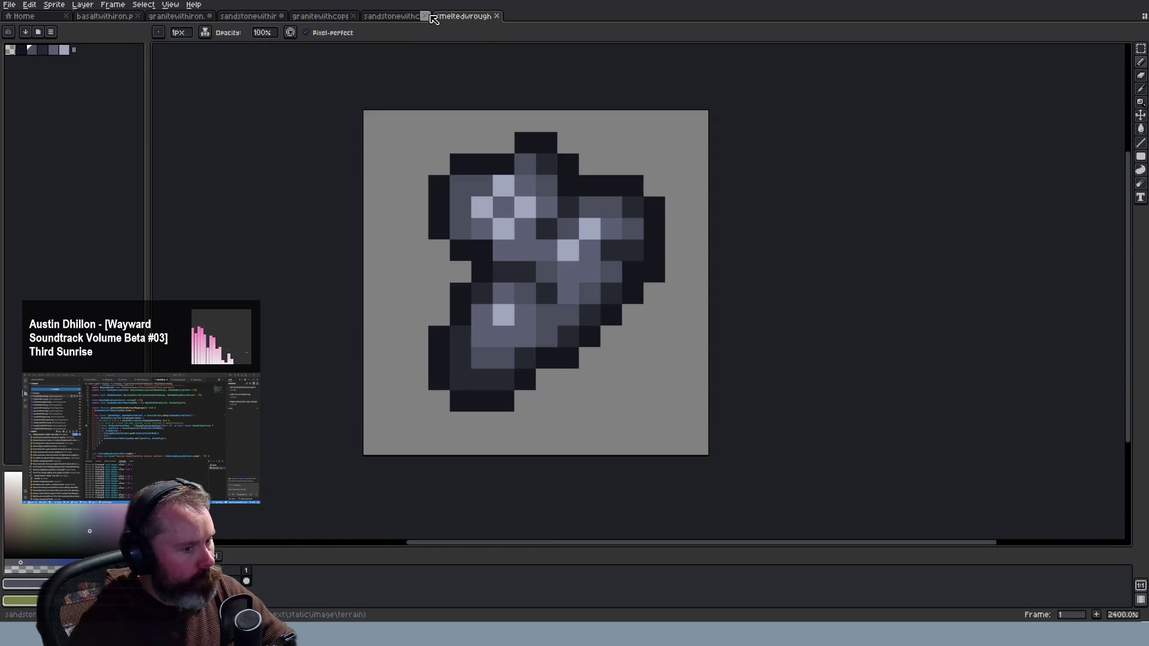
{"action": "left_click", "coordinate": [187, 17]}
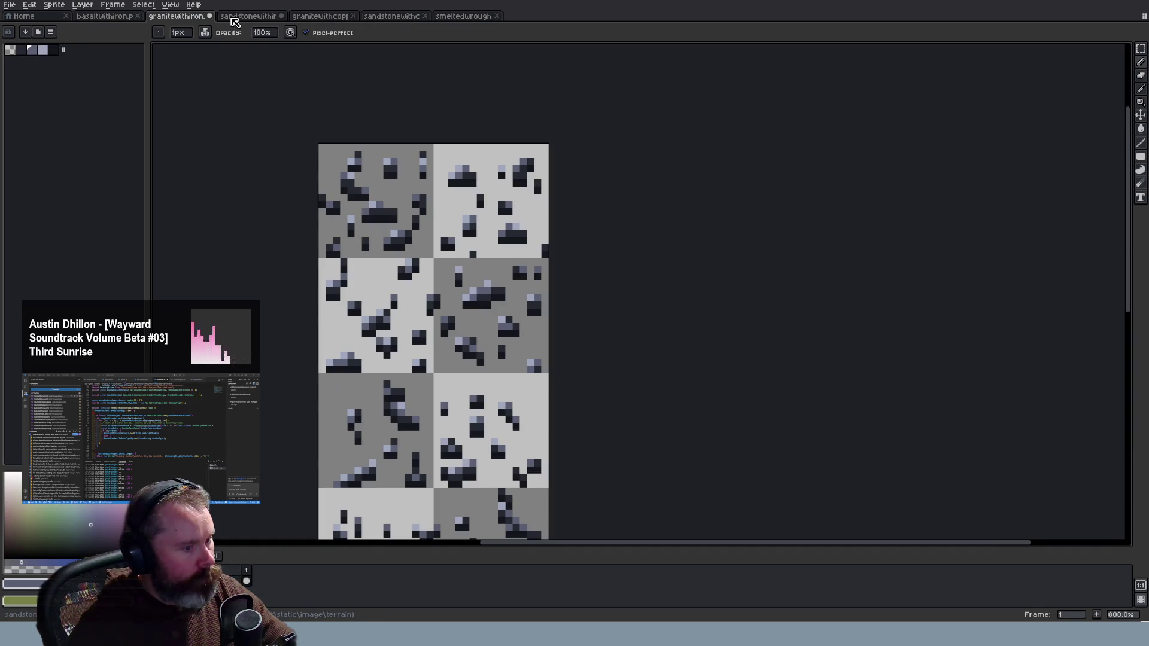
{"action": "left_click", "coordinate": [234, 18]}
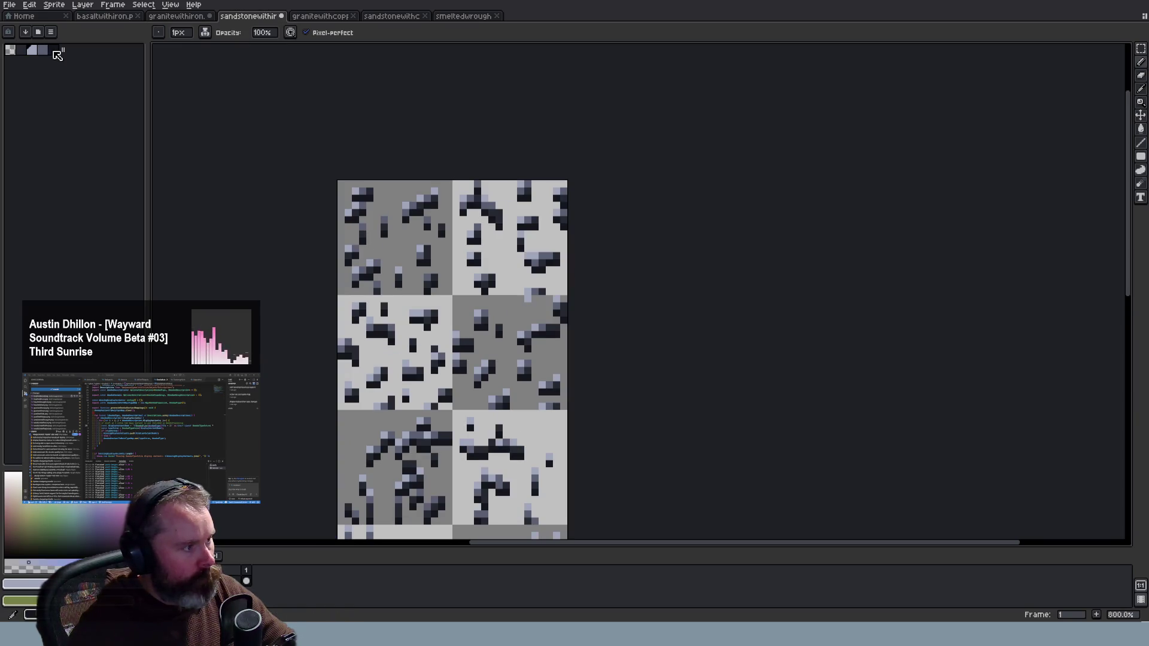
{"action": "left_click", "coordinate": [103, 17]}
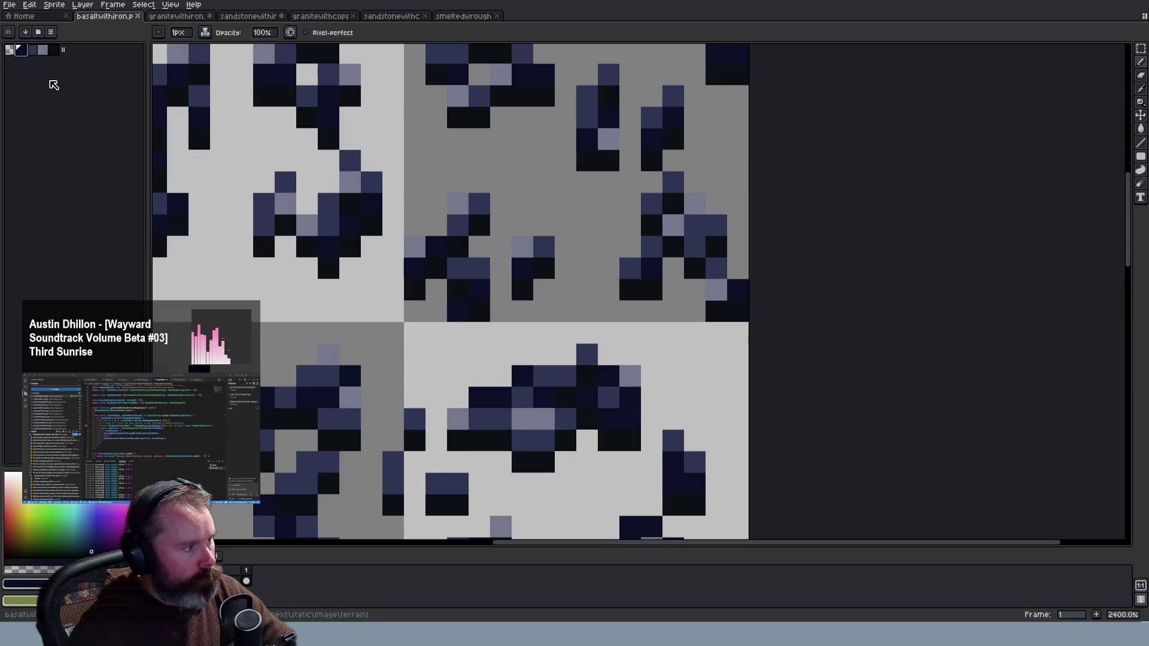
Flip between the basalt, granite and sandstone iron sheets and the granite copper sheet
{"action": "left_click", "coordinate": [246, 17]}
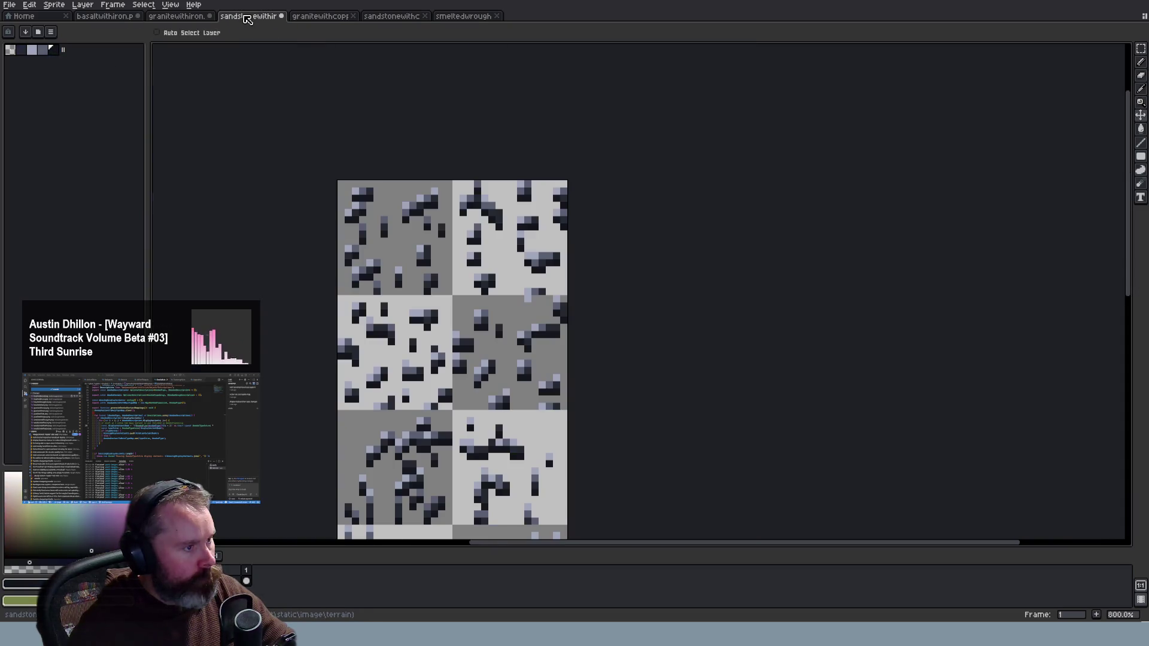
{"action": "left_click", "coordinate": [122, 16]}
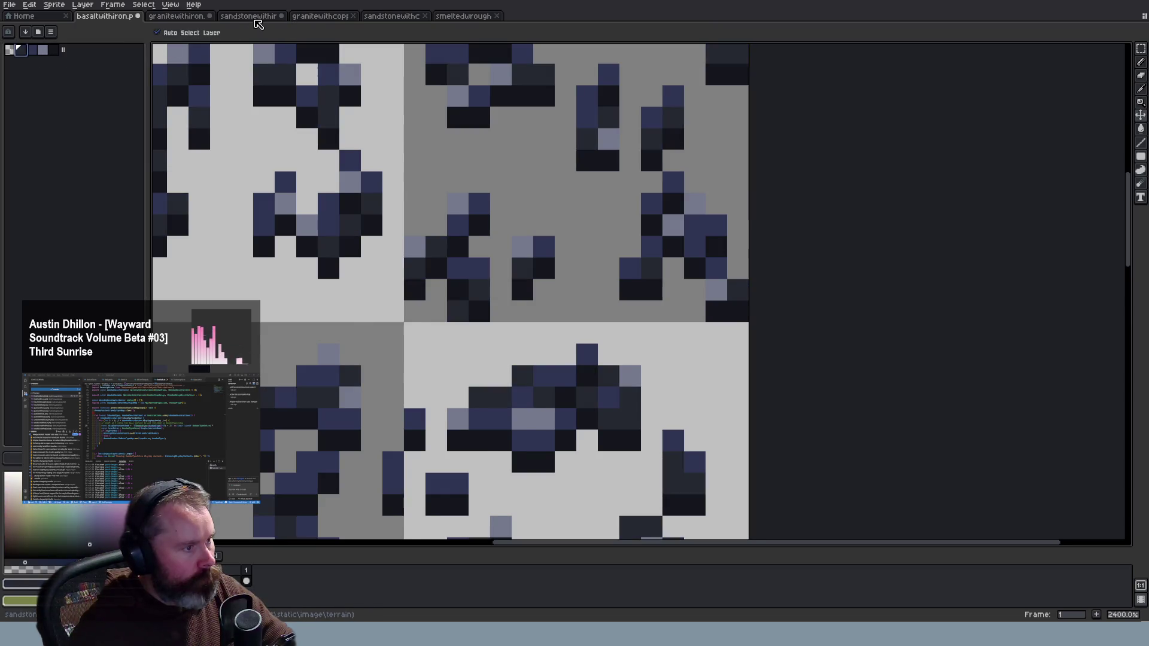
{"action": "left_click", "coordinate": [245, 18]}
{"action": "left_click", "coordinate": [194, 20]}
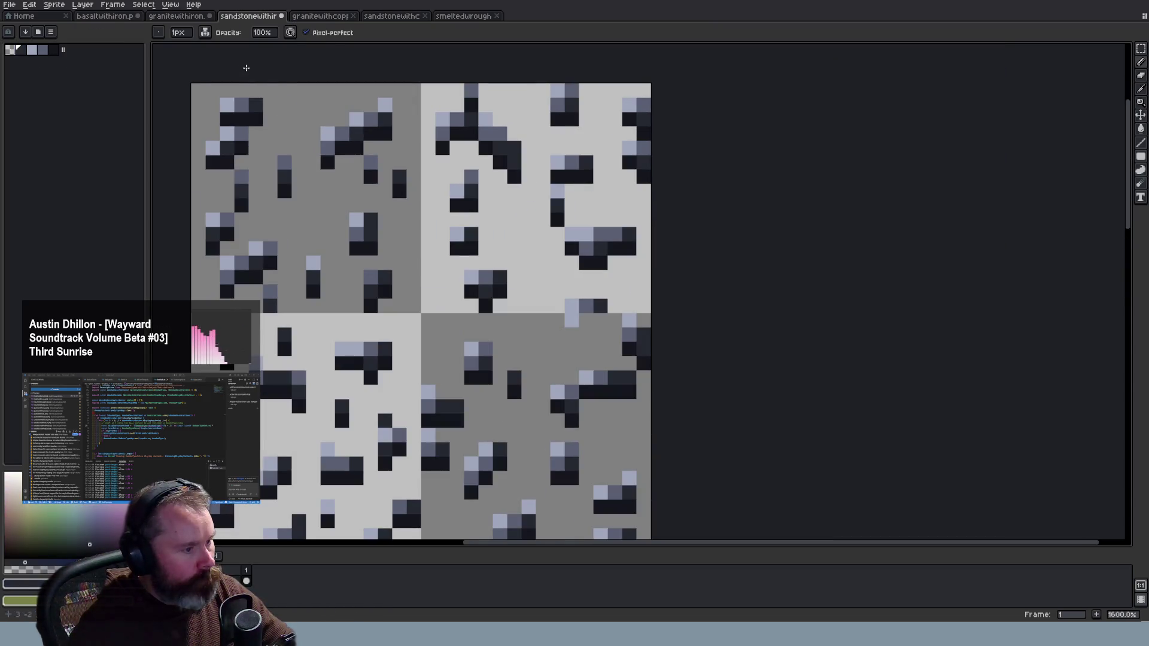
{"action": "left_click", "coordinate": [194, 20]}
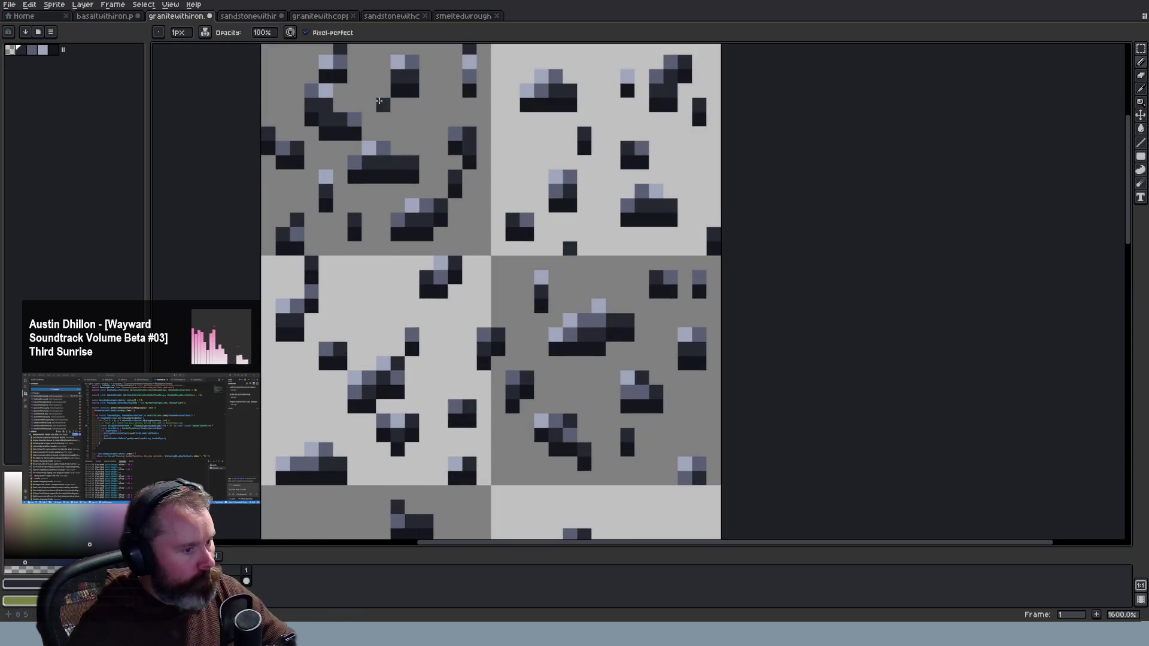
{"action": "left_click", "coordinate": [263, 18]}
{"action": "left_click", "coordinate": [311, 19]}
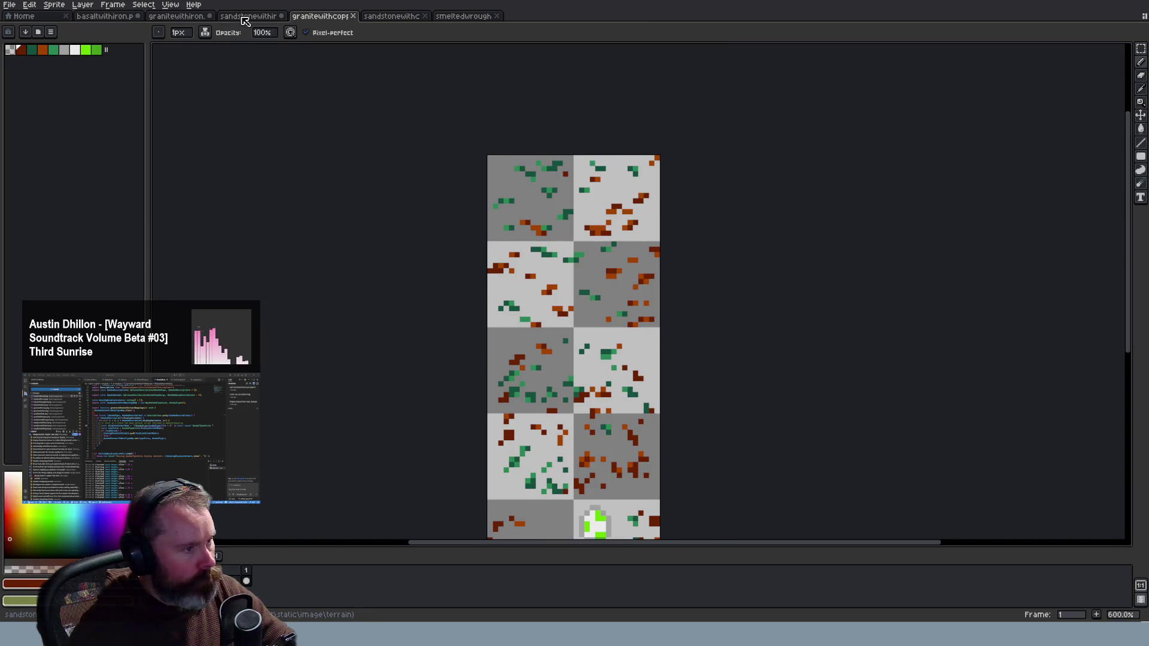
{"action": "left_click", "coordinate": [245, 22]}
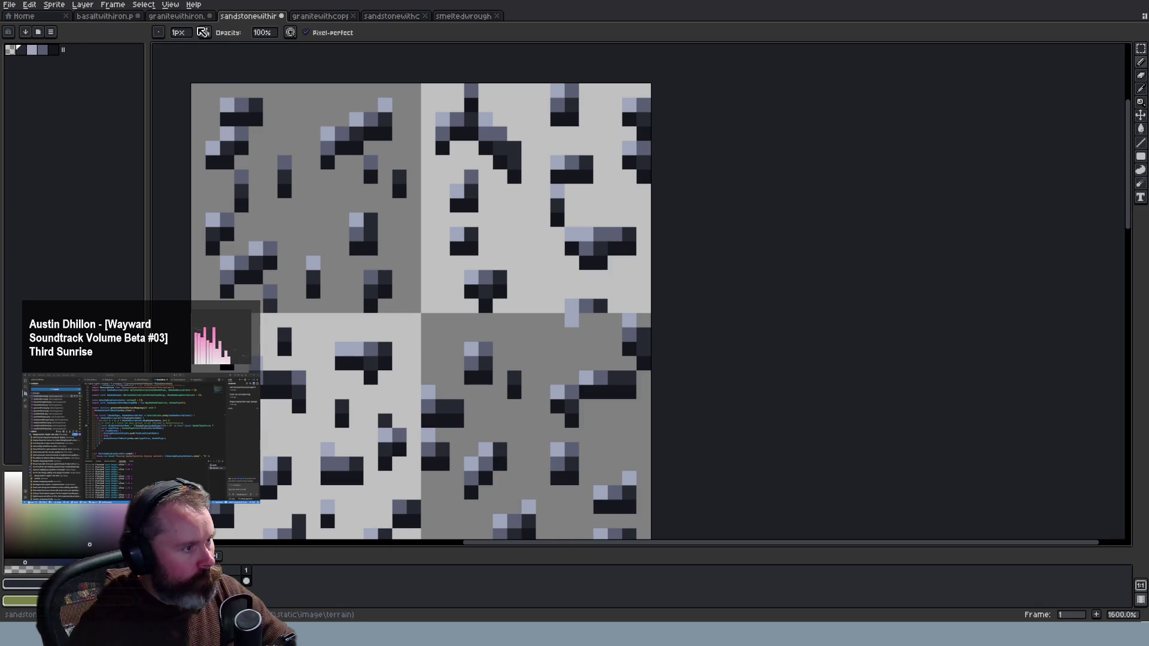
{"action": "left_click", "coordinate": [186, 20]}
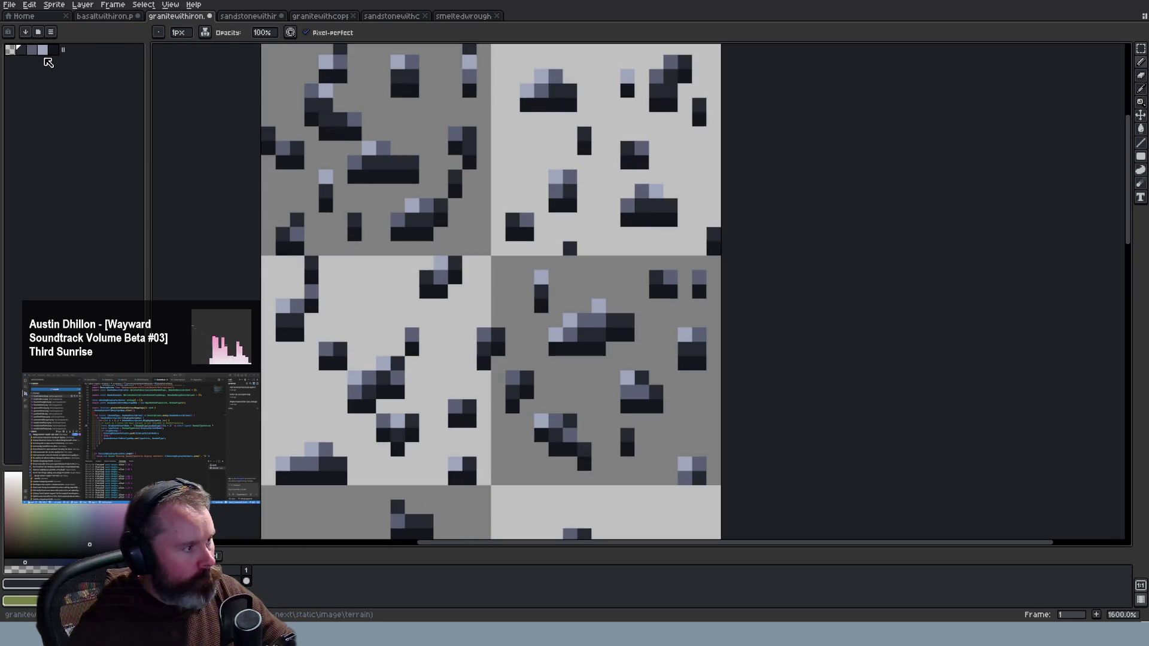
{"action": "left_click", "coordinate": [107, 18]}
{"action": "key", "text": "ctrl+Tab"}
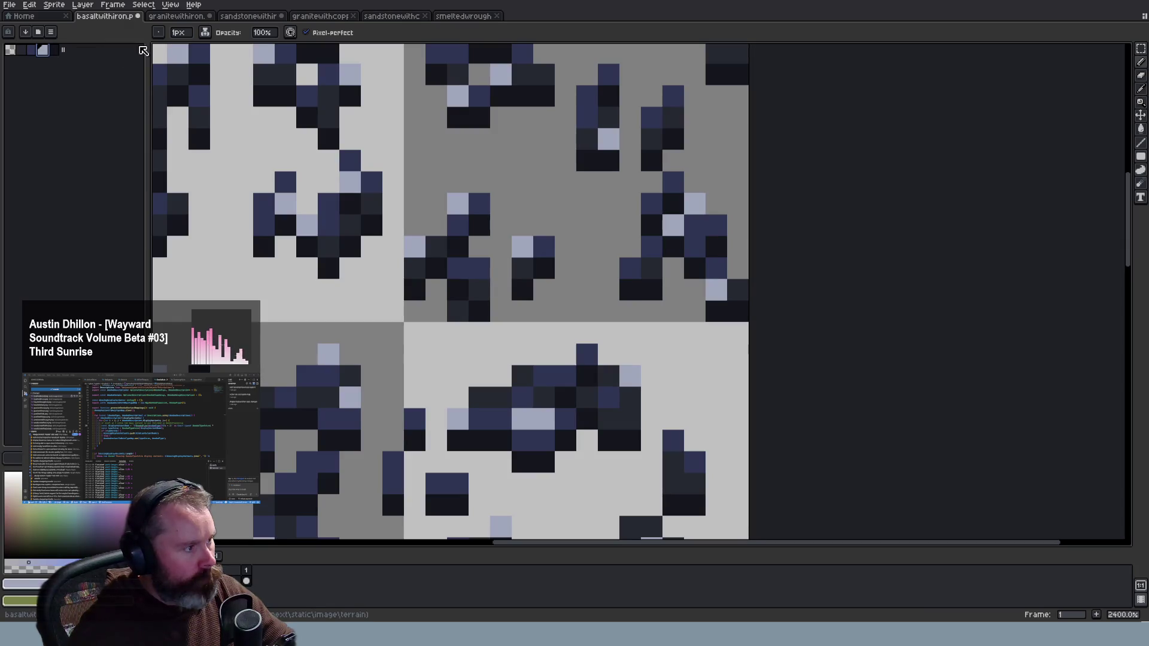
{"action": "key", "text": "ctrl+Tab"}
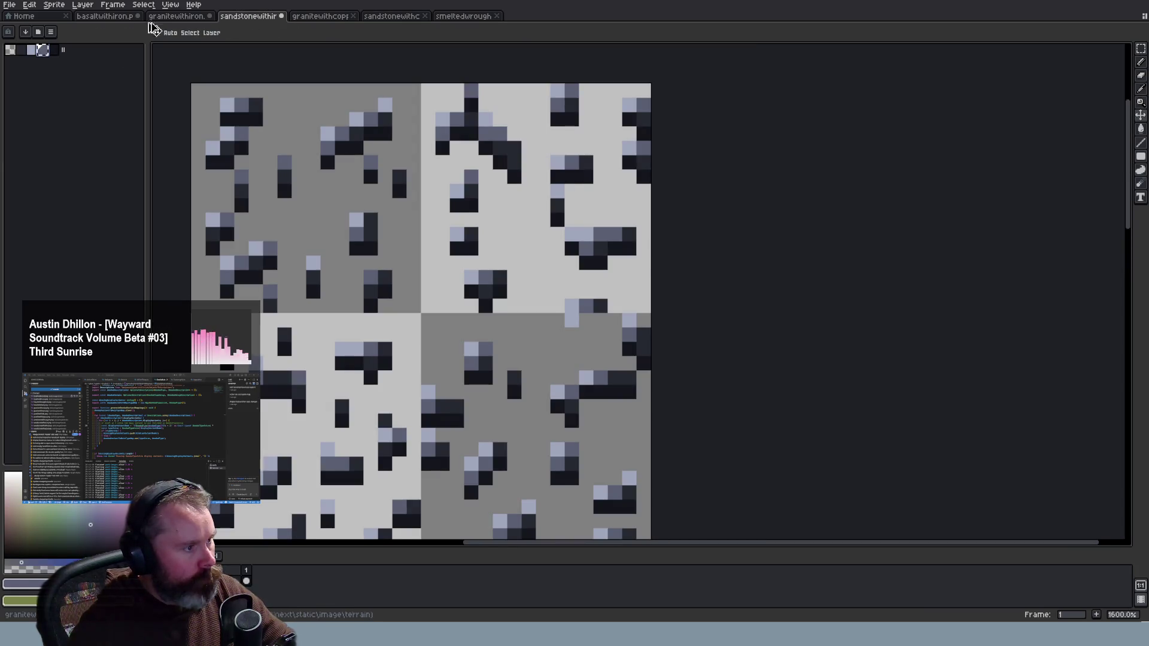
{"action": "key", "text": "ctrl+shift+Tab"}
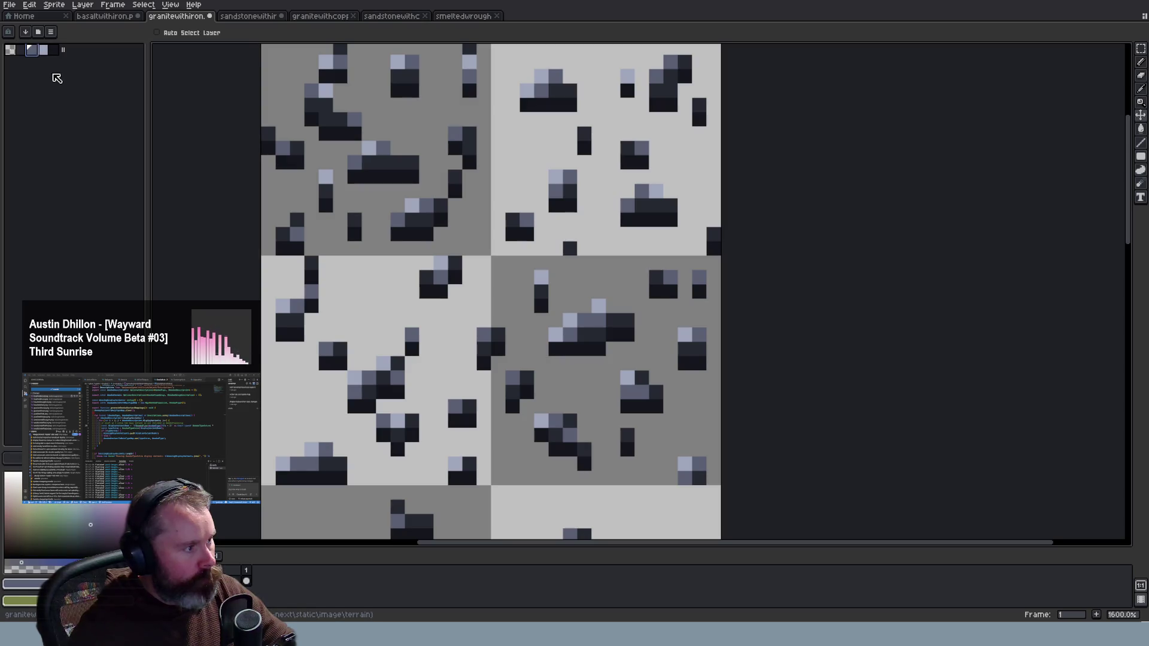
{"action": "key", "text": "ctrl+shift+Tab"}
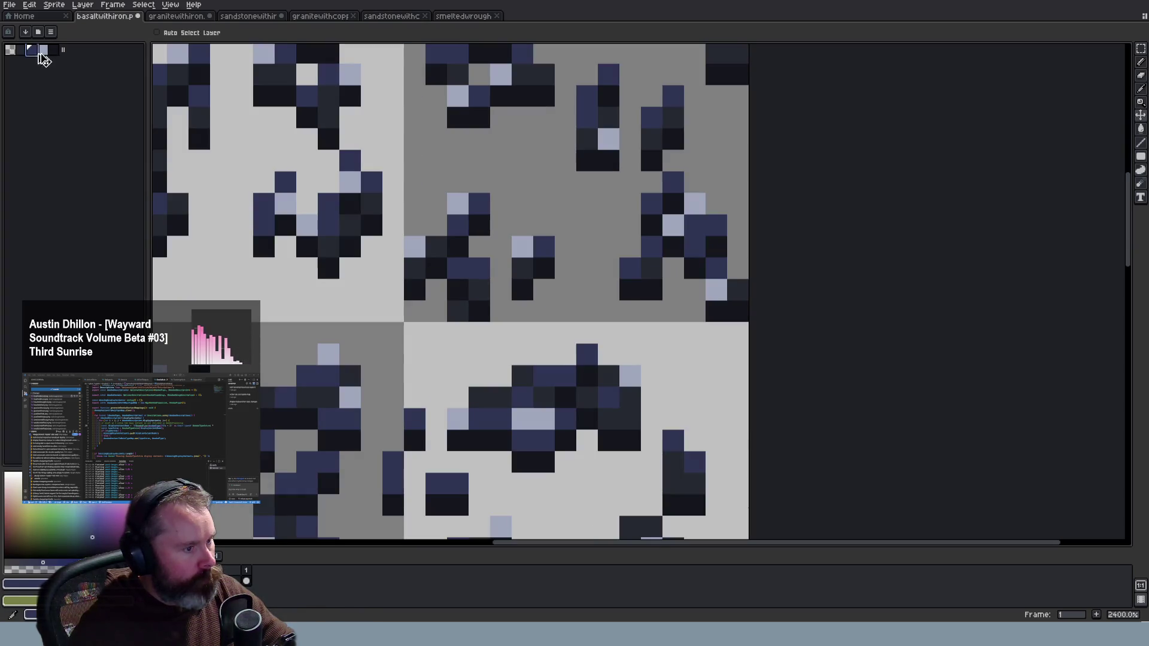
Compare the basalt iron sheet with the smelted ore sprite, picking a colour and undoing pasted colours
{"action": "left_click", "coordinate": [456, 16]}
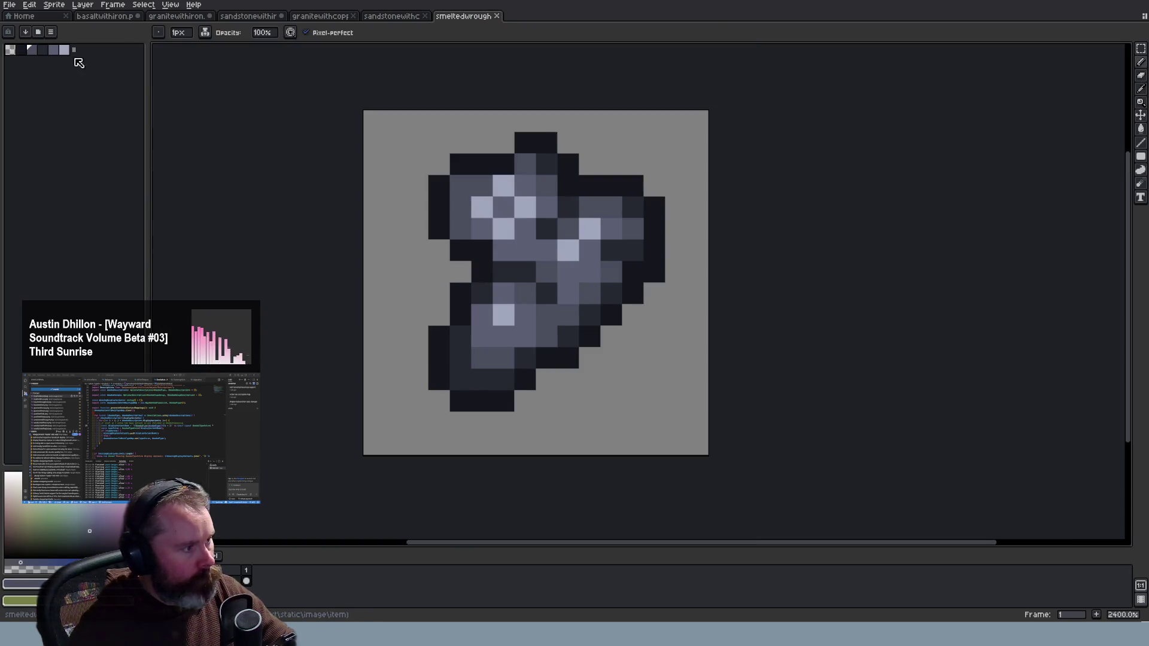
{"action": "key", "text": "ctrl+Tab"}
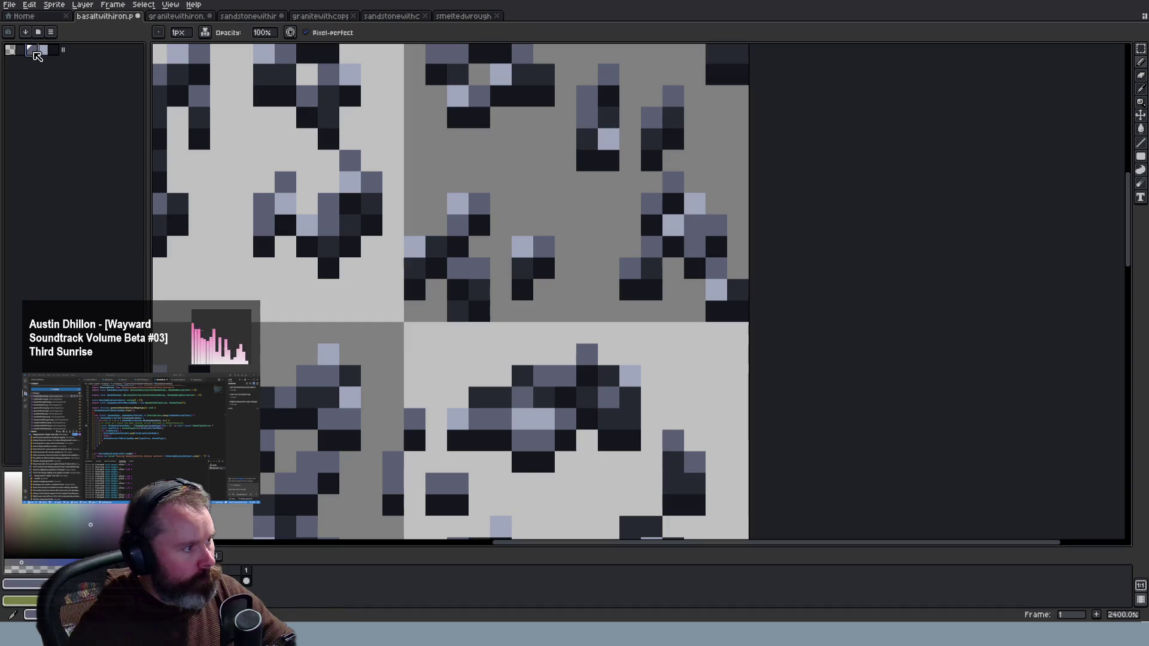
{"action": "left_click", "coordinate": [457, 17]}
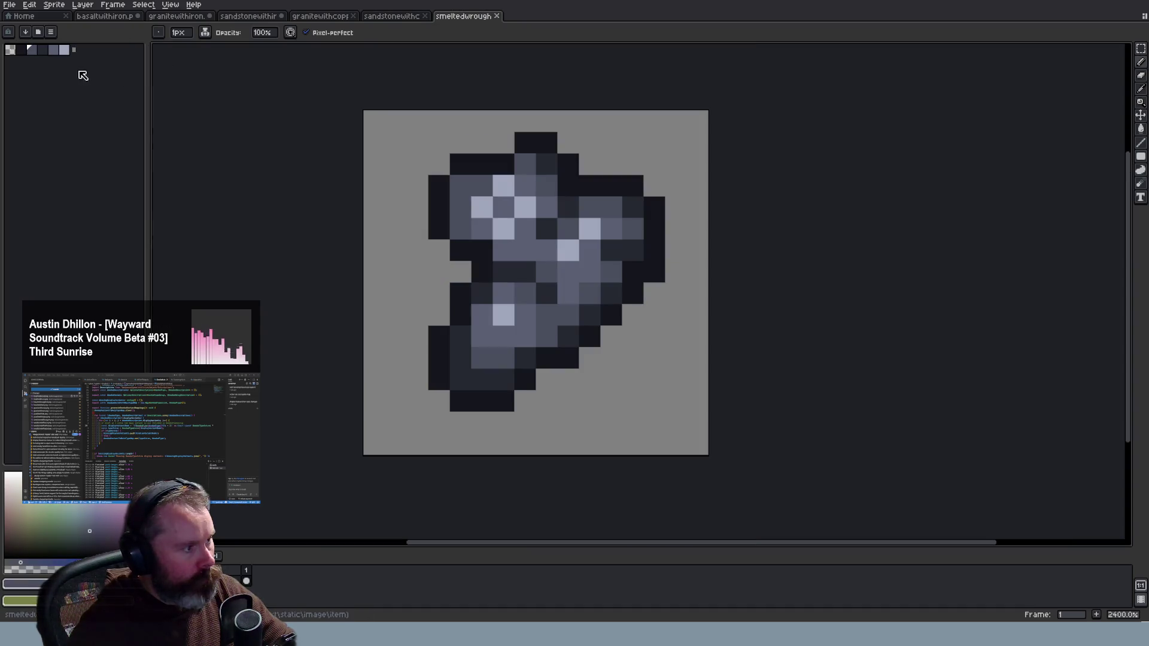
{"action": "key", "text": "ctrl+Tab"}
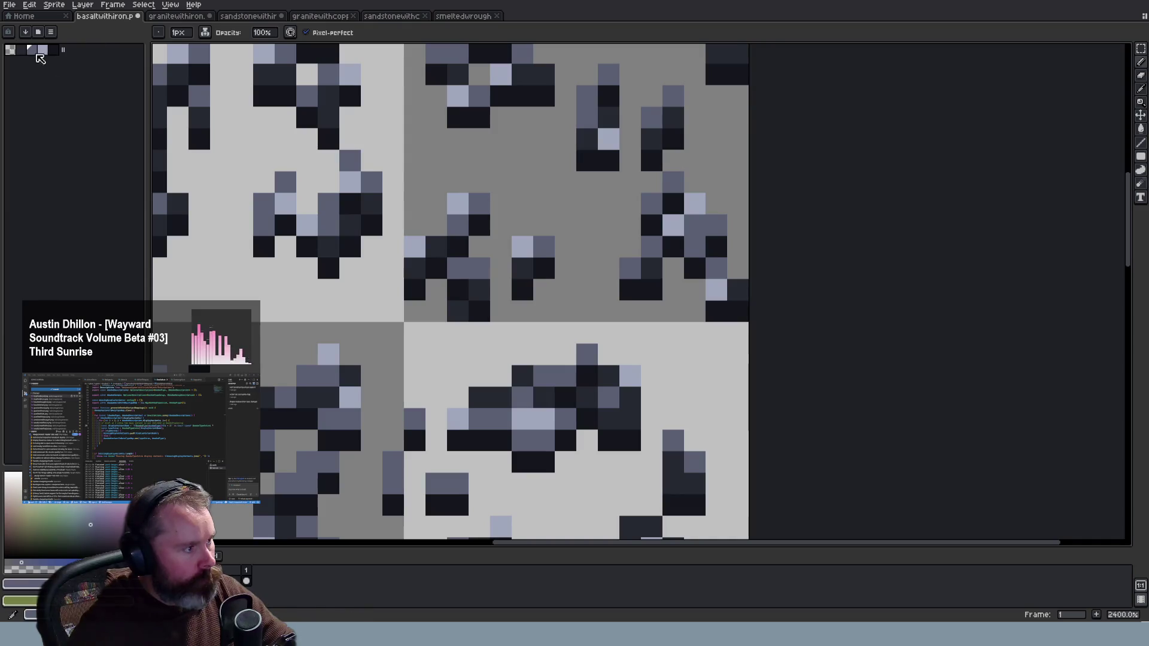
{"action": "scroll", "coordinate": [157, 114], "scroll_direction": "down", "scroll_amount": 5}
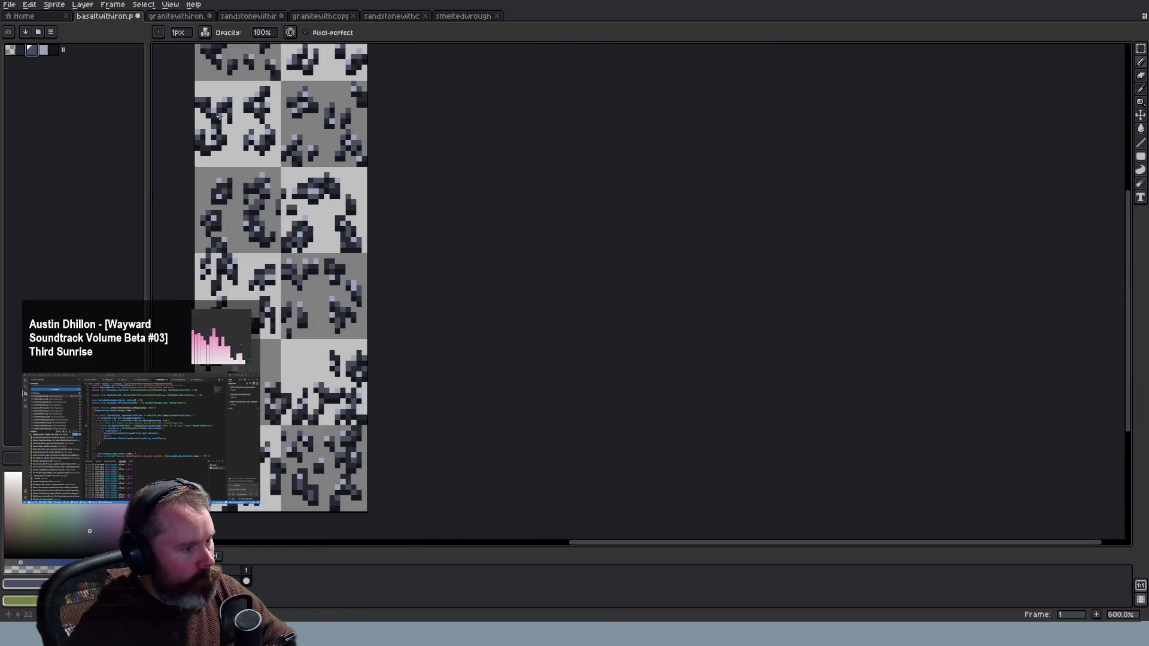
{"action": "scroll", "coordinate": [219, 115], "scroll_direction": "up", "scroll_amount": 1}
{"action": "scroll", "coordinate": [219, 113], "scroll_direction": "up", "scroll_amount": 2}
{"action": "left_click", "coordinate": [219, 113], "text": "alt"}
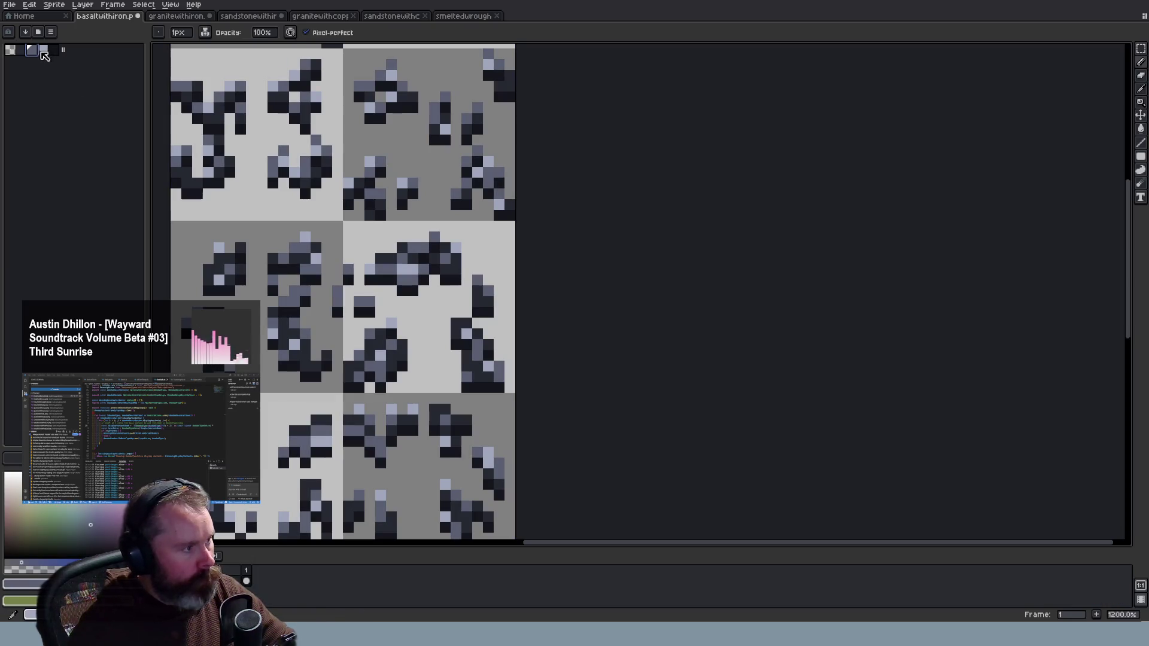
{"action": "key", "text": "ctrl+v"}
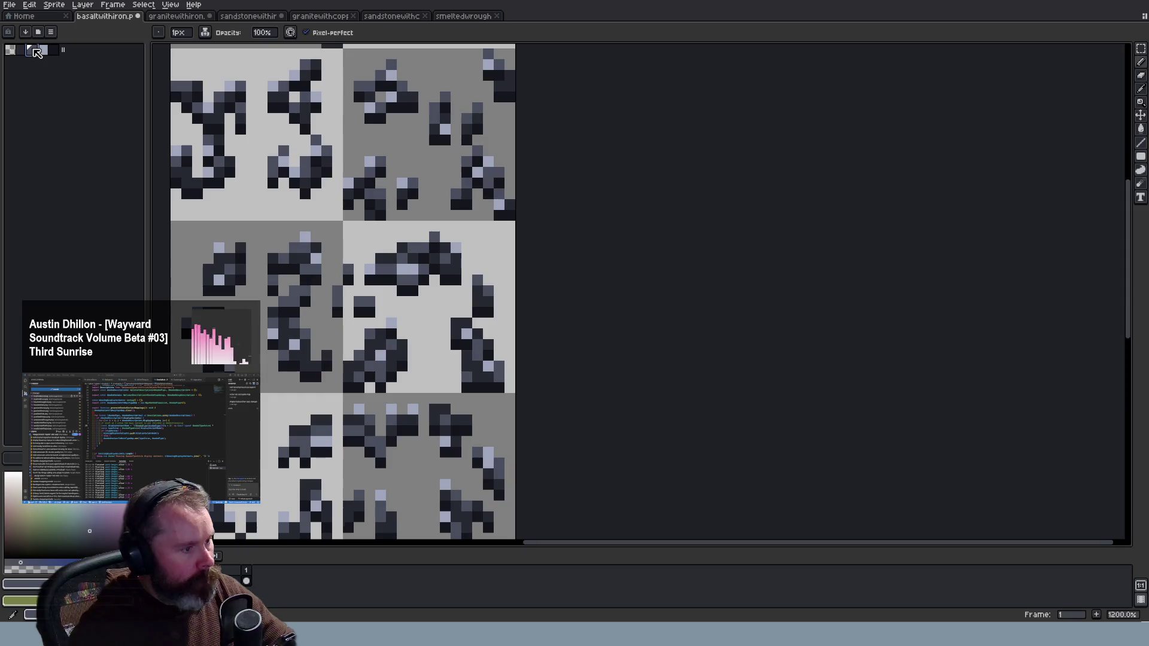
{"action": "key", "text": "ctrl+z"}
{"action": "scroll", "coordinate": [313, 106], "scroll_direction": "down", "scroll_amount": 2}
{"action": "scroll", "coordinate": [314, 106], "scroll_direction": "down", "scroll_amount": 3}
{"action": "scroll", "coordinate": [314, 107], "scroll_direction": "down", "scroll_amount": 2}
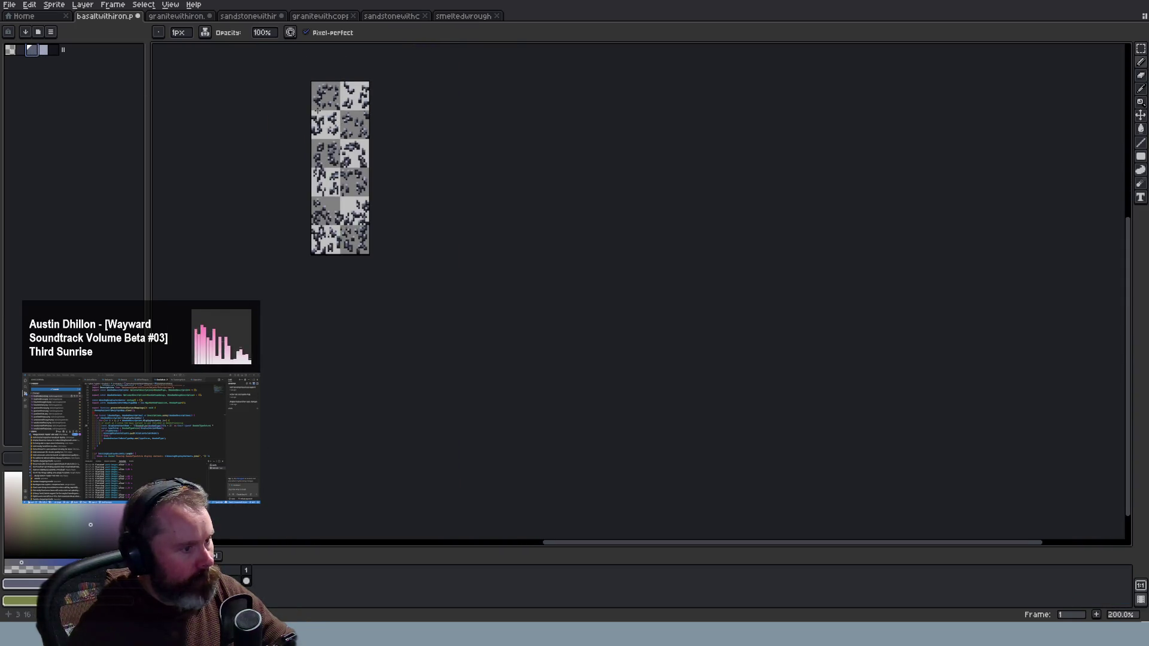
{"action": "scroll", "coordinate": [314, 106], "scroll_direction": "up", "scroll_amount": 3}
Look at the granite and sandstone iron sheets, then bring up the basalt-with-coal sheet
{"action": "left_click", "coordinate": [180, 16]}
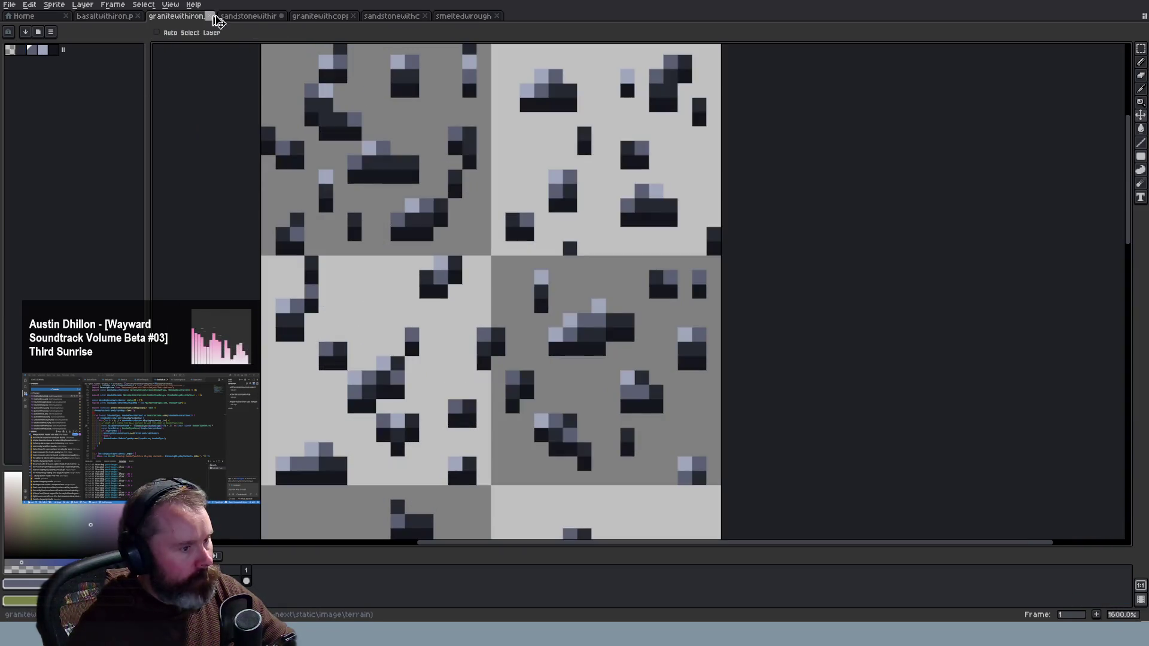
{"action": "left_click", "coordinate": [262, 17]}
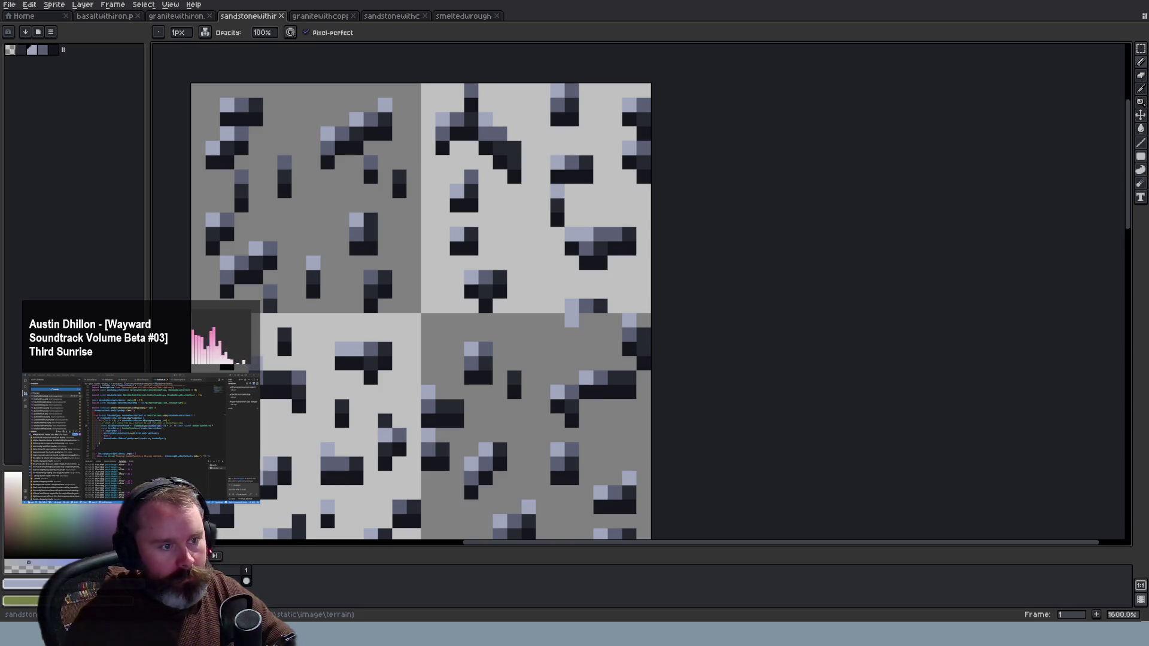
{"action": "scroll", "coordinate": [622, 328], "scroll_direction": "up", "scroll_amount": 4}
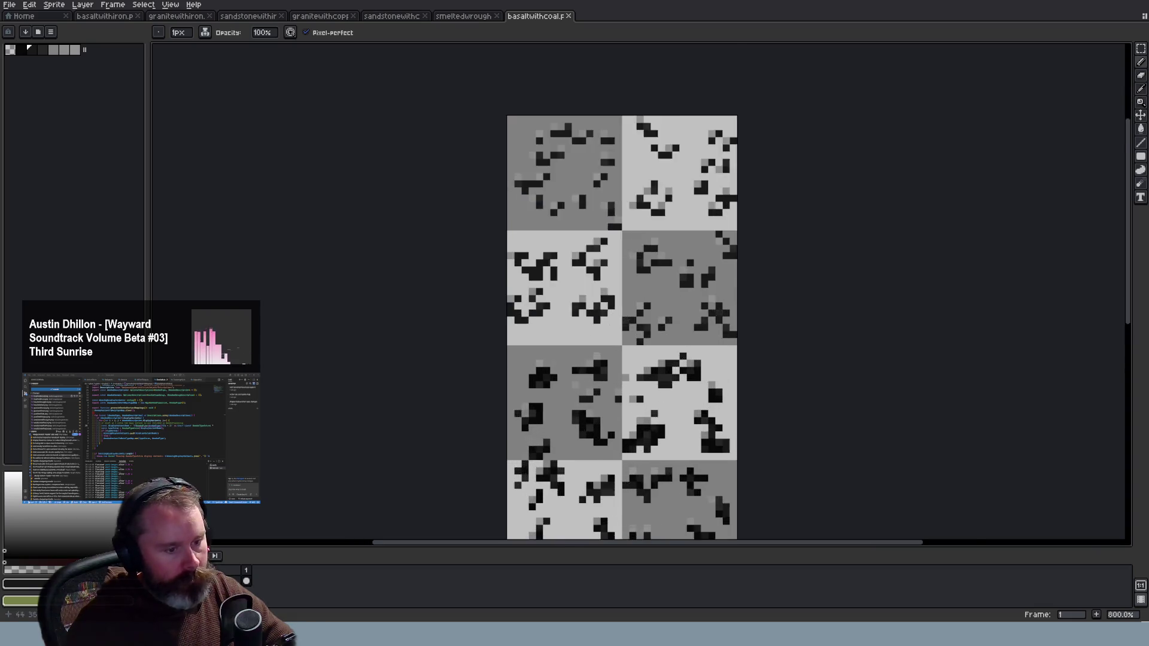
Browse the coal sheet's palette greys and select the darker grey
{"action": "scroll", "coordinate": [736, 371], "scroll_direction": "up", "scroll_amount": 2}
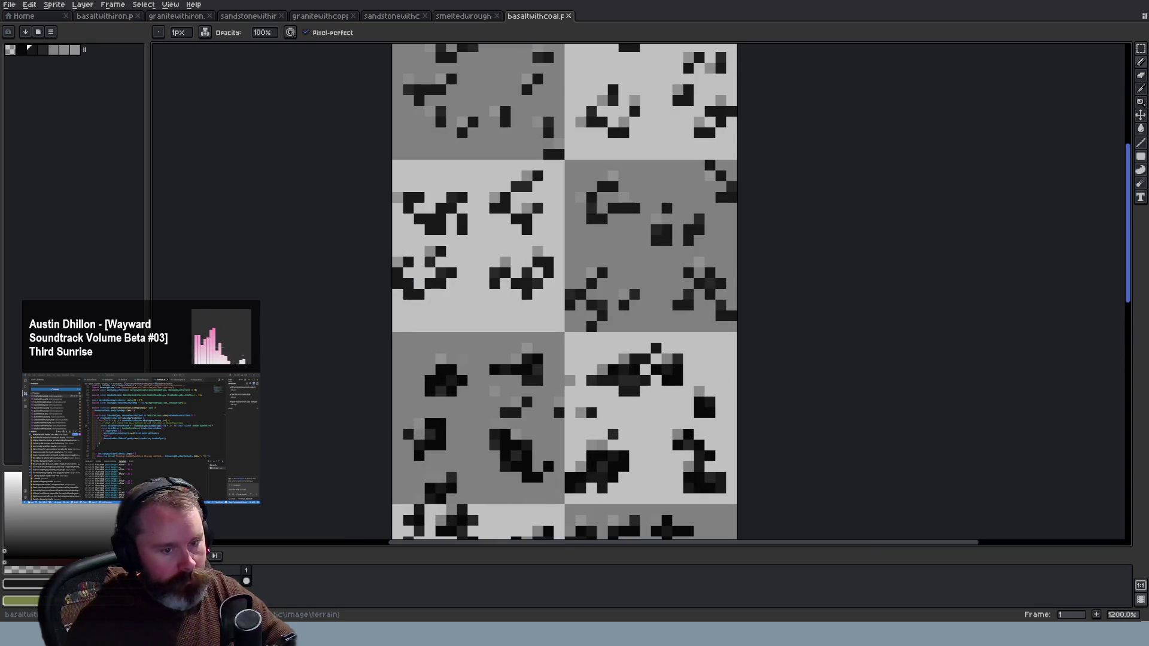
{"action": "scroll", "coordinate": [491, 115], "scroll_direction": "down", "scroll_amount": 1}
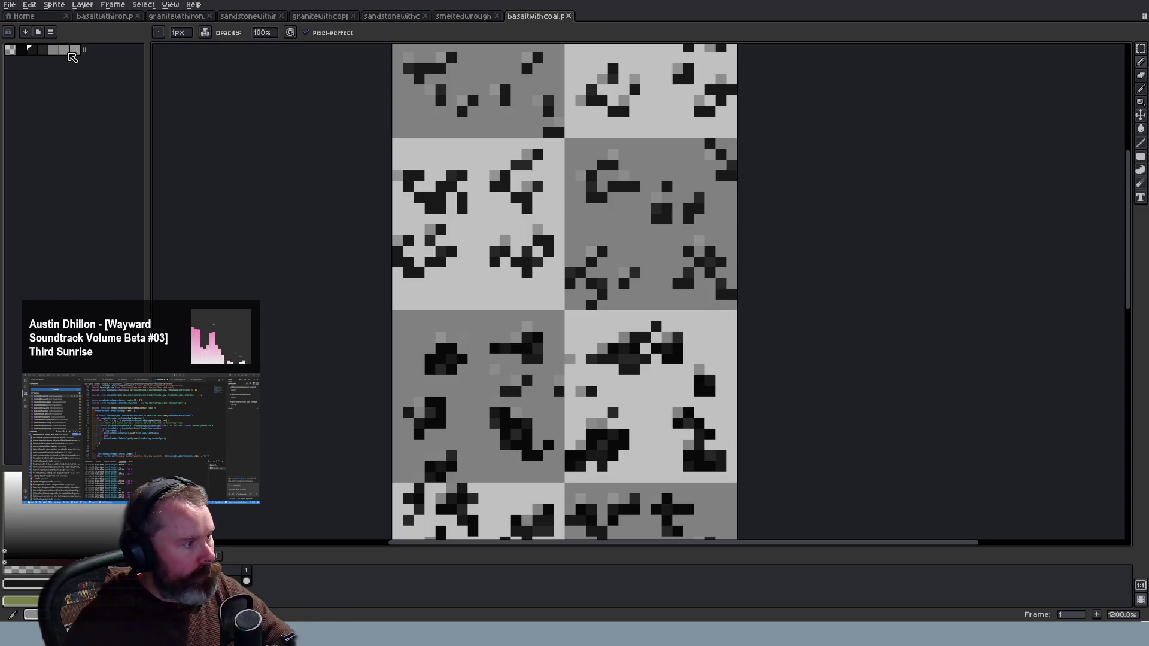
{"action": "left_click", "coordinate": [54, 51]}
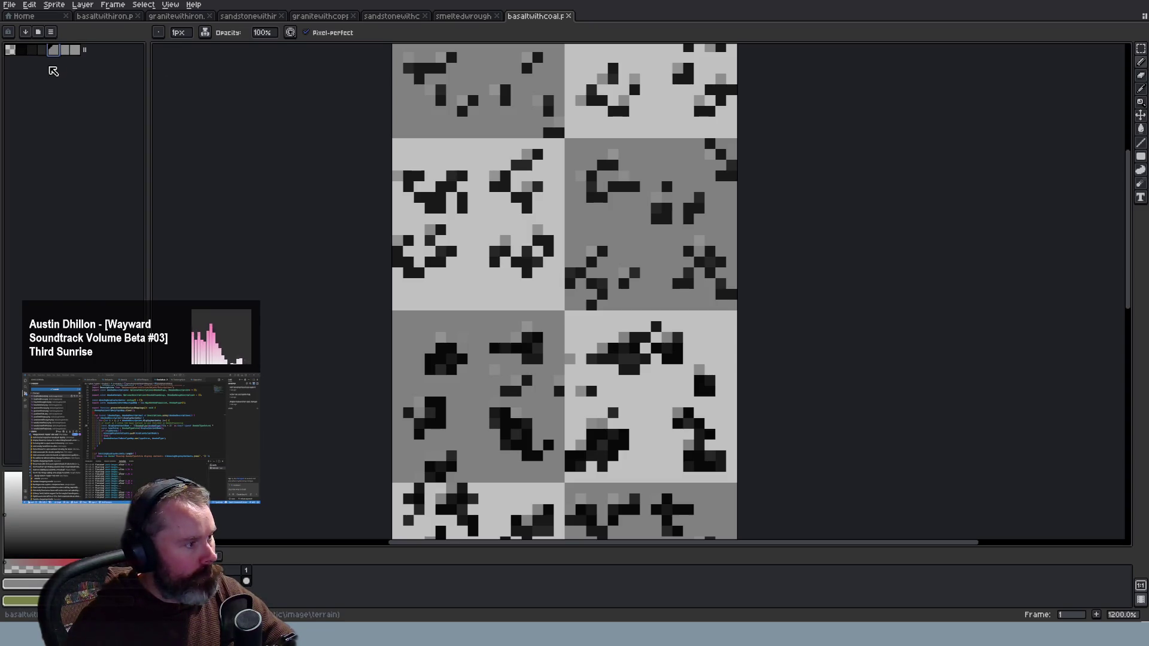
{"action": "left_click", "coordinate": [74, 50]}
{"action": "scroll", "coordinate": [538, 161], "scroll_direction": "down", "scroll_amount": 3}
{"action": "scroll", "coordinate": [538, 161], "scroll_direction": "down", "scroll_amount": 2}
{"action": "scroll", "coordinate": [538, 162], "scroll_direction": "up", "scroll_amount": 2}
{"action": "scroll", "coordinate": [539, 162], "scroll_direction": "up", "scroll_amount": 3}
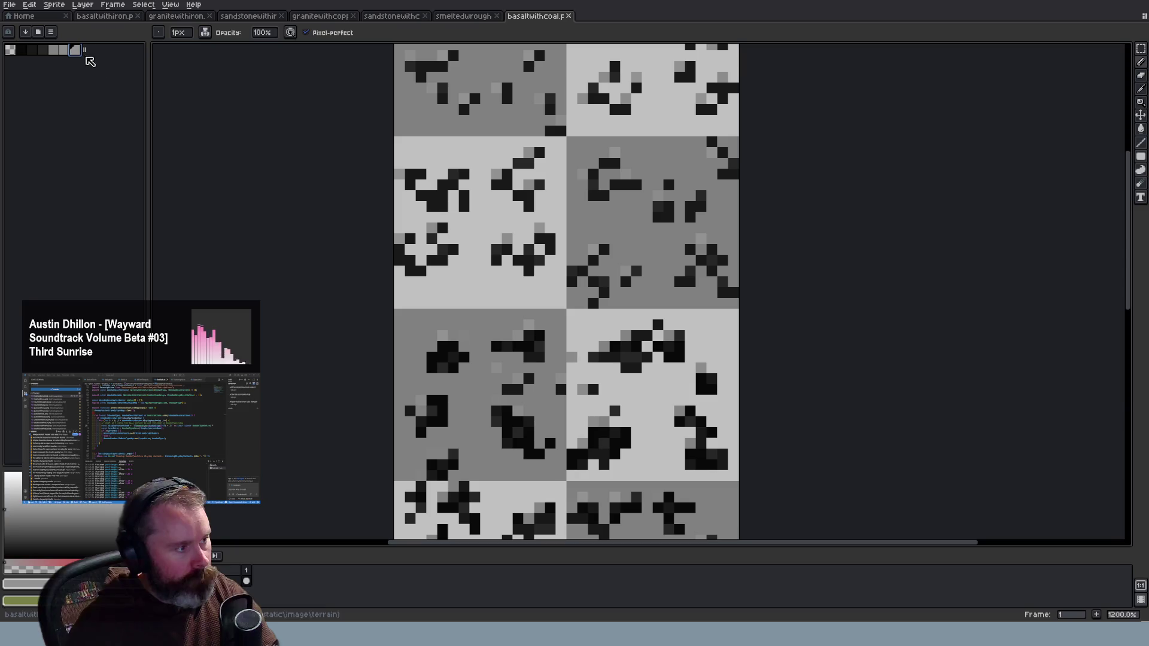
{"action": "left_click", "coordinate": [53, 51]}
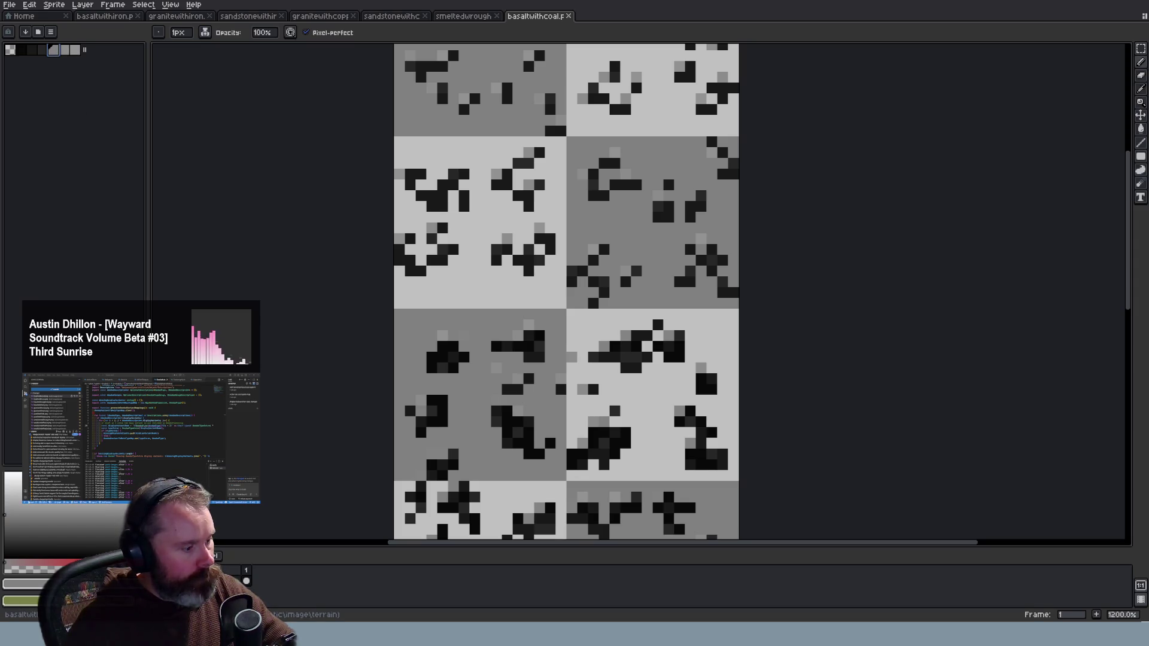
Raise the grey's HSV value from 51 to 61 and add it plus another grey shade
{"action": "left_click", "coordinate": [24, 584]}
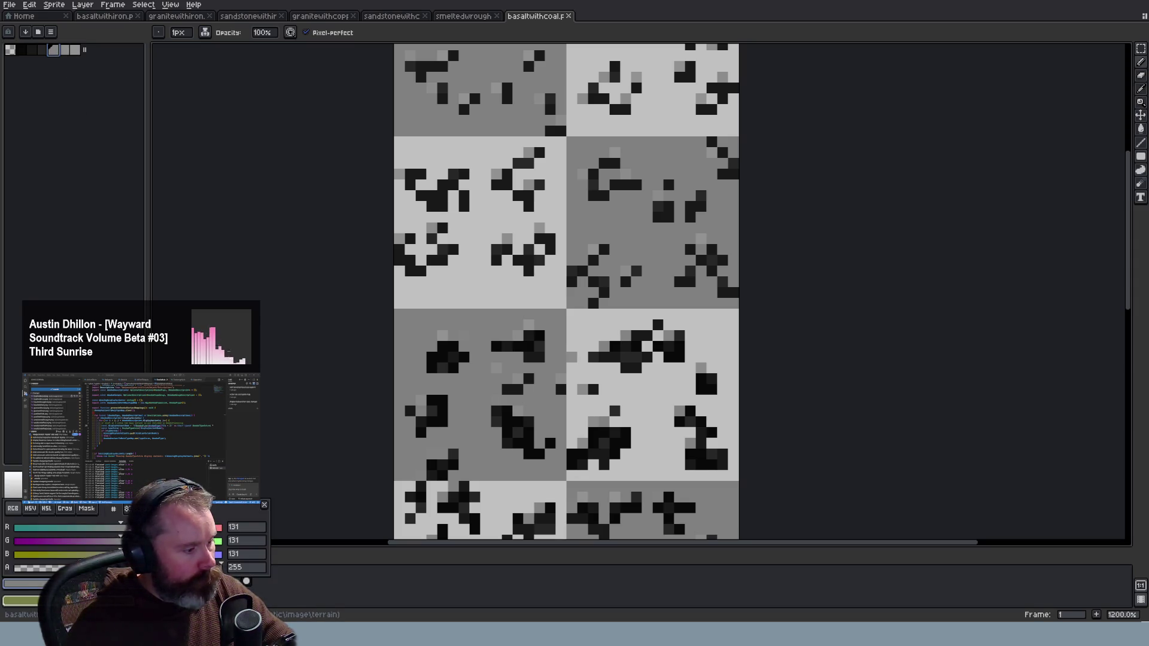
{"action": "left_click", "coordinate": [30, 508]}
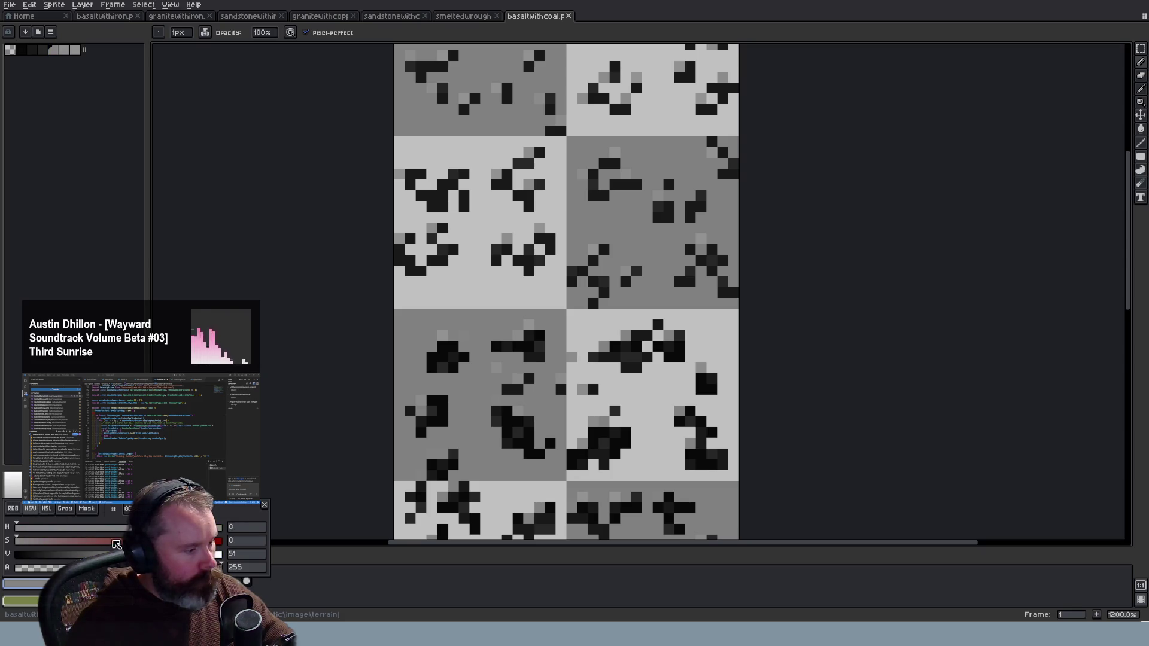
{"action": "left_click_drag", "start_coordinate": [119, 554], "coordinate": [141, 554]}
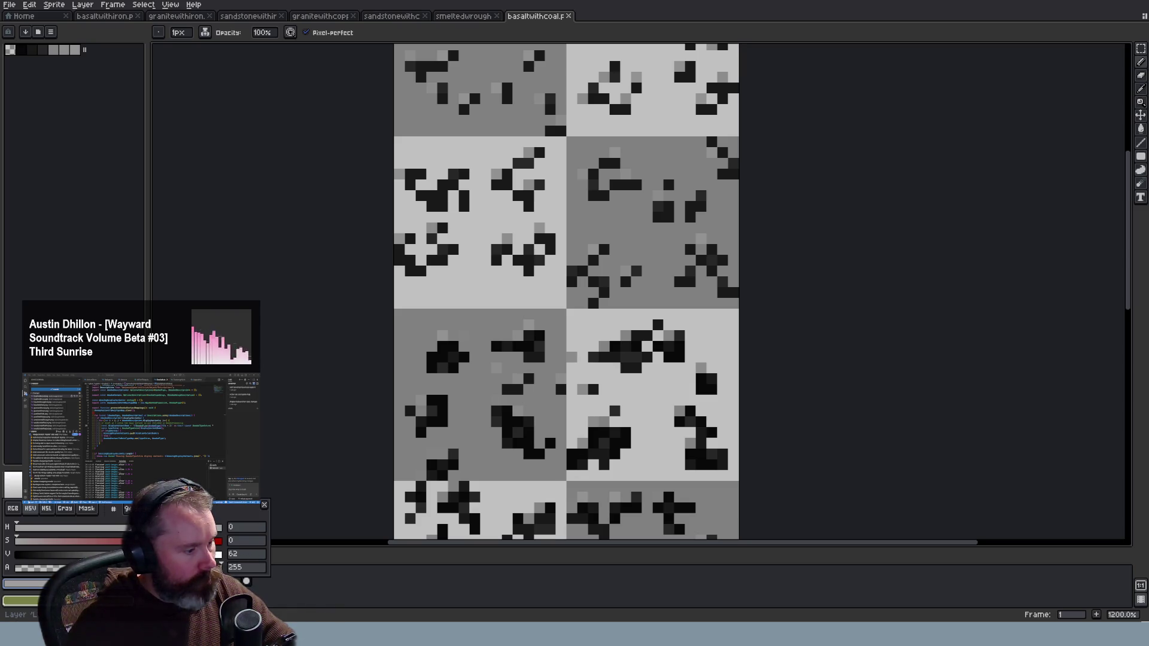
{"action": "key", "text": "Escape"}
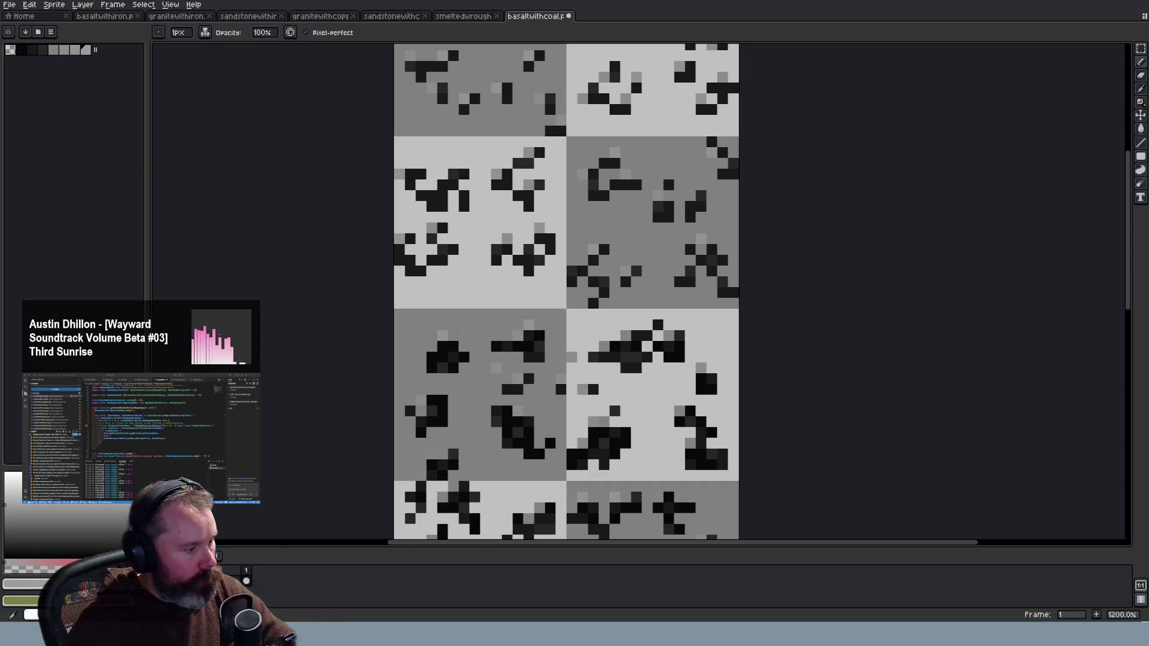
{"action": "left_click", "coordinate": [24, 584]}
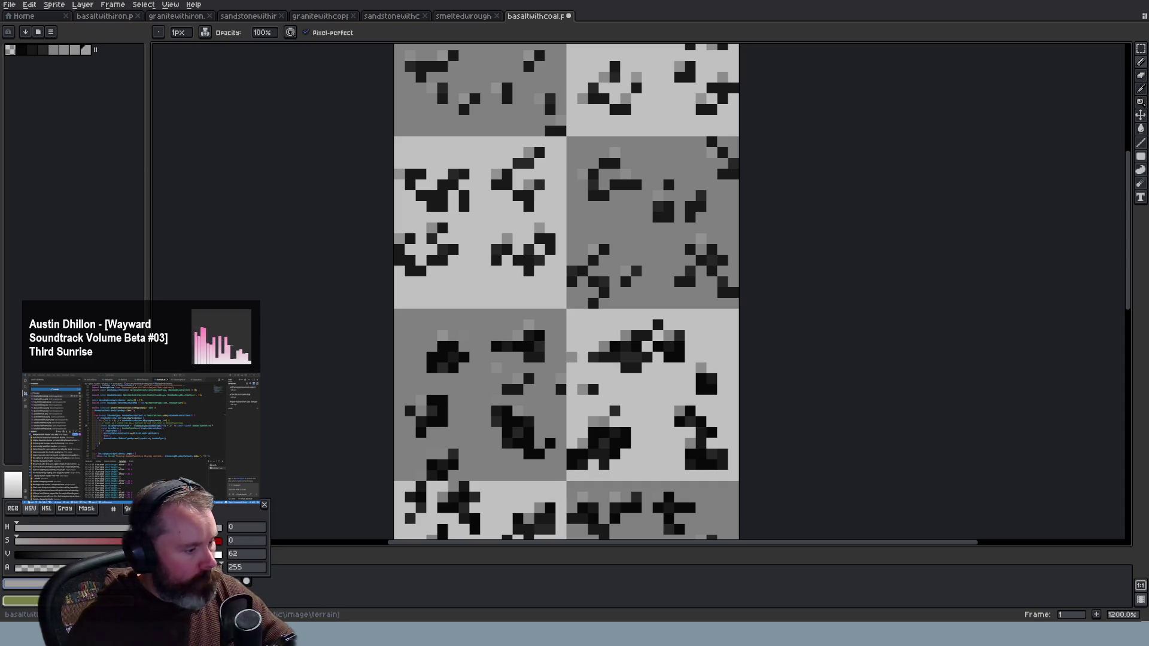
{"action": "key", "text": "Escape"}
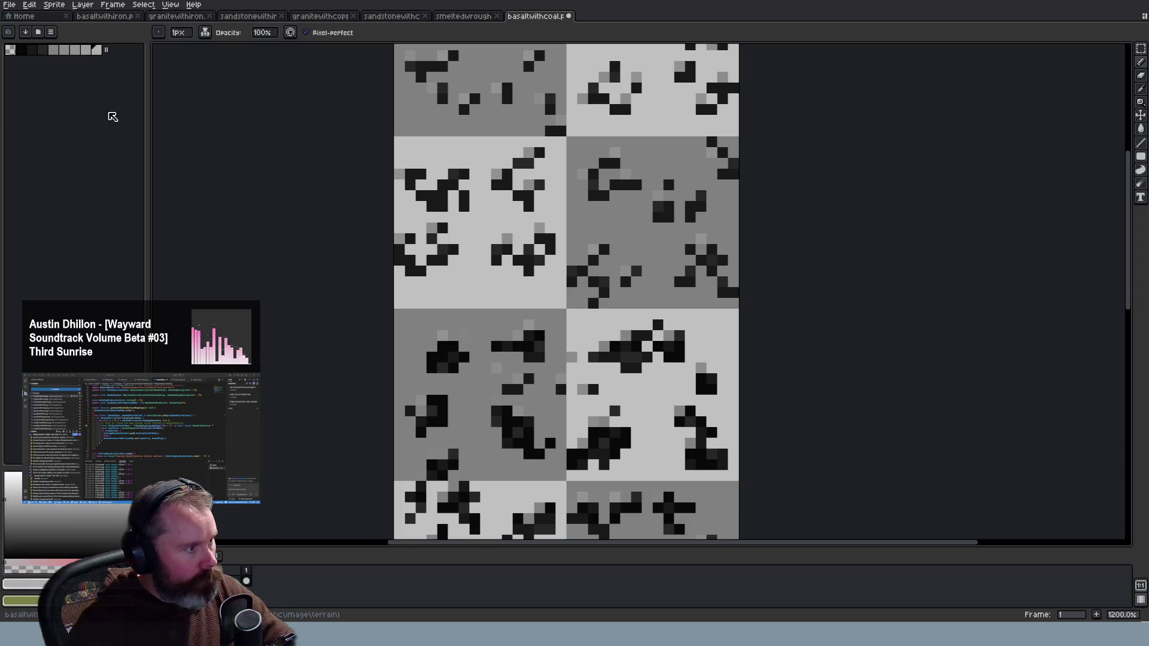
{"action": "left_click", "coordinate": [65, 51]}
{"action": "left_click", "coordinate": [89, 51]}
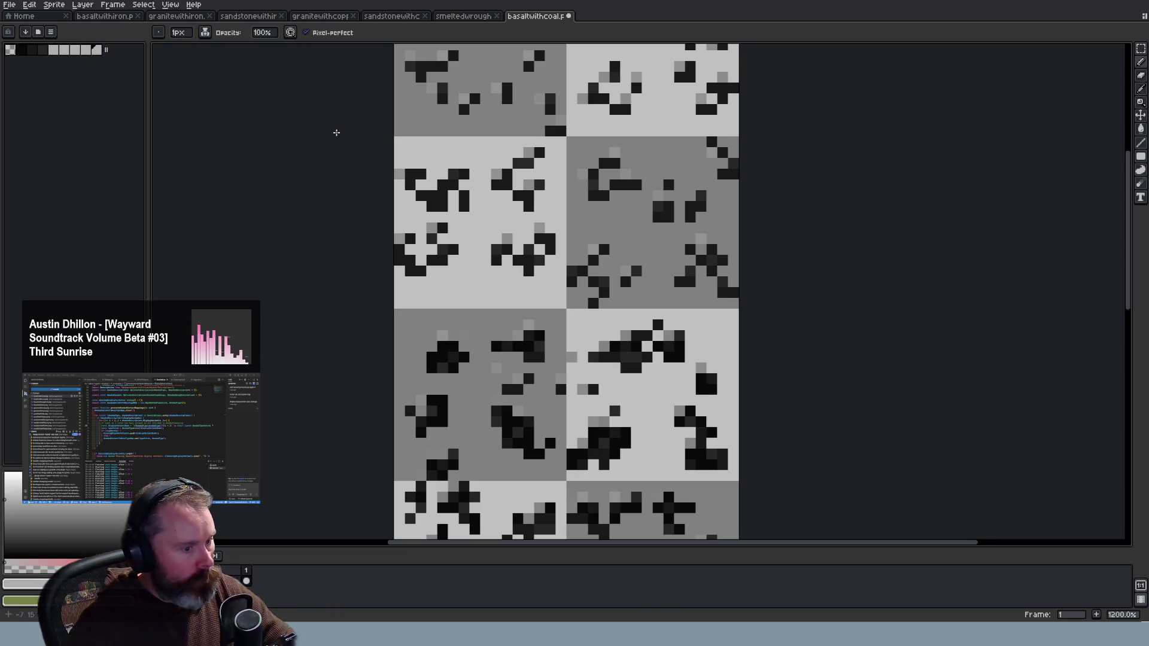
Add one more light grey to the palette via the HSV colour editor
{"action": "scroll", "coordinate": [403, 155], "scroll_direction": "down", "scroll_amount": 5}
{"action": "scroll", "coordinate": [374, 116], "scroll_direction": "up", "scroll_amount": 1}
{"action": "scroll", "coordinate": [374, 116], "scroll_direction": "up", "scroll_amount": 2}
{"action": "scroll", "coordinate": [374, 116], "scroll_direction": "up", "scroll_amount": 2}
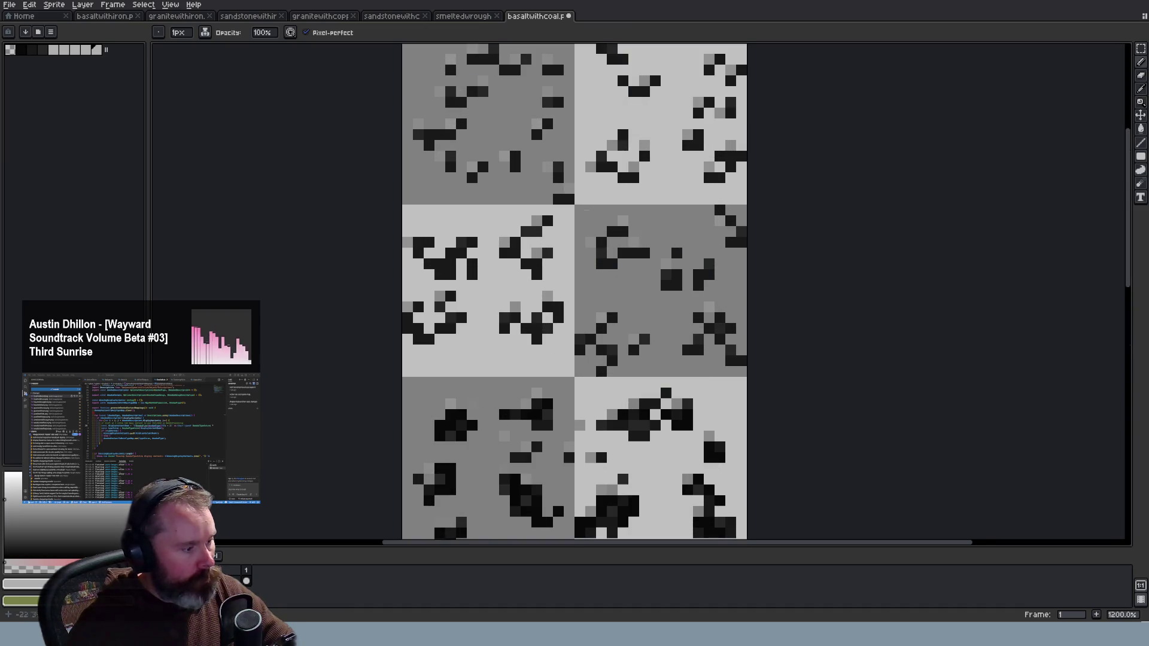
{"action": "left_click", "coordinate": [27, 584]}
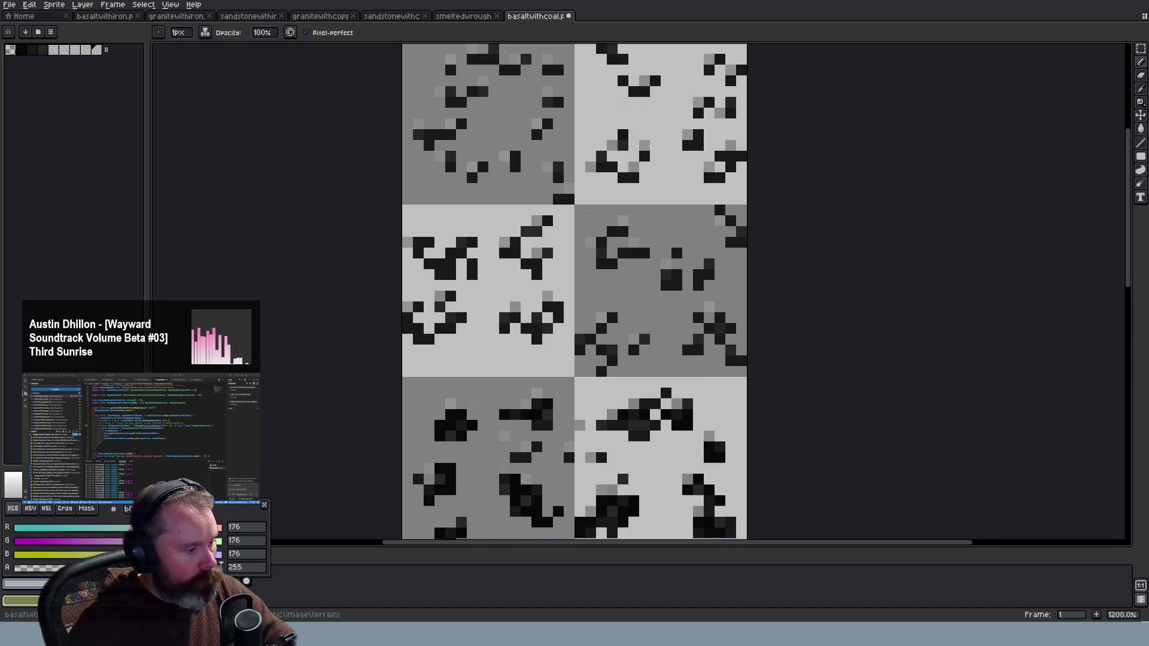
{"action": "left_click", "coordinate": [35, 509]}
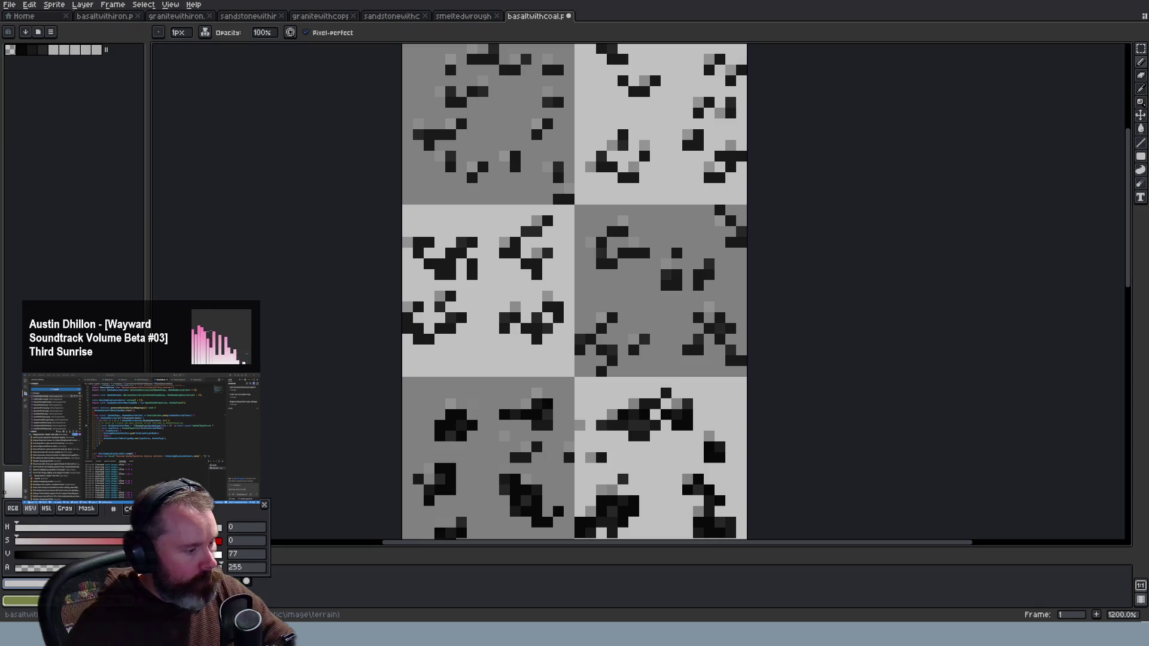
{"action": "key", "text": "Escape"}
Trim the palette to five colours and move the coal sheet's tab after the iron sheet
{"action": "left_click", "coordinate": [64, 50]}
{"action": "left_click", "coordinate": [97, 50]}
{"action": "left_click_drag", "start_coordinate": [112, 50], "coordinate": [64, 50]}
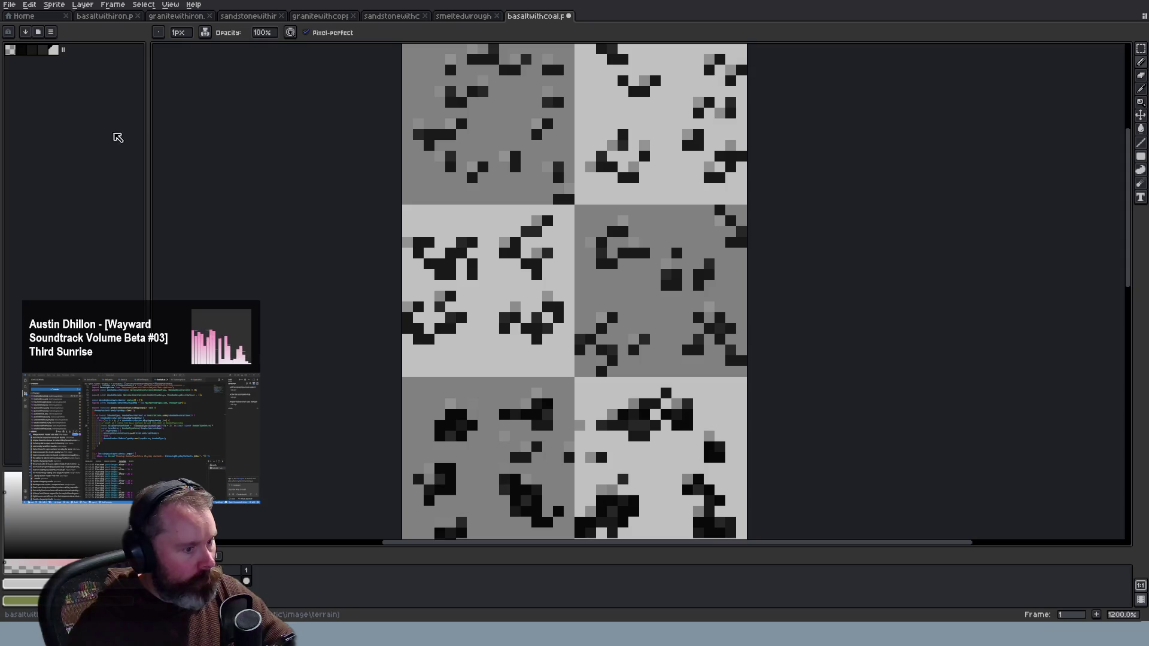
{"action": "scroll", "coordinate": [658, 181], "scroll_direction": "down", "scroll_amount": 2}
{"action": "scroll", "coordinate": [658, 181], "scroll_direction": "down", "scroll_amount": 2}
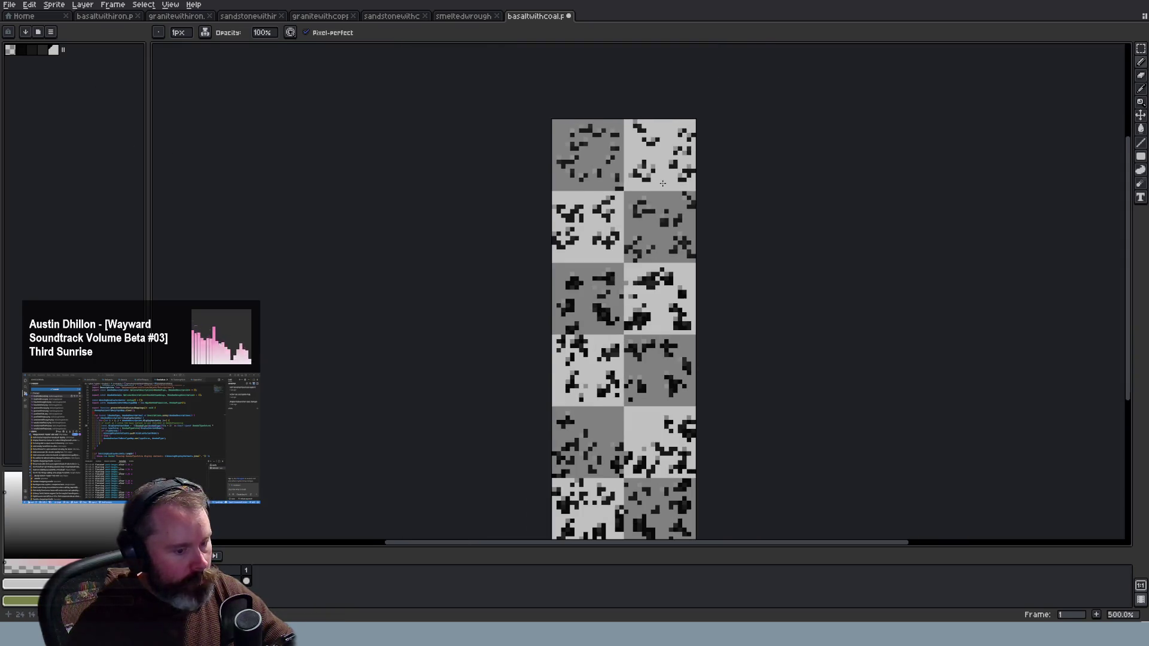
{"action": "scroll", "coordinate": [662, 184], "scroll_direction": "up", "scroll_amount": 5}
{"action": "scroll", "coordinate": [1118, 207], "scroll_direction": "up", "scroll_amount": 3}
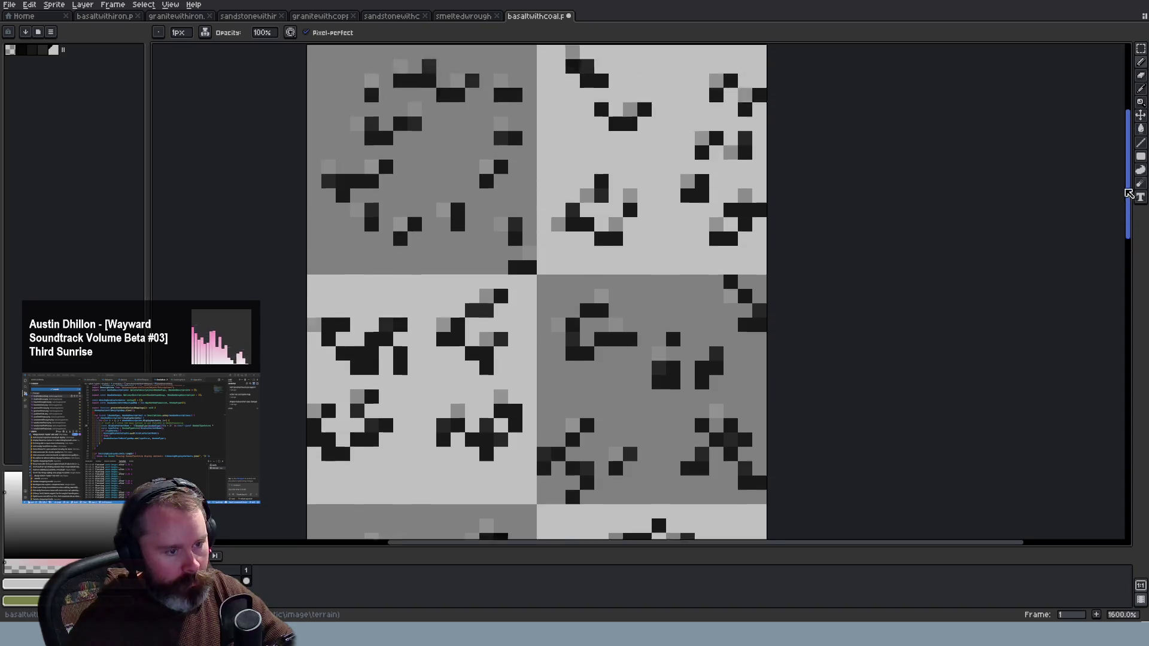
{"action": "scroll", "coordinate": [933, 213], "scroll_direction": "down", "scroll_amount": 3}
{"action": "scroll", "coordinate": [936, 234], "scroll_direction": "down", "scroll_amount": 2}
{"action": "scroll", "coordinate": [927, 263], "scroll_direction": "up", "scroll_amount": 2}
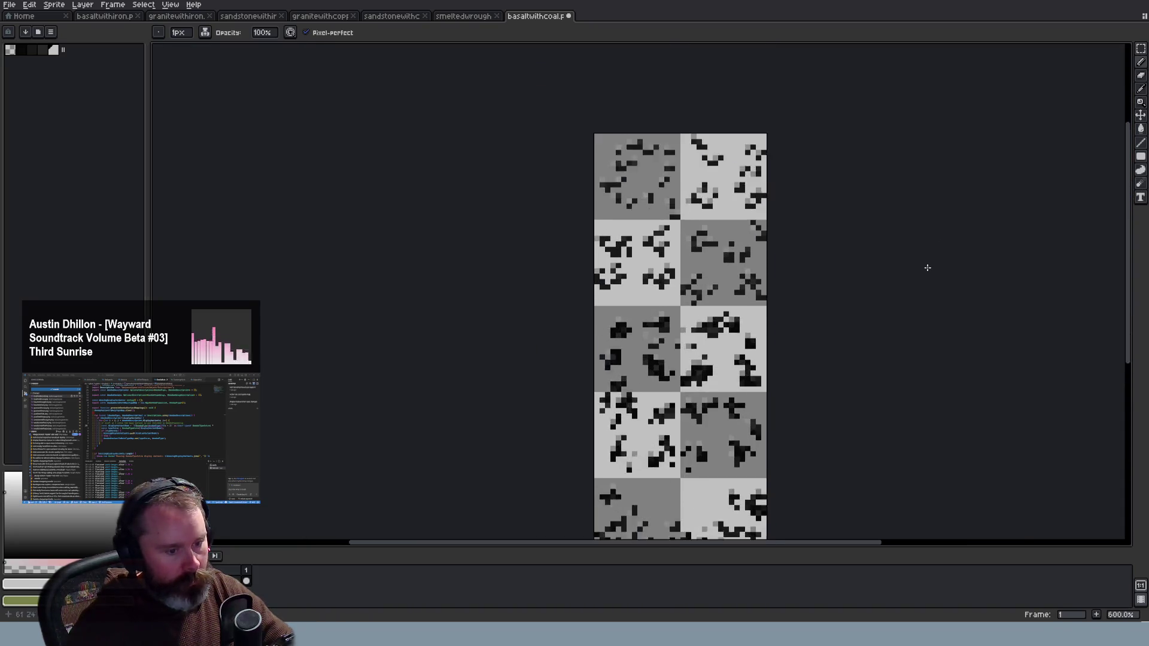
{"action": "scroll", "coordinate": [922, 266], "scroll_direction": "up", "scroll_amount": 3}
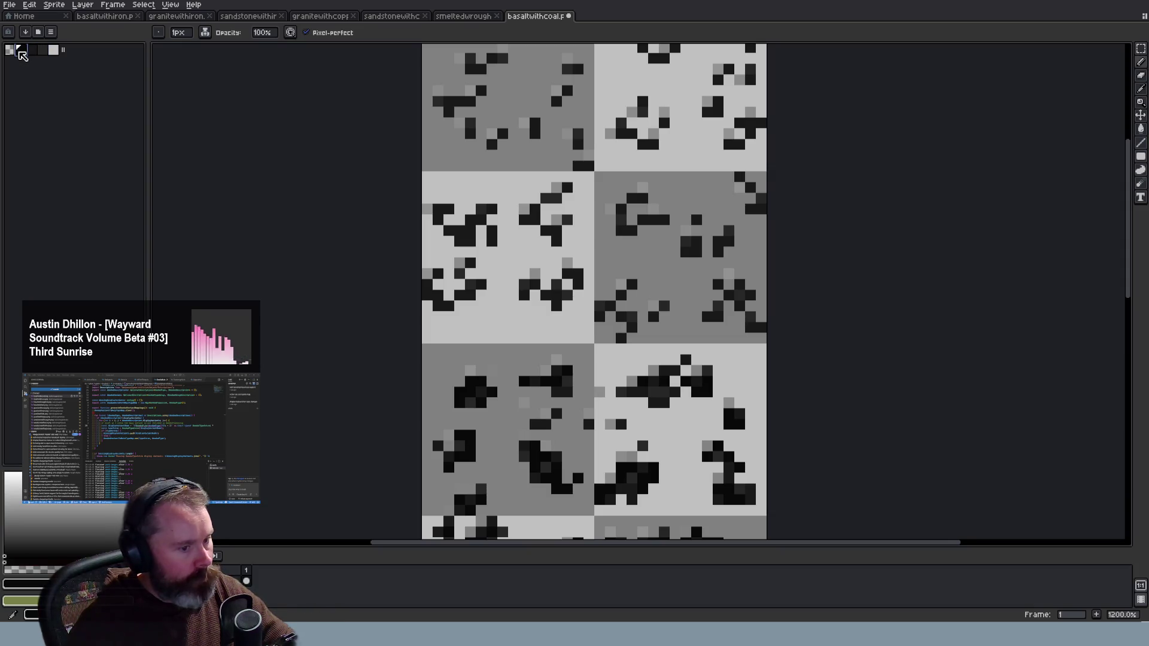
{"action": "left_click_drag", "start_coordinate": [1128, 237], "coordinate": [1141, 177]}
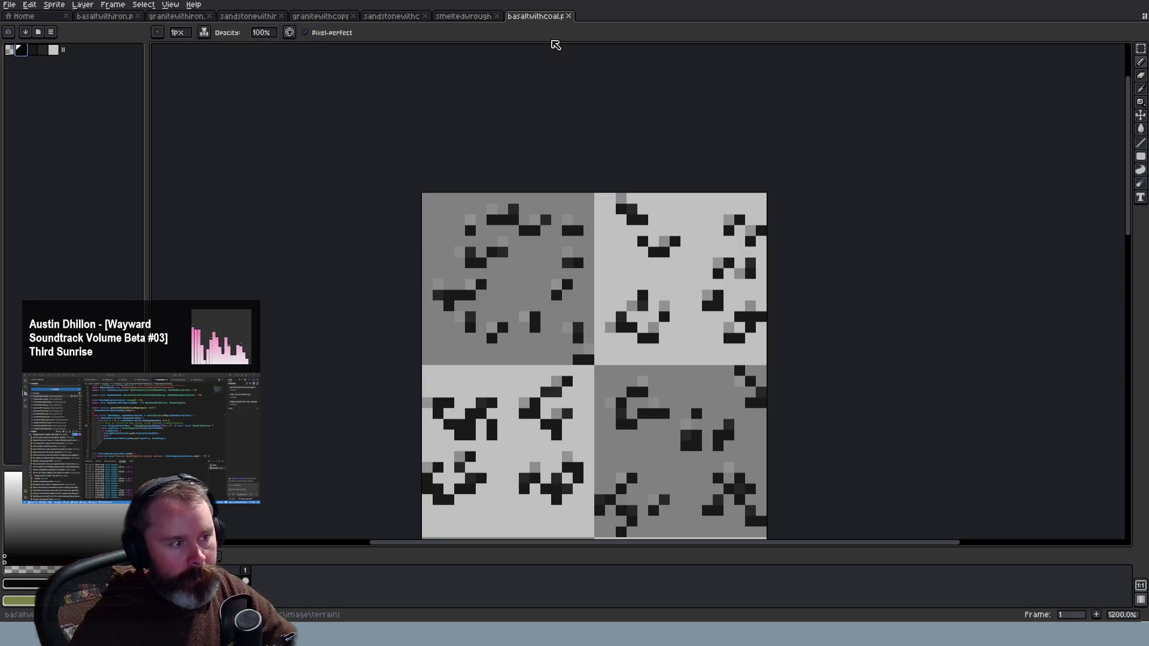
{"action": "left_click_drag", "start_coordinate": [536, 16], "coordinate": [194, 27]}
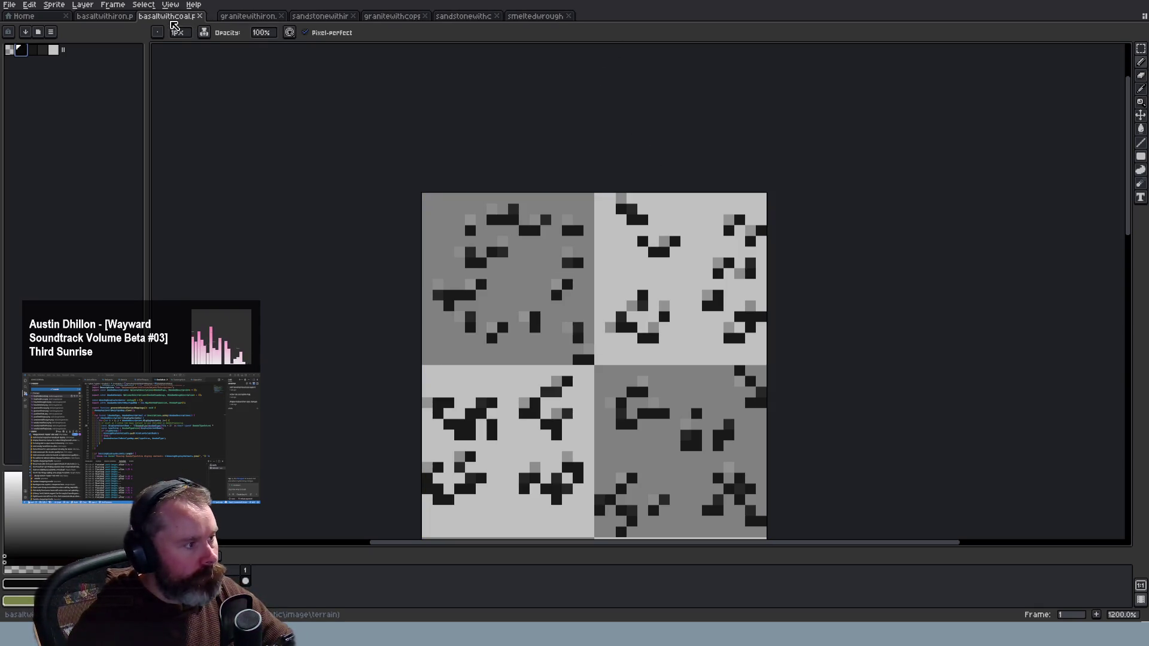
Flip between the coal and iron tile sheets to compare their colours
{"action": "left_click", "coordinate": [120, 18]}
{"action": "left_click", "coordinate": [168, 18]}
{"action": "left_click", "coordinate": [117, 18]}
{"action": "left_click", "coordinate": [193, 21]}
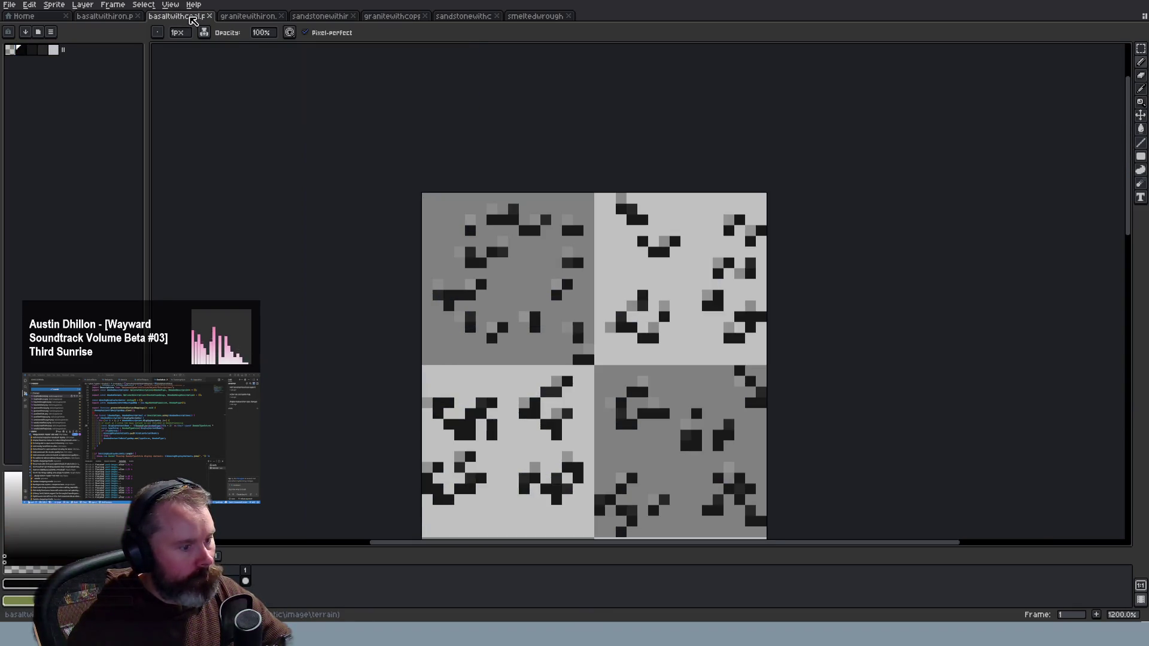
{"action": "scroll", "coordinate": [698, 343], "scroll_direction": "down", "scroll_amount": 2}
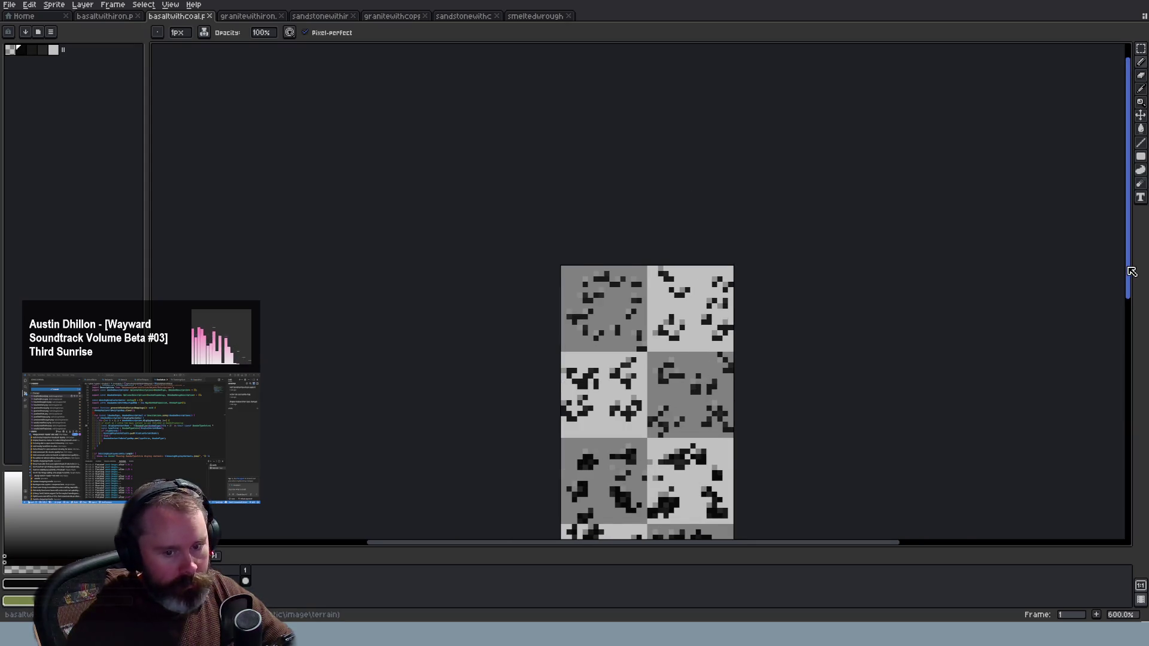
{"action": "scroll", "coordinate": [1060, 335], "scroll_direction": "down", "scroll_amount": 5}
{"action": "scroll", "coordinate": [885, 331], "scroll_direction": "down", "scroll_amount": 1}
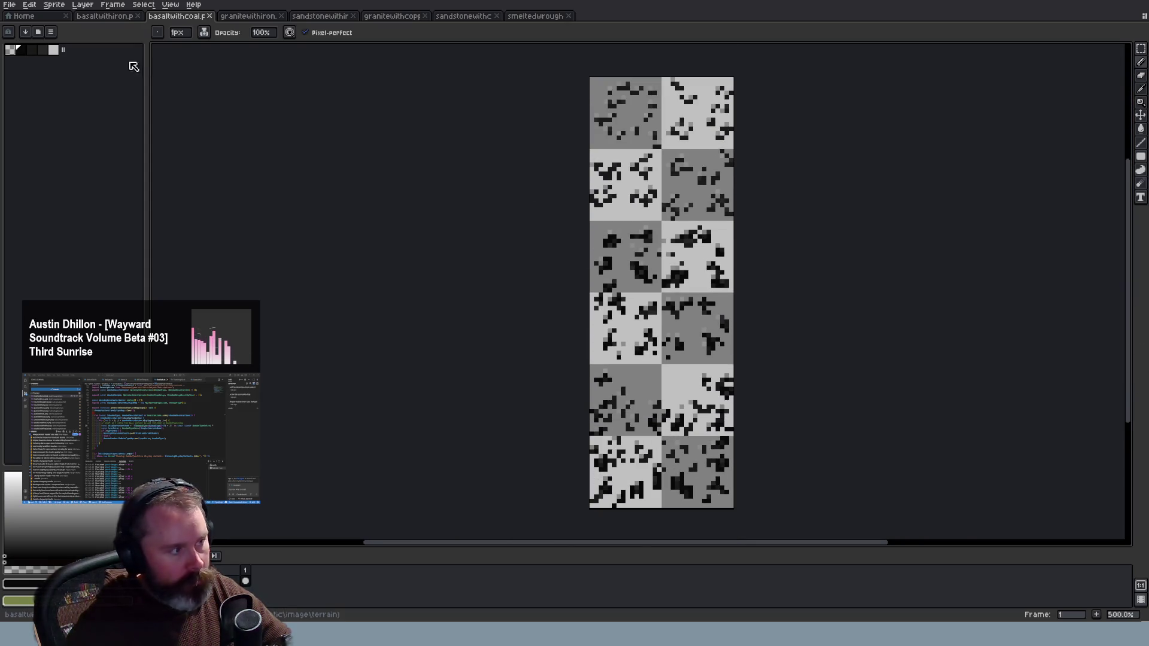
{"action": "left_click", "coordinate": [99, 16]}
{"action": "scroll", "coordinate": [309, 216], "scroll_direction": "down", "scroll_amount": 1}
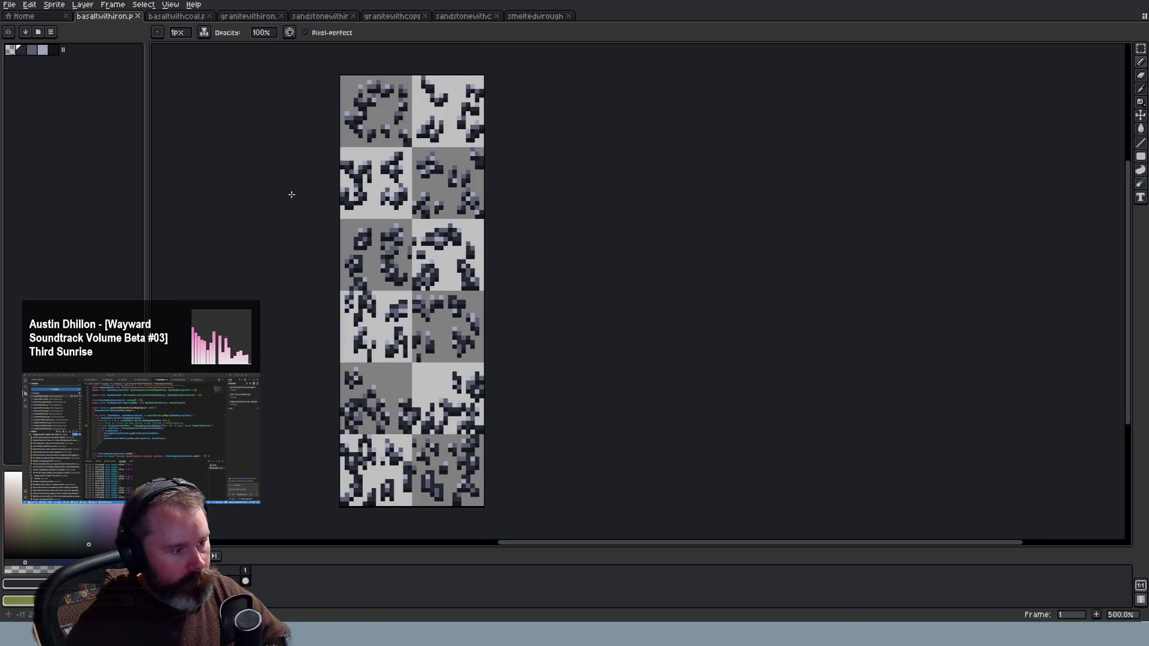
{"action": "left_click", "coordinate": [163, 16]}
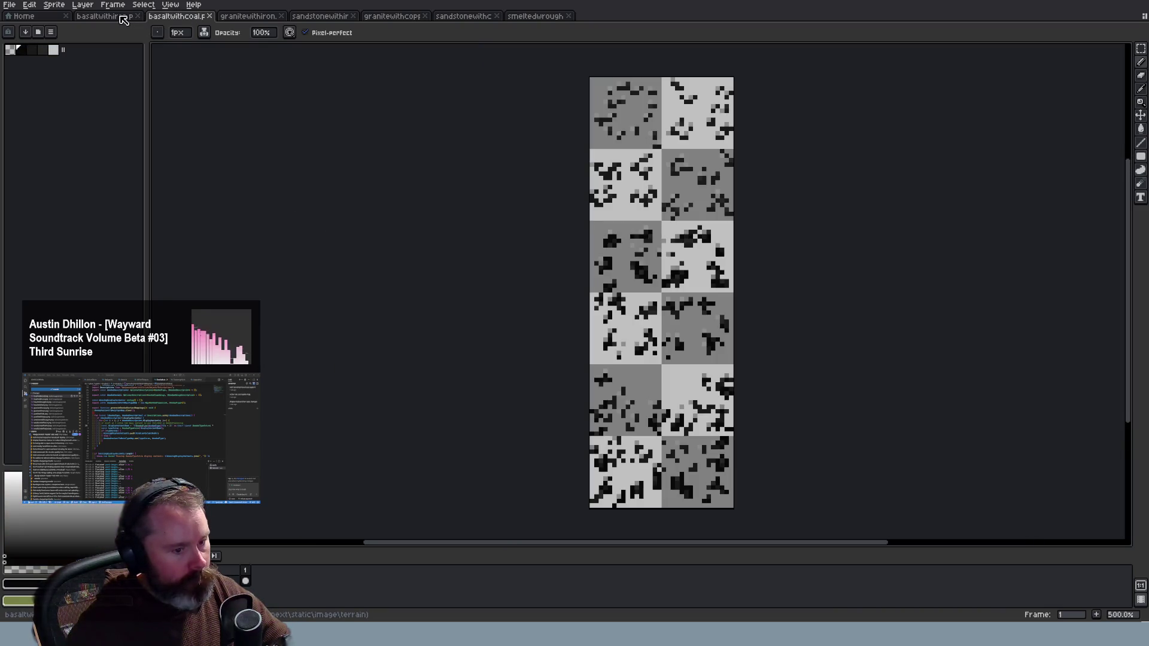
{"action": "left_click", "coordinate": [114, 20]}
{"action": "left_click", "coordinate": [157, 18]}
{"action": "scroll", "coordinate": [856, 238], "scroll_direction": "up", "scroll_amount": 1}
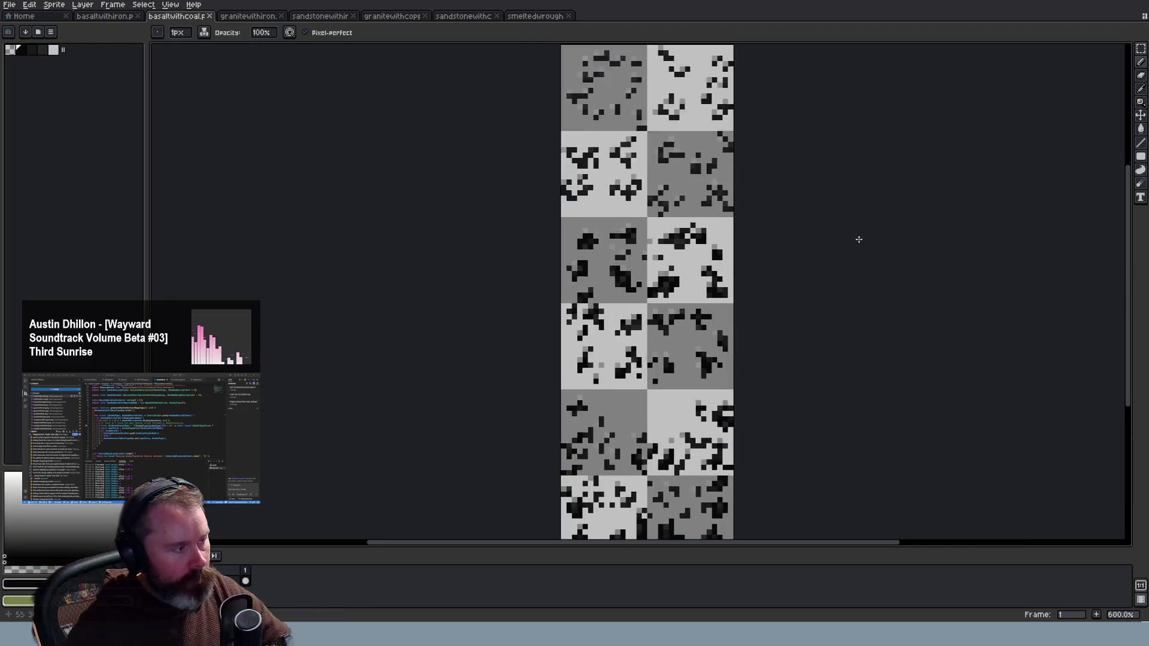
{"action": "scroll", "coordinate": [486, 160], "scroll_direction": "up", "scroll_amount": 3}
Lighten the palette's black to HSV value 10
{"action": "left_click", "coordinate": [21, 50]}
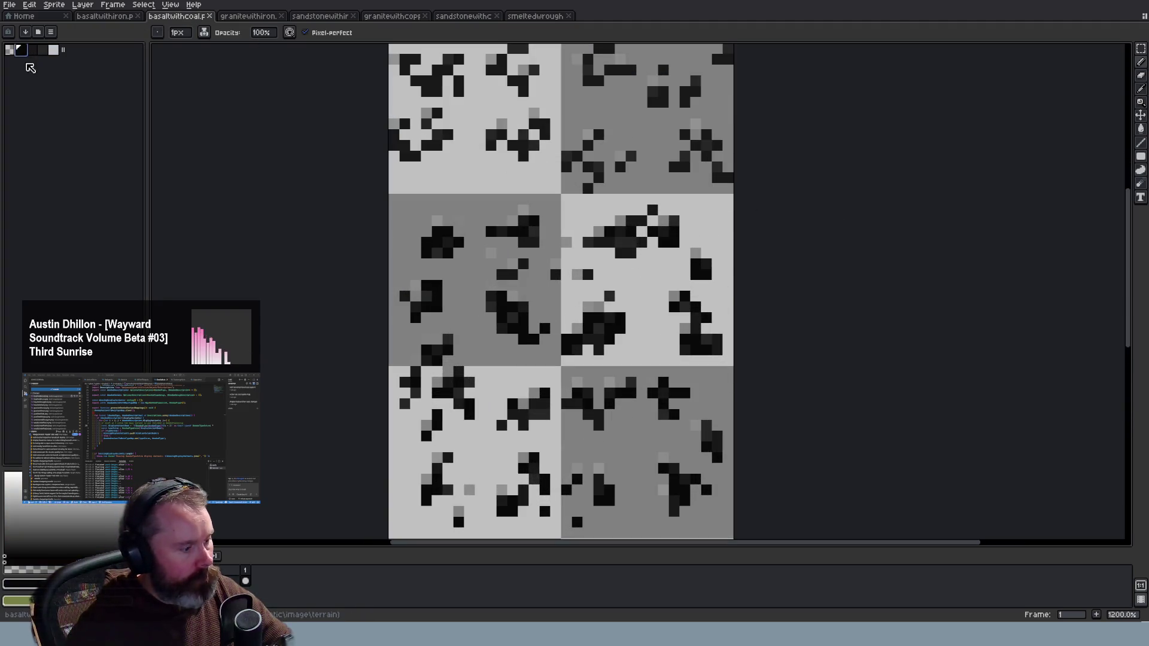
{"action": "left_click", "coordinate": [13, 484]}
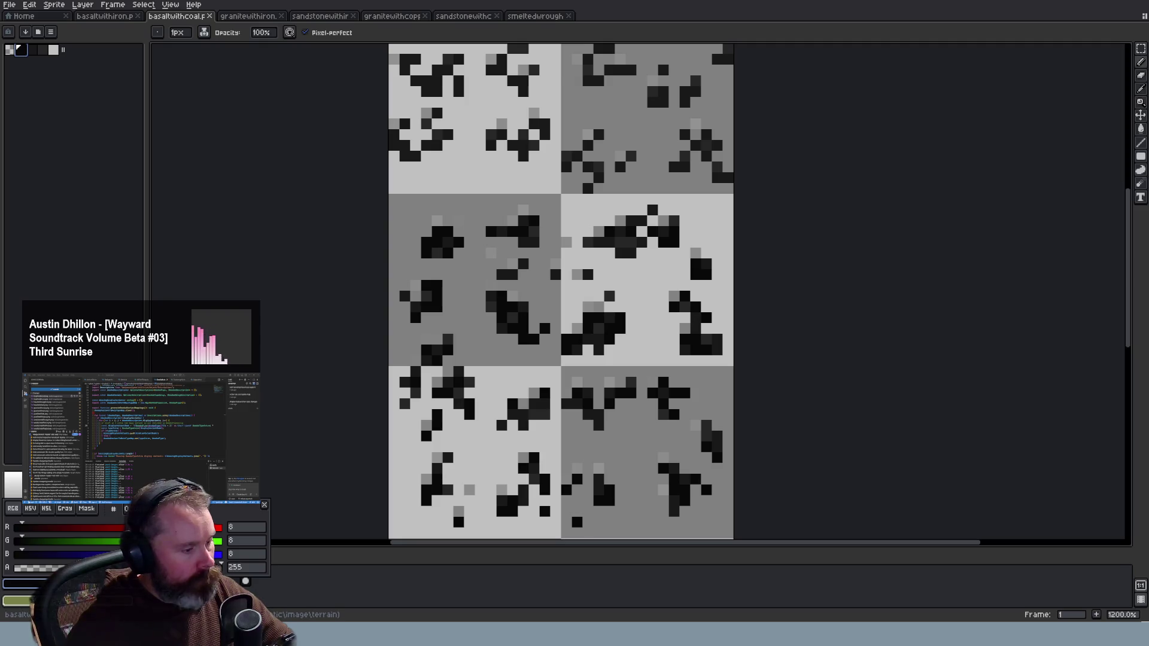
{"action": "left_click", "coordinate": [91, 202]}
{"action": "left_click", "coordinate": [42, 50]}
{"action": "left_click", "coordinate": [21, 51]}
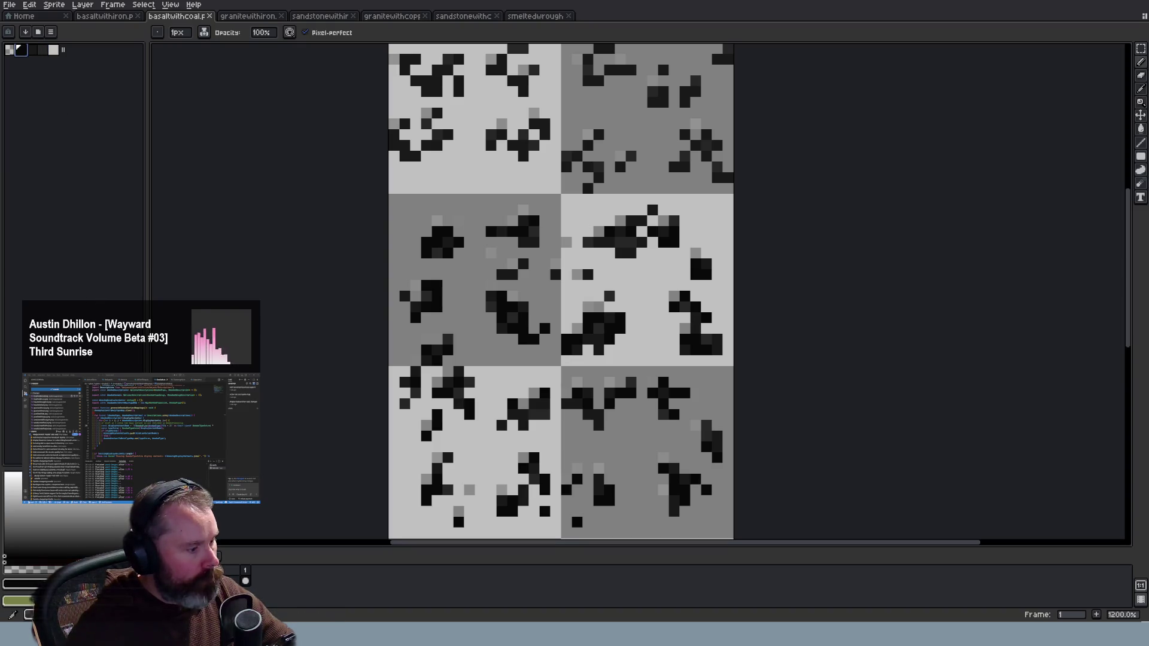
{"action": "left_click", "coordinate": [24, 584]}
{"action": "left_click", "coordinate": [33, 508]}
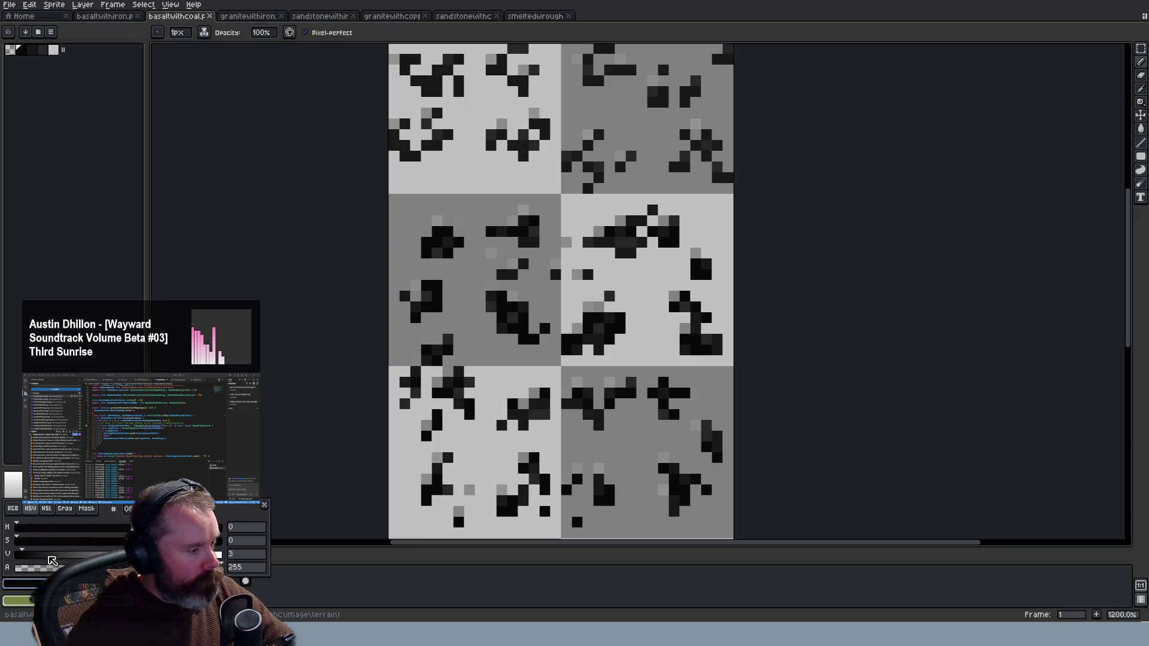
{"action": "left_click_drag", "start_coordinate": [29, 555], "coordinate": [41, 555]}
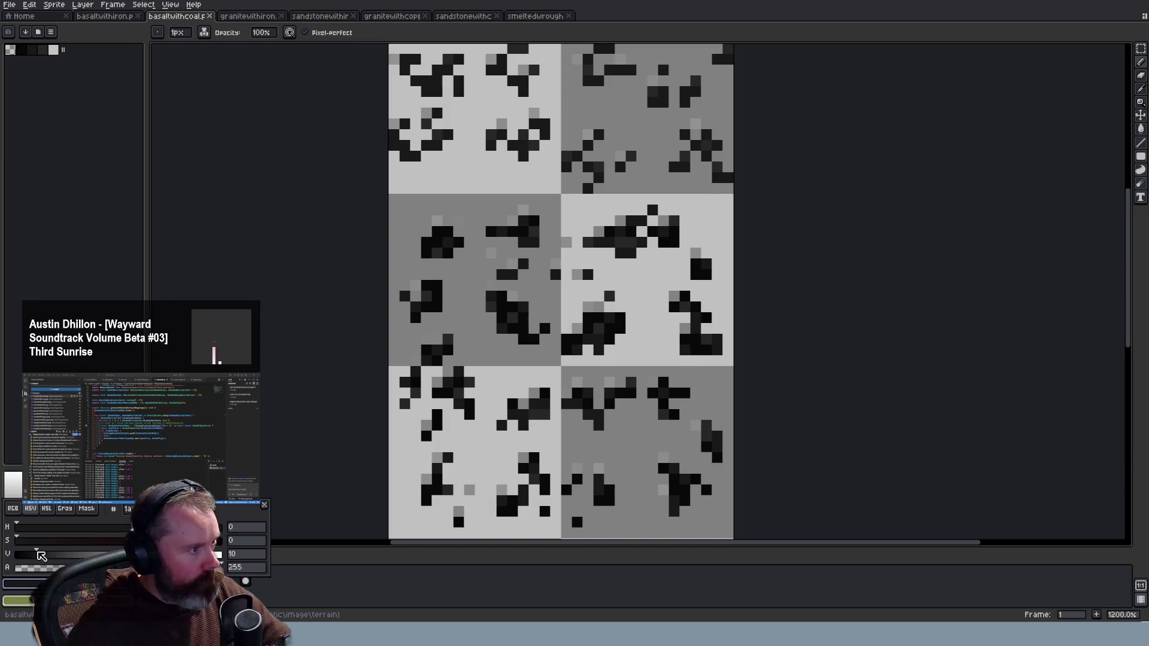
{"action": "key", "text": "Escape"}
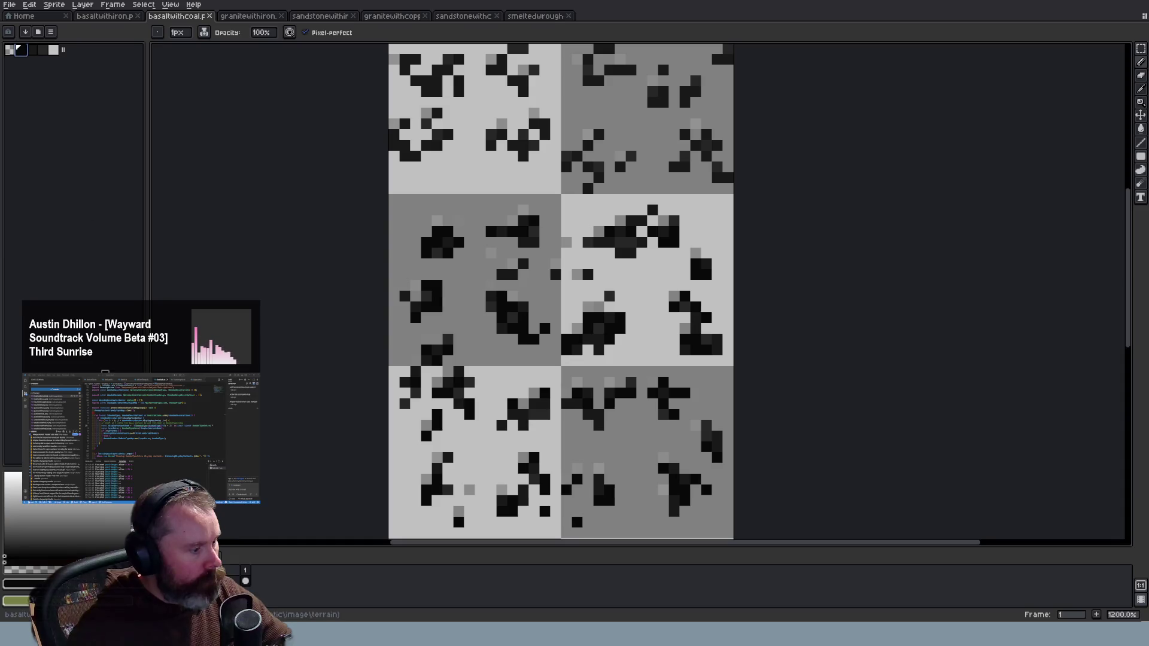
Add the near-black colour to the palette and delete the extra dark swatch
{"action": "left_click", "coordinate": [24, 583]}
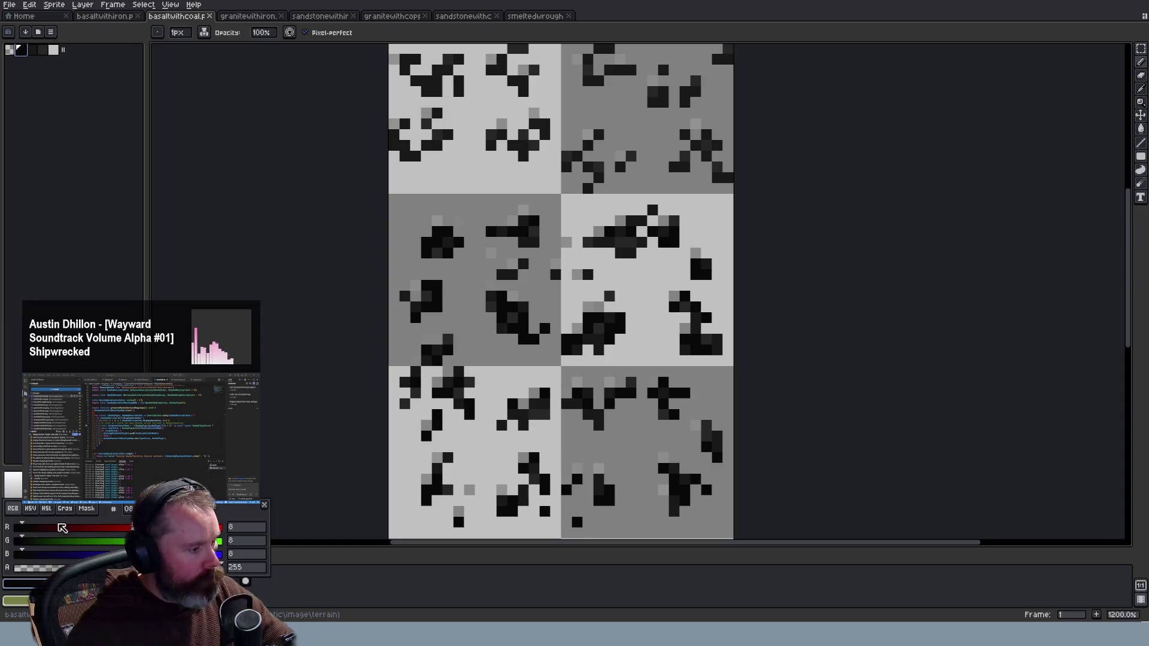
{"action": "left_click", "coordinate": [30, 508]}
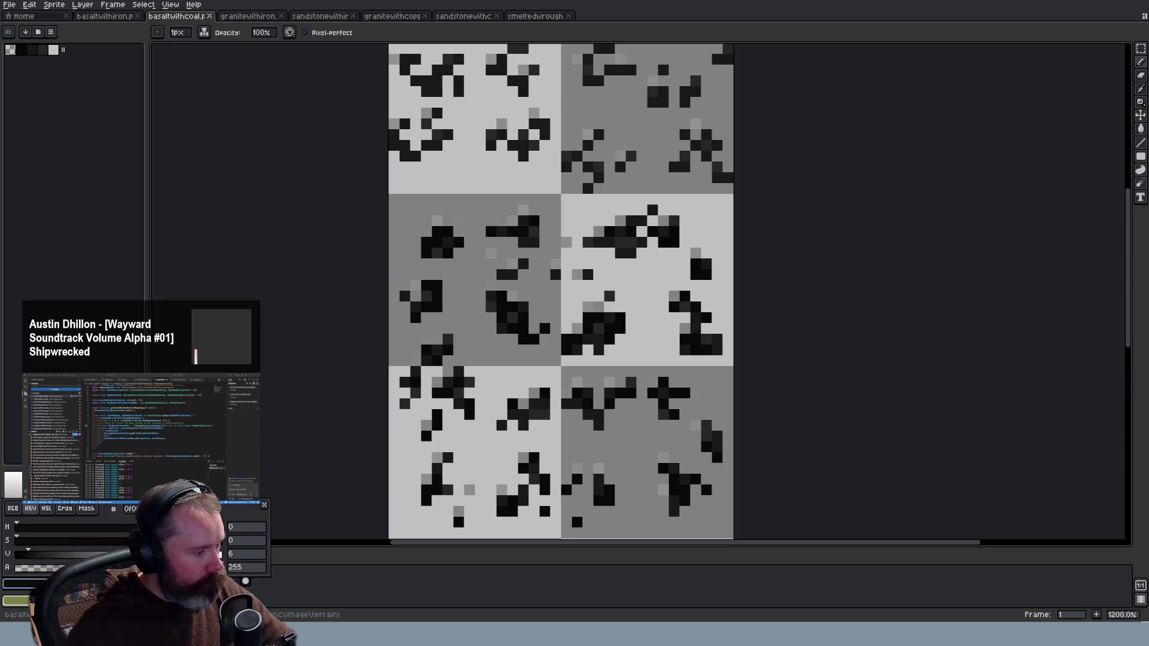
{"action": "left_click", "coordinate": [109, 224]}
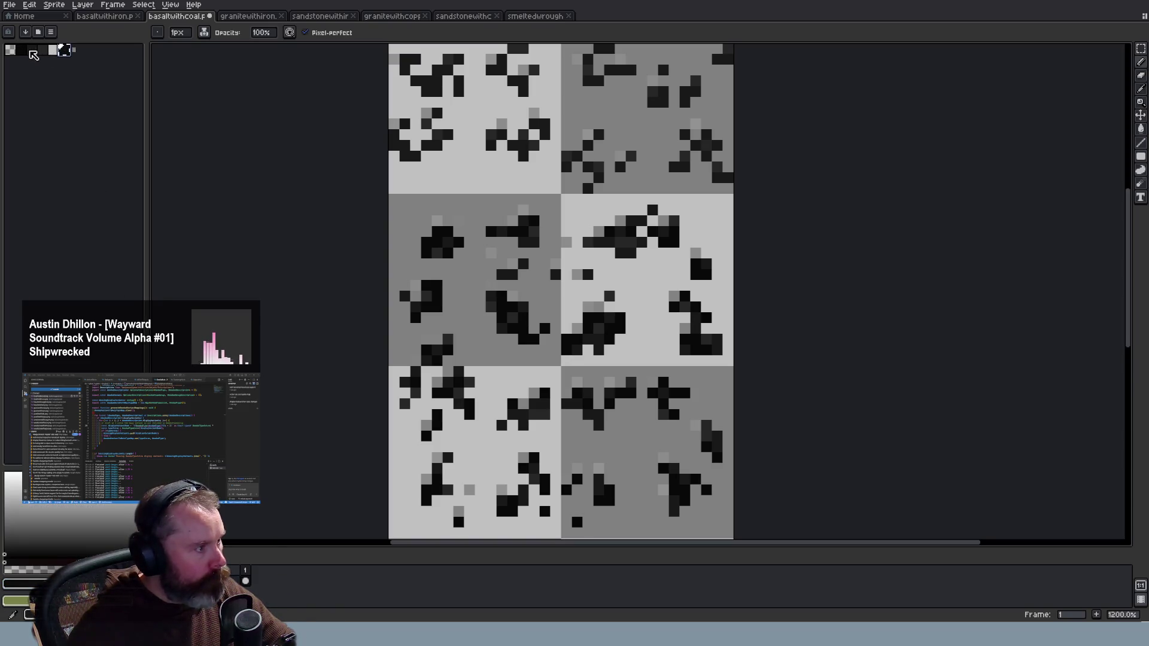
{"action": "left_click", "coordinate": [33, 55]}
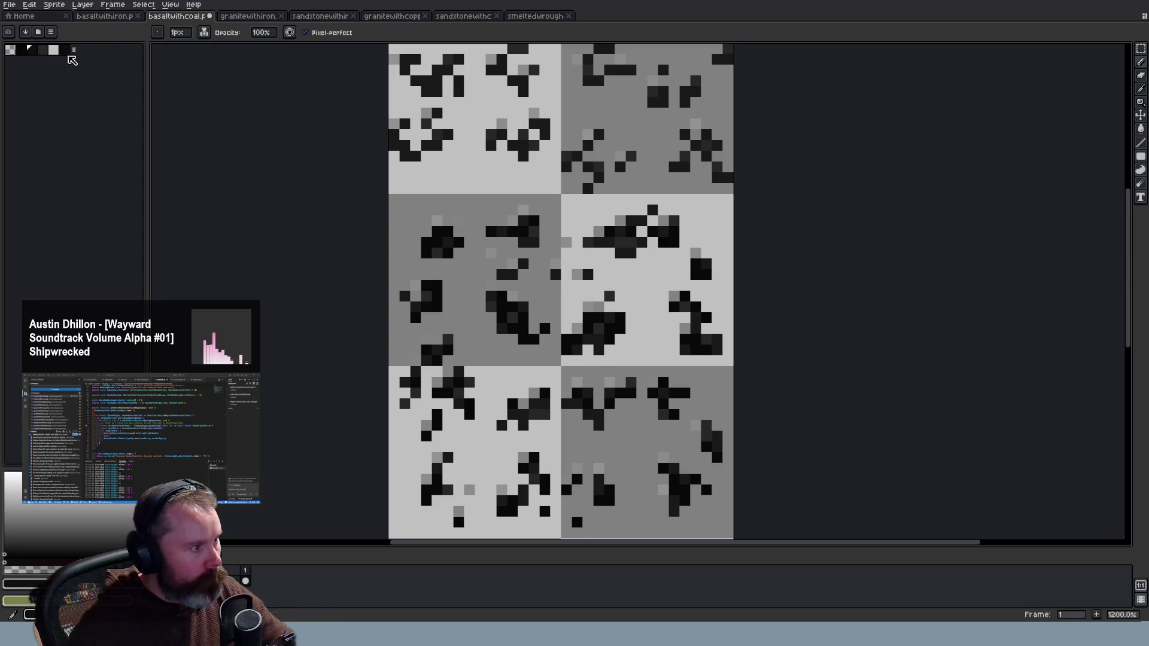
{"action": "key", "text": "Delete"}
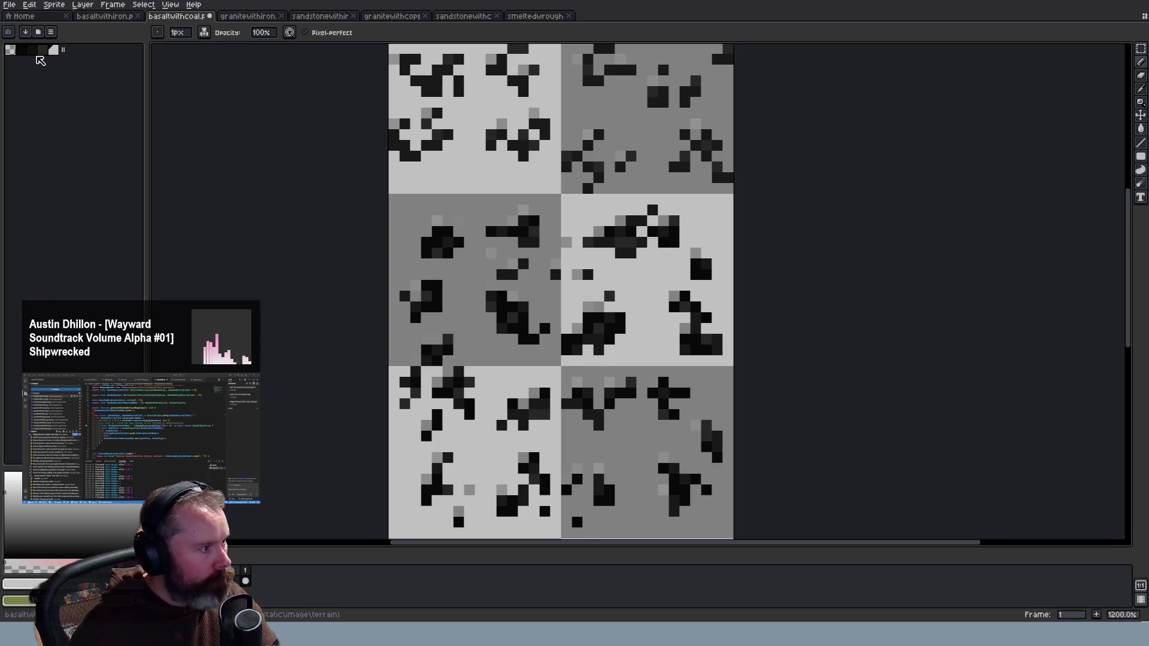
{"action": "left_click", "coordinate": [31, 50]}
{"action": "left_click", "coordinate": [24, 583]}
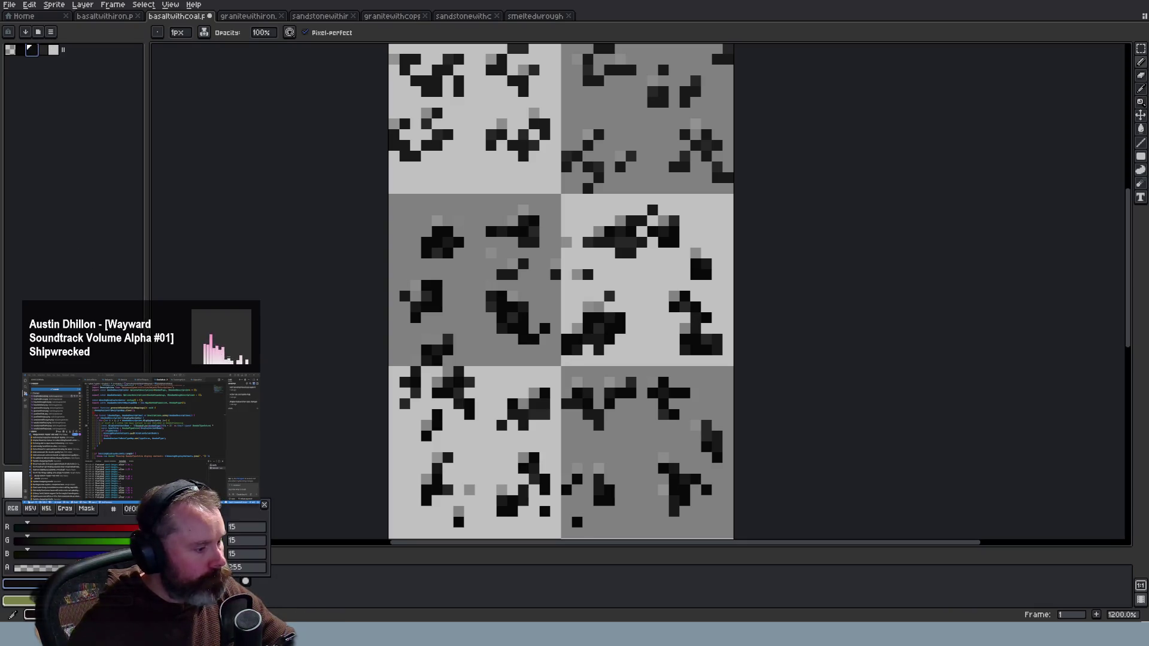
{"action": "left_click", "coordinate": [33, 510]}
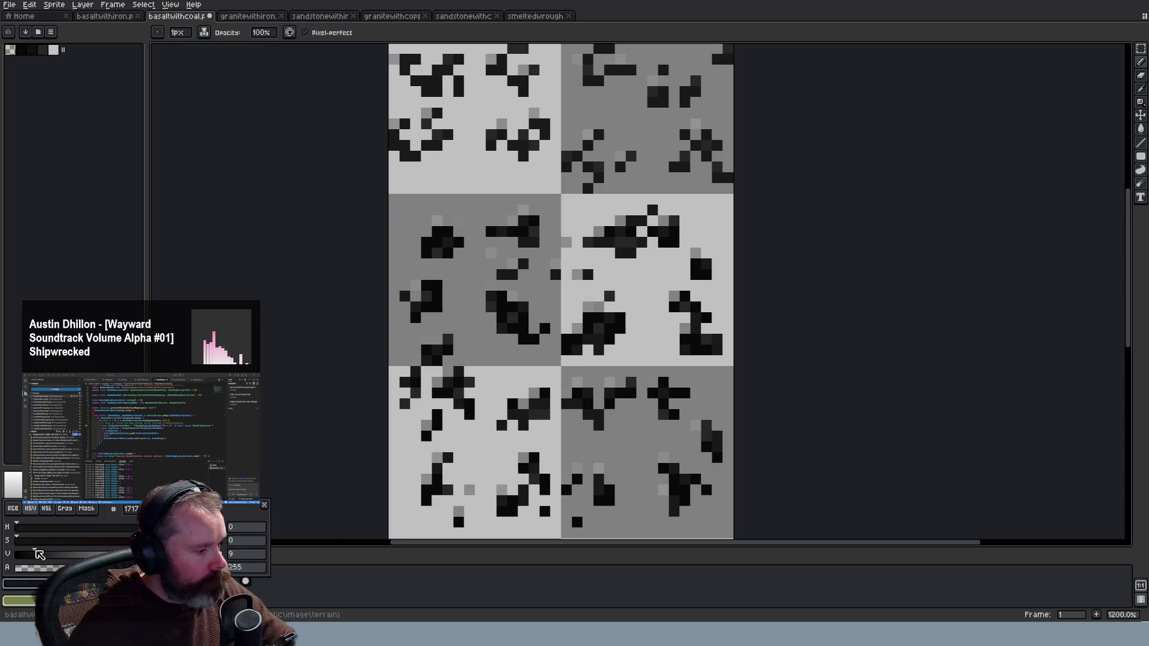
{"action": "key", "text": "Escape"}
{"action": "key", "text": "bracketleft"}
{"action": "key", "text": "bracketleft"}
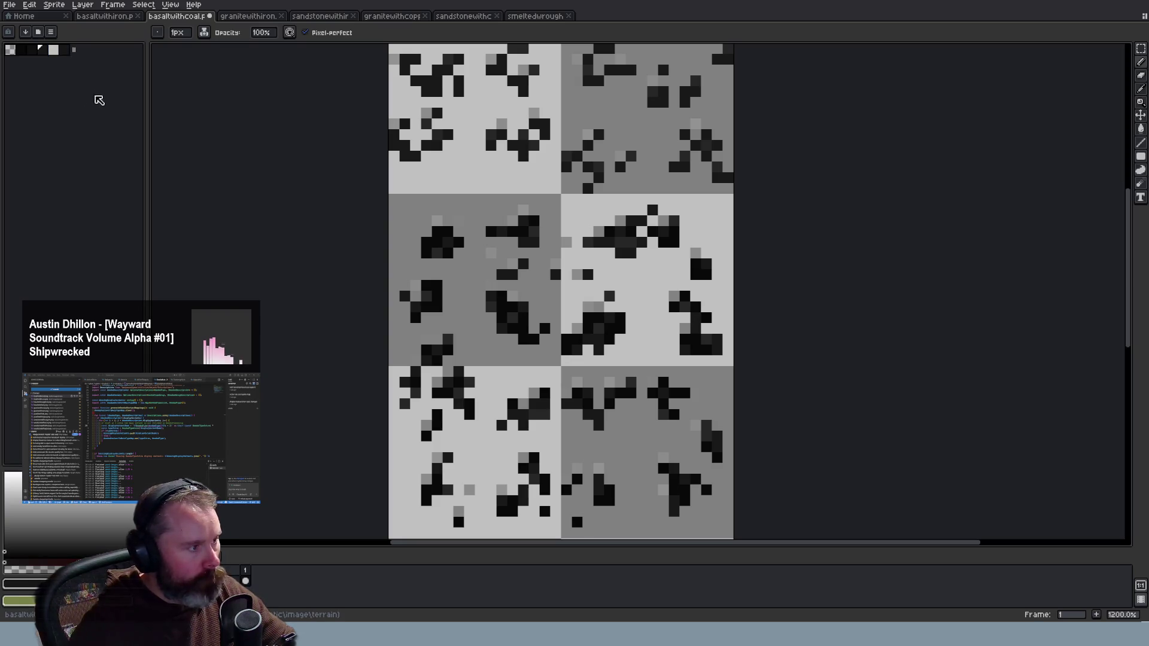
Convert the basaltwithcoal sprite with Sprite > Color Mode, remapping its grey highlights
{"action": "left_click", "coordinate": [64, 5]}
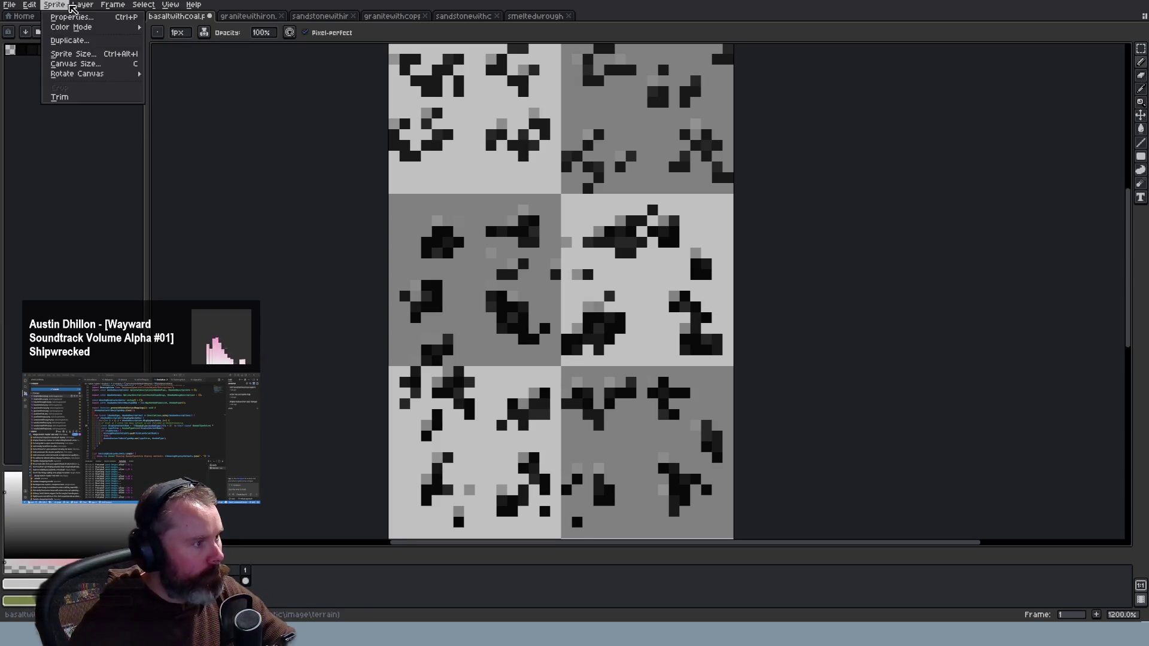
{"action": "left_click", "coordinate": [163, 48]}
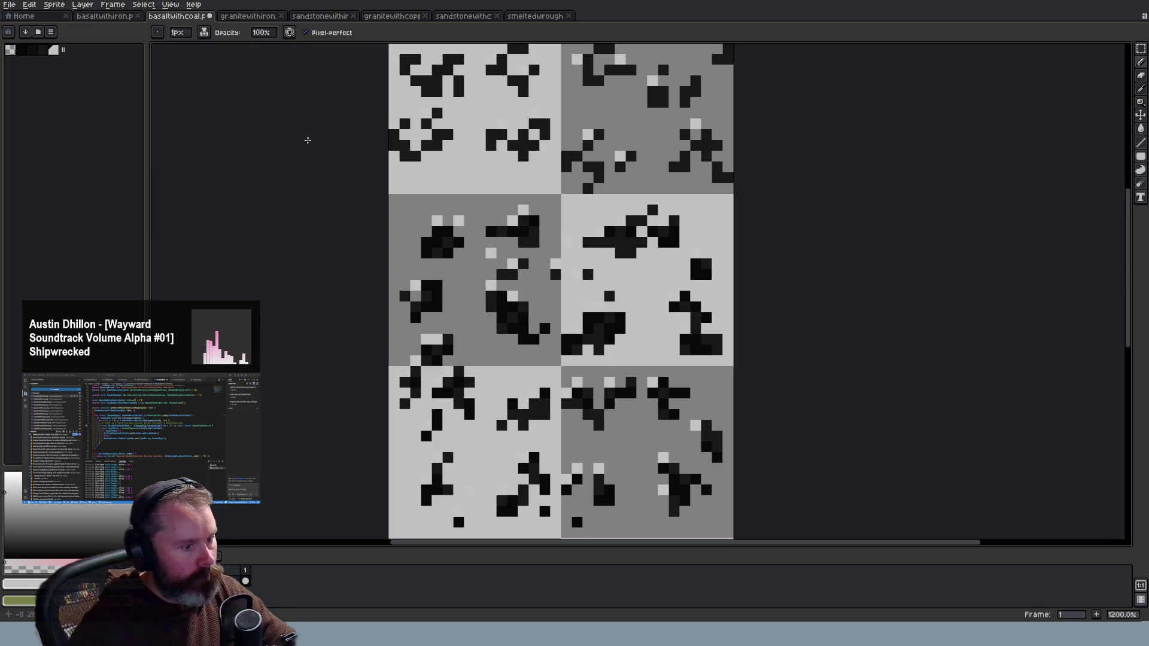
{"action": "scroll", "coordinate": [379, 130], "scroll_direction": "down", "scroll_amount": 2}
{"action": "scroll", "coordinate": [379, 131], "scroll_direction": "down", "scroll_amount": 2}
{"action": "scroll", "coordinate": [380, 131], "scroll_direction": "up", "scroll_amount": 2}
{"action": "scroll", "coordinate": [379, 130], "scroll_direction": "up", "scroll_amount": 1}
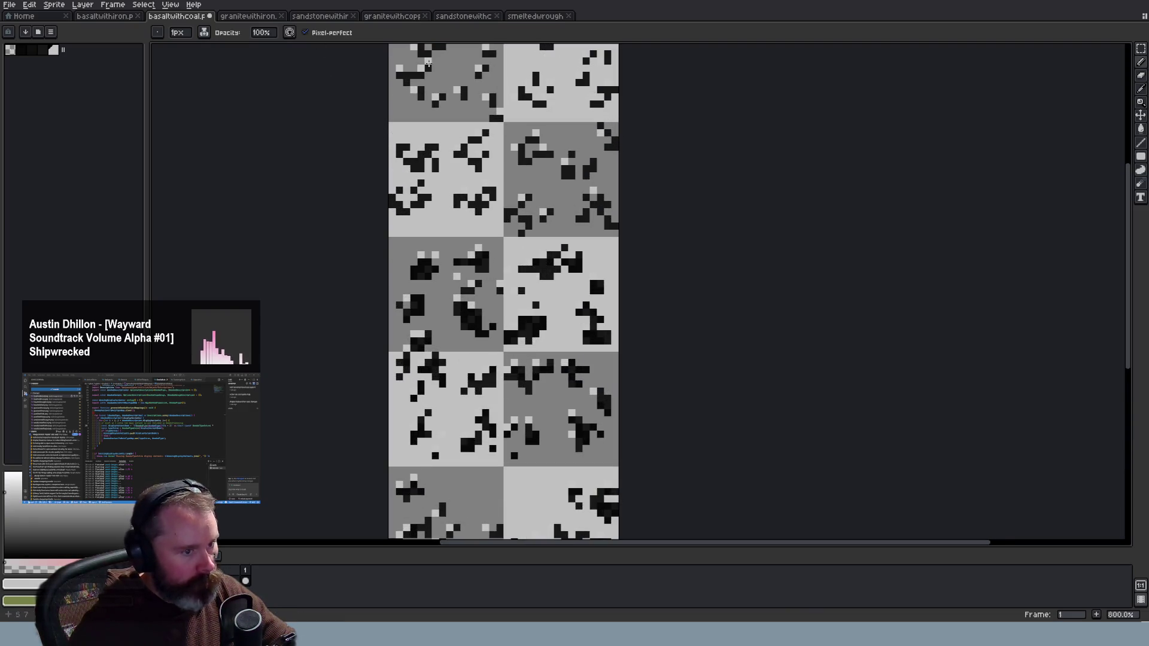
Check the colour mode options of the basaltwithiron and granitewithiron sheets without changing them
{"action": "left_click", "coordinate": [109, 22]}
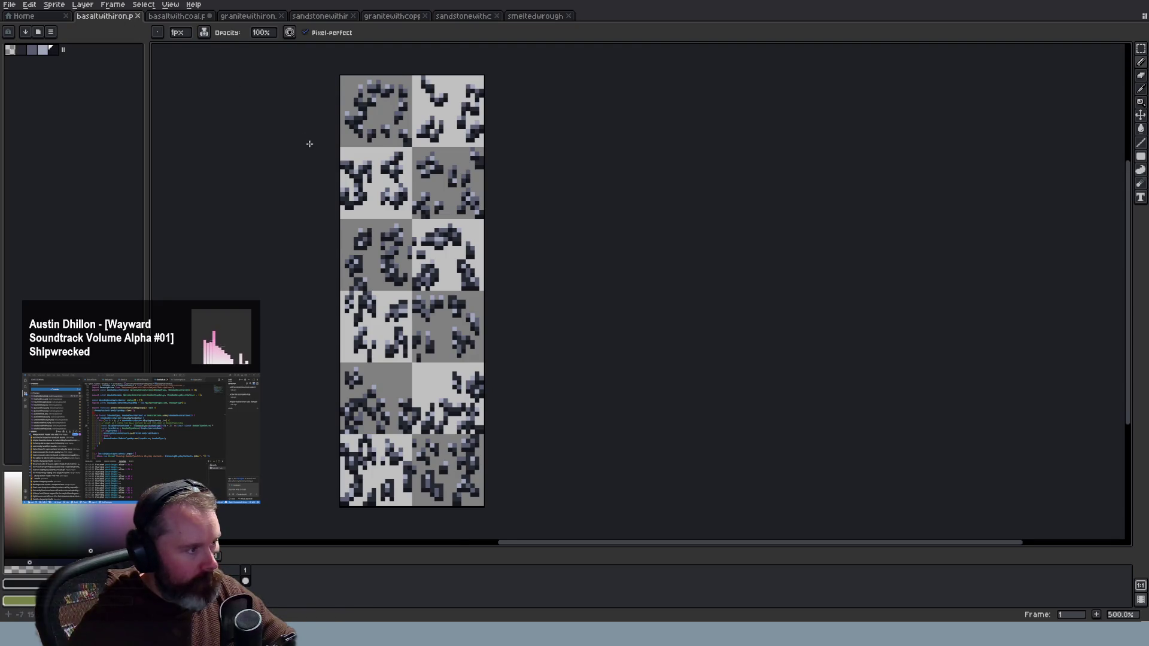
{"action": "scroll", "coordinate": [310, 144], "scroll_direction": "up", "scroll_amount": 2}
{"action": "left_click", "coordinate": [54, 5]}
{"action": "mouse_move", "coordinate": [77, 27]}
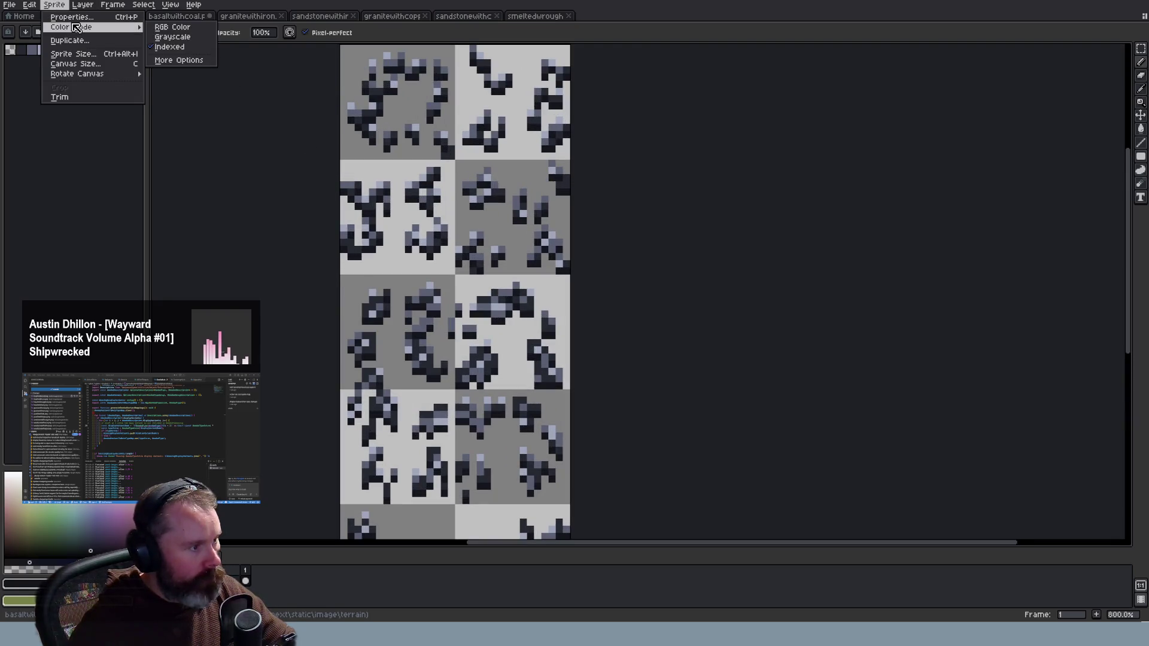
{"action": "mouse_move", "coordinate": [194, 5]}
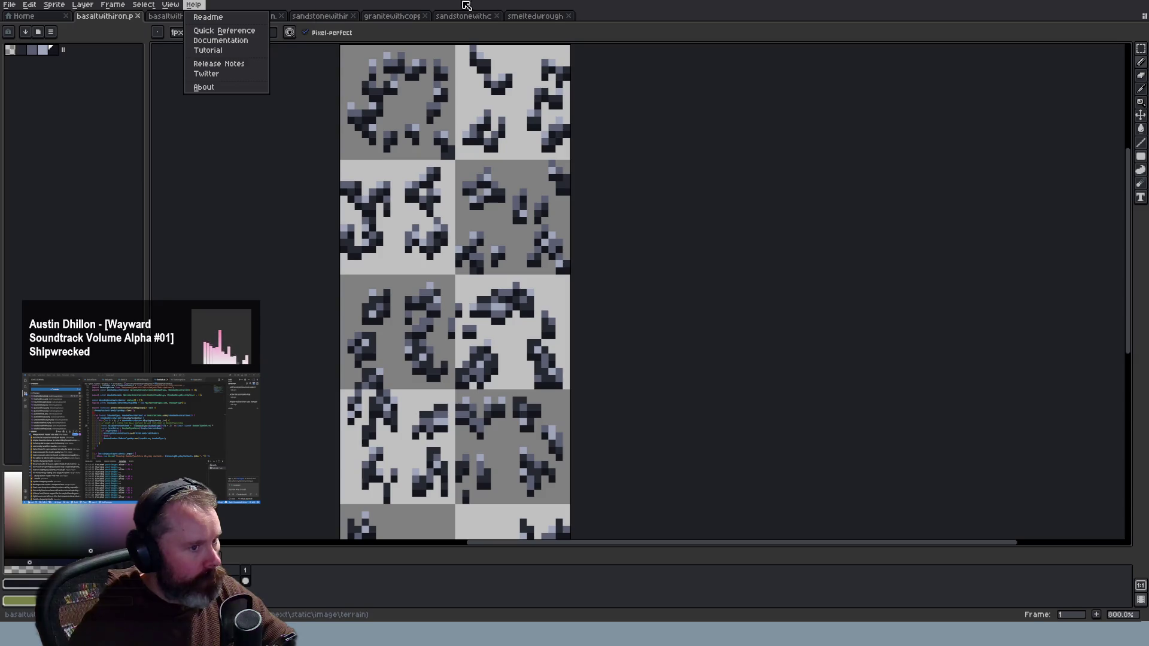
{"action": "left_click", "coordinate": [645, 11]}
{"action": "left_click", "coordinate": [419, 16]}
{"action": "left_click", "coordinate": [268, 18]}
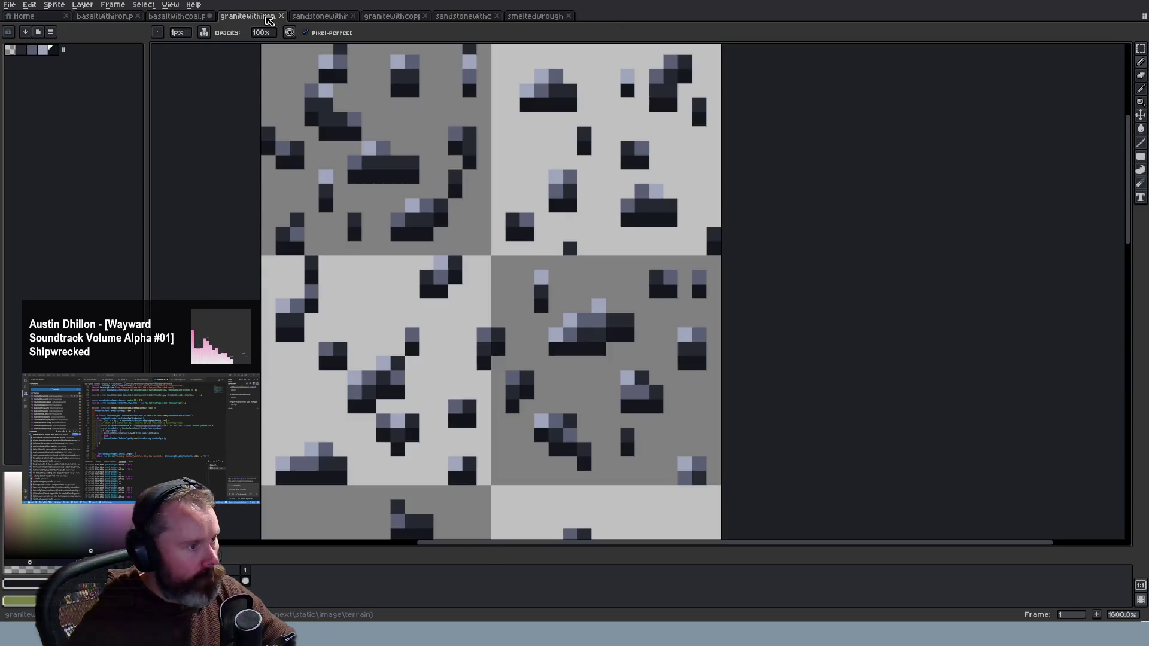
{"action": "left_click", "coordinate": [52, 6]}
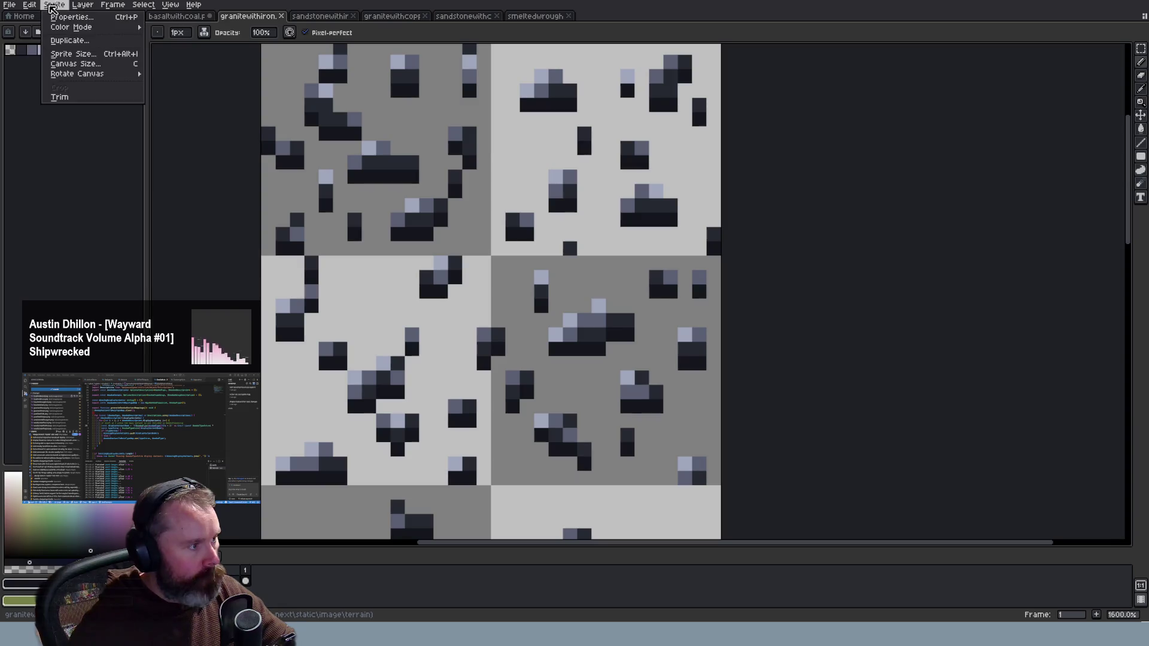
{"action": "mouse_move", "coordinate": [72, 28]}
{"action": "left_click", "coordinate": [172, 27]}
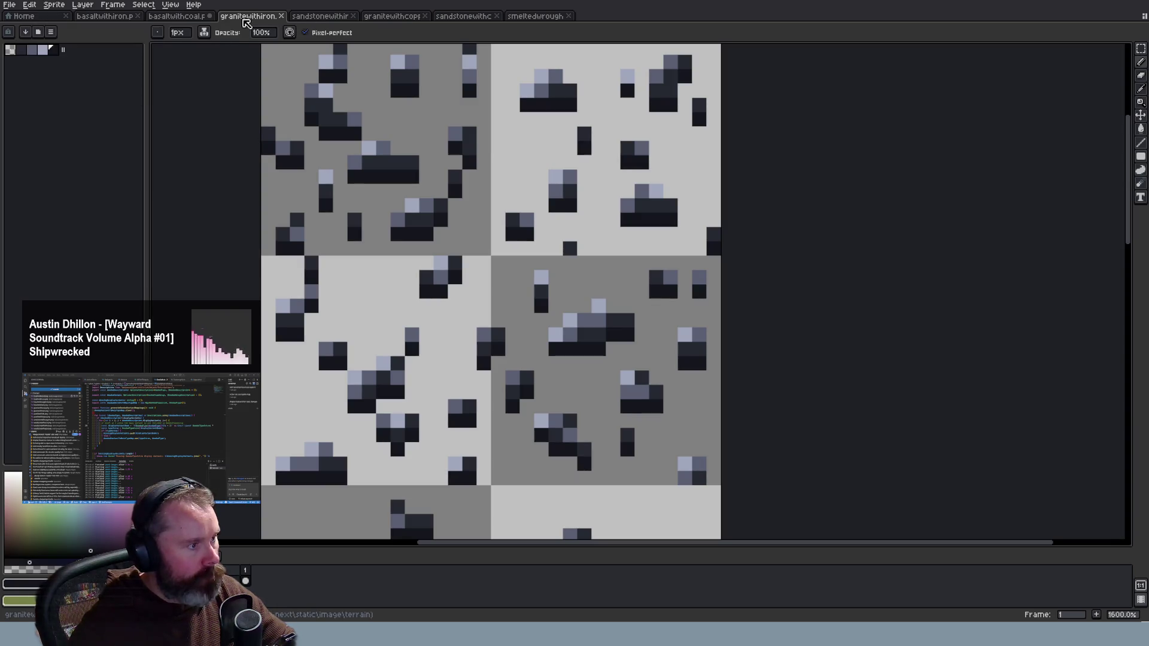
Reorder the tabs so granitewithiron and the sandstone iron sheet sit together
{"action": "left_click_drag", "start_coordinate": [253, 20], "coordinate": [170, 24]}
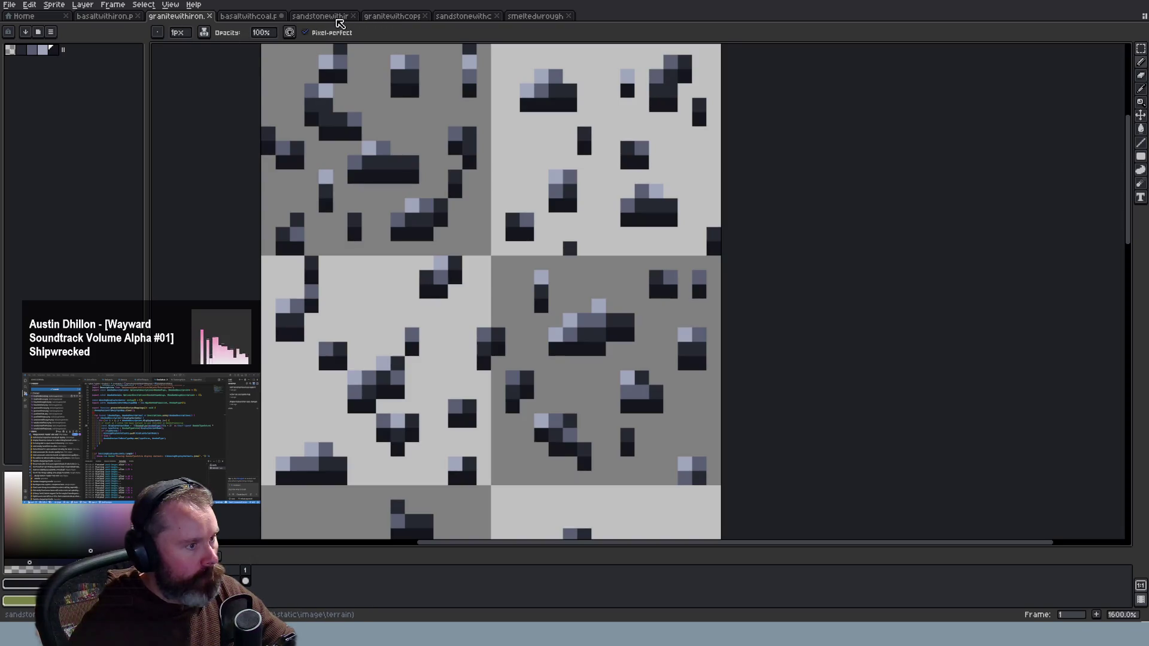
{"action": "left_click_drag", "start_coordinate": [338, 22], "coordinate": [266, 18]}
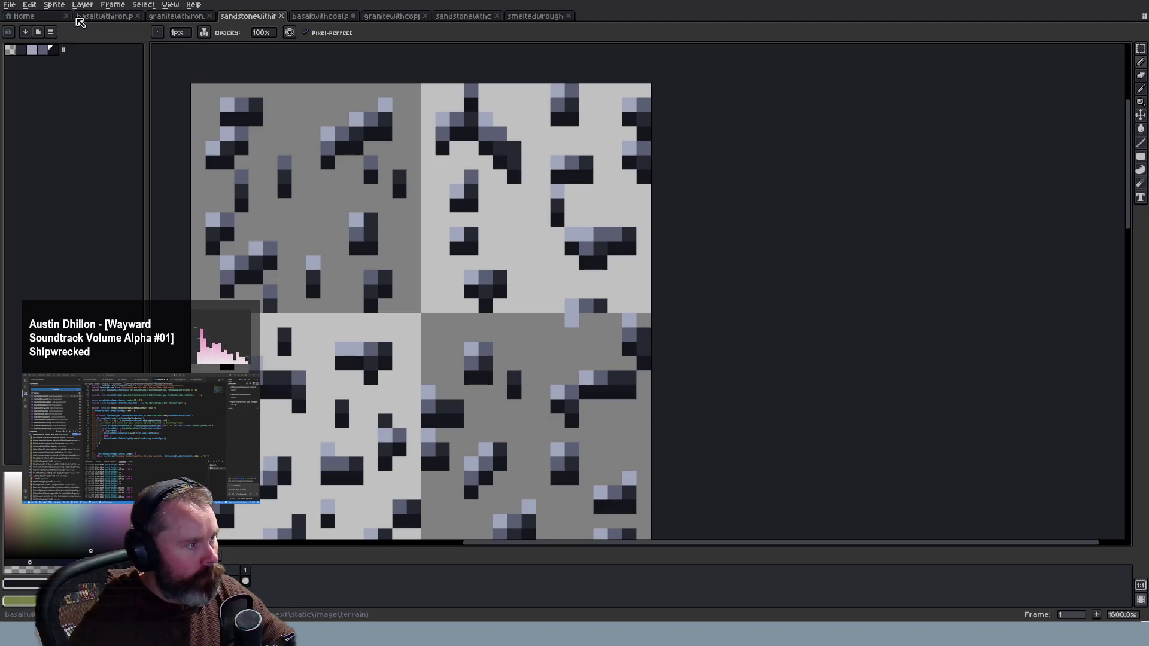
{"action": "left_click", "coordinate": [60, 15]}
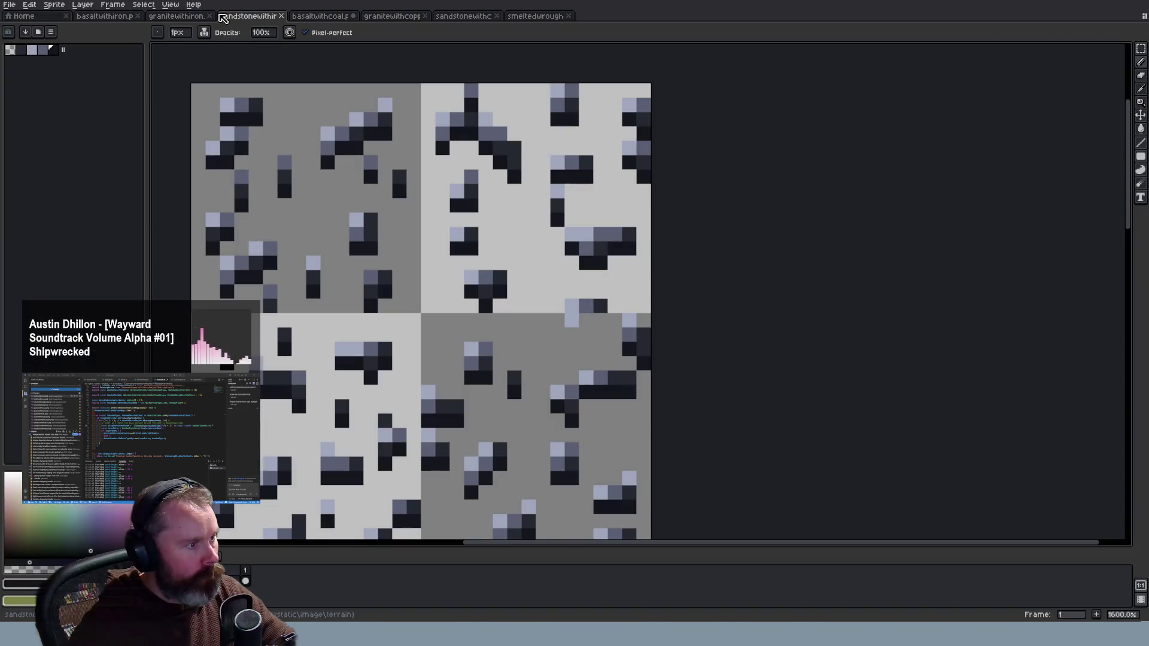
{"action": "left_click", "coordinate": [249, 16]}
{"action": "left_click", "coordinate": [84, 5]}
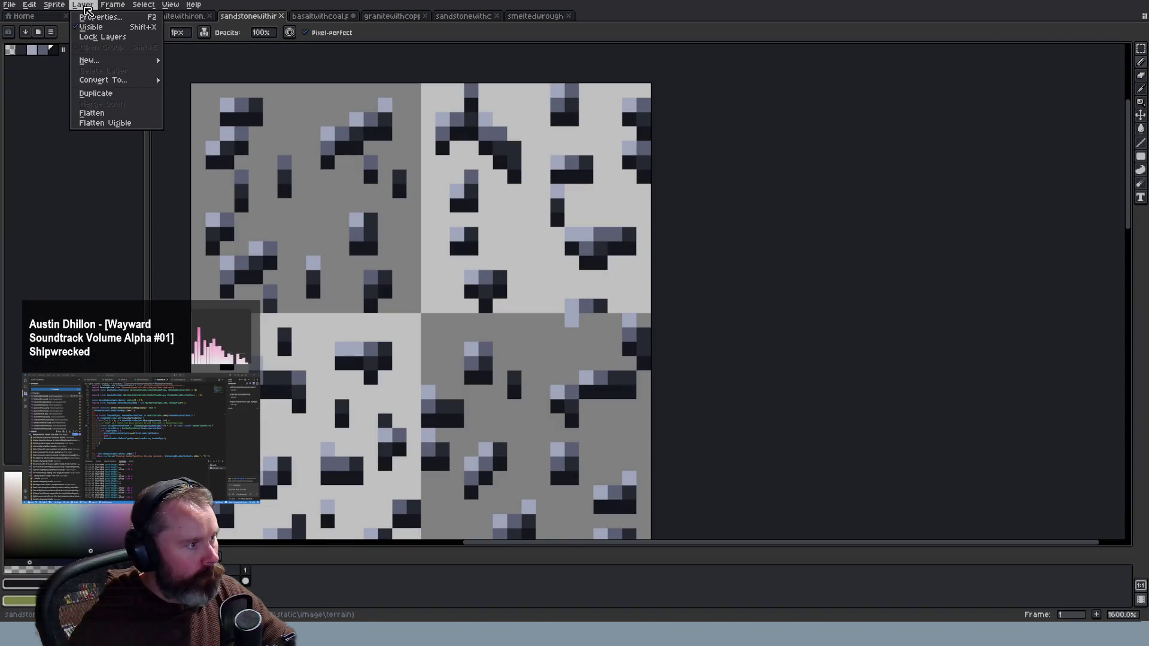
{"action": "mouse_move", "coordinate": [54, 5]}
{"action": "mouse_move", "coordinate": [143, 28]}
{"action": "left_click", "coordinate": [257, 16]}
Undo the colour mode conversion and palette edits, then convert basaltwithcoal to Indexed
{"action": "left_click", "coordinate": [320, 16]}
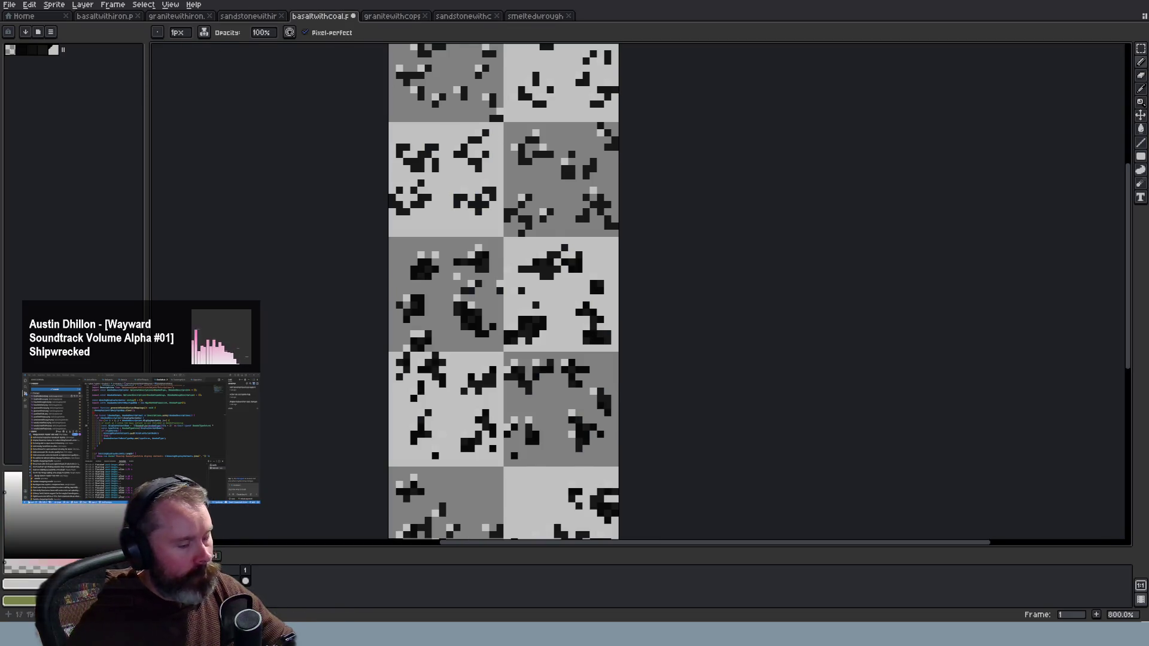
{"action": "scroll", "coordinate": [549, 157], "scroll_direction": "down", "scroll_amount": 1}
{"action": "scroll", "coordinate": [551, 158], "scroll_direction": "up", "scroll_amount": 3}
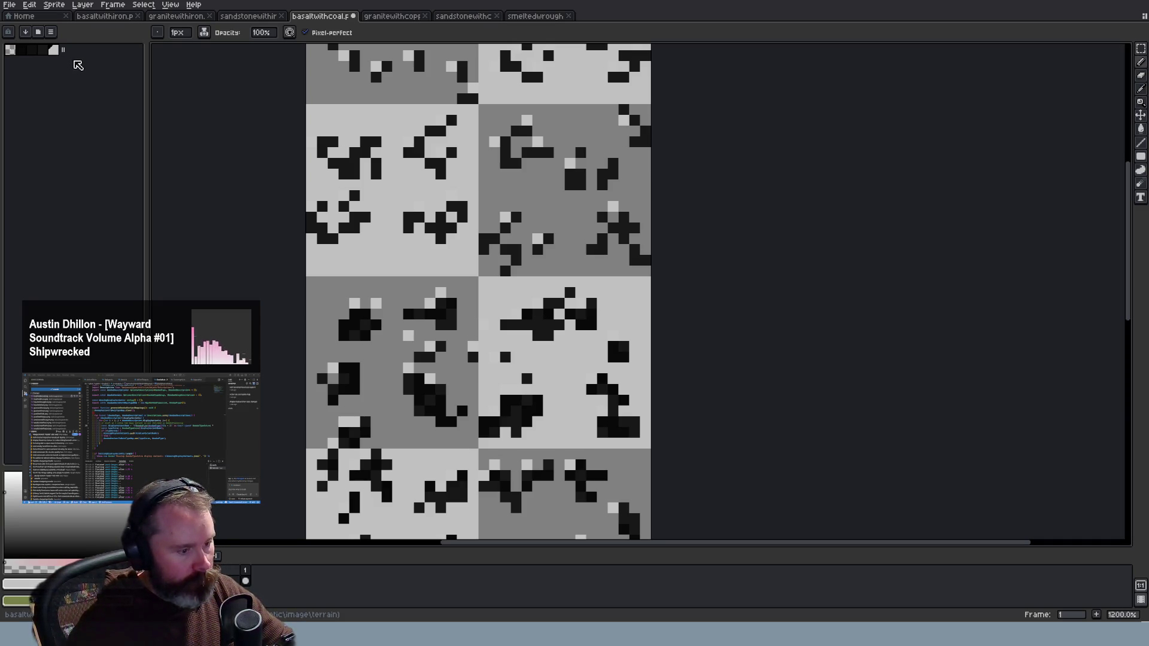
{"action": "scroll", "coordinate": [395, 168], "scroll_direction": "down", "scroll_amount": 2}
{"action": "scroll", "coordinate": [395, 168], "scroll_direction": "down", "scroll_amount": 1}
{"action": "scroll", "coordinate": [394, 169], "scroll_direction": "down", "scroll_amount": 1}
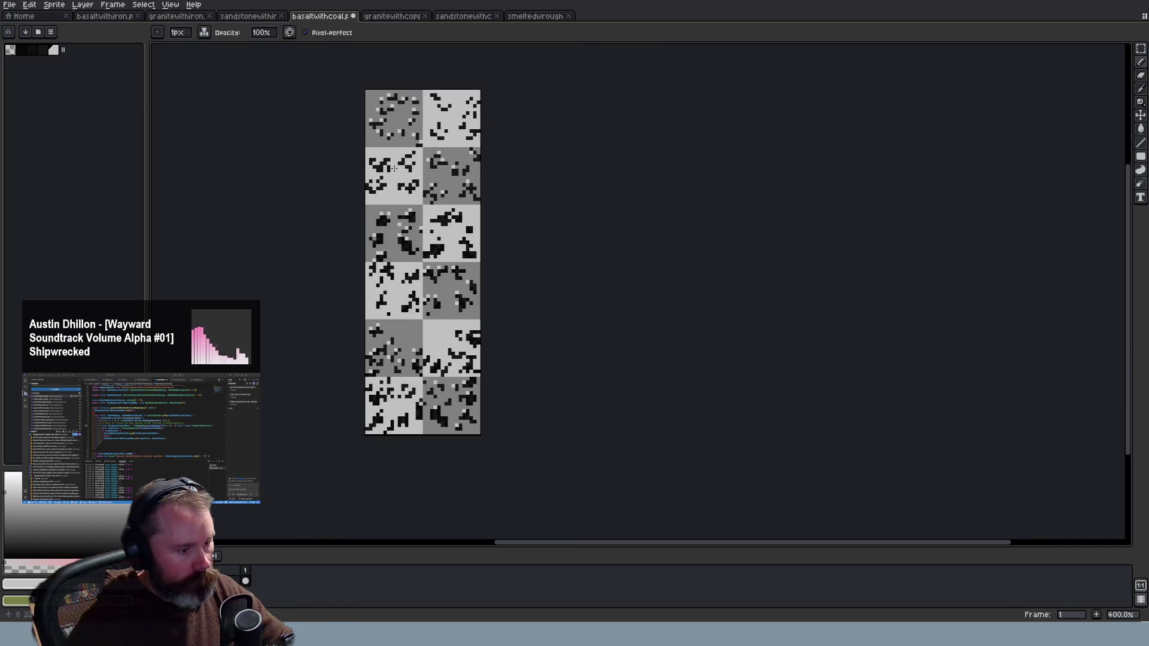
{"action": "scroll", "coordinate": [395, 169], "scroll_direction": "up", "scroll_amount": 5}
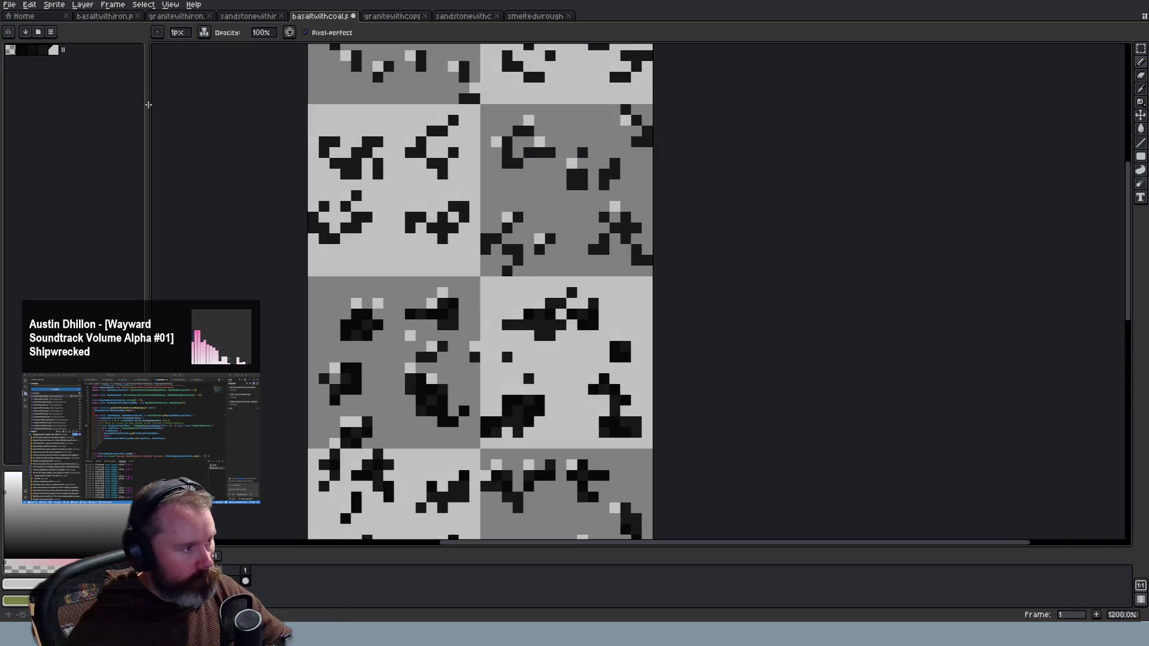
{"action": "key", "text": "ctrl+z"}
{"action": "key", "text": "ctrl+z"}
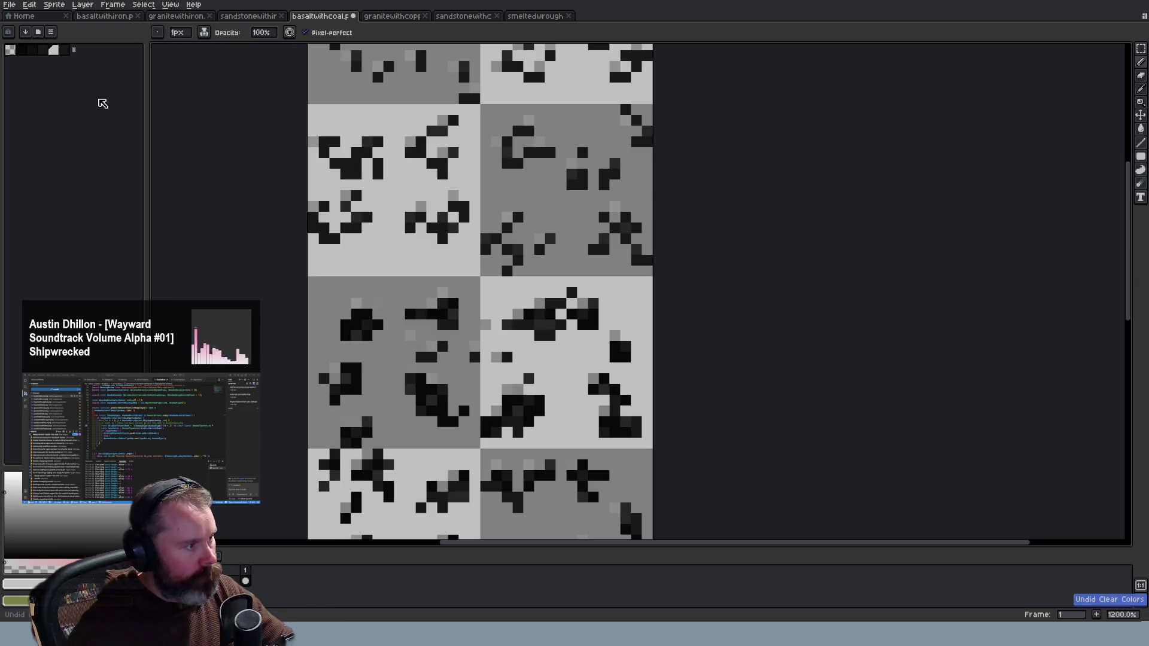
{"action": "key", "text": "ctrl+z"}
{"action": "key", "text": "ctrl+z"}
{"action": "key", "text": "ctrl+z"}
{"action": "key", "text": "ctrl+z"}
{"action": "key", "text": "ctrl+z"}
{"action": "key", "text": "ctrl+z"}
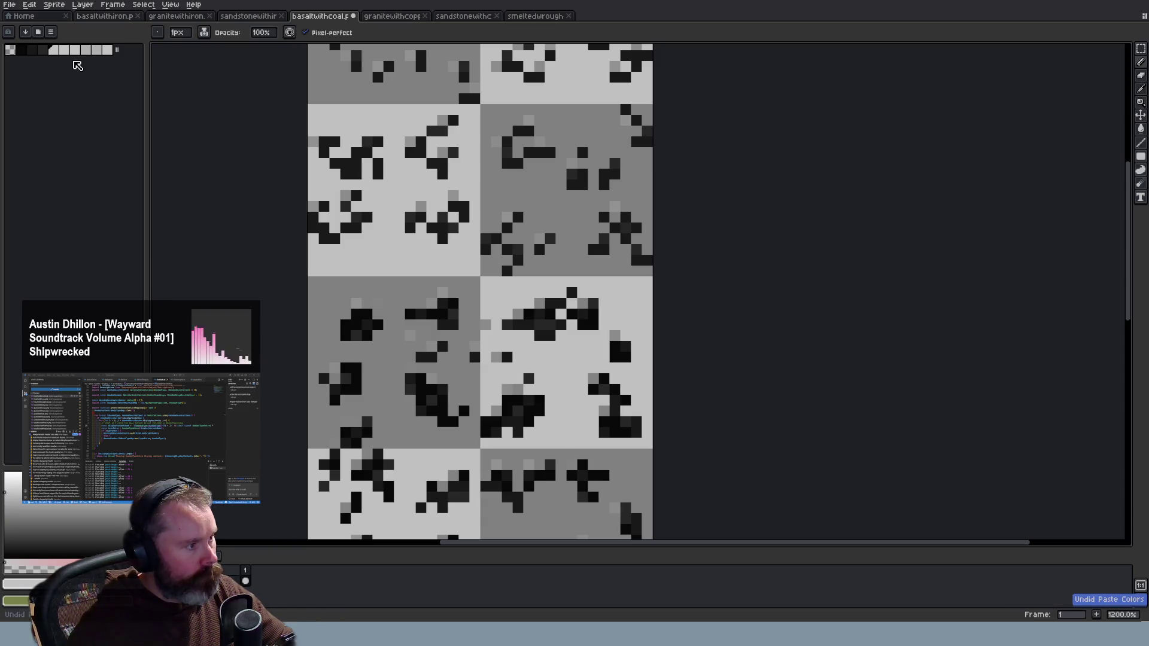
{"action": "key", "text": "ctrl+z"}
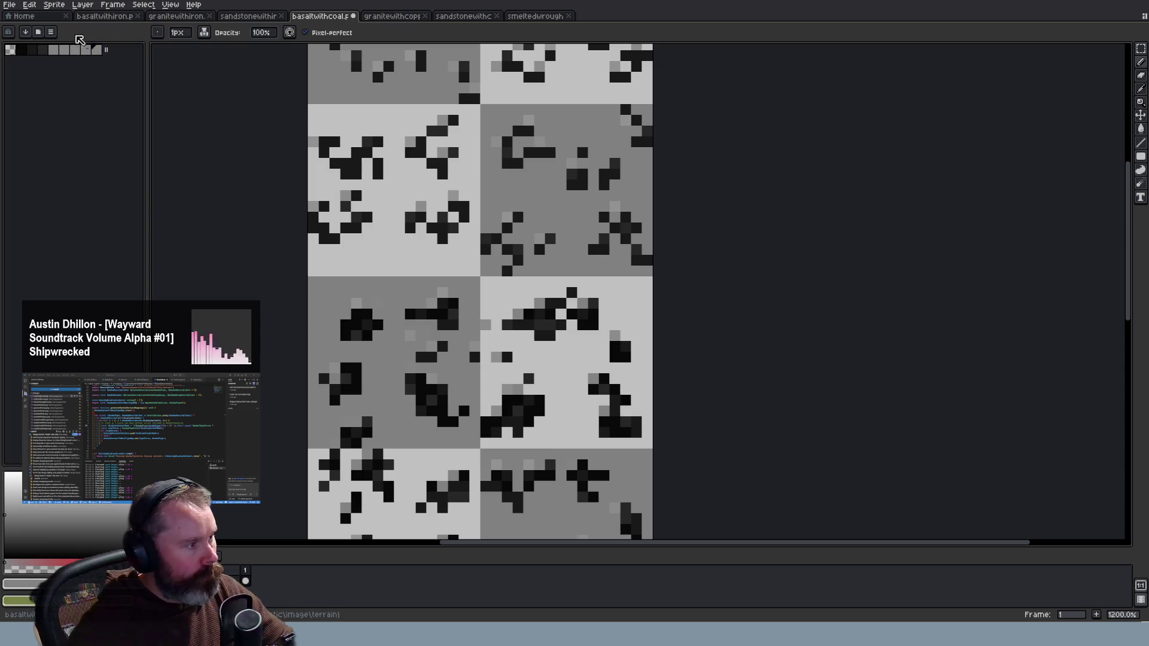
{"action": "left_click", "coordinate": [45, 5]}
{"action": "mouse_move", "coordinate": [75, 29]}
{"action": "left_click", "coordinate": [182, 48]}
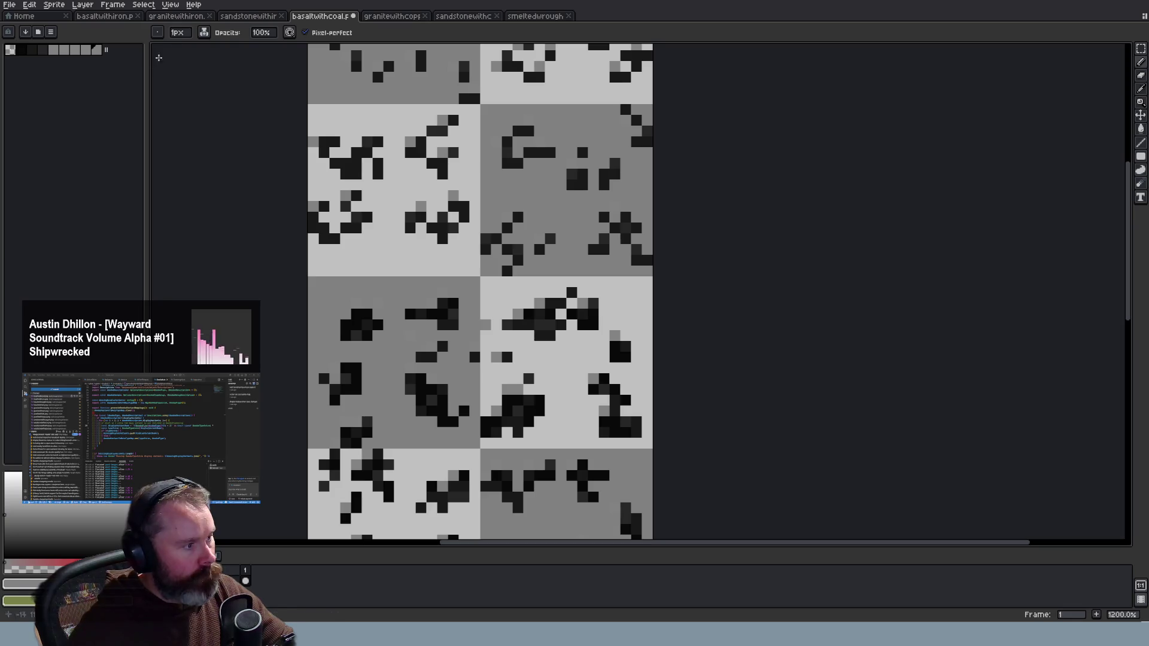
Add a grey brightened from value 51 to 65 and extend the palette to about ten swatches
{"action": "left_click", "coordinate": [13, 484]}
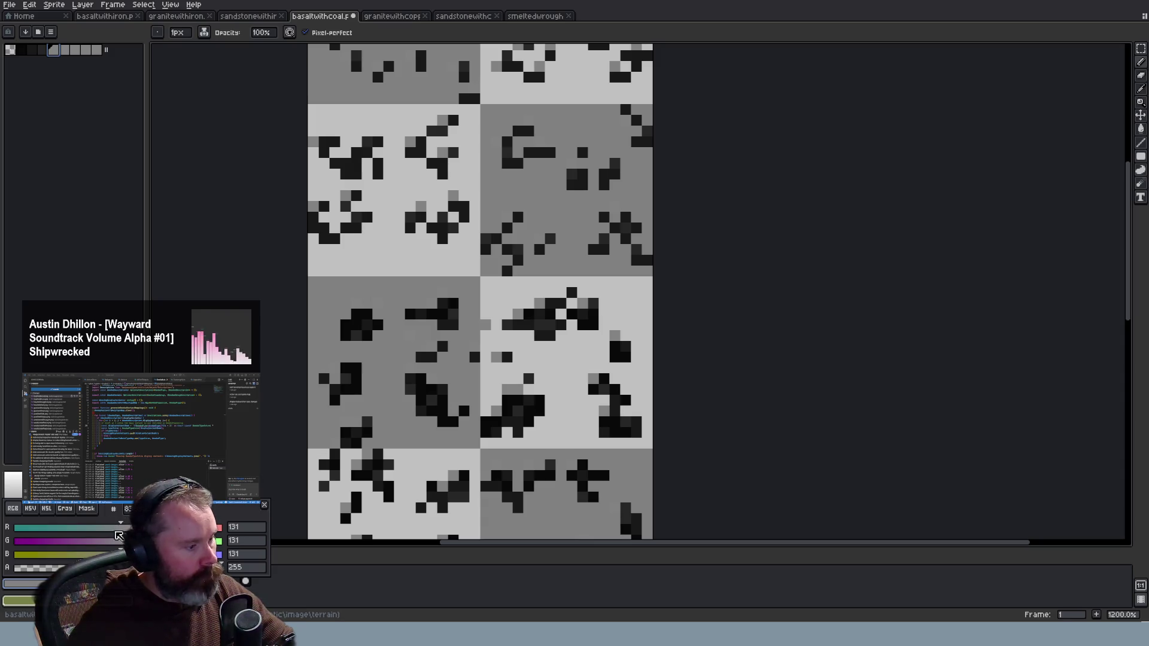
{"action": "left_click", "coordinate": [30, 509]}
{"action": "left_click_drag", "start_coordinate": [120, 554], "coordinate": [149, 553]}
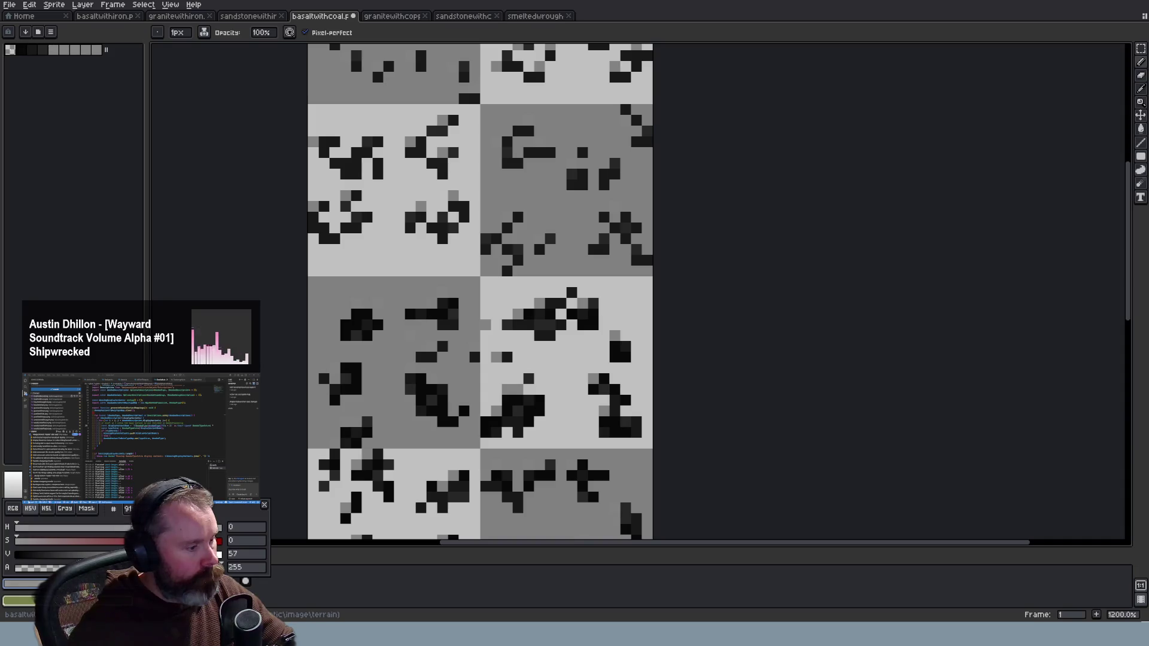
{"action": "left_click", "coordinate": [107, 50]}
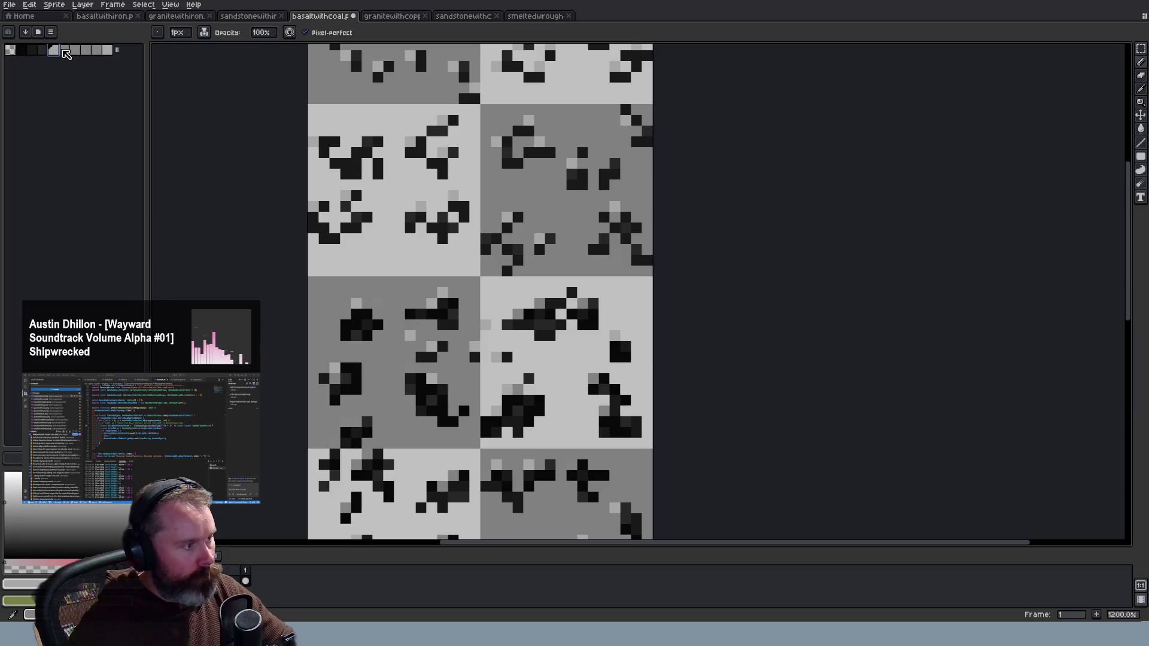
{"action": "left_click", "coordinate": [64, 49]}
{"action": "left_click", "coordinate": [89, 52]}
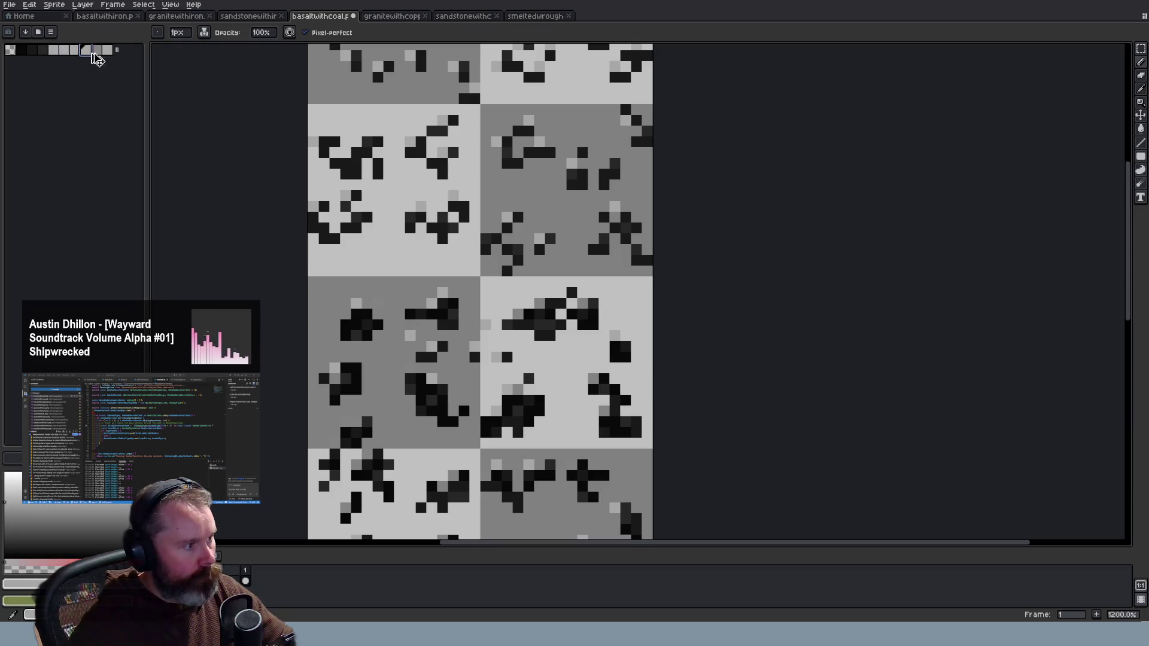
{"action": "left_click", "coordinate": [96, 50]}
{"action": "left_click_drag", "start_coordinate": [116, 47], "coordinate": [63, 51]}
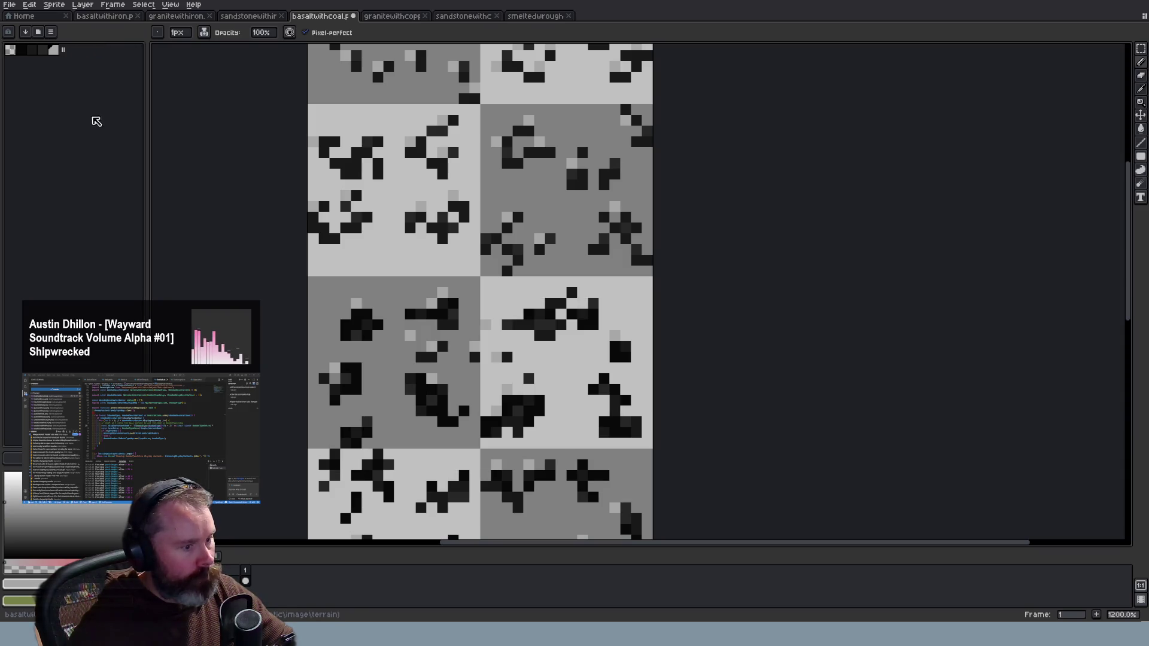
{"action": "left_click_drag", "start_coordinate": [63, 50], "coordinate": [112, 53]}
{"action": "scroll", "coordinate": [513, 224], "scroll_direction": "down", "scroll_amount": 2}
Read the dark first palette swatch's value in the HSV colour editor
{"action": "scroll", "coordinate": [513, 224], "scroll_direction": "down", "scroll_amount": 4}
{"action": "scroll", "coordinate": [534, 150], "scroll_direction": "up", "scroll_amount": 3}
{"action": "scroll", "coordinate": [502, 142], "scroll_direction": "up", "scroll_amount": 3}
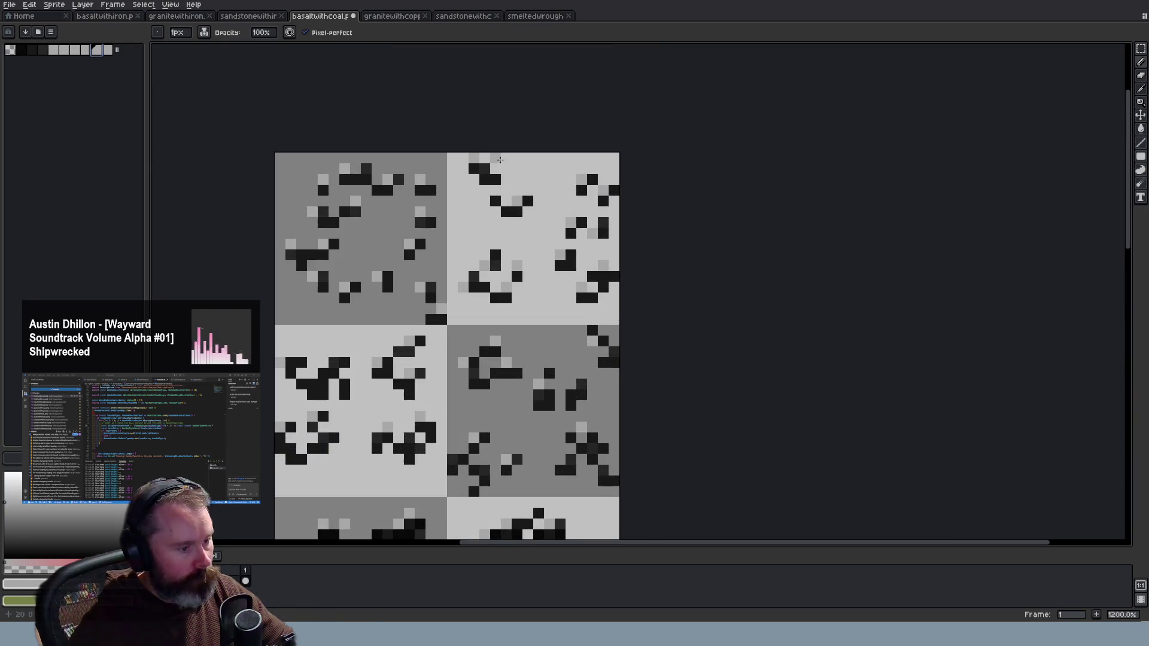
{"action": "scroll", "coordinate": [317, 112], "scroll_direction": "down", "scroll_amount": 2}
{"action": "left_click", "coordinate": [21, 49]}
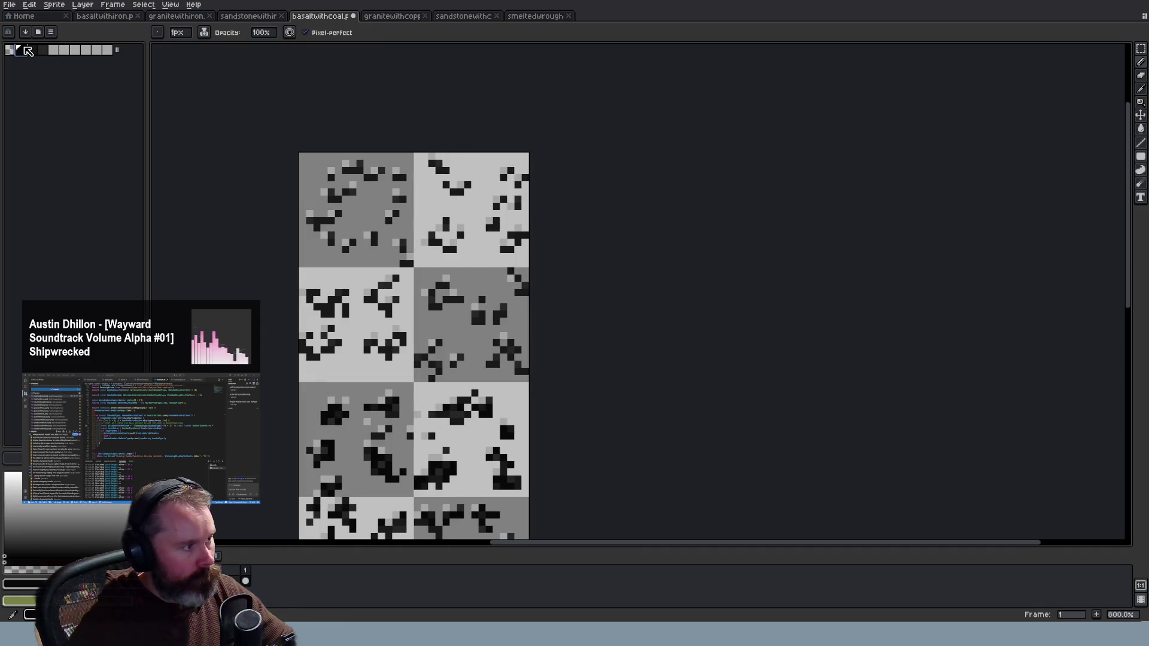
{"action": "left_click", "coordinate": [13, 485]}
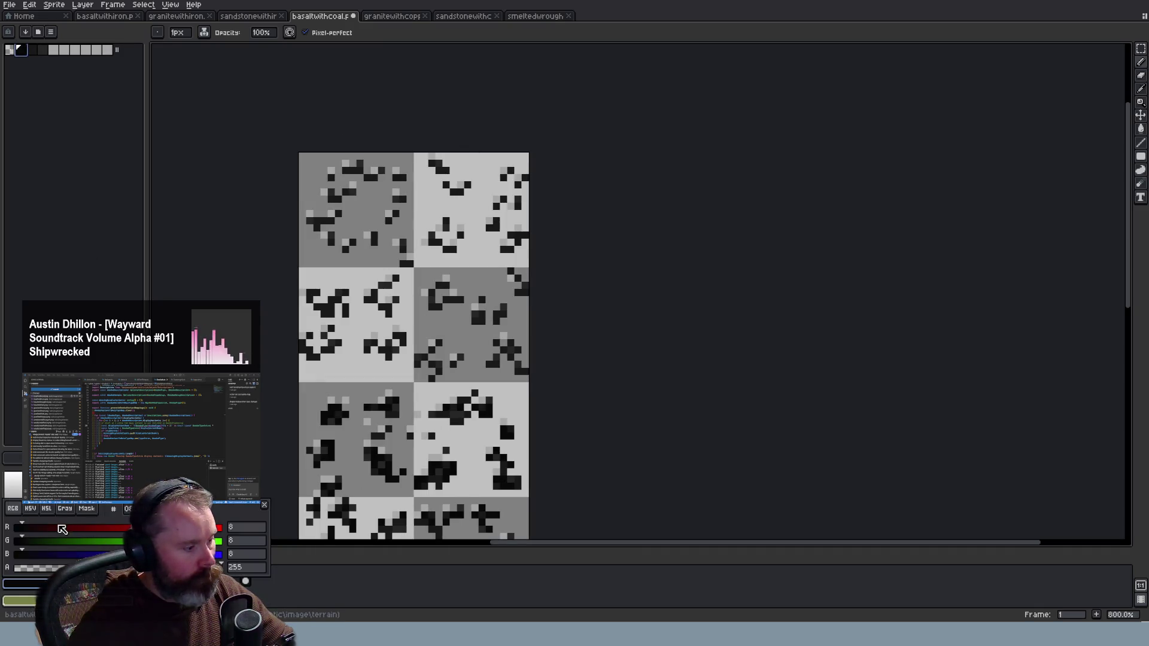
{"action": "left_click", "coordinate": [30, 509]}
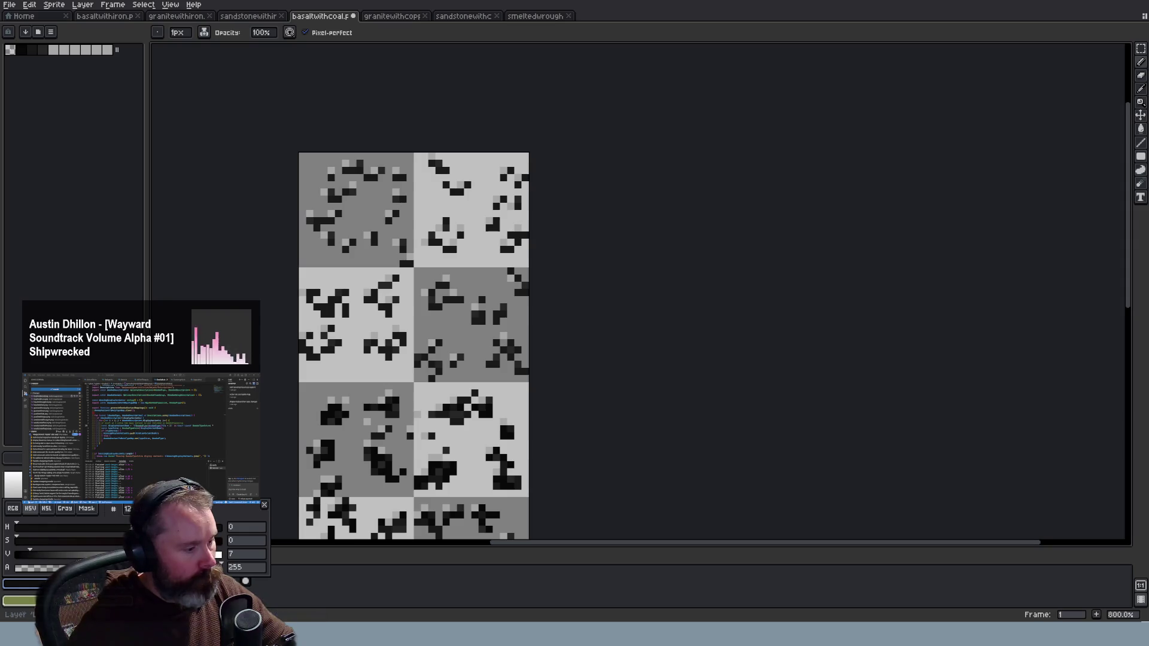
{"action": "left_click", "coordinate": [110, 154]}
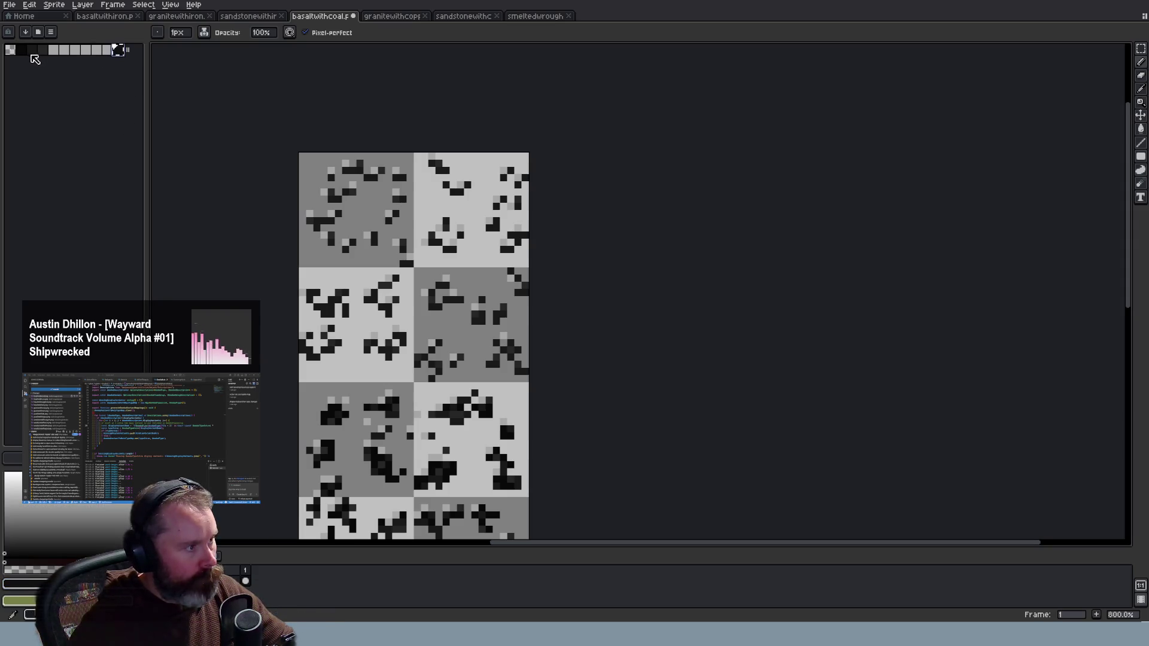
{"action": "scroll", "coordinate": [417, 359], "scroll_direction": "up", "scroll_amount": 3}
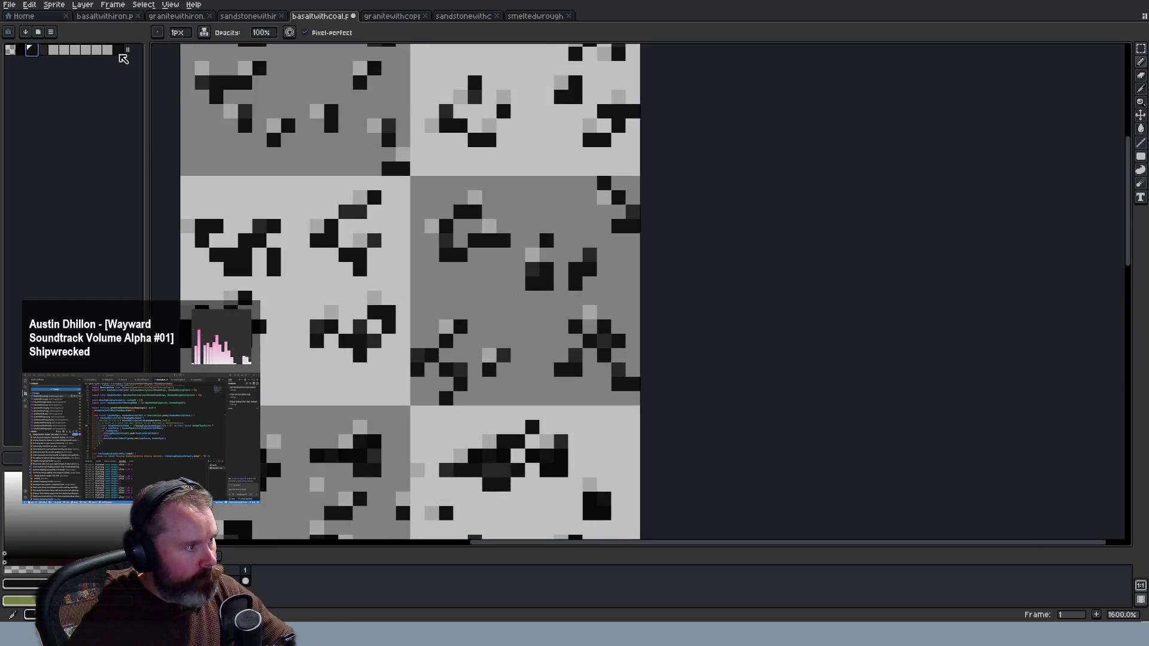
{"action": "left_click", "coordinate": [24, 583]}
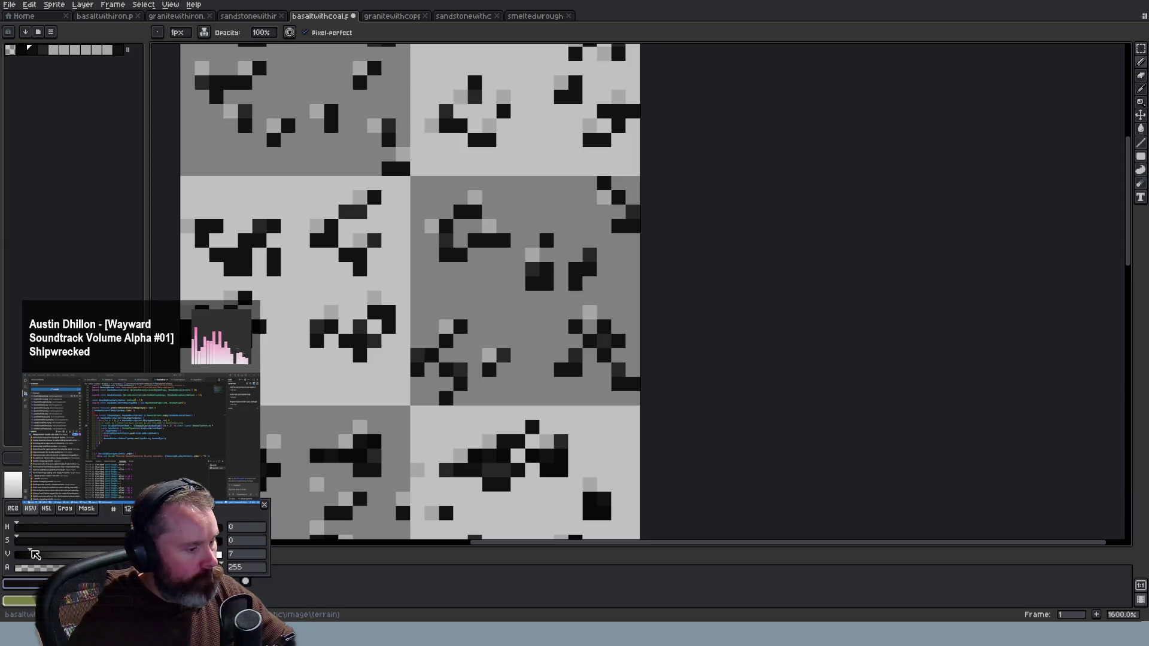
{"action": "key", "text": "Escape"}
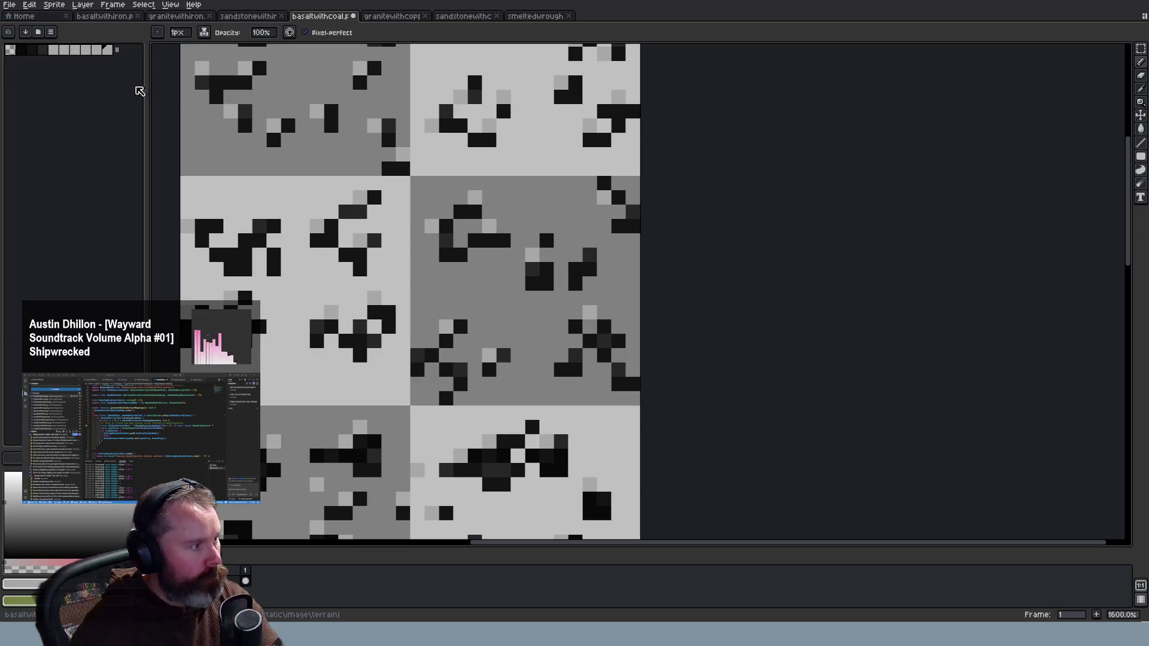
Compare the dark and grey swatches' values in HSL mode
{"action": "left_click", "coordinate": [33, 52]}
{"action": "left_click", "coordinate": [23, 584]}
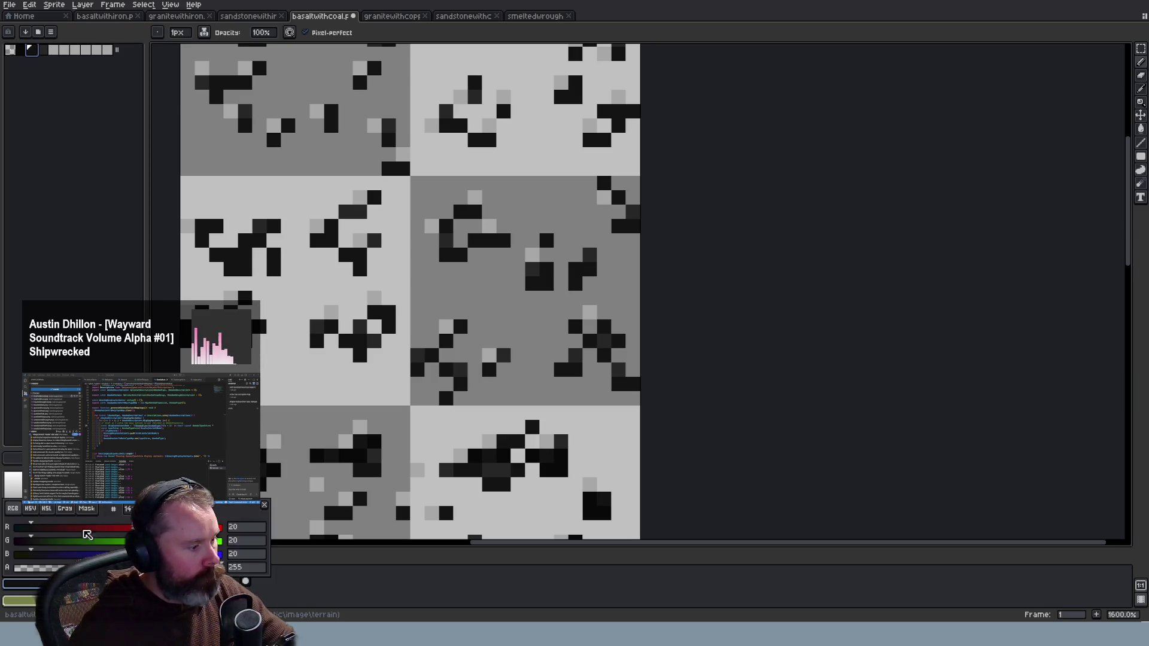
{"action": "left_click", "coordinate": [46, 508]}
{"action": "left_click", "coordinate": [47, 508]}
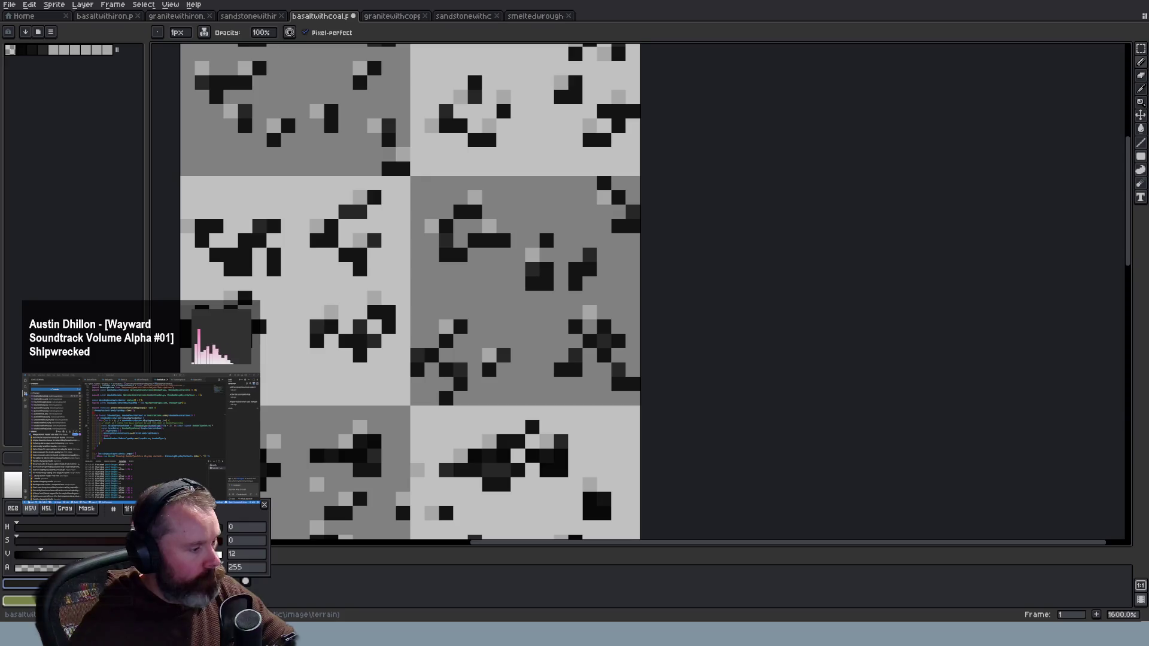
{"action": "left_click", "coordinate": [112, 336]}
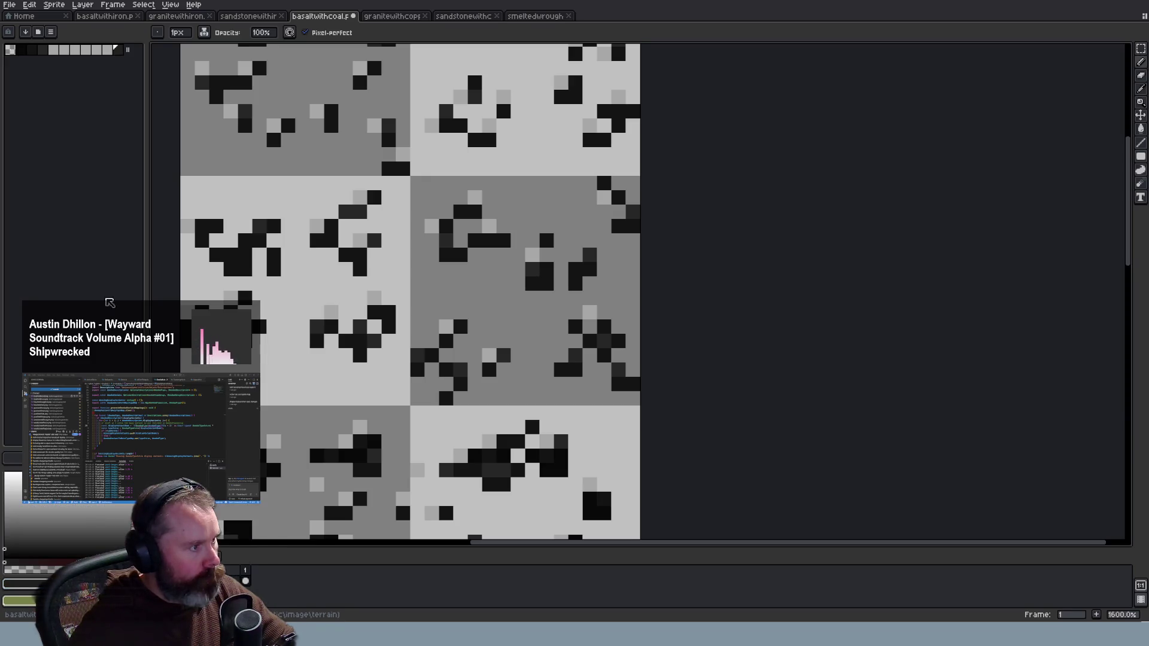
{"action": "left_click", "coordinate": [43, 50]}
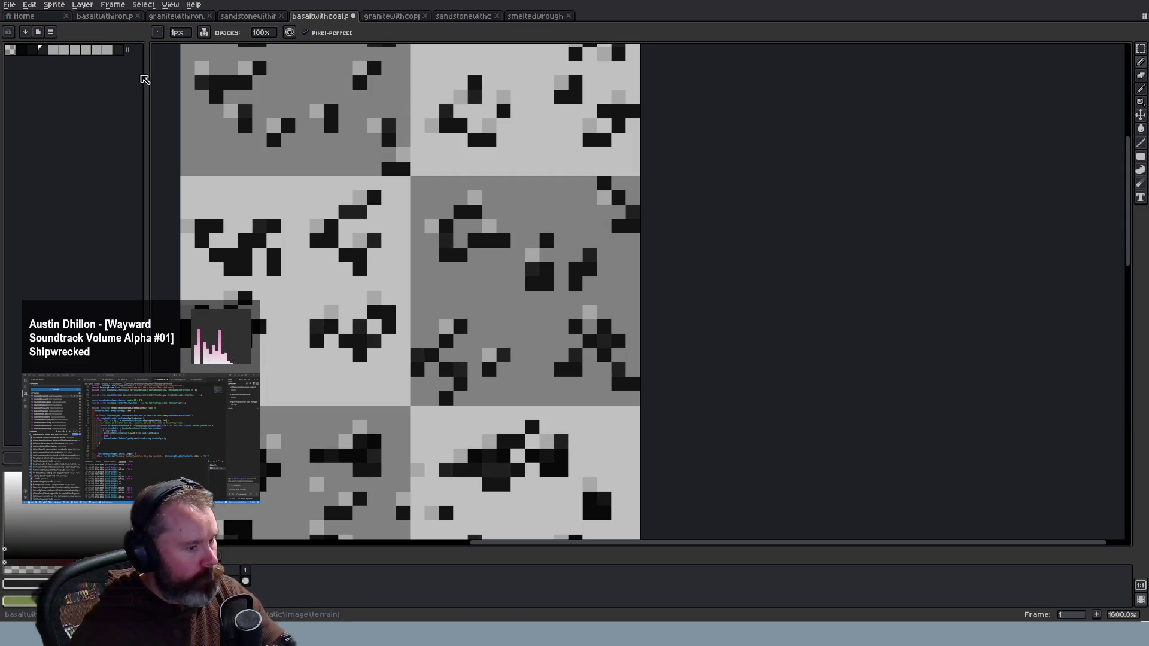
{"action": "left_click", "coordinate": [53, 52]}
Place the newly opened granitewithcoal sheet's tab right after basaltwithcoal
{"action": "key", "text": "v"}
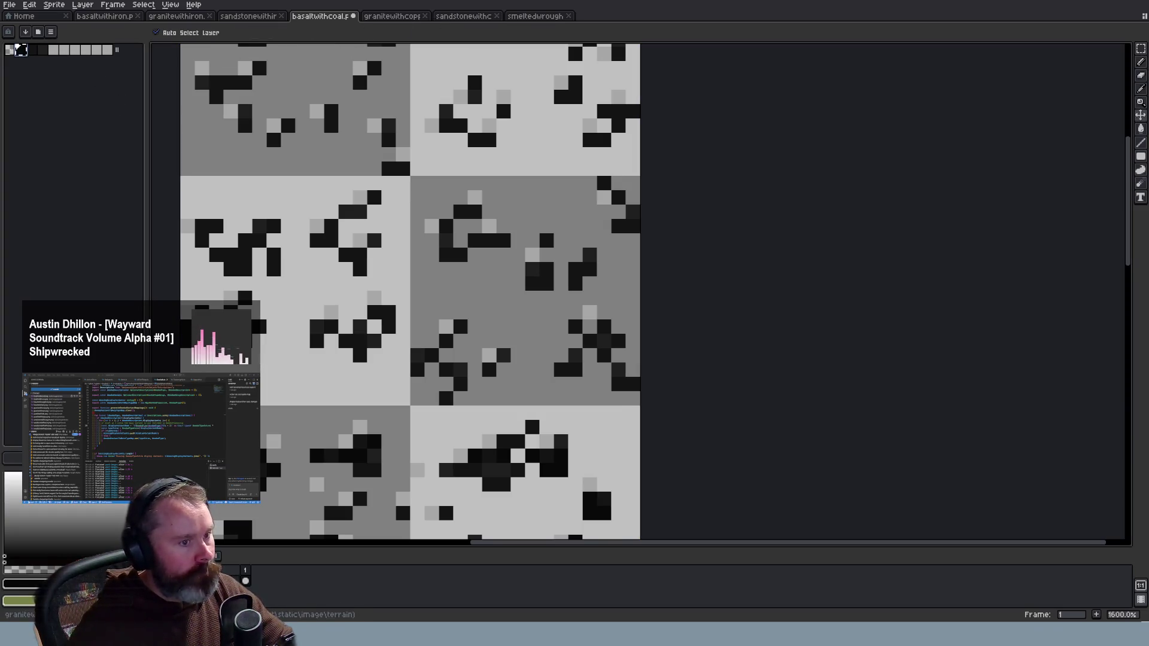
{"action": "right_click", "coordinate": [542, 274]}
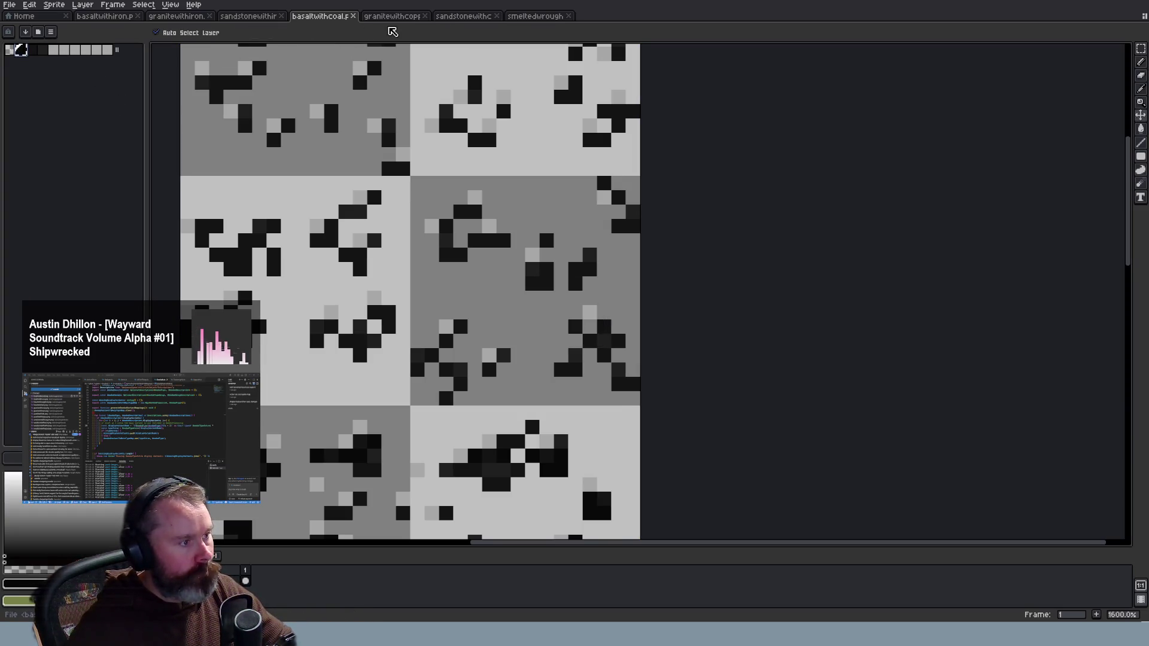
{"action": "key", "text": "b"}
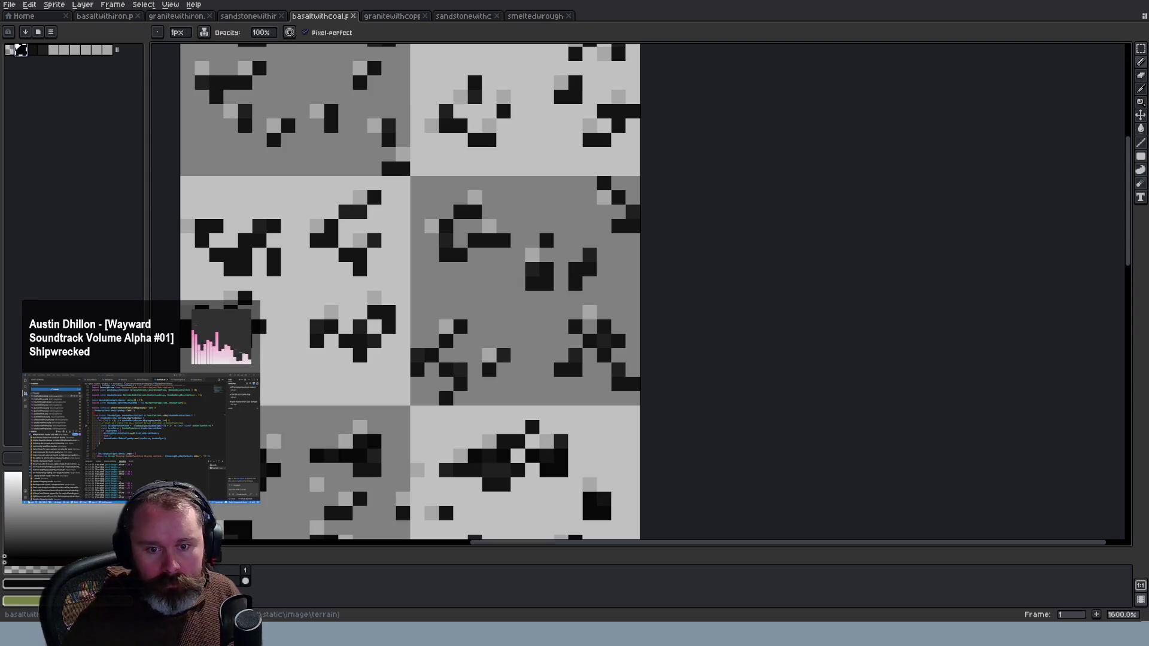
{"action": "left_click_drag", "start_coordinate": [597, 21], "coordinate": [392, 17]}
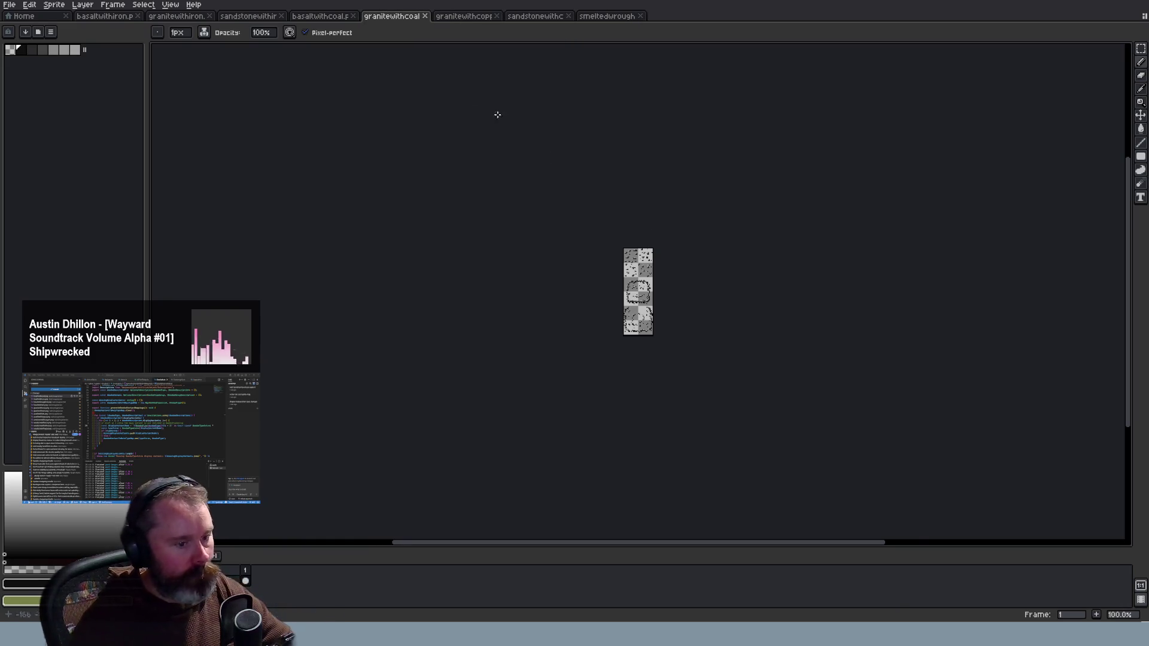
Select the black palette swatches and switch to the Move tool
{"action": "scroll", "coordinate": [659, 352], "scroll_direction": "up", "scroll_amount": 3}
{"action": "scroll", "coordinate": [659, 351], "scroll_direction": "up", "scroll_amount": 2}
{"action": "scroll", "coordinate": [659, 351], "scroll_direction": "up", "scroll_amount": 3}
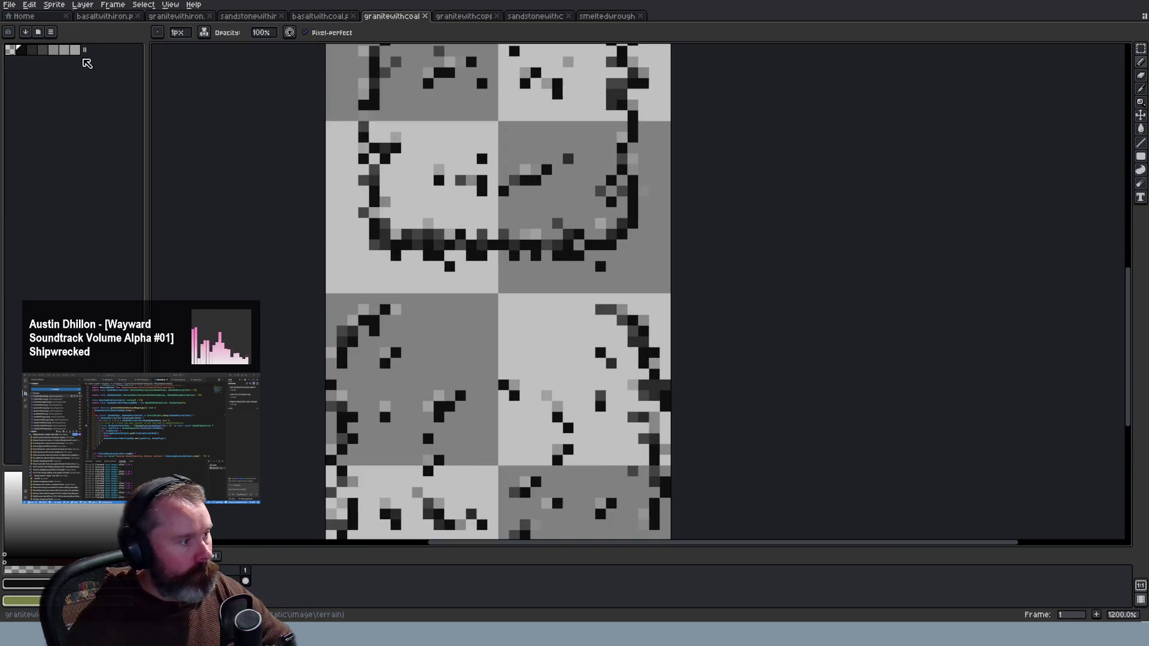
{"action": "left_click", "coordinate": [74, 49]}
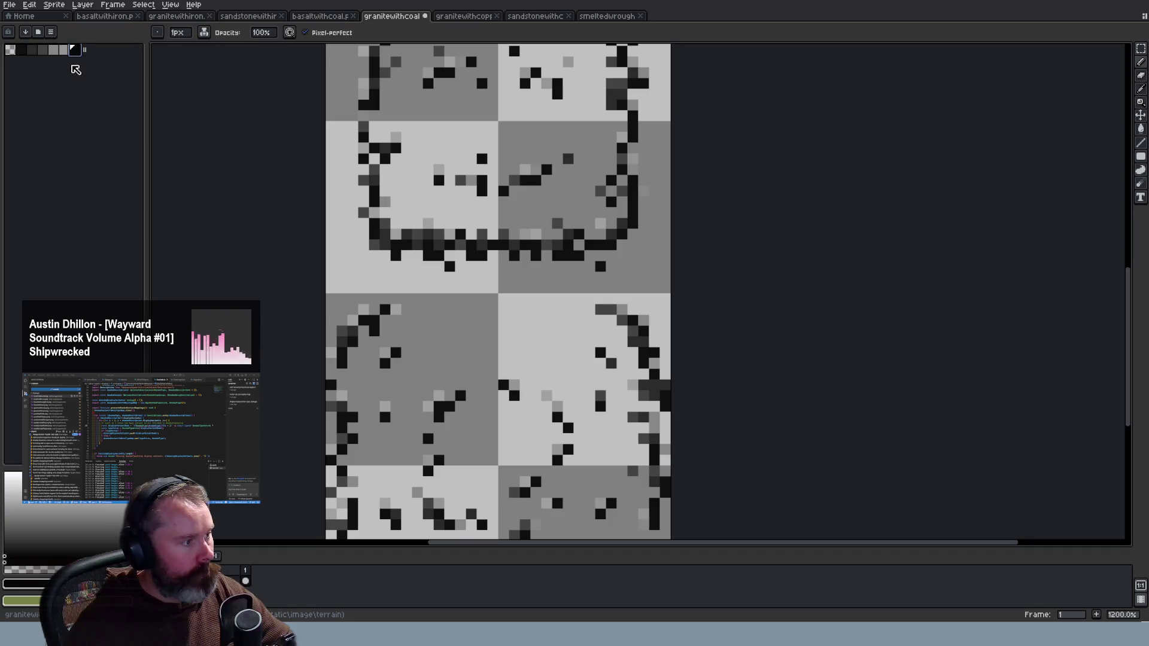
{"action": "left_click", "coordinate": [21, 50]}
{"action": "key", "text": "v"}
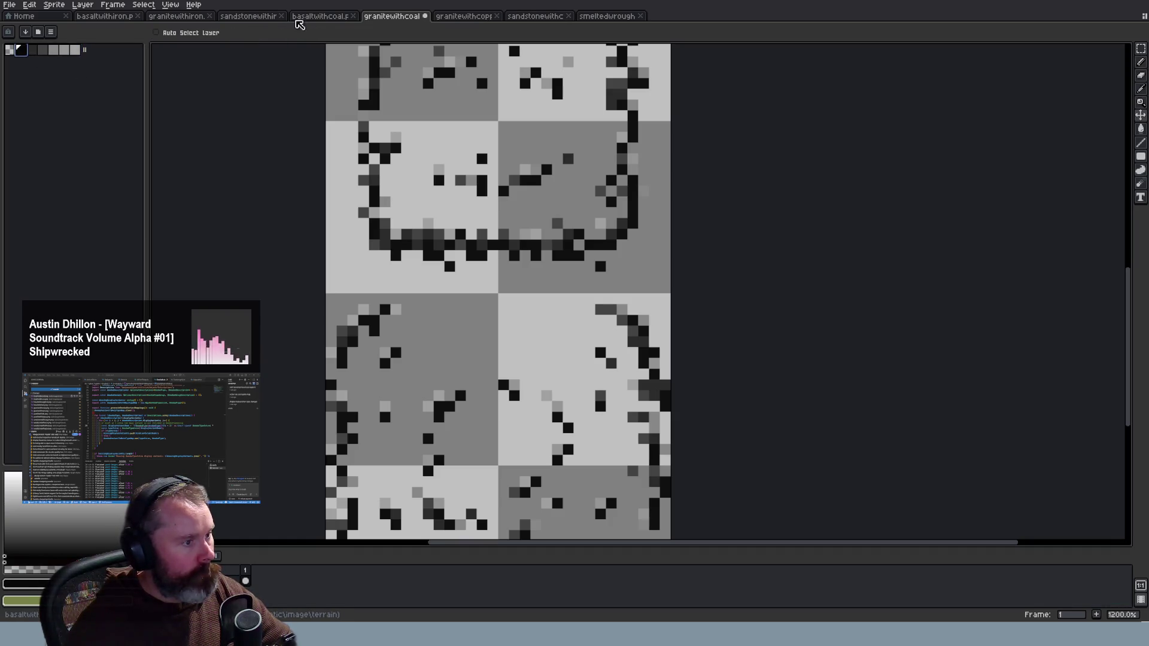
Compare the basaltwithcoal and granitewithcoal sheets and look at the Sprite menu
{"action": "left_click", "coordinate": [315, 17]}
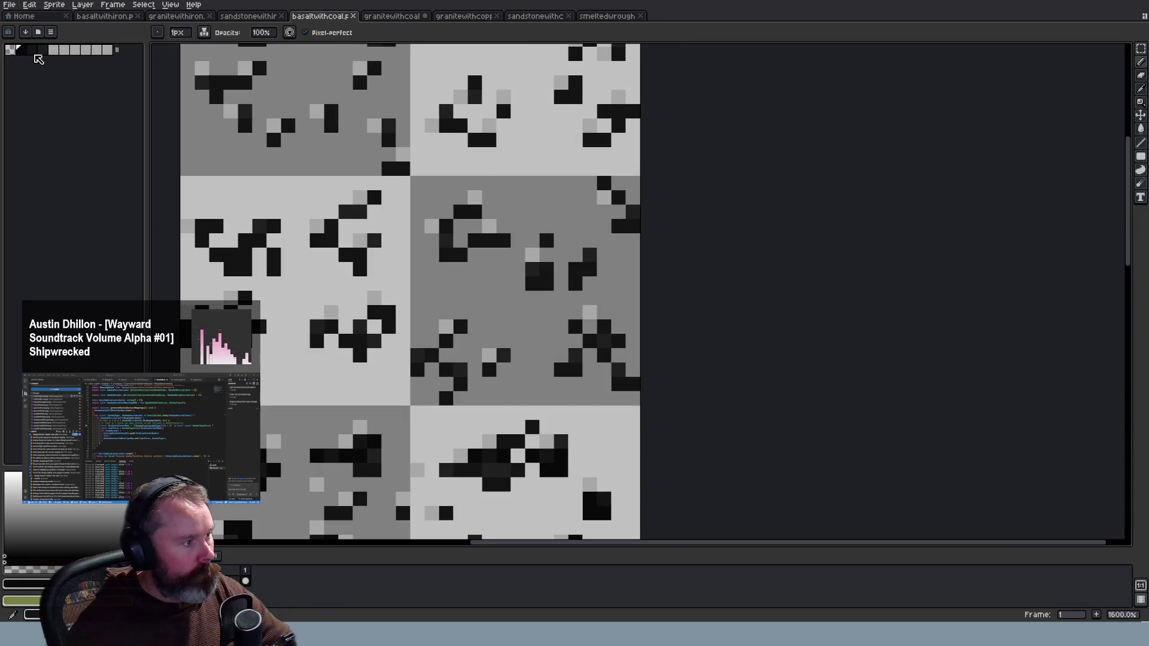
{"action": "left_click", "coordinate": [367, 16]}
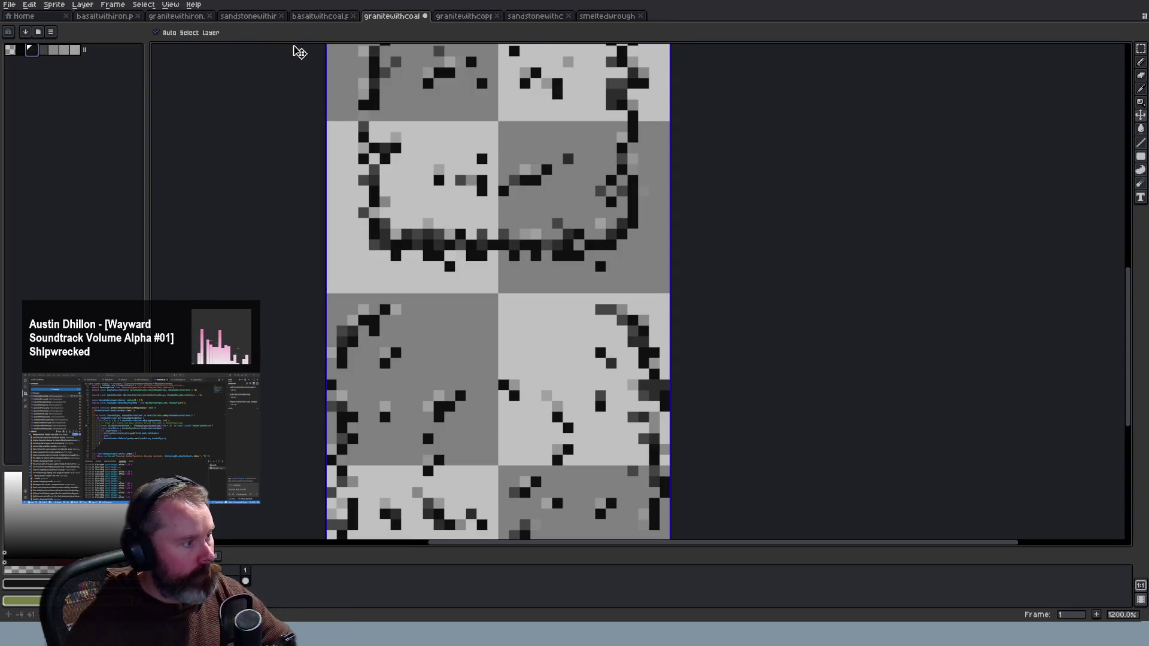
{"action": "left_click", "coordinate": [340, 22]}
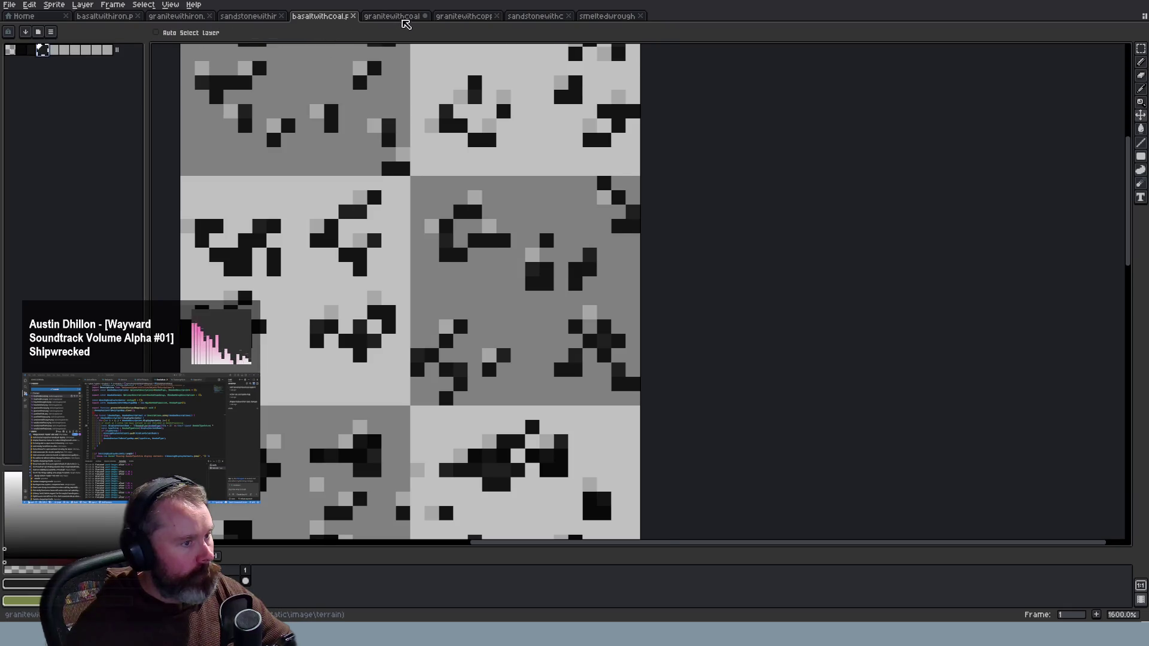
{"action": "left_click", "coordinate": [380, 24]}
{"action": "key", "text": "ctrl+shift+Tab"}
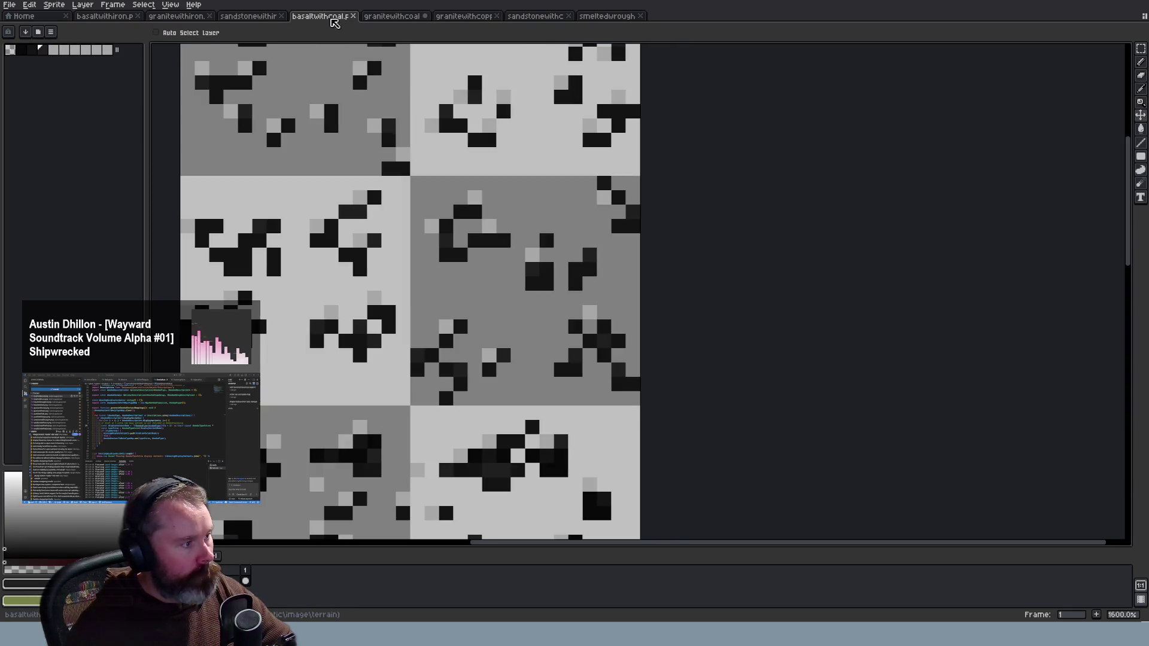
{"action": "key", "text": "ctrl+Tab"}
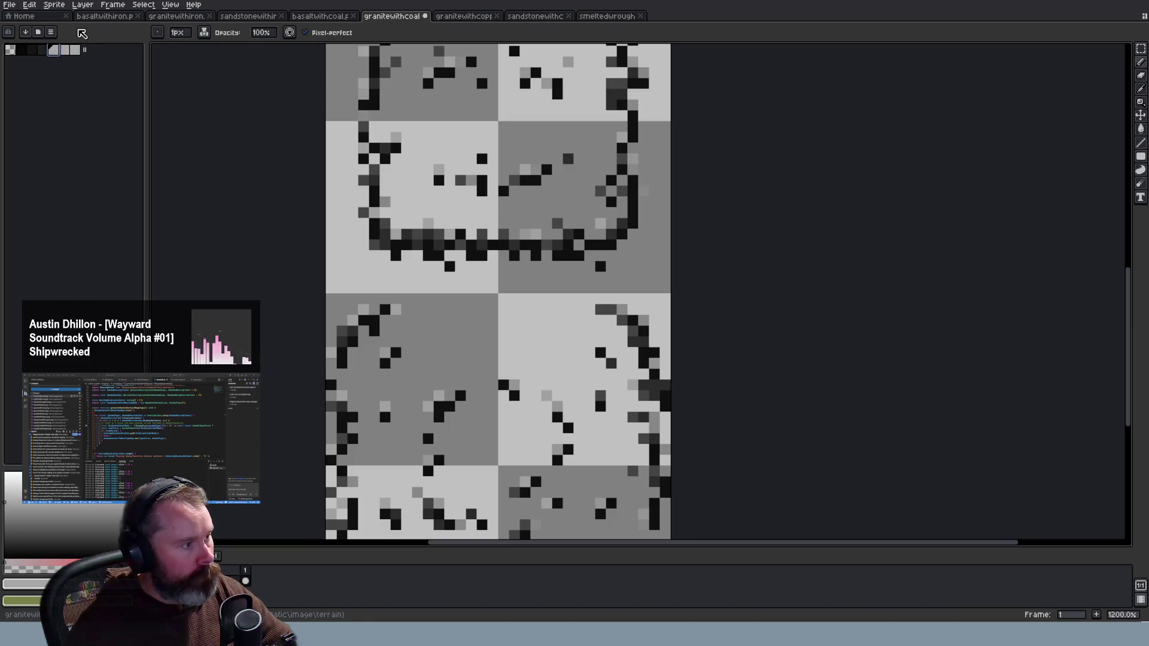
{"action": "left_click", "coordinate": [24, 16]}
{"action": "left_click", "coordinate": [54, 4]}
{"action": "mouse_move", "coordinate": [103, 7]}
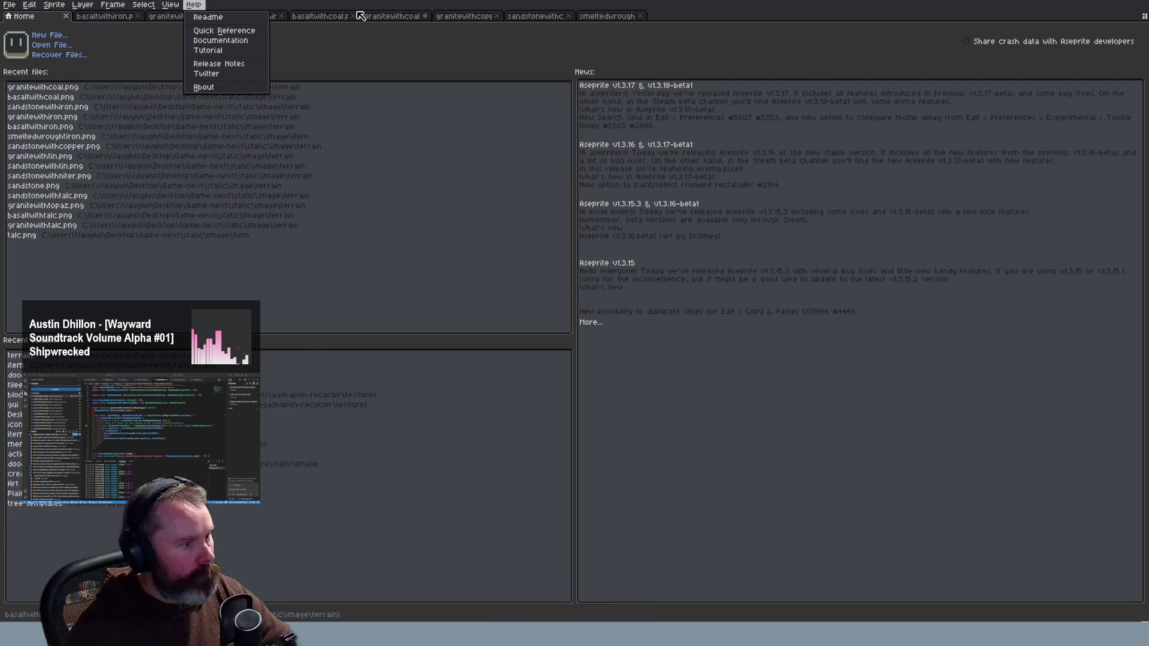
{"action": "left_click", "coordinate": [380, 17]}
{"action": "left_click", "coordinate": [54, 5]}
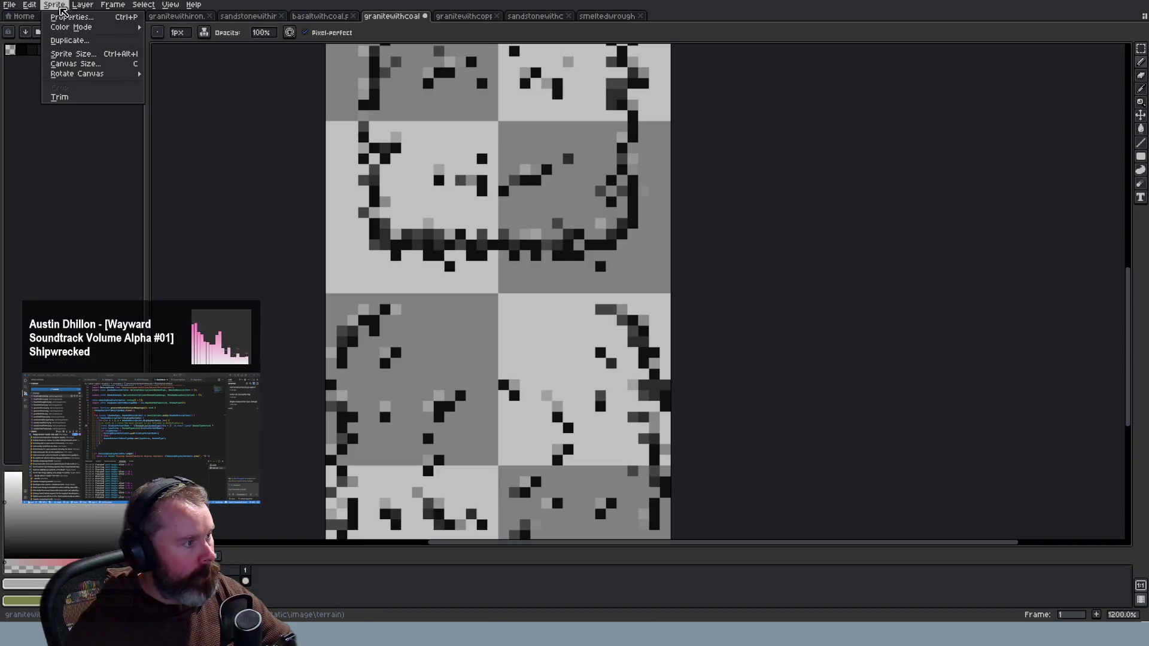
{"action": "mouse_move", "coordinate": [90, 25]}
{"action": "left_click", "coordinate": [169, 47]}
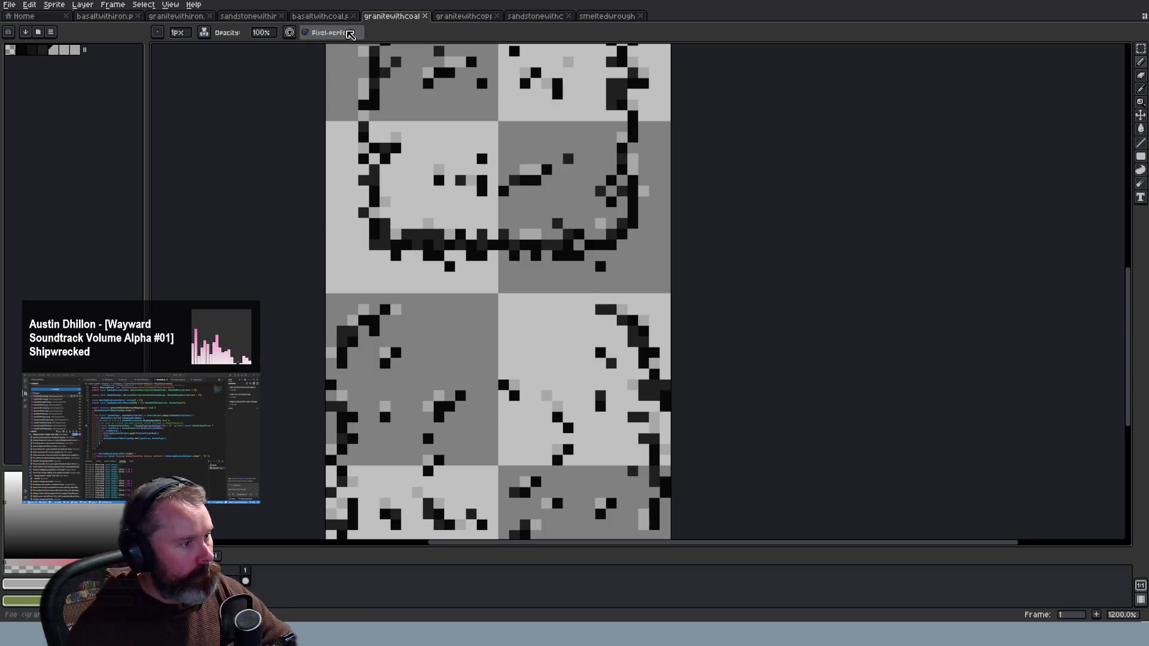
Review the coal, sandstone iron, granitewithiron and basaltwithiron sheets, then reload the game in Firefox
{"action": "left_click", "coordinate": [328, 17]}
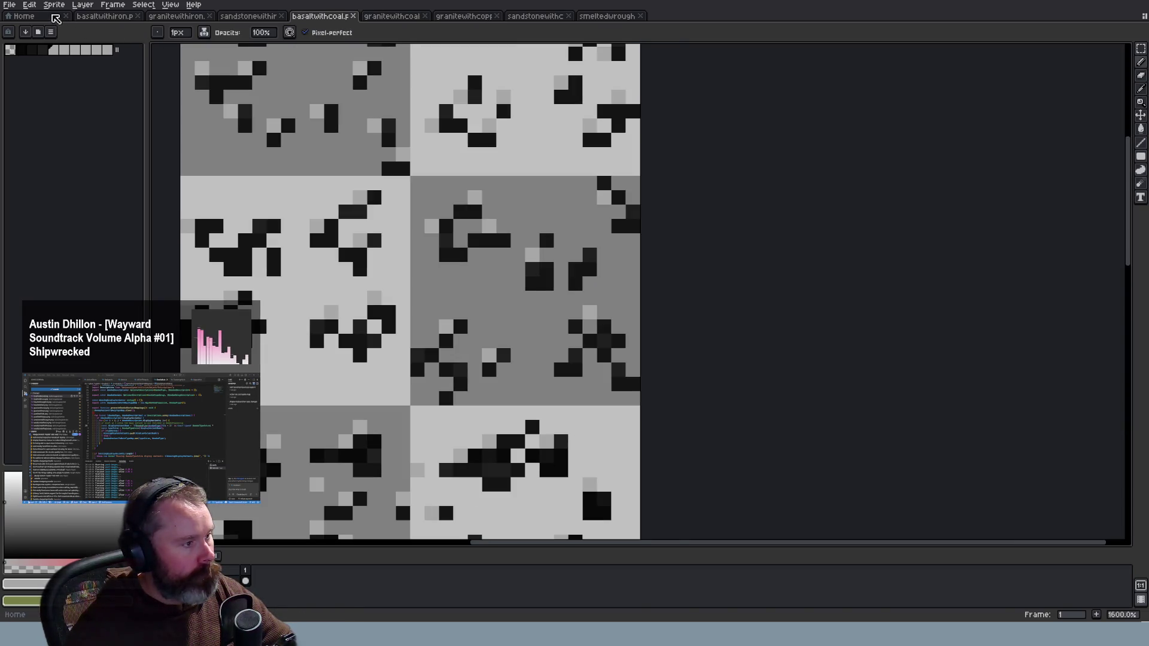
{"action": "scroll", "coordinate": [389, 157], "scroll_direction": "down", "scroll_amount": 5}
{"action": "scroll", "coordinate": [388, 156], "scroll_direction": "down", "scroll_amount": 1}
{"action": "scroll", "coordinate": [389, 156], "scroll_direction": "up", "scroll_amount": 1}
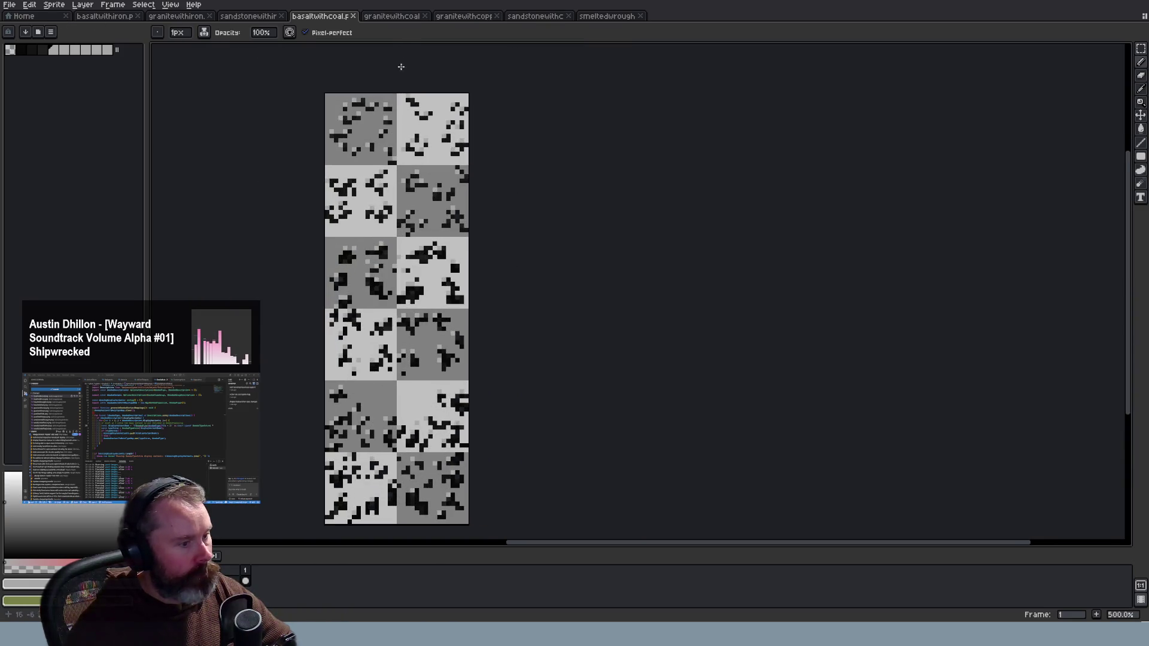
{"action": "left_click", "coordinate": [405, 18]}
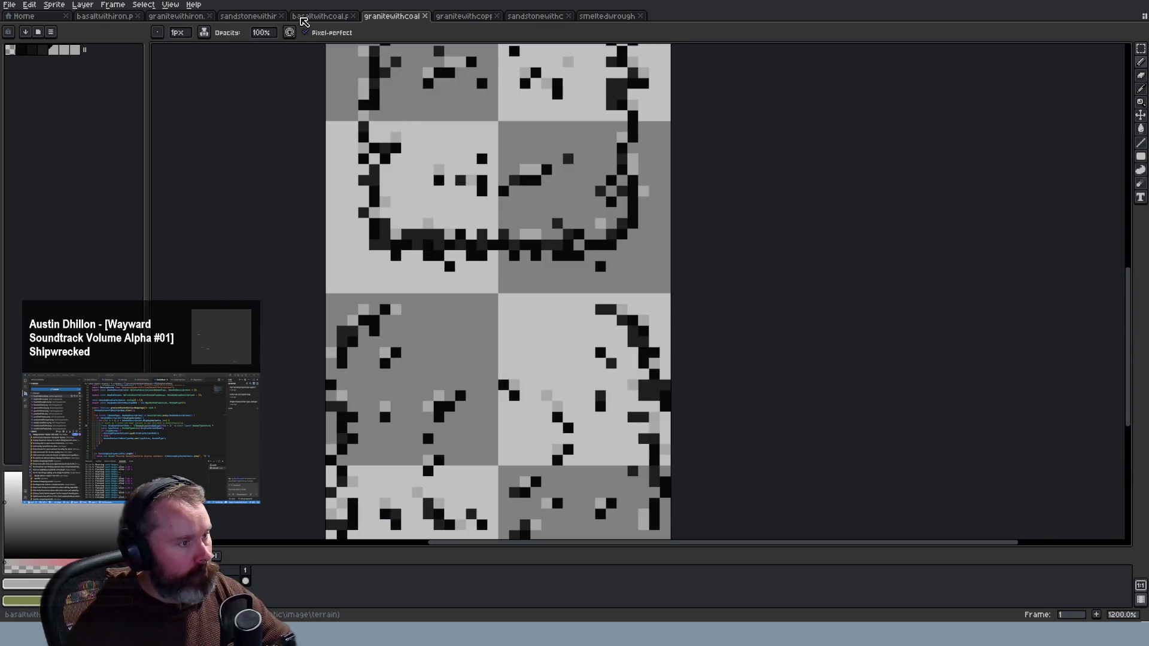
{"action": "left_click", "coordinate": [305, 18]}
{"action": "left_click", "coordinate": [251, 17]}
{"action": "left_click", "coordinate": [186, 17]}
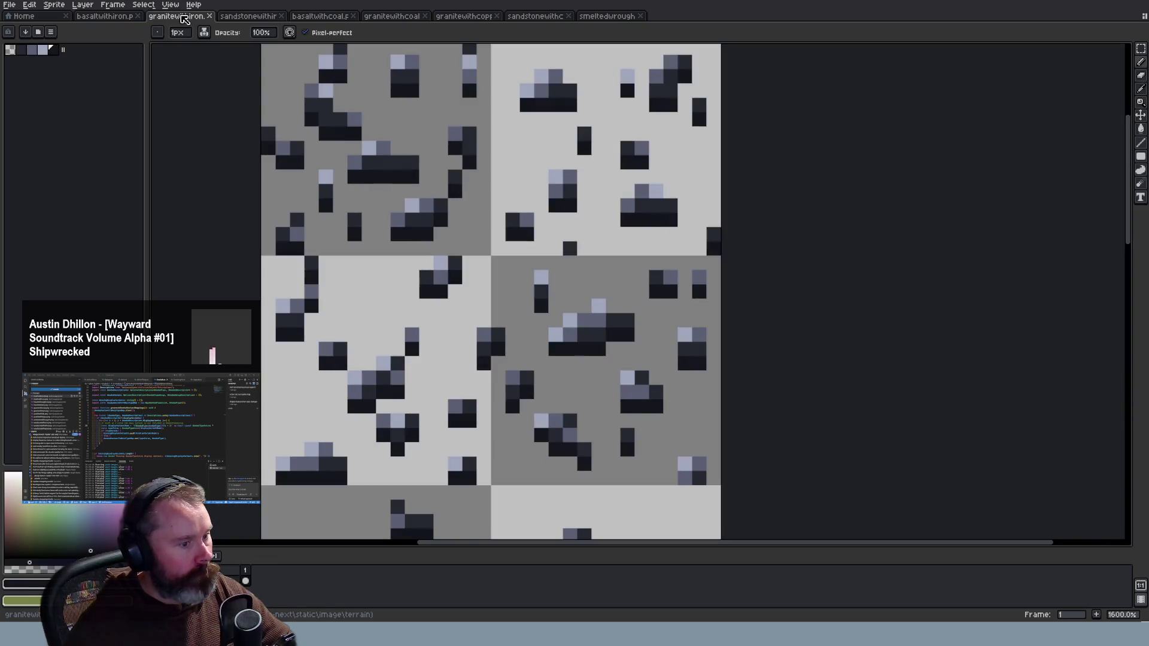
{"action": "left_click", "coordinate": [111, 17]}
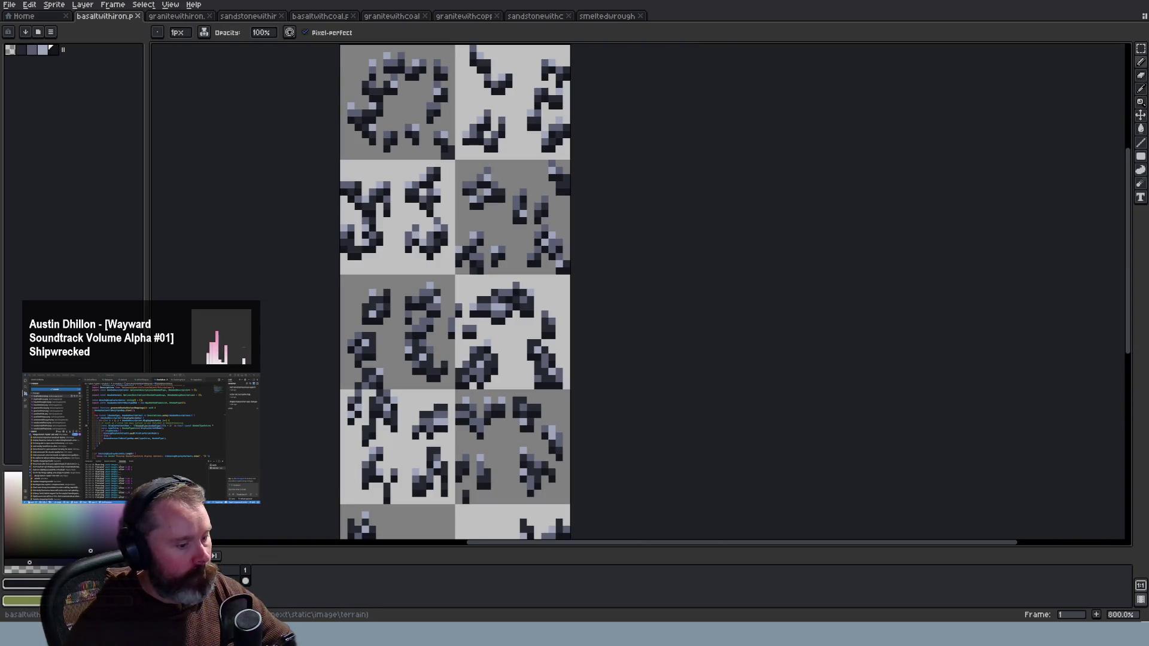
{"action": "key", "text": "alt+Tab"}
{"action": "key", "text": "F5"}
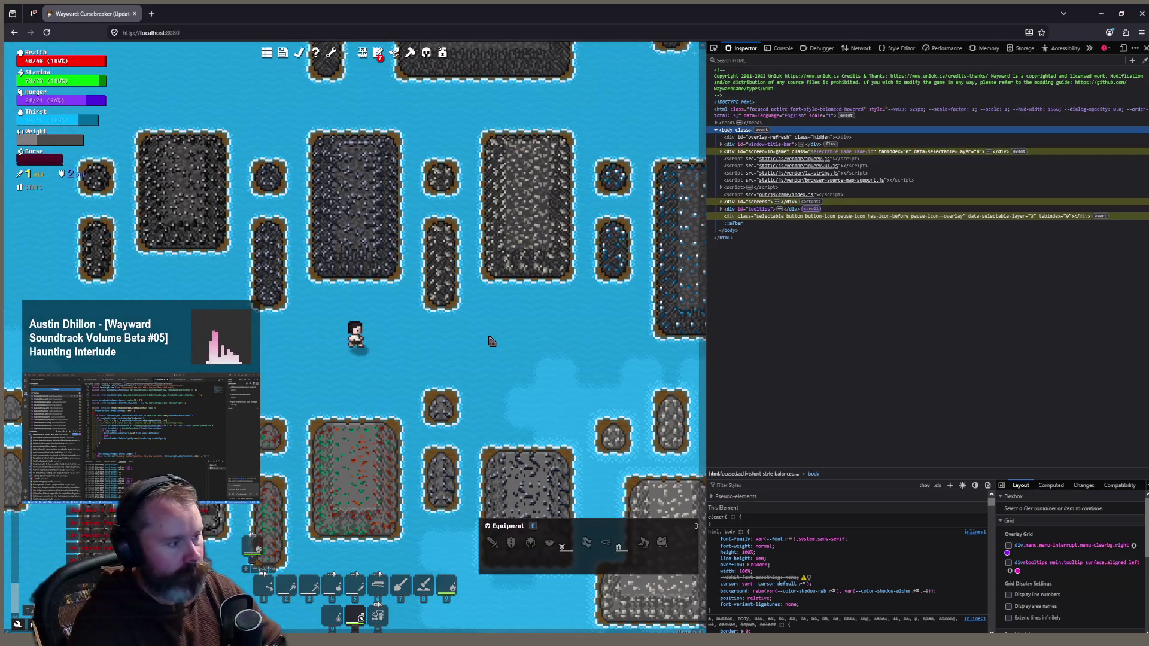
Zoom the game map in and out to view the rock ore islands
{"action": "scroll", "coordinate": [284, 326], "scroll_direction": "up", "scroll_amount": 1}
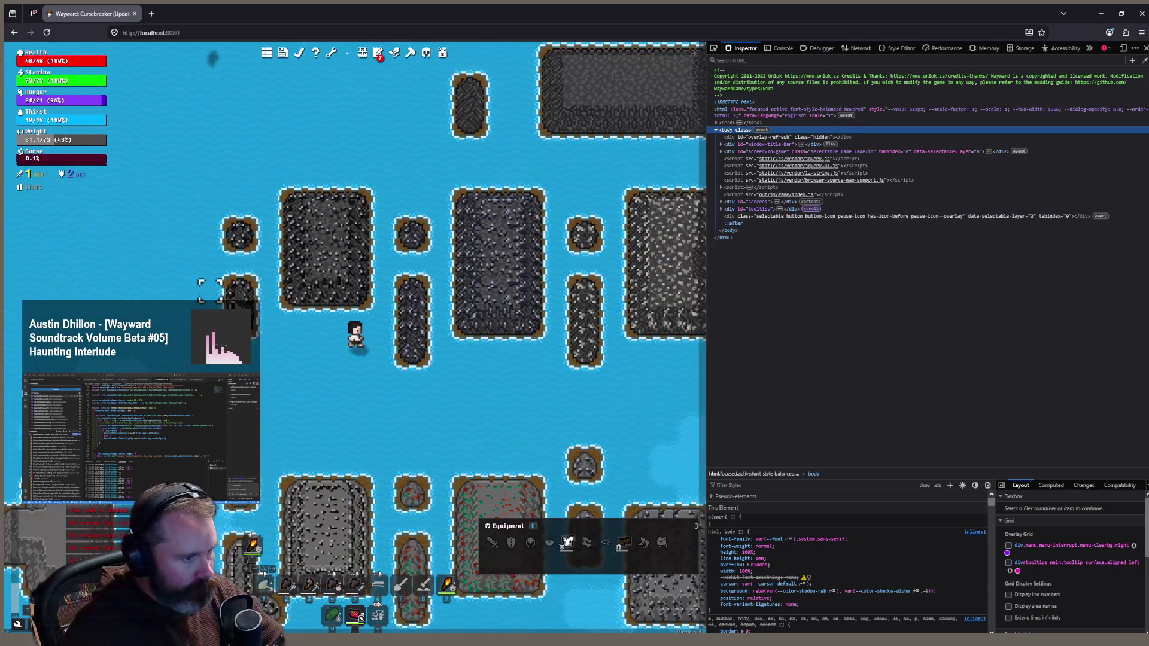
{"action": "scroll", "coordinate": [283, 332], "scroll_direction": "up", "scroll_amount": 1}
{"action": "scroll", "coordinate": [296, 322], "scroll_direction": "up", "scroll_amount": 1}
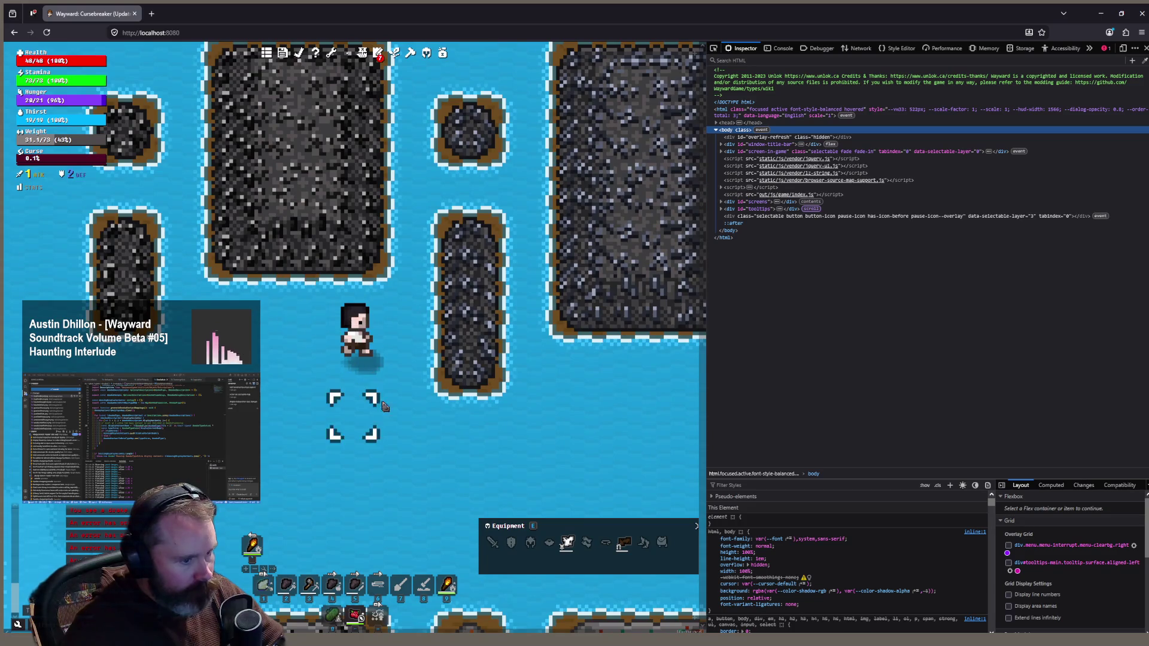
{"action": "scroll", "coordinate": [447, 427], "scroll_direction": "down", "scroll_amount": 1}
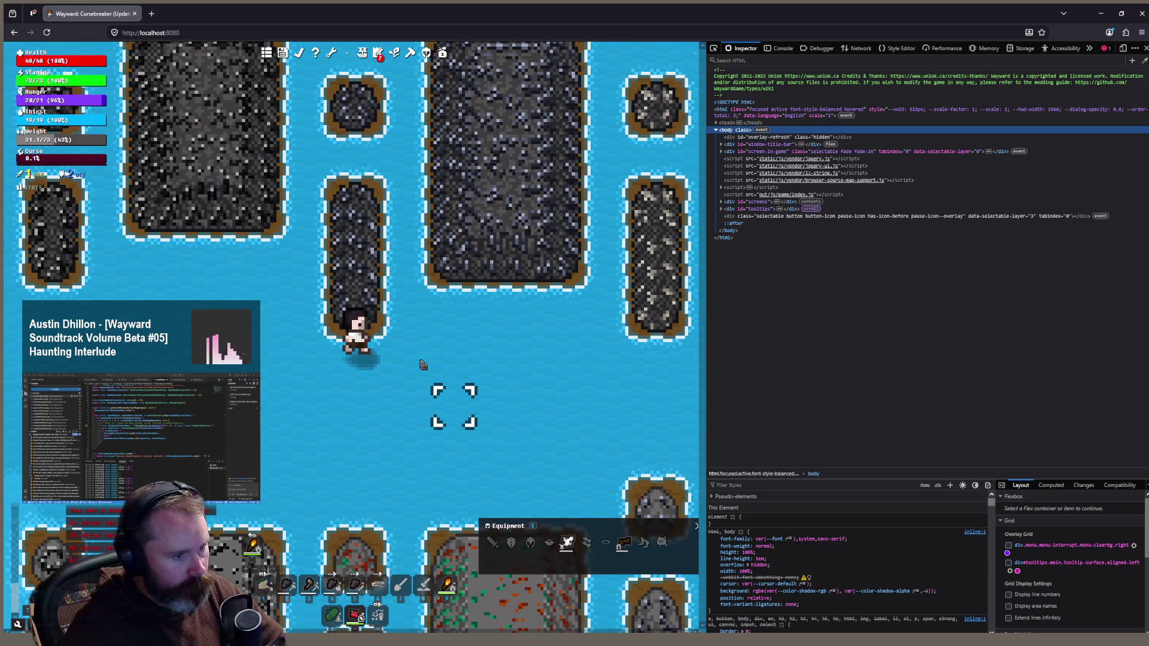
{"action": "scroll", "coordinate": [422, 371], "scroll_direction": "down", "scroll_amount": 3}
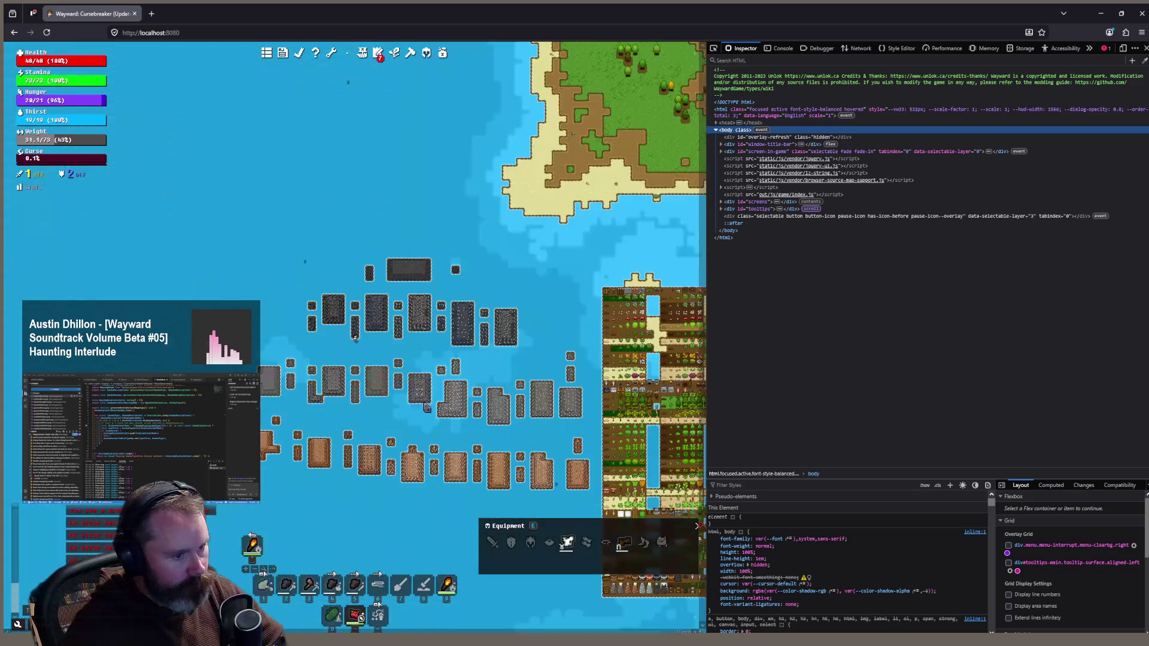
{"action": "scroll", "coordinate": [387, 392], "scroll_direction": "up", "scroll_amount": 2}
{"action": "scroll", "coordinate": [415, 419], "scroll_direction": "down", "scroll_amount": 1}
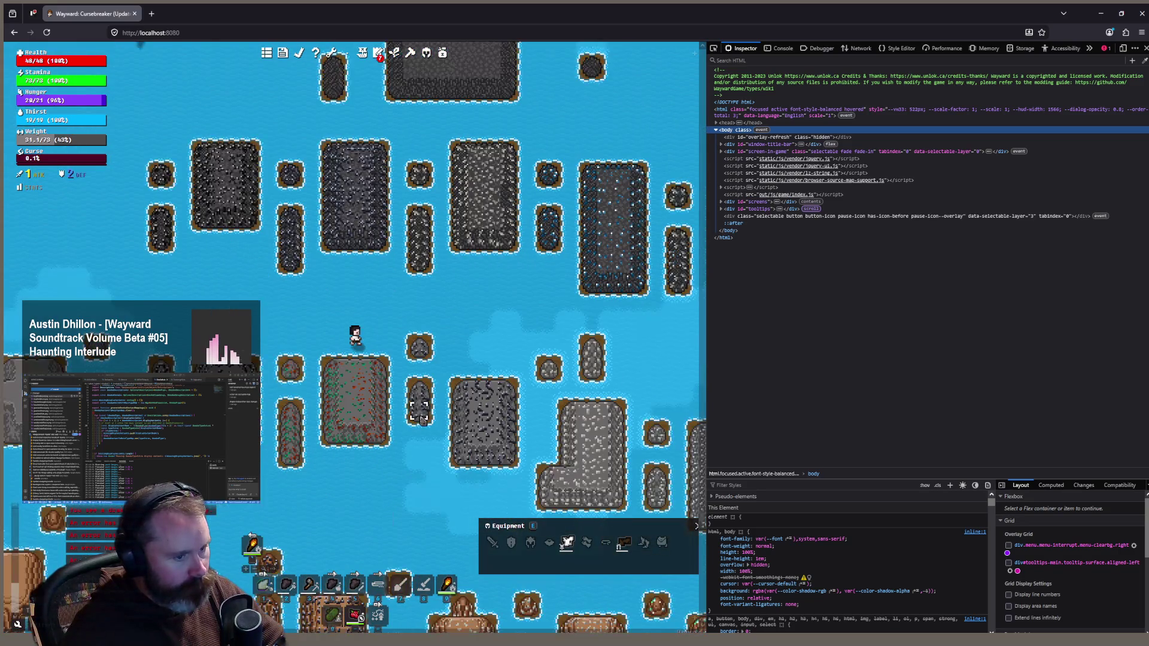
{"action": "scroll", "coordinate": [440, 419], "scroll_direction": "up", "scroll_amount": 2}
Walk the character through the water past the ore islands to inspect the recoloured tiles
{"action": "left_click", "coordinate": [308, 386]}
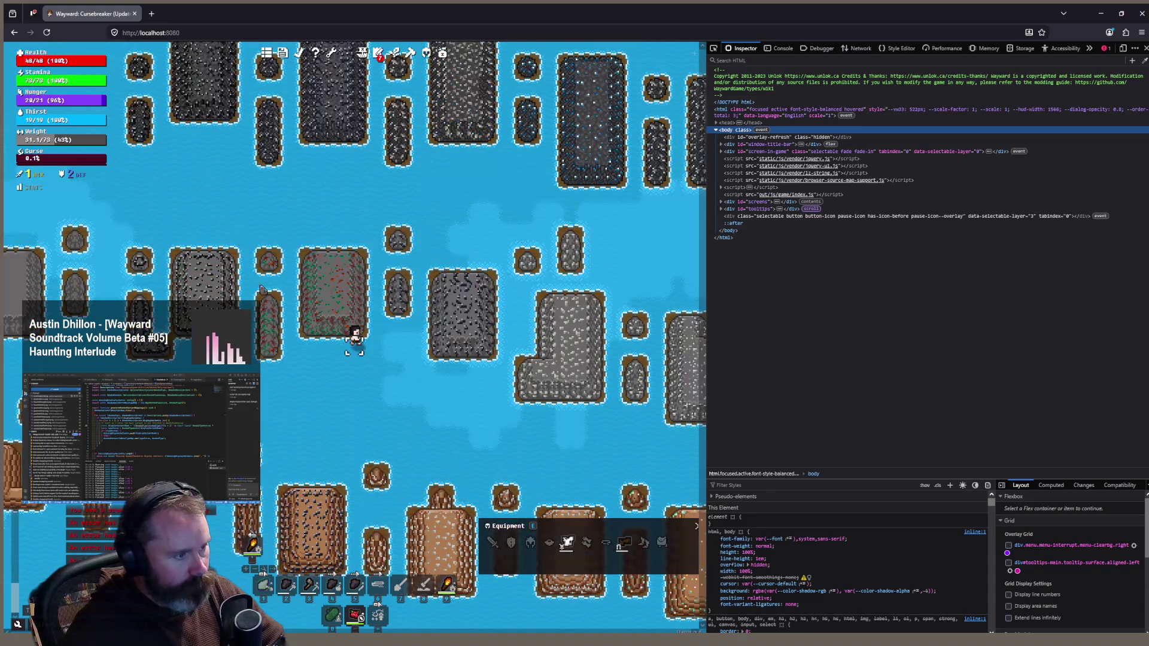
{"action": "scroll", "coordinate": [317, 382], "scroll_direction": "up", "scroll_amount": 1}
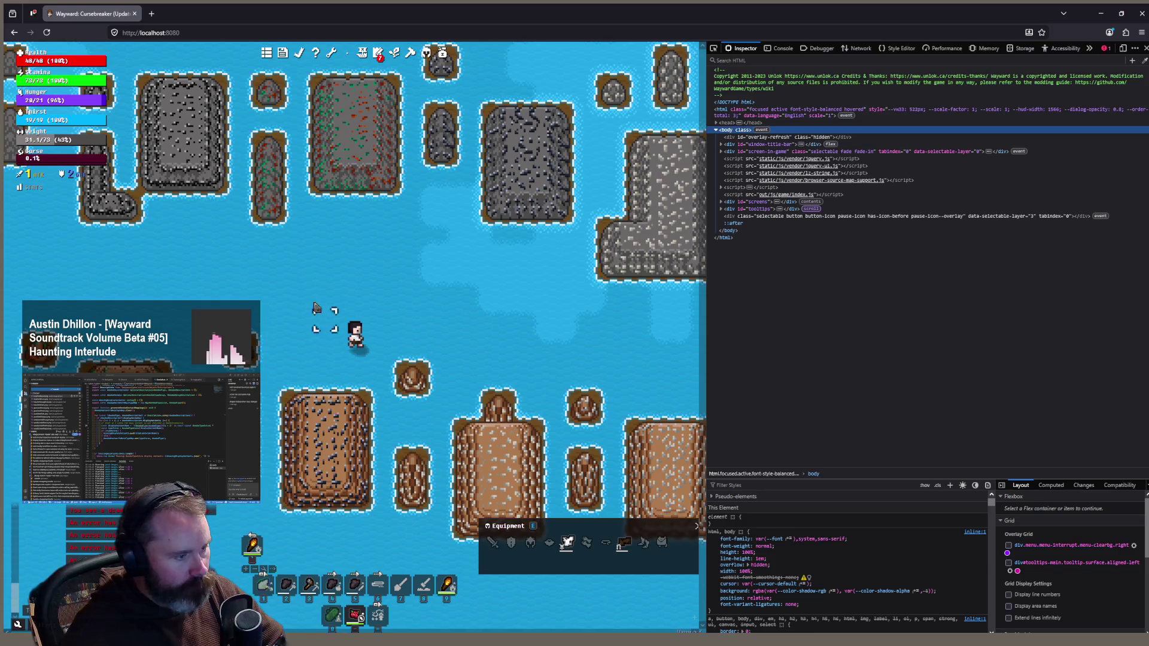
{"action": "left_click", "coordinate": [314, 295]}
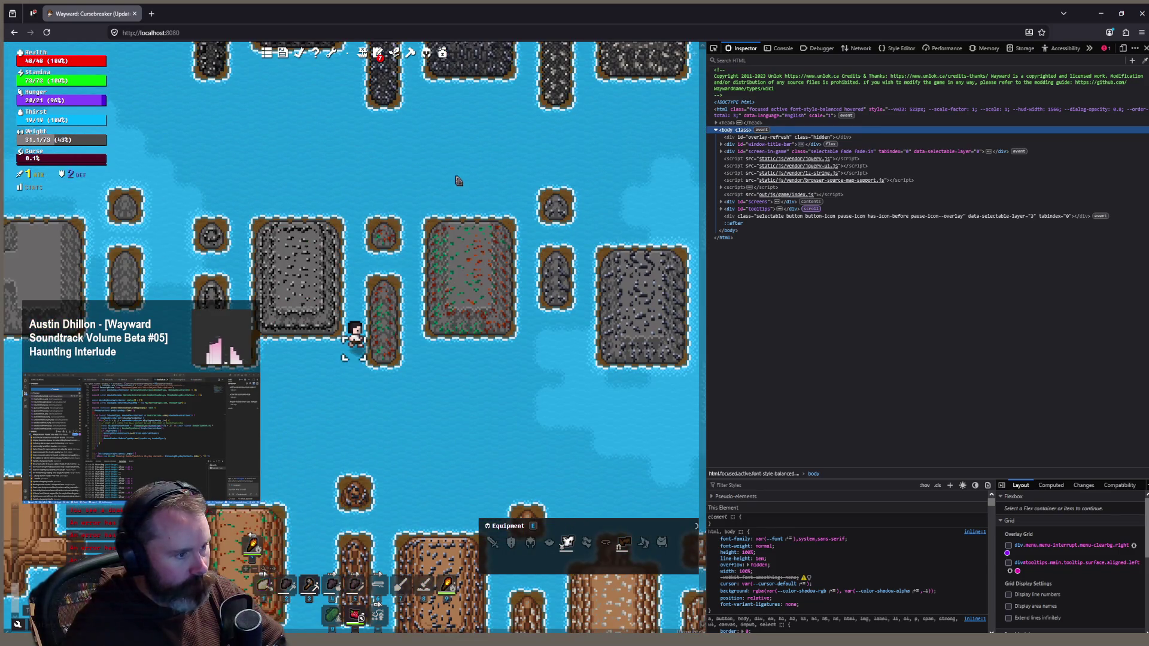
{"action": "scroll", "coordinate": [458, 181], "scroll_direction": "down", "scroll_amount": 1}
{"action": "scroll", "coordinate": [387, 522], "scroll_direction": "up", "scroll_amount": 1}
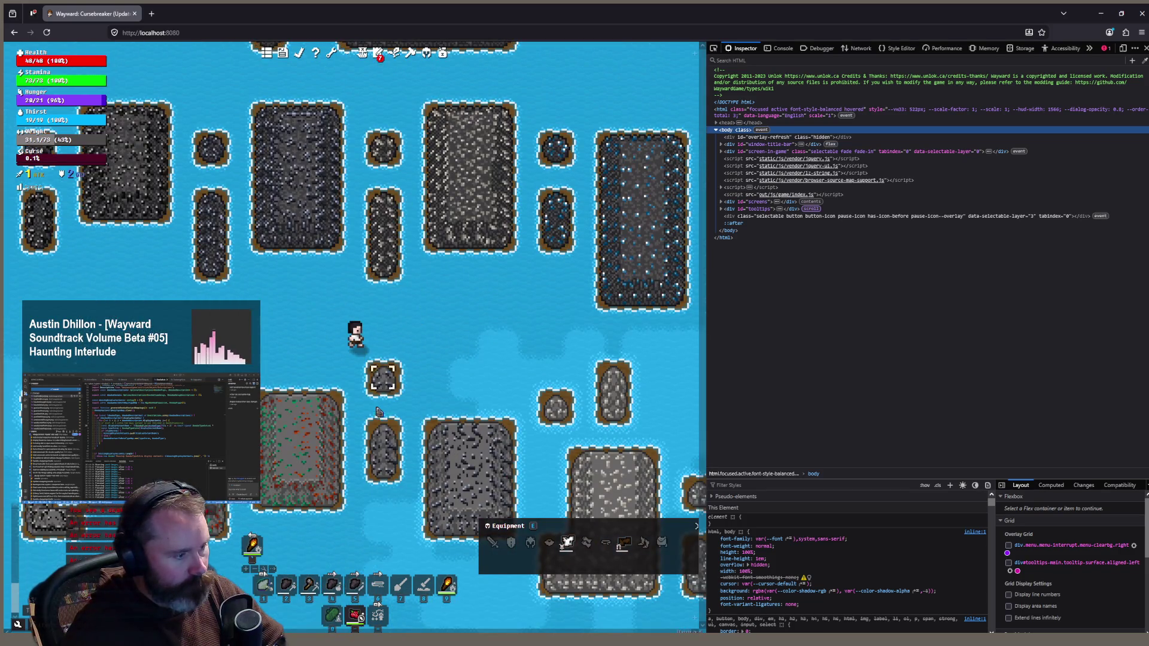
{"action": "scroll", "coordinate": [387, 428], "scroll_direction": "down", "scroll_amount": 1}
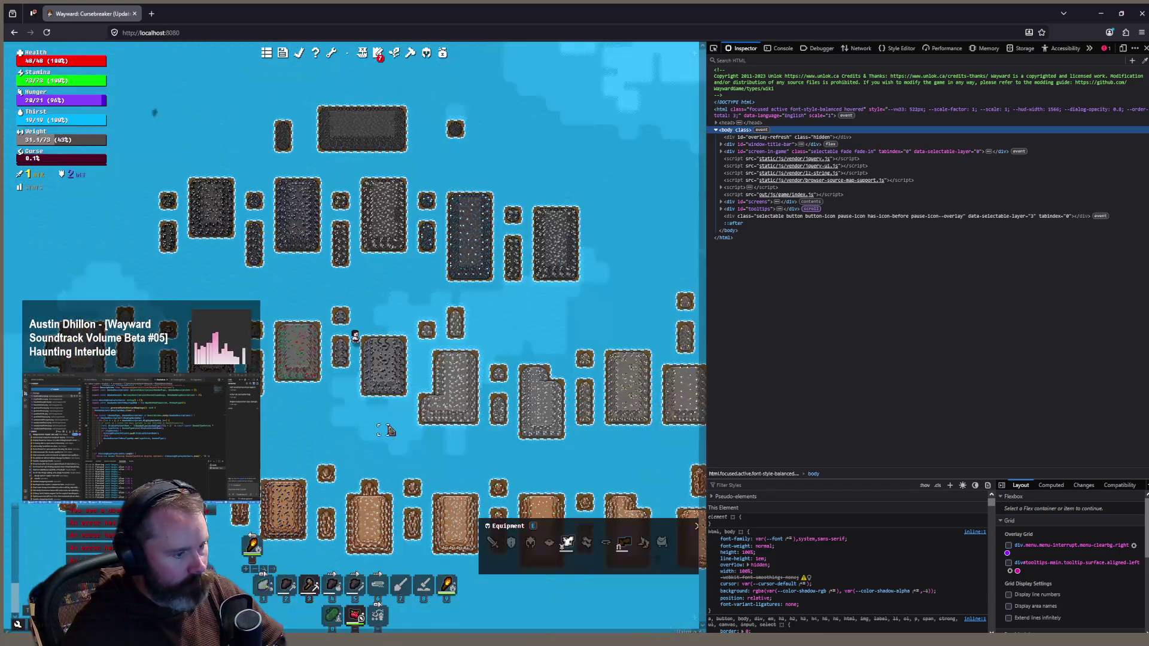
{"action": "scroll", "coordinate": [382, 328], "scroll_direction": "up", "scroll_amount": 1}
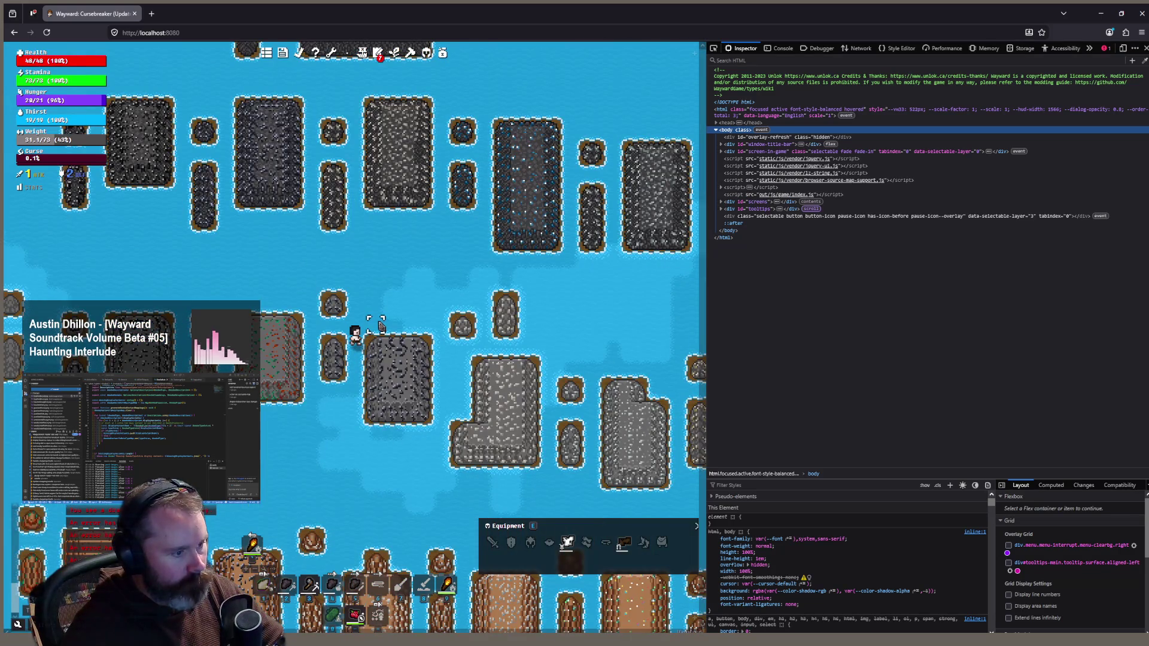
{"action": "mouse_move", "coordinate": [381, 326]}
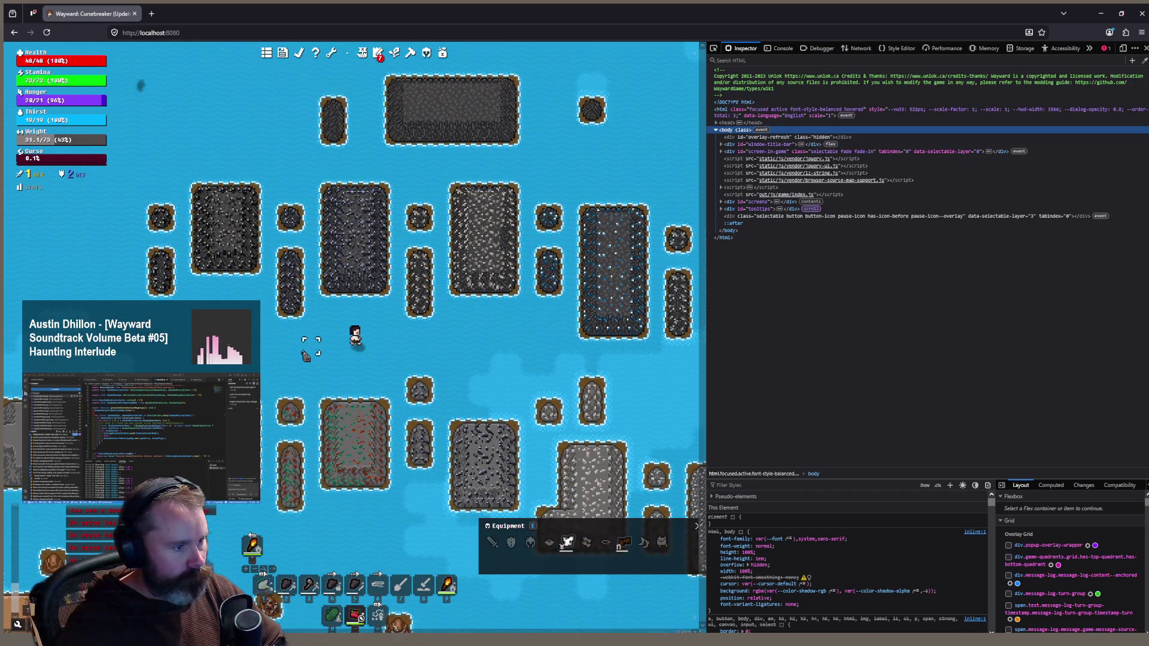
{"action": "scroll", "coordinate": [290, 288], "scroll_direction": "up", "scroll_amount": 1}
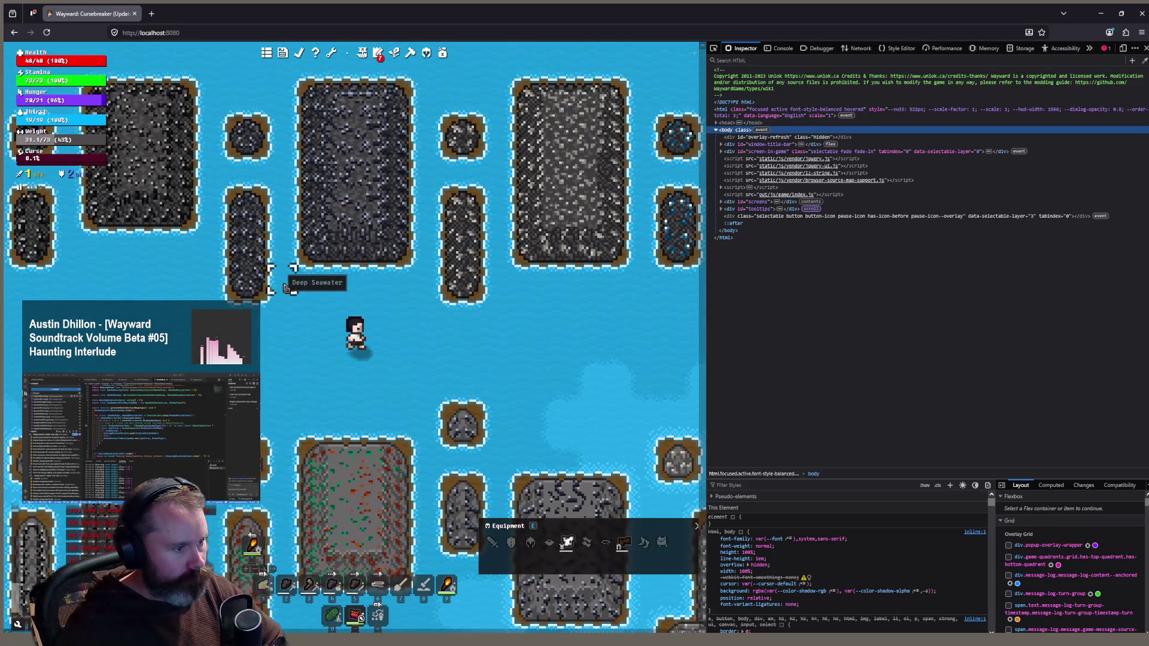
{"action": "left_click", "coordinate": [270, 326]}
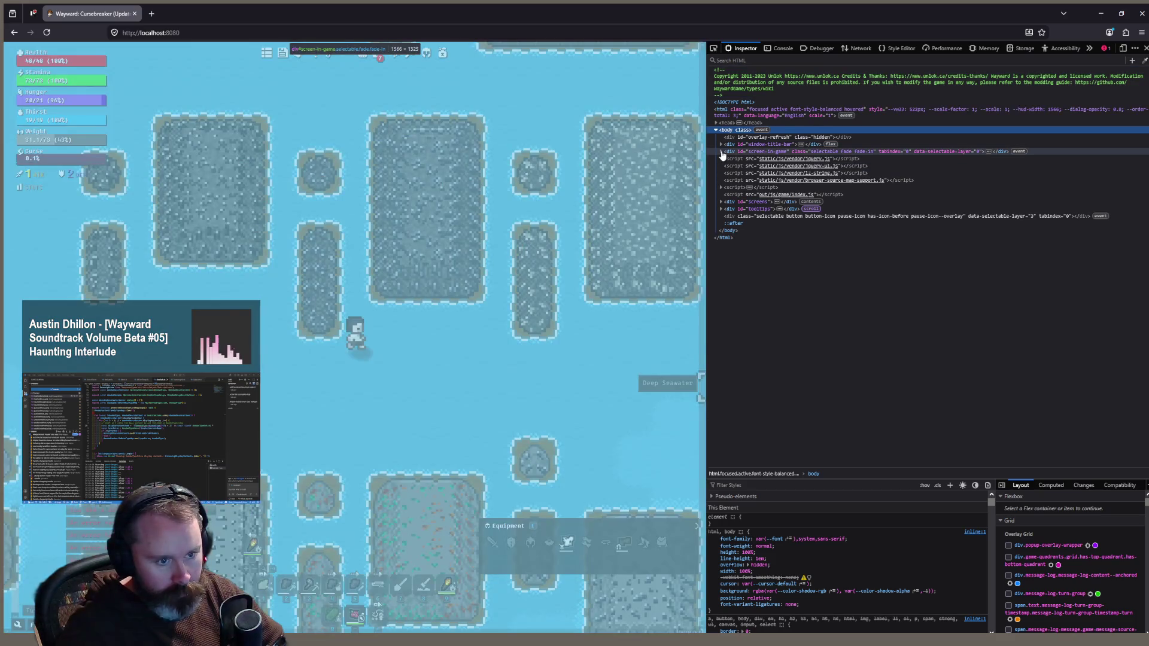
Add a 'filter: grayscale' style to canvas#game-canvas in the Inspector
{"action": "left_click", "coordinate": [722, 152]}
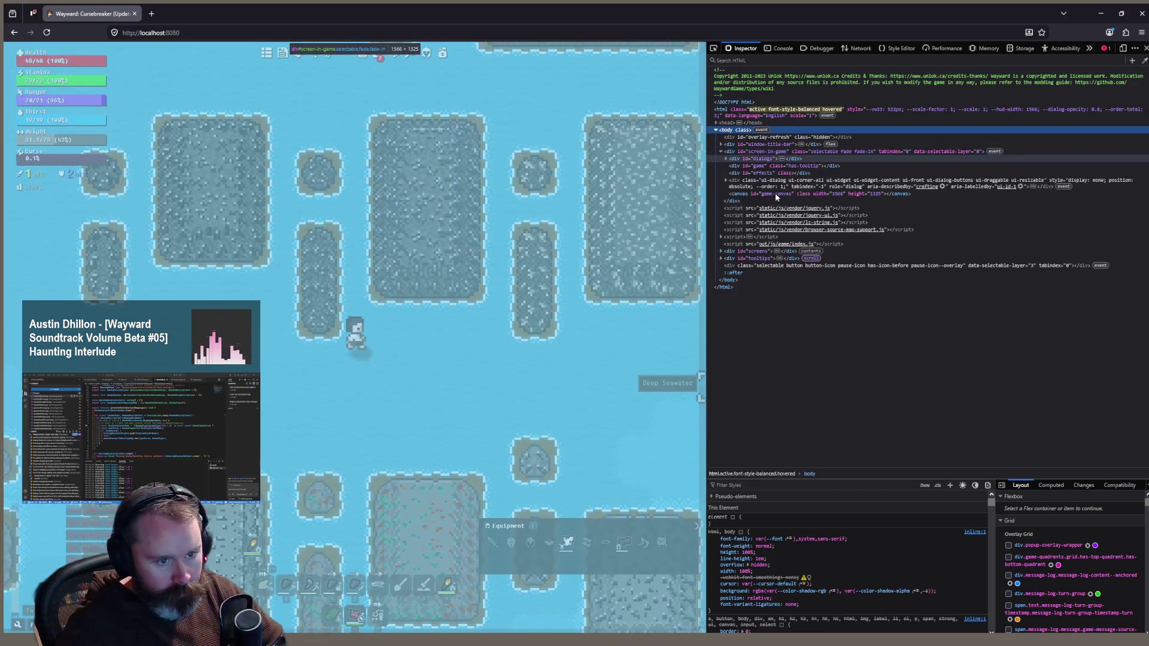
{"action": "left_click", "coordinate": [757, 194]}
{"action": "left_click", "coordinate": [780, 496]}
{"action": "type", "text": "filter"}
{"action": "key", "text": "Return"}
{"action": "type", "text": "grayscale"}
{"action": "key", "text": "Right"}
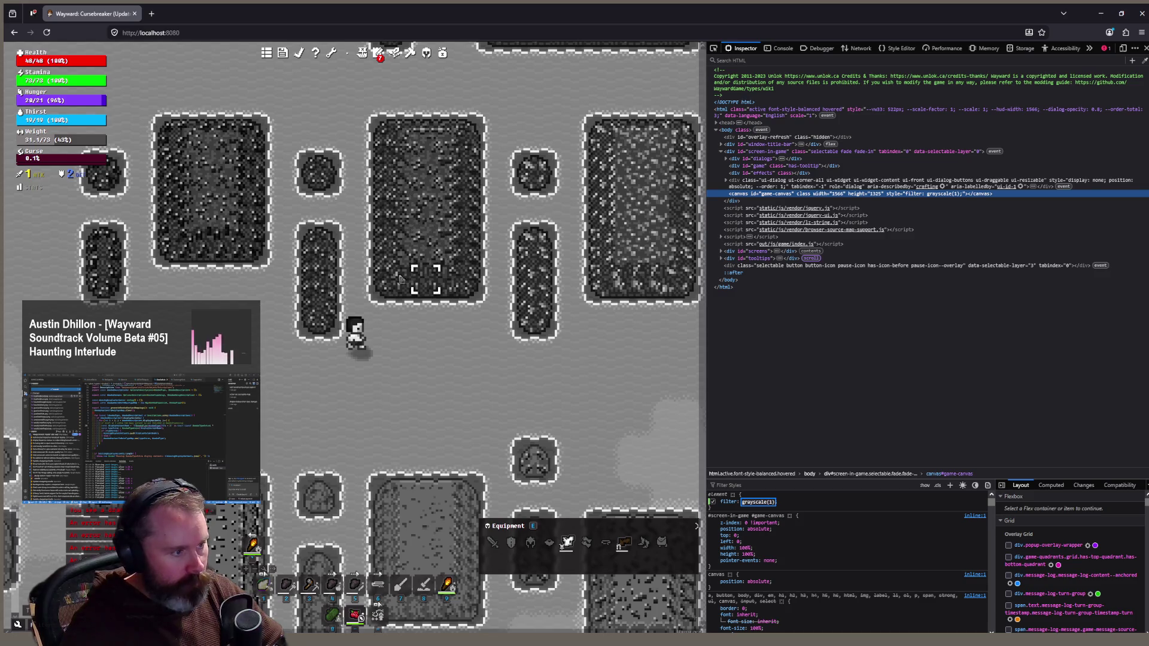
Walk the character beside the Sandstone With Iron rock in grayscale, then return to Aseprite
{"action": "left_click", "coordinate": [385, 418]}
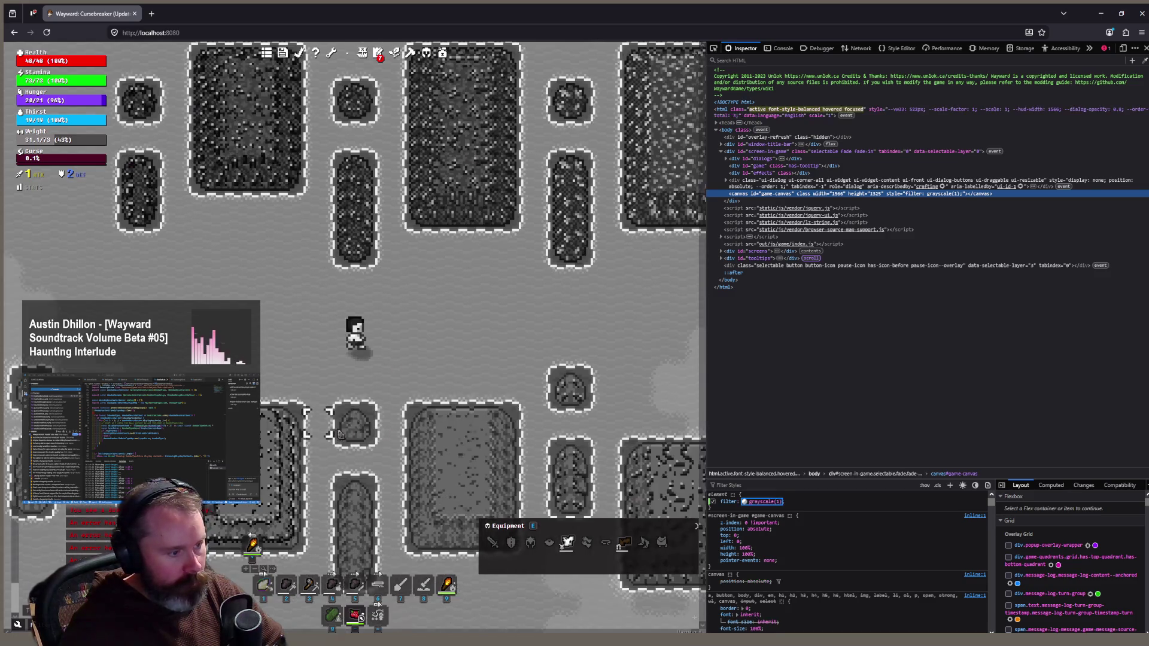
{"action": "left_click", "coordinate": [386, 413]}
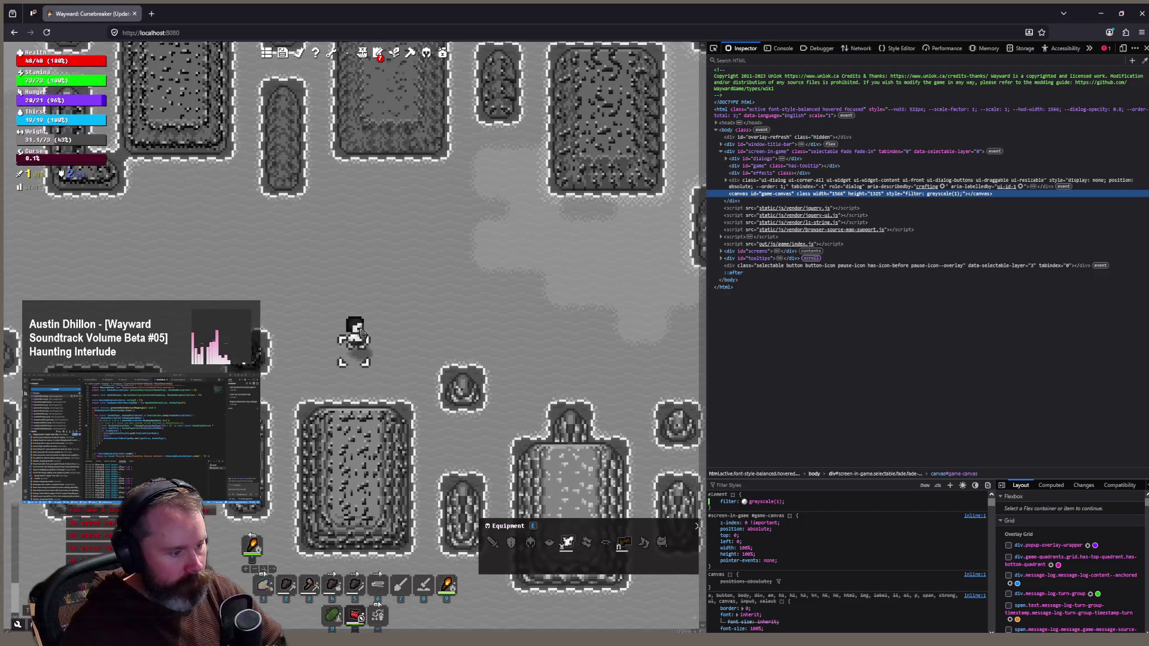
{"action": "left_click", "coordinate": [388, 382]}
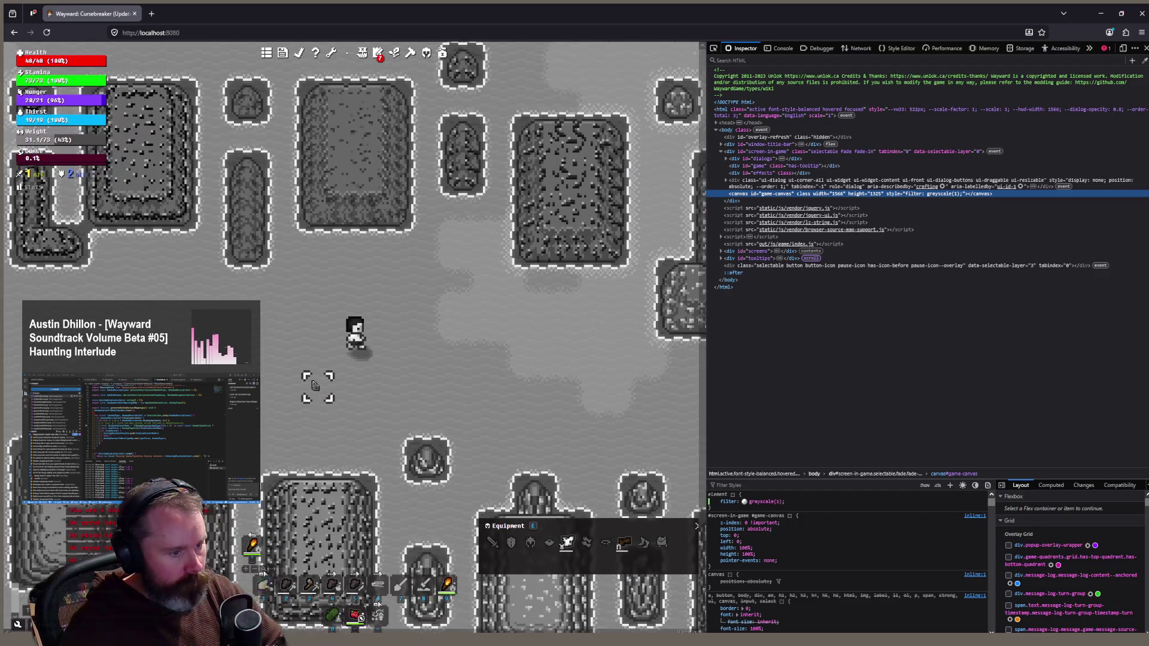
{"action": "left_click", "coordinate": [322, 334]}
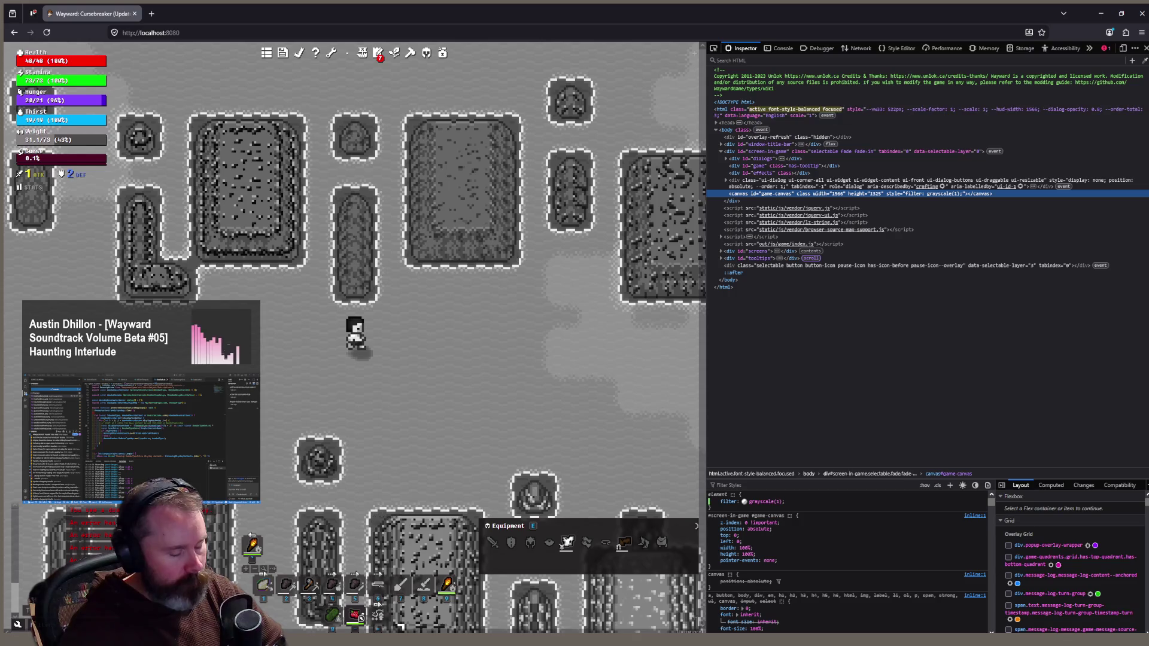
{"action": "key", "text": "alt+Tab"}
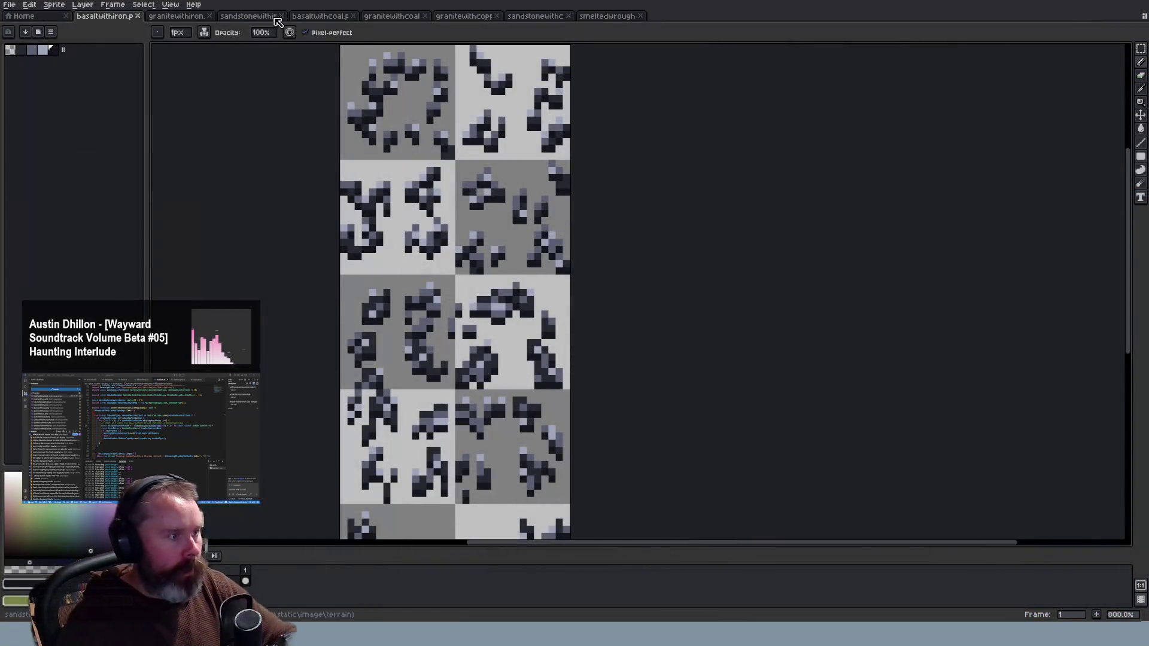
Close the basaltwithiron, granitewithiron and sandstonewithiron sheets
{"action": "left_click", "coordinate": [137, 17]}
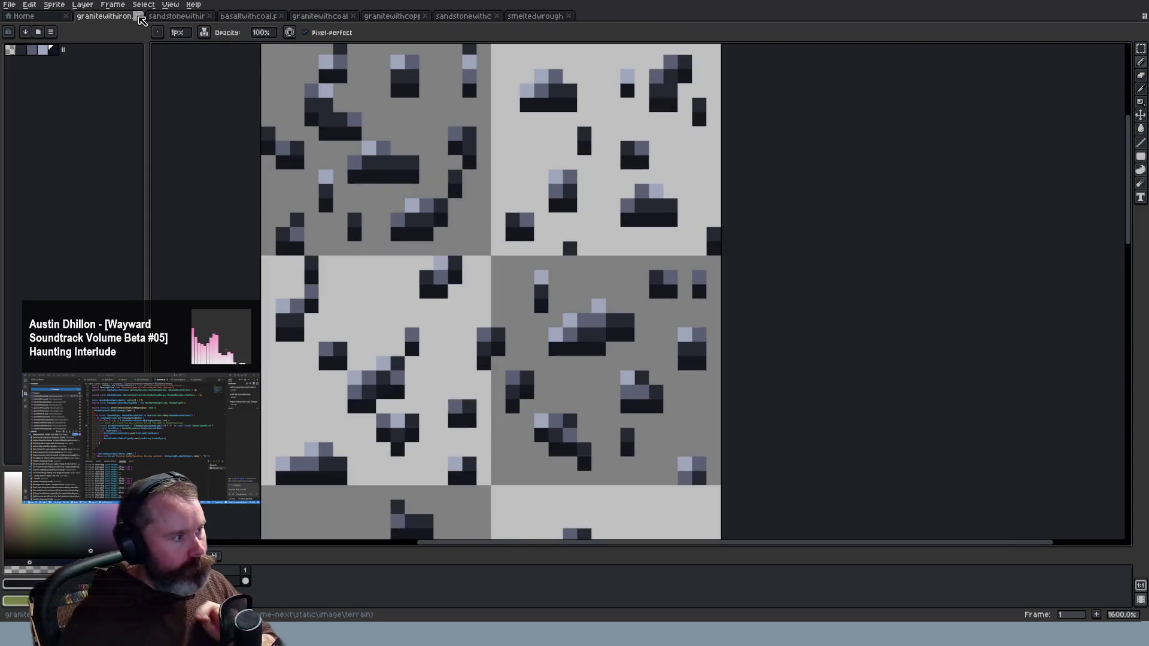
{"action": "left_click", "coordinate": [138, 17]}
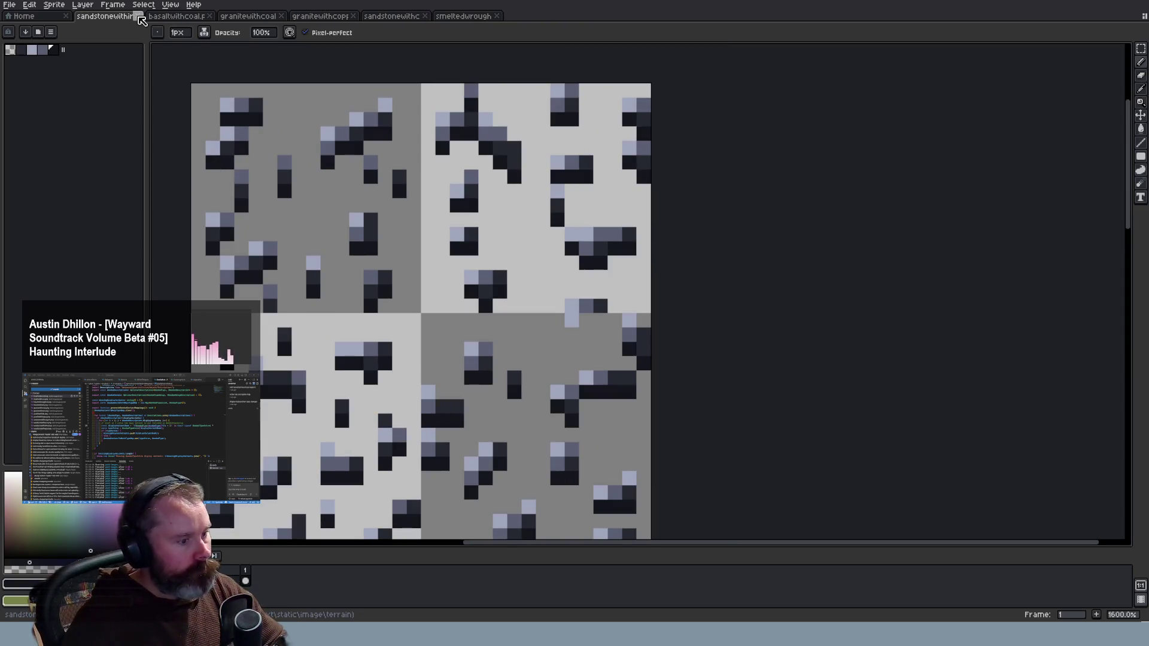
{"action": "left_click", "coordinate": [138, 17]}
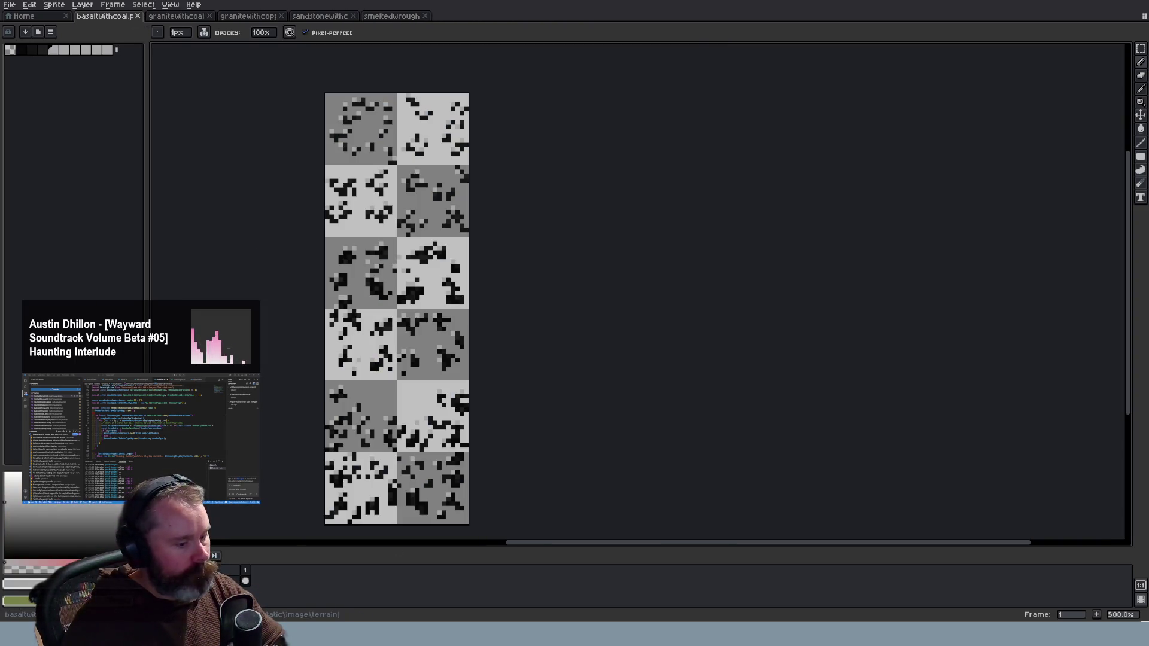
Return to the grayscale game and walk the character among the dark-speckled rock patches
{"action": "key", "text": "alt+Tab"}
{"action": "left_click", "coordinate": [385, 423]}
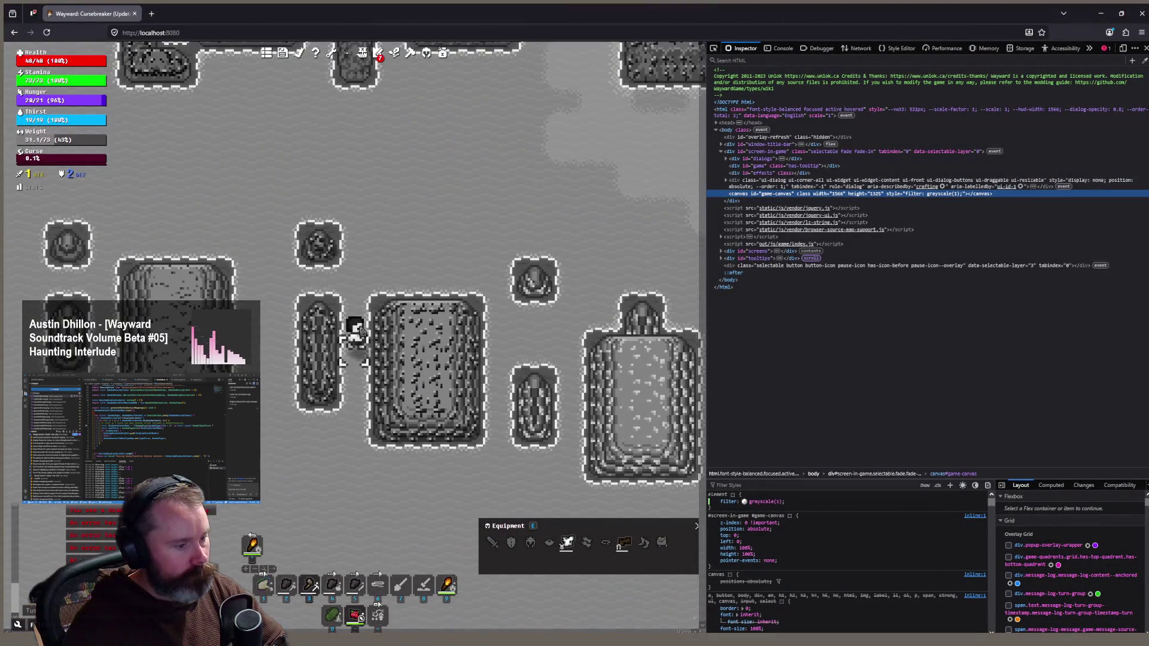
{"action": "right_click", "coordinate": [427, 226]}
{"action": "left_click", "coordinate": [362, 203]}
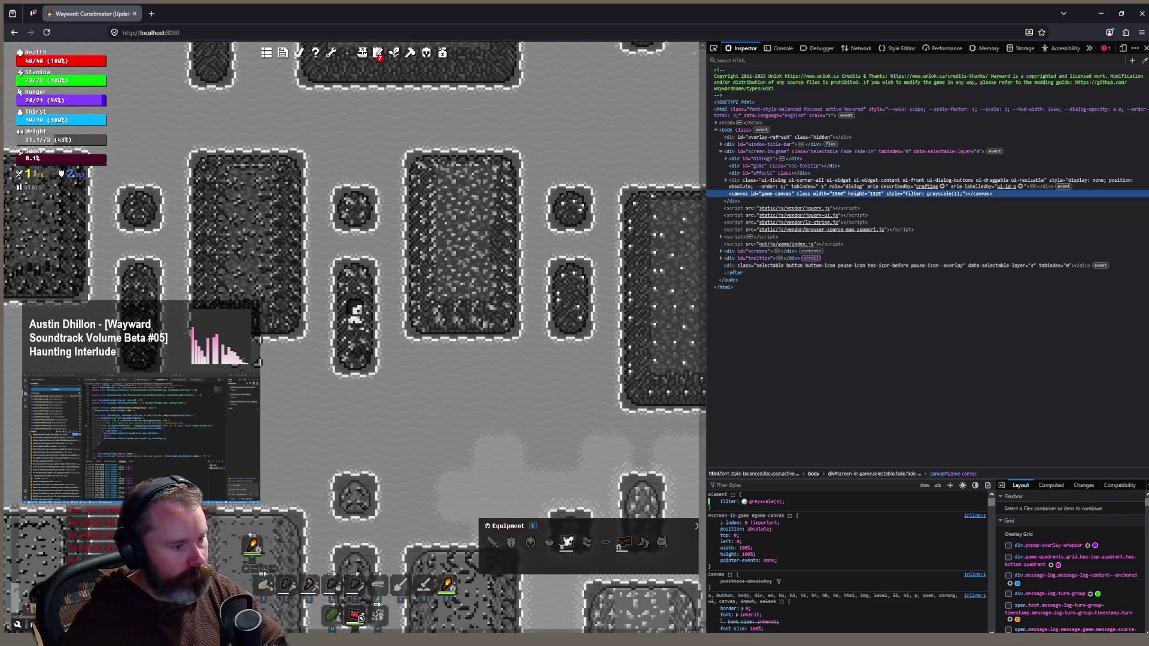
Walk the character down beside the tree and up-right across the stone area, then return to Aseprite
{"action": "scroll", "coordinate": [378, 377], "scroll_direction": "down", "scroll_amount": 3}
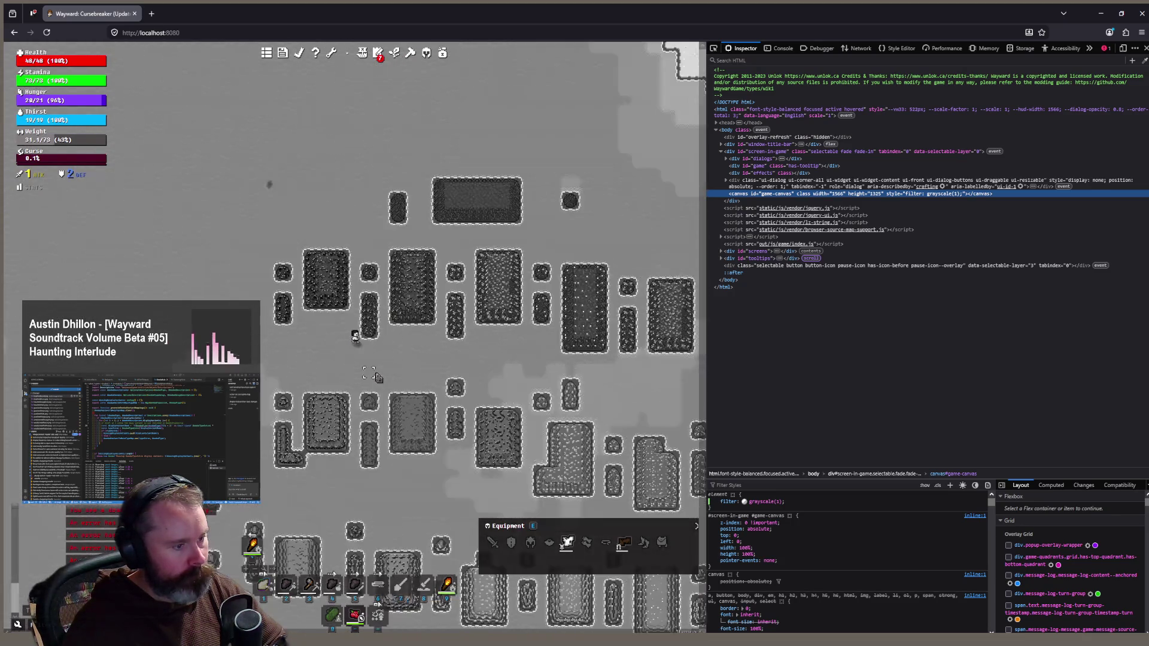
{"action": "scroll", "coordinate": [378, 377], "scroll_direction": "up", "scroll_amount": 1}
{"action": "scroll", "coordinate": [380, 386], "scroll_direction": "up", "scroll_amount": 1}
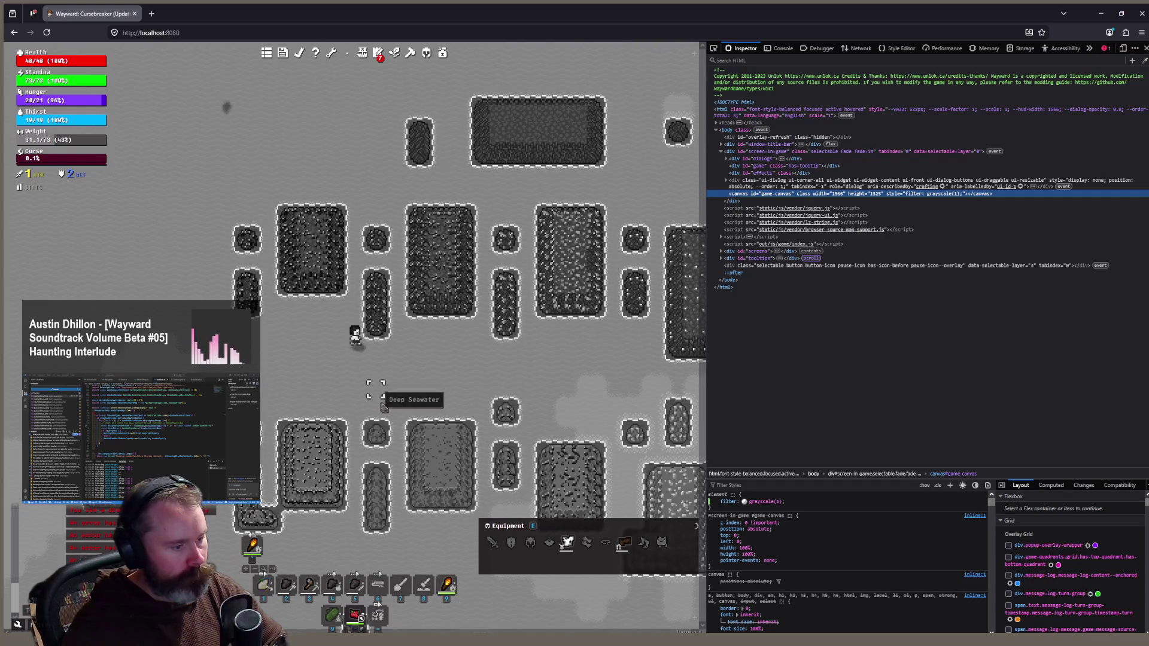
{"action": "scroll", "coordinate": [381, 398], "scroll_direction": "up", "scroll_amount": 1}
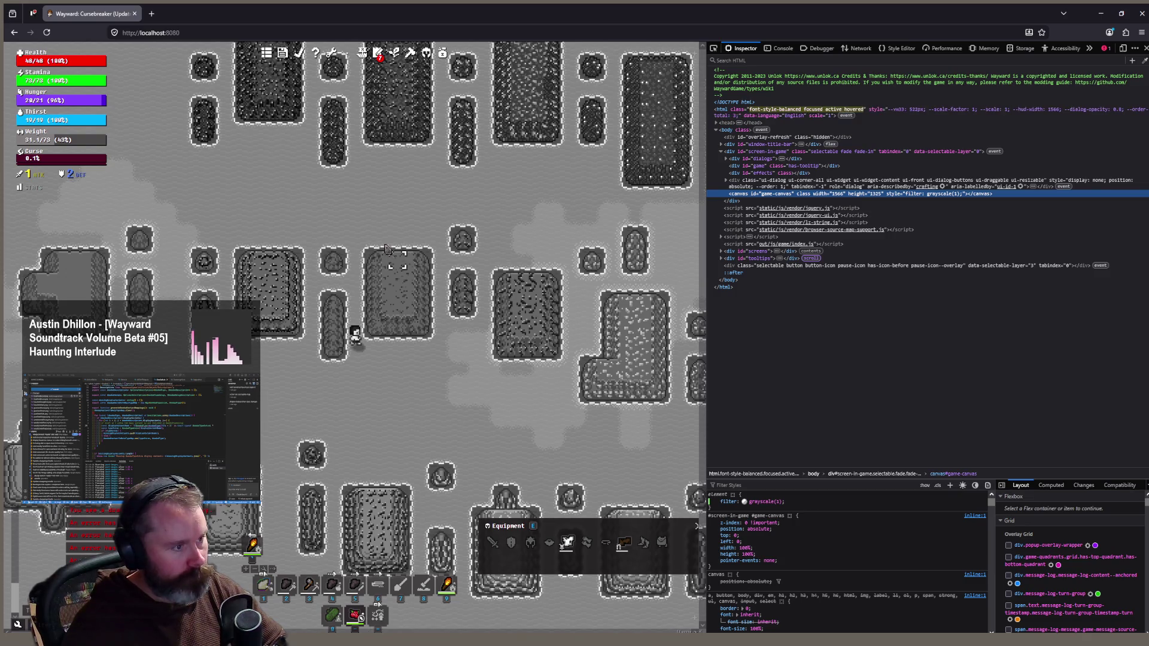
{"action": "scroll", "coordinate": [413, 475], "scroll_direction": "down", "scroll_amount": 1}
{"action": "scroll", "coordinate": [371, 471], "scroll_direction": "up", "scroll_amount": 1}
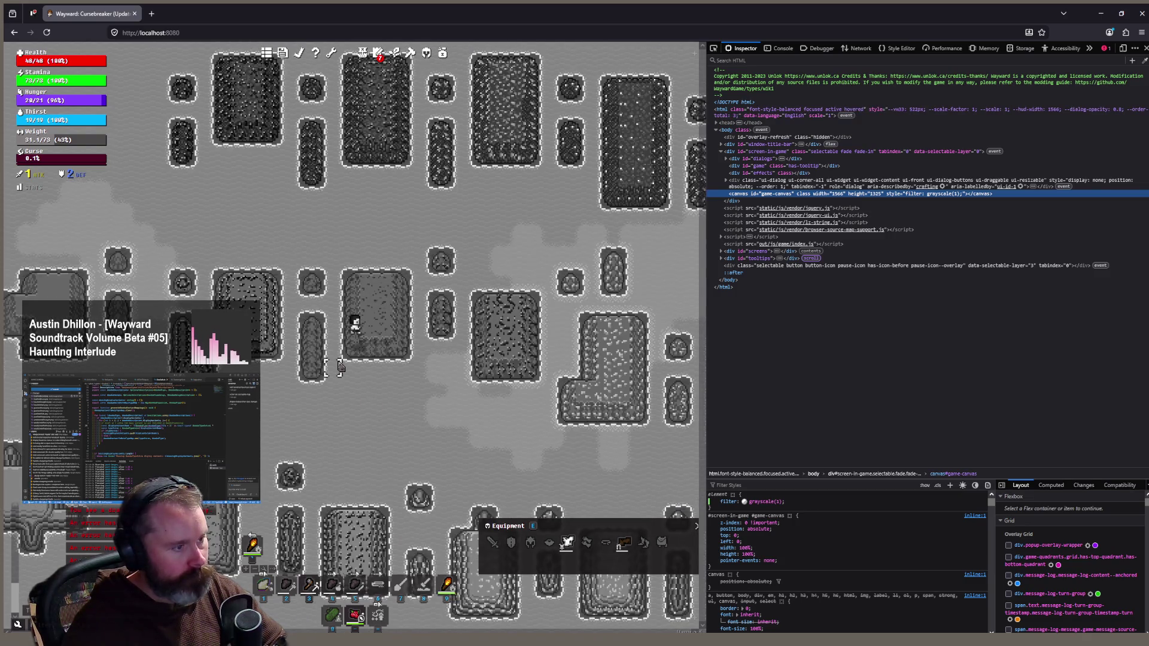
{"action": "left_click", "coordinate": [345, 368]}
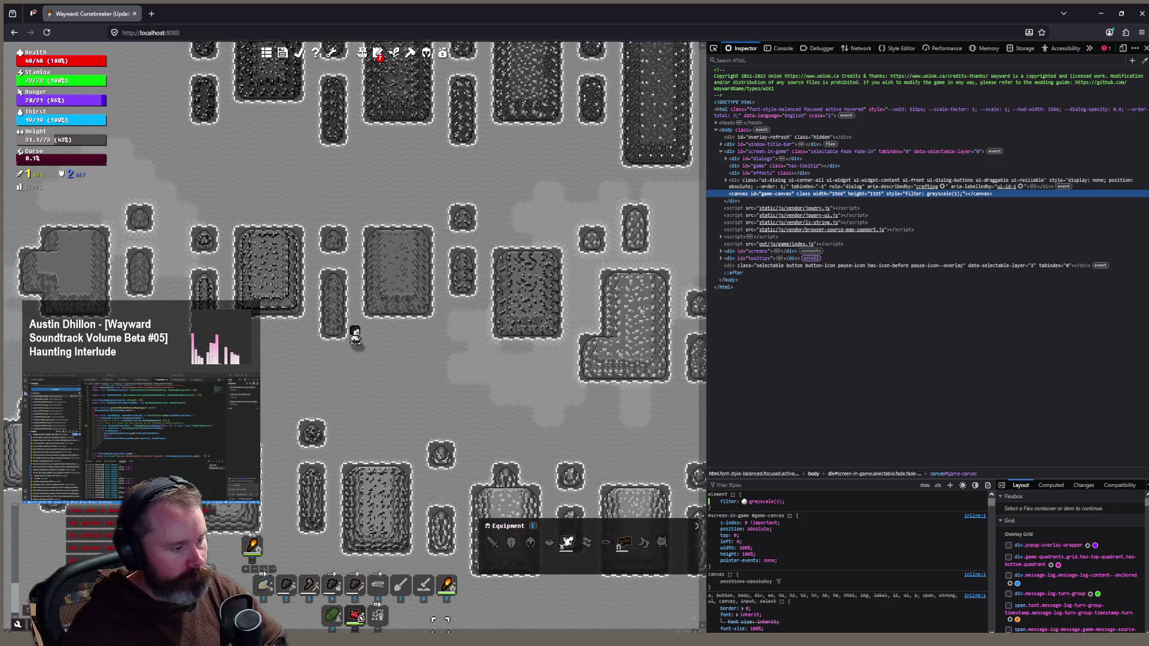
{"action": "left_click", "coordinate": [442, 237]}
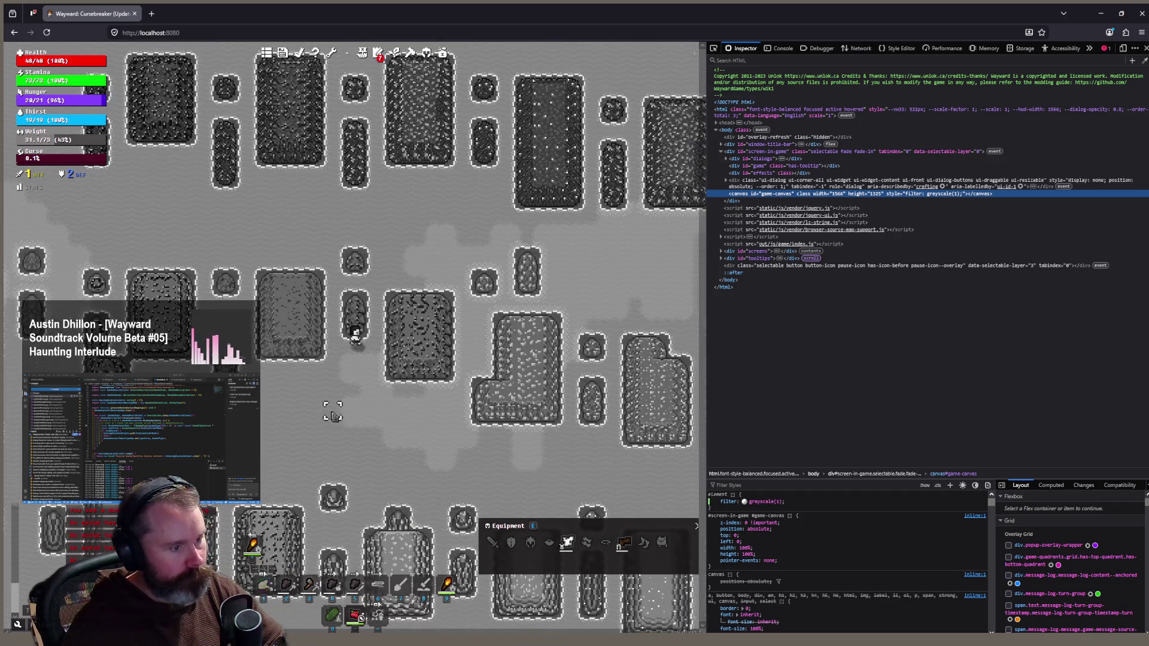
{"action": "key", "text": "alt+Tab"}
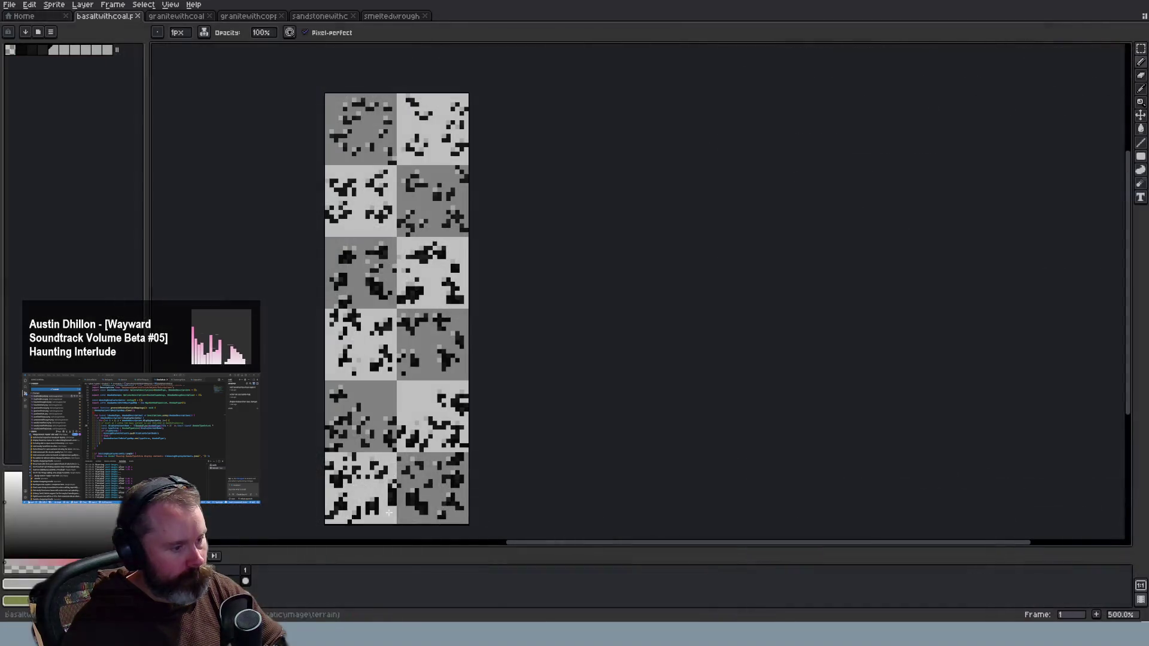
Close the basaltwithcoal and granitewithcoal tile sheets
{"action": "left_click", "coordinate": [138, 17]}
{"action": "left_click", "coordinate": [138, 17]}
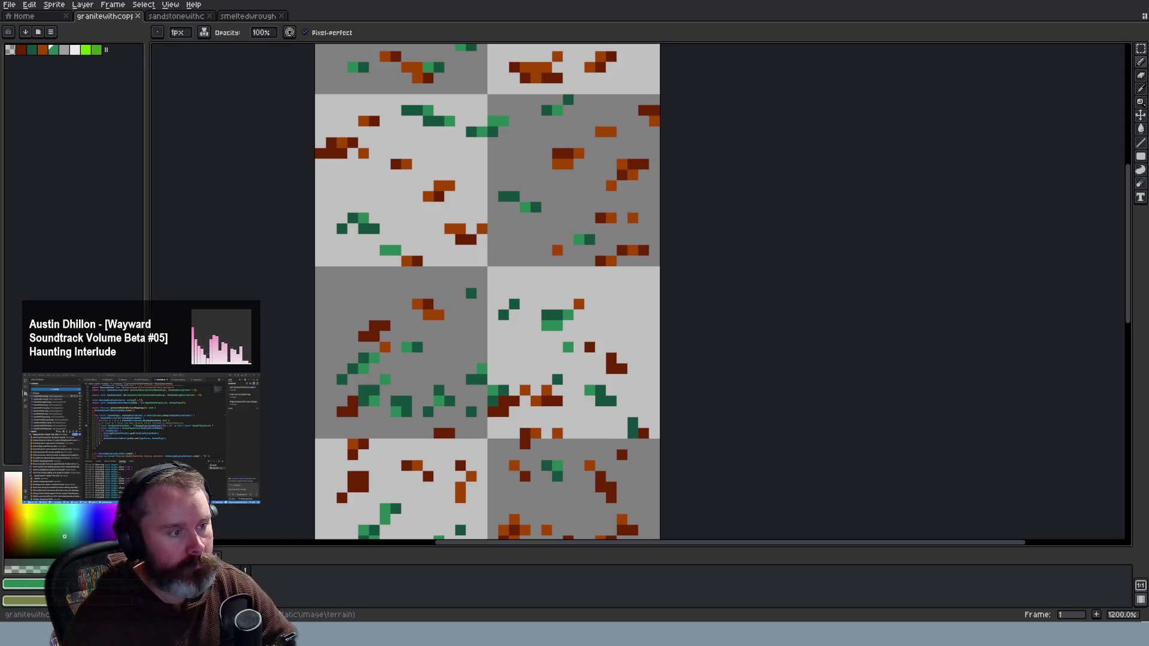
{"action": "scroll", "coordinate": [642, 289], "scroll_direction": "up", "scroll_amount": 9}
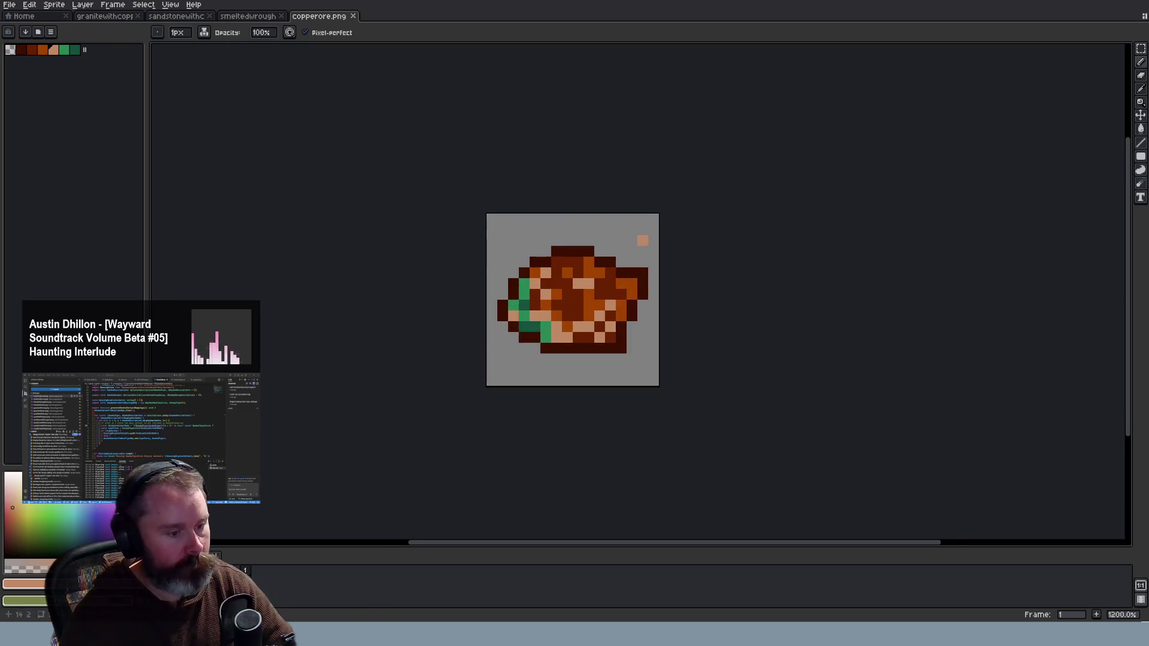
Flip between the smeltedrough, copperore.png and granitewithcopper sprites to compare ore colours
{"action": "left_click", "coordinate": [240, 17]}
{"action": "left_click", "coordinate": [173, 16]}
{"action": "left_click", "coordinate": [319, 17]}
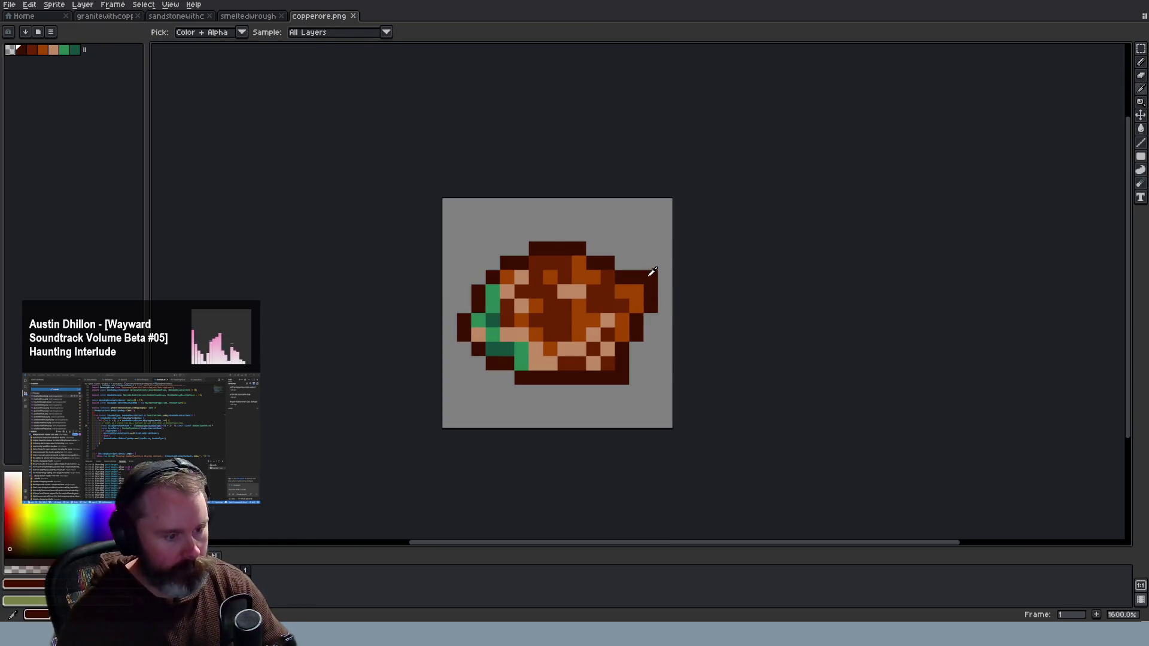
{"action": "left_click", "coordinate": [227, 16]}
{"action": "left_click", "coordinate": [132, 17]}
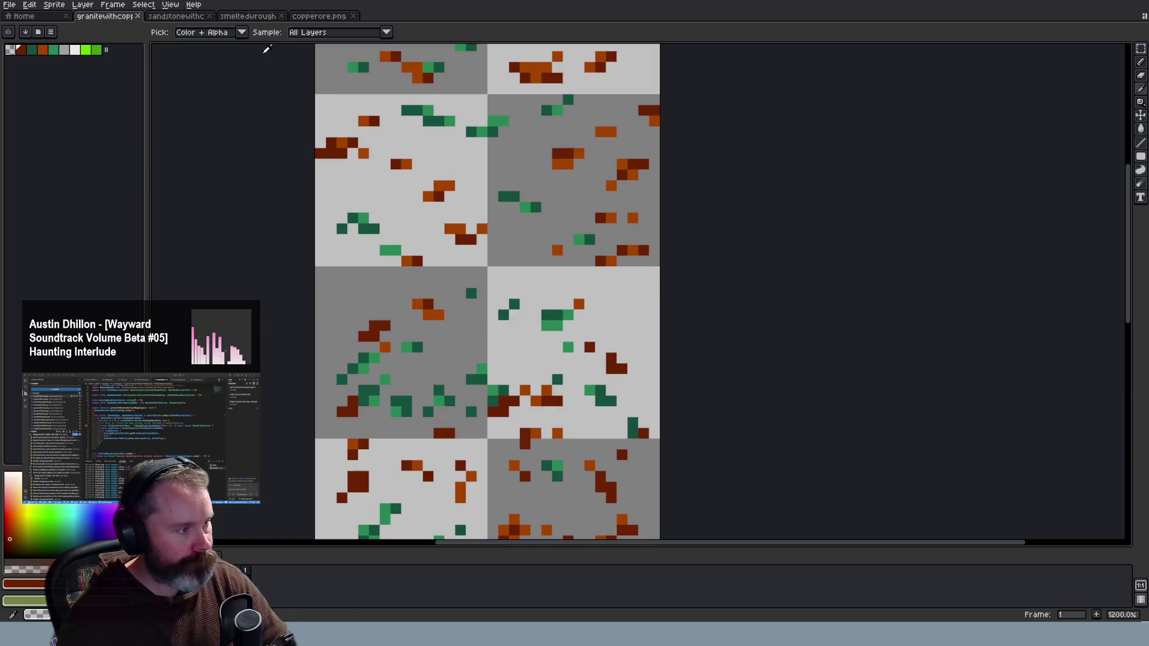
{"action": "left_click", "coordinate": [250, 18]}
{"action": "left_click", "coordinate": [118, 18]}
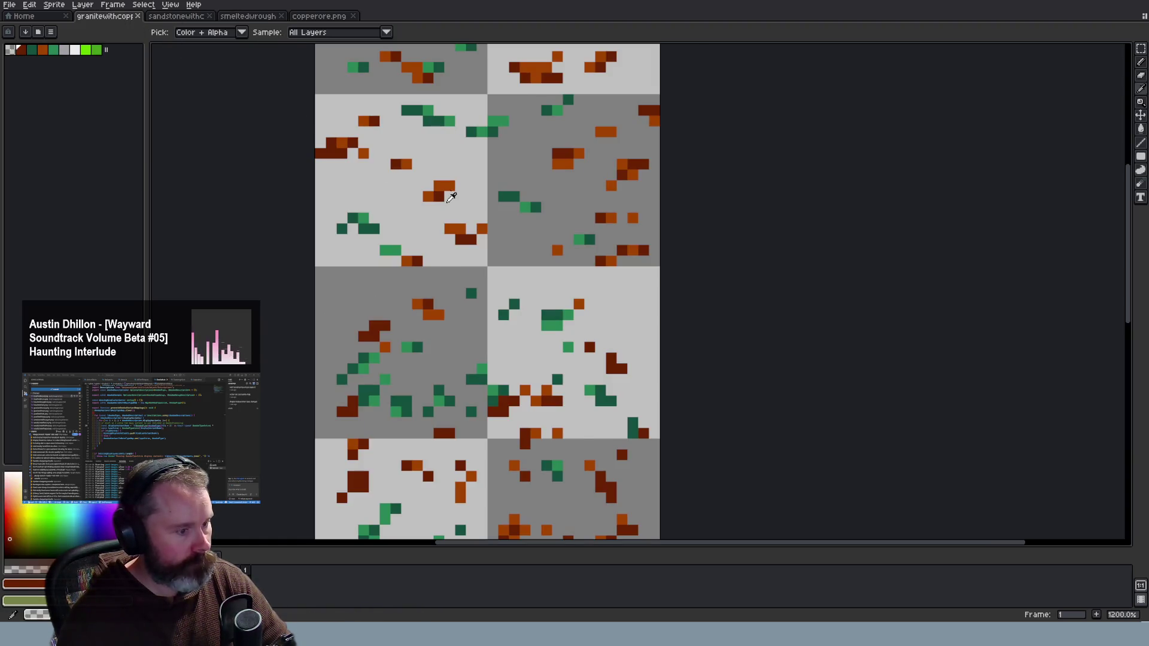
Zoom the granite copper sheet and pick the Magic Wand tool
{"action": "scroll", "coordinate": [449, 196], "scroll_direction": "down", "scroll_amount": 1}
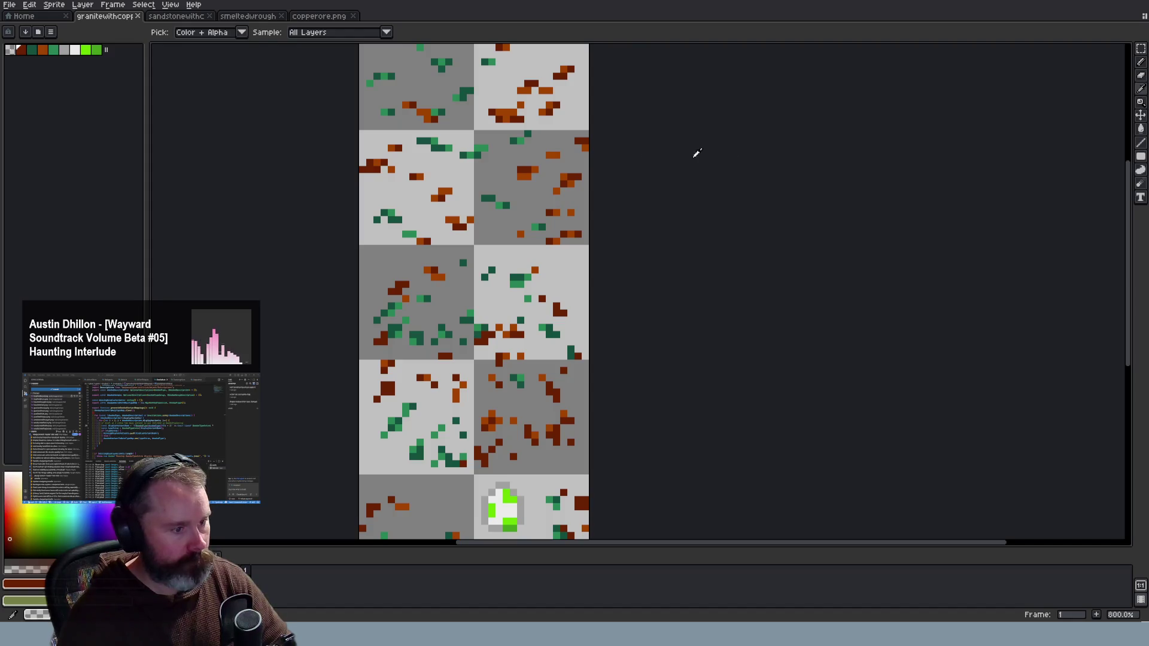
{"action": "scroll", "coordinate": [673, 155], "scroll_direction": "up", "scroll_amount": 3}
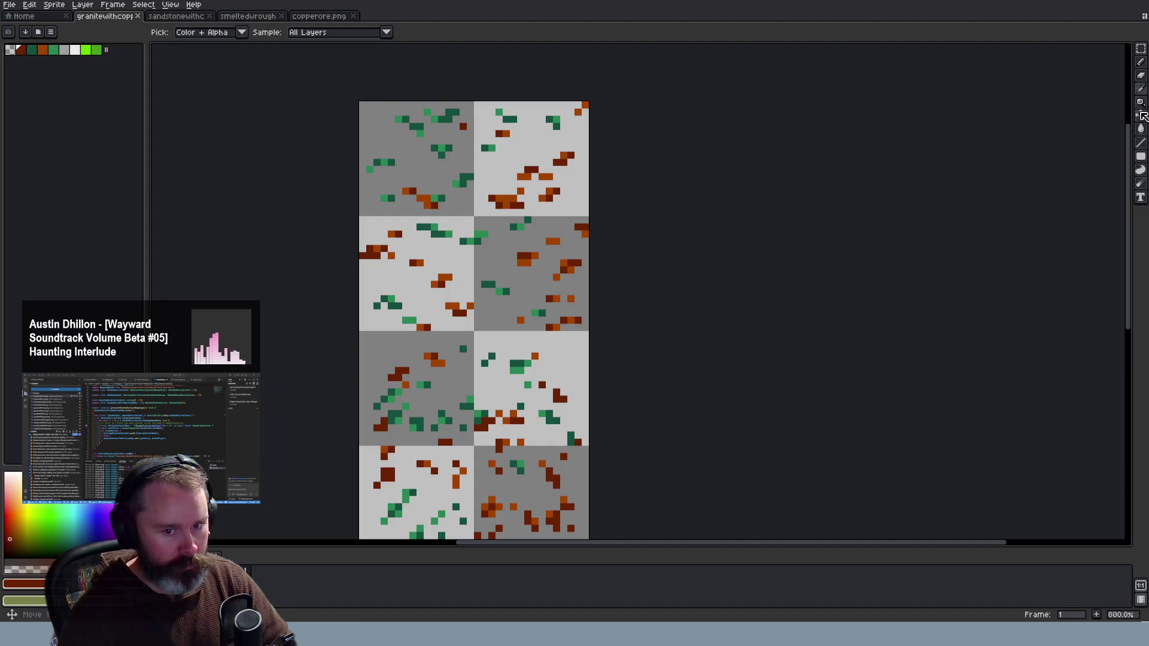
{"action": "left_click", "coordinate": [1140, 48]}
Magic-wand select the green and brown ore colours and add a new layer
{"action": "left_click", "coordinate": [1127, 48]}
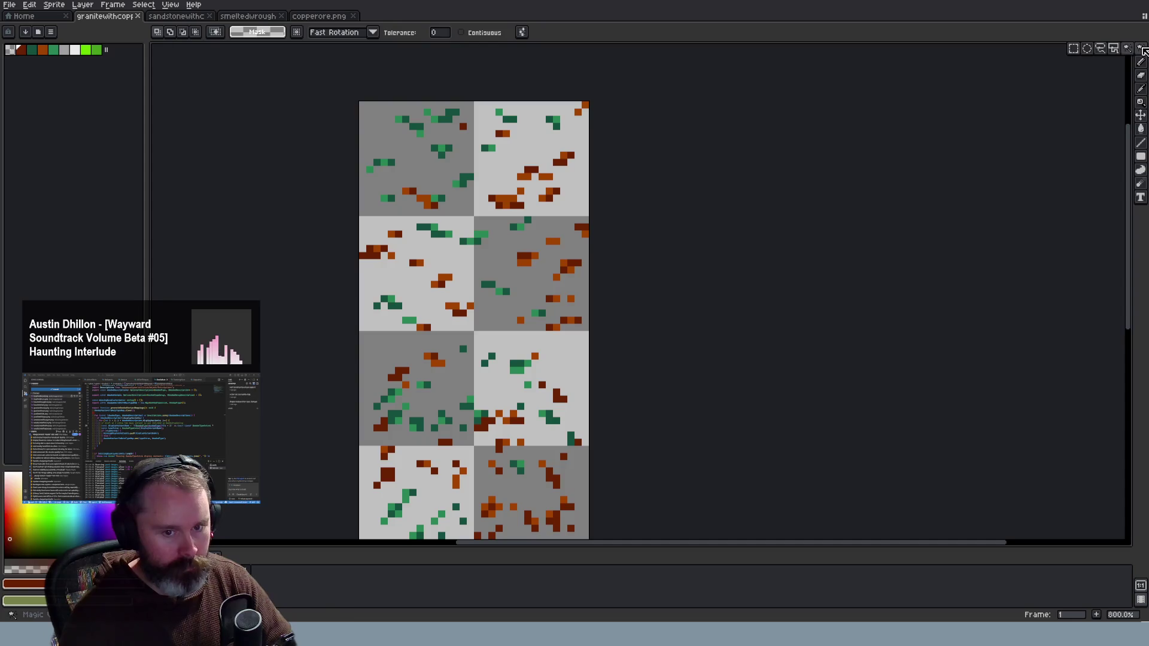
{"action": "key", "text": "shift"}
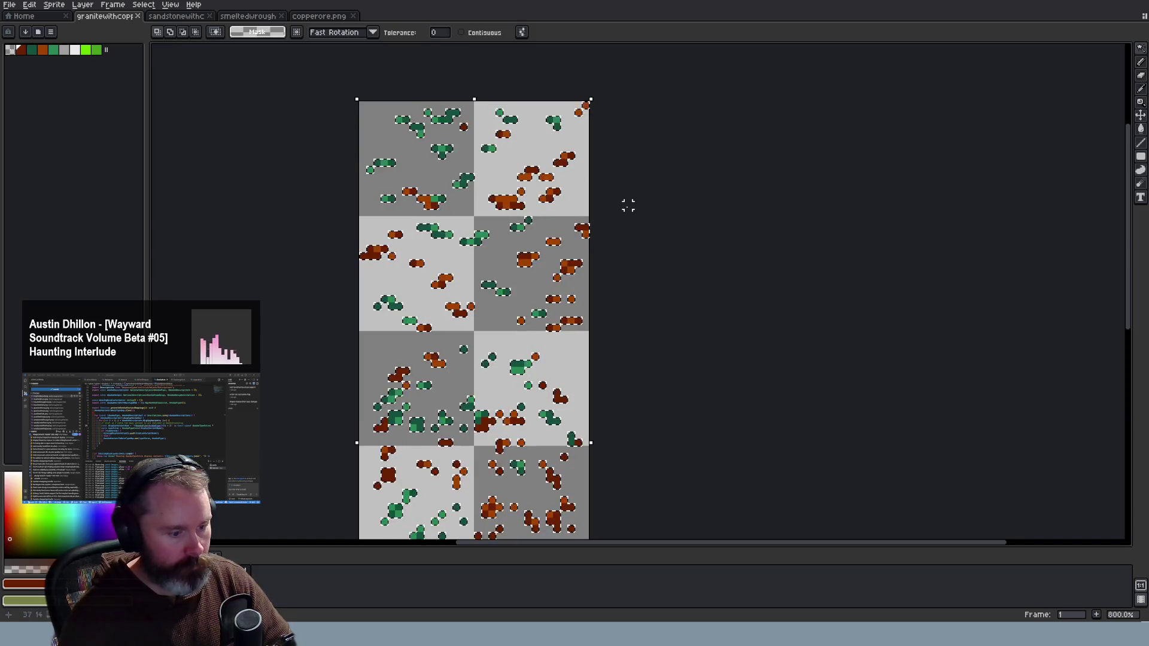
{"action": "right_click", "coordinate": [222, 556]}
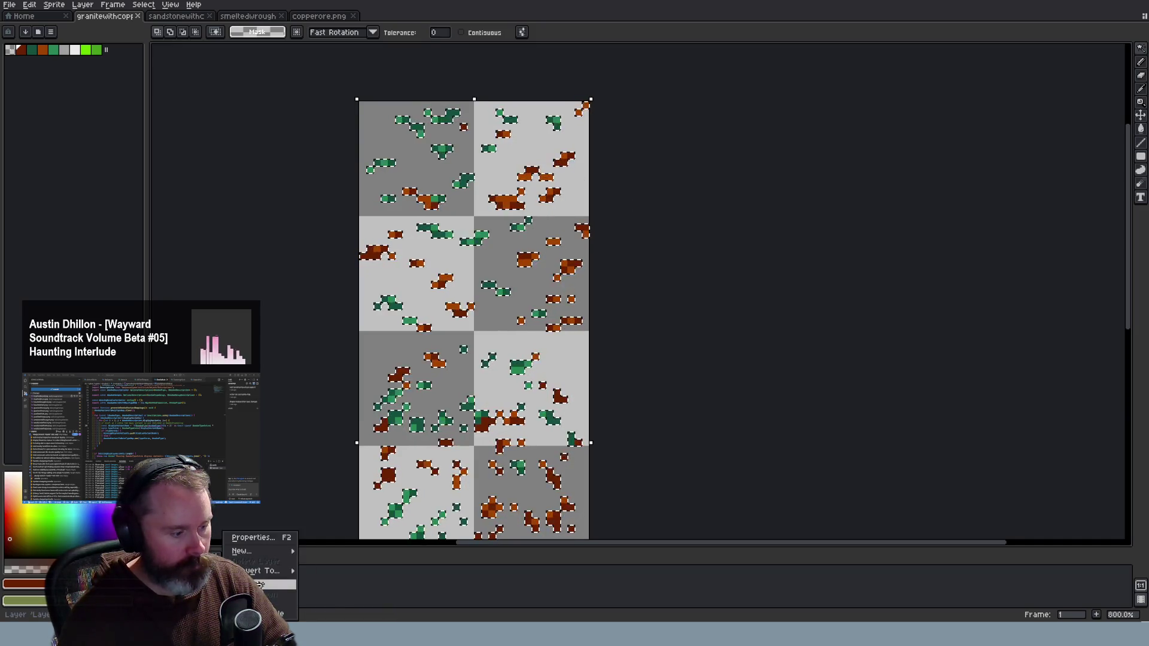
{"action": "mouse_move", "coordinate": [274, 553]}
{"action": "left_click", "coordinate": [329, 554]}
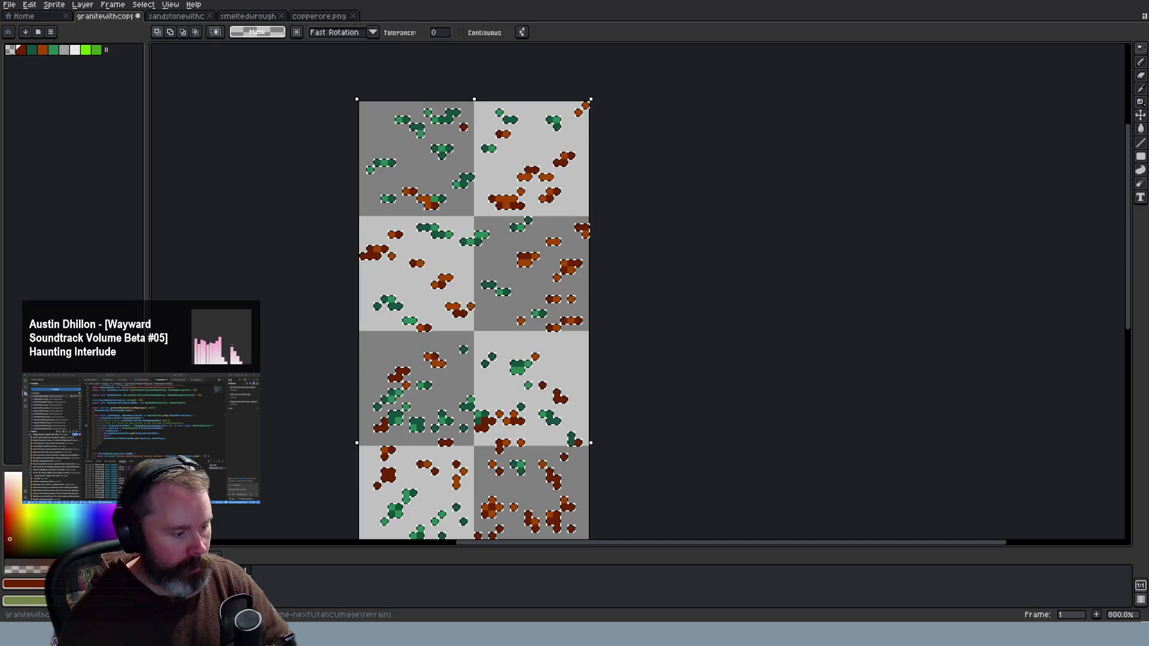
Cut the selected ore pixels, then undo back to the unchanged artwork
{"action": "key", "text": "Delete"}
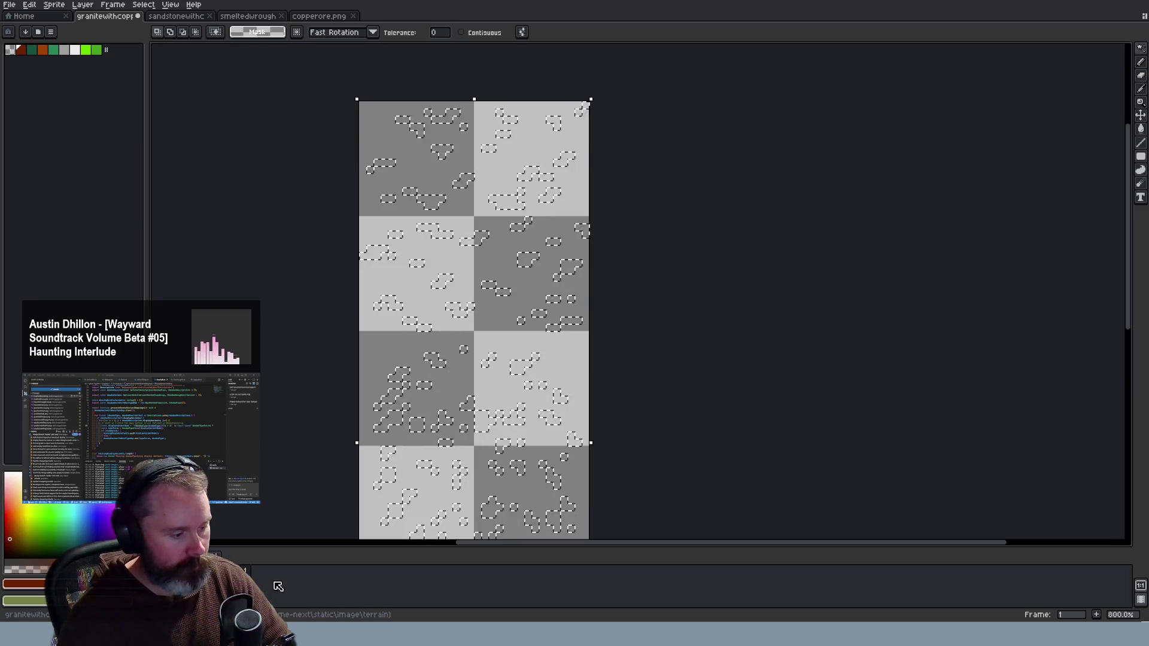
{"action": "key", "text": "ctrl+z"}
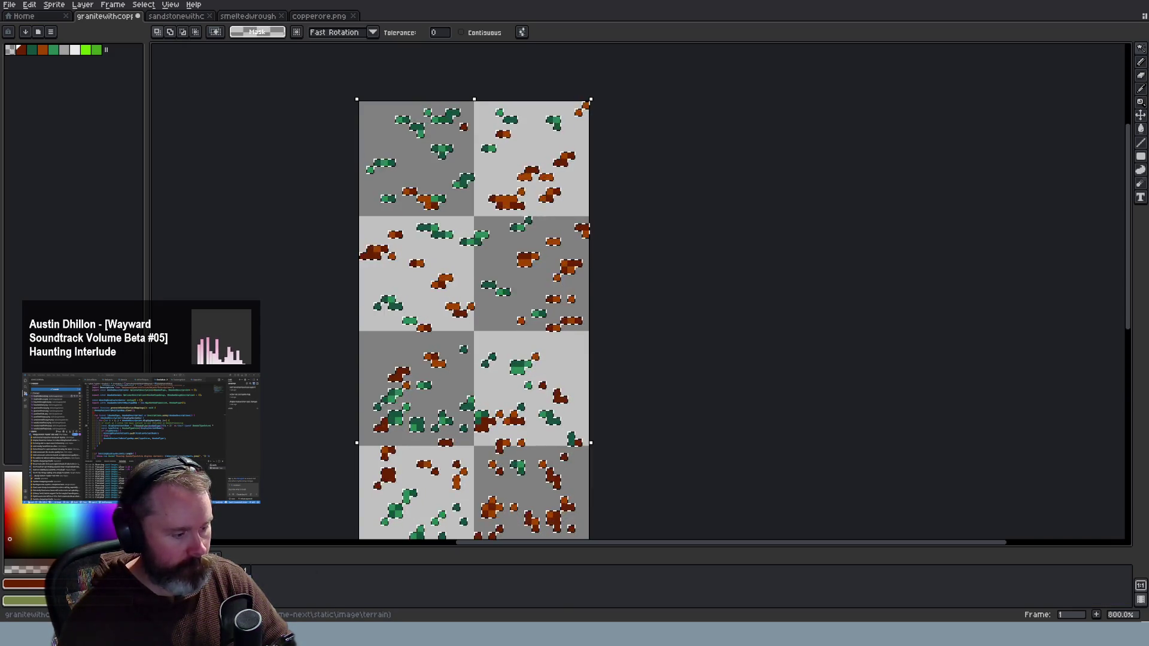
{"action": "key", "text": "ctrl+z"}
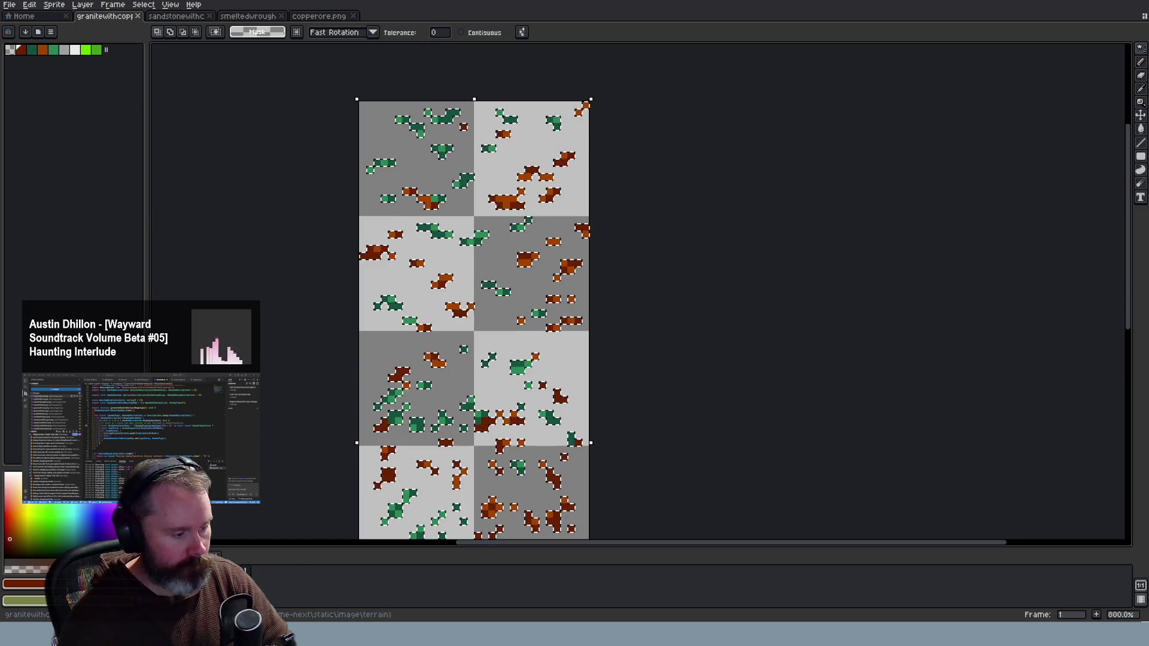
{"action": "right_click", "coordinate": [239, 568]}
Create a new layer for the ore and drag a grey colour into the palette
{"action": "mouse_move", "coordinate": [264, 556]}
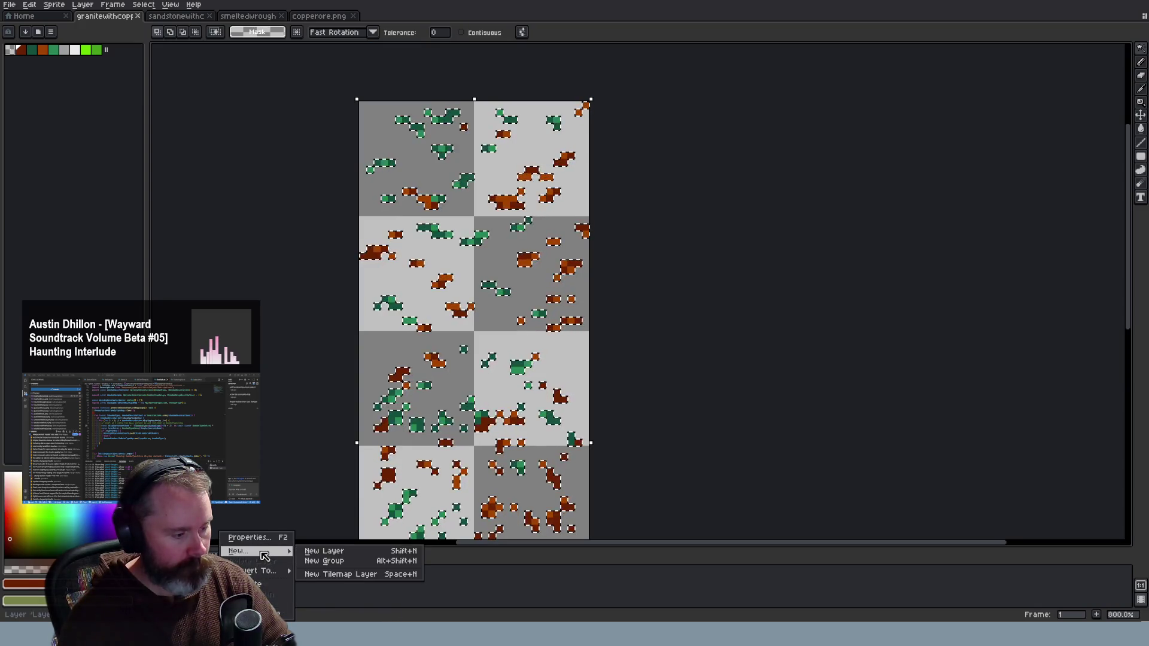
{"action": "left_click", "coordinate": [324, 551]}
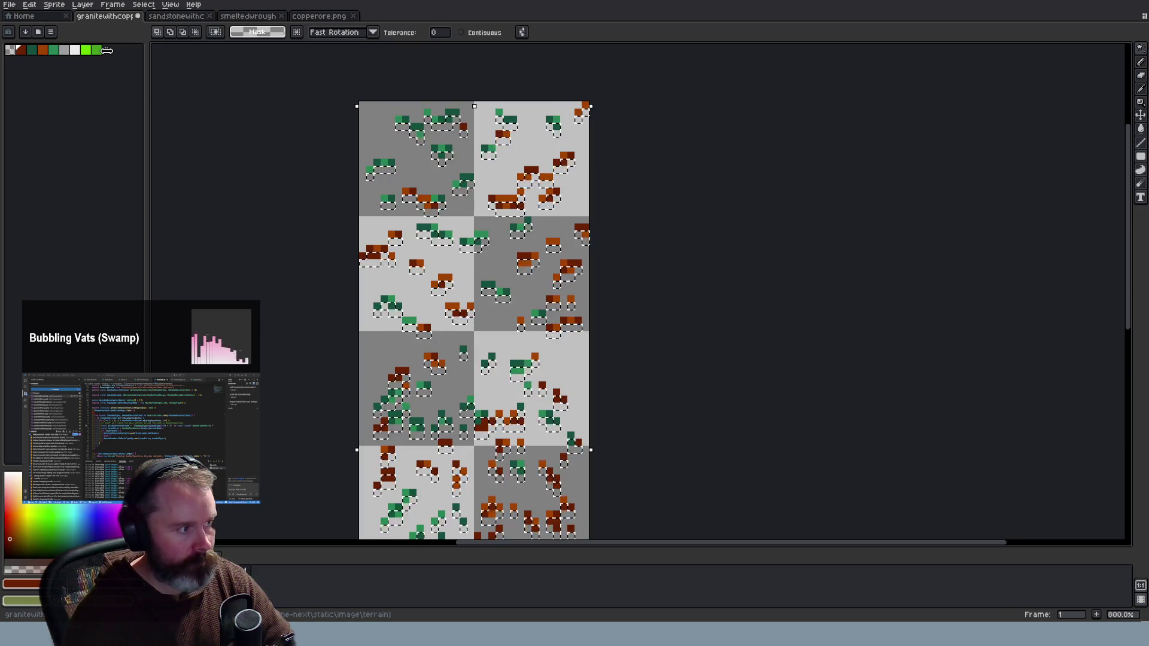
{"action": "left_click_drag", "start_coordinate": [116, 51], "coordinate": [127, 52]}
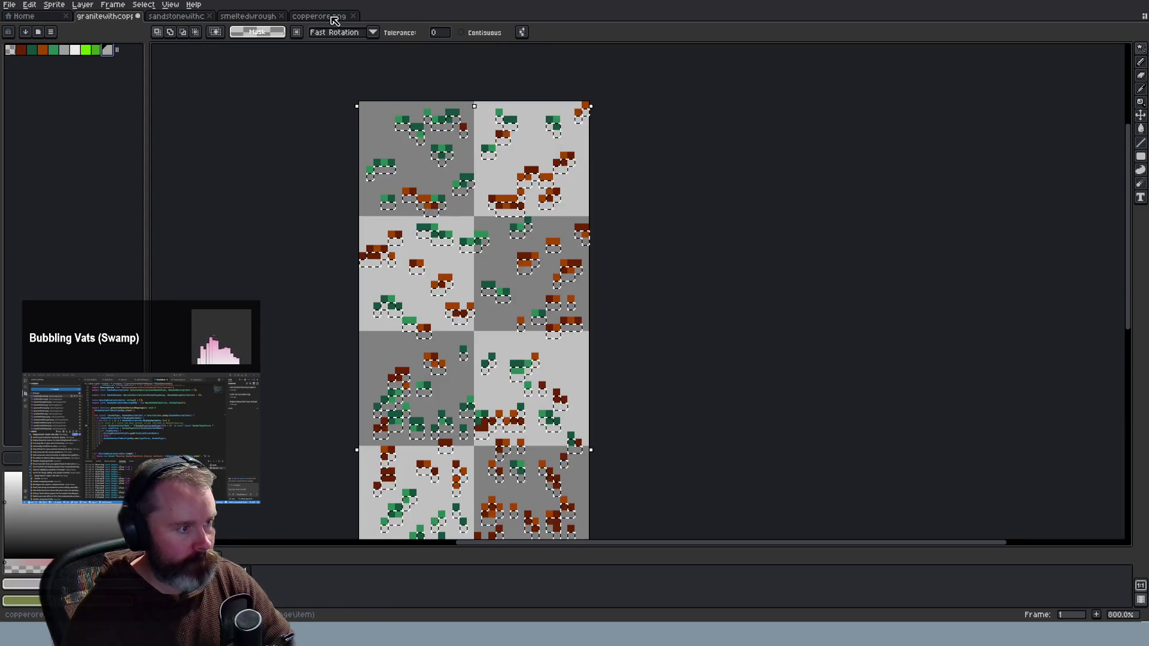
Sample the dark brown from copperore.png and compare it with the palette's grey swatch
{"action": "left_click", "coordinate": [22, 584]}
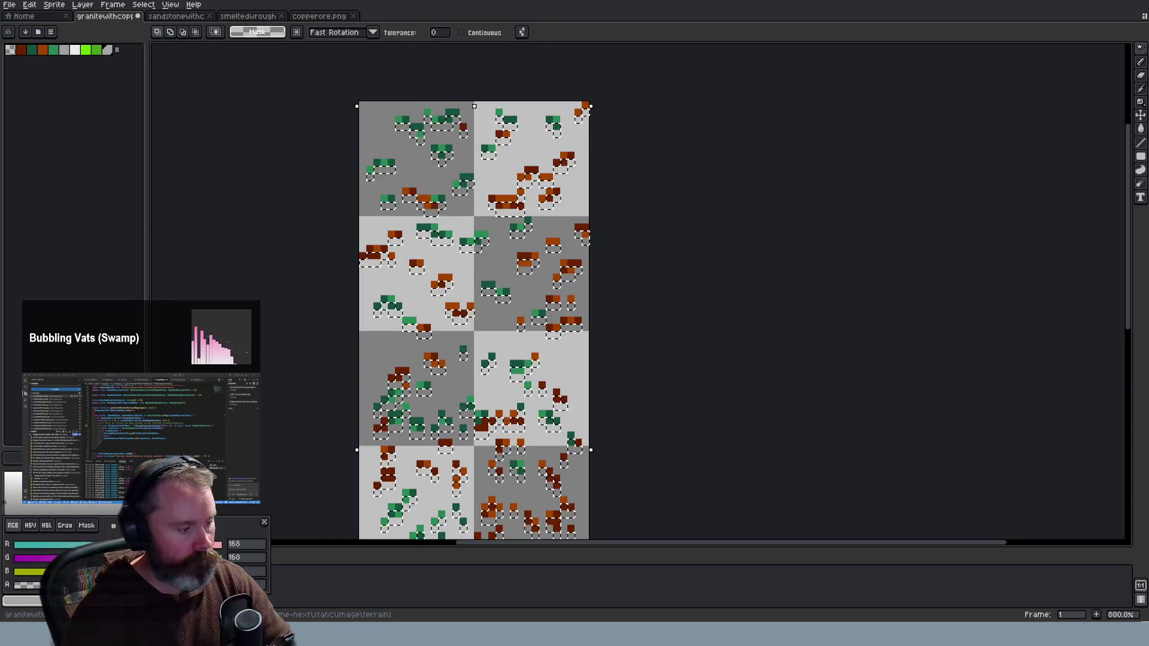
{"action": "left_click", "coordinate": [328, 18]}
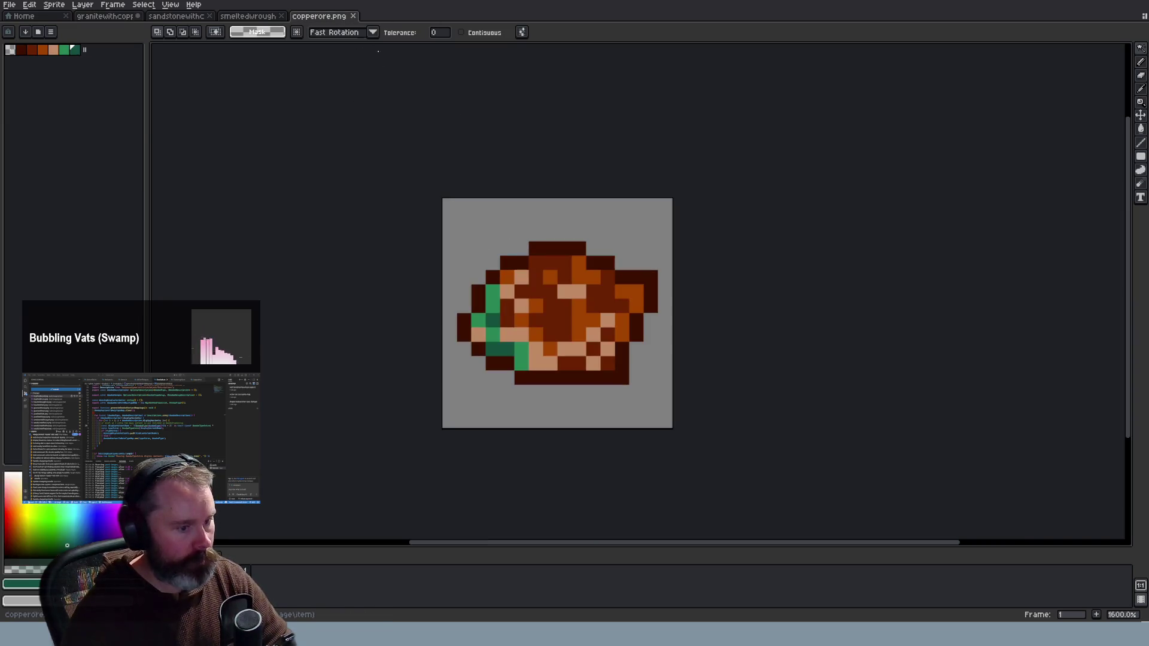
{"action": "key", "text": "i"}
{"action": "left_click", "coordinate": [609, 257]}
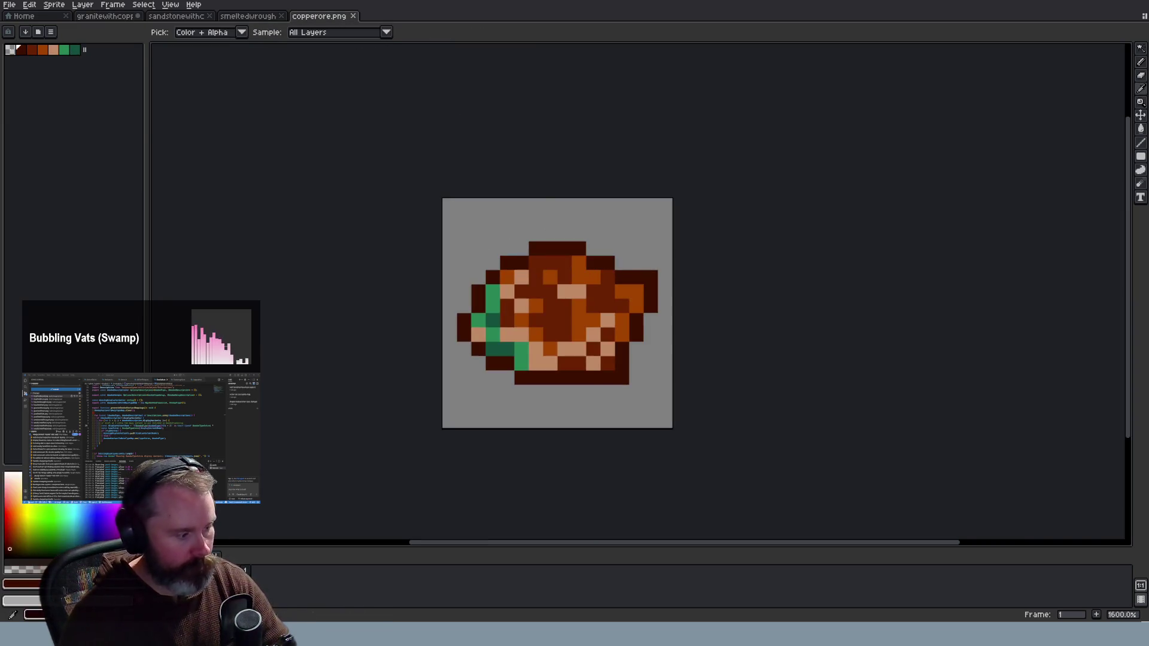
{"action": "left_click", "coordinate": [22, 584]}
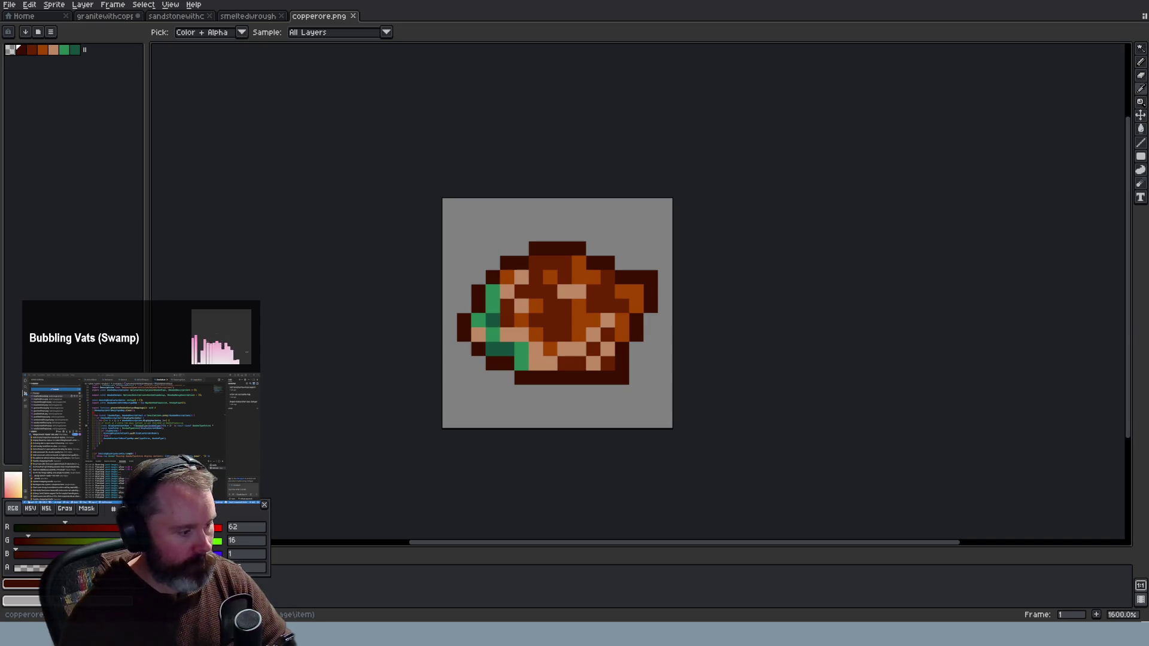
{"action": "key", "text": "v"}
{"action": "left_click", "coordinate": [105, 16]}
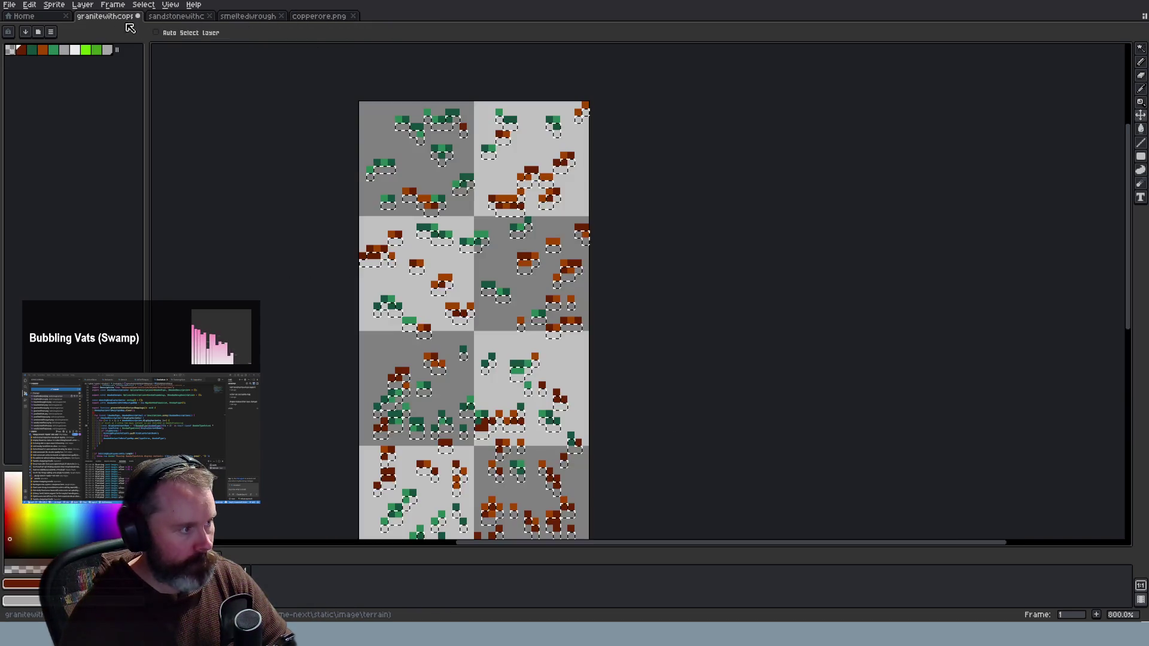
{"action": "left_click", "coordinate": [107, 49]}
{"action": "left_click", "coordinate": [22, 584]}
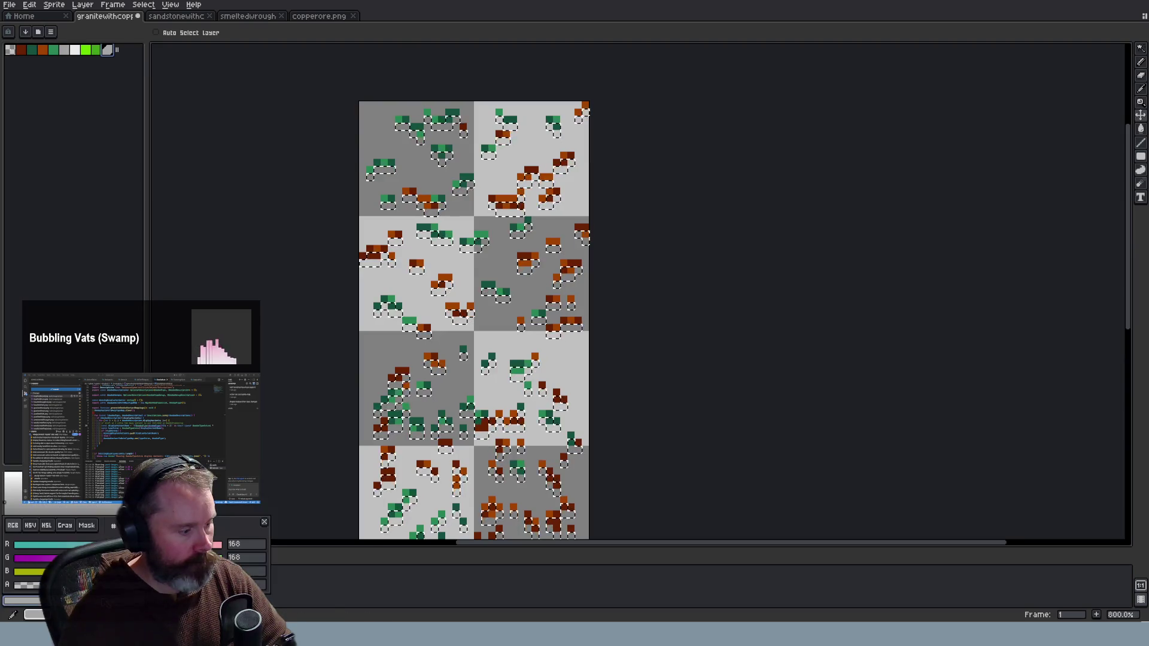
{"action": "key", "text": "i"}
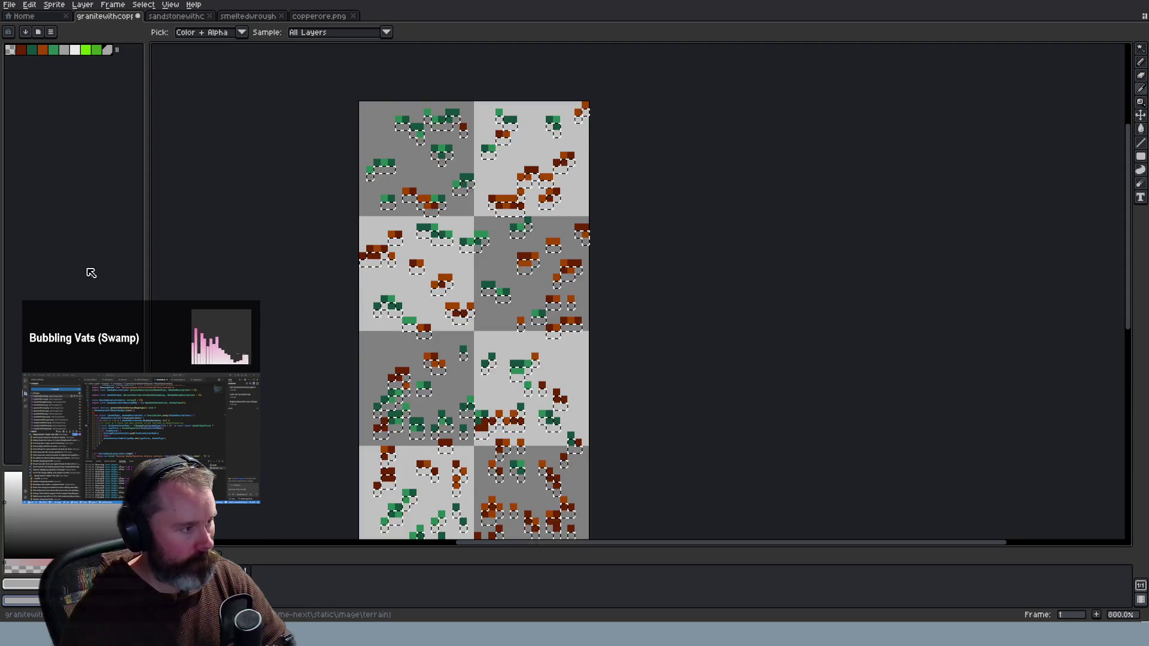
Change the sheet's colour mode from the Sprite menu and review the current colour
{"action": "left_click", "coordinate": [48, 9]}
{"action": "mouse_move", "coordinate": [70, 27]}
{"action": "left_click", "coordinate": [183, 48]}
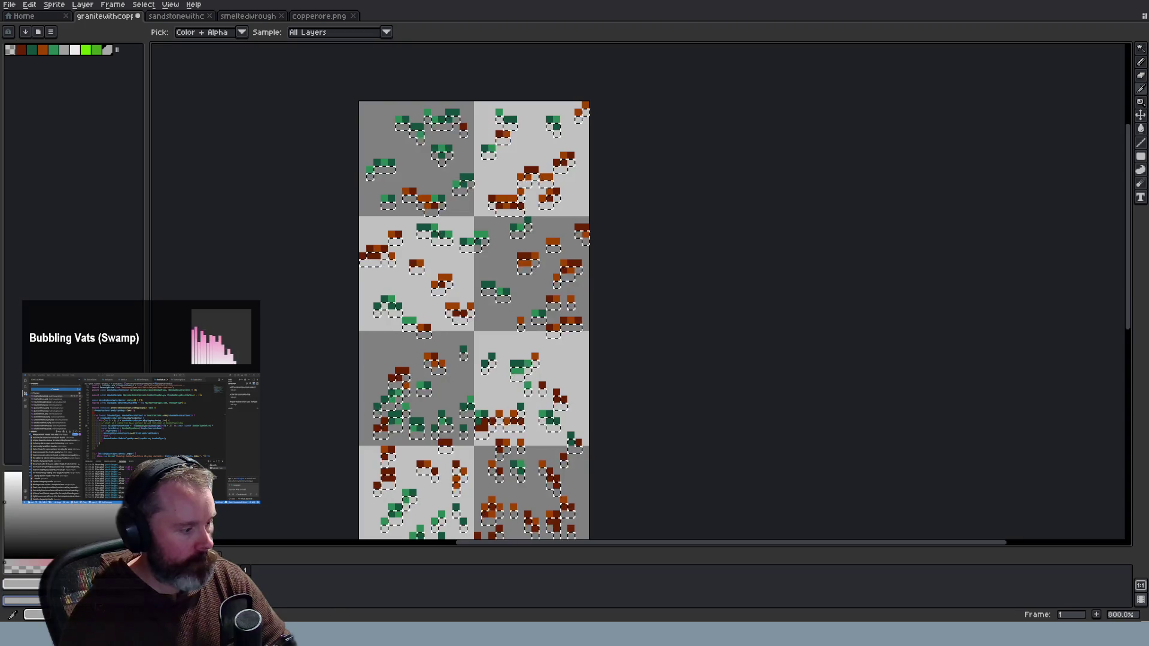
{"action": "left_click", "coordinate": [15, 584]}
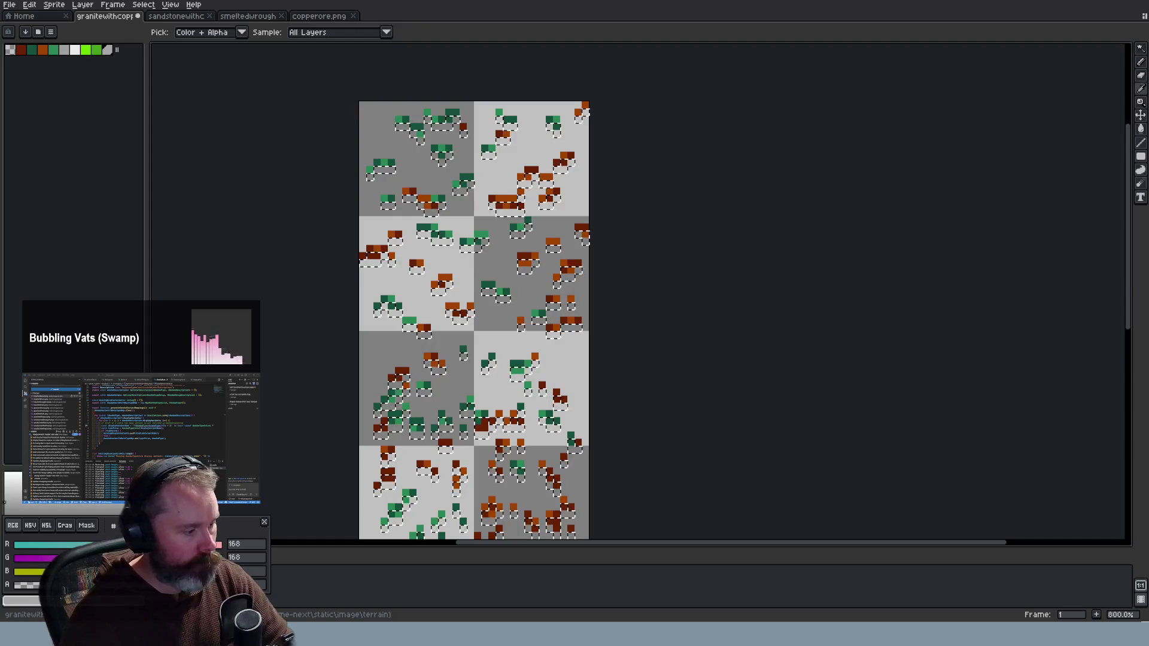
{"action": "key", "text": "Escape"}
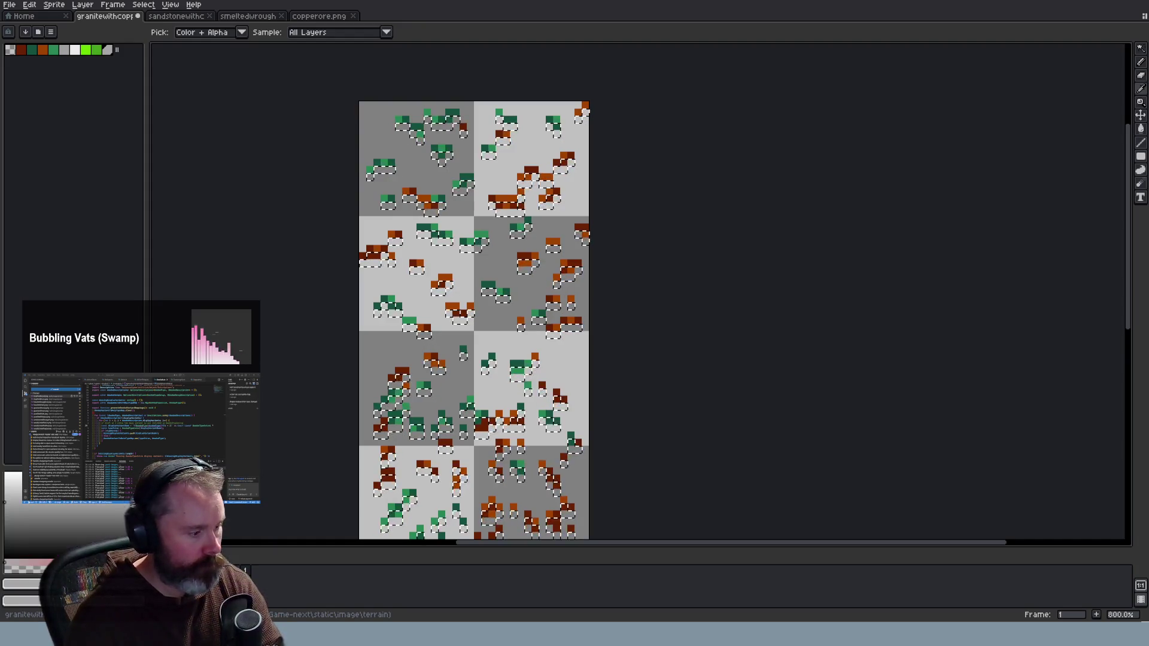
{"action": "left_click", "coordinate": [18, 584]}
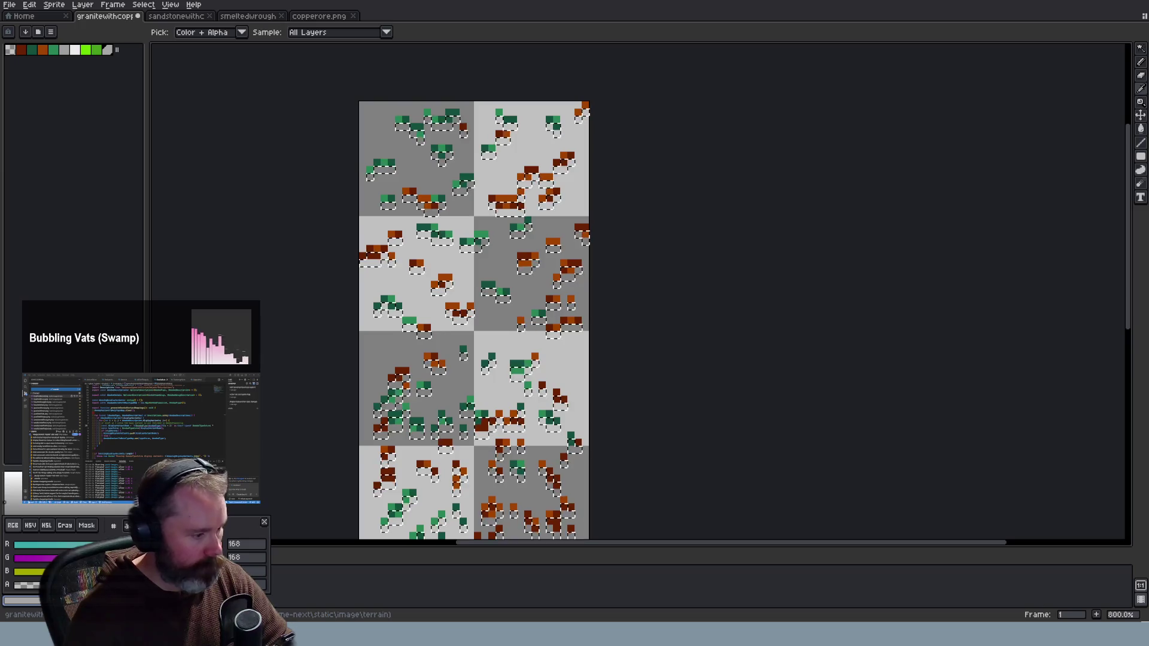
{"action": "left_click", "coordinate": [70, 507]}
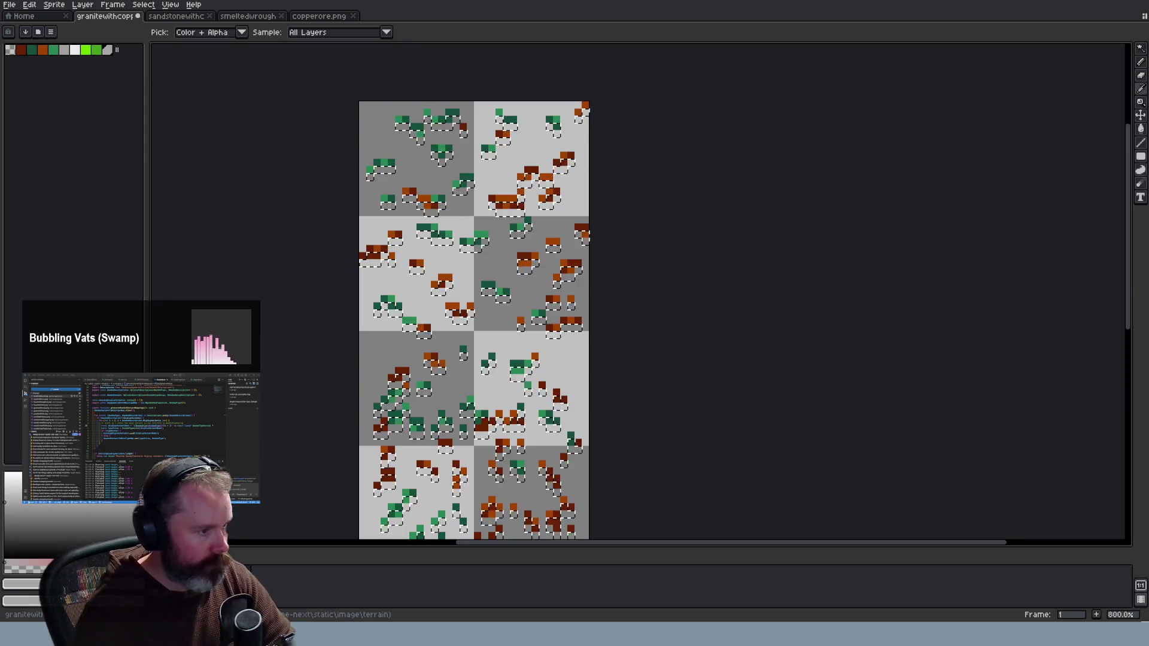
Resample the copper ore's dark brown and copy its hex value
{"action": "left_click", "coordinate": [312, 18]}
{"action": "left_click", "coordinate": [564, 243]}
{"action": "left_click", "coordinate": [21, 583]}
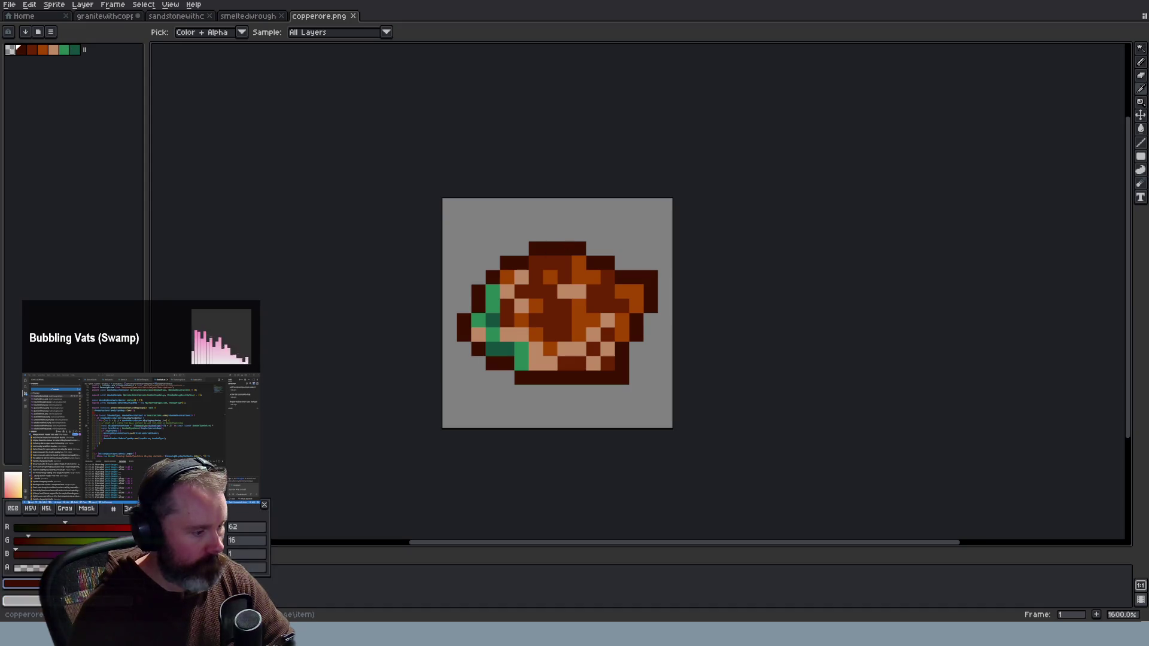
{"action": "left_click", "coordinate": [130, 508]}
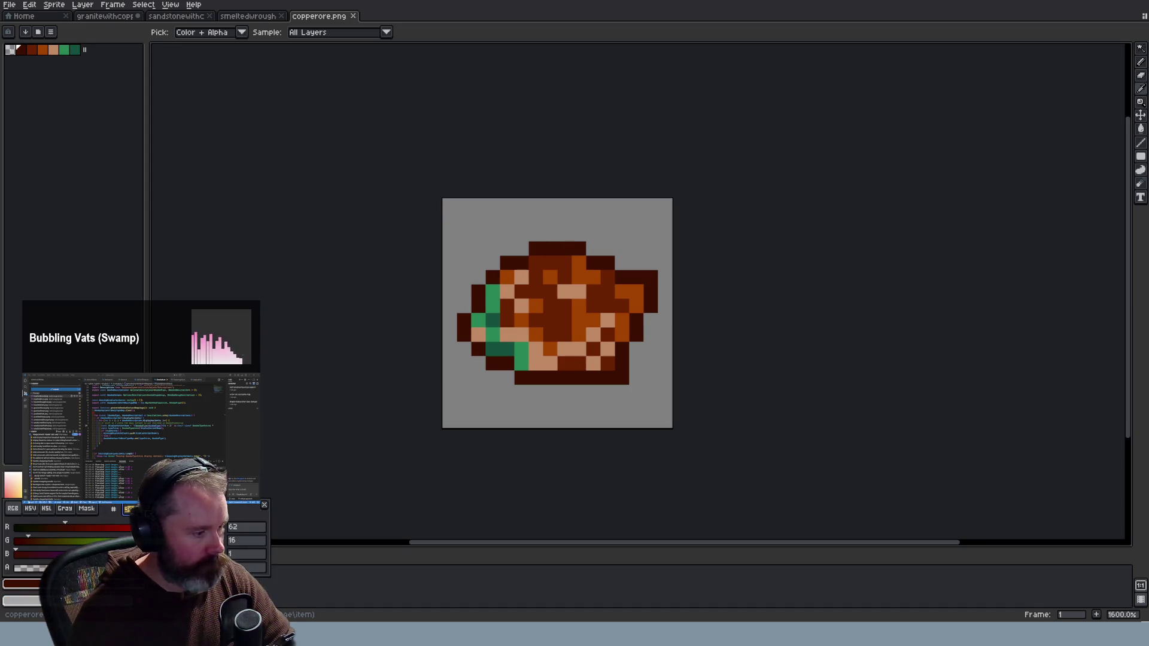
{"action": "left_click", "coordinate": [210, 274]}
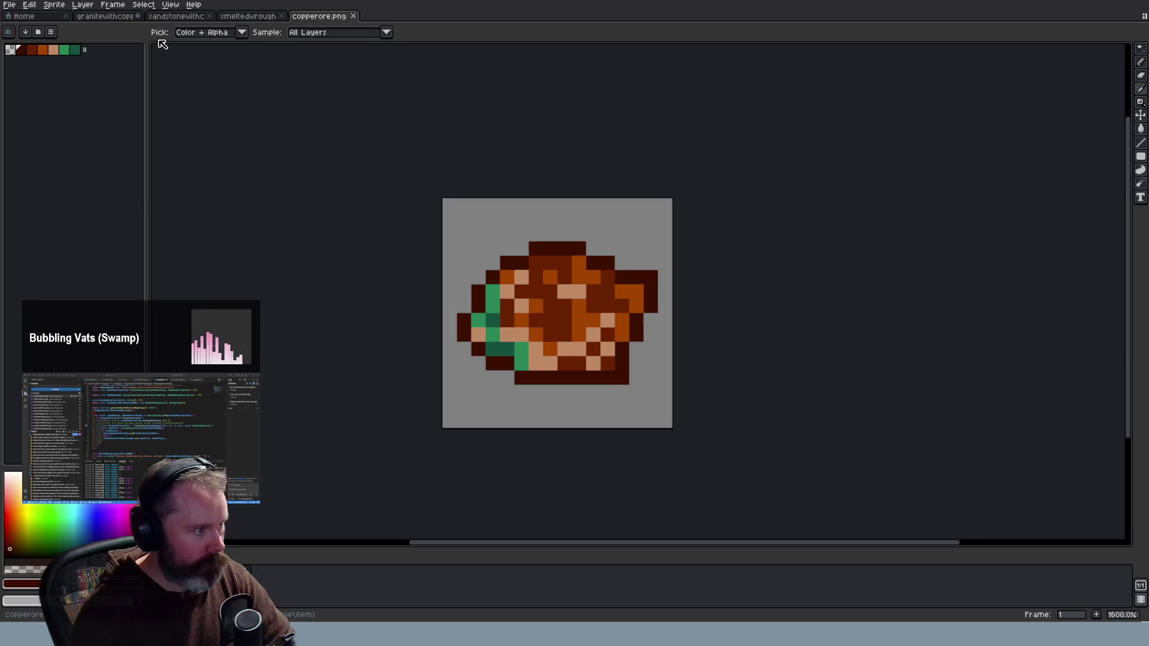
{"action": "left_click", "coordinate": [105, 16]}
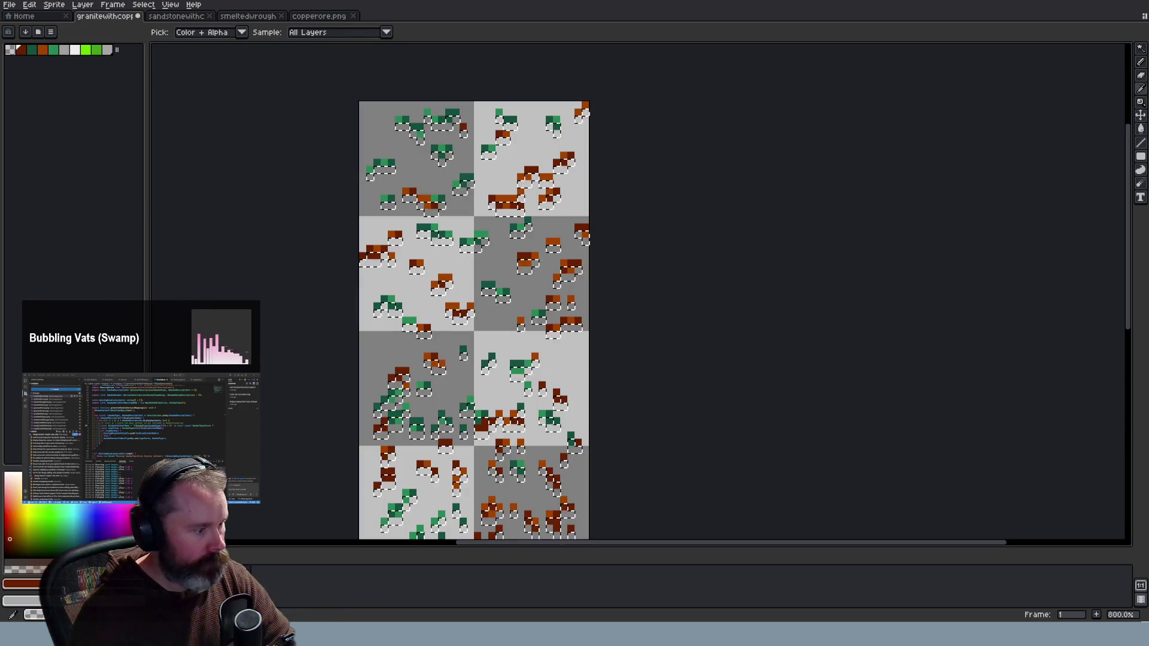
{"action": "left_click", "coordinate": [21, 584]}
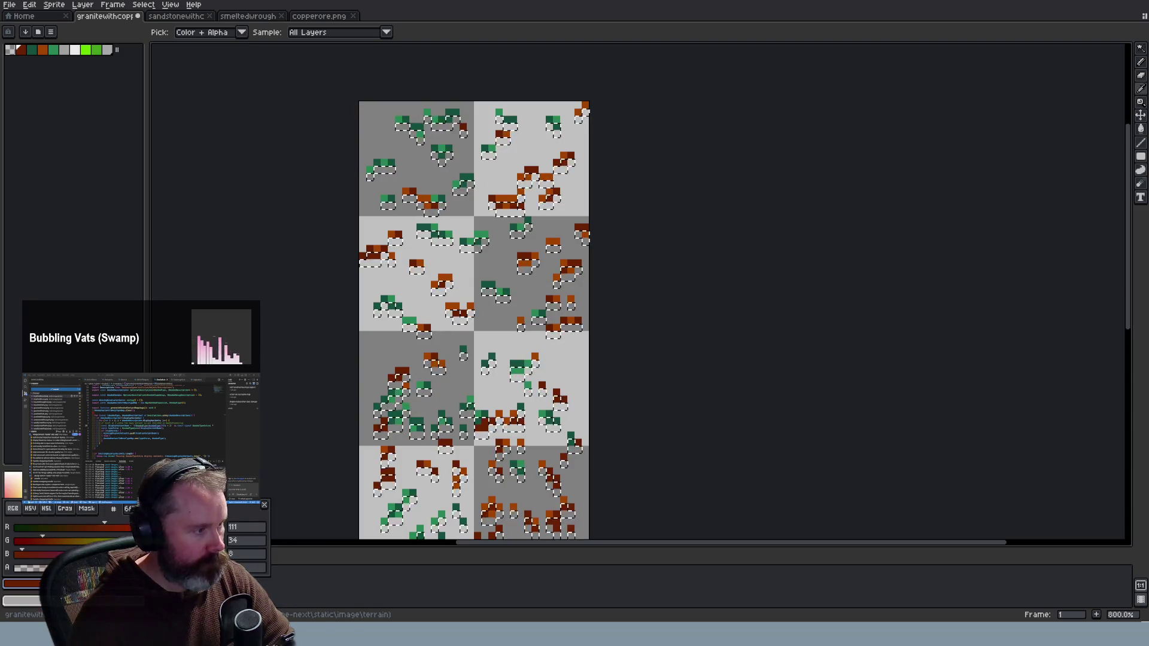
{"action": "key", "text": "Escape"}
{"action": "left_click", "coordinate": [21, 584]}
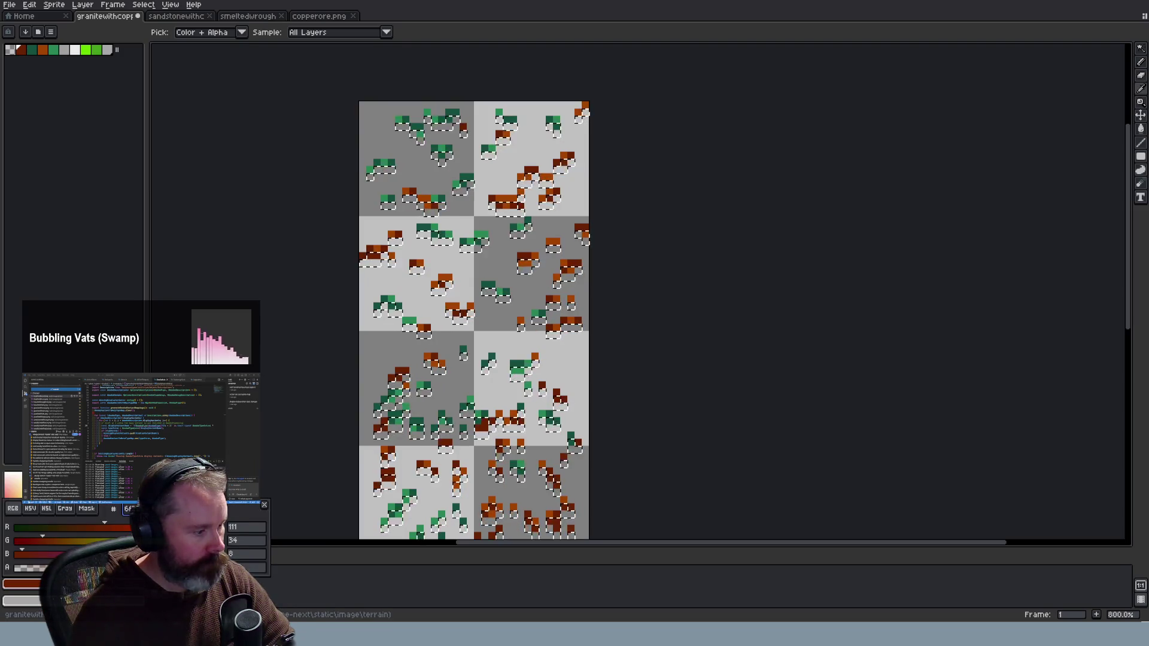
{"action": "left_click", "coordinate": [108, 50]}
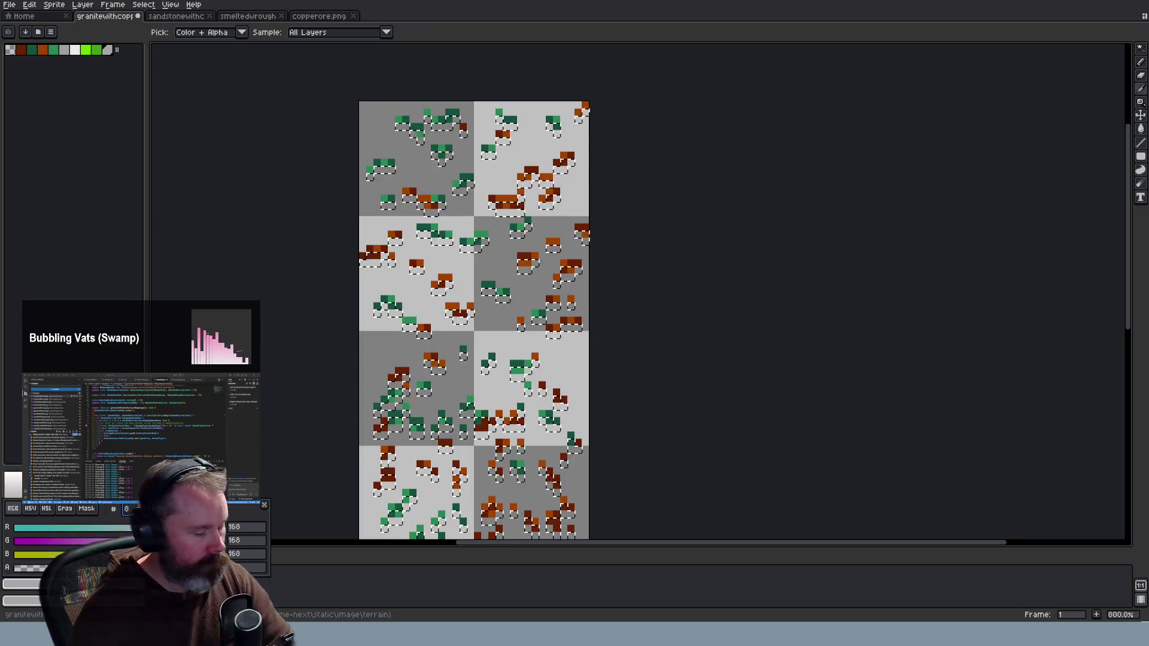
{"action": "key", "text": "Escape"}
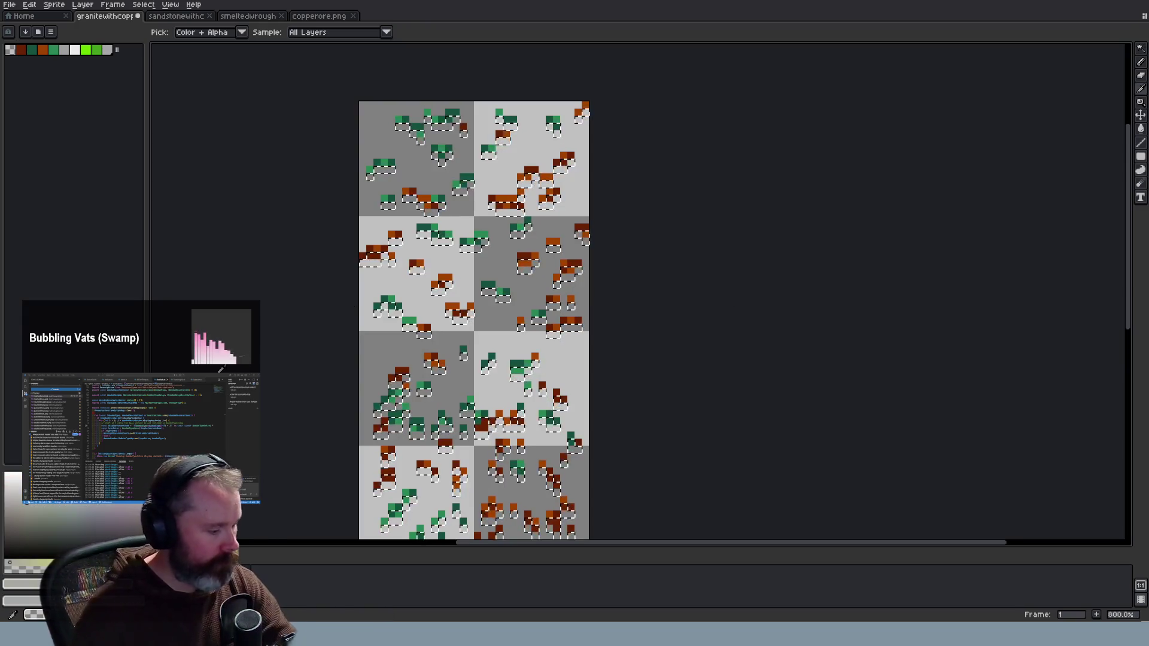
Add the dark red-brown to the palette and bucket-fill the shadows under the ore blobs
{"action": "left_click", "coordinate": [319, 16]}
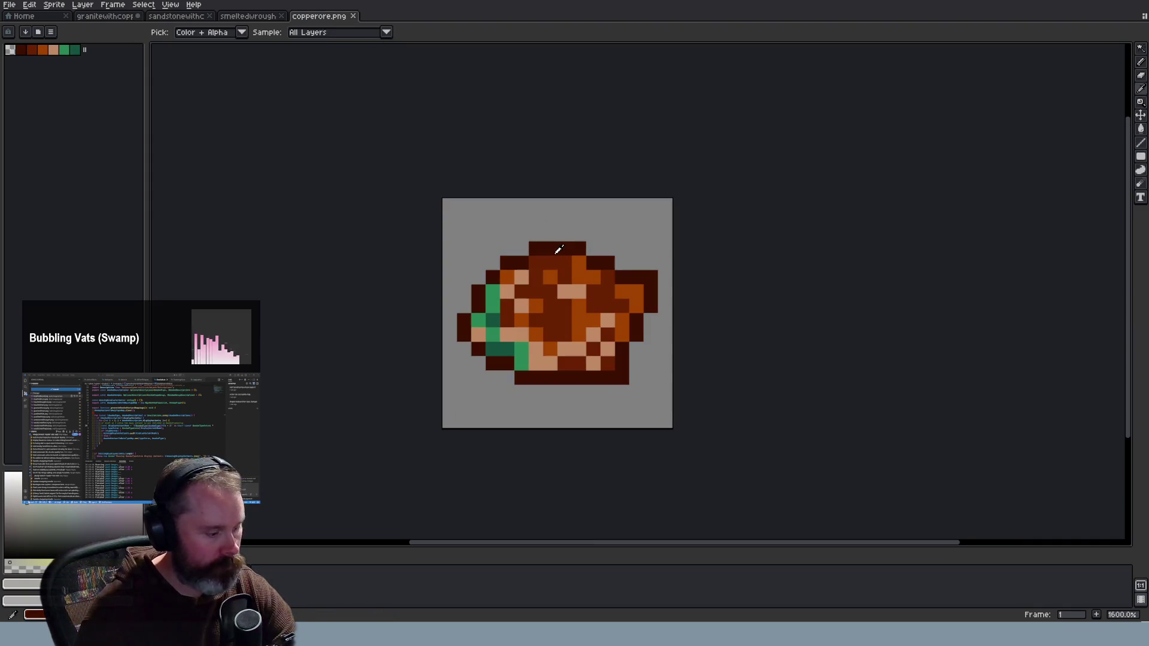
{"action": "left_click", "coordinate": [105, 16]}
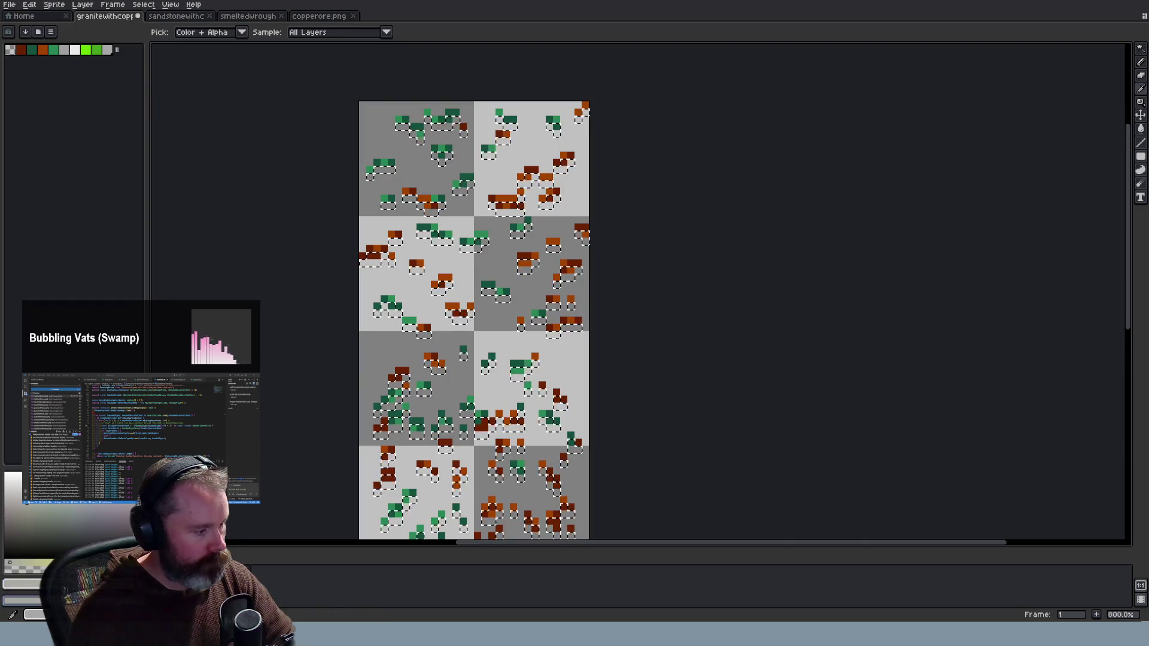
{"action": "left_click", "coordinate": [22, 601]}
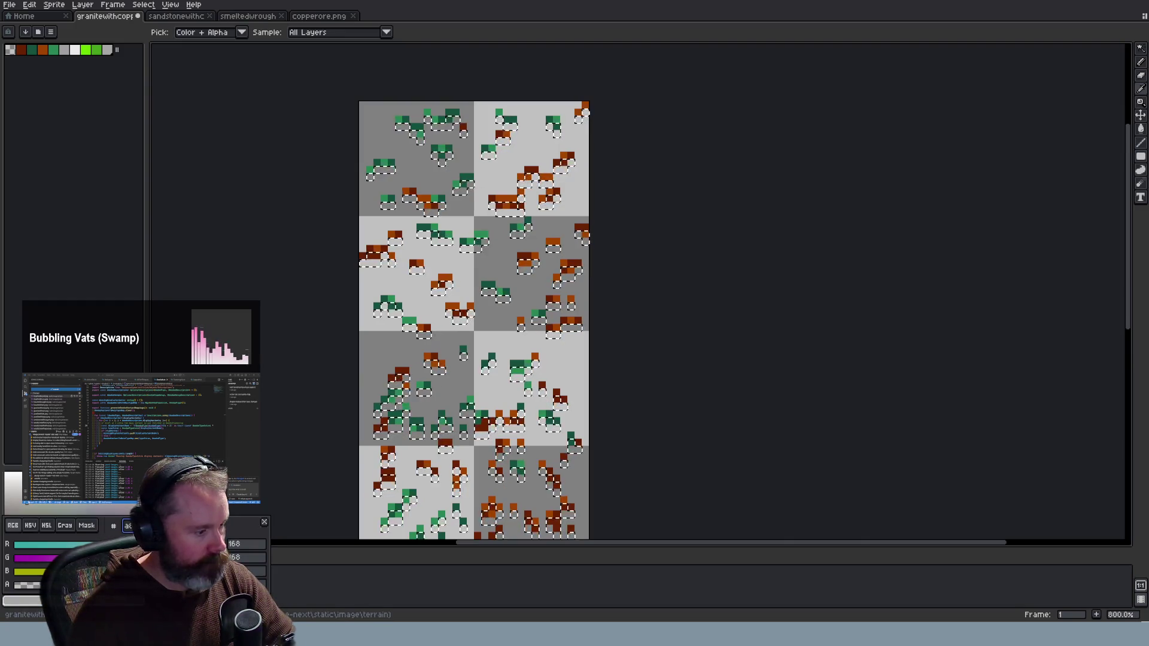
{"action": "key", "text": "ctrl+v"}
{"action": "key", "text": "Return"}
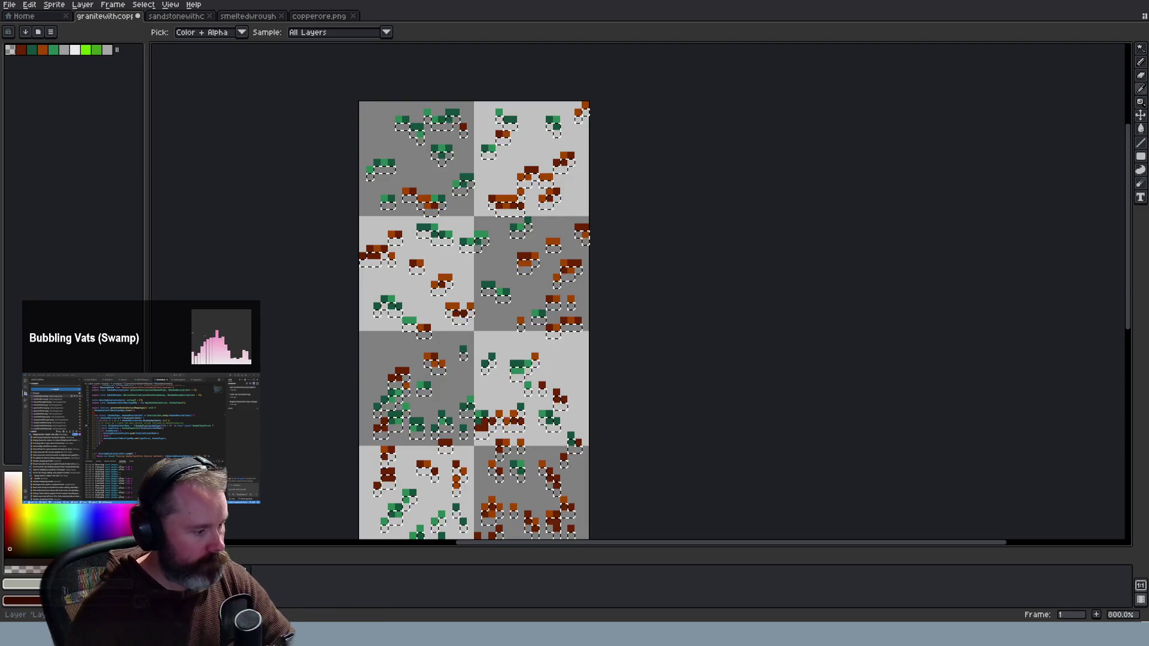
{"action": "left_click", "coordinate": [118, 51]}
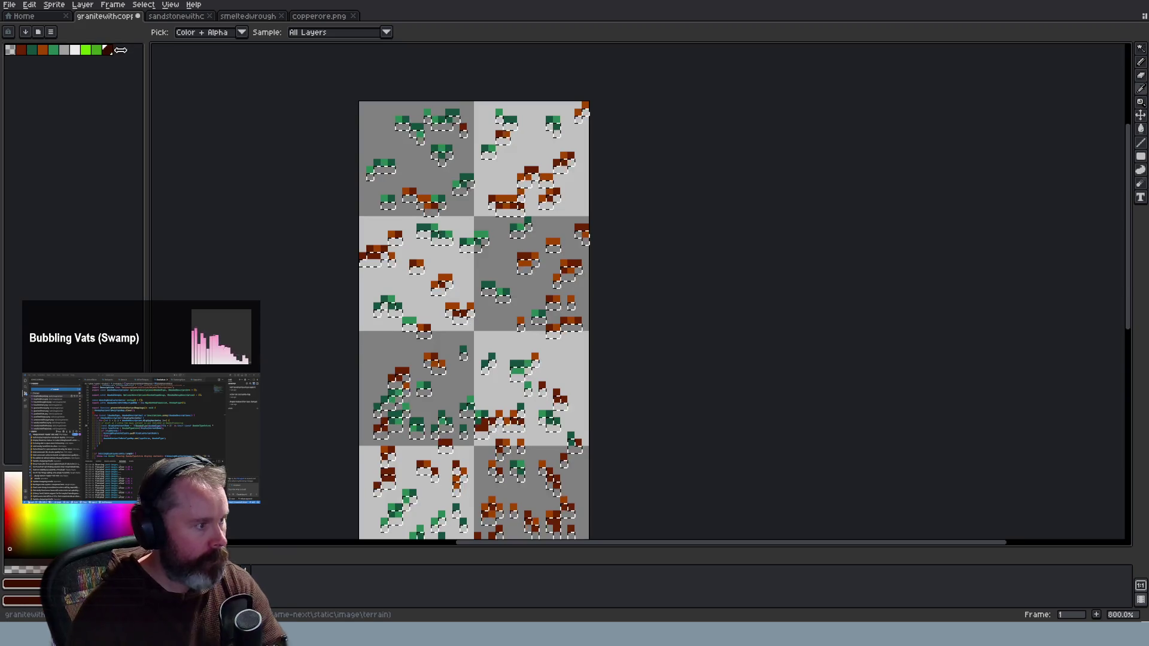
{"action": "left_click", "coordinate": [508, 255]}
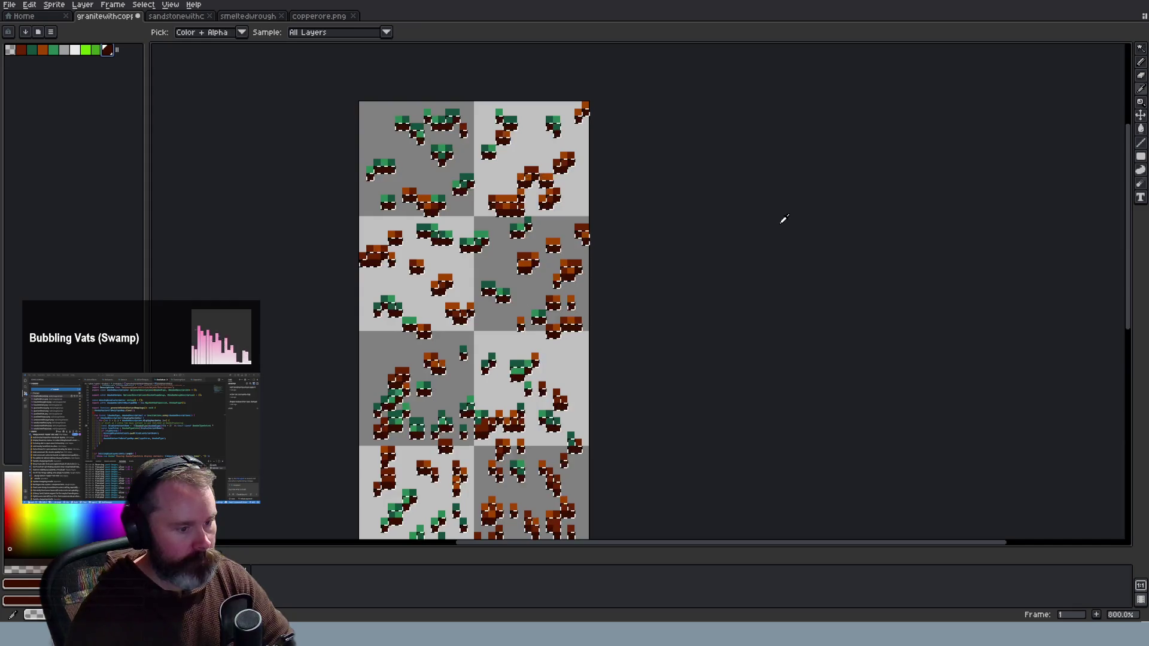
{"action": "left_click", "coordinate": [1143, 50]}
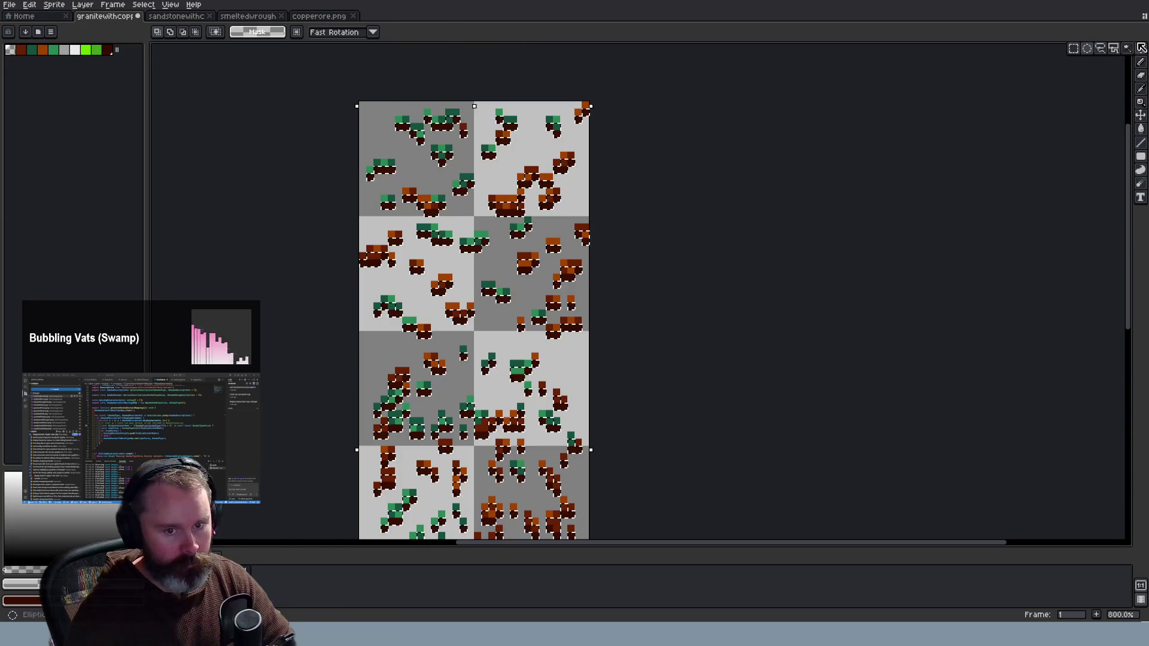
{"action": "left_click", "coordinate": [1073, 51]}
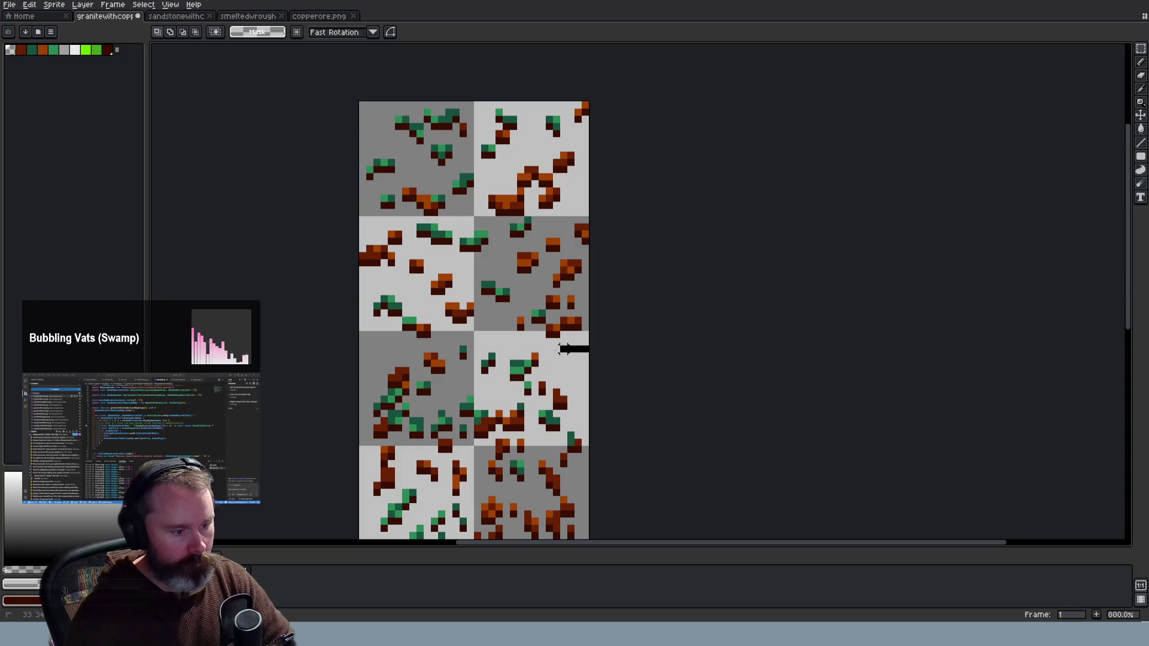
Make trial marquee selections along the tile rows, then Save As PNG
{"action": "left_click_drag", "start_coordinate": [359, 330], "coordinate": [598, 351]}
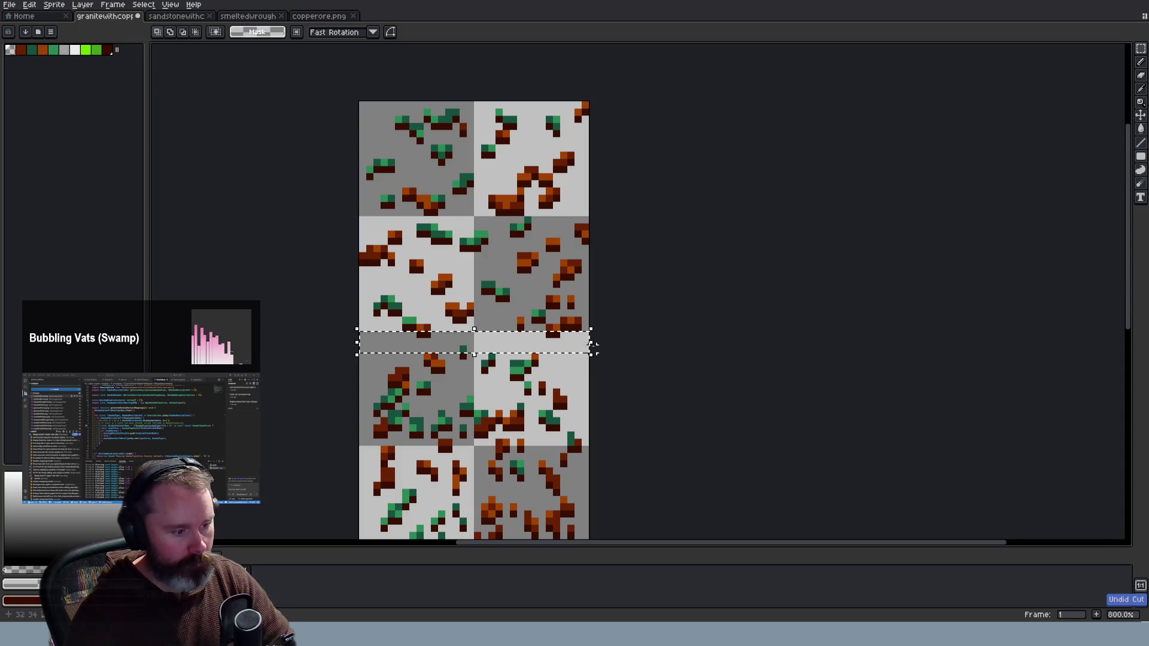
{"action": "key", "text": "ctrl+d"}
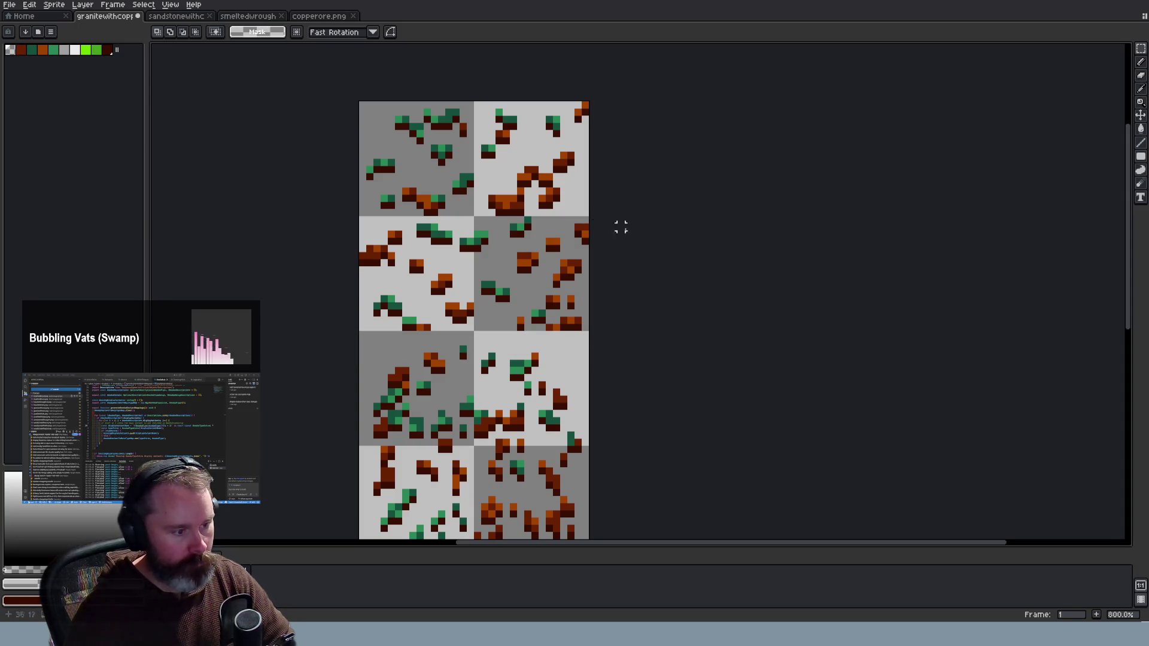
{"action": "left_click_drag", "start_coordinate": [1131, 264], "coordinate": [1116, 333]}
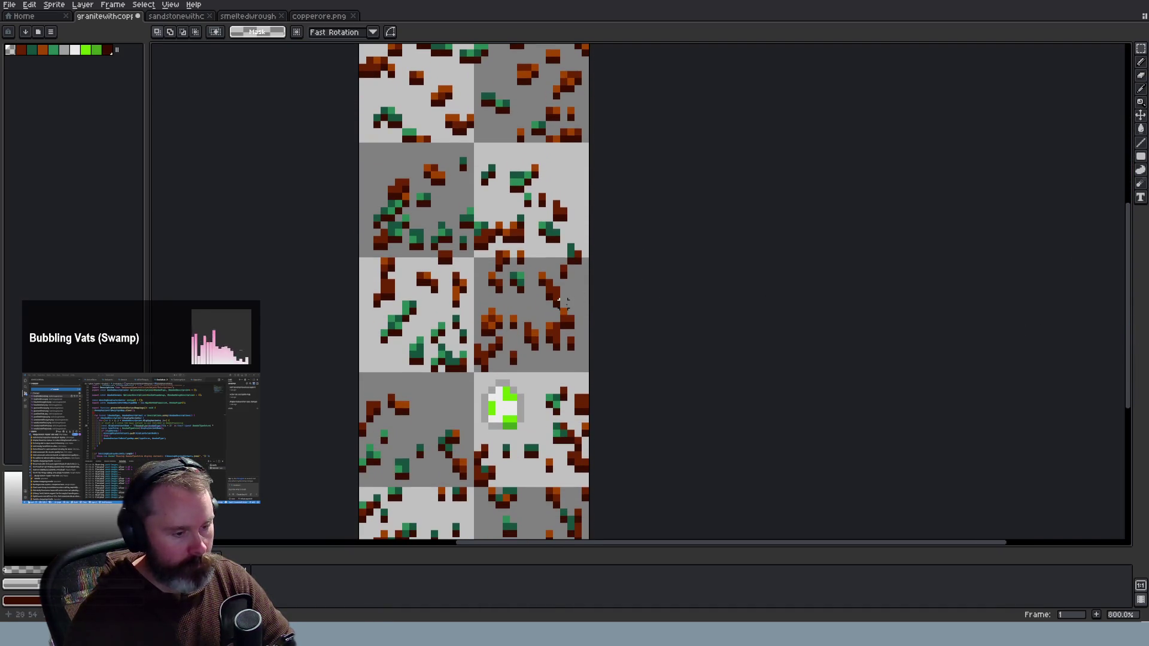
{"action": "mouse_move", "coordinate": [600, 261]}
{"action": "left_mouse_down"}
{"action": "mouse_move", "coordinate": [545, 265]}
{"action": "mouse_move", "coordinate": [642, 304]}
{"action": "left_mouse_up"}
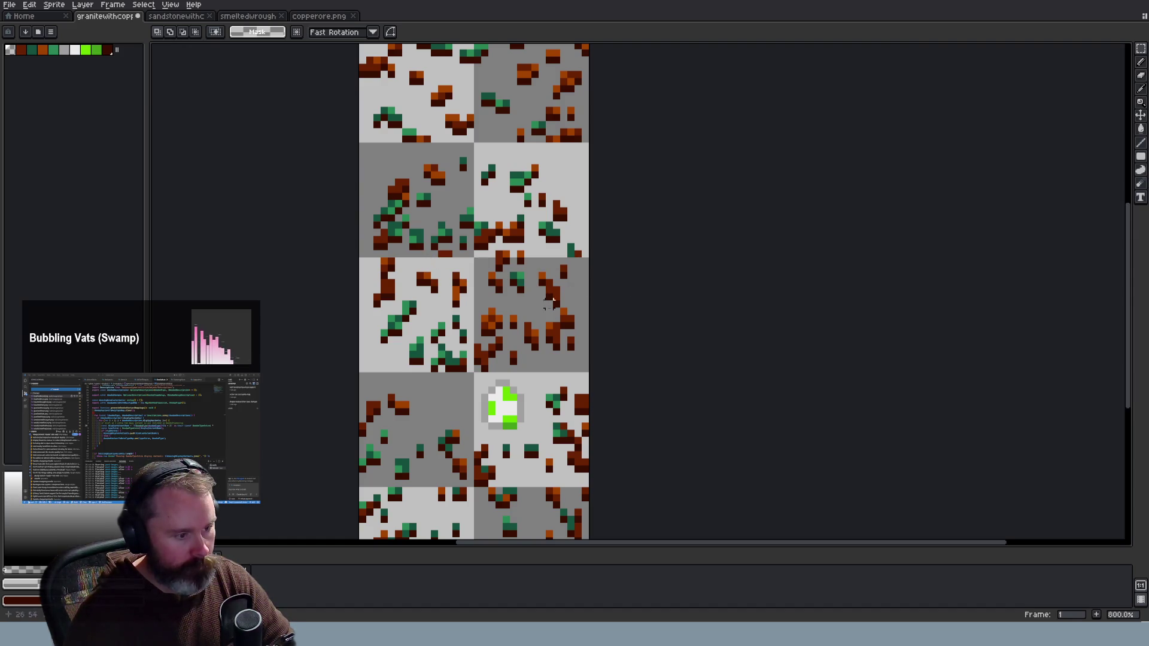
{"action": "left_click_drag", "start_coordinate": [1122, 386], "coordinate": [1122, 462]}
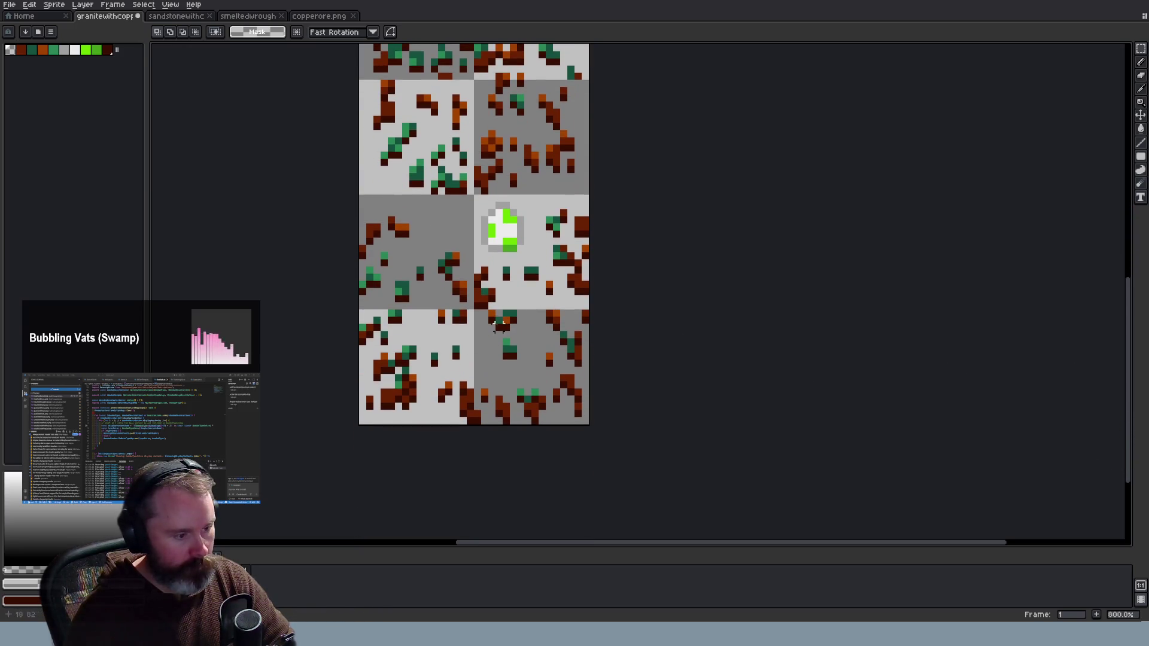
{"action": "left_click_drag", "start_coordinate": [1119, 386], "coordinate": [1127, 235]}
{"action": "left_click", "coordinate": [297, 74]}
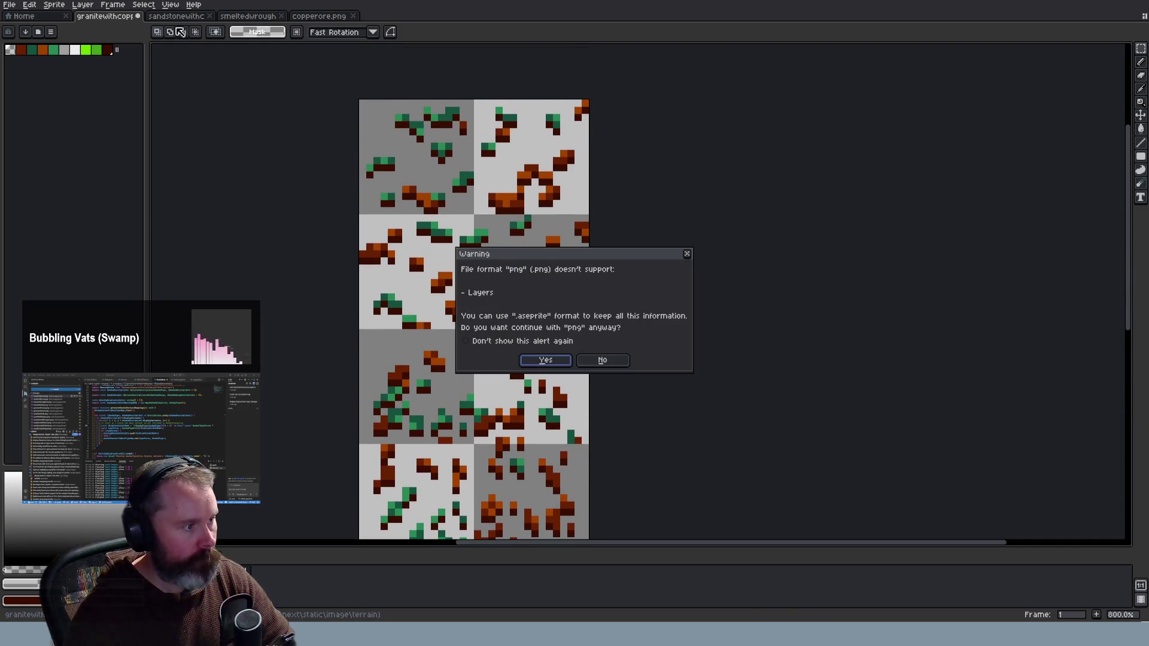
Decline the layered PNG save and merge the granite sheet's layers into one
{"action": "left_click", "coordinate": [603, 360]}
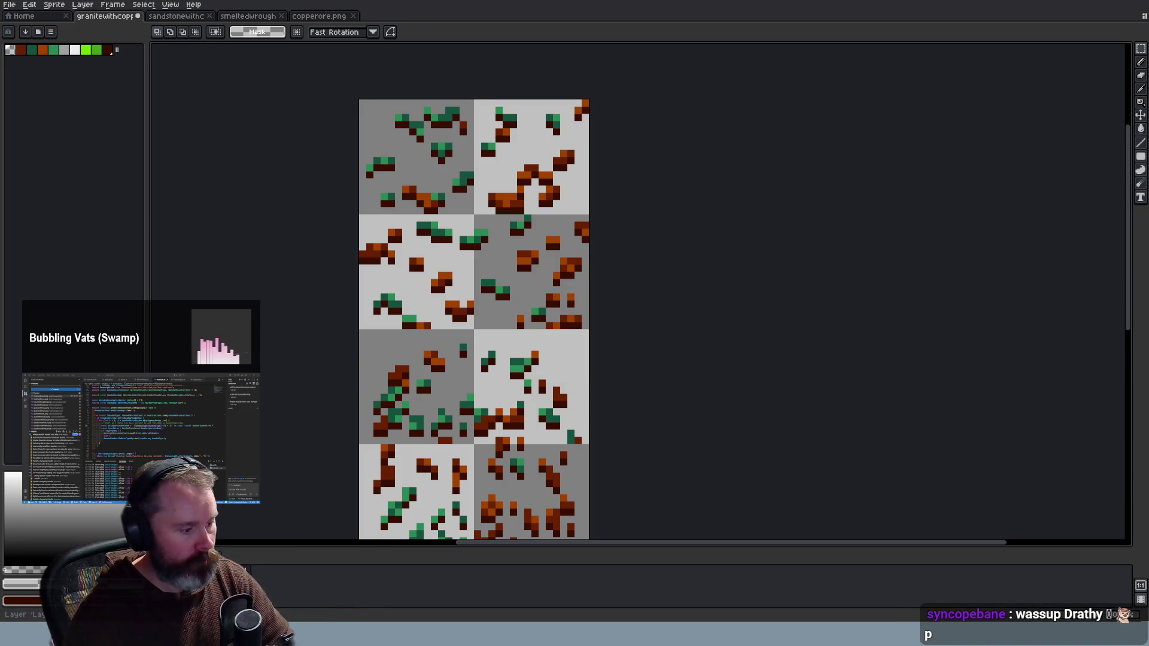
{"action": "right_click", "coordinate": [224, 583]}
{"action": "left_click", "coordinate": [273, 595]}
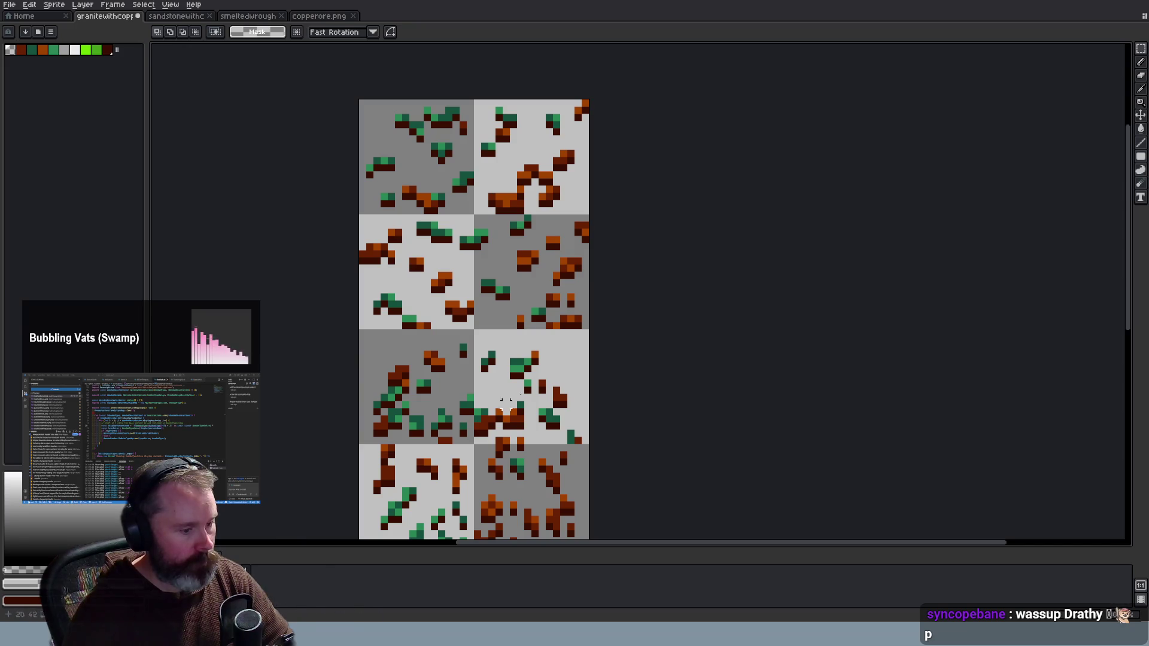
Glance at the copperore.png item sprite, then return to the granite copper ore sheet
{"action": "scroll", "coordinate": [692, 149], "scroll_direction": "down", "scroll_amount": 1}
{"action": "scroll", "coordinate": [682, 164], "scroll_direction": "down", "scroll_amount": 1}
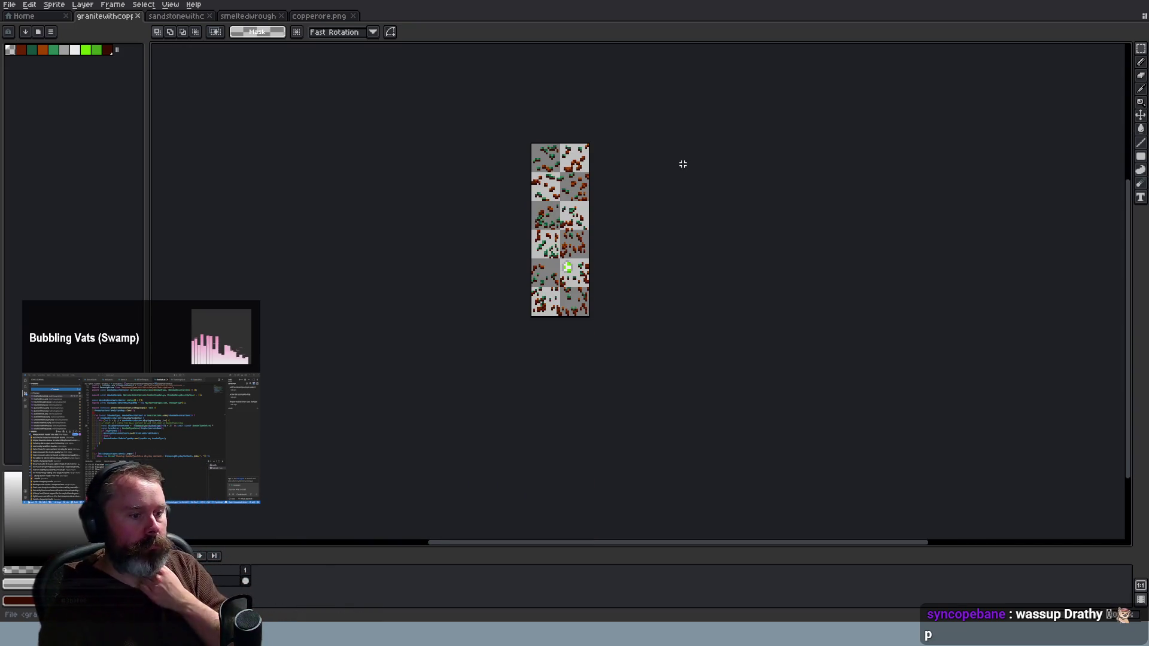
{"action": "scroll", "coordinate": [682, 164], "scroll_direction": "up", "scroll_amount": 1}
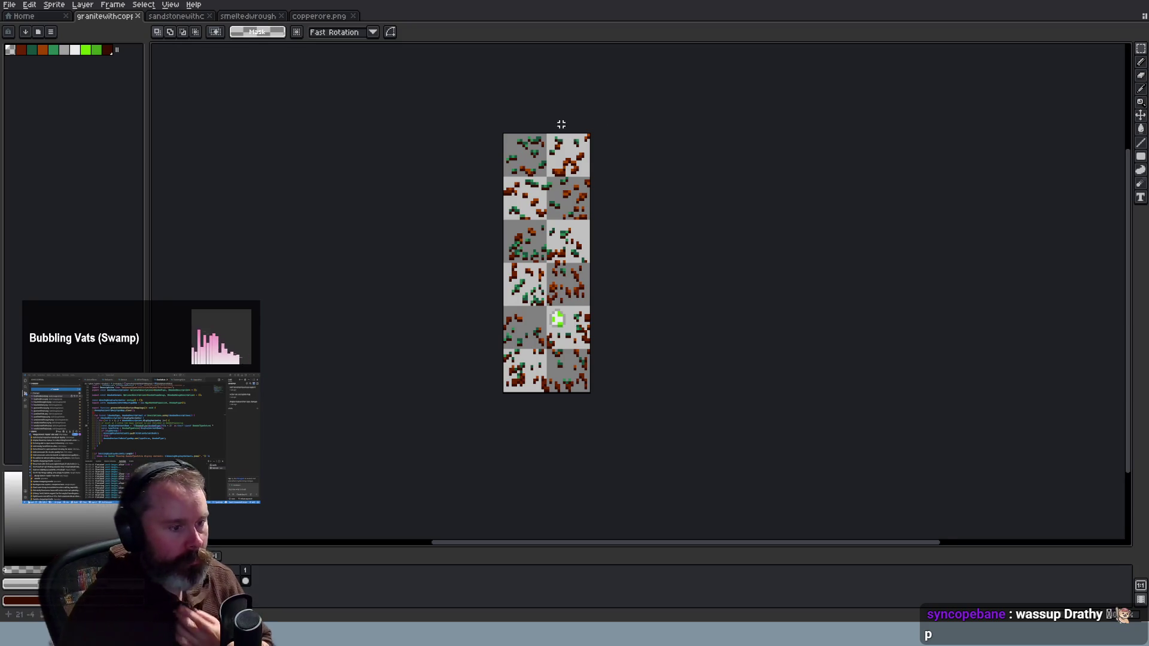
{"action": "scroll", "coordinate": [560, 122], "scroll_direction": "up", "scroll_amount": 2}
{"action": "scroll", "coordinate": [560, 123], "scroll_direction": "up", "scroll_amount": 1}
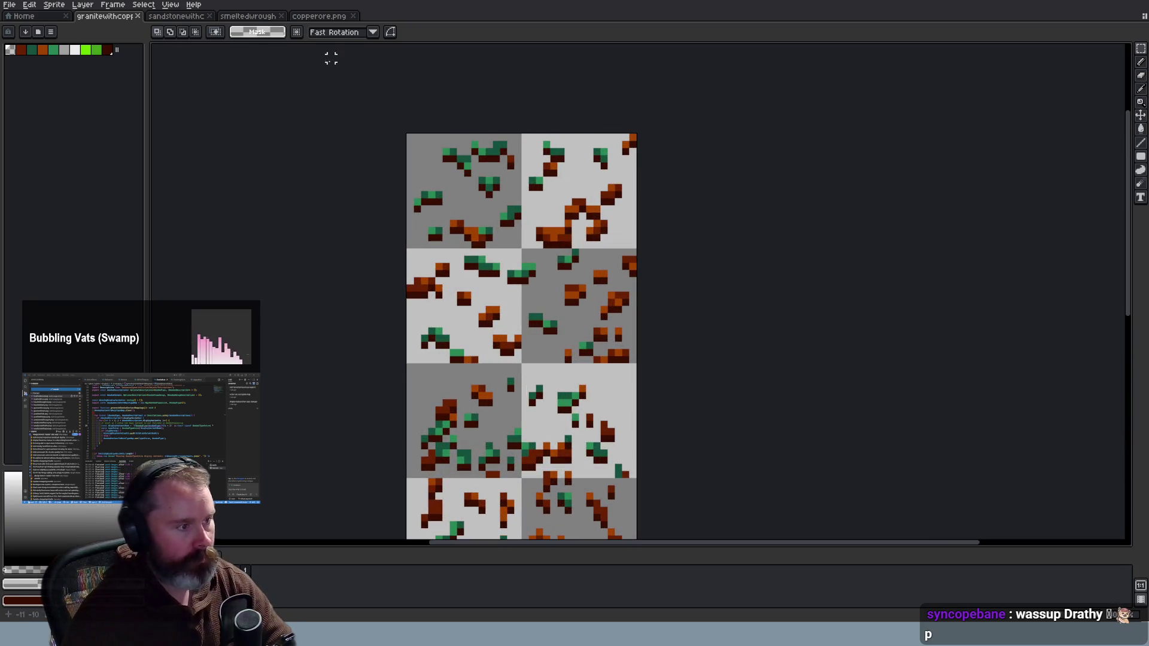
{"action": "left_click", "coordinate": [320, 16]}
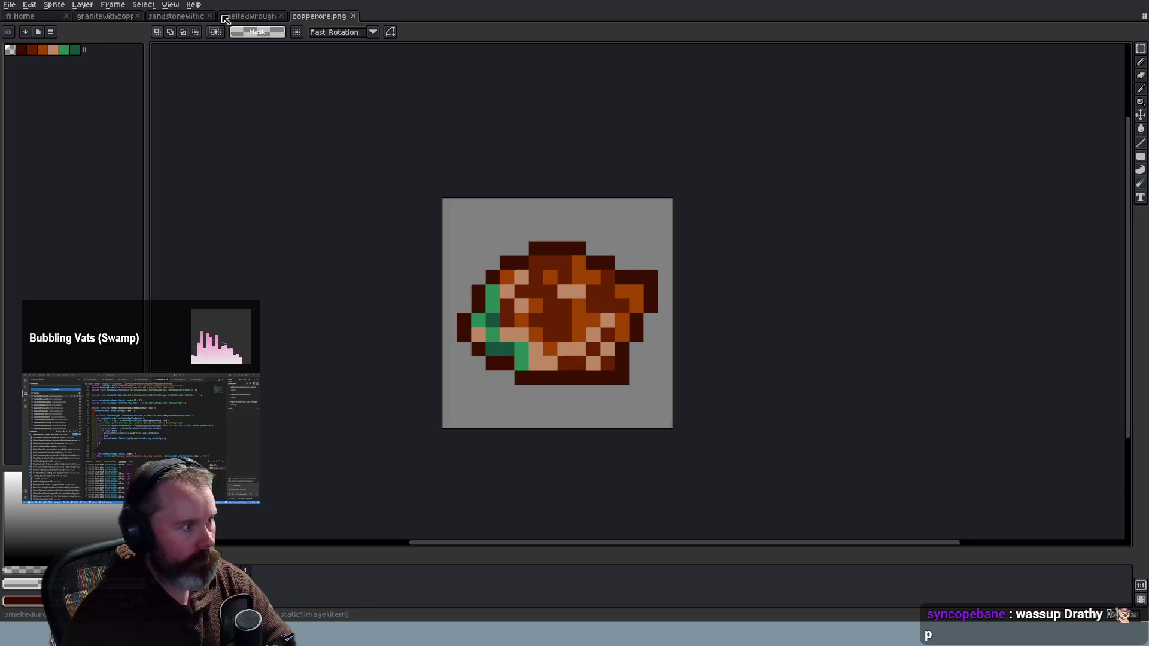
{"action": "left_click", "coordinate": [95, 16]}
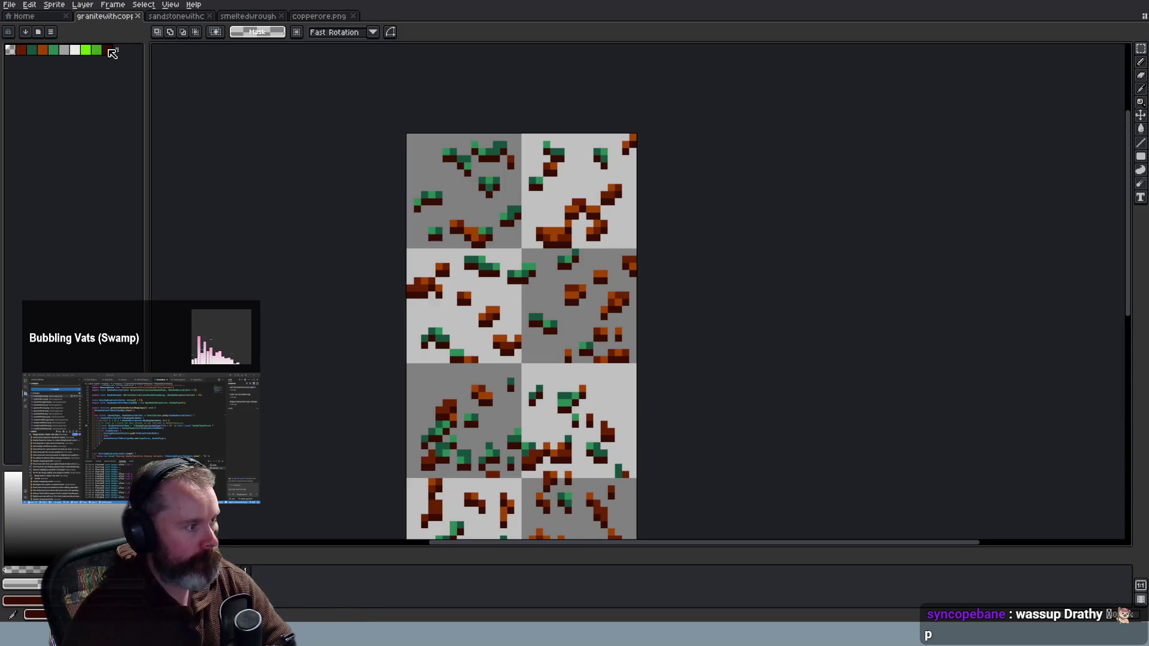
On the sandstone sheet, set the ore green as drawing colour and apply a Sprite-menu change
{"action": "left_click", "coordinate": [97, 49]}
{"action": "left_click", "coordinate": [178, 16]}
{"action": "left_click", "coordinate": [54, 5]}
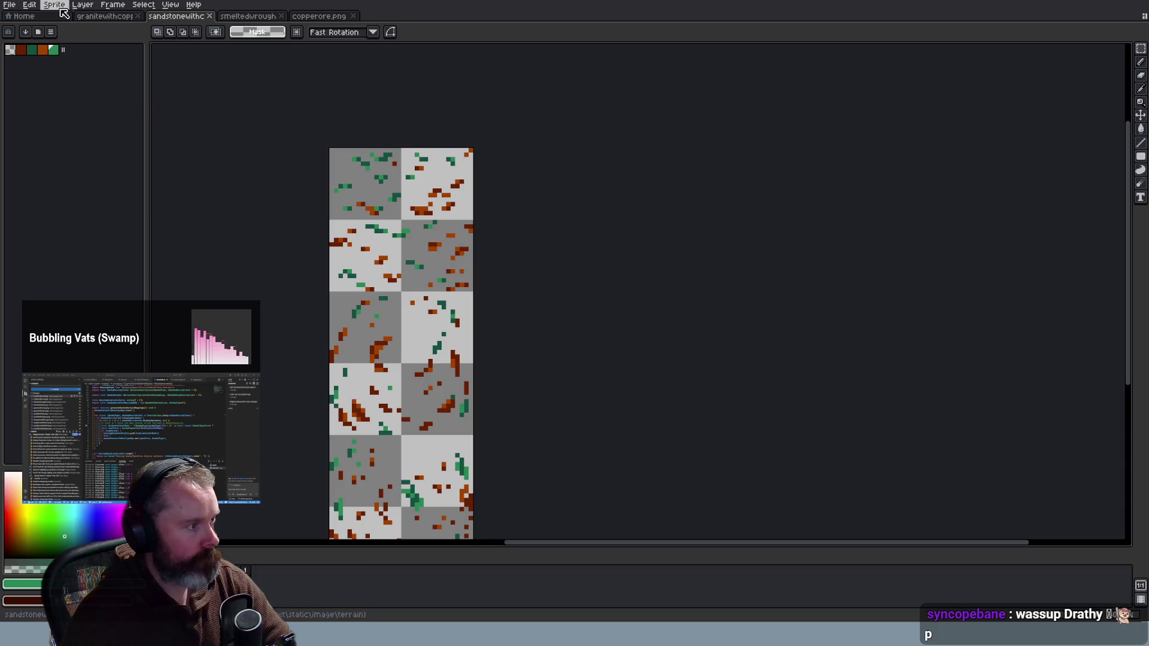
{"action": "mouse_move", "coordinate": [138, 70]}
{"action": "left_click", "coordinate": [200, 32]}
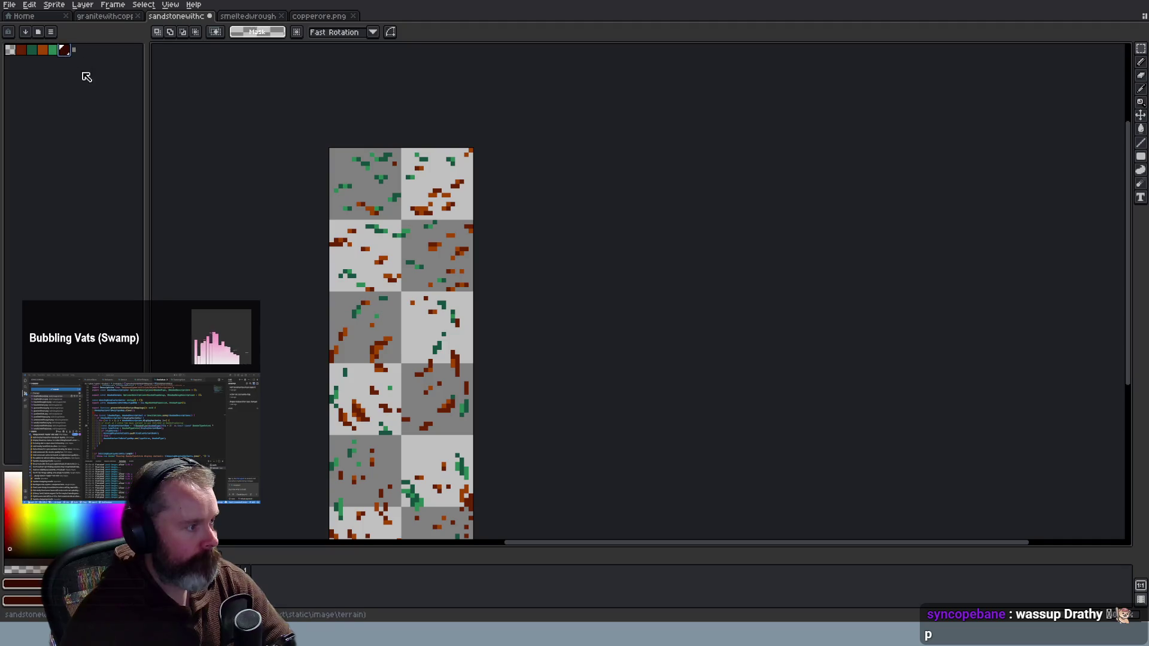
Compare against the granite sheet's ore shading, then return to the sandstone sheet
{"action": "left_click", "coordinate": [111, 18]}
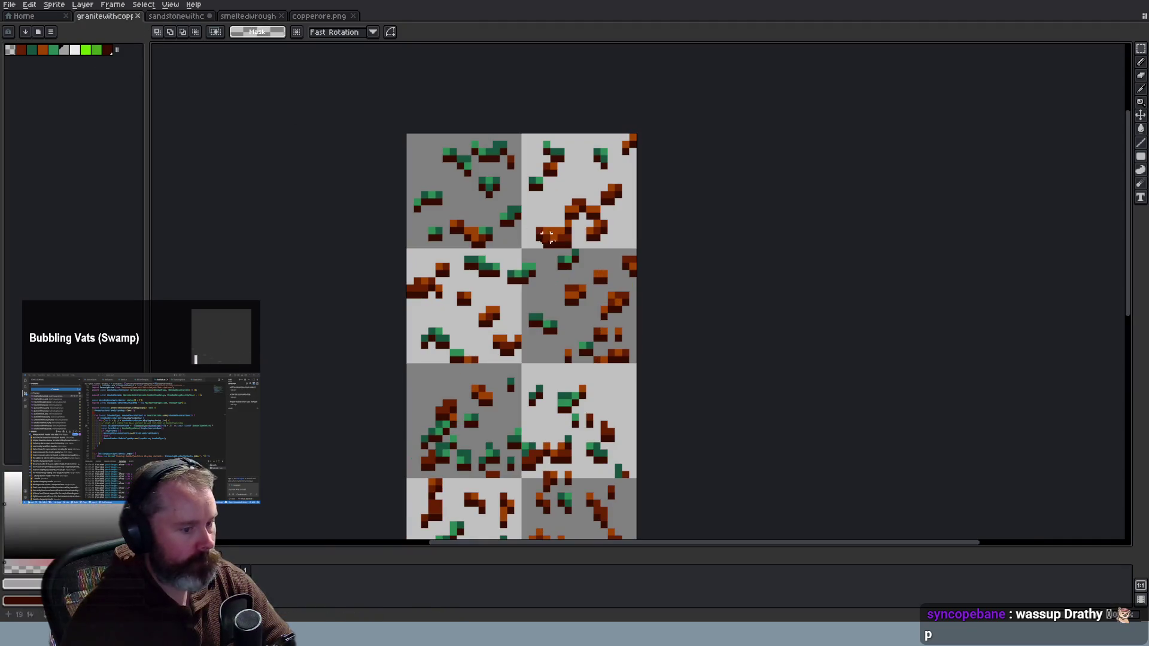
{"action": "scroll", "coordinate": [659, 356], "scroll_direction": "down", "scroll_amount": 2}
{"action": "scroll", "coordinate": [604, 473], "scroll_direction": "down", "scroll_amount": 1}
{"action": "scroll", "coordinate": [600, 482], "scroll_direction": "up", "scroll_amount": 3}
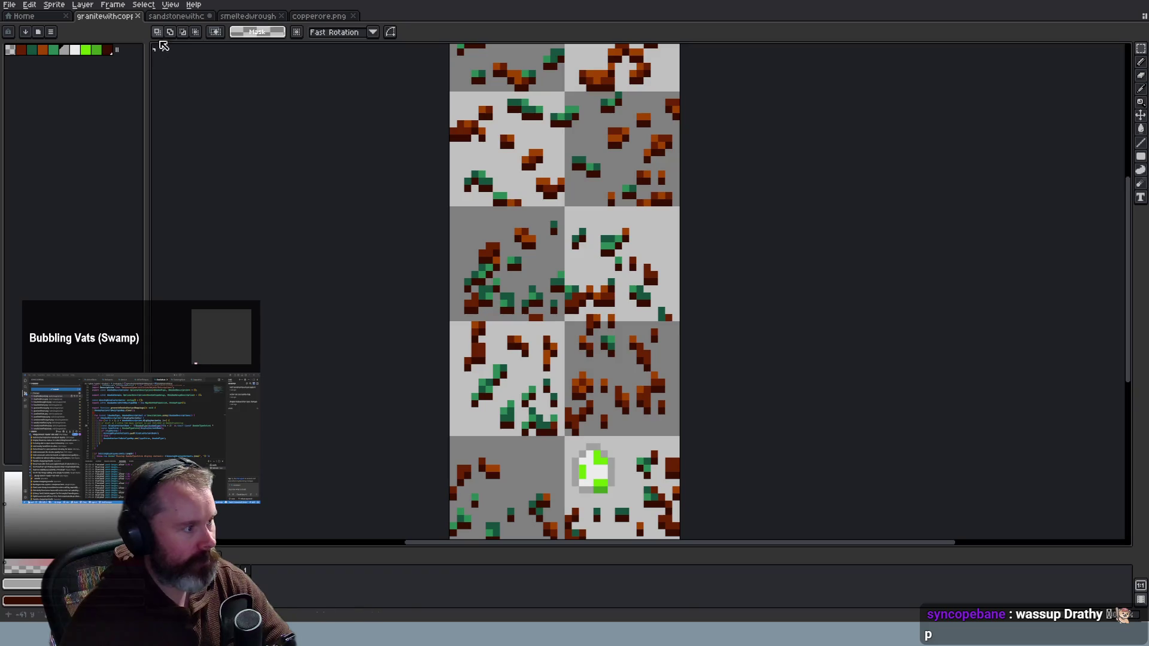
{"action": "left_click", "coordinate": [177, 16]}
{"action": "scroll", "coordinate": [389, 190], "scroll_direction": "up", "scroll_amount": 2}
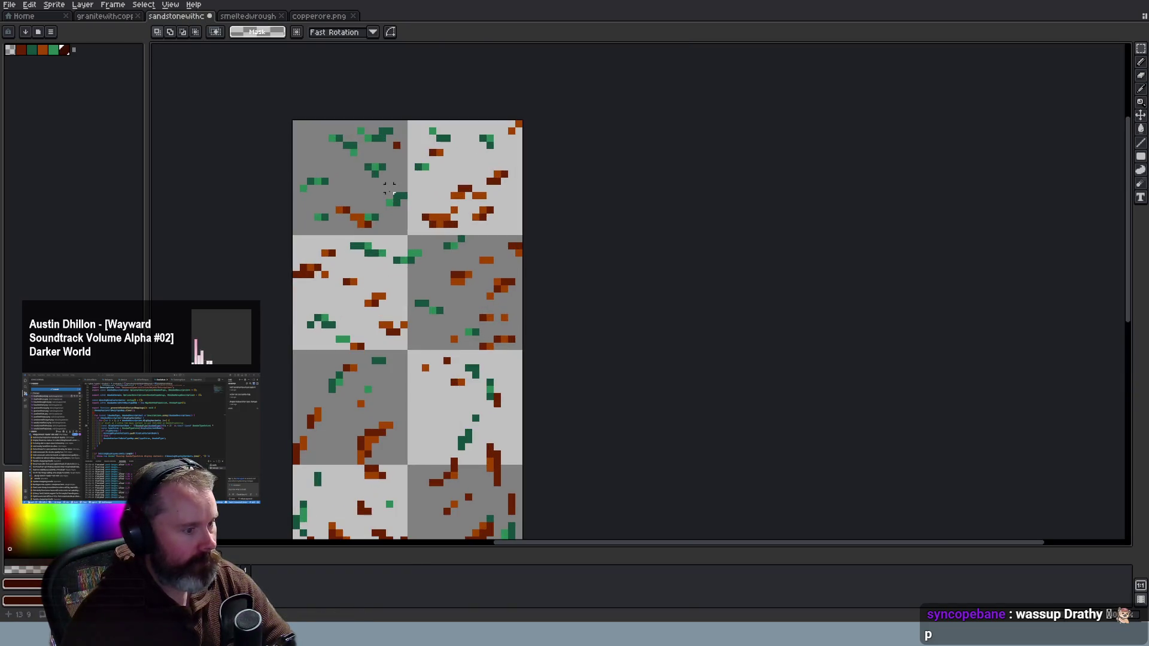
Magic-wand select all green and orange ore pixels and add a new layer for the shadow
{"action": "left_click", "coordinate": [64, 50]}
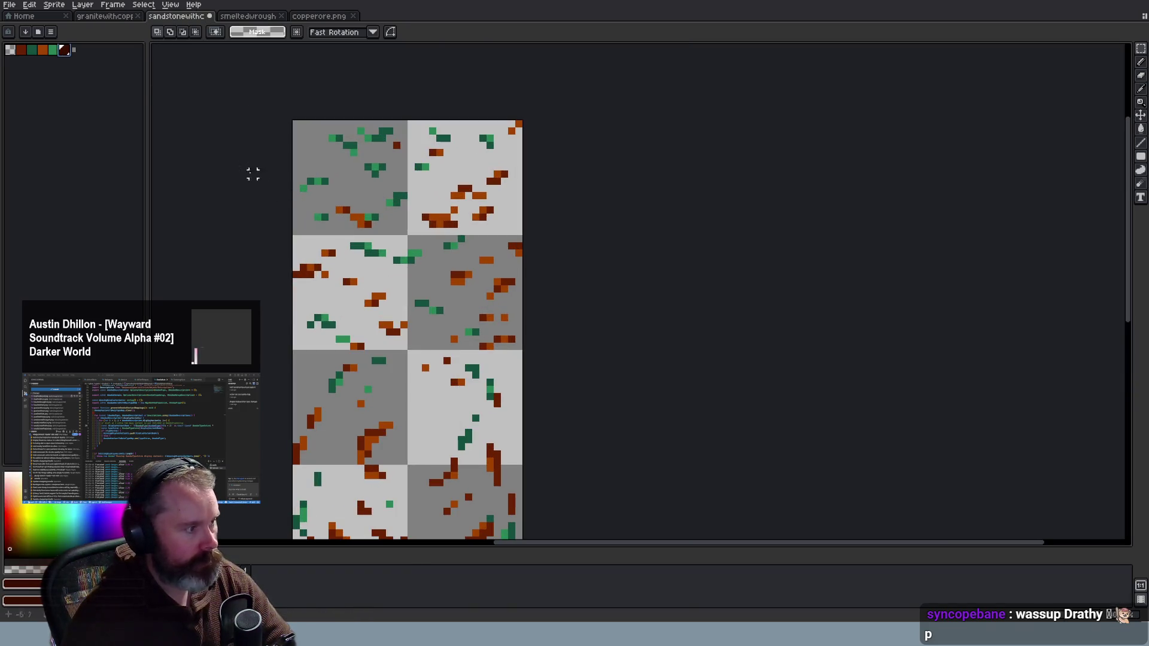
{"action": "left_click_drag", "start_coordinate": [1140, 48], "coordinate": [1128, 55]}
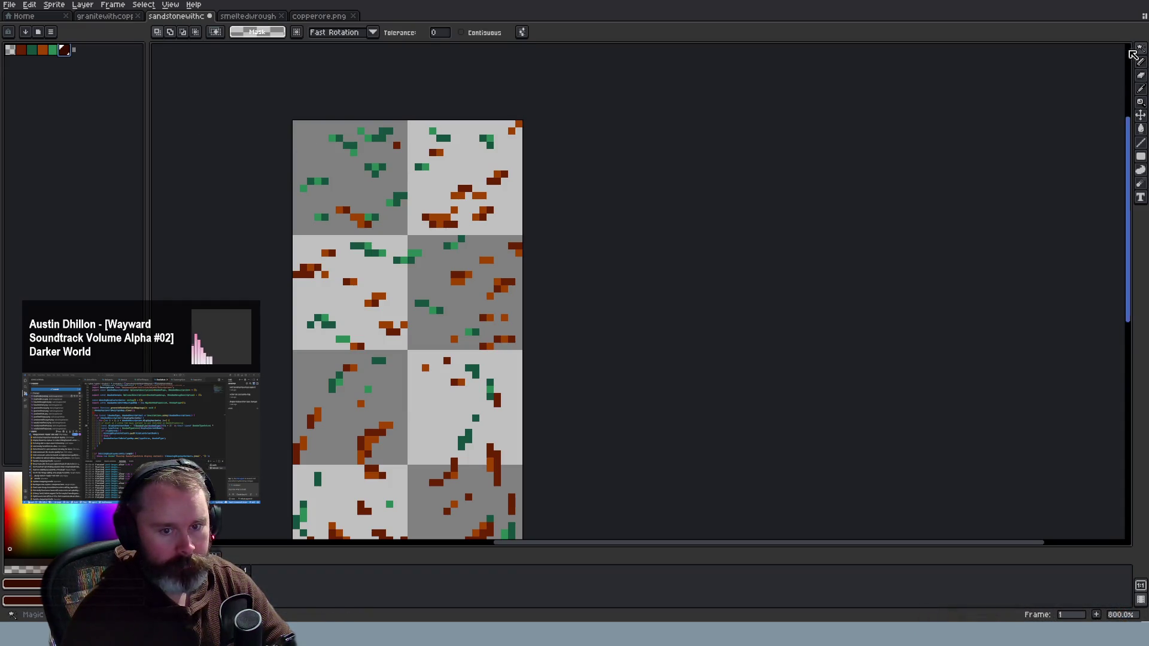
{"action": "left_click", "coordinate": [440, 139]}
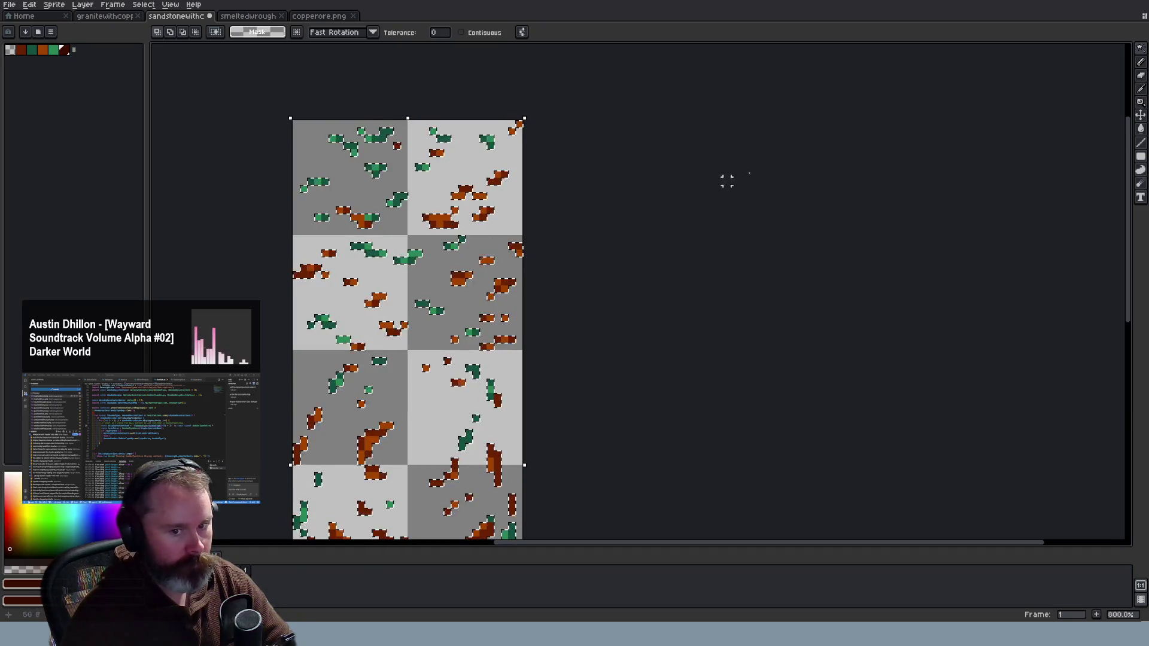
{"action": "left_click", "coordinate": [424, 359], "text": "shift"}
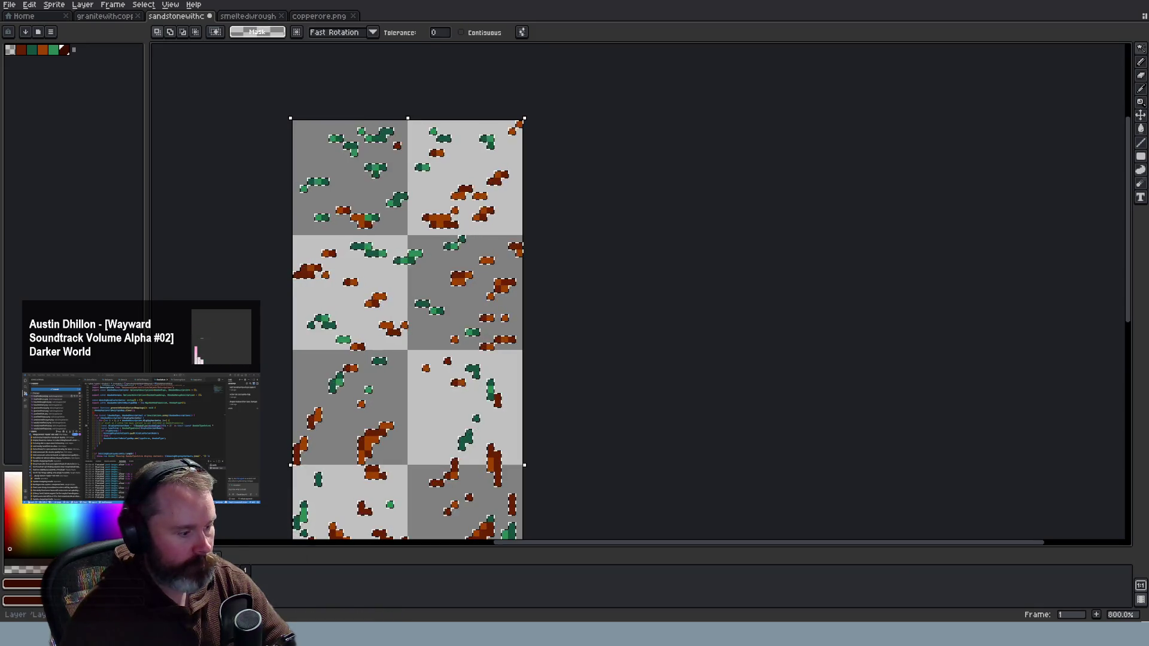
{"action": "right_click", "coordinate": [233, 570]}
{"action": "mouse_move", "coordinate": [288, 555]}
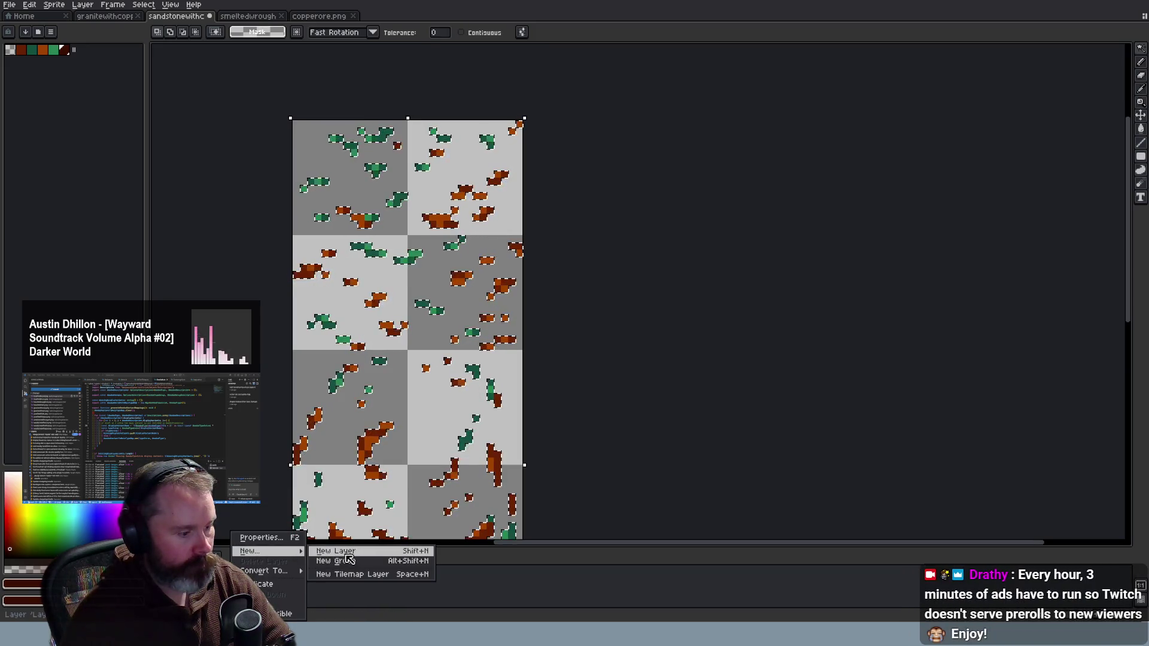
{"action": "left_click", "coordinate": [347, 557]}
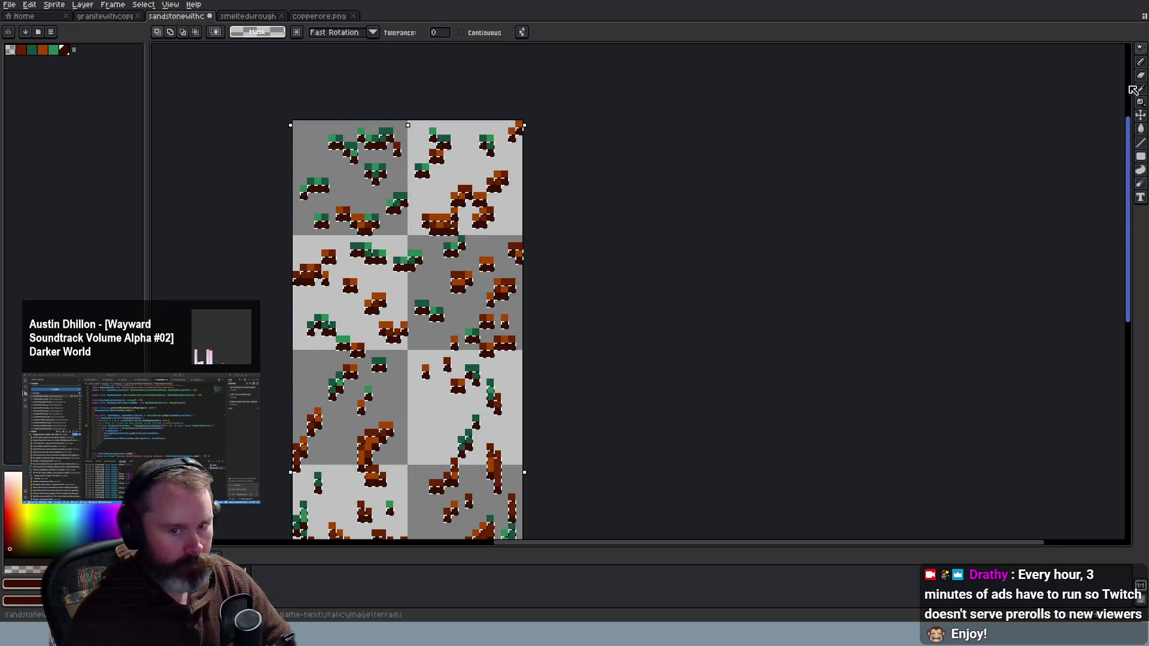
Deselect the ore and marquee-select one-pixel rows along the sandstone tile boundaries
{"action": "key", "text": "ctrl+d"}
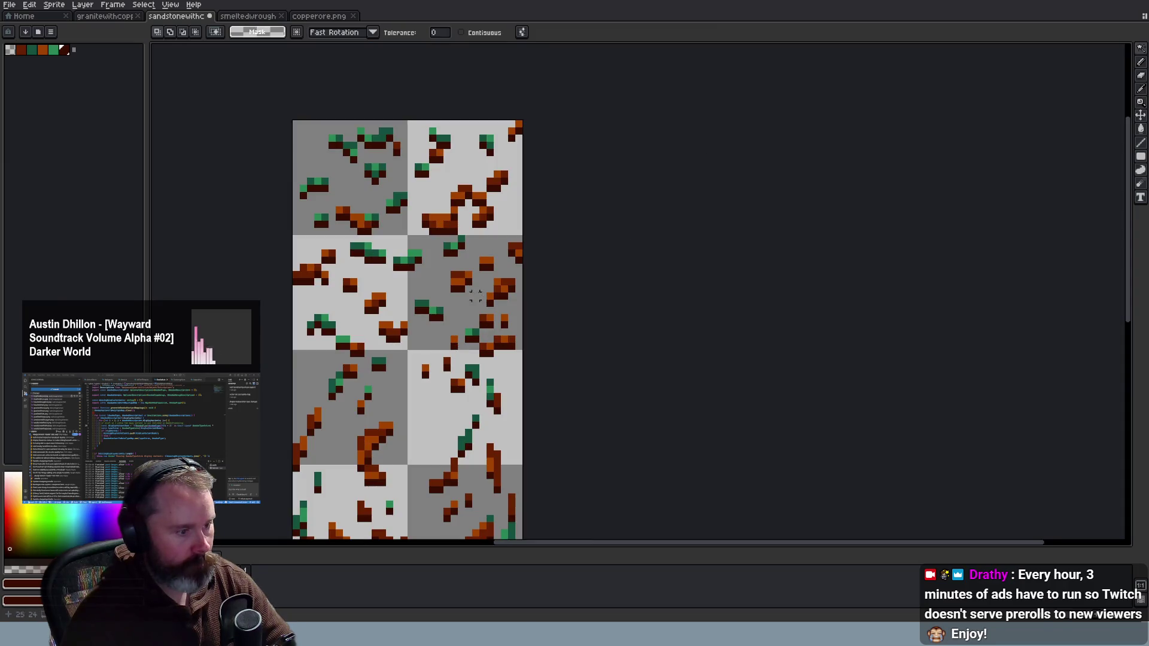
{"action": "left_click_drag", "start_coordinate": [1140, 48], "coordinate": [1074, 51]}
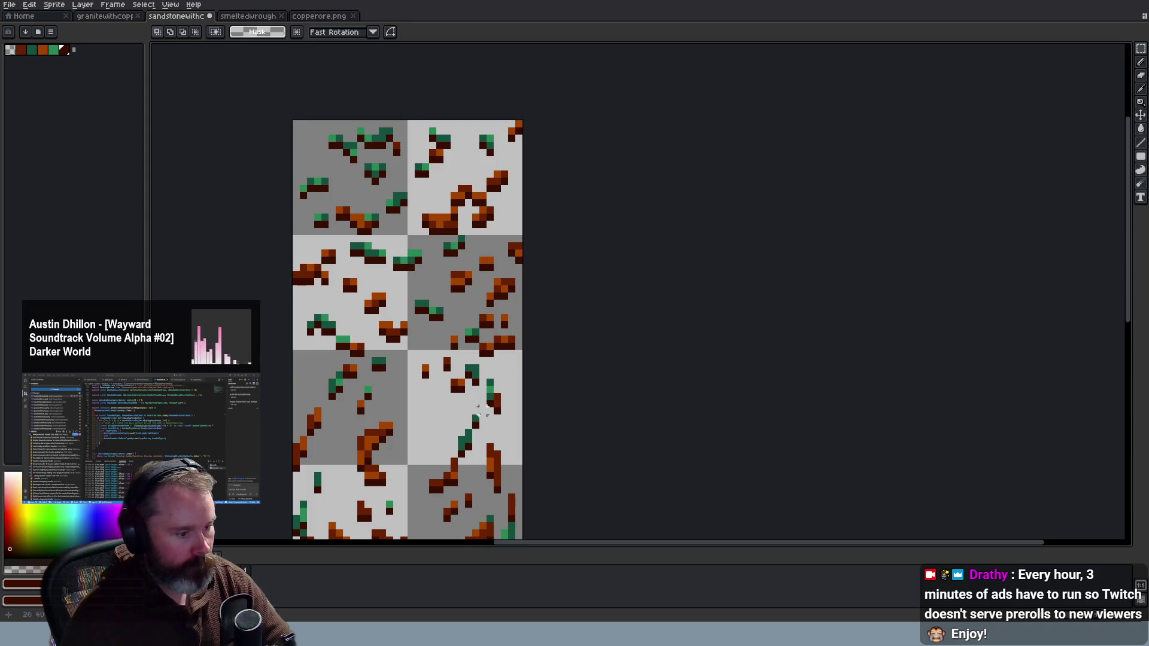
{"action": "left_click_drag", "start_coordinate": [533, 354], "coordinate": [482, 359]}
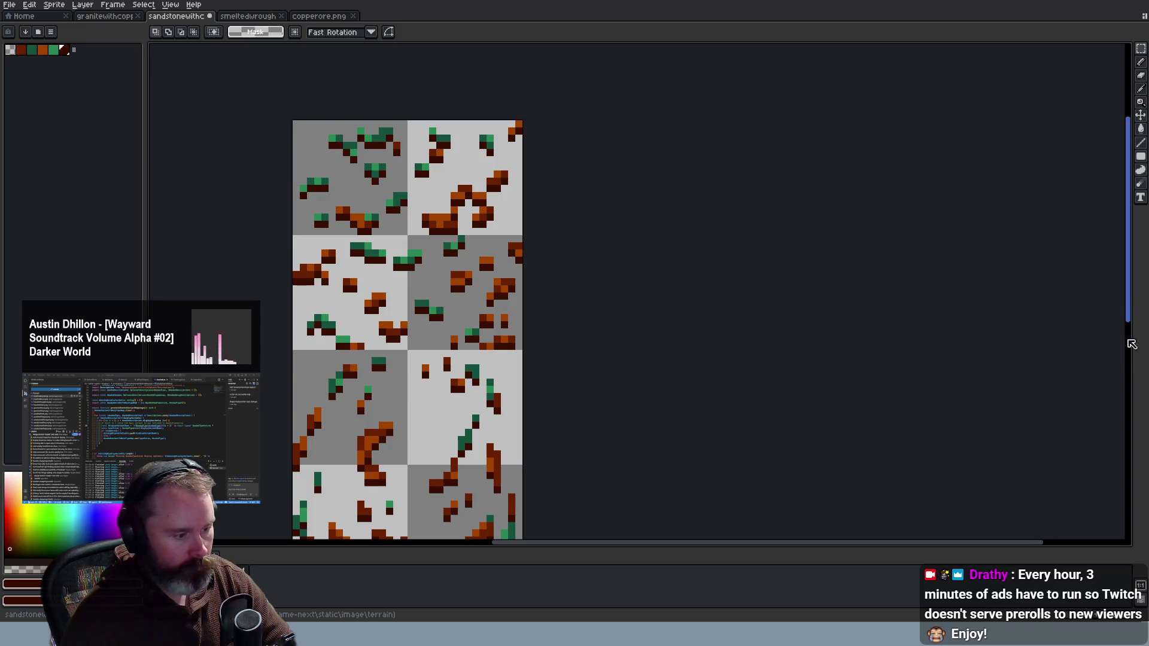
{"action": "scroll", "coordinate": [526, 338], "scroll_direction": "down", "scroll_amount": 5}
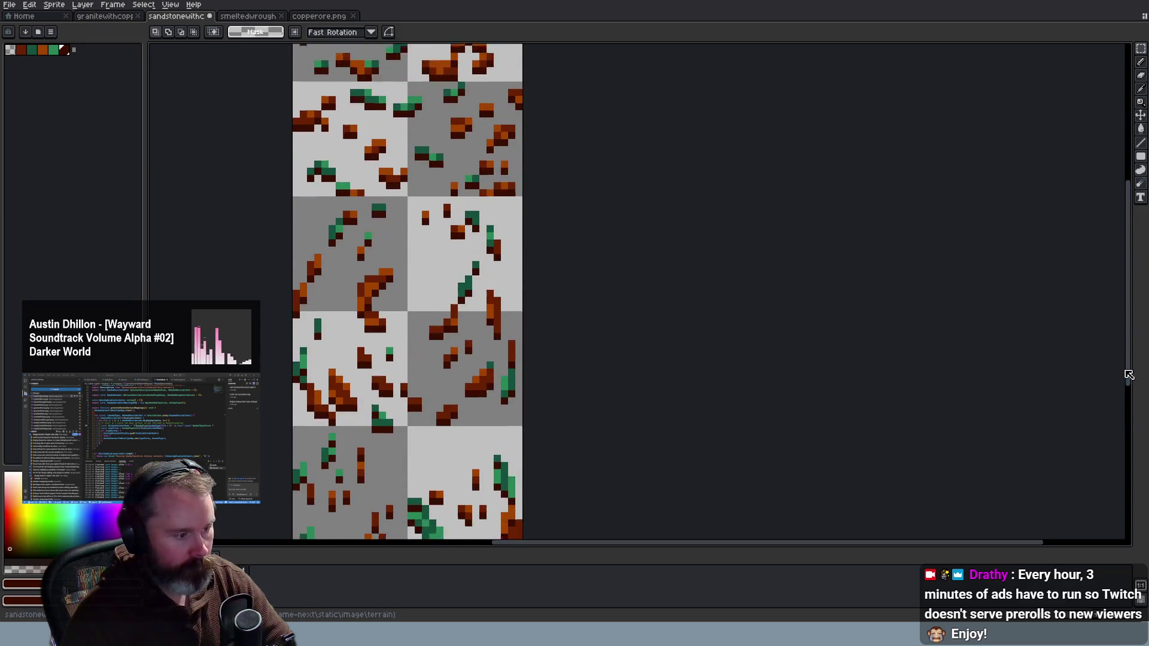
{"action": "left_click_drag", "start_coordinate": [548, 294], "coordinate": [282, 295]}
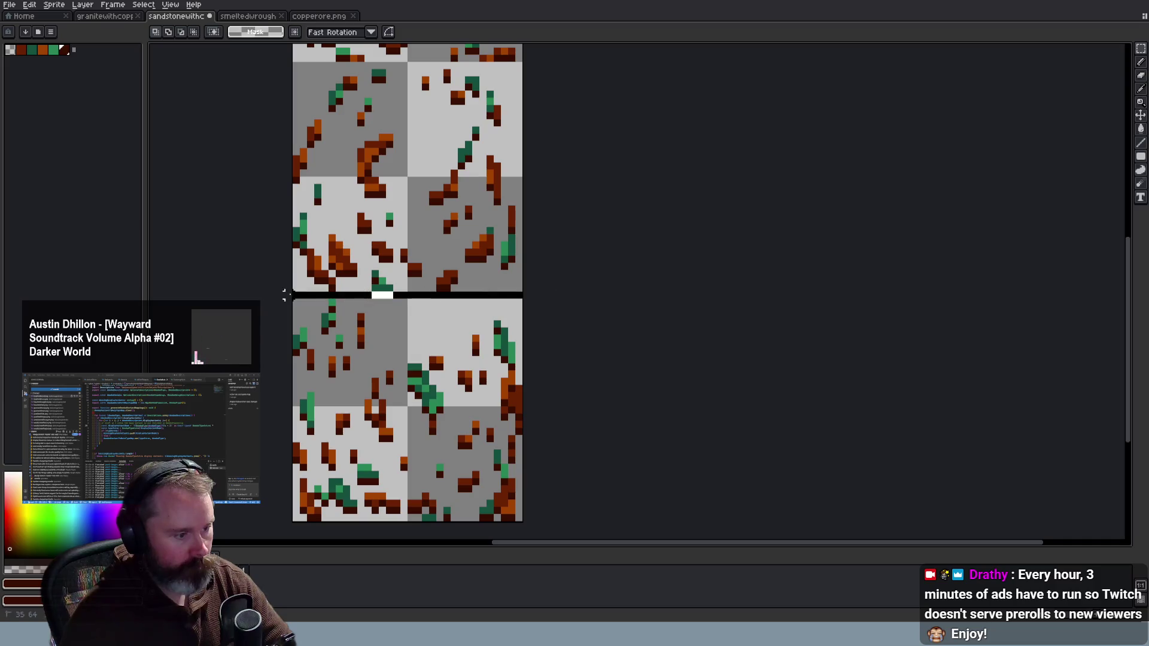
Inspect and clear the lower tile-boundary rows, then save the sandstone sheet as PNG
{"action": "left_click", "coordinate": [547, 417]}
{"action": "left_click_drag", "start_coordinate": [548, 410], "coordinate": [282, 410]}
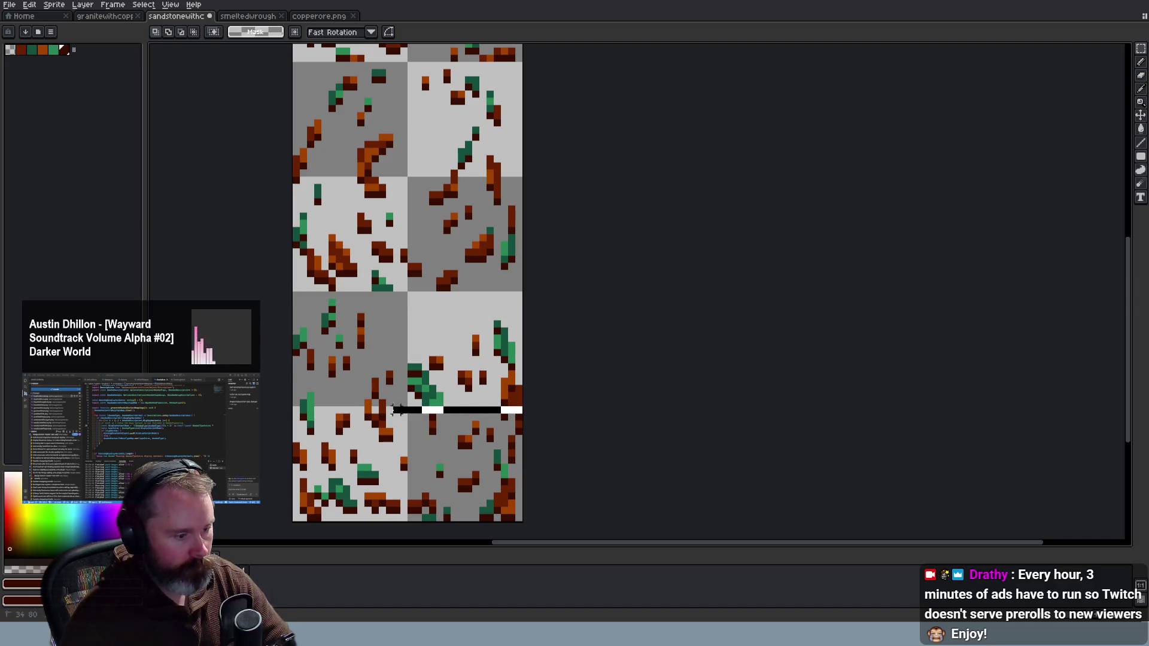
{"action": "left_click", "coordinate": [604, 453]}
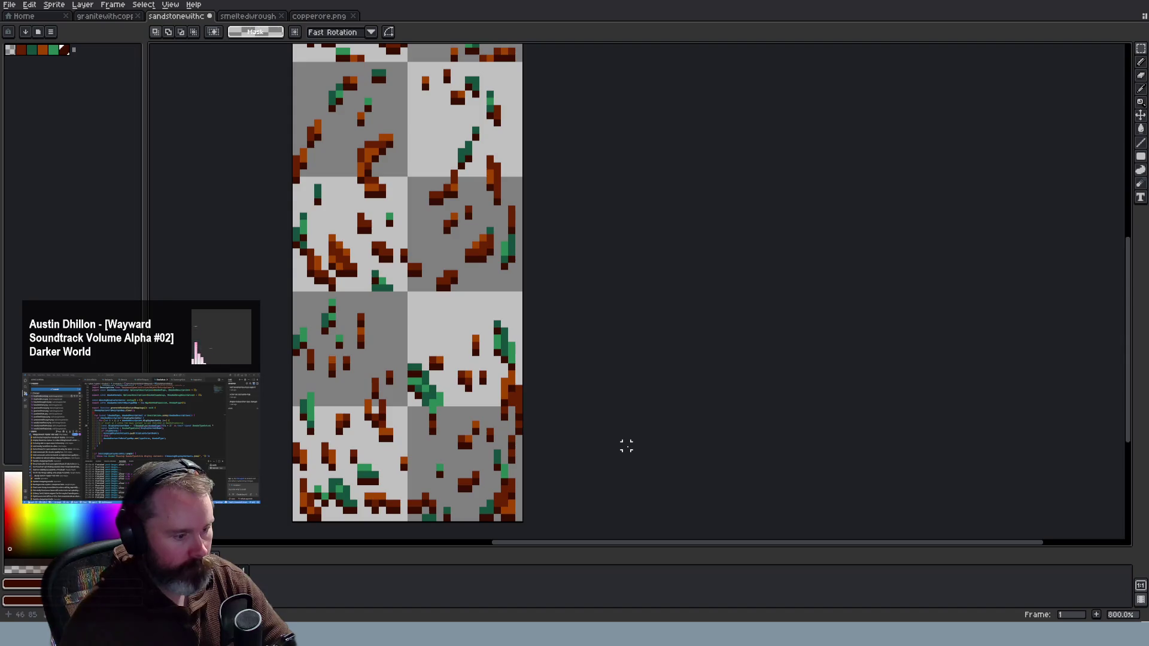
{"action": "key", "text": "ctrl+z"}
{"action": "left_click", "coordinate": [633, 445]}
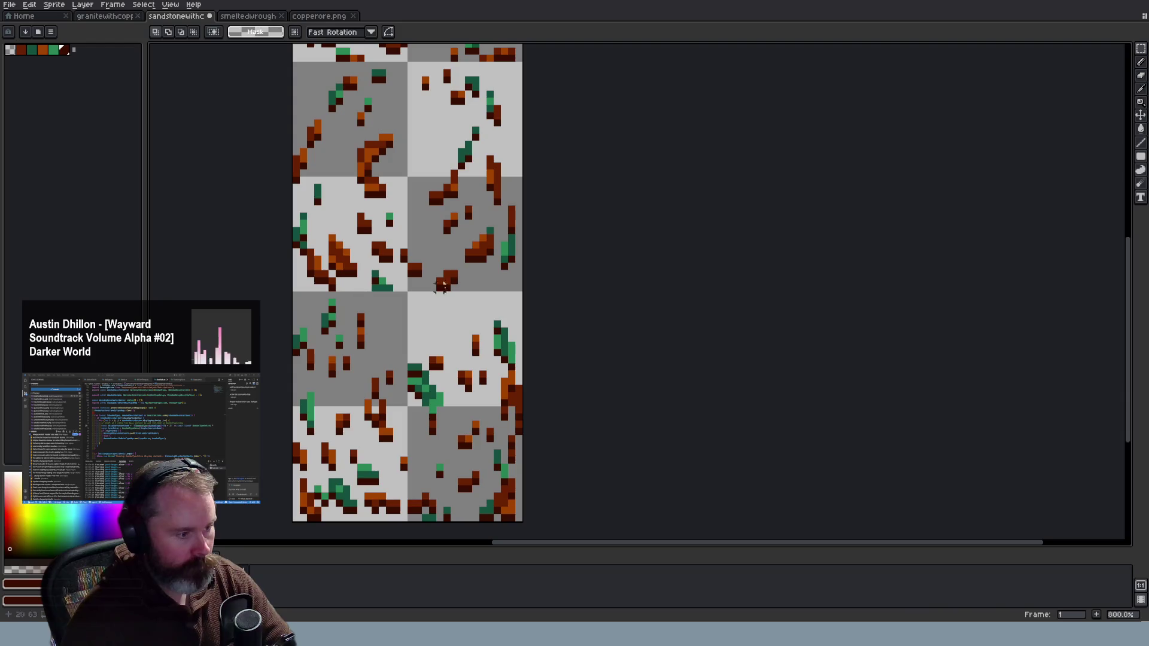
{"action": "scroll", "coordinate": [1065, 282], "scroll_direction": "up", "scroll_amount": 2}
{"action": "scroll", "coordinate": [1042, 225], "scroll_direction": "up", "scroll_amount": 3}
{"action": "key", "text": "ctrl+s"}
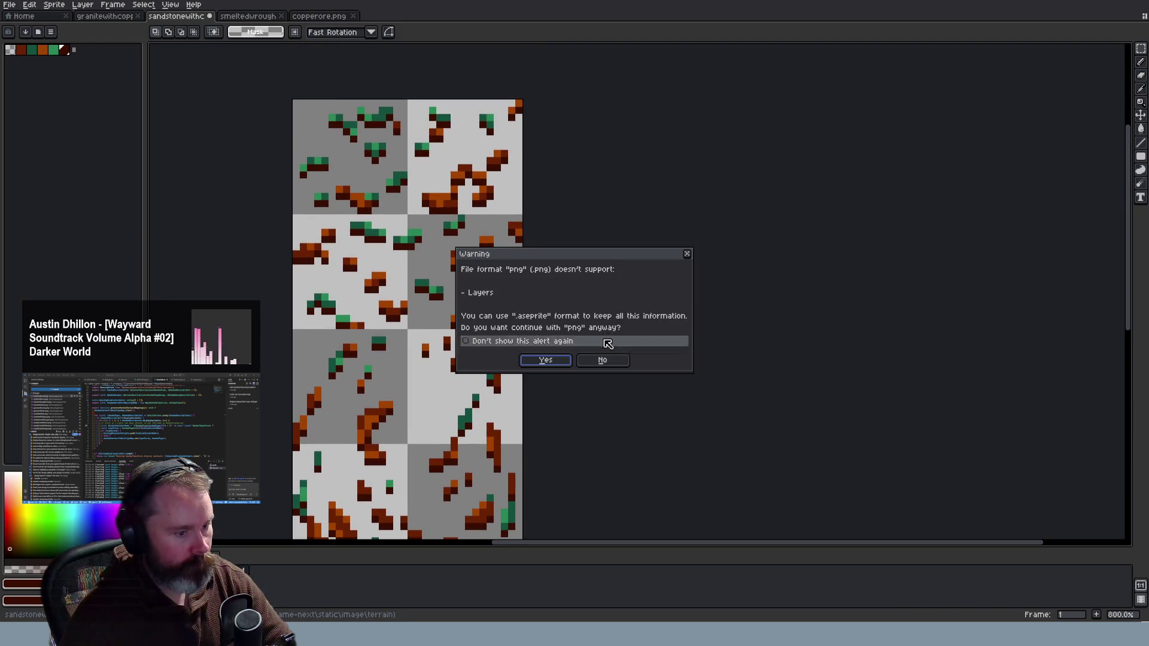
Decline the layered save, merge the sandstone sheet's layers, and save it as PNG
{"action": "left_click", "coordinate": [603, 361]}
{"action": "right_click", "coordinate": [216, 584]}
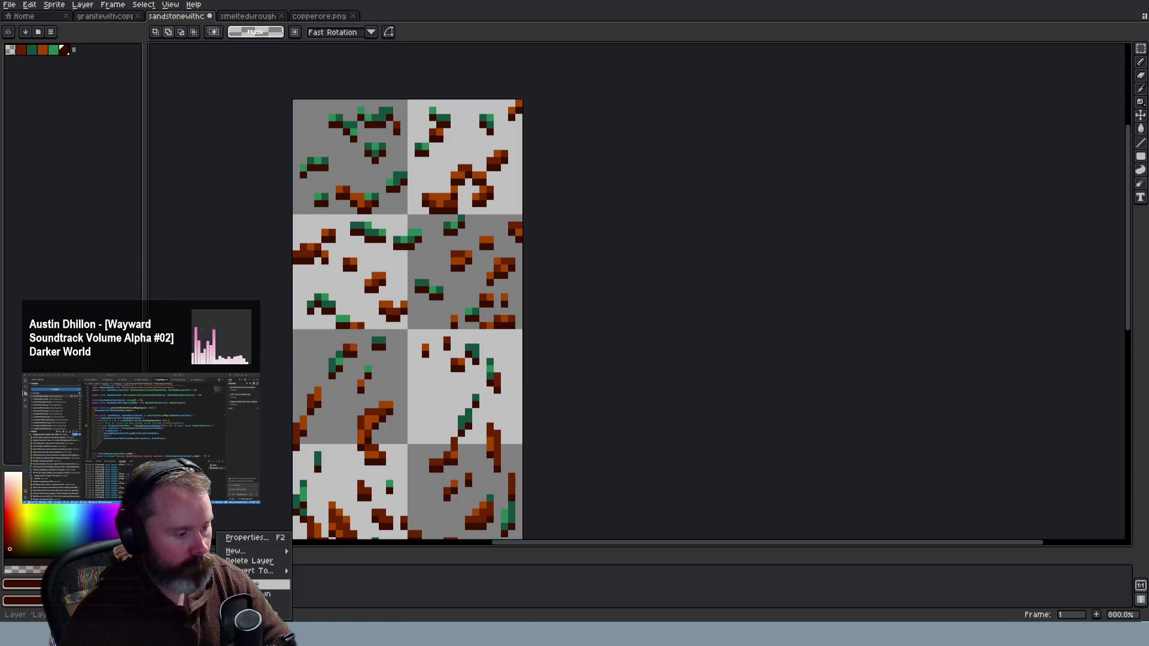
{"action": "left_click", "coordinate": [268, 594]}
{"action": "key", "text": "ctrl+s"}
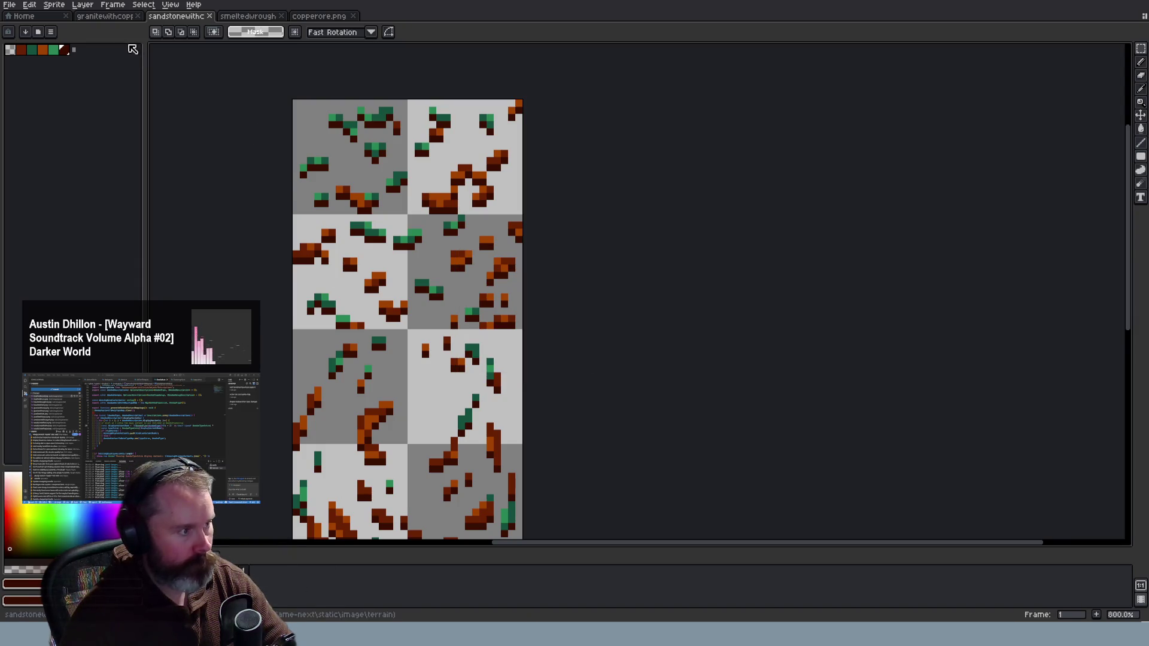
Return to the granite sheet, then reload Wayward in Firefox to load the new tiles
{"action": "left_click", "coordinate": [105, 16]}
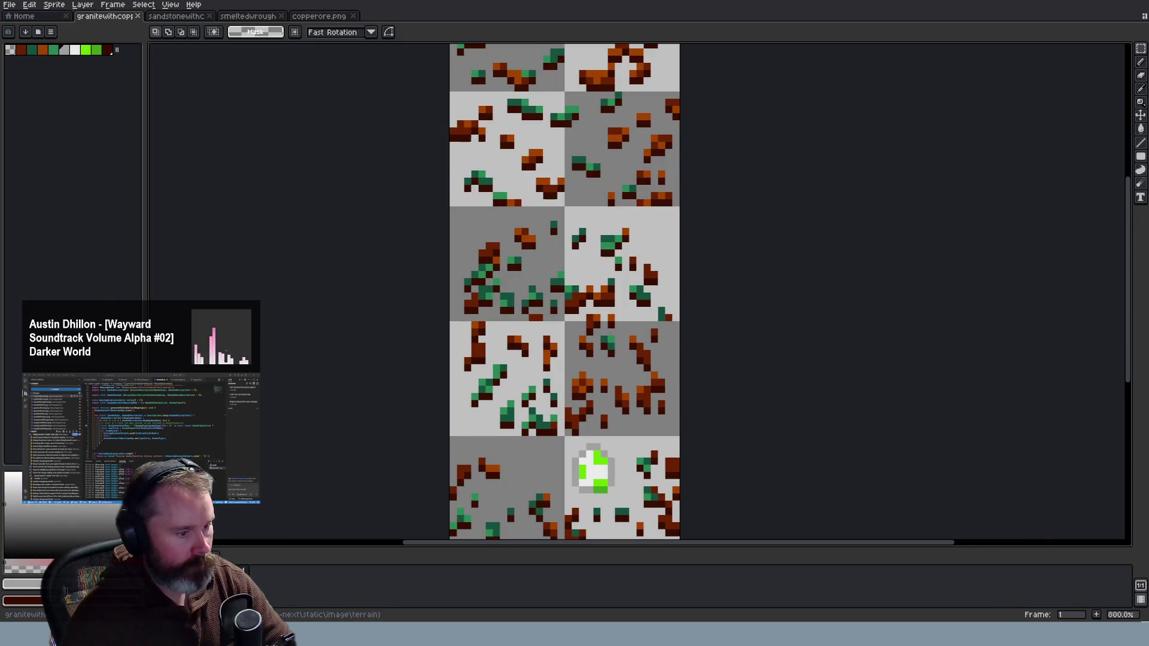
{"action": "key", "text": "alt+Tab"}
{"action": "key", "text": "F5"}
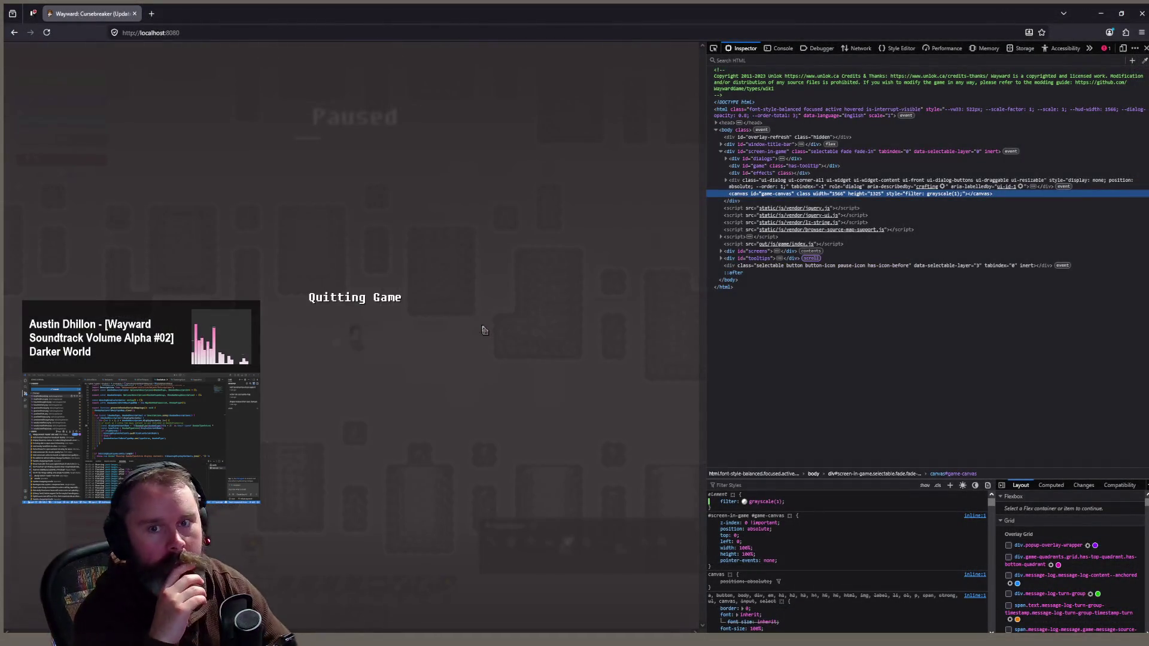
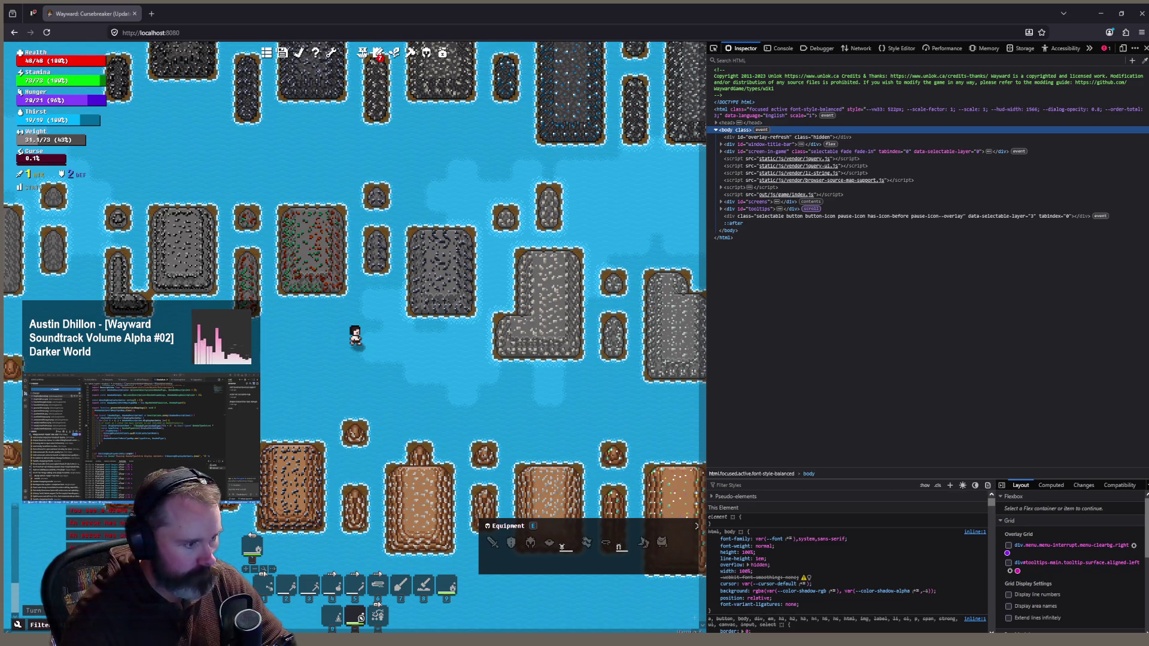
Zoom the Wayward map in and out to look over the retouched ore-tile islands
{"action": "scroll", "coordinate": [299, 305], "scroll_direction": "up", "scroll_amount": 1}
{"action": "scroll", "coordinate": [260, 402], "scroll_direction": "up", "scroll_amount": 1}
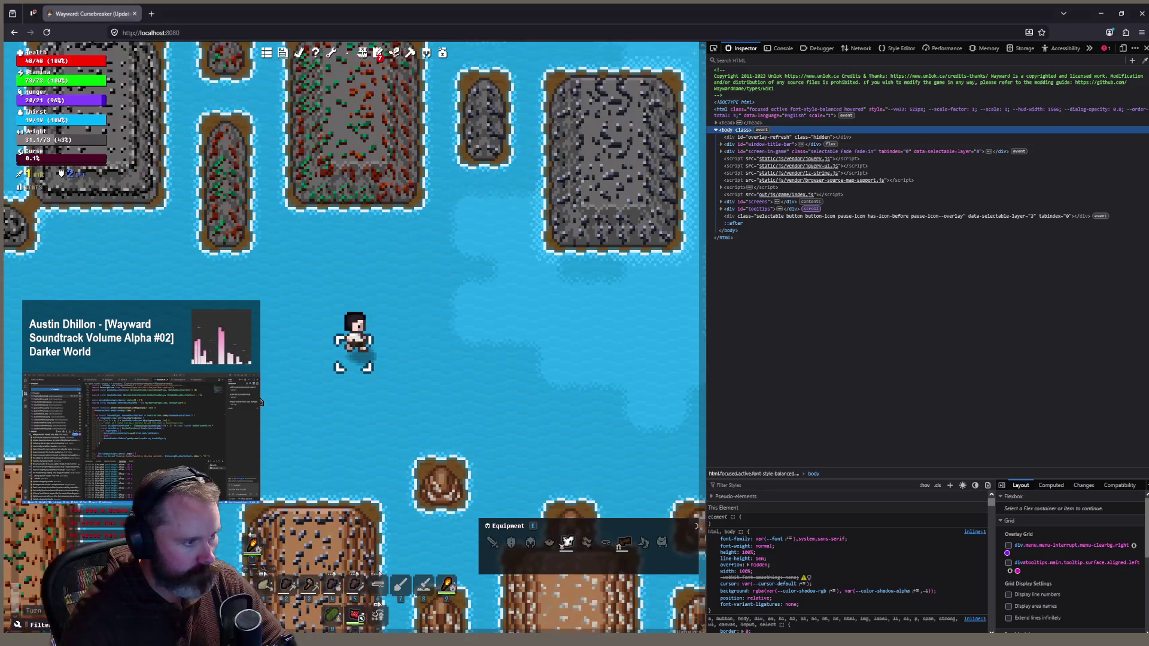
{"action": "scroll", "coordinate": [260, 402], "scroll_direction": "down", "scroll_amount": 1}
{"action": "scroll", "coordinate": [383, 271], "scroll_direction": "down", "scroll_amount": 1}
{"action": "scroll", "coordinate": [527, 385], "scroll_direction": "up", "scroll_amount": 2}
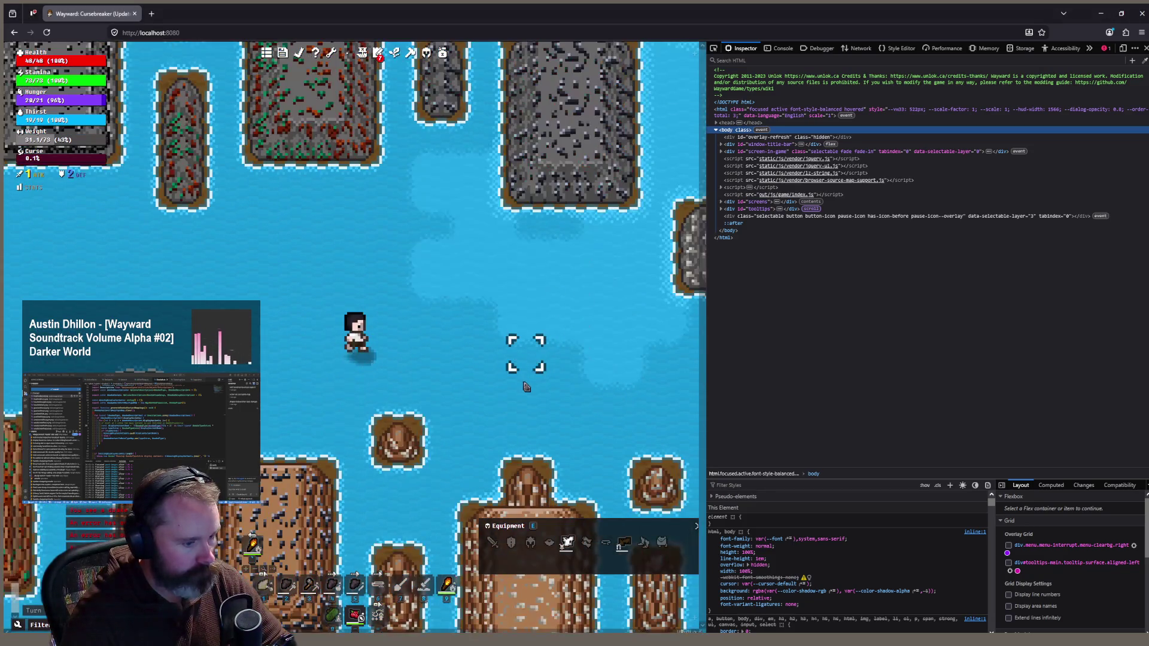
{"action": "scroll", "coordinate": [528, 385], "scroll_direction": "down", "scroll_amount": 2}
{"action": "scroll", "coordinate": [456, 412], "scroll_direction": "up", "scroll_amount": 1}
{"action": "scroll", "coordinate": [456, 379], "scroll_direction": "up", "scroll_amount": 1}
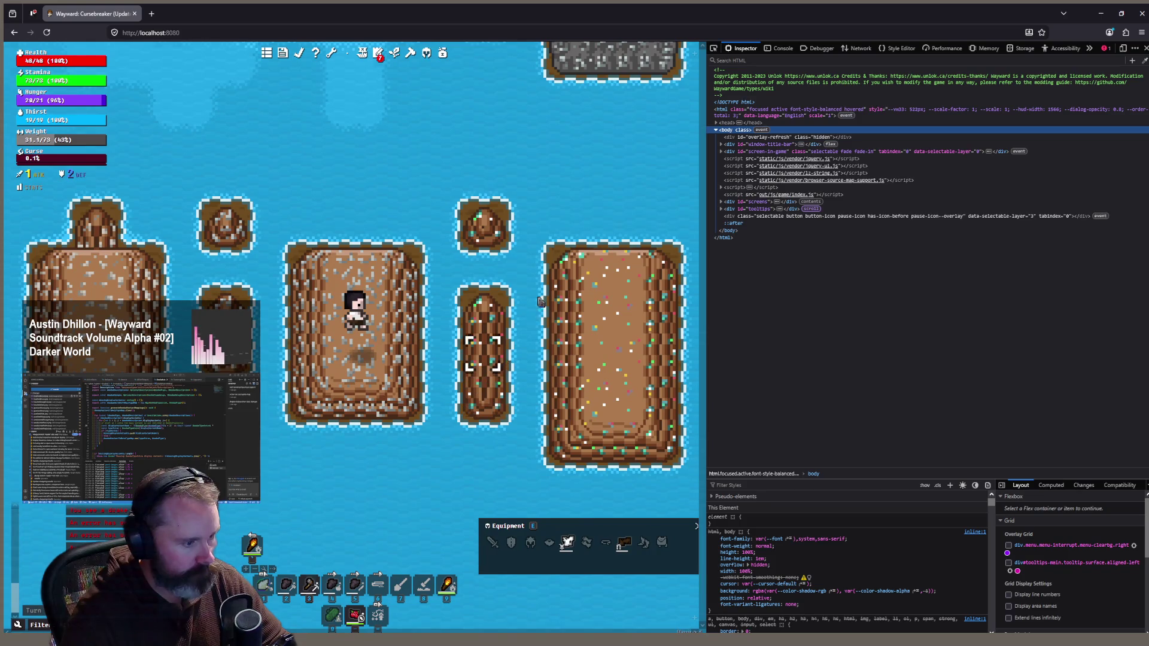
{"action": "scroll", "coordinate": [534, 316], "scroll_direction": "down", "scroll_amount": 1}
{"action": "scroll", "coordinate": [569, 222], "scroll_direction": "up", "scroll_amount": 2}
{"action": "scroll", "coordinate": [591, 350], "scroll_direction": "up", "scroll_amount": 1}
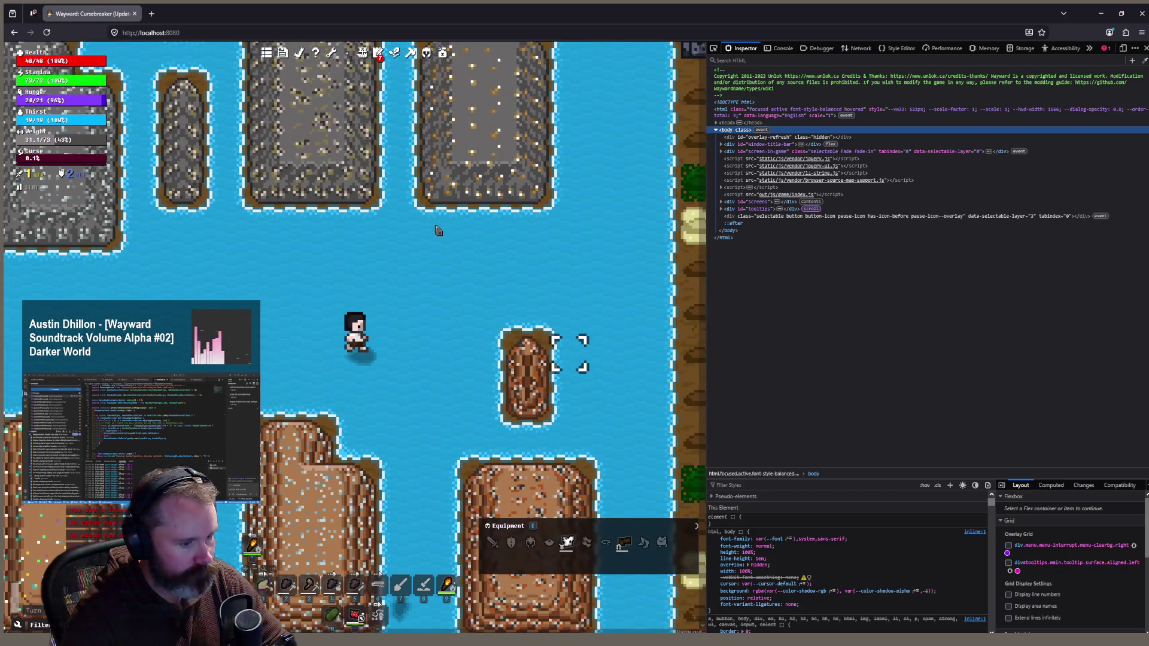
{"action": "scroll", "coordinate": [459, 239], "scroll_direction": "down", "scroll_amount": 1}
{"action": "scroll", "coordinate": [386, 218], "scroll_direction": "up", "scroll_amount": 1}
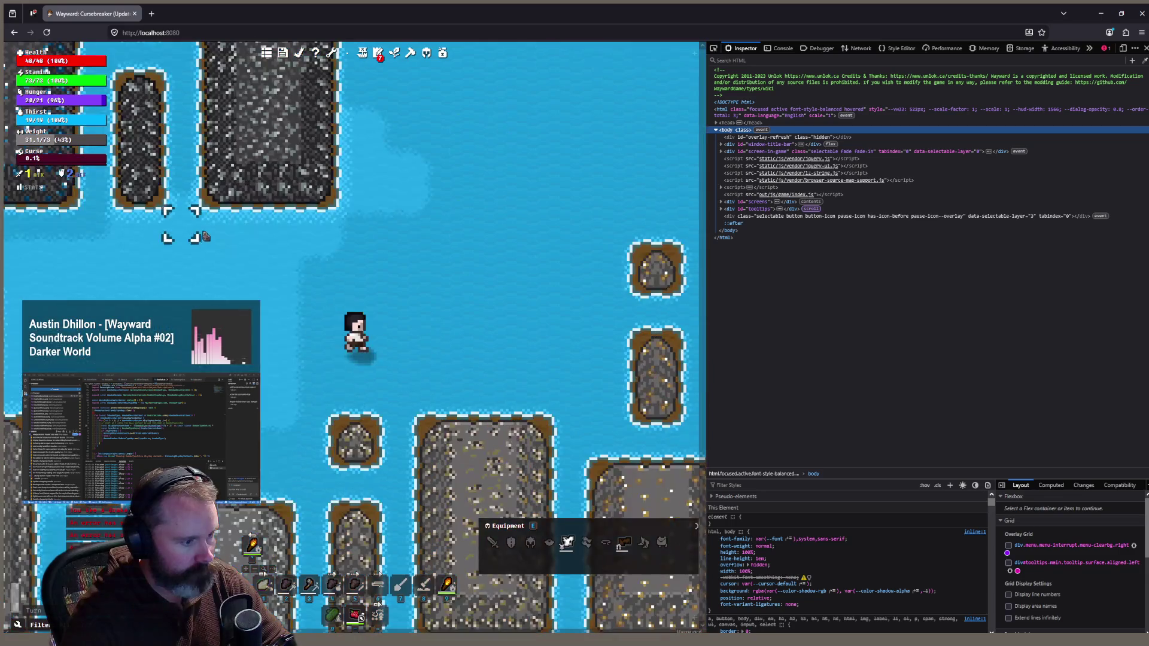
{"action": "scroll", "coordinate": [191, 287], "scroll_direction": "down", "scroll_amount": 1}
{"action": "scroll", "coordinate": [182, 347], "scroll_direction": "up", "scroll_amount": 1}
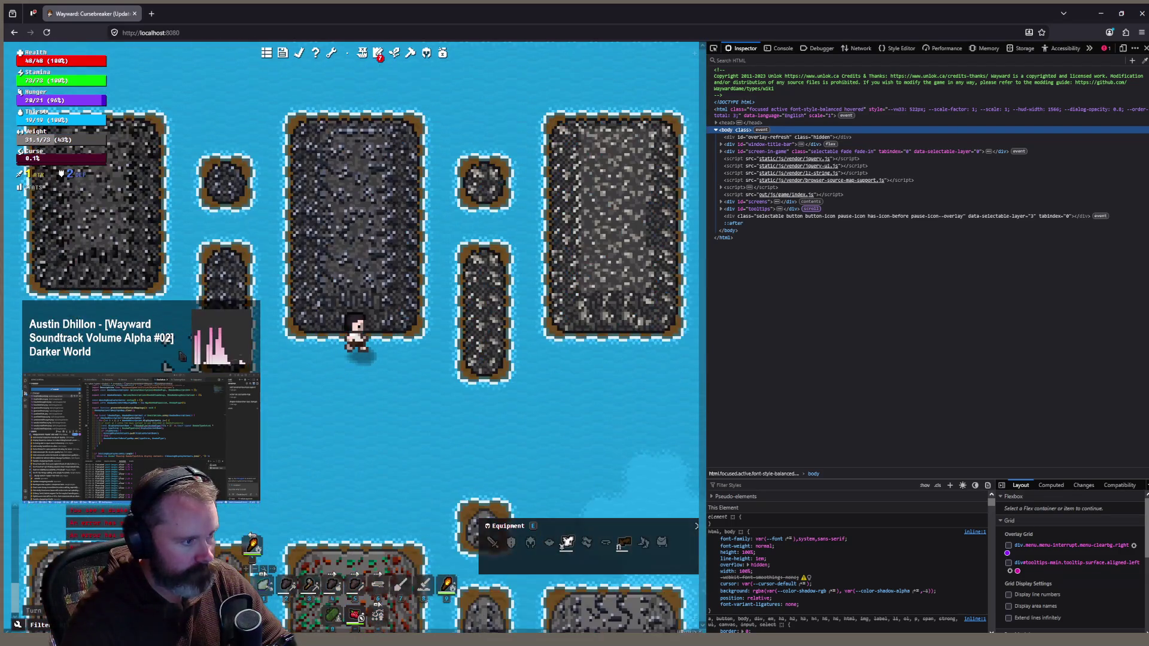
{"action": "scroll", "coordinate": [290, 408], "scroll_direction": "down", "scroll_amount": 1}
{"action": "scroll", "coordinate": [299, 419], "scroll_direction": "down", "scroll_amount": 1}
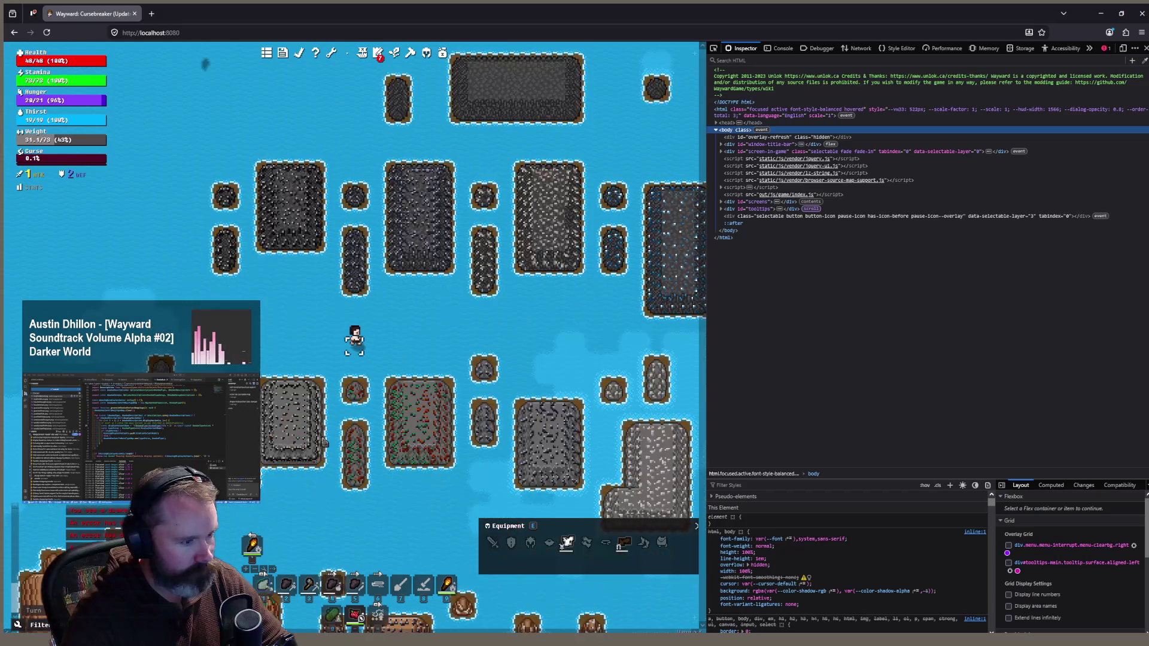
{"action": "scroll", "coordinate": [383, 457], "scroll_direction": "down", "scroll_amount": 1}
{"action": "scroll", "coordinate": [342, 213], "scroll_direction": "up", "scroll_amount": 1}
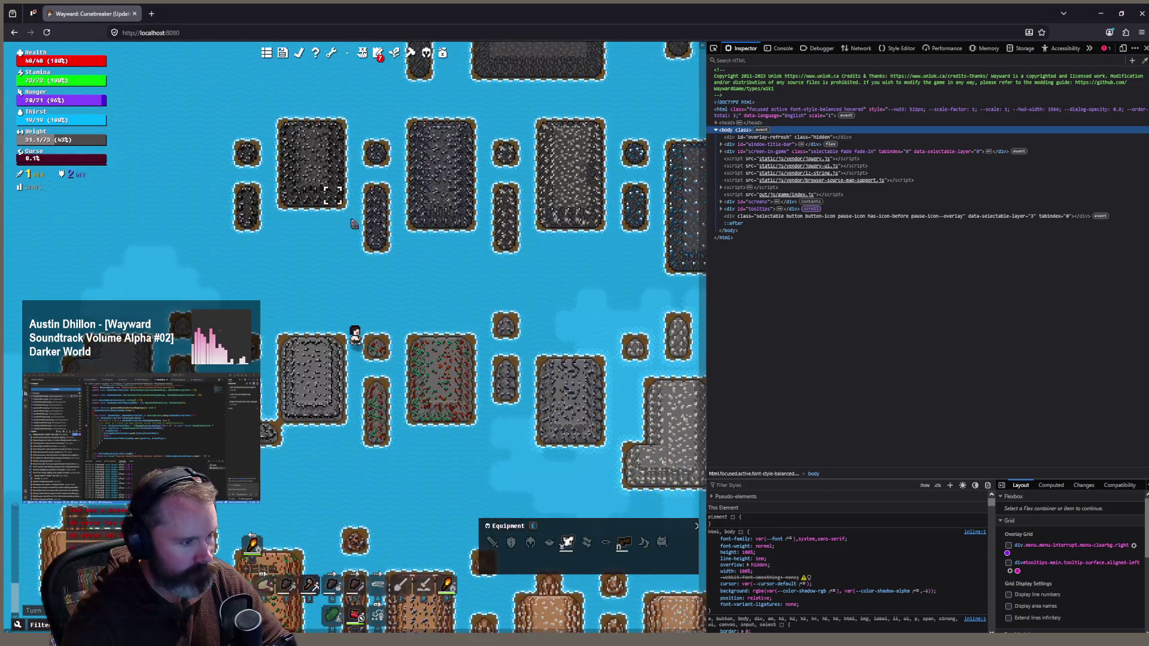
{"action": "scroll", "coordinate": [349, 228], "scroll_direction": "up", "scroll_amount": 1}
{"action": "scroll", "coordinate": [343, 224], "scroll_direction": "down", "scroll_amount": 1}
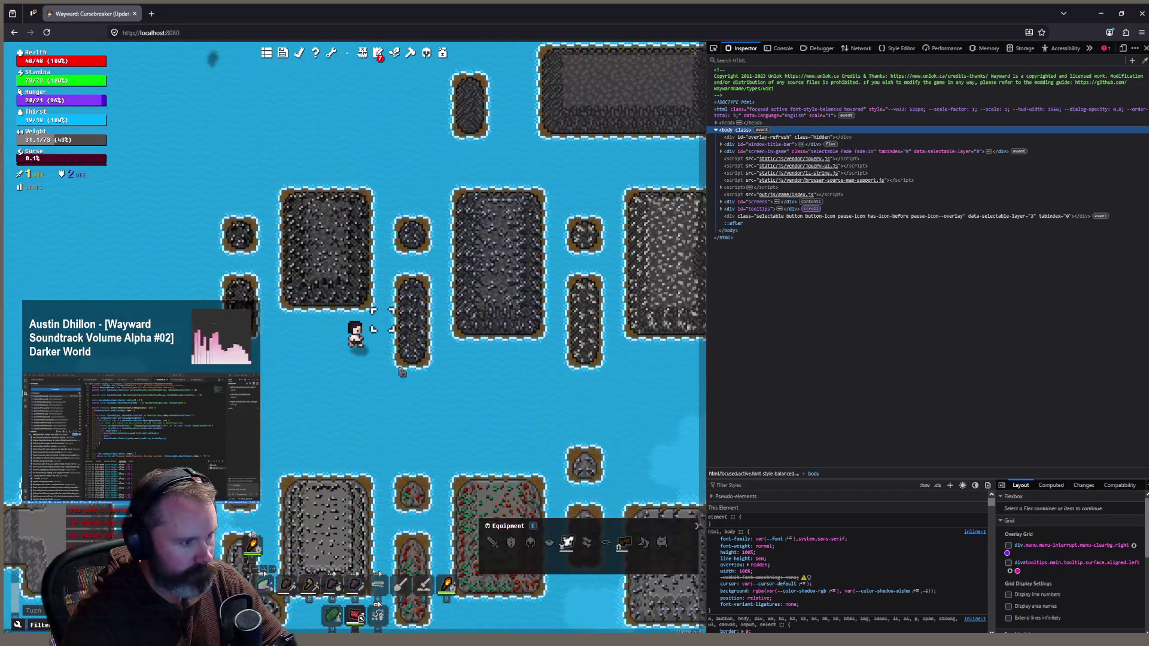
{"action": "scroll", "coordinate": [383, 413], "scroll_direction": "up", "scroll_amount": 1}
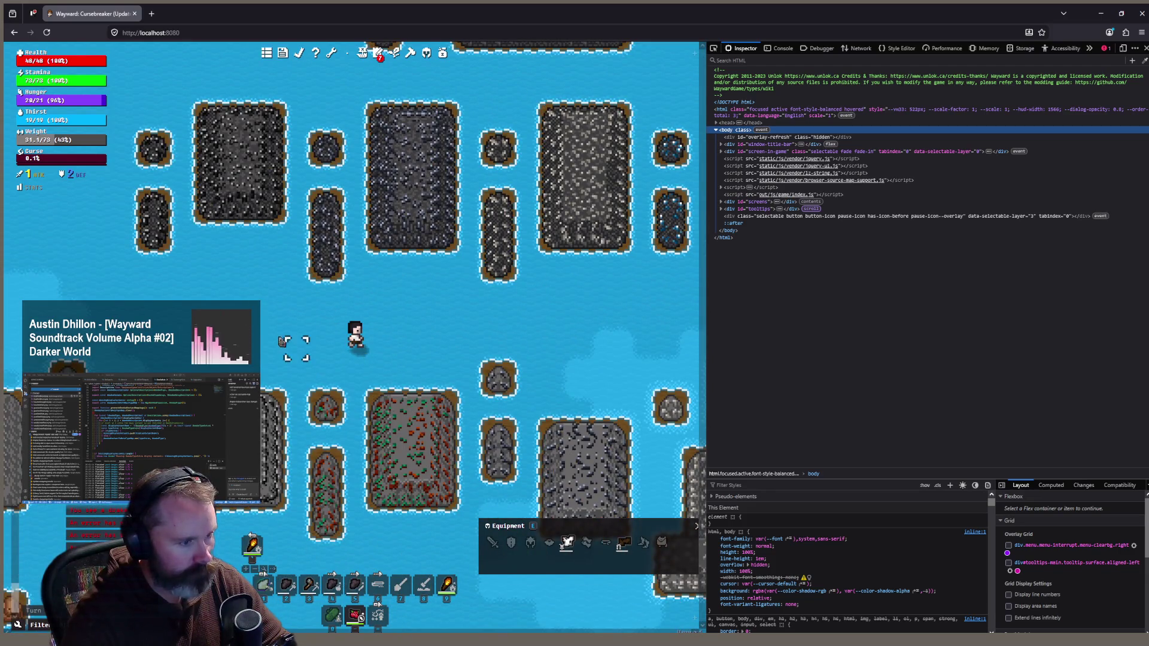
Walk the character south past the red-speckled island toward the crop-field coastline
{"action": "left_click", "coordinate": [361, 478]}
{"action": "left_click_drag", "start_coordinate": [390, 453], "coordinate": [396, 440]}
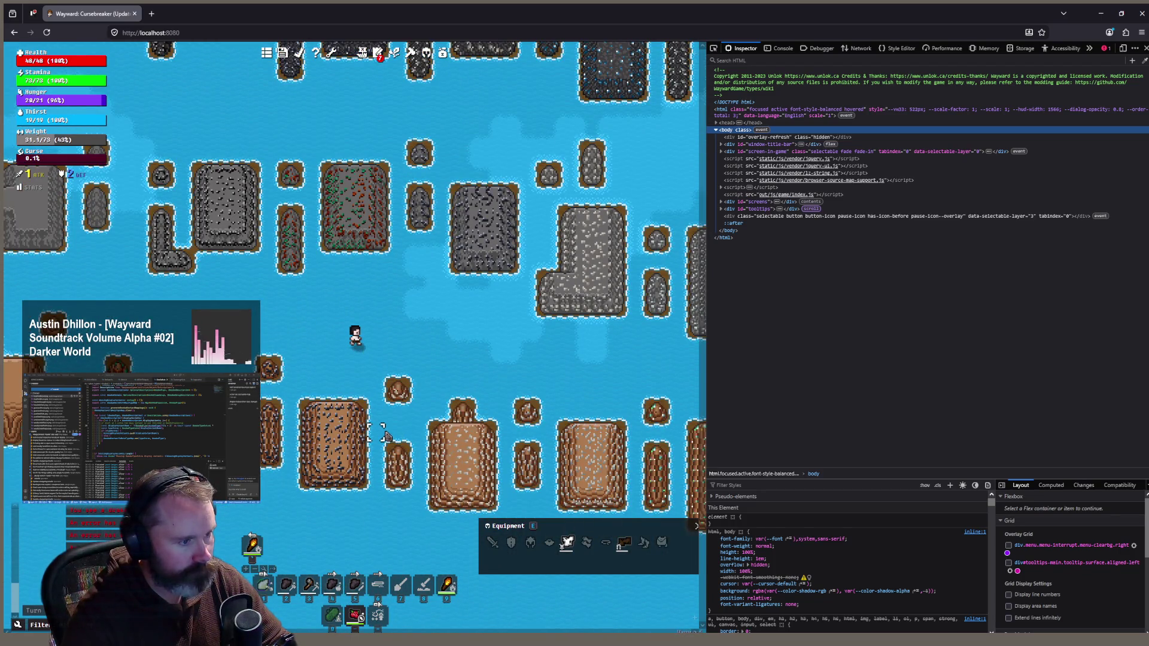
{"action": "scroll", "coordinate": [386, 436], "scroll_direction": "up", "scroll_amount": 1}
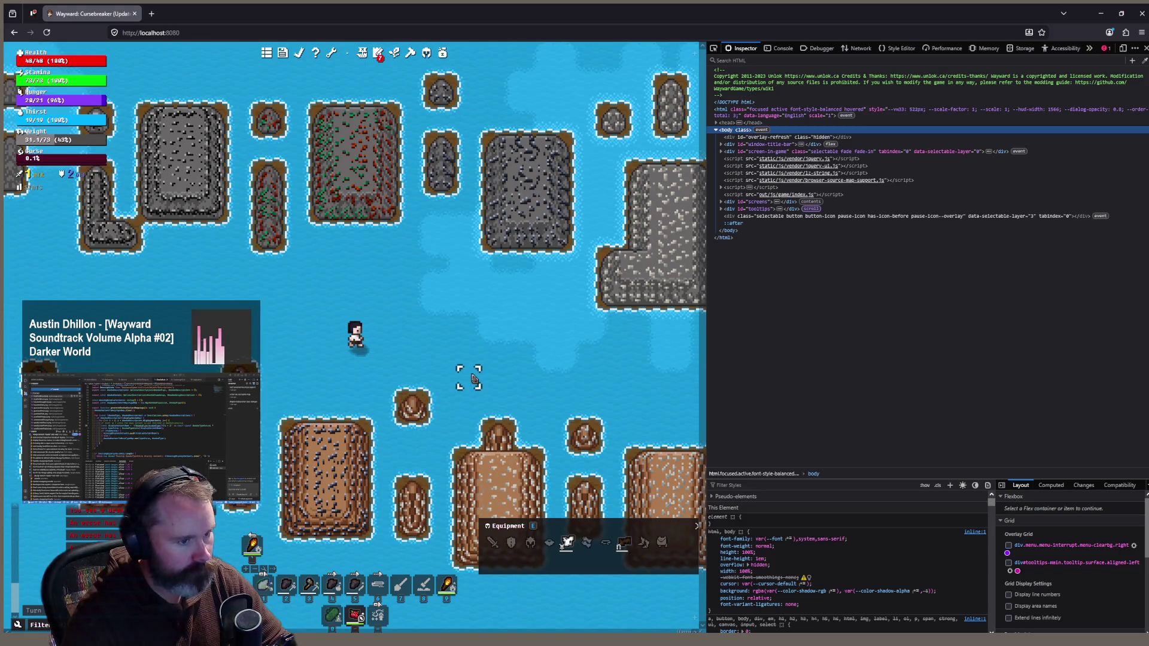
{"action": "scroll", "coordinate": [443, 398], "scroll_direction": "down", "scroll_amount": 1}
{"action": "scroll", "coordinate": [443, 396], "scroll_direction": "down", "scroll_amount": 1}
{"action": "scroll", "coordinate": [441, 395], "scroll_direction": "down", "scroll_amount": 1}
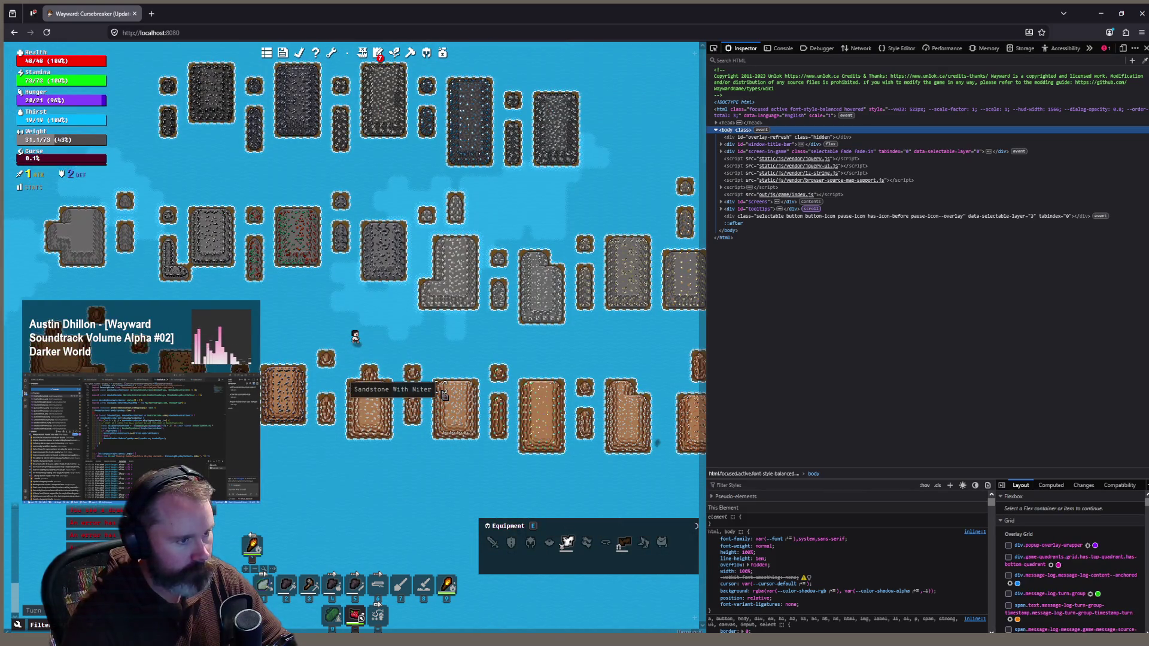
{"action": "scroll", "coordinate": [443, 395], "scroll_direction": "down", "scroll_amount": 2}
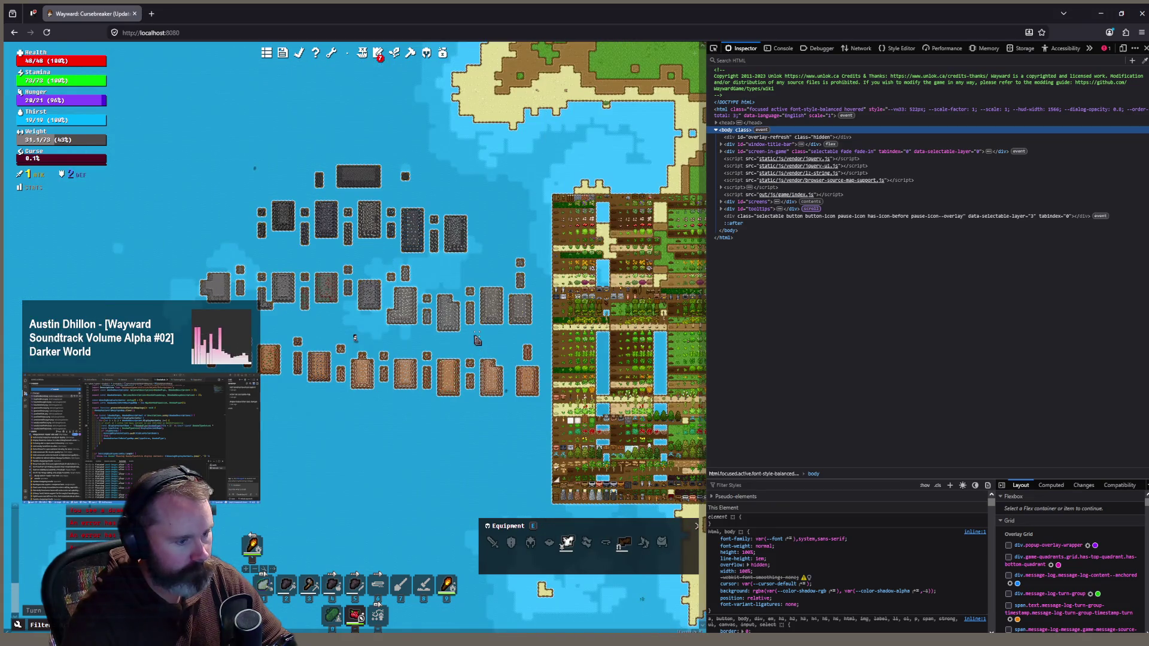
{"action": "scroll", "coordinate": [476, 339], "scroll_direction": "up", "scroll_amount": 1}
{"action": "scroll", "coordinate": [445, 365], "scroll_direction": "up", "scroll_amount": 1}
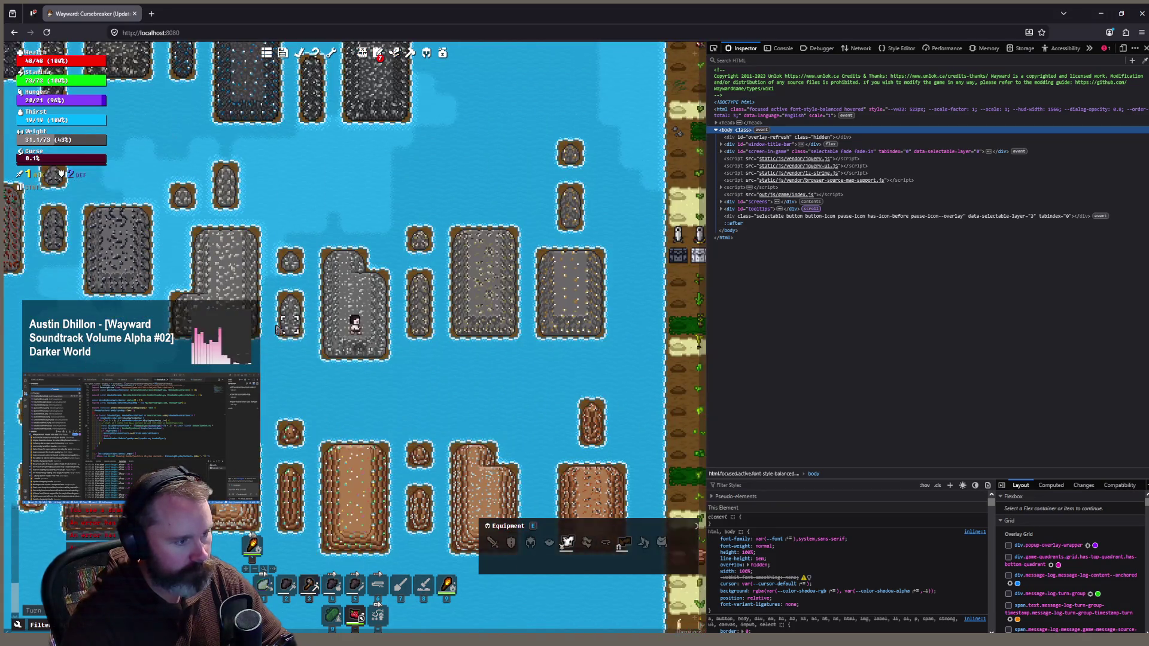
{"action": "scroll", "coordinate": [461, 366], "scroll_direction": "up", "scroll_amount": 2}
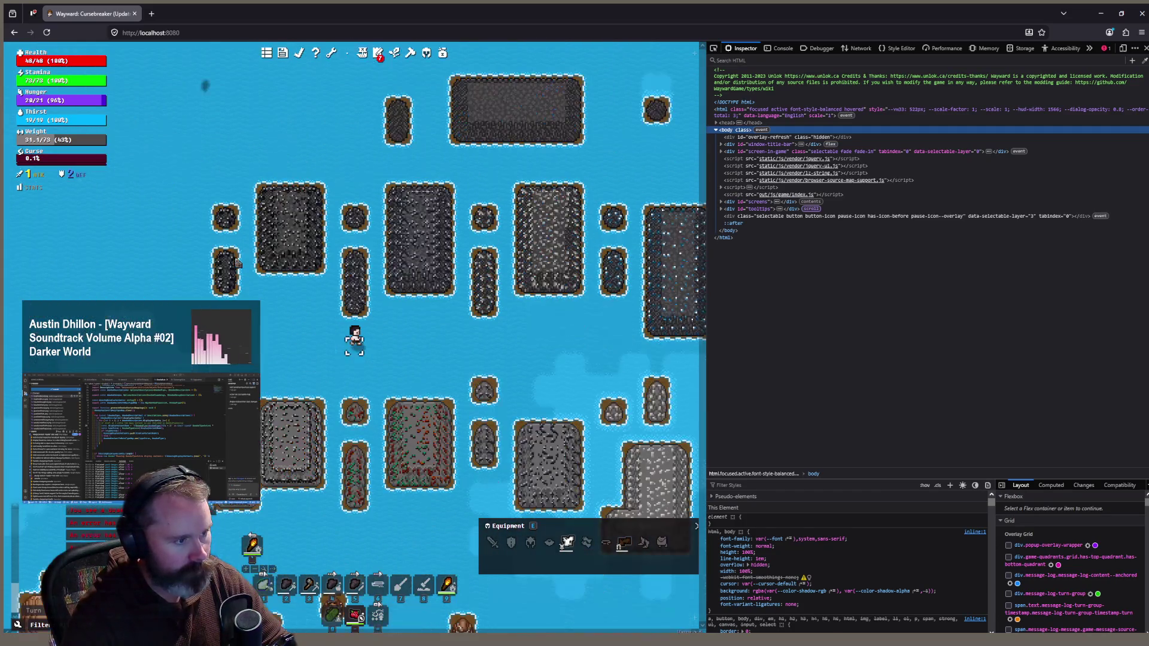
{"action": "scroll", "coordinate": [292, 275], "scroll_direction": "up", "scroll_amount": 1}
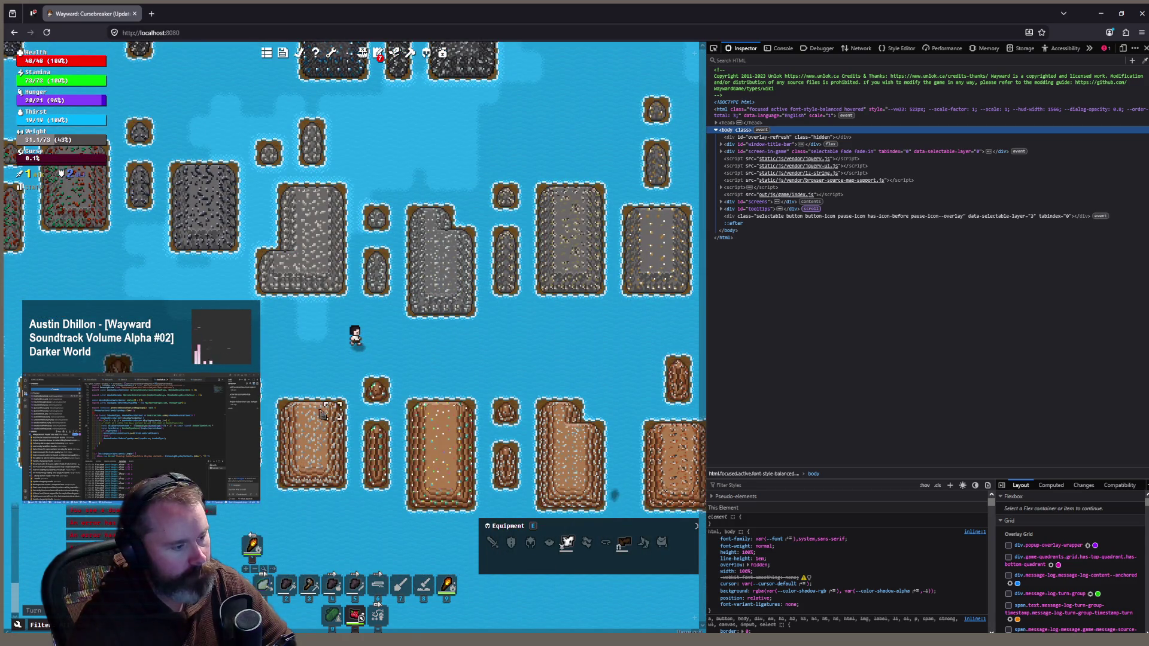
{"action": "scroll", "coordinate": [339, 164], "scroll_direction": "down", "scroll_amount": 1}
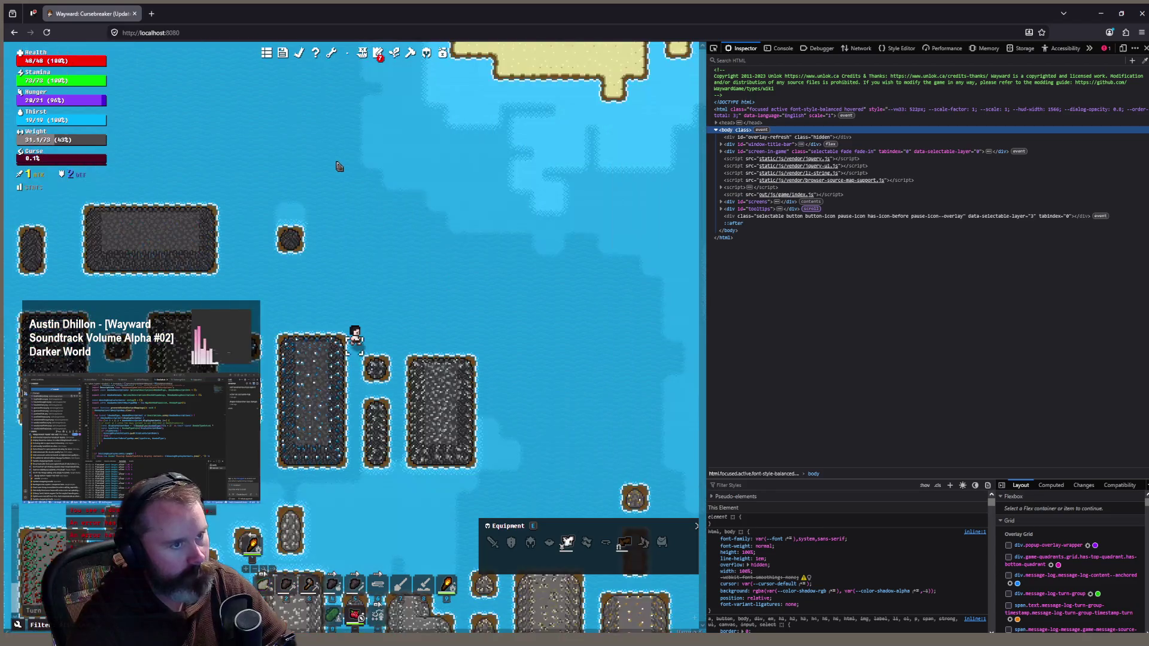
{"action": "scroll", "coordinate": [301, 397], "scroll_direction": "down", "scroll_amount": 1}
{"action": "scroll", "coordinate": [301, 397], "scroll_direction": "down", "scroll_amount": 1}
{"action": "scroll", "coordinate": [301, 398], "scroll_direction": "up", "scroll_amount": 3}
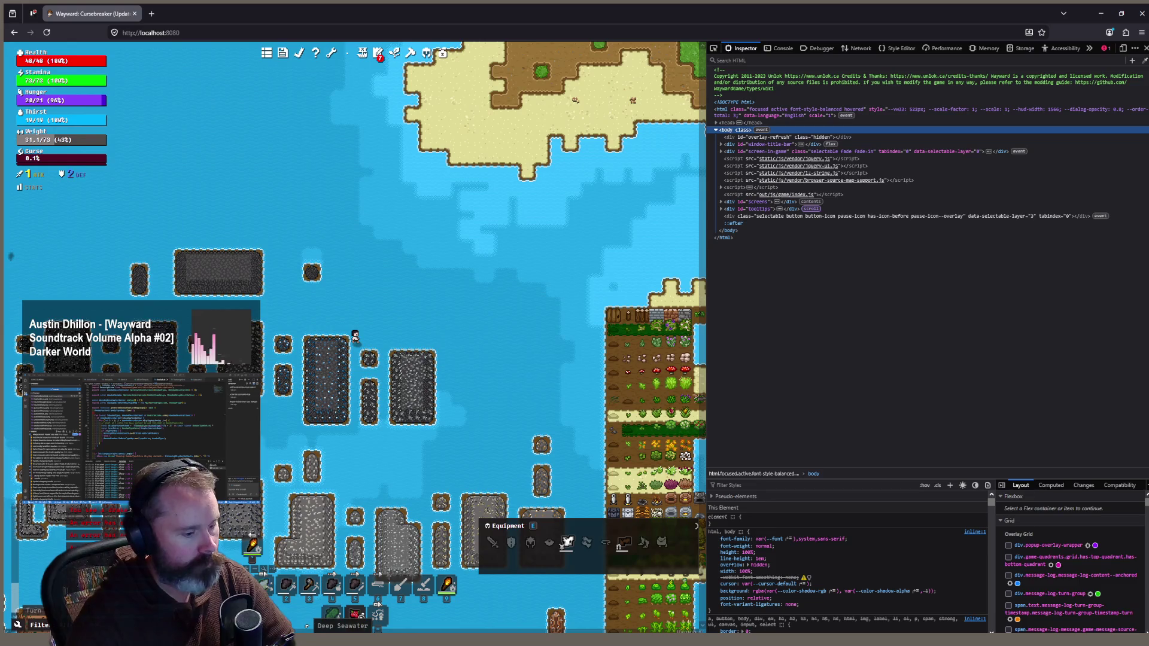
{"action": "key", "text": "alt+Tab"}
{"action": "left_click", "coordinate": [302, 18]}
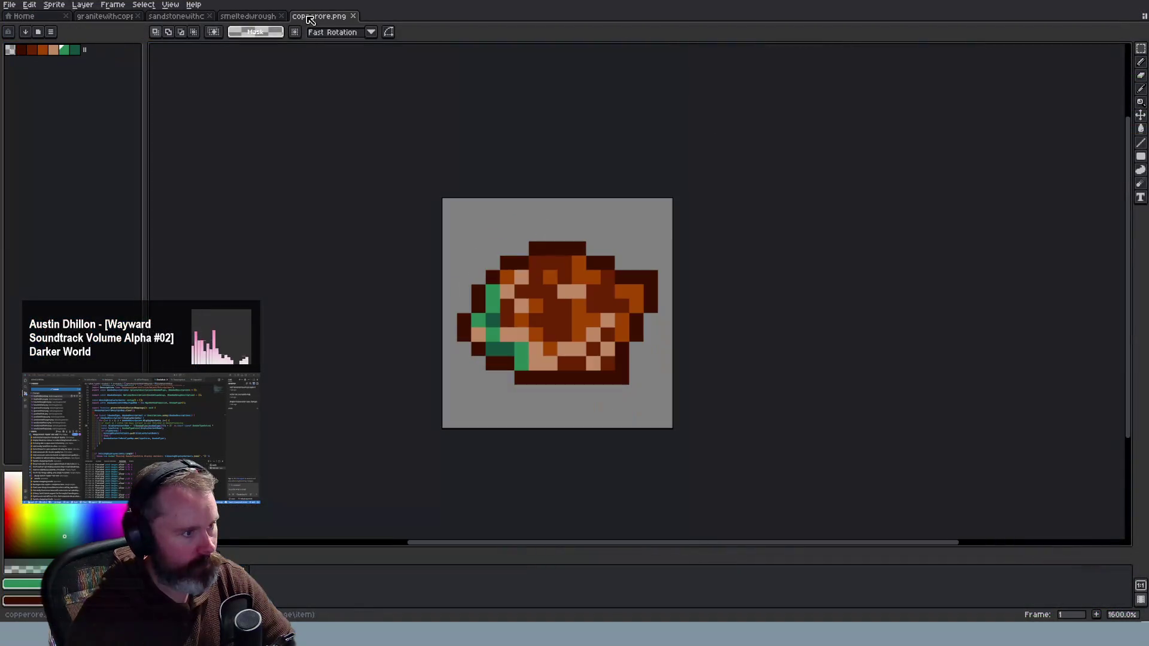
{"action": "left_click", "coordinate": [257, 18]}
{"action": "left_click", "coordinate": [192, 18]}
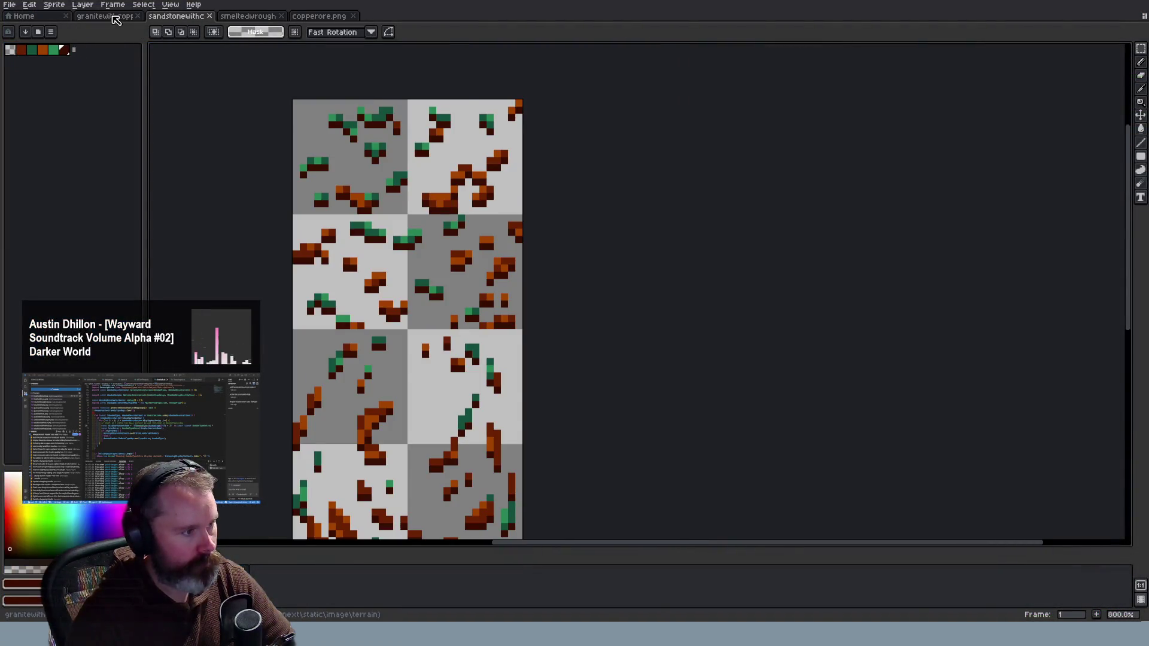
{"action": "left_click", "coordinate": [116, 18]}
{"action": "scroll", "coordinate": [449, 287], "scroll_direction": "down", "scroll_amount": 2}
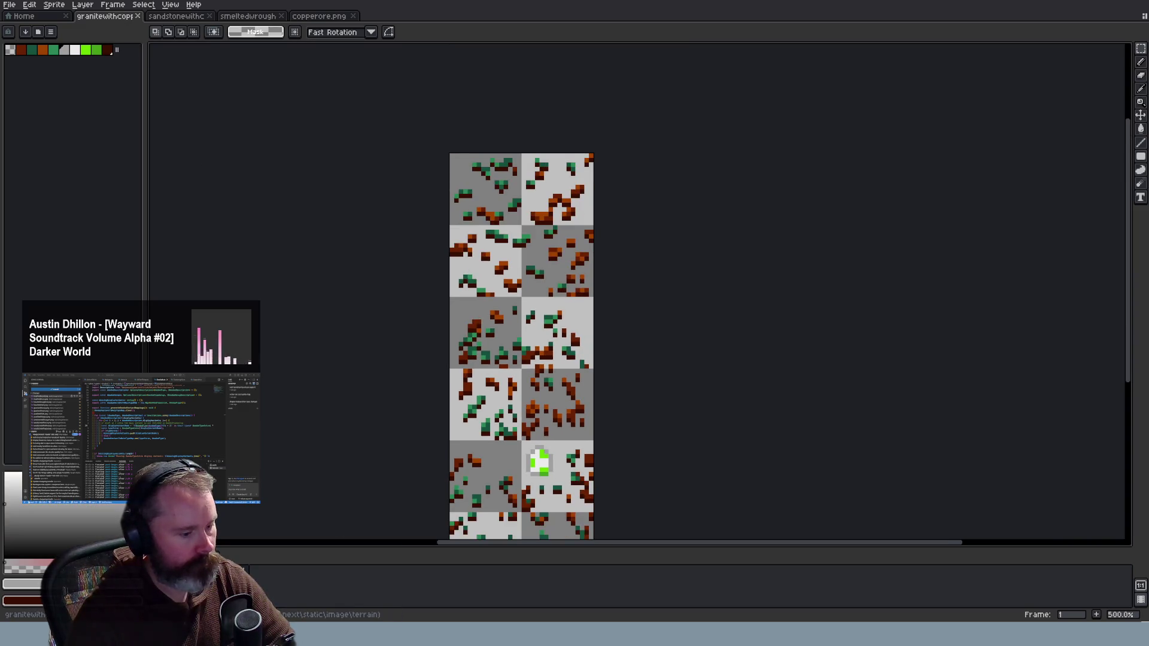
{"action": "key", "text": "alt+Tab"}
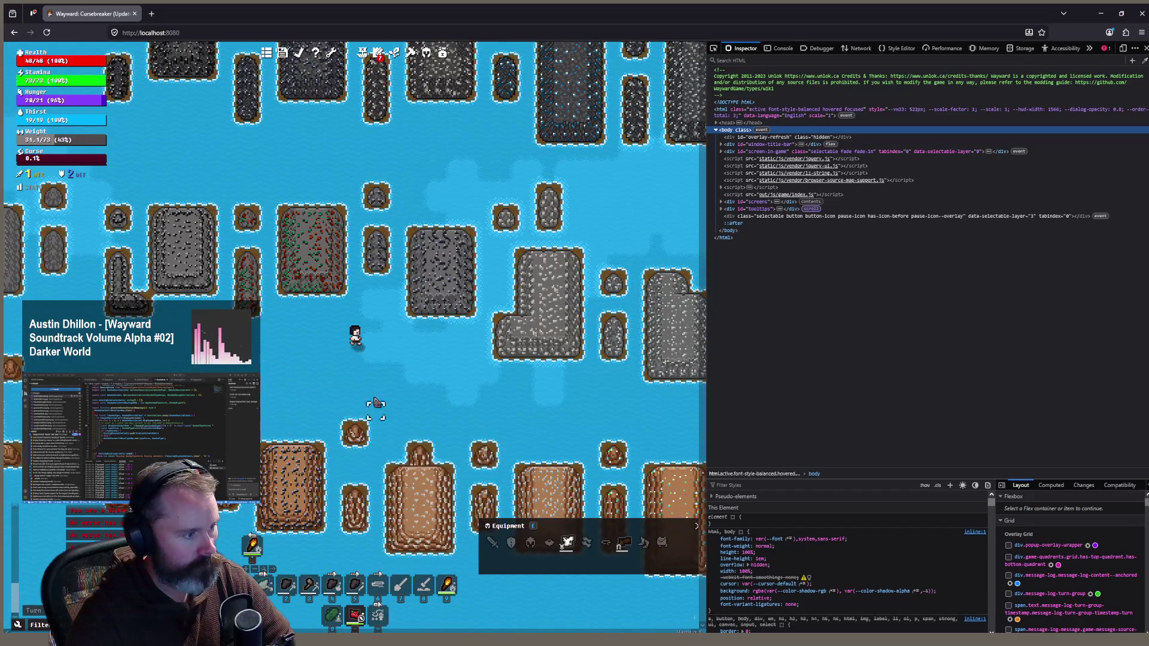
{"action": "scroll", "coordinate": [436, 616], "scroll_direction": "up", "scroll_amount": 2}
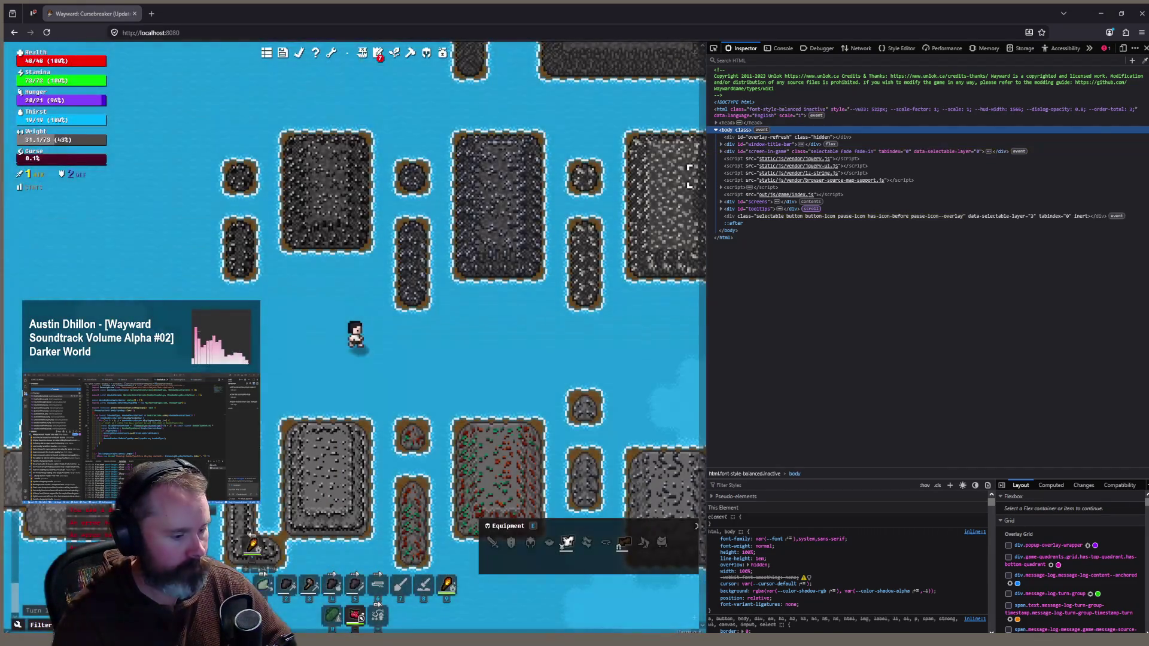
{"action": "key", "text": "alt+Tab"}
{"action": "key", "text": "alt+Tab"}
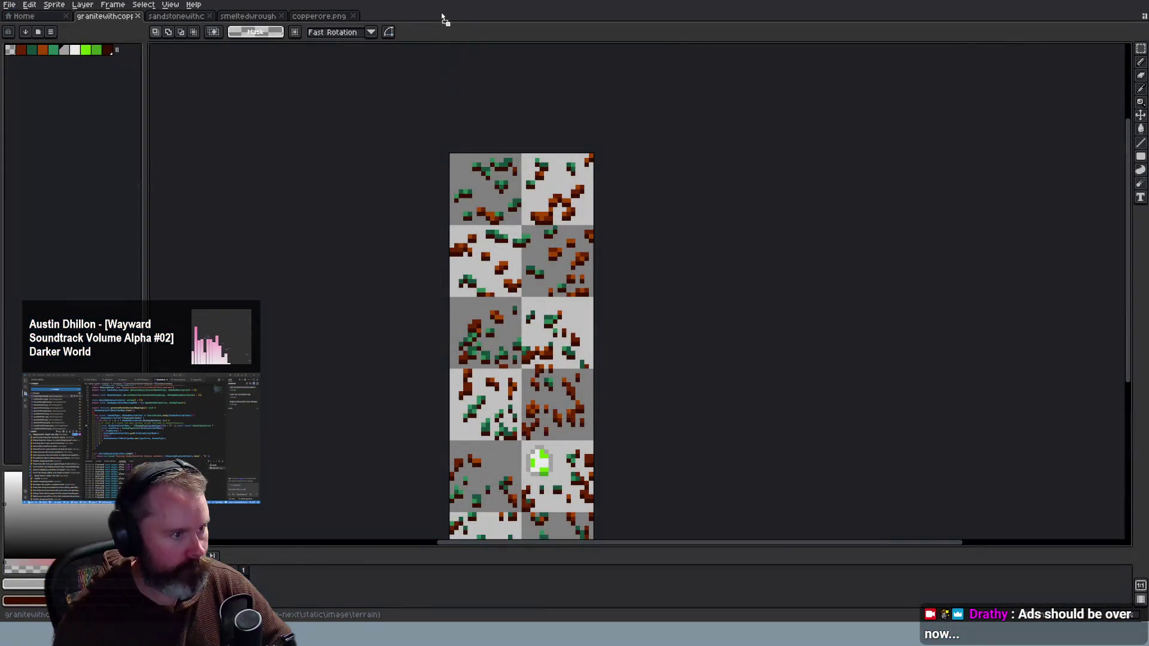
Bring up the basaltwithcoal.png sprite sheet and zoom in on it
{"action": "left_click_drag", "start_coordinate": [443, 14], "coordinate": [445, 15]}
{"action": "scroll", "coordinate": [646, 252], "scroll_direction": "up", "scroll_amount": 4}
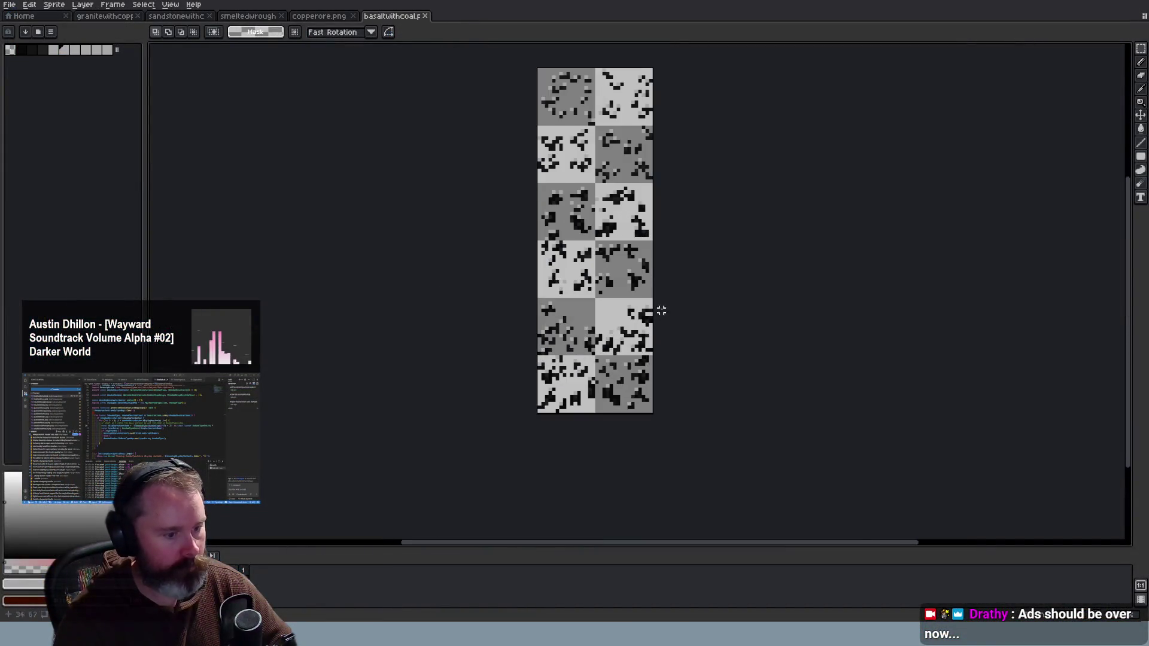
{"action": "scroll", "coordinate": [667, 239], "scroll_direction": "up", "scroll_amount": 1}
{"action": "scroll", "coordinate": [712, 159], "scroll_direction": "up", "scroll_amount": 1}
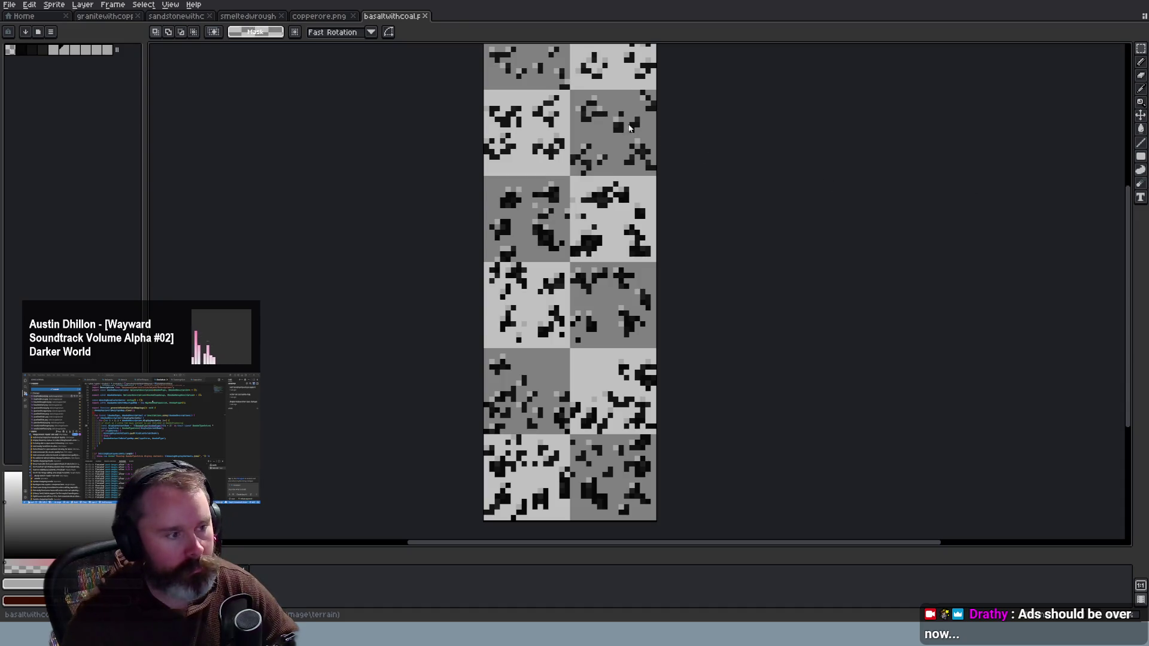
Zoom into the granitewithcoal sheet, then go back to basaltwithcoal
{"action": "left_click_drag", "start_coordinate": [445, 19], "coordinate": [639, 244]}
{"action": "scroll", "coordinate": [655, 267], "scroll_direction": "up", "scroll_amount": 3}
{"action": "scroll", "coordinate": [832, 188], "scroll_direction": "up", "scroll_amount": 1}
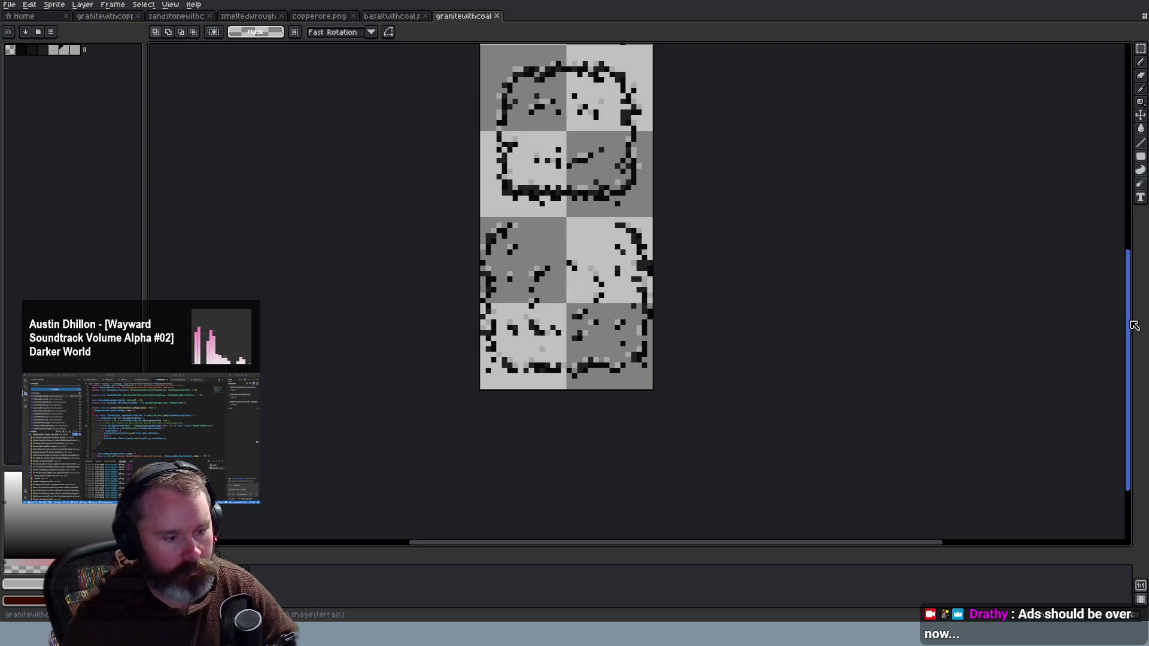
{"action": "left_click_drag", "start_coordinate": [1132, 325], "coordinate": [1135, 209]}
{"action": "key", "text": "ctrl+shift+Tab"}
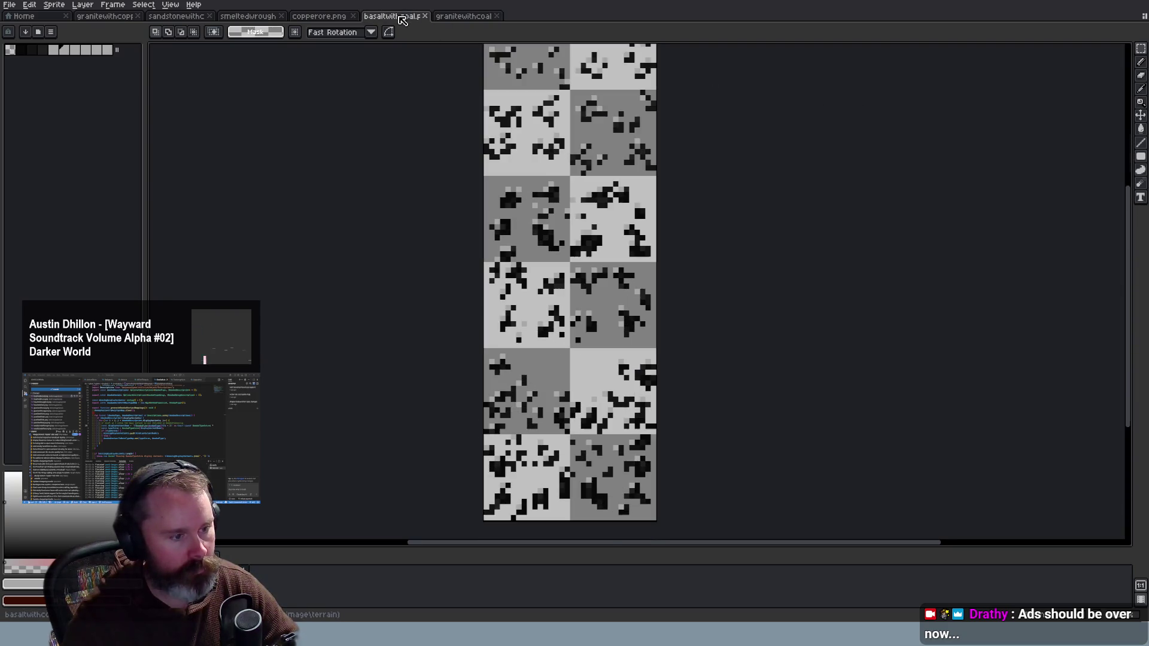
{"action": "left_click_drag", "start_coordinate": [1128, 239], "coordinate": [1128, 190]}
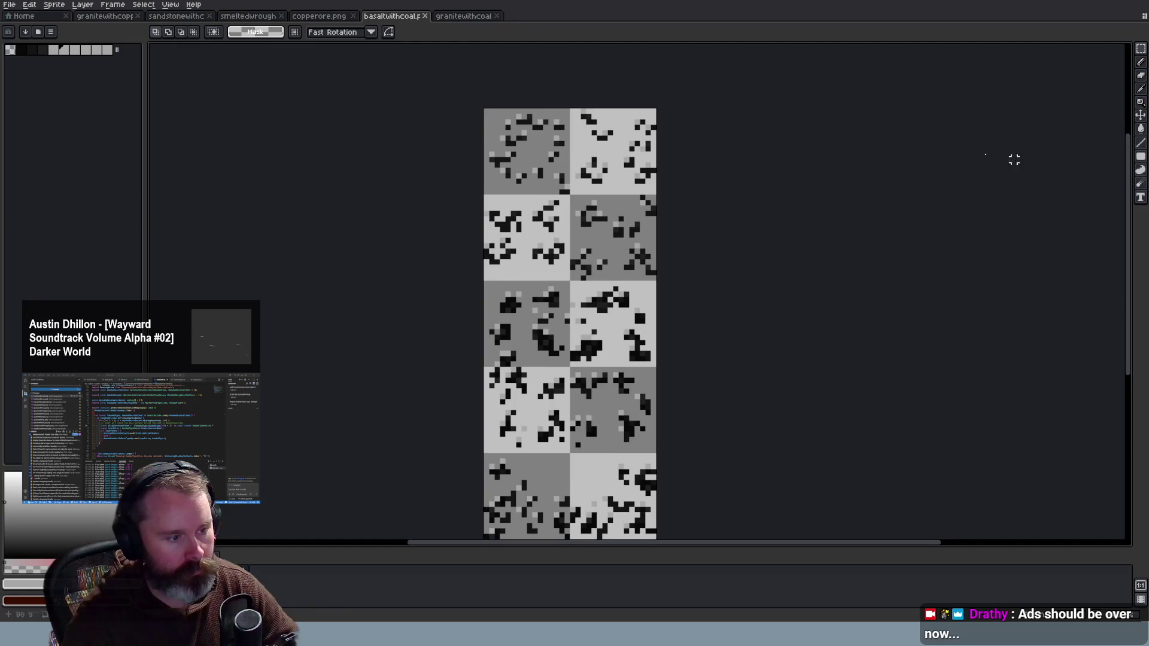
Flip between the granitewithcoal and basaltwithcoal sheets to compare, then return to Wayward
{"action": "left_click", "coordinate": [467, 17]}
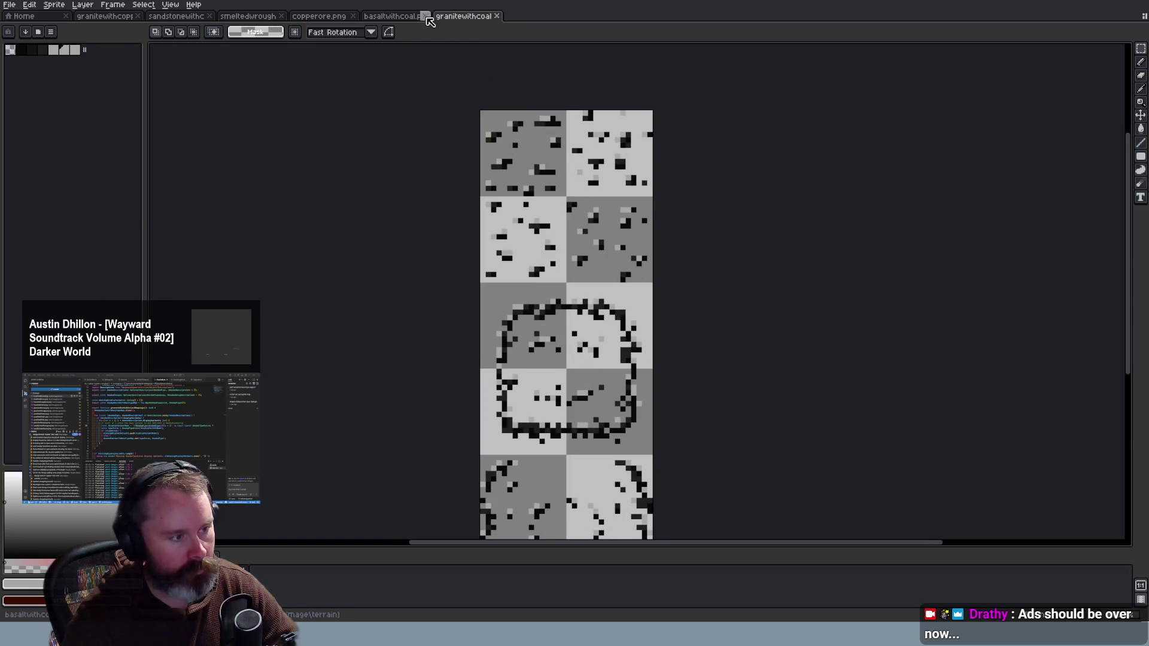
{"action": "left_click", "coordinate": [403, 18]}
{"action": "left_click", "coordinate": [466, 17]}
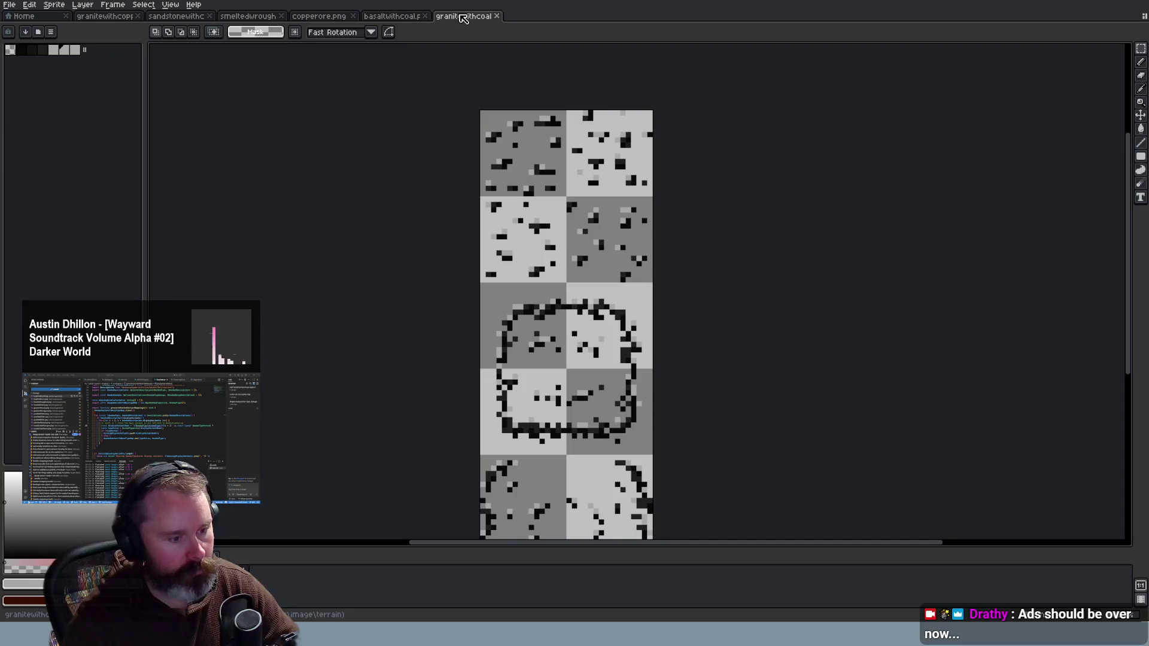
{"action": "left_click", "coordinate": [405, 20]}
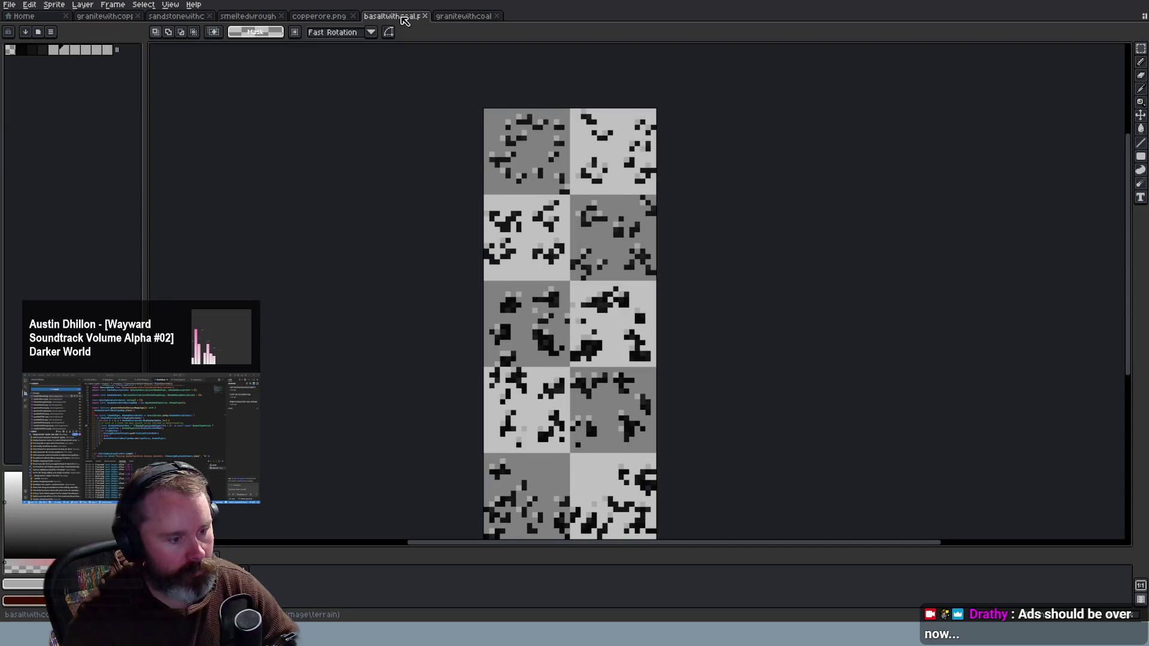
{"action": "left_click", "coordinate": [458, 19]}
{"action": "scroll", "coordinate": [605, 333], "scroll_direction": "down", "scroll_amount": 1}
{"action": "scroll", "coordinate": [604, 332], "scroll_direction": "up", "scroll_amount": 1}
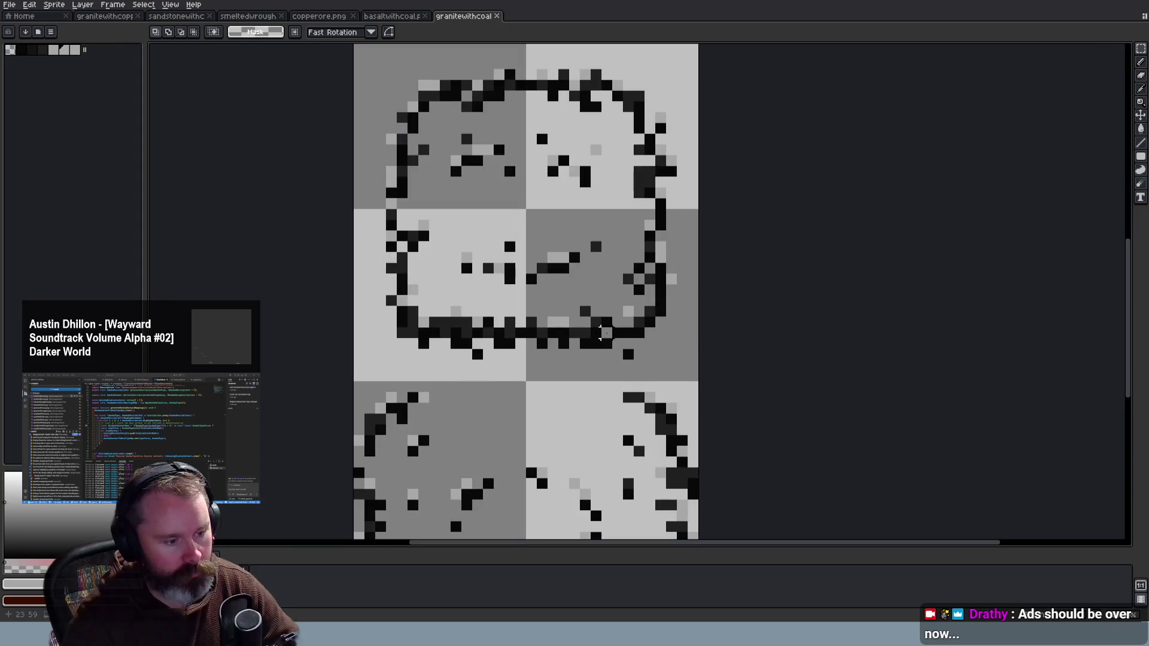
{"action": "key", "text": "alt+Tab"}
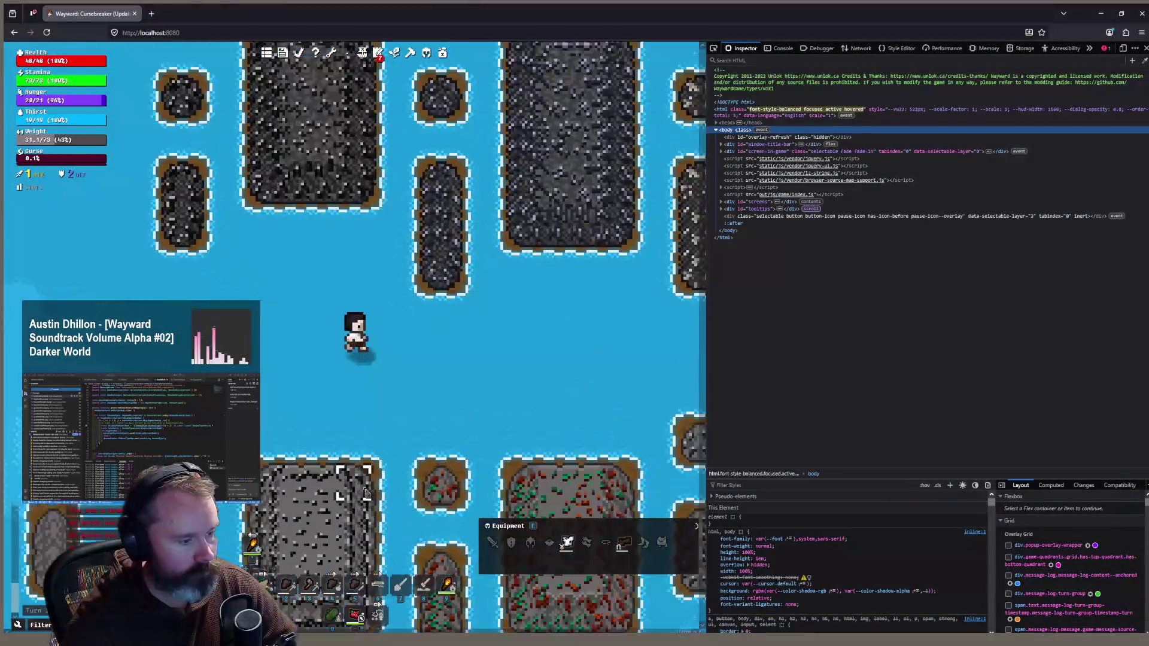
Walk the character down past the ore plots and return to the granitewithcoal sheet
{"action": "left_click_drag", "start_coordinate": [366, 492], "coordinate": [280, 396]}
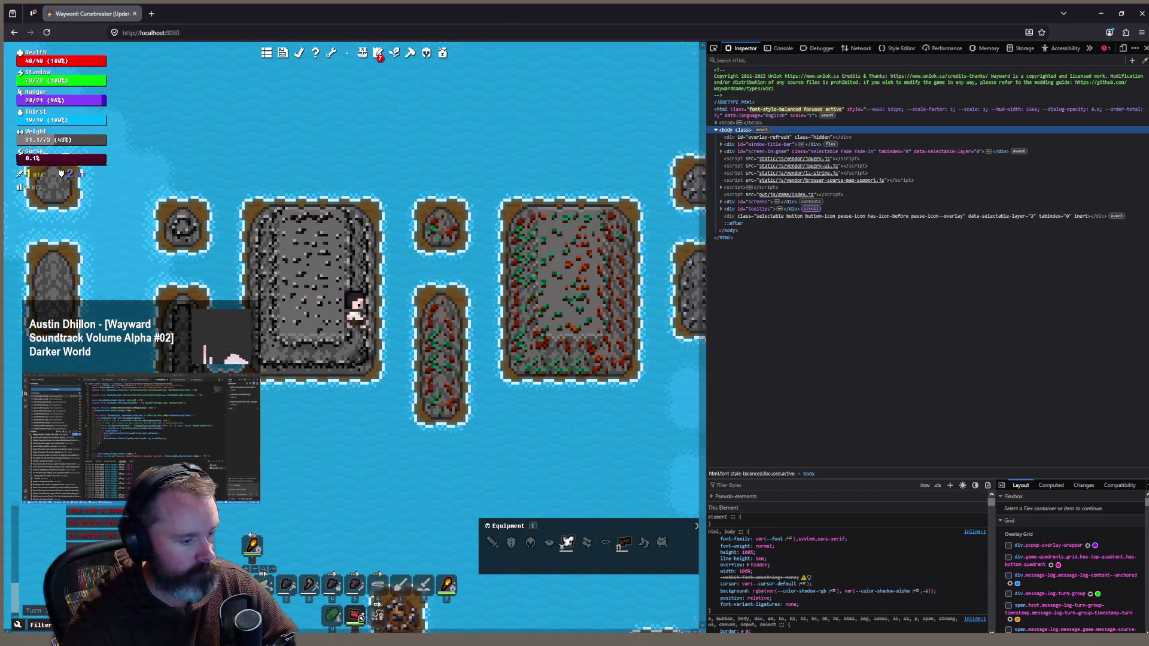
{"action": "key", "text": "alt+Tab"}
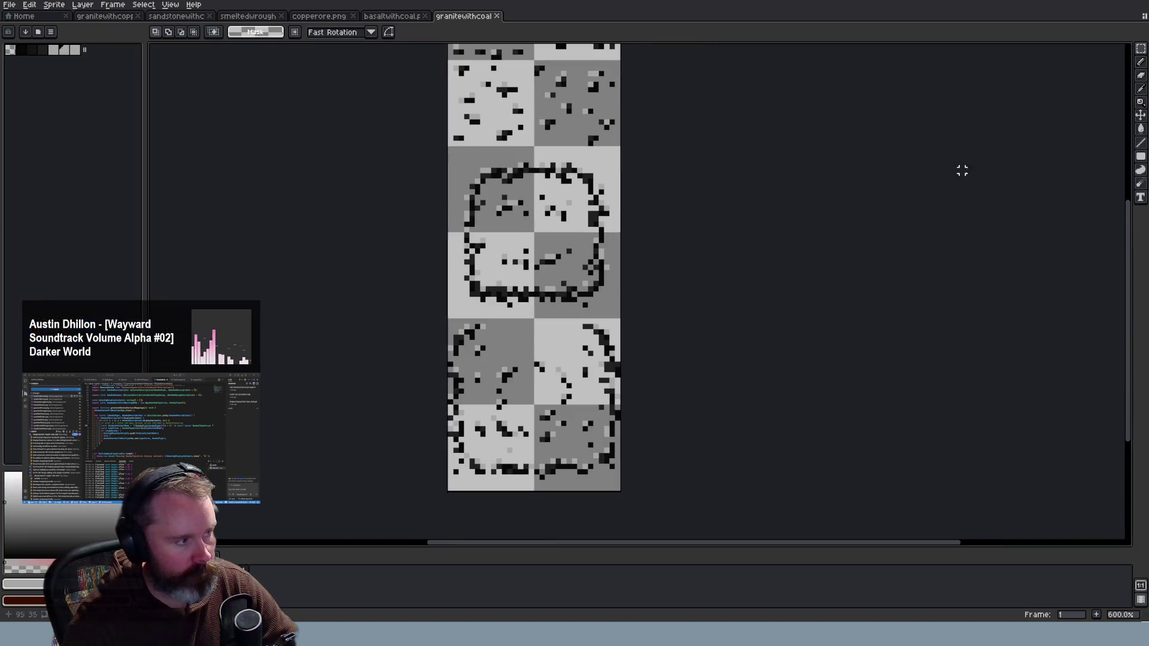
Zoom in on the granitewithcoal sheet and select the pencil tool
{"action": "scroll", "coordinate": [509, 190], "scroll_direction": "up", "scroll_amount": 2}
{"action": "scroll", "coordinate": [509, 190], "scroll_direction": "up", "scroll_amount": 2}
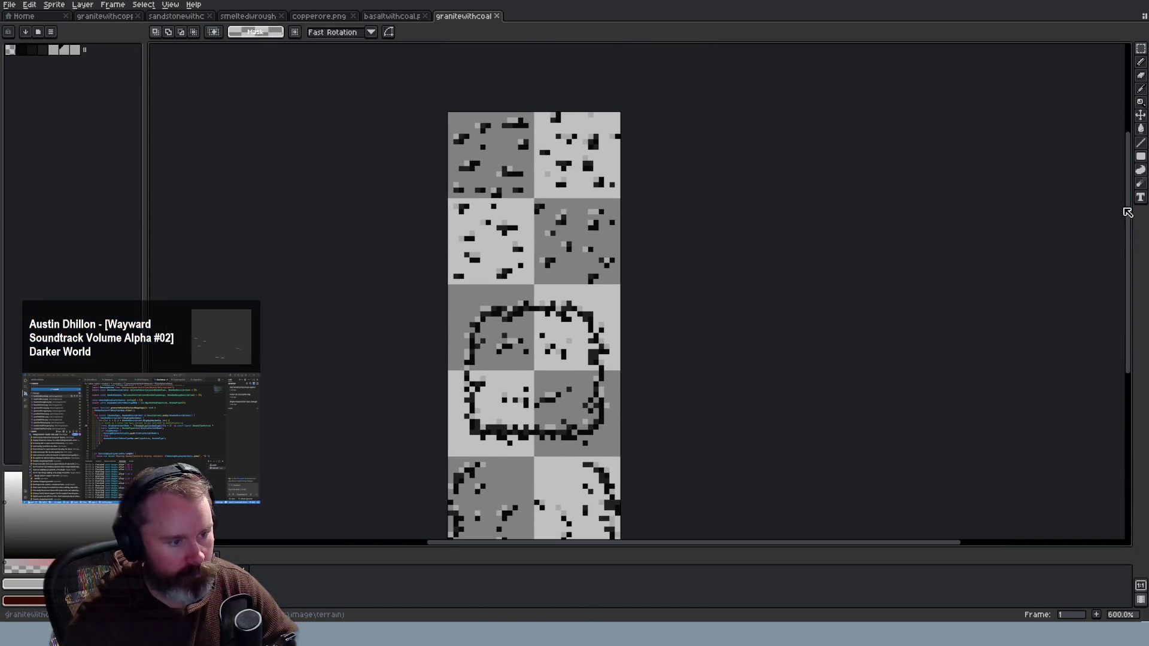
{"action": "scroll", "coordinate": [508, 190], "scroll_direction": "up", "scroll_amount": 1}
{"action": "scroll", "coordinate": [514, 204], "scroll_direction": "up", "scroll_amount": 2}
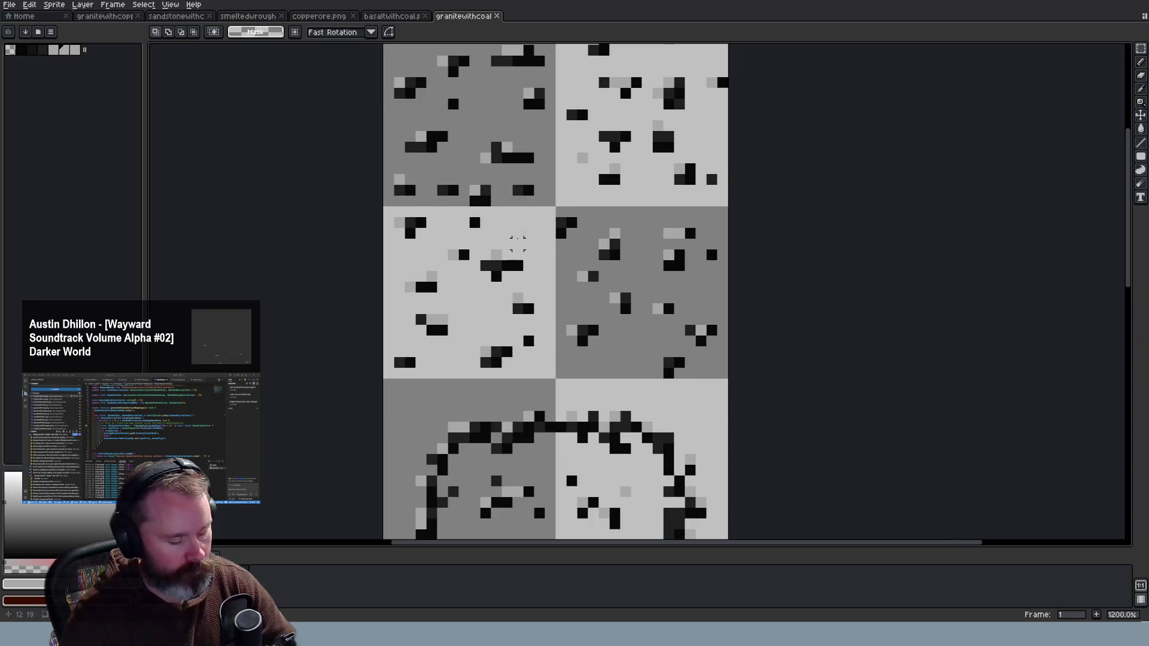
{"action": "key", "text": "b"}
{"action": "scroll", "coordinate": [758, 289], "scroll_direction": "down", "scroll_amount": 1}
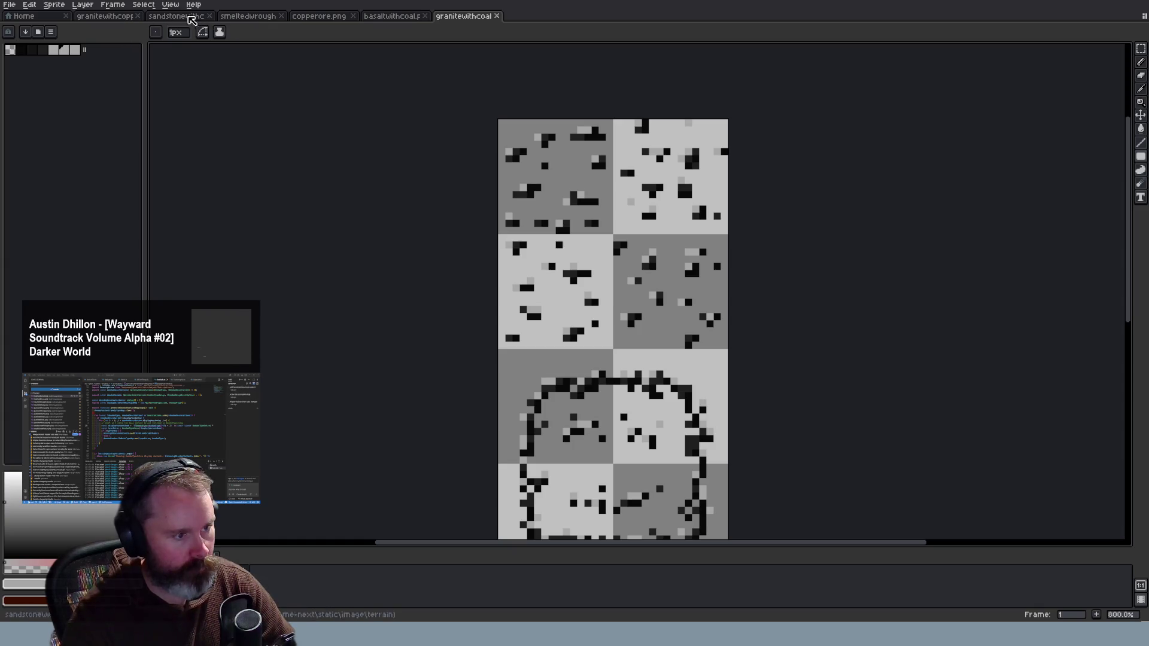
Flip between the basaltwithcoal and granitewithcoal sheets, then return to the game
{"action": "left_click", "coordinate": [402, 18]}
{"action": "left_click", "coordinate": [457, 17]}
{"action": "left_click", "coordinate": [399, 17]}
{"action": "left_click", "coordinate": [460, 16]}
{"action": "left_click", "coordinate": [396, 18]}
{"action": "left_click", "coordinate": [459, 16]}
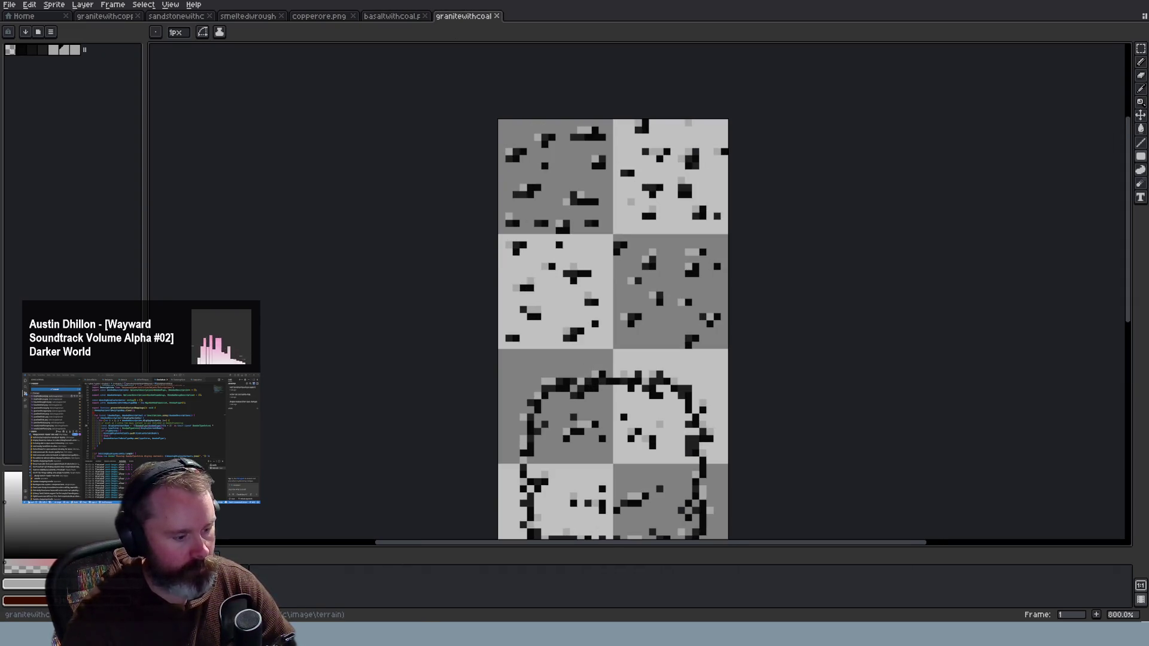
{"action": "key", "text": "alt+Tab"}
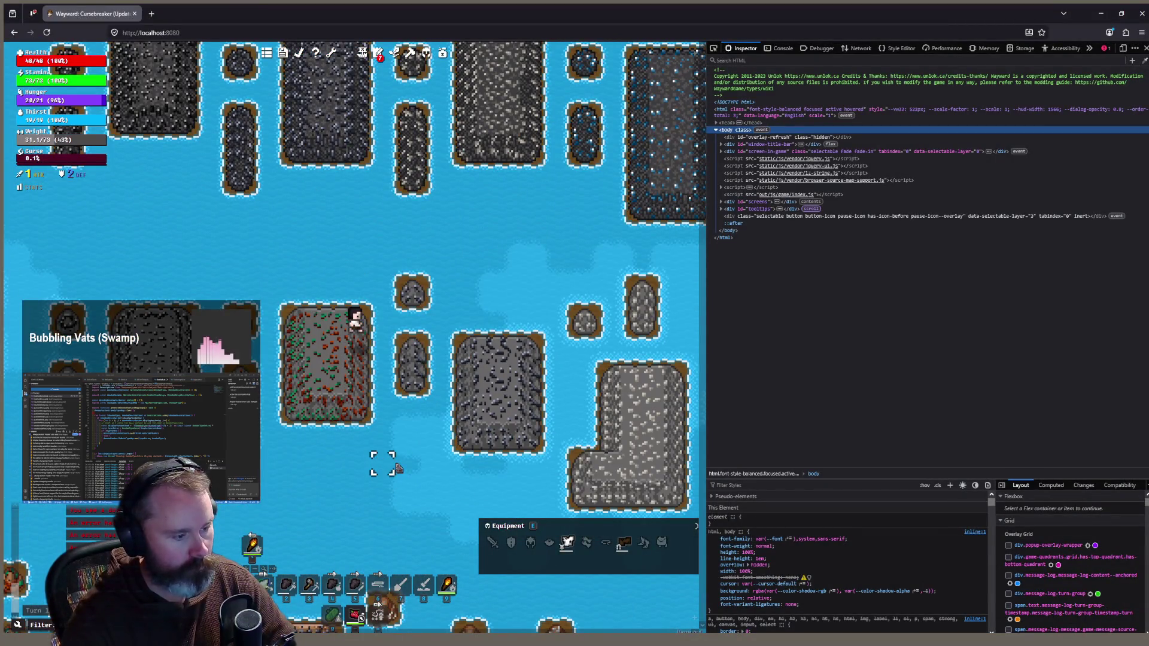
Move the character onto a water tile and select canvas#game-canvas in the Inspector
{"action": "left_click", "coordinate": [409, 461]}
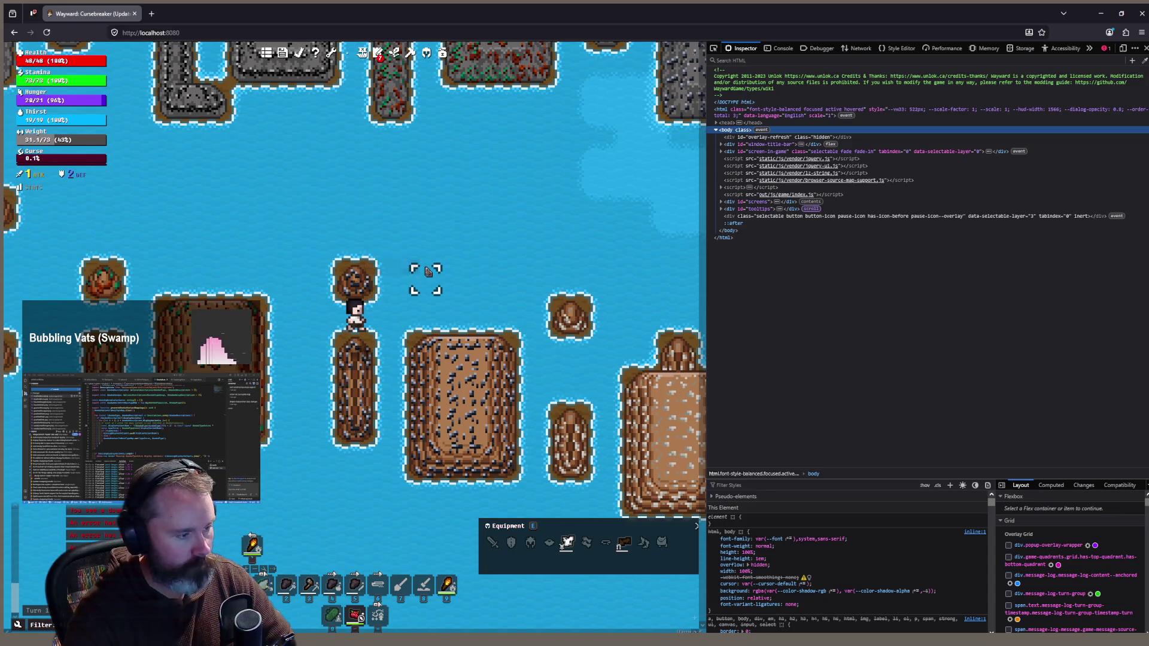
{"action": "scroll", "coordinate": [411, 293], "scroll_direction": "down", "scroll_amount": 2}
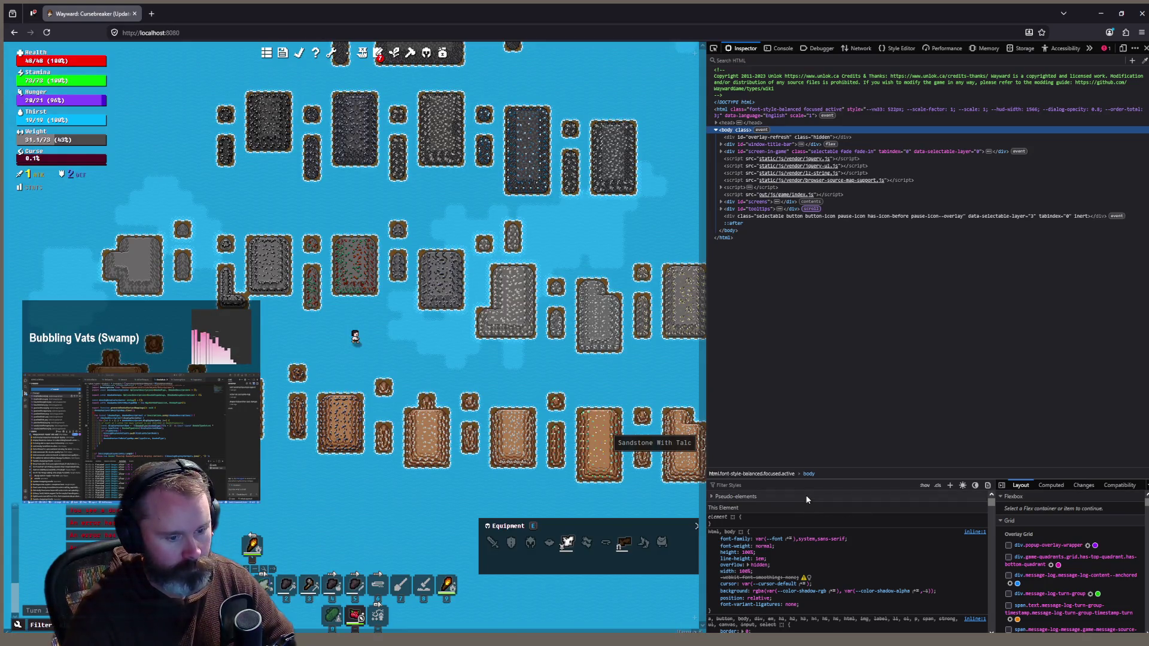
{"action": "left_click", "coordinate": [805, 495]}
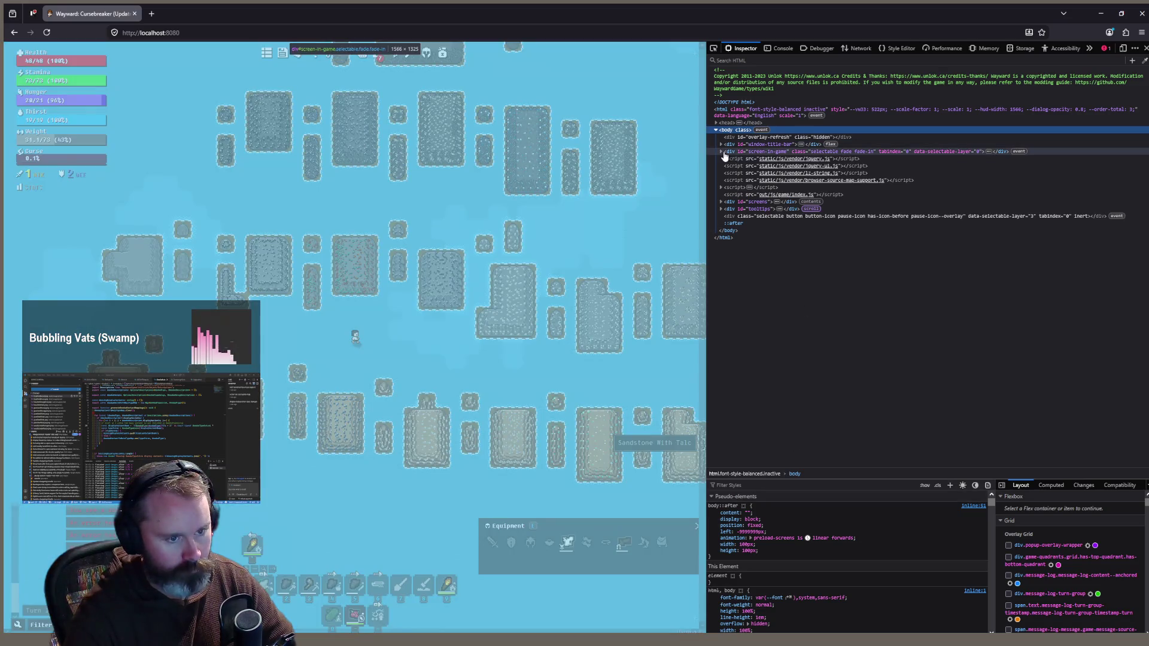
{"action": "left_click", "coordinate": [721, 151]}
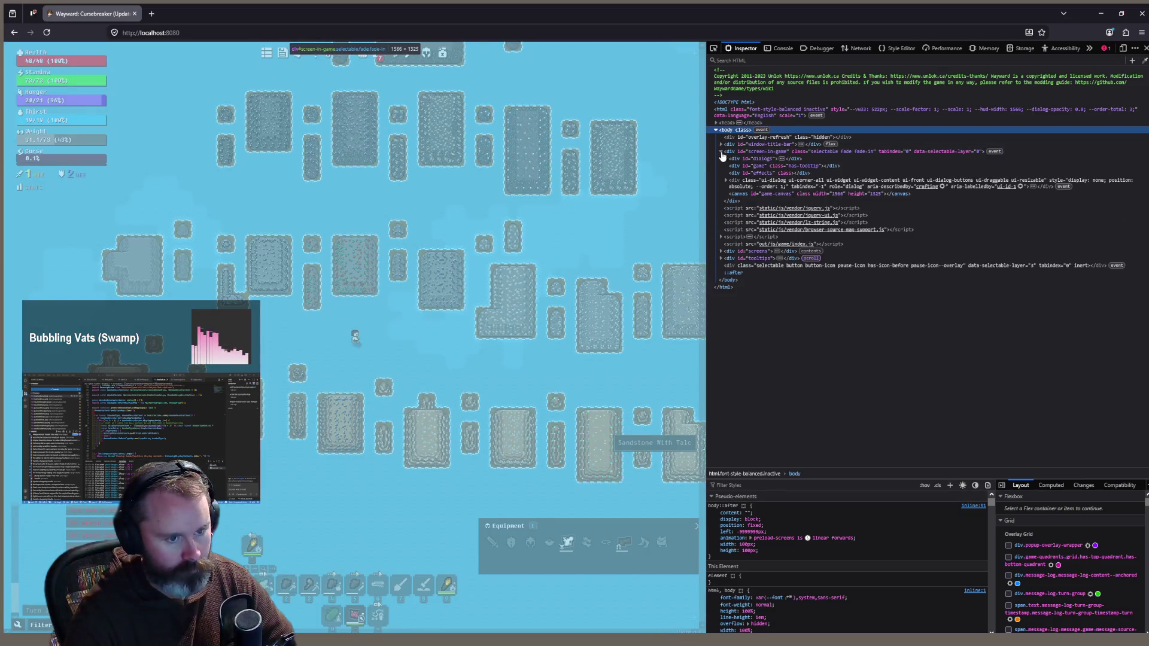
{"action": "left_click", "coordinate": [747, 193]}
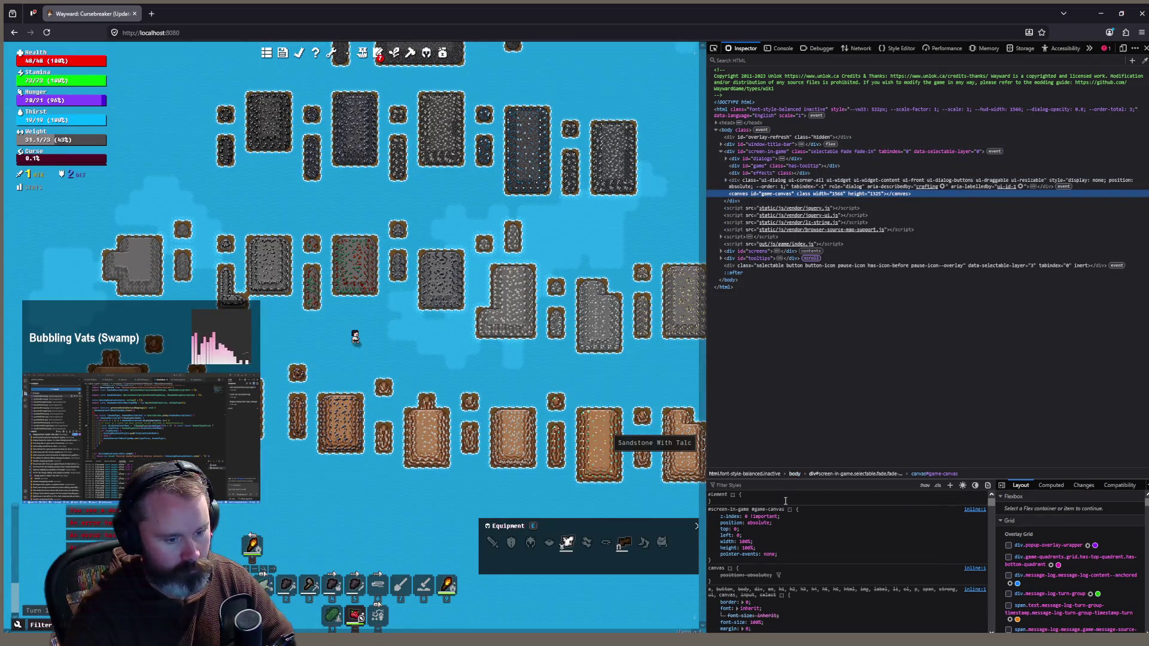
Add an inline filter: grayscale(1) style to the game canvas
{"action": "left_click", "coordinate": [785, 502]}
{"action": "type", "text": "filter: grayscale"}
{"action": "key", "text": "Return"}
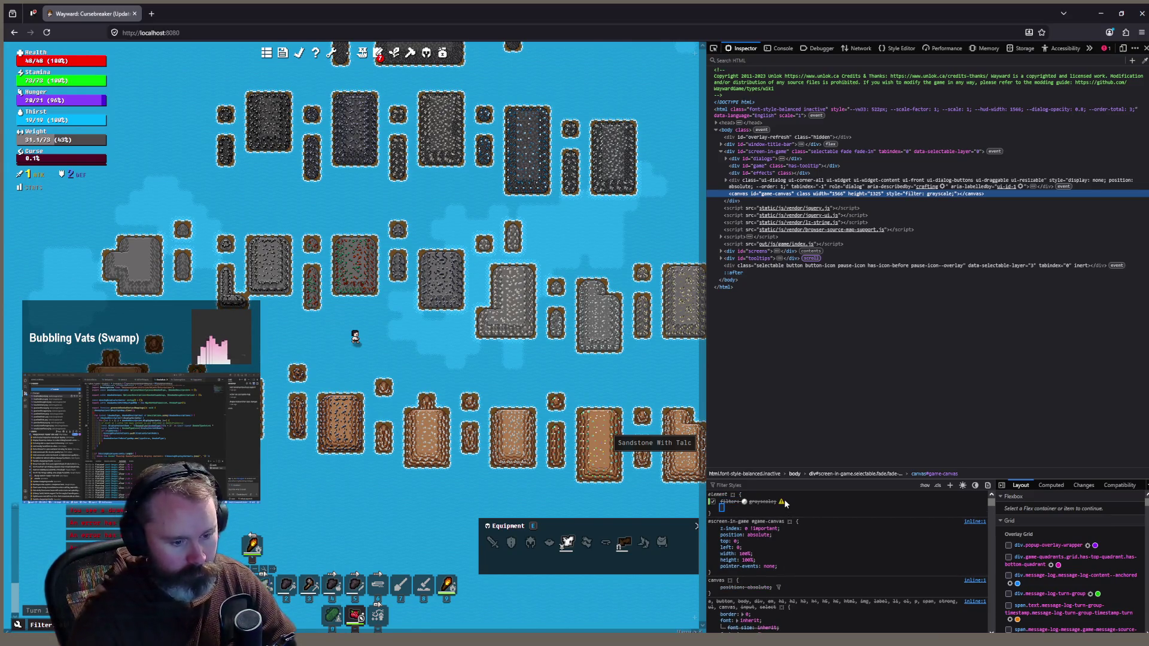
{"action": "key", "text": "shift+Tab"}
{"action": "type", "text": "(1)"}
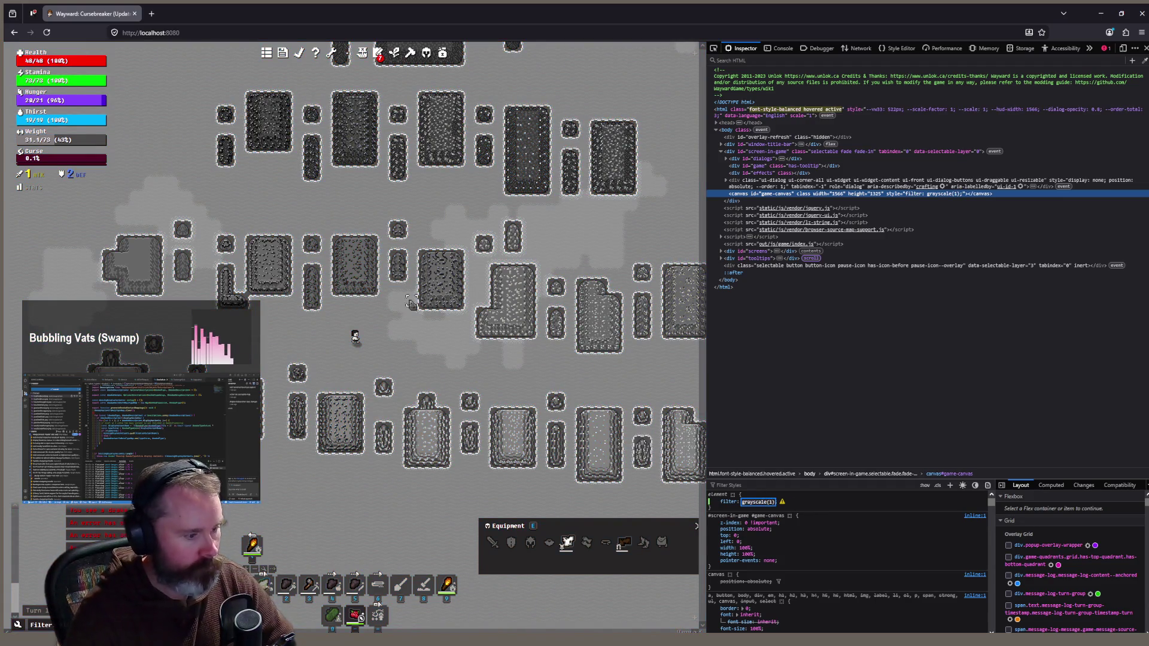
Tour the grayscale map's ore plots and farm field, then go to VS Code
{"action": "scroll", "coordinate": [358, 347], "scroll_direction": "up", "scroll_amount": 2}
{"action": "key", "text": "d"}
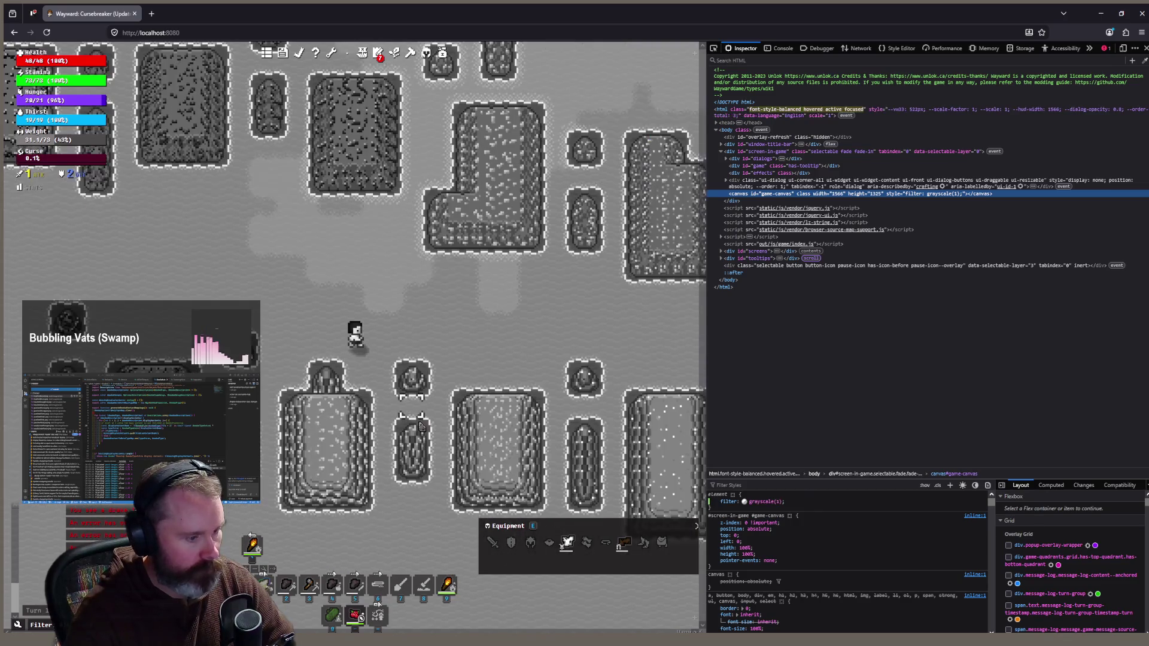
{"action": "key", "text": "s"}
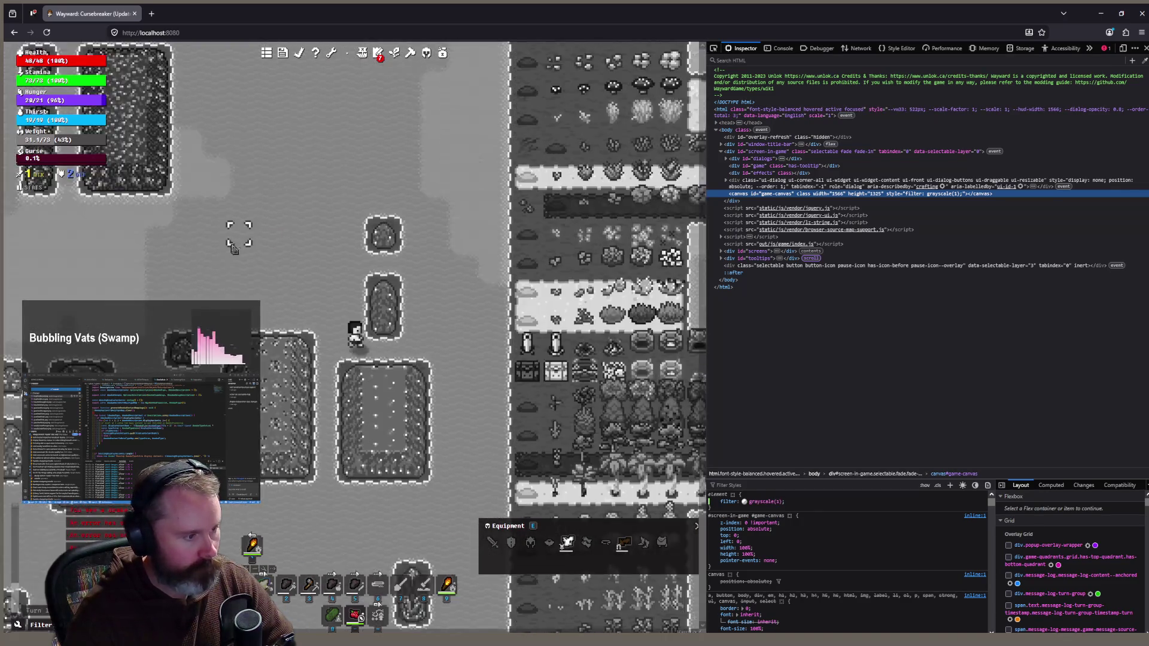
{"action": "scroll", "coordinate": [467, 403], "scroll_direction": "down", "scroll_amount": 2}
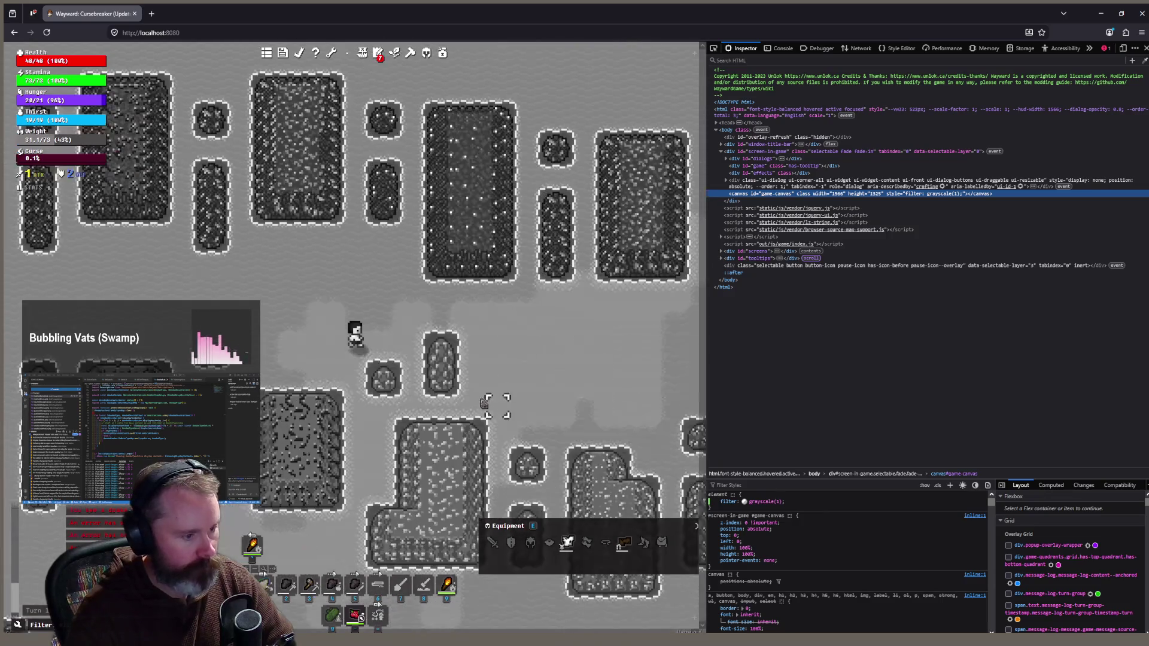
{"action": "scroll", "coordinate": [467, 398], "scroll_direction": "down", "scroll_amount": 2}
{"action": "key", "text": "d"}
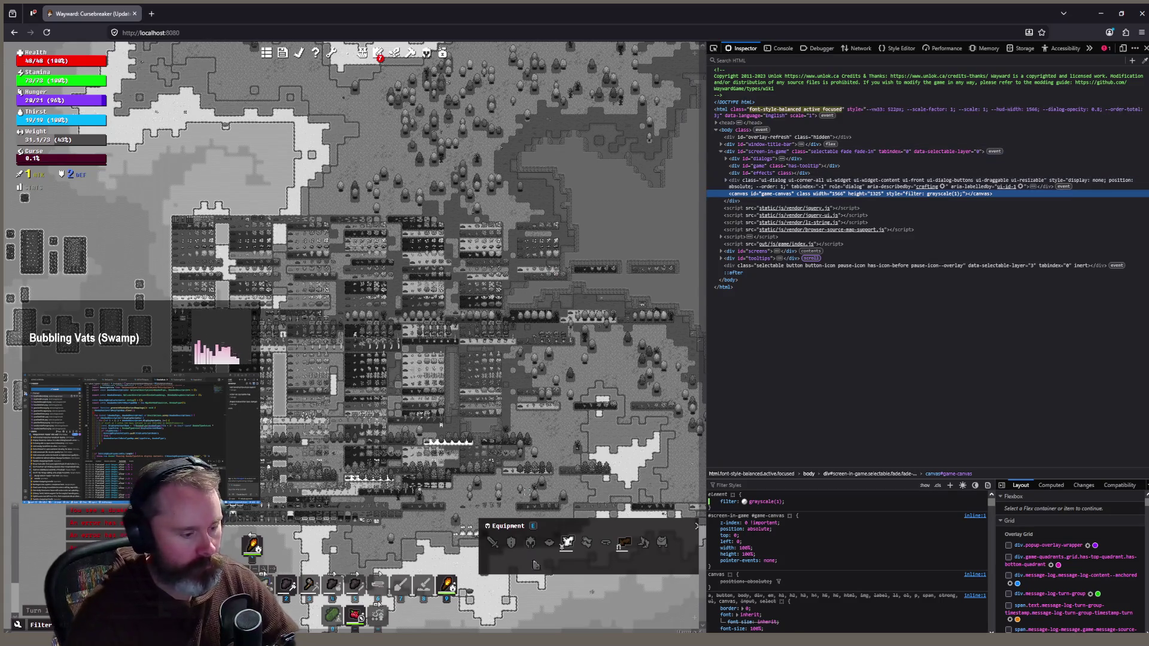
{"action": "key", "text": "alt+Tab"}
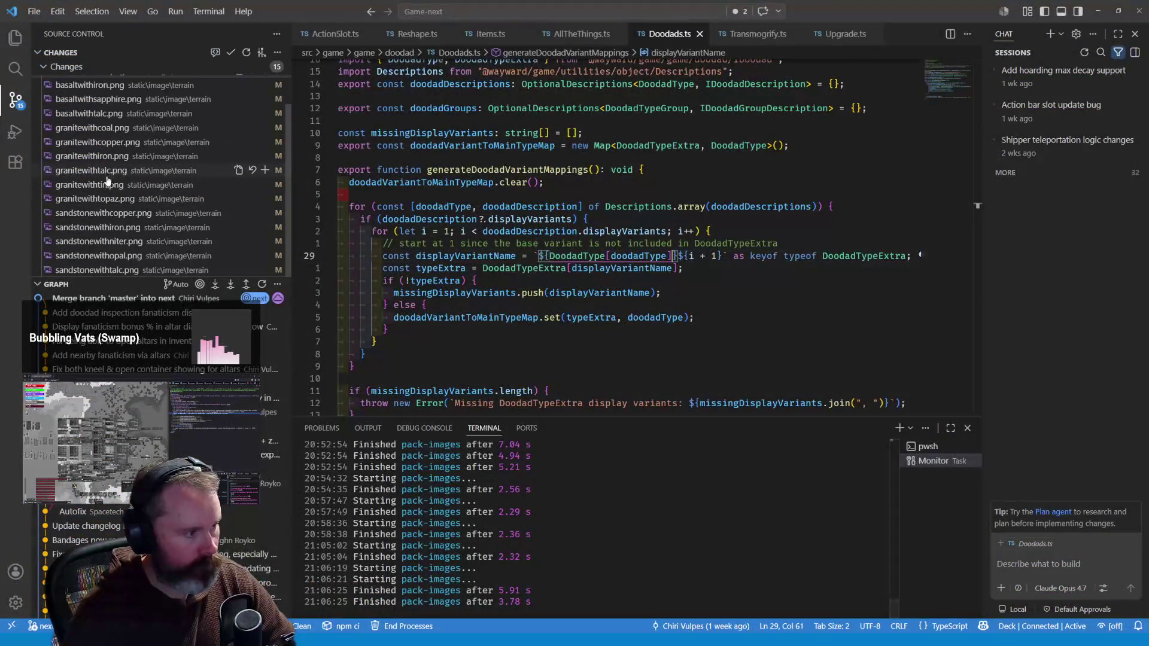
Write the commit message 'Tweak visual consistency/visibility of ores/terrain resources'
{"action": "scroll", "coordinate": [180, 132], "scroll_direction": "up", "scroll_amount": 1}
{"action": "left_click", "coordinate": [157, 71]}
{"action": "type", "text": "T"}
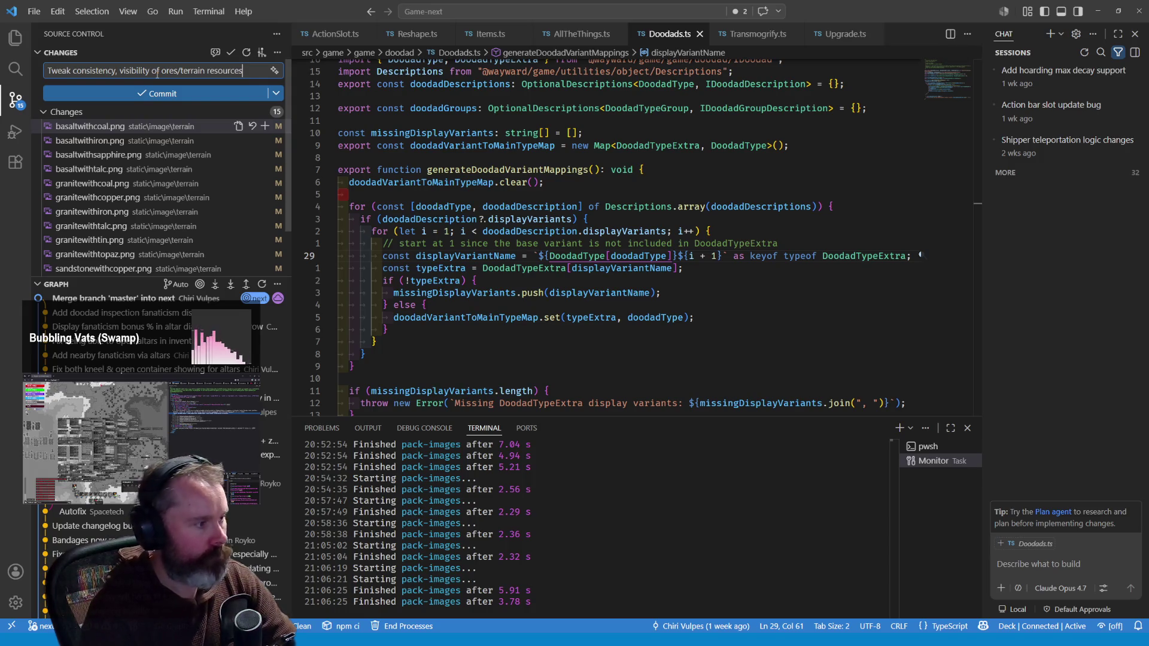
{"action": "type", "text": "visual"}
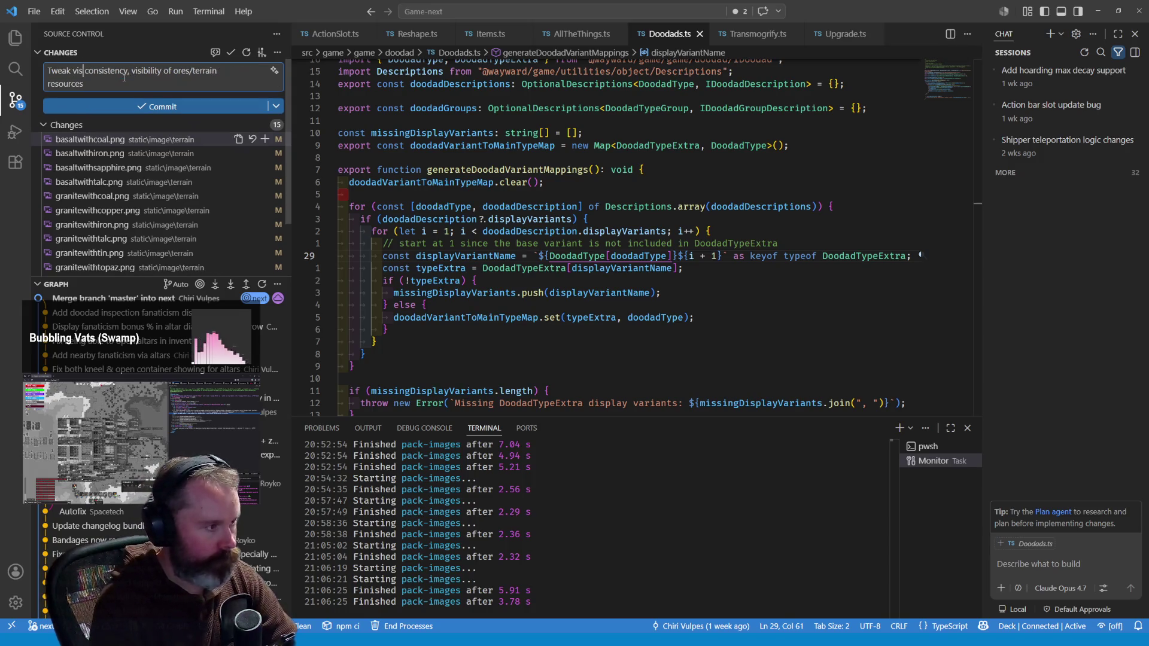
{"action": "type", "text": "l"}
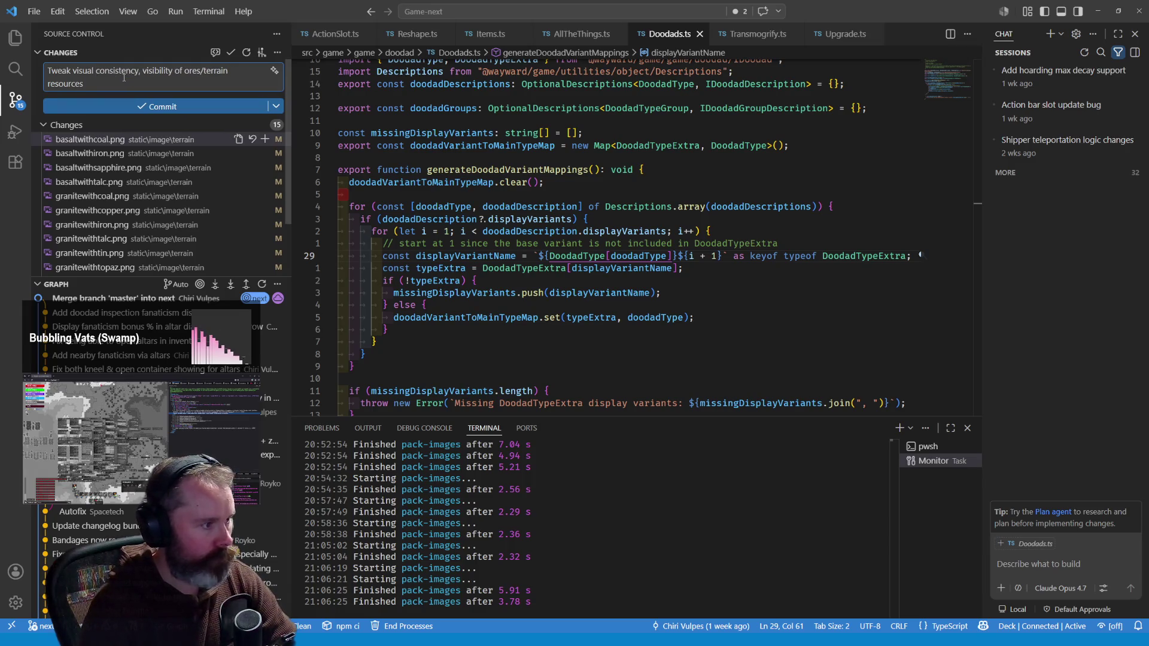
{"action": "type", "text": "differenc"}
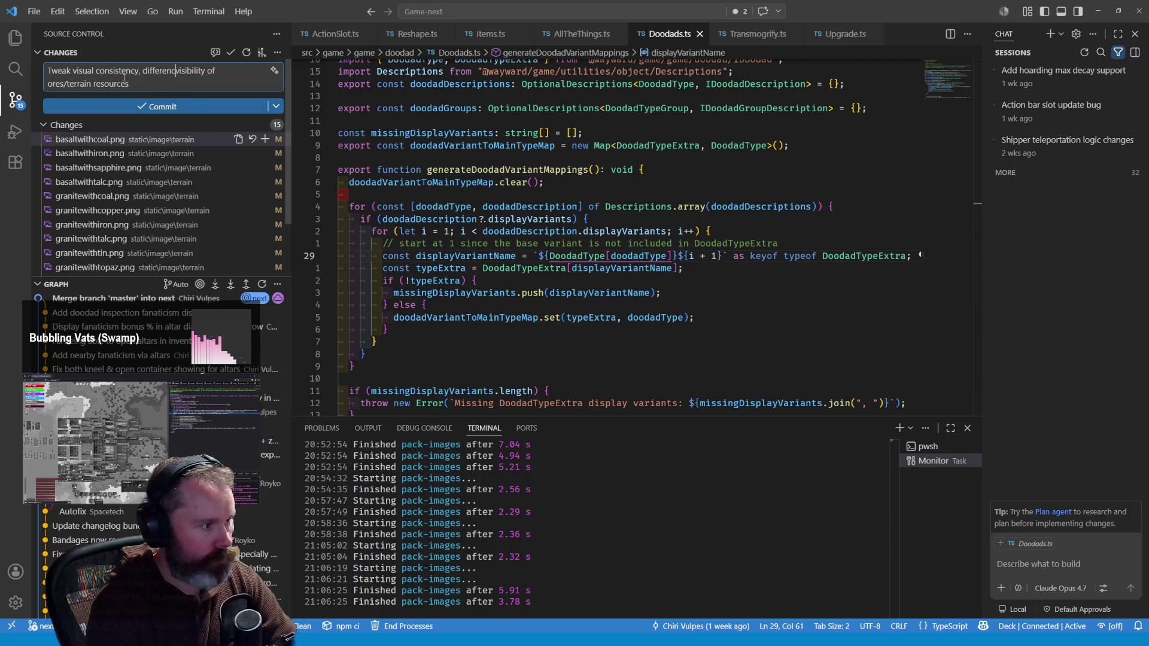
{"action": "key", "text": "BackSpace"}
{"action": "key", "text": "BackSpace"}
{"action": "key", "text": "BackSpace"}
{"action": "key", "text": "BackSpace"}
{"action": "key", "text": "BackSpace"}
{"action": "key", "text": "BackSpace"}
{"action": "key", "text": "BackSpace"}
{"action": "key", "text": "BackSpace"}
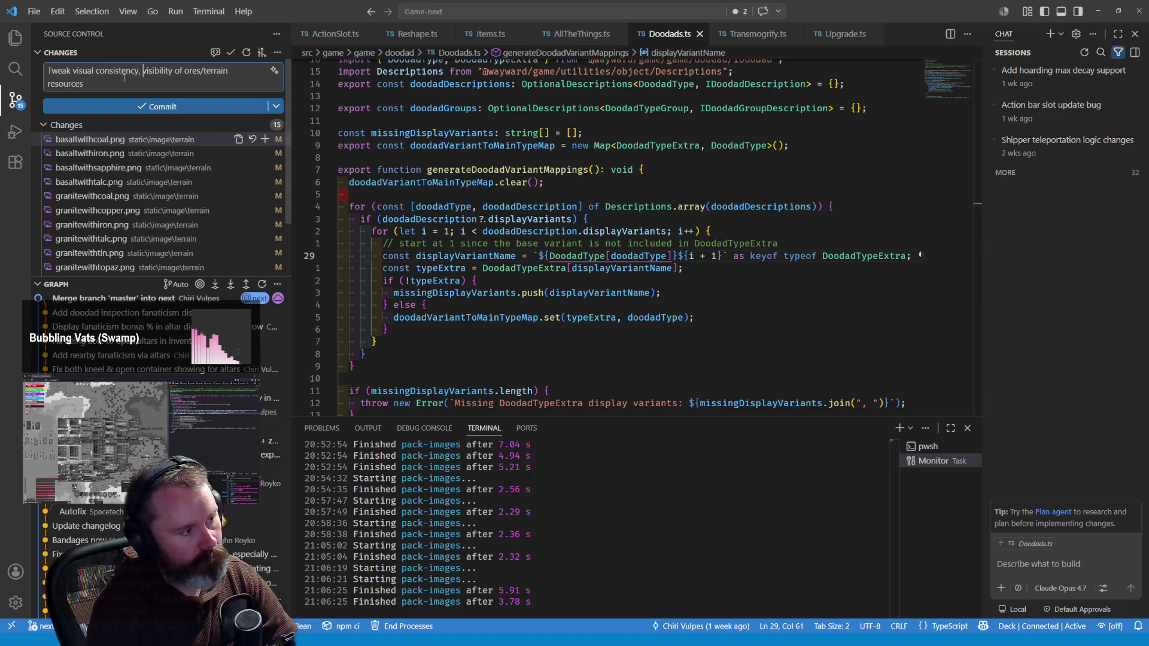
{"action": "key", "text": "BackSpace"}
{"action": "key", "text": "BackSpace"}
{"action": "type", "text": "/"}
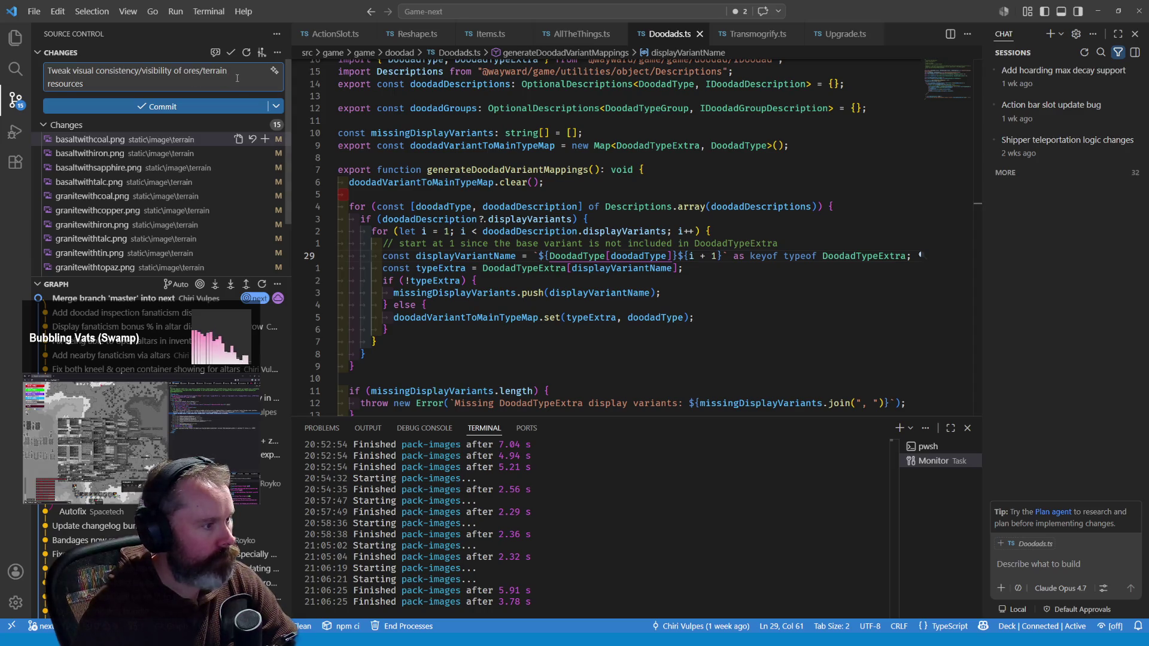
Commit, then show files of the 'Improve visibility/accessibility of doodads' commit
{"action": "left_click", "coordinate": [194, 109]}
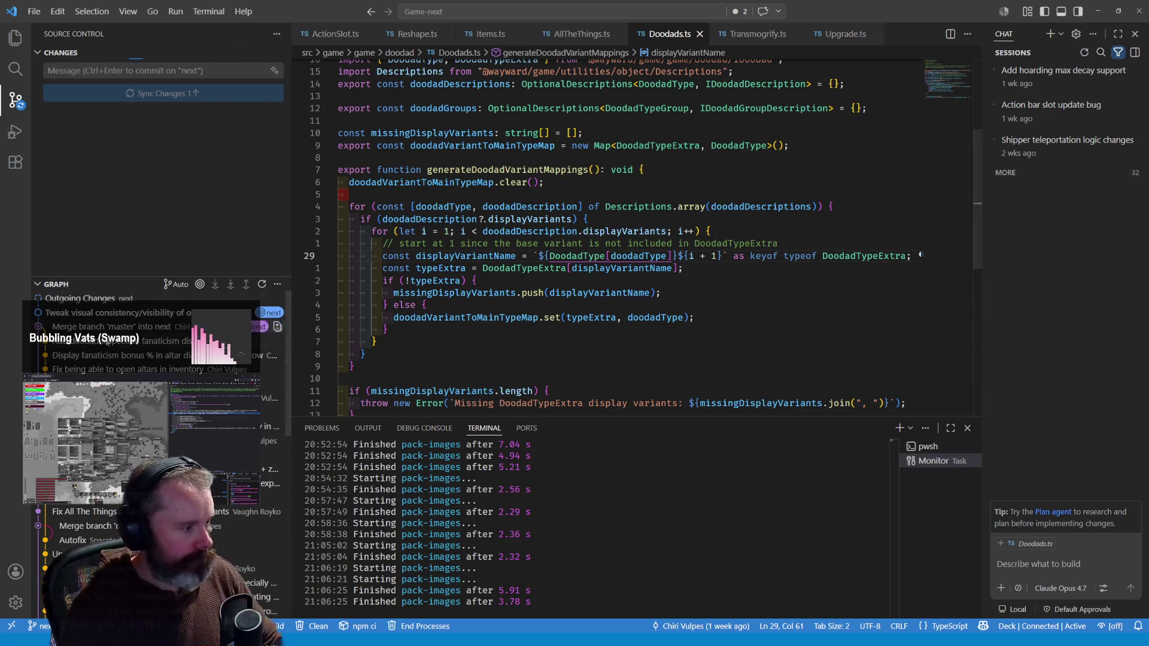
{"action": "mouse_move", "coordinate": [147, 343]}
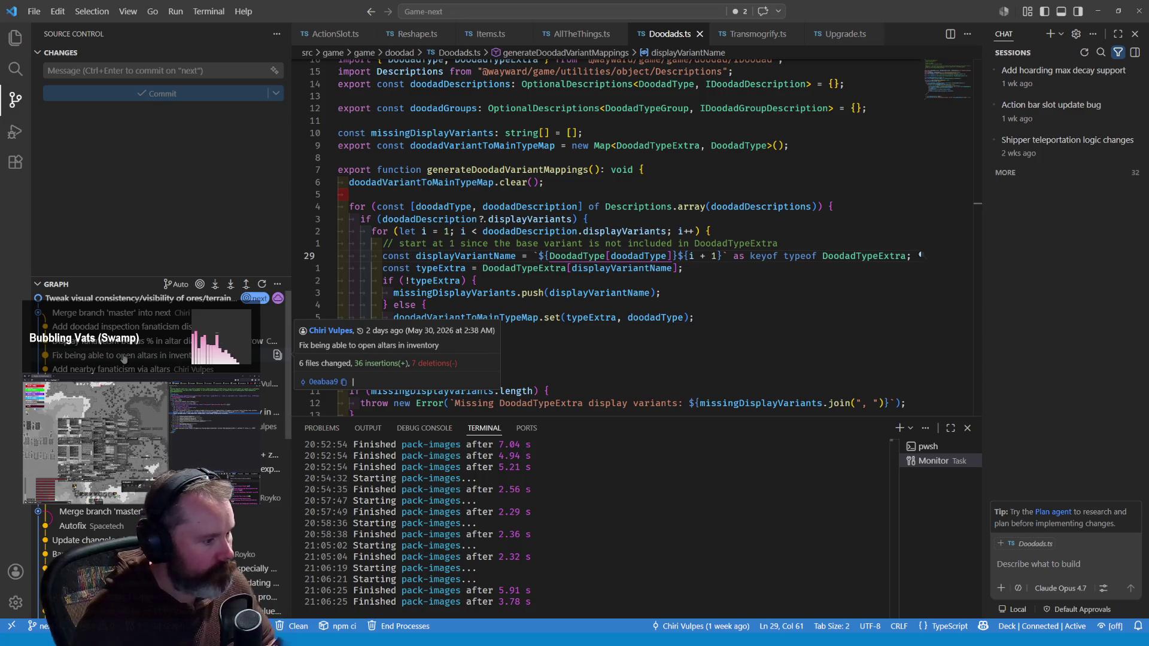
{"action": "left_click", "coordinate": [126, 483]}
Zoom in on the aloevera.png before-and-after comparison images
{"action": "scroll", "coordinate": [156, 426], "scroll_direction": "down", "scroll_amount": 2}
{"action": "scroll", "coordinate": [156, 426], "scroll_direction": "down", "scroll_amount": 2}
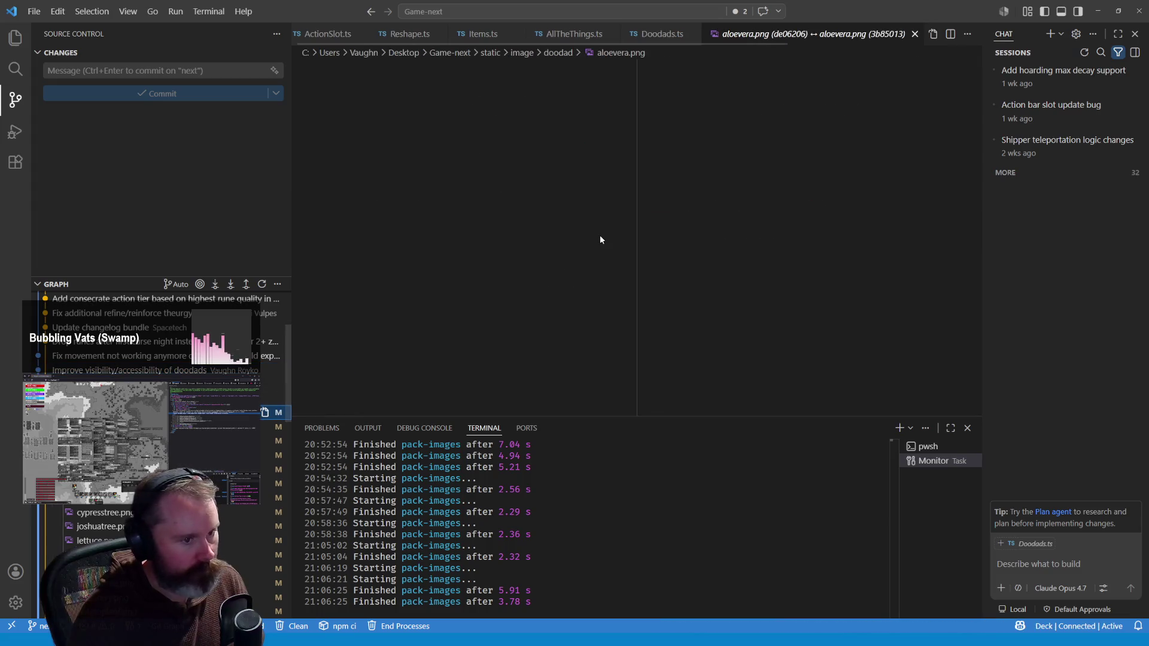
{"action": "left_click", "coordinate": [512, 235]}
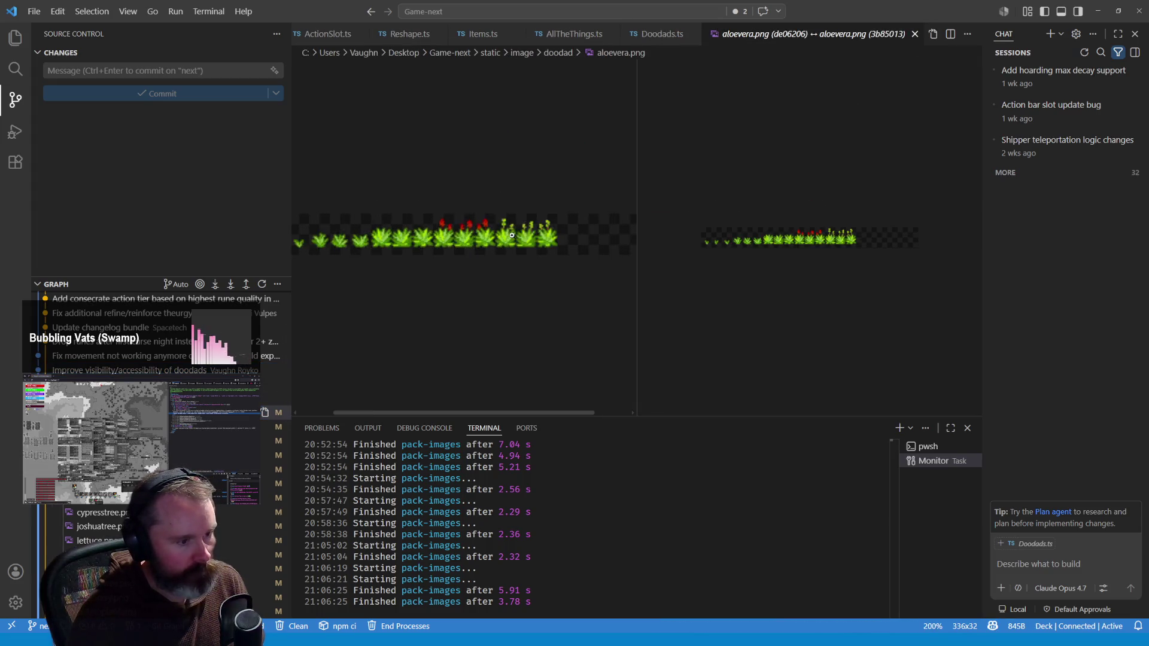
{"action": "left_click", "coordinate": [523, 221]}
{"action": "left_click", "coordinate": [829, 244]}
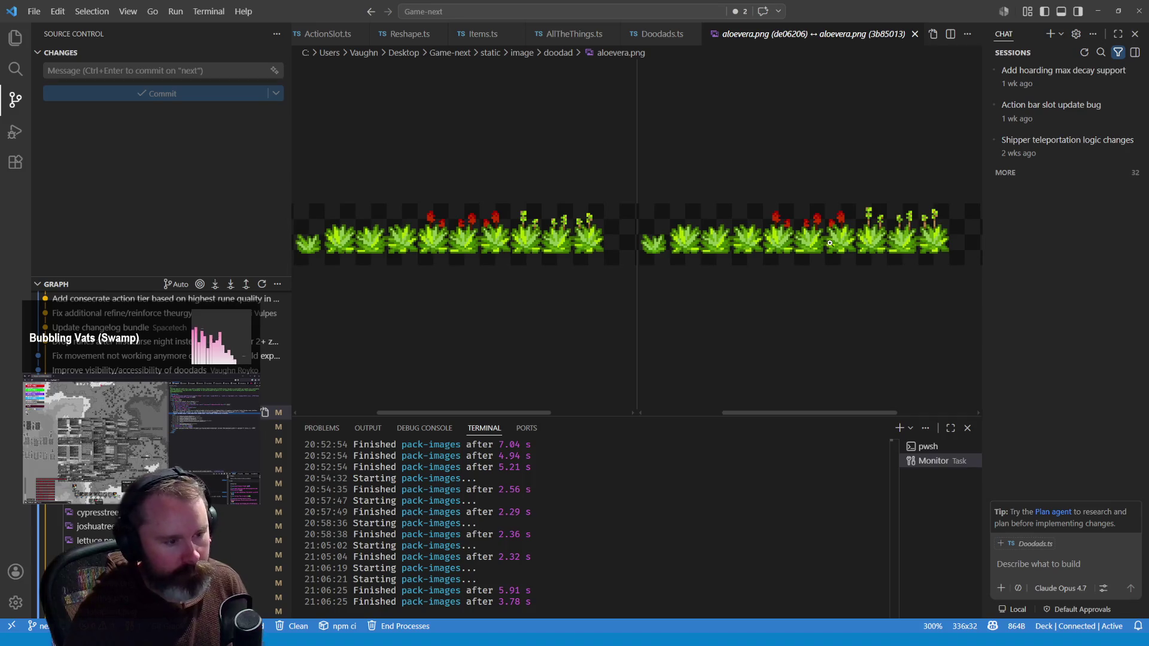
Open the appletree.png comparison and zoom into the earlier strip
{"action": "left_click", "coordinate": [180, 426]}
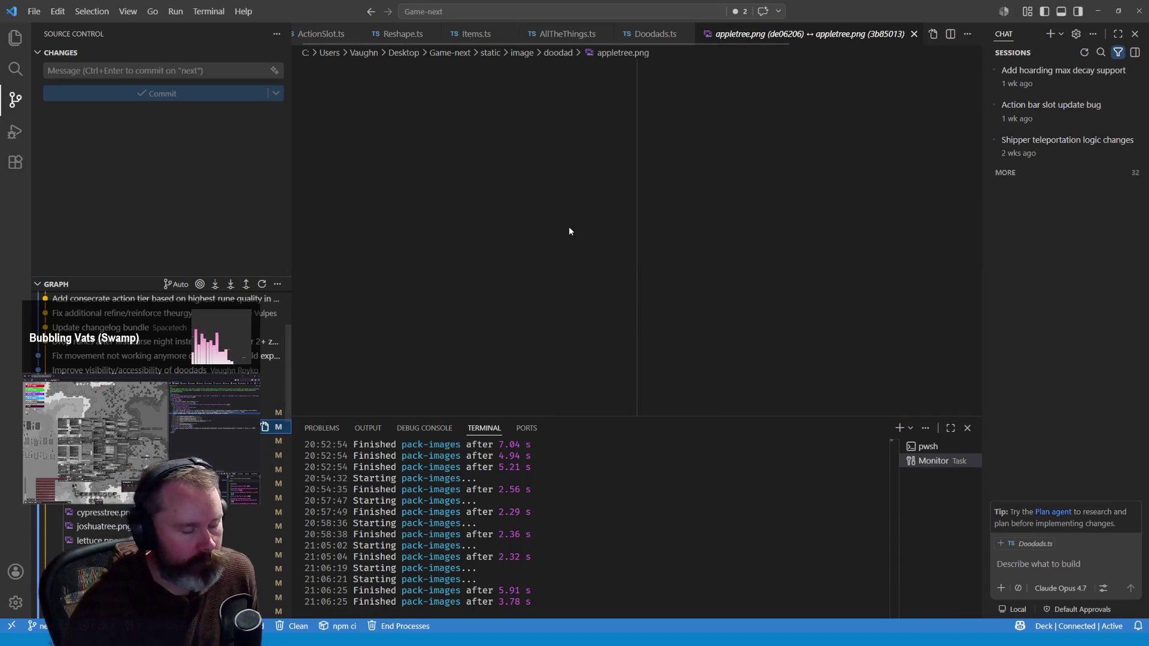
{"action": "left_click", "coordinate": [537, 243]}
{"action": "left_click", "coordinate": [536, 236]}
{"action": "left_click", "coordinate": [400, 356]}
View the current appletree.png alone, zoomed in, then close that view
{"action": "left_click", "coordinate": [276, 426]}
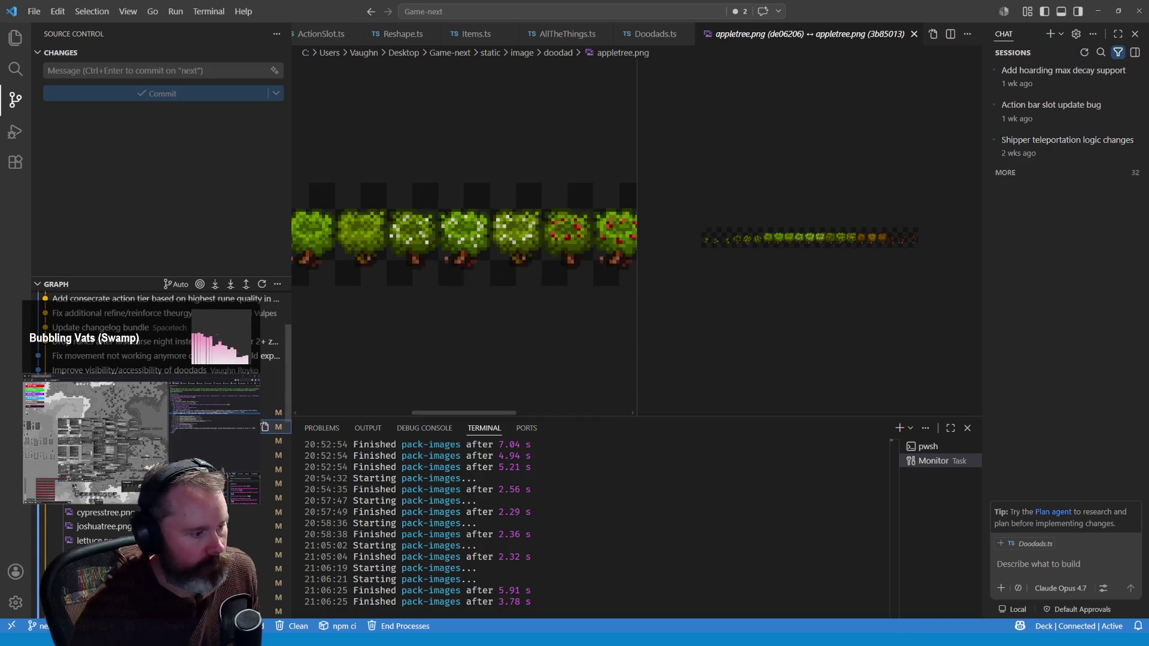
{"action": "left_click", "coordinate": [264, 426]}
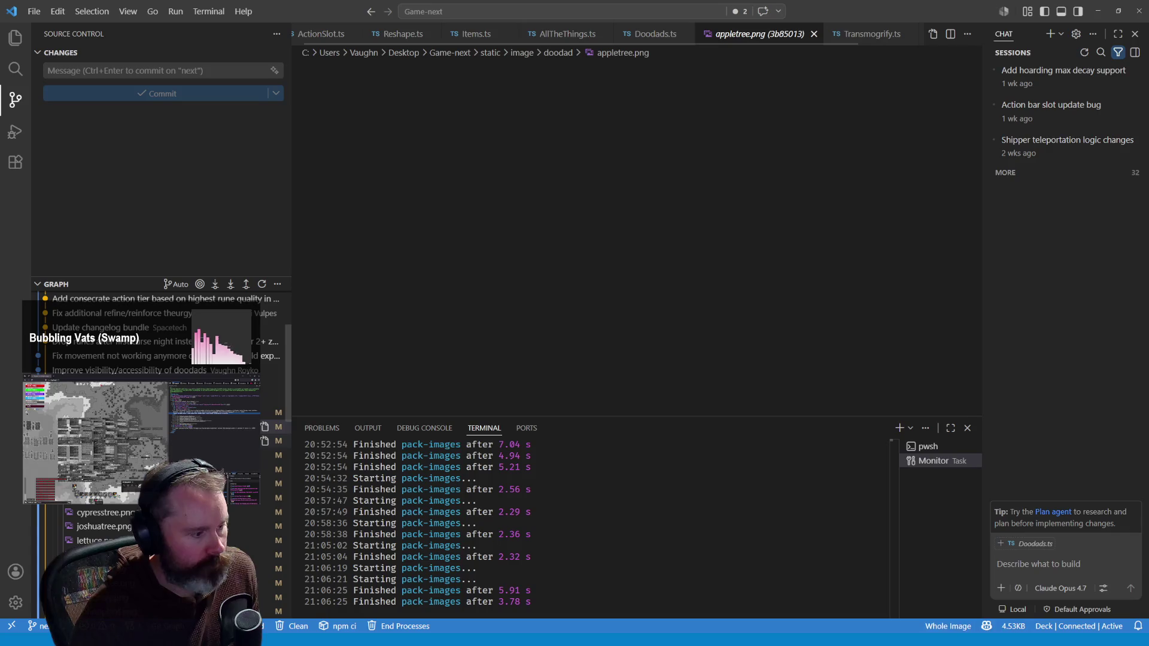
{"action": "left_click", "coordinate": [700, 235]}
{"action": "left_click", "coordinate": [709, 234]}
{"action": "left_click", "coordinate": [713, 233]}
{"action": "left_click", "coordinate": [716, 234]}
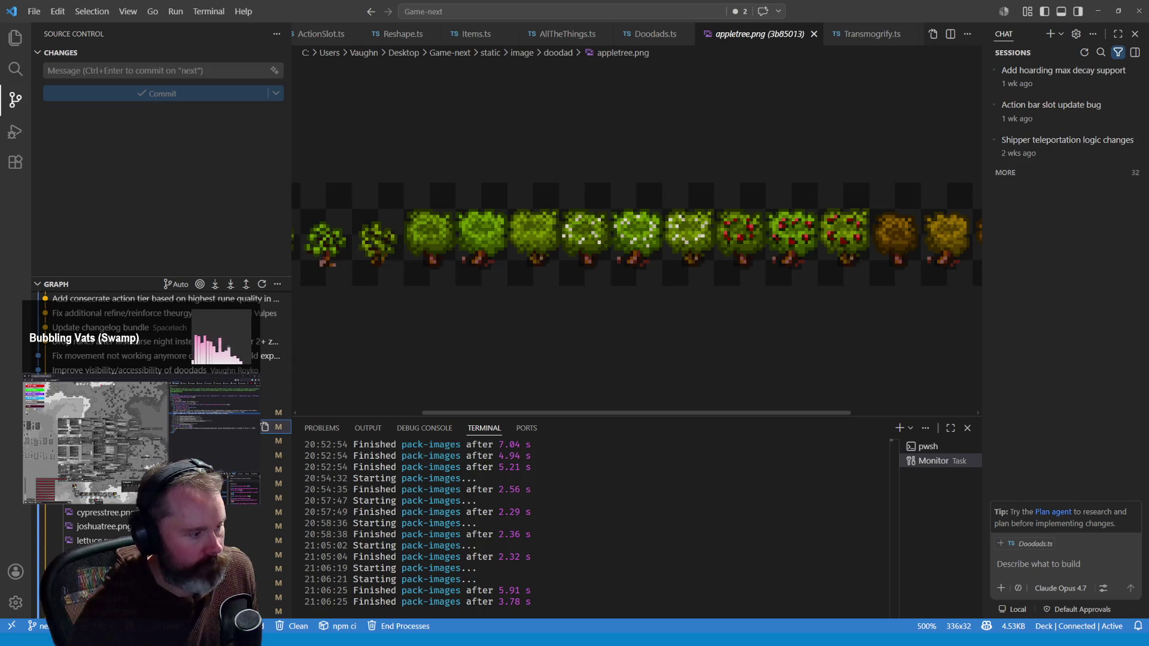
{"action": "middle_click", "coordinate": [761, 42]}
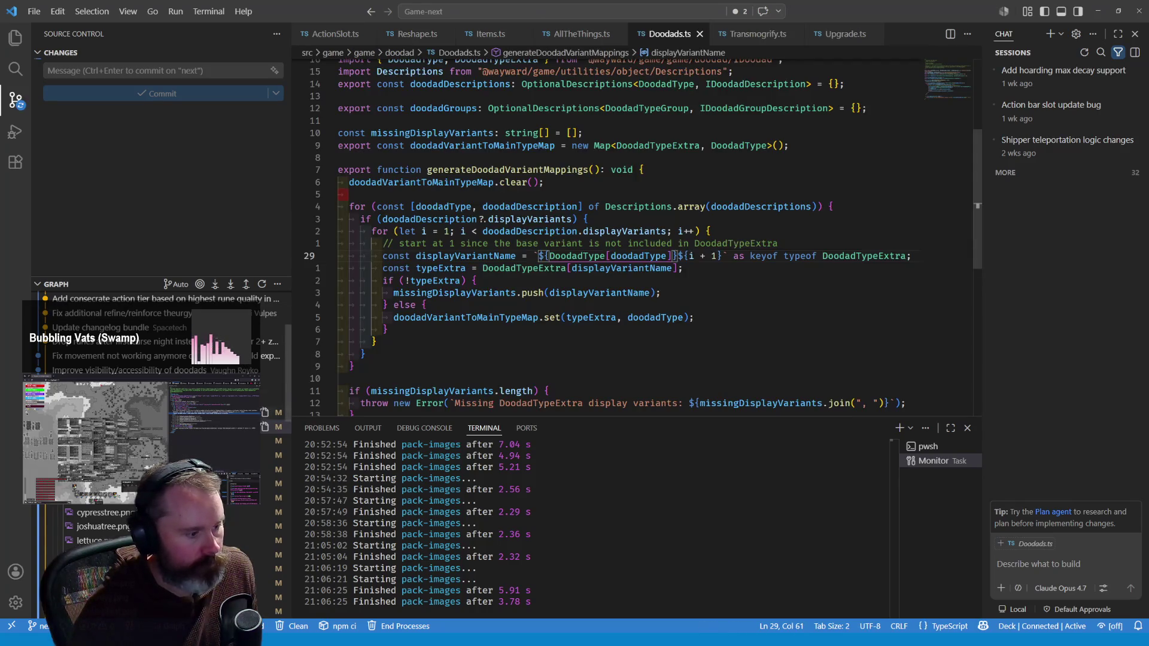
Reopen the appletree.png comparison, zoom the earlier strip and copy that image
{"action": "left_click", "coordinate": [266, 427]}
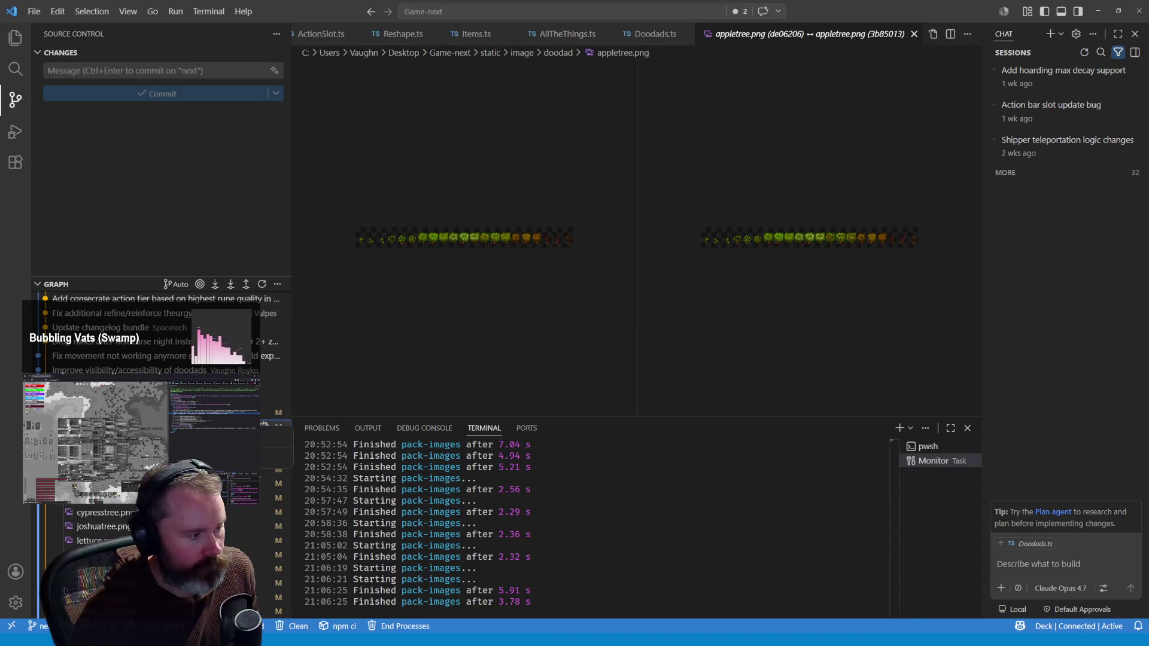
{"action": "scroll", "coordinate": [265, 431], "scroll_direction": "down", "scroll_amount": 1}
{"action": "scroll", "coordinate": [265, 430], "scroll_direction": "up", "scroll_amount": 1}
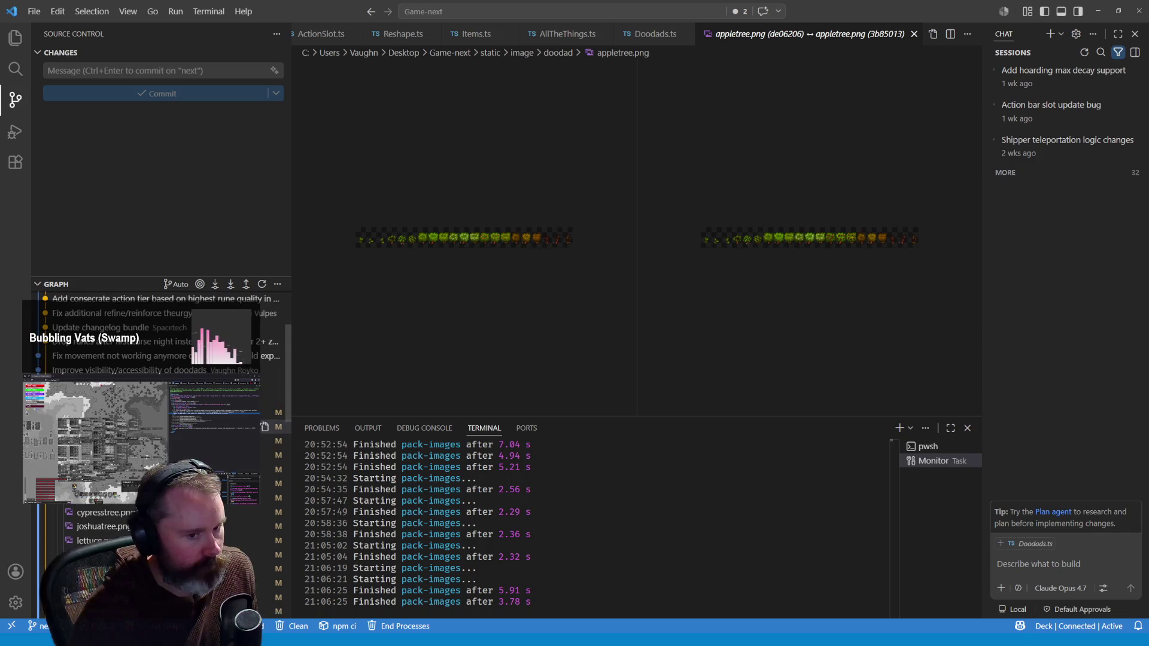
{"action": "left_click", "coordinate": [506, 229]}
{"action": "left_click", "coordinate": [507, 232]}
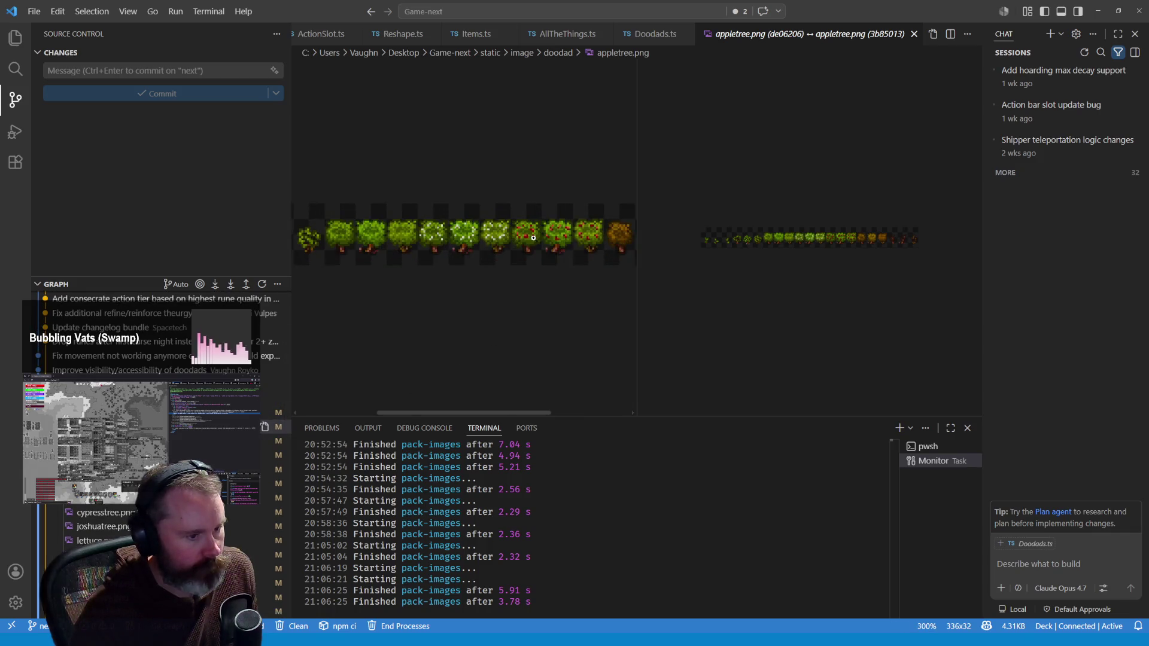
{"action": "left_click", "coordinate": [512, 238]}
{"action": "right_click", "coordinate": [554, 241]}
{"action": "left_click", "coordinate": [579, 252]}
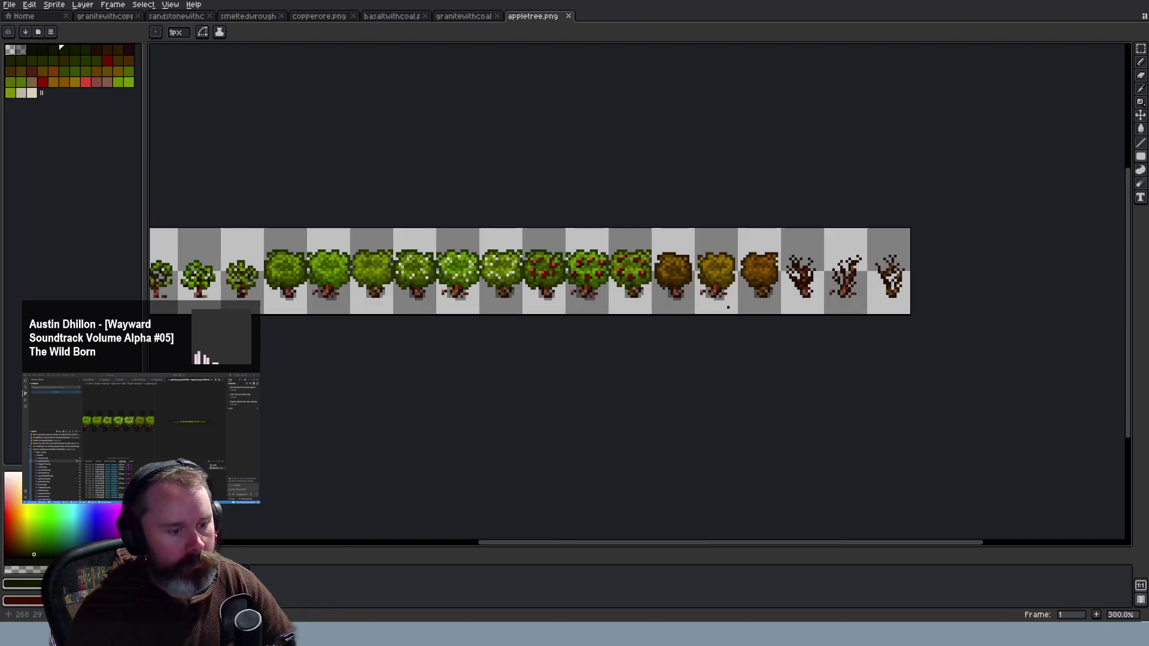
Copy the old appletree.png image from the VS Code diff
{"action": "scroll", "coordinate": [694, 239], "scroll_direction": "up", "scroll_amount": 1}
{"action": "scroll", "coordinate": [695, 239], "scroll_direction": "up", "scroll_amount": 1}
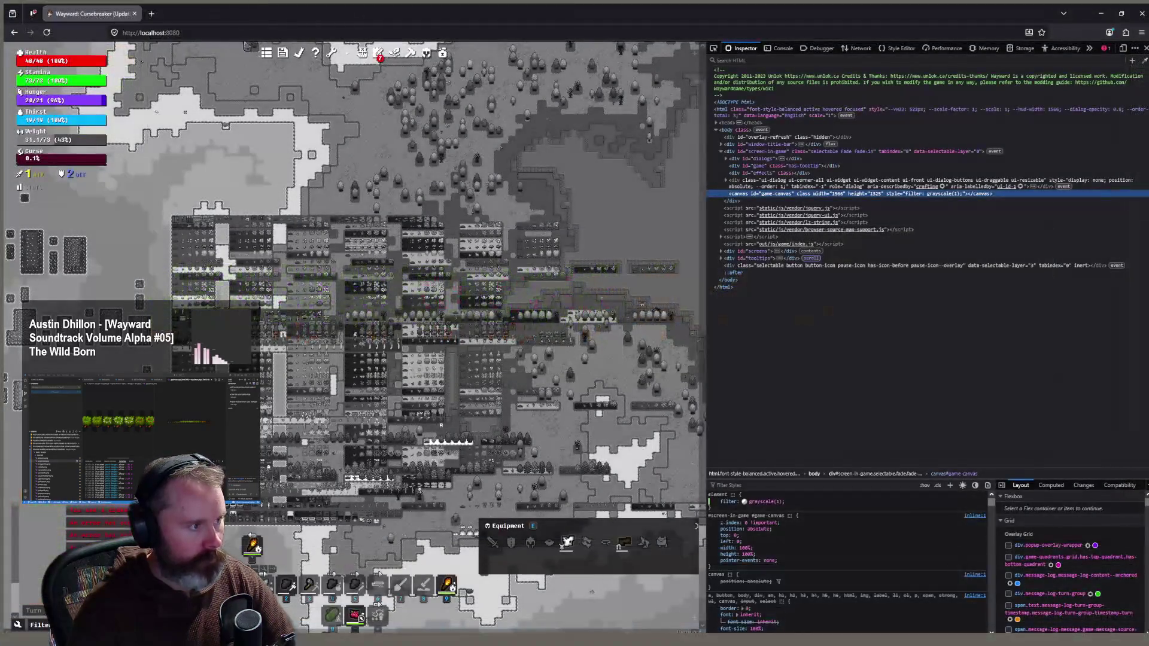
{"action": "left_click", "coordinate": [237, 33]}
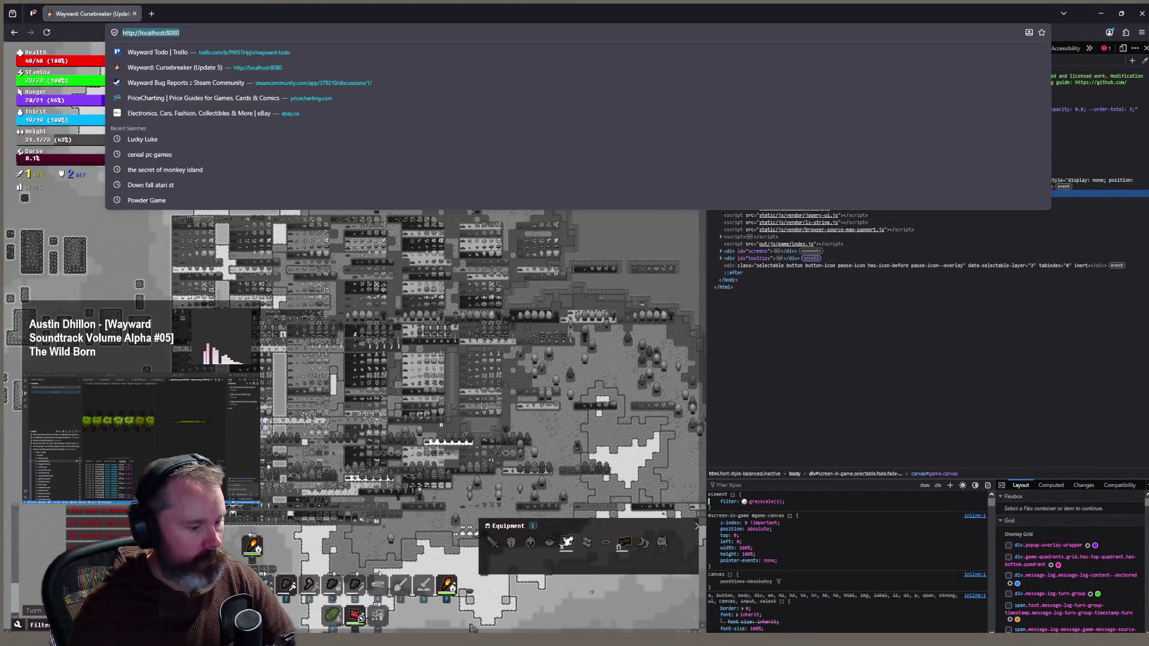
{"action": "key", "text": "alt+Tab"}
{"action": "right_click", "coordinate": [459, 253]}
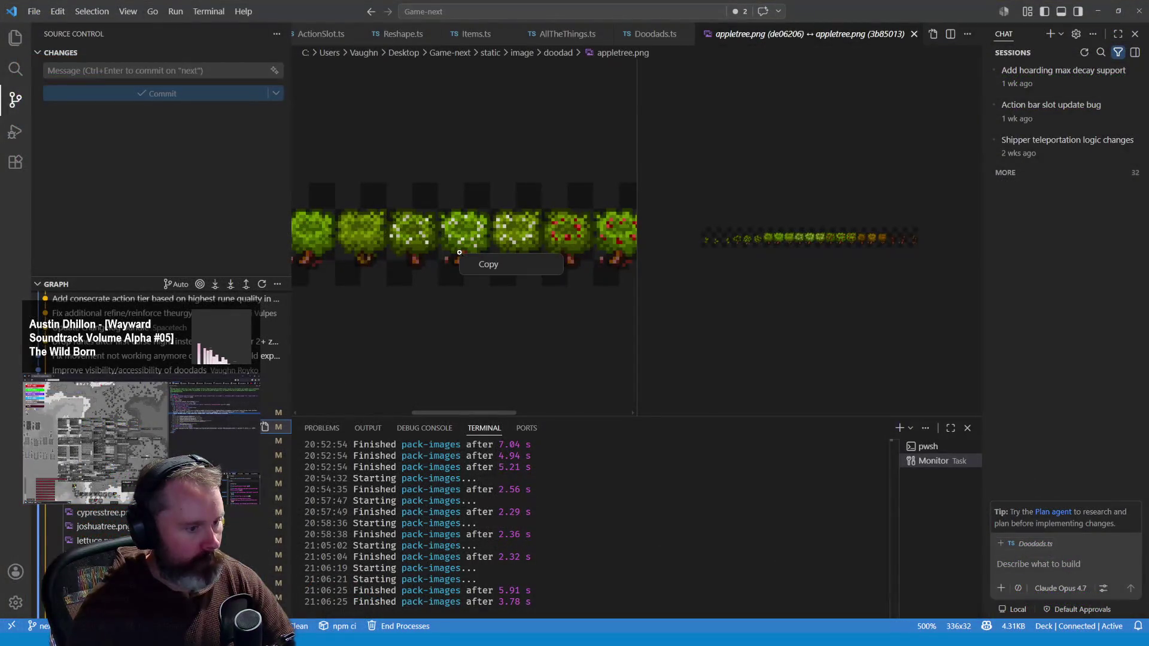
{"action": "left_click", "coordinate": [487, 264]}
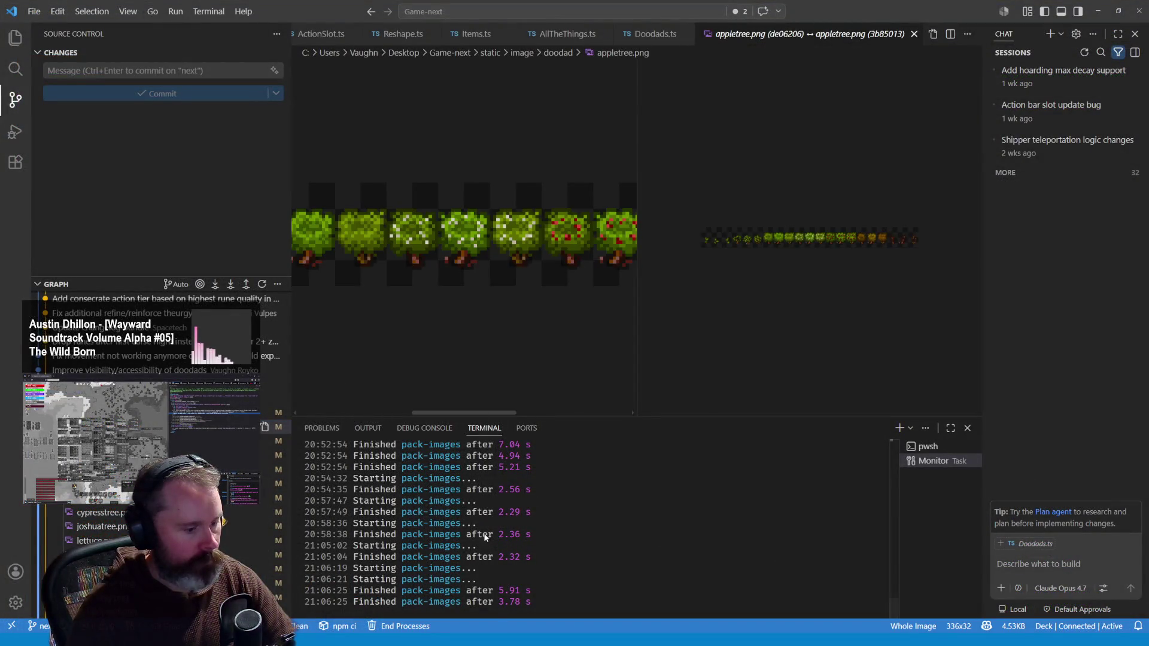
Reload the localhost:8080 game page, then return to Aseprite
{"action": "key", "text": "alt+Tab"}
{"action": "left_click", "coordinate": [210, 37]}
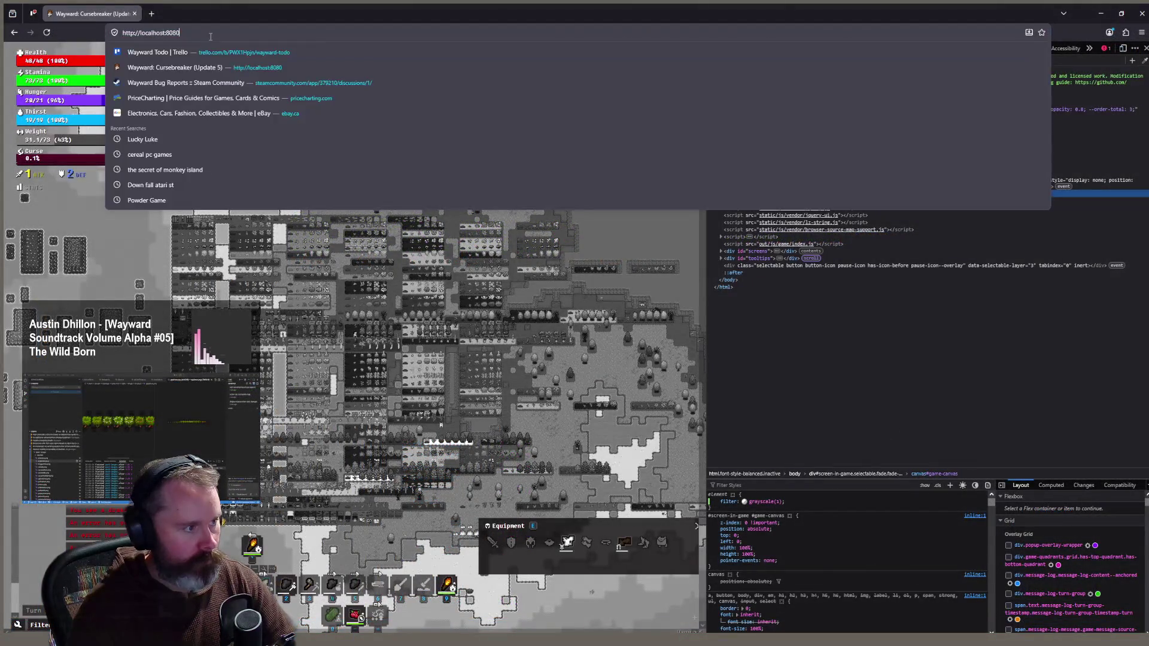
{"action": "left_click", "coordinate": [211, 37]}
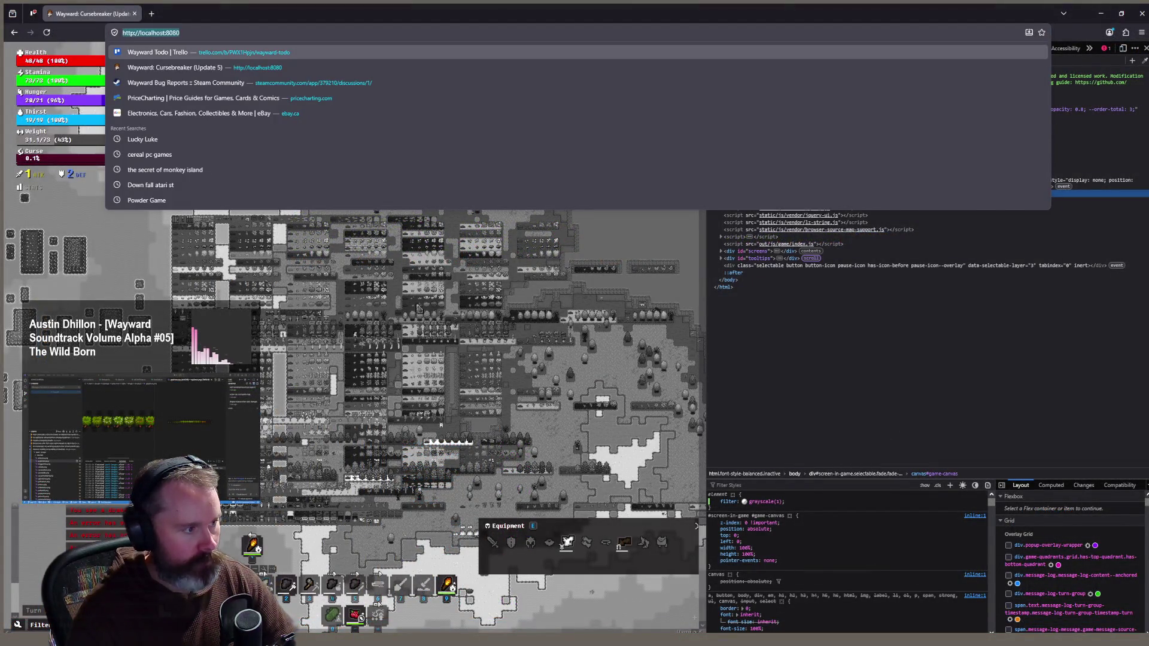
{"action": "key", "text": "Return"}
{"action": "key", "text": "alt+Tab"}
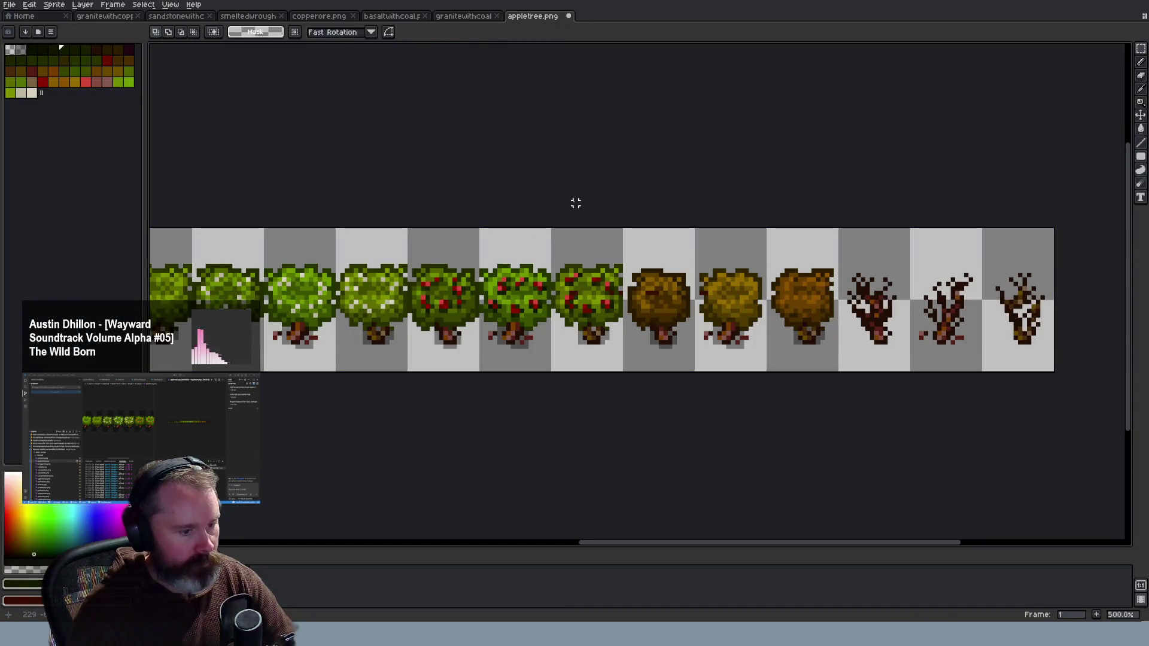
Drag the pasted apple tree image over the trees, then undo the paste
{"action": "scroll", "coordinate": [684, 338], "scroll_direction": "up", "scroll_amount": 4}
{"action": "scroll", "coordinate": [684, 339], "scroll_direction": "down", "scroll_amount": 4}
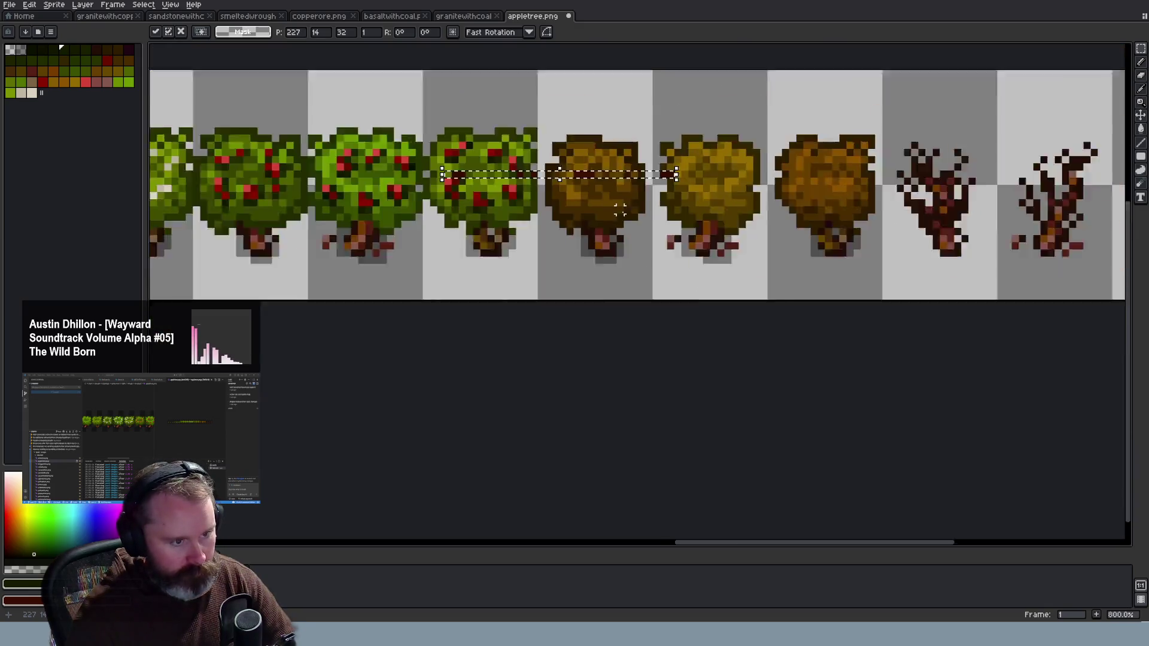
{"action": "scroll", "coordinate": [586, 169], "scroll_direction": "up", "scroll_amount": 2}
{"action": "left_click_drag", "start_coordinate": [586, 168], "coordinate": [532, 201]}
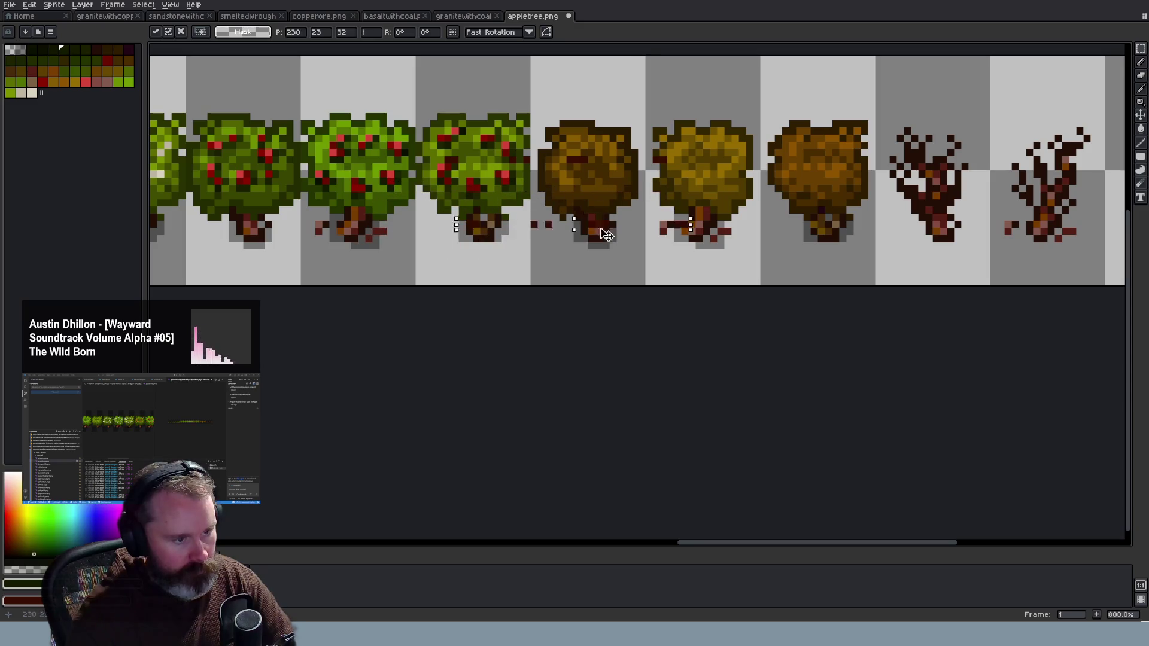
{"action": "key", "text": "ctrl+z"}
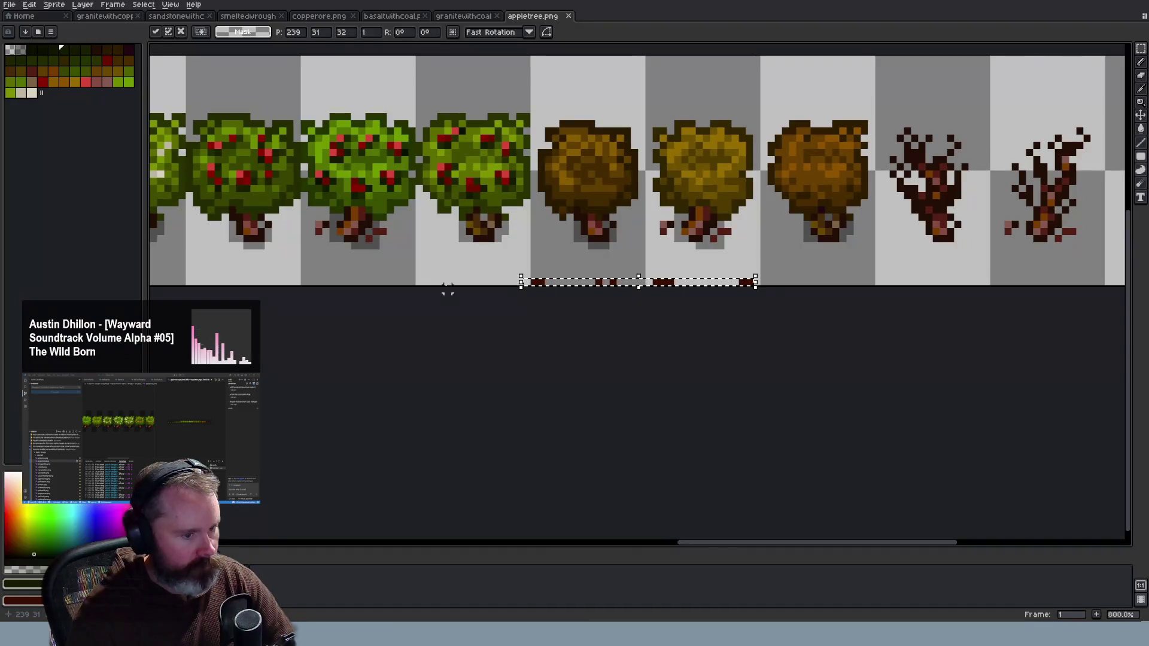
Move the stray dark pixel strip above the trees, discard it, and return to the browser
{"action": "left_click_drag", "start_coordinate": [679, 286], "coordinate": [651, 99]}
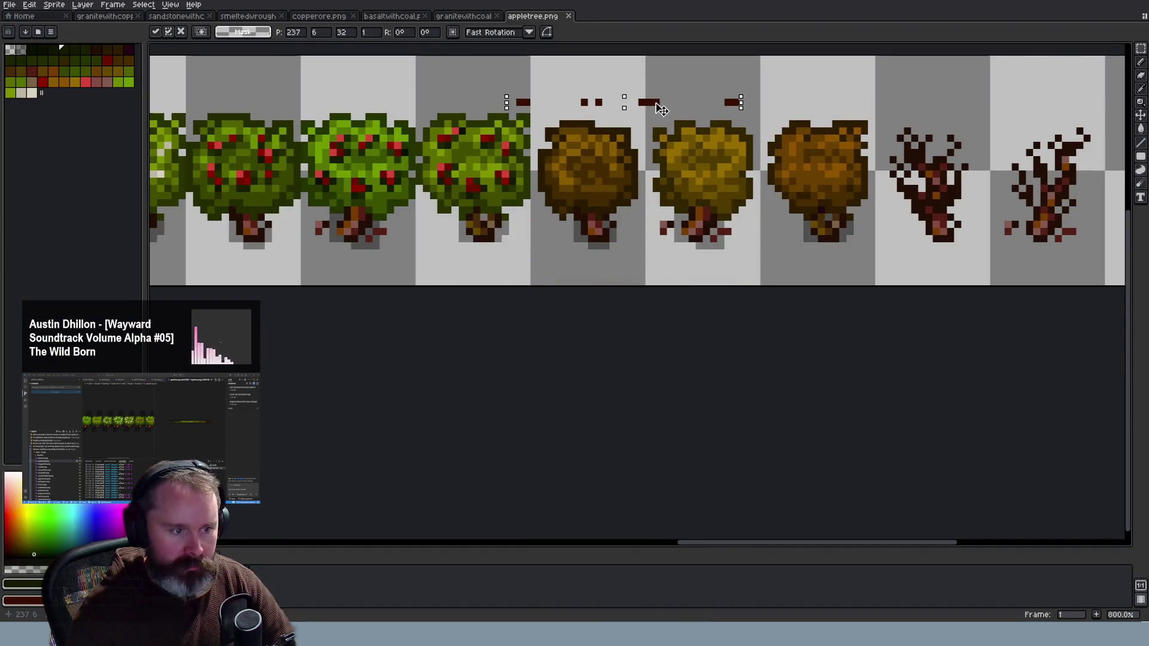
{"action": "key", "text": "Escape"}
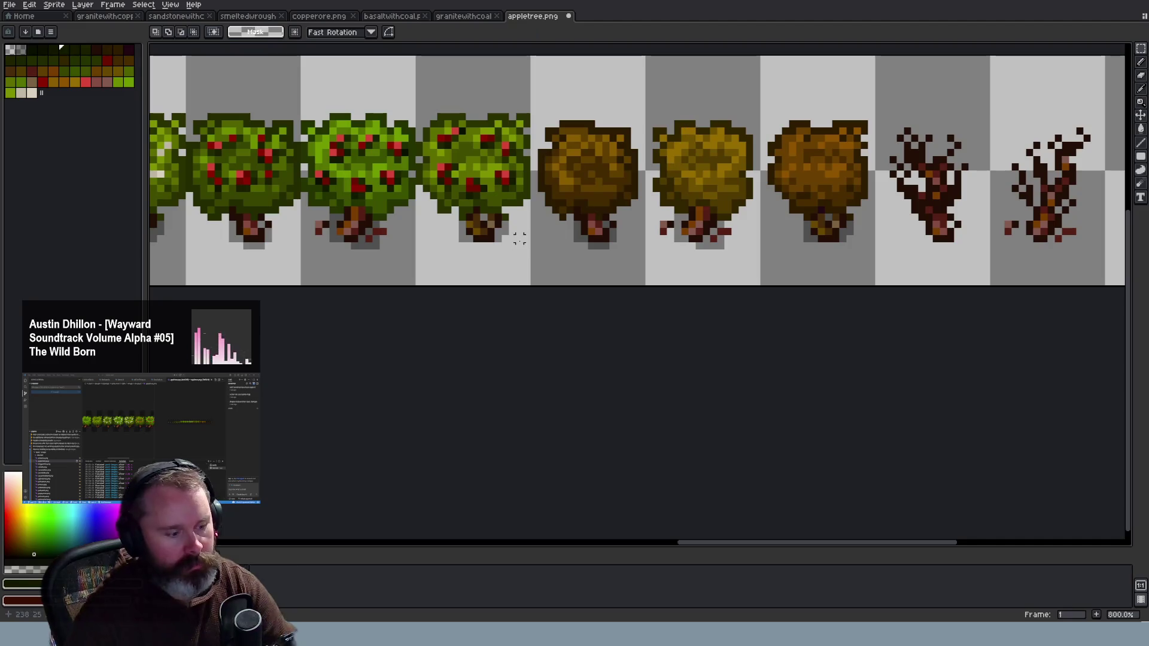
{"action": "key", "text": "alt+Tab"}
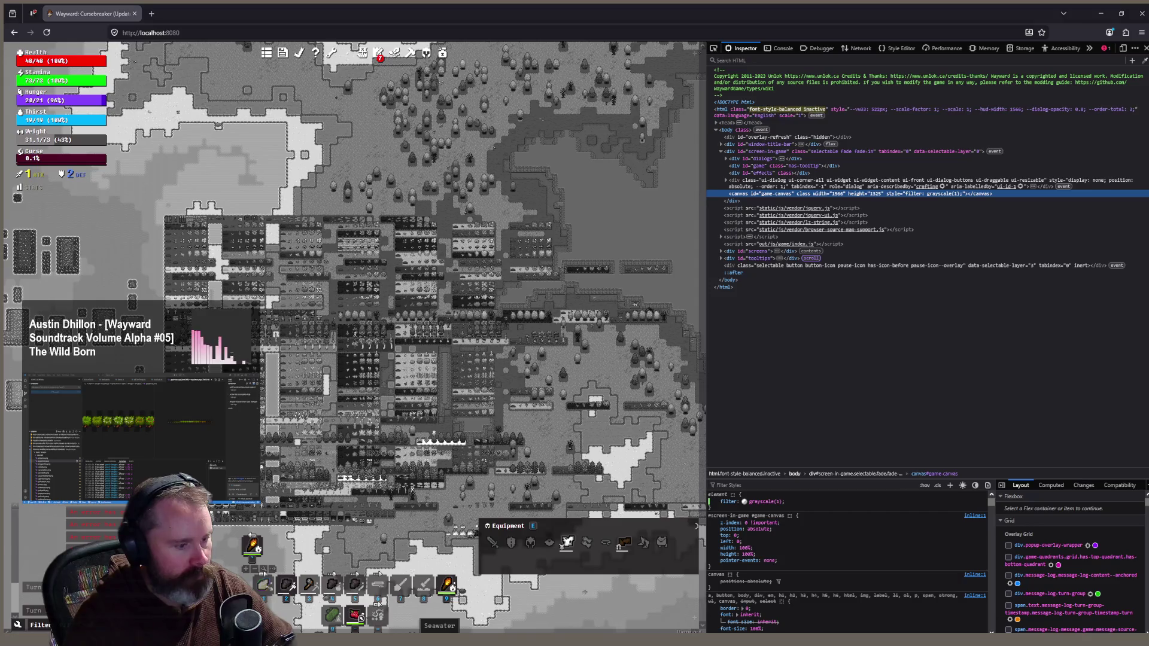
Sample the foliage's dark green and paint a red apple pixel over in dark green
{"action": "key", "text": "alt+Tab"}
{"action": "scroll", "coordinate": [287, 154], "scroll_direction": "up", "scroll_amount": 2}
{"action": "scroll", "coordinate": [323, 190], "scroll_direction": "up", "scroll_amount": 2}
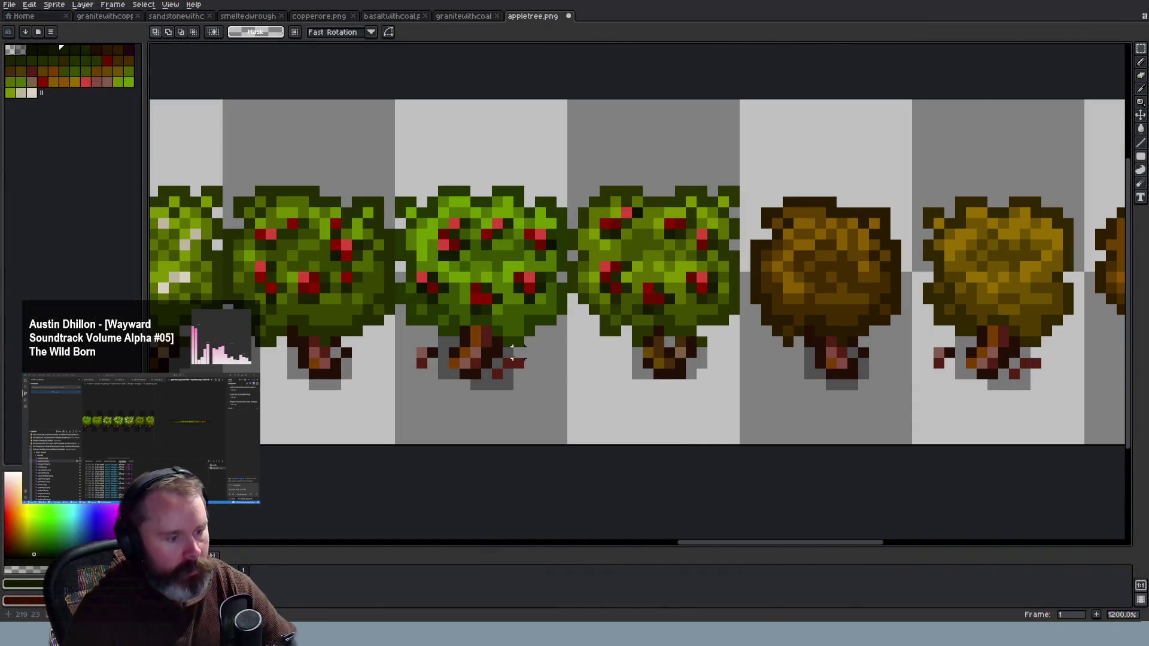
{"action": "scroll", "coordinate": [503, 362], "scroll_direction": "down", "scroll_amount": 2}
{"action": "scroll", "coordinate": [424, 61], "scroll_direction": "up", "scroll_amount": 1}
{"action": "scroll", "coordinate": [424, 62], "scroll_direction": "up", "scroll_amount": 2}
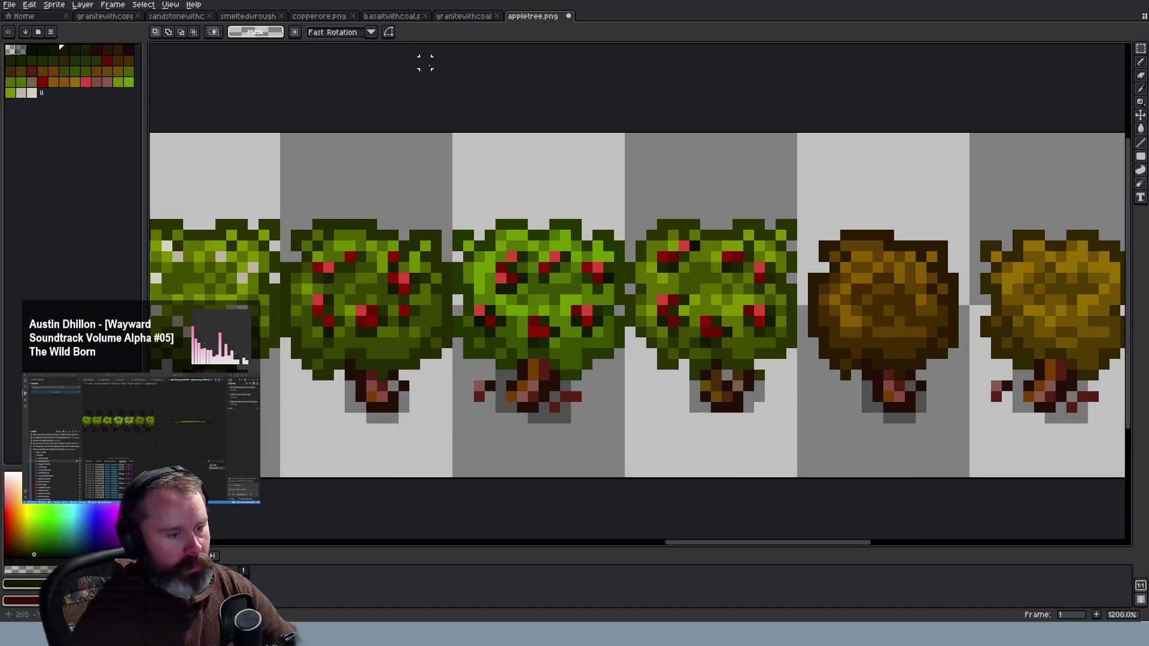
{"action": "scroll", "coordinate": [350, 276], "scroll_direction": "up", "scroll_amount": 1}
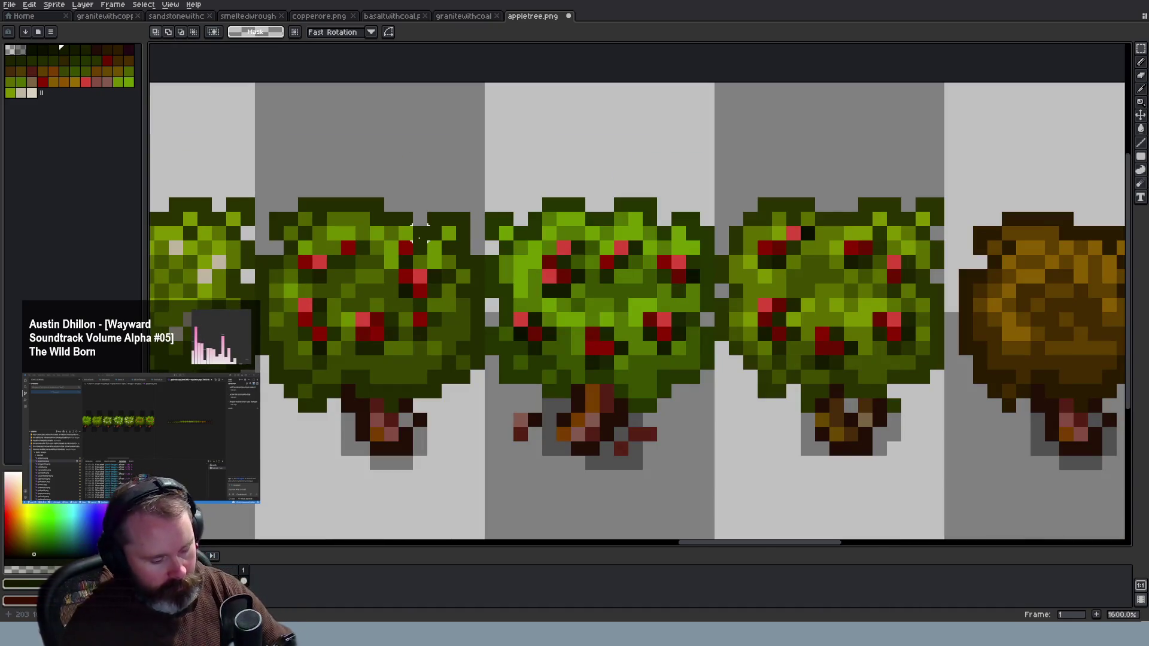
{"action": "key", "text": "i"}
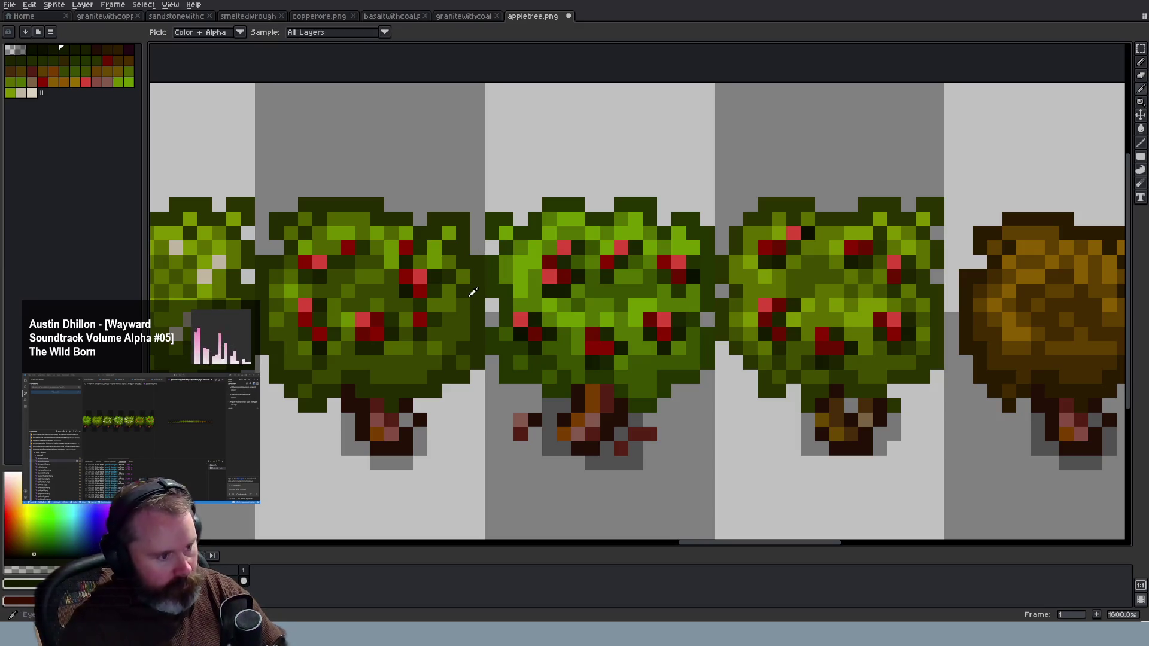
{"action": "scroll", "coordinate": [472, 293], "scroll_direction": "down", "scroll_amount": 2}
{"action": "scroll", "coordinate": [465, 293], "scroll_direction": "down", "scroll_amount": 1}
{"action": "scroll", "coordinate": [378, 306], "scroll_direction": "up", "scroll_amount": 2}
{"action": "scroll", "coordinate": [379, 306], "scroll_direction": "up", "scroll_amount": 1}
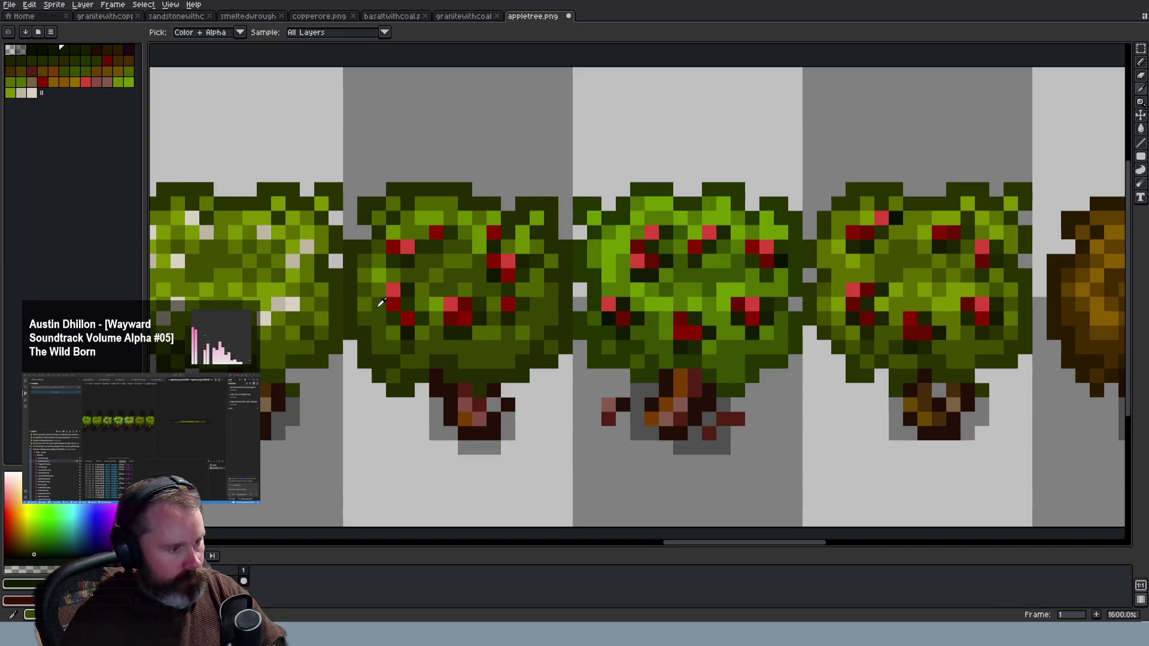
{"action": "left_click", "coordinate": [437, 253]}
{"action": "key", "text": "b"}
{"action": "left_click", "coordinate": [404, 253]}
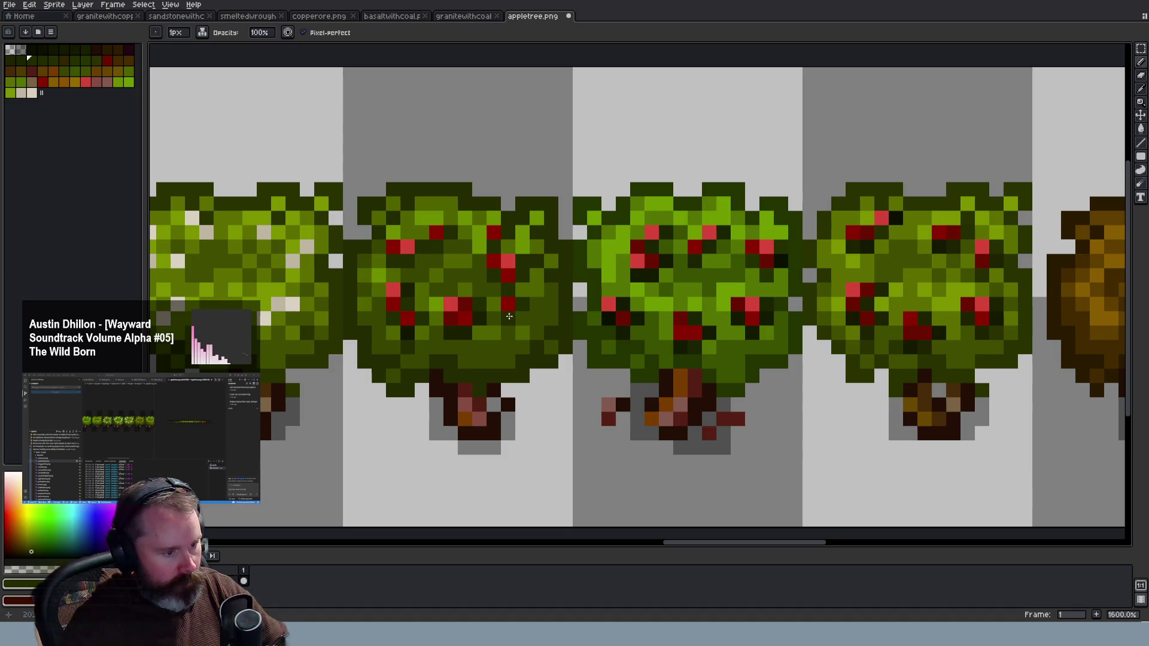
Repaint black pixels on the apple trees green and add a dark red fruit pixel
{"action": "left_click", "coordinate": [407, 335]}
{"action": "scroll", "coordinate": [479, 380], "scroll_direction": "down", "scroll_amount": 4}
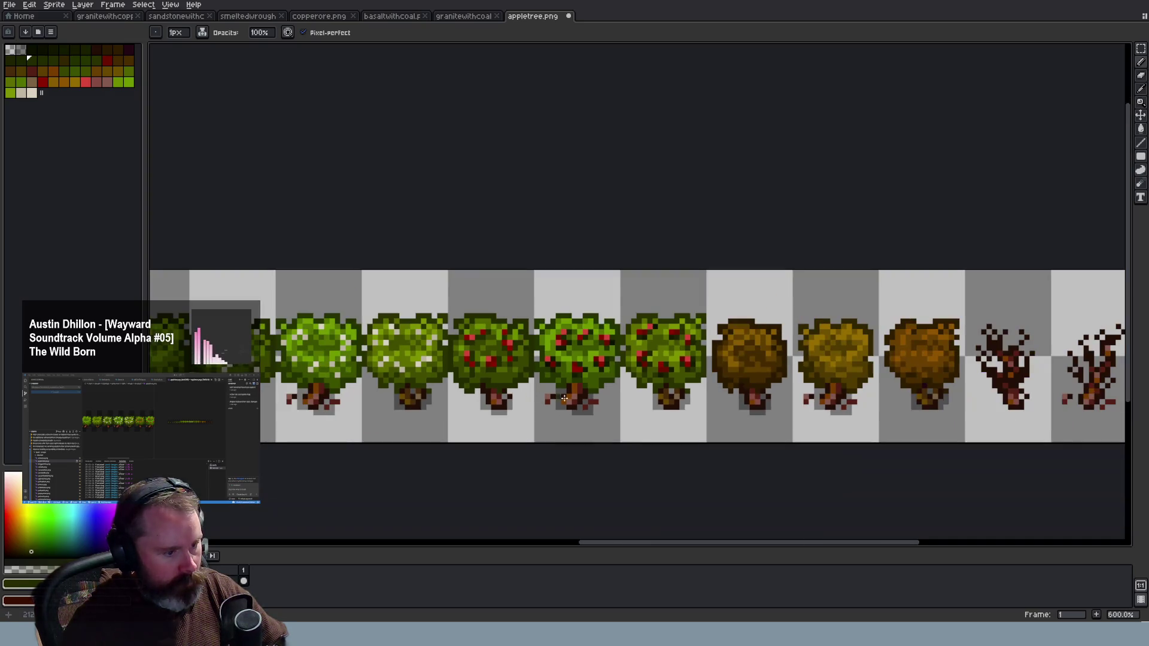
{"action": "scroll", "coordinate": [597, 370], "scroll_direction": "up", "scroll_amount": 4}
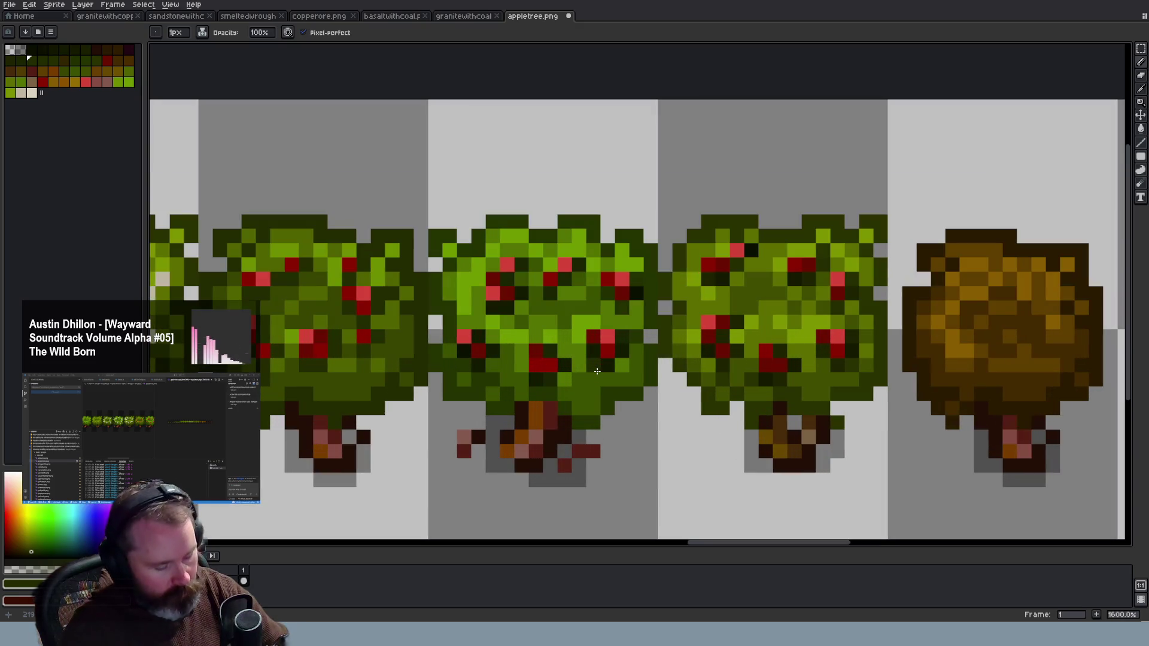
{"action": "key", "text": "alt"}
{"action": "left_click", "coordinate": [661, 286], "text": "alt"}
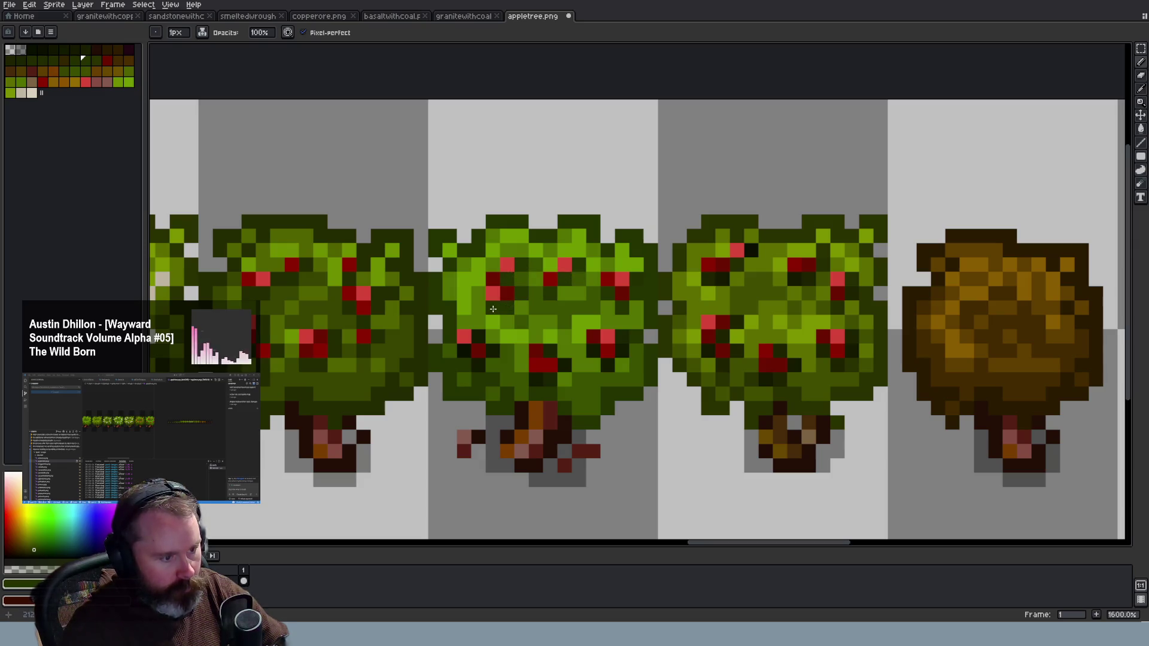
{"action": "left_click", "coordinate": [478, 349]}
{"action": "left_click", "coordinate": [465, 350]}
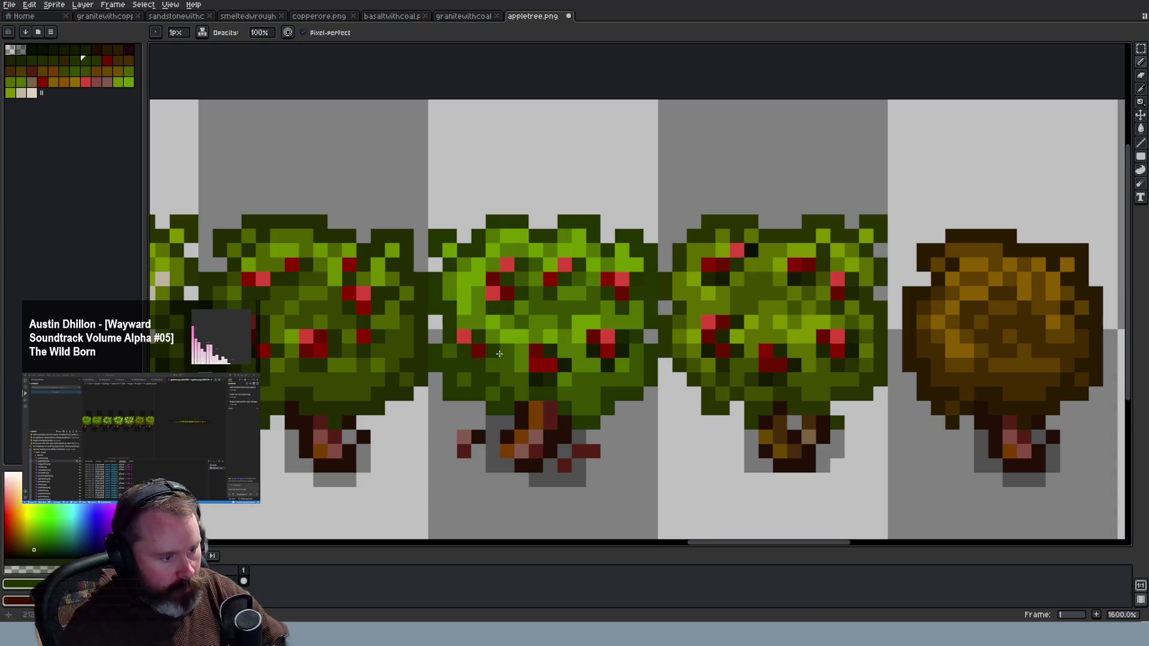
{"action": "left_click", "coordinate": [539, 380]}
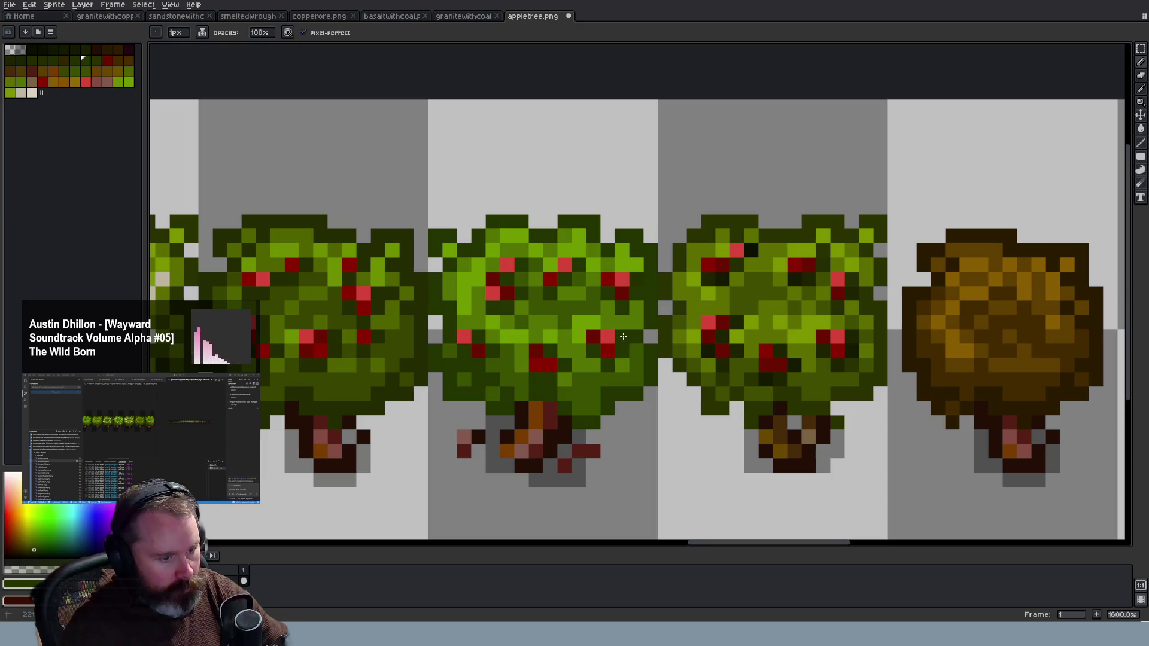
Recolour the middle tree's black pixels dark green, lighten a leaf pixel, then zoom out to review
{"action": "scroll", "coordinate": [622, 336], "scroll_direction": "down", "scroll_amount": 4}
{"action": "scroll", "coordinate": [807, 378], "scroll_direction": "up", "scroll_amount": 1}
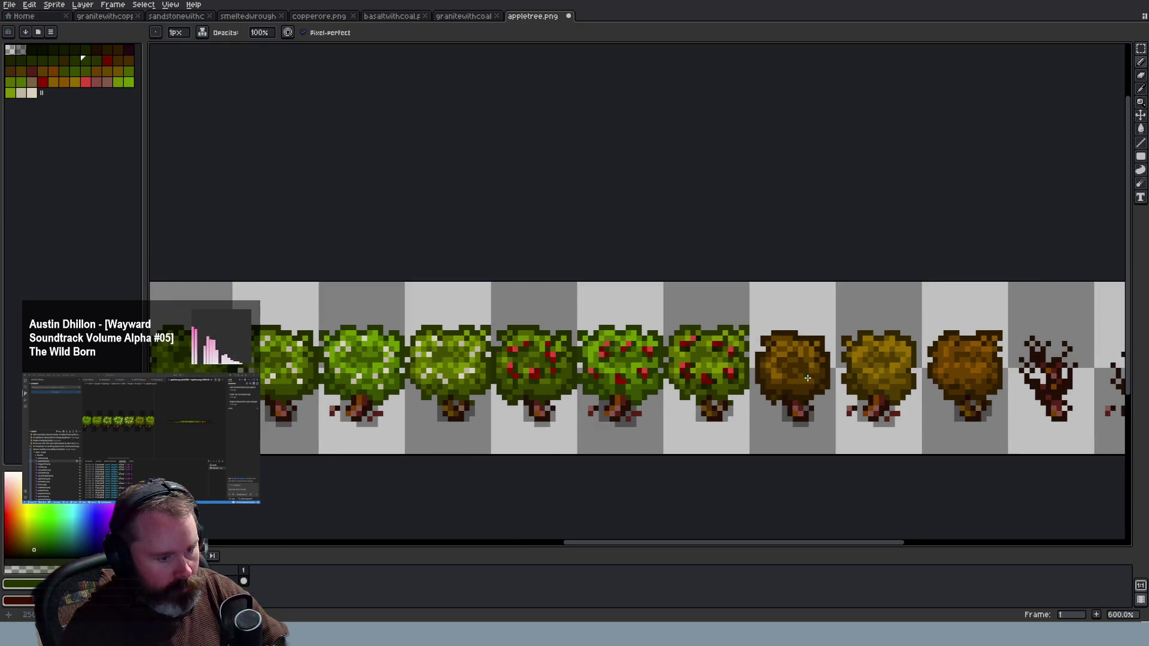
{"action": "scroll", "coordinate": [807, 378], "scroll_direction": "up", "scroll_amount": 3}
{"action": "scroll", "coordinate": [807, 378], "scroll_direction": "up", "scroll_amount": 1}
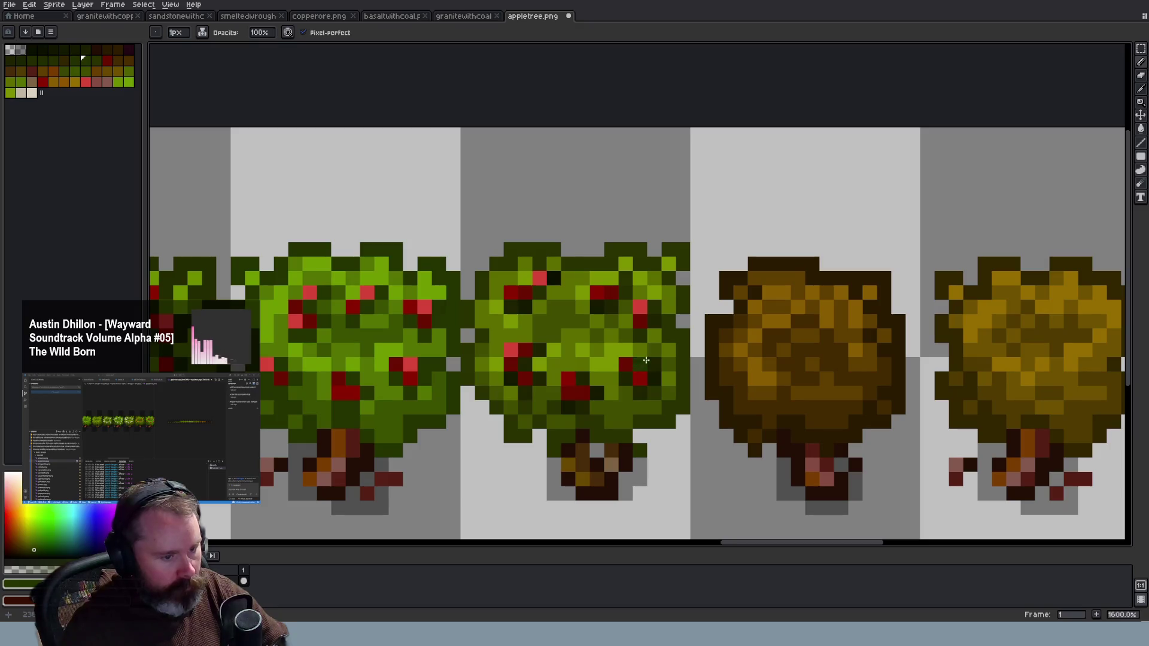
{"action": "left_click", "coordinate": [655, 318], "text": "alt"}
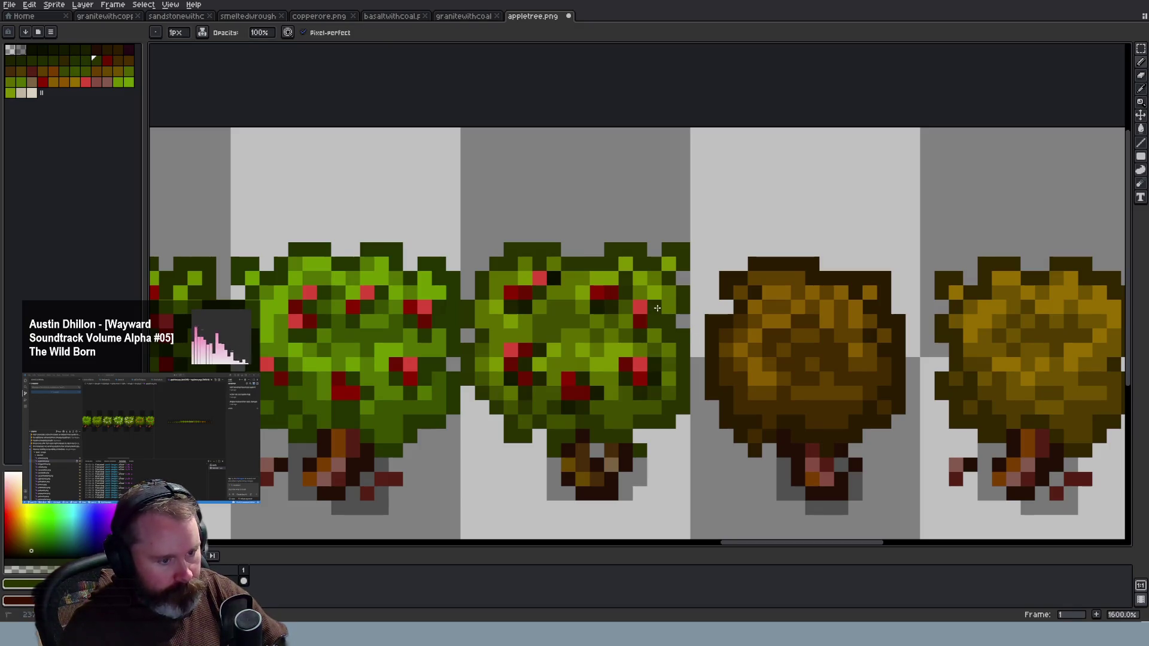
{"action": "left_click", "coordinate": [554, 278]}
{"action": "left_click", "coordinate": [511, 307]}
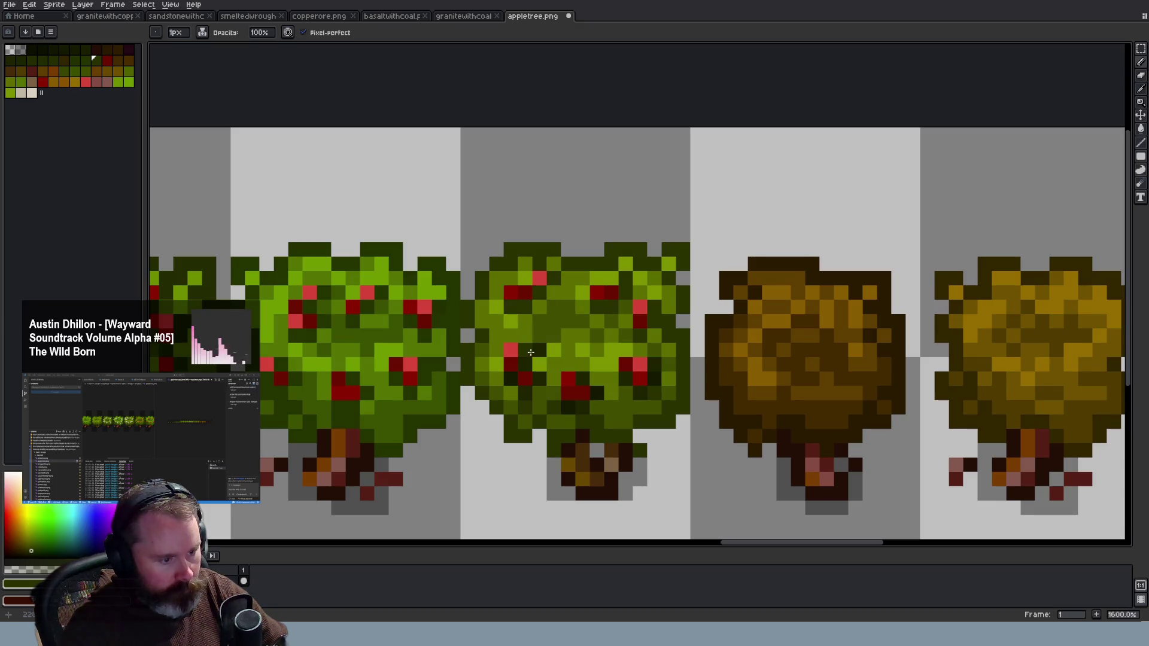
{"action": "left_click_drag", "start_coordinate": [581, 407], "coordinate": [569, 408]}
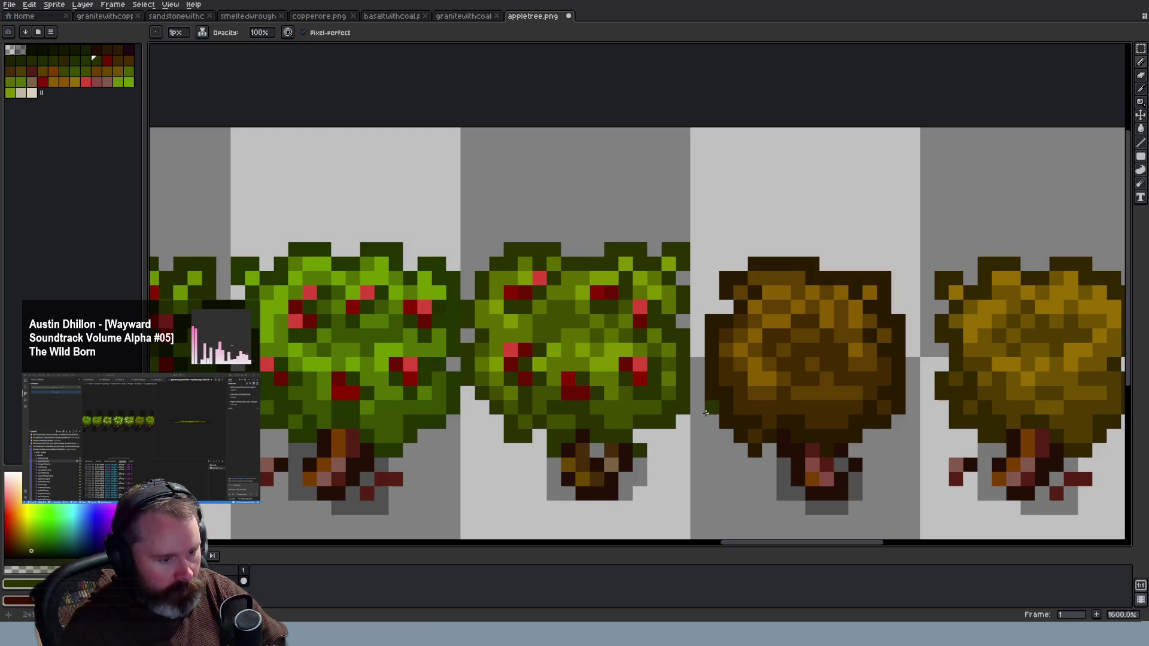
{"action": "scroll", "coordinate": [706, 412], "scroll_direction": "down", "scroll_amount": 3}
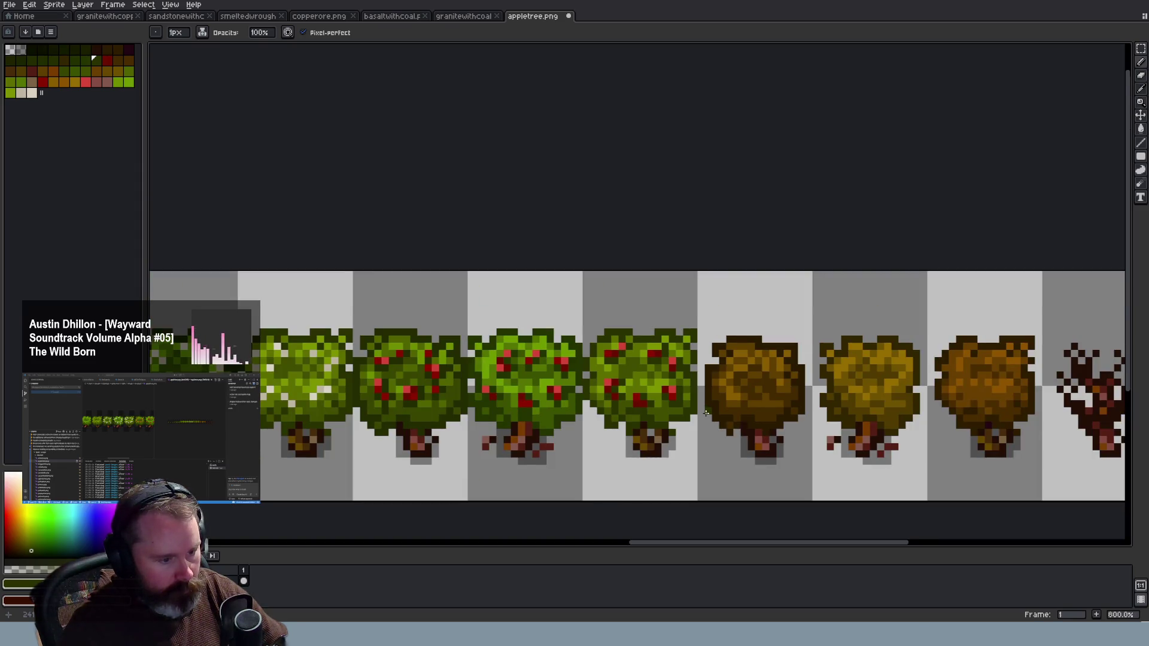
{"action": "scroll", "coordinate": [706, 412], "scroll_direction": "down", "scroll_amount": 3}
{"action": "scroll", "coordinate": [706, 413], "scroll_direction": "down", "scroll_amount": 2}
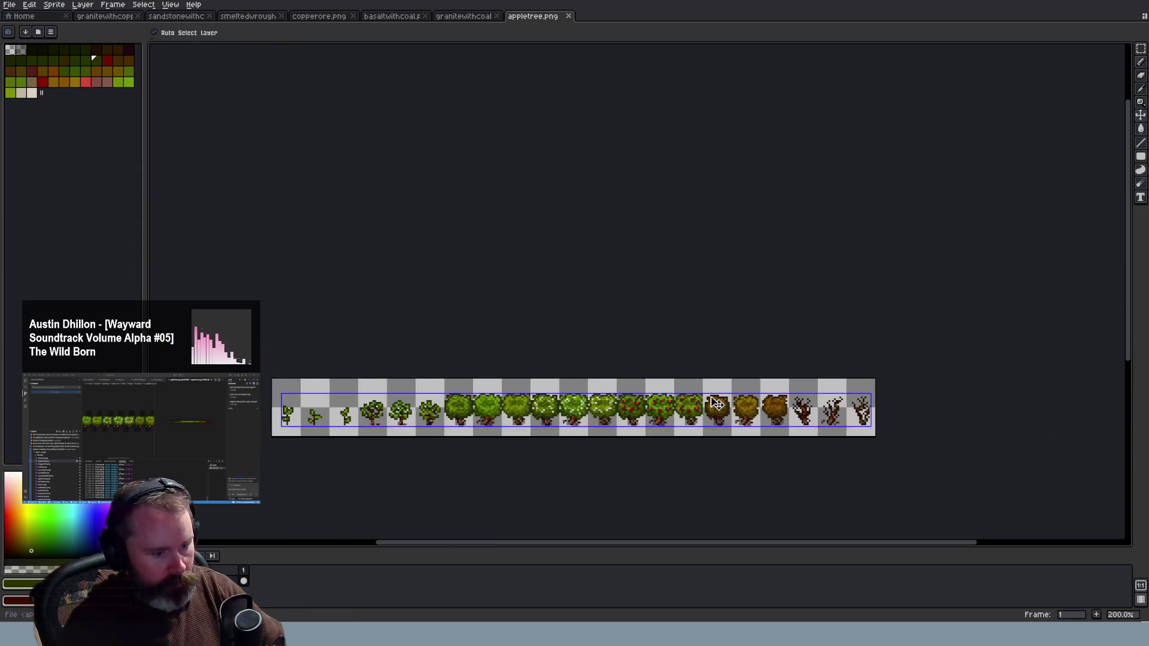
{"action": "scroll", "coordinate": [705, 412], "scroll_direction": "up", "scroll_amount": 4}
{"action": "scroll", "coordinate": [676, 407], "scroll_direction": "up", "scroll_amount": 1}
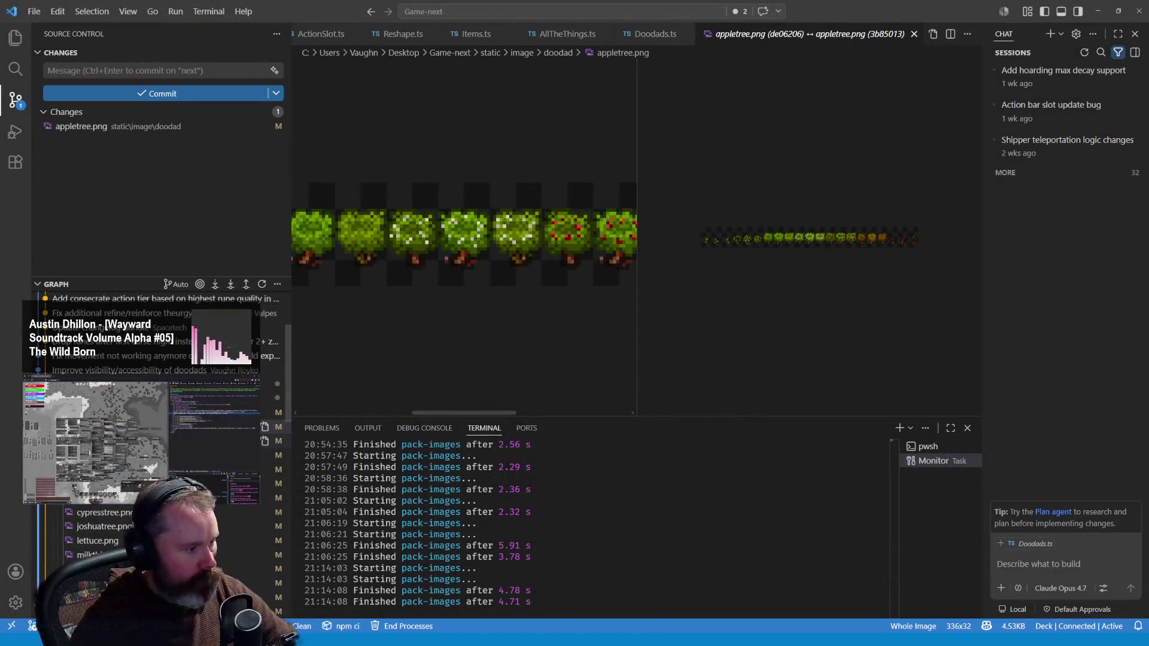
Show the cattails.png diff from the Source Control file list and enlarge the new image
{"action": "left_click", "coordinate": [179, 441]}
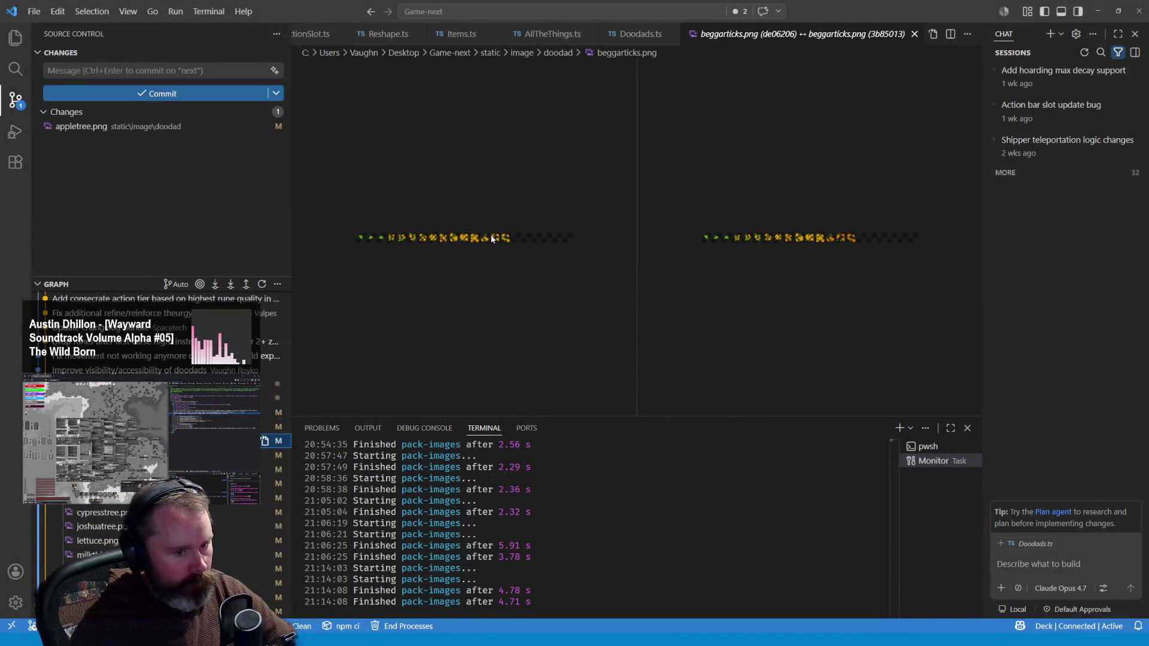
{"action": "key", "text": "Down"}
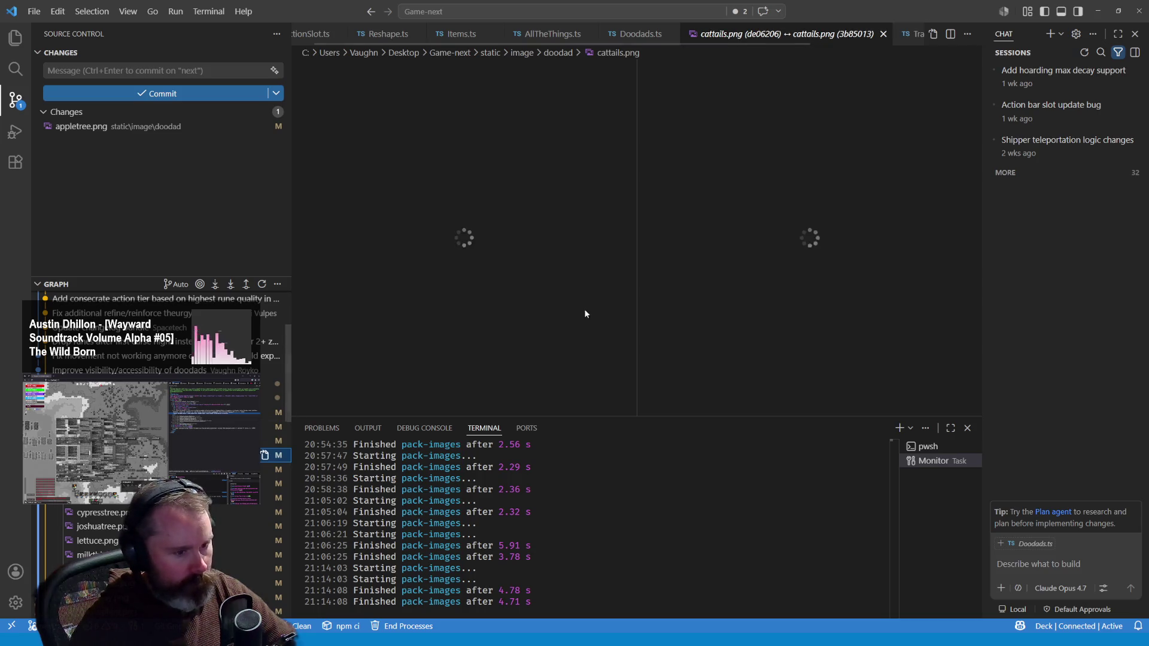
{"action": "left_click", "coordinate": [878, 240]}
{"action": "left_click", "coordinate": [882, 240]}
{"action": "left_click", "coordinate": [888, 243]}
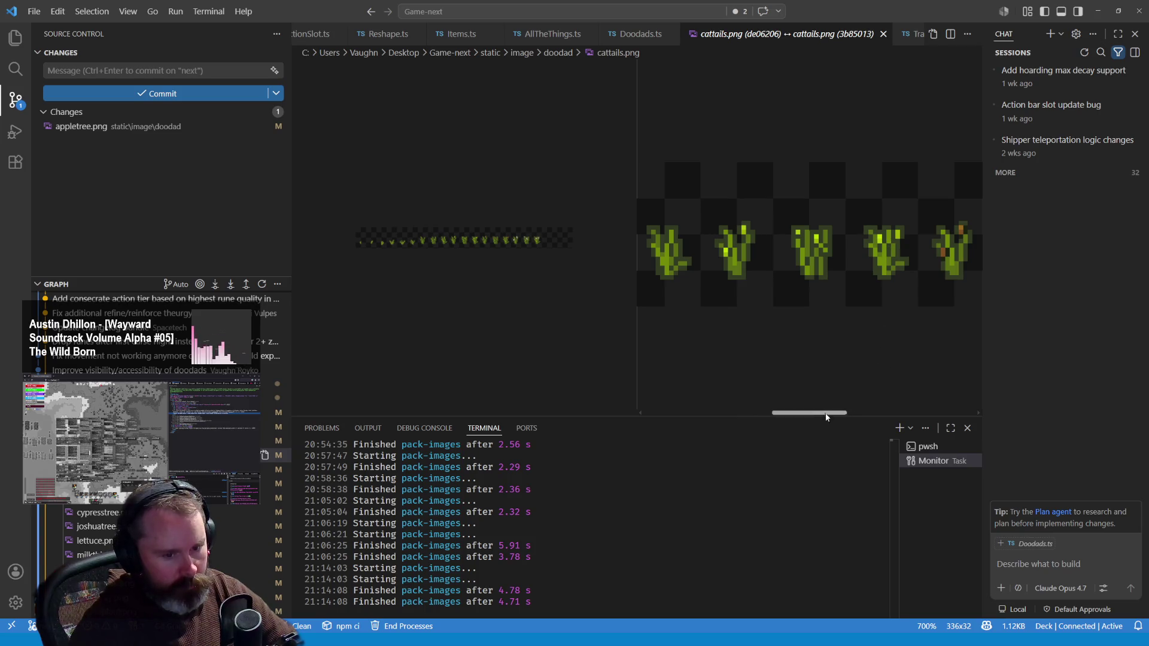
Enlarge the old cattails image to match and scroll both diff panes right
{"action": "left_click", "coordinate": [539, 240]}
{"action": "left_click", "coordinate": [543, 243]}
{"action": "left_click", "coordinate": [544, 244]}
{"action": "left_click", "coordinate": [546, 245]}
{"action": "left_click", "coordinate": [548, 247]}
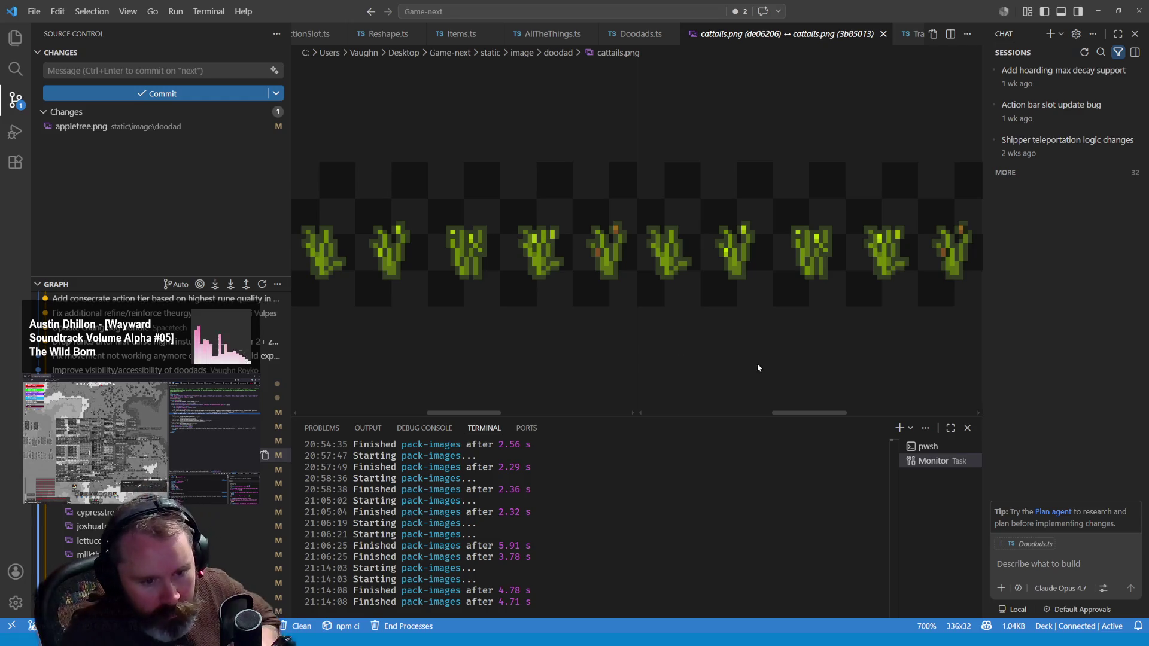
{"action": "left_click", "coordinate": [803, 411]}
{"action": "left_click_drag", "start_coordinate": [804, 412], "coordinate": [847, 412]}
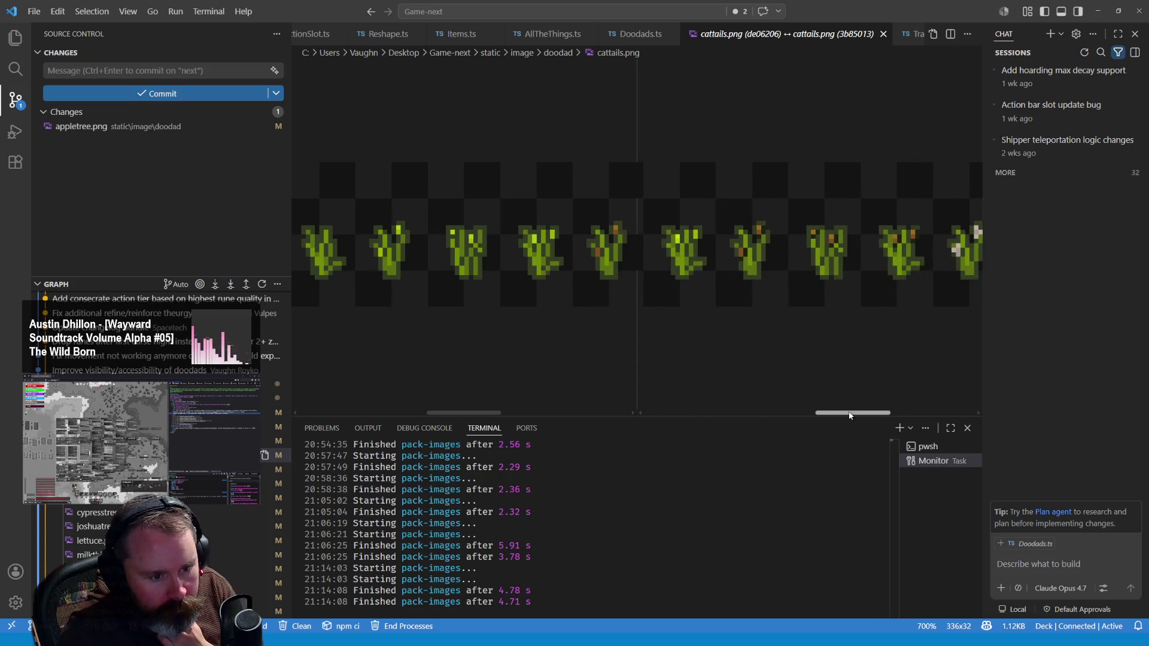
{"action": "left_click_drag", "start_coordinate": [476, 412], "coordinate": [511, 416]}
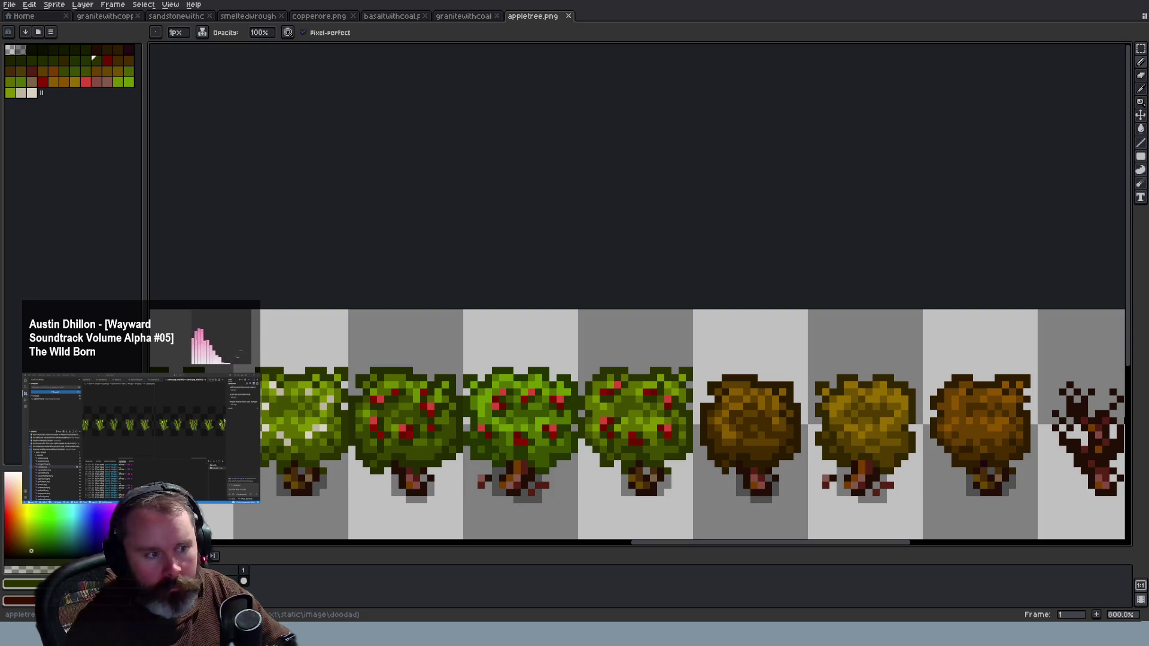
Choose the dark green swatch and repaint the middle cattail's black outline pixels
{"action": "scroll", "coordinate": [658, 311], "scroll_direction": "up", "scroll_amount": 6}
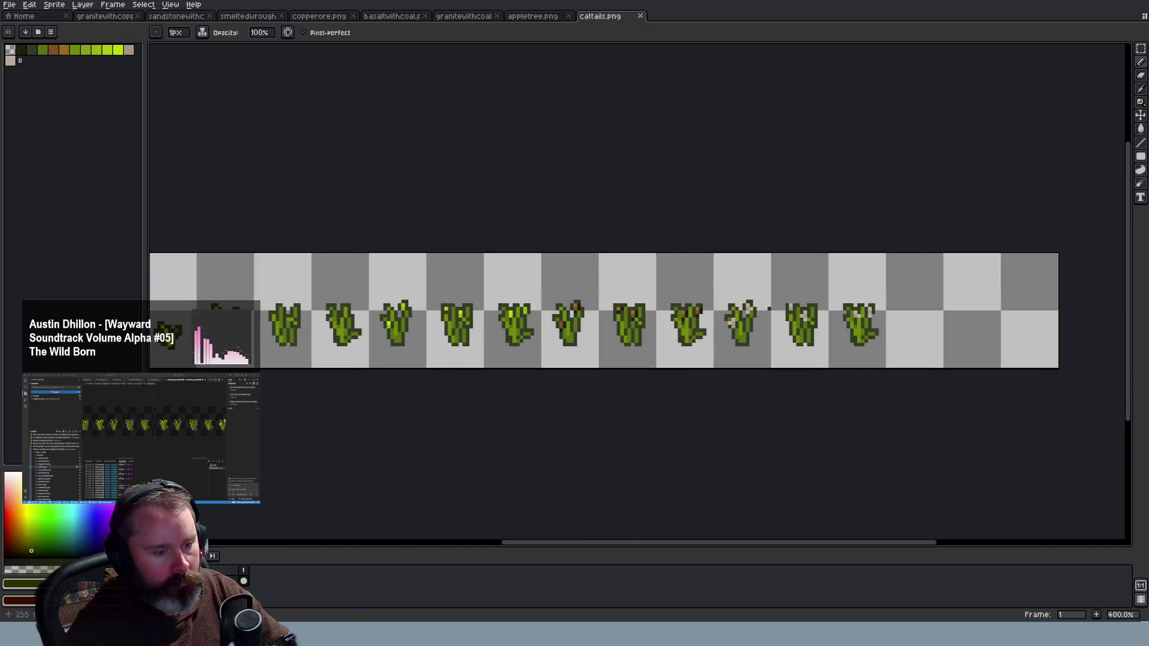
{"action": "scroll", "coordinate": [661, 320], "scroll_direction": "up", "scroll_amount": 2}
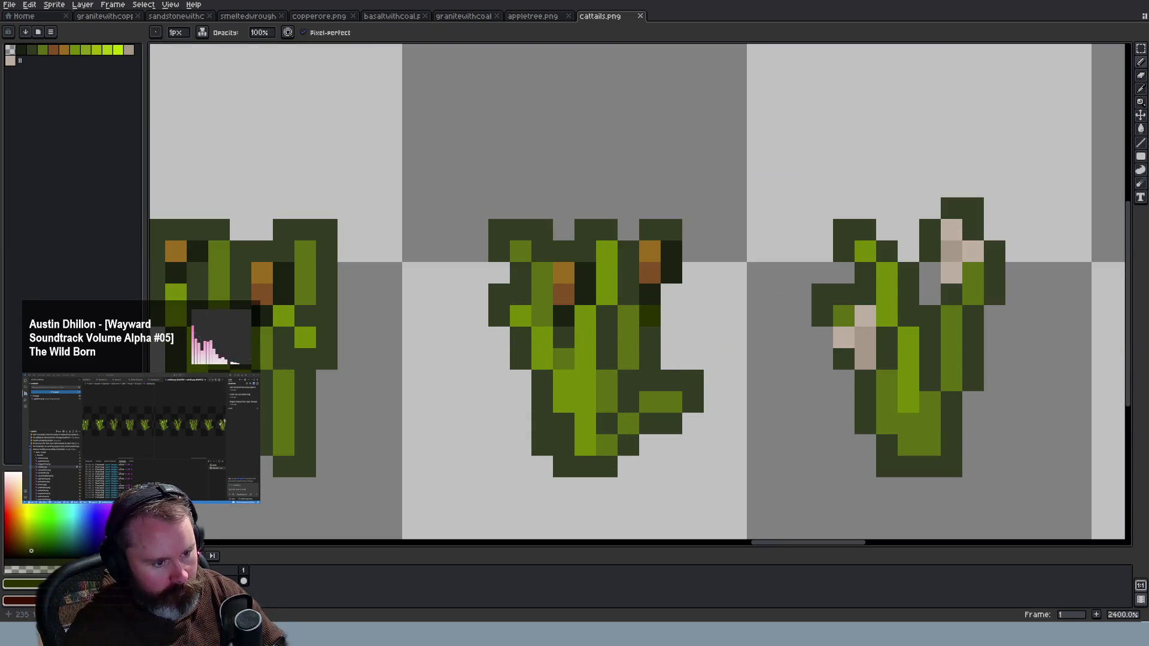
{"action": "left_click", "coordinate": [21, 50]}
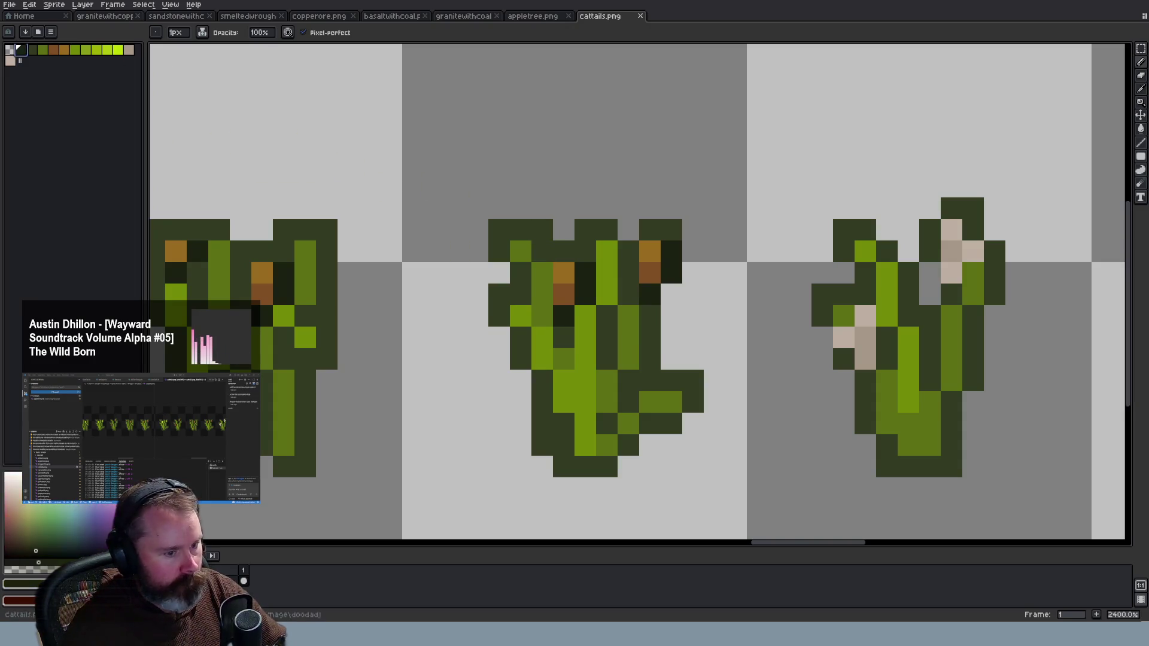
{"action": "left_click", "coordinate": [629, 294], "text": "alt"}
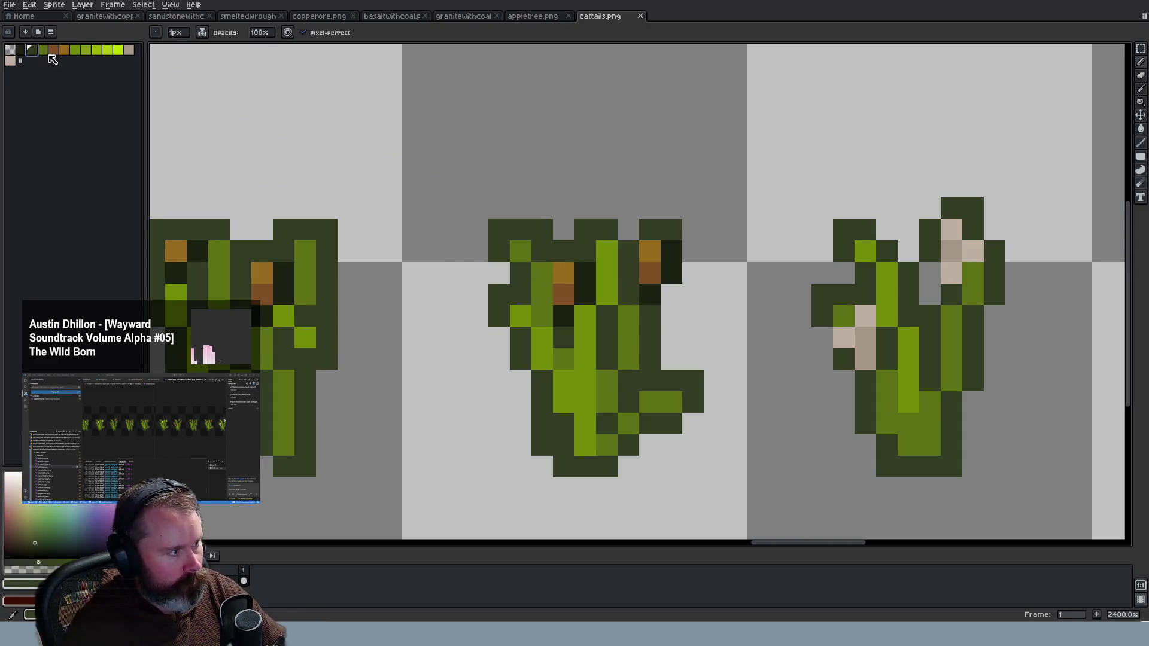
{"action": "left_click", "coordinate": [649, 294]}
{"action": "left_click", "coordinate": [671, 251]}
{"action": "left_click", "coordinate": [585, 272]}
{"action": "left_click", "coordinate": [585, 294]}
{"action": "left_click", "coordinate": [563, 316]}
{"action": "left_click", "coordinate": [620, 357]}
Repaint the remaining middle cattail black pixels and brighten two left cattail outline pixels, then review the strip
{"action": "scroll", "coordinate": [619, 355], "scroll_direction": "down", "scroll_amount": 6}
{"action": "scroll", "coordinate": [566, 334], "scroll_direction": "up", "scroll_amount": 2}
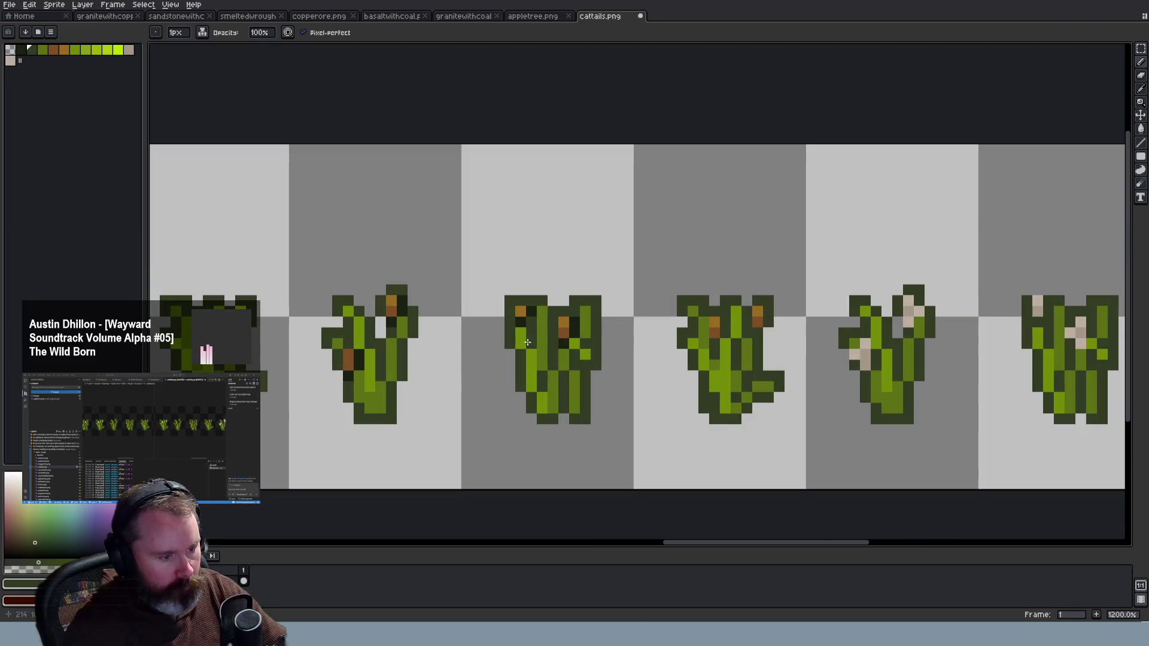
{"action": "scroll", "coordinate": [566, 334], "scroll_direction": "up", "scroll_amount": 2}
{"action": "left_click", "coordinate": [577, 327]}
{"action": "left_click", "coordinate": [578, 313]}
{"action": "left_click", "coordinate": [520, 298]}
{"action": "left_click", "coordinate": [506, 312]}
{"action": "left_click", "coordinate": [348, 298]}
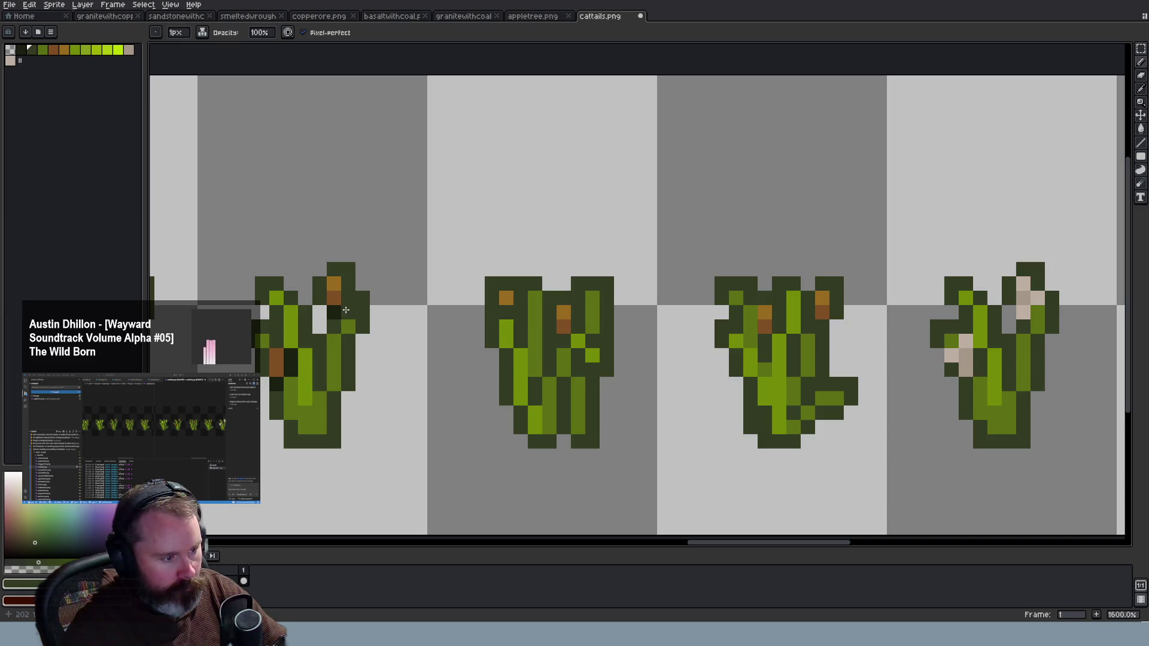
{"action": "left_click", "coordinate": [289, 369]}
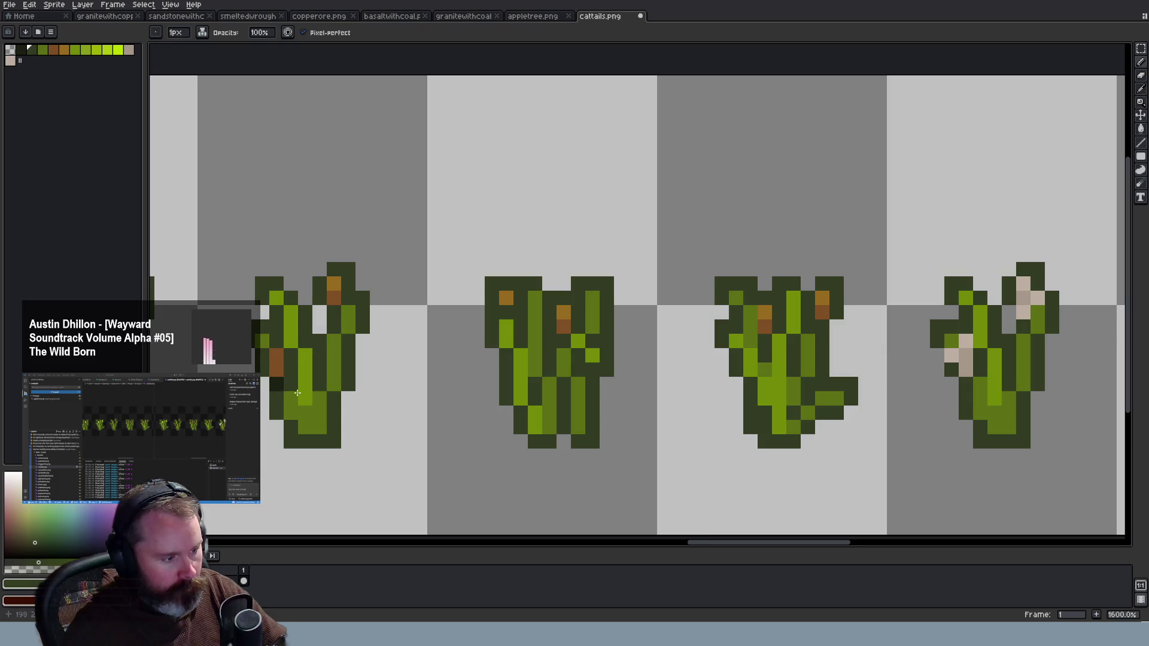
{"action": "scroll", "coordinate": [398, 399], "scroll_direction": "down", "scroll_amount": 6}
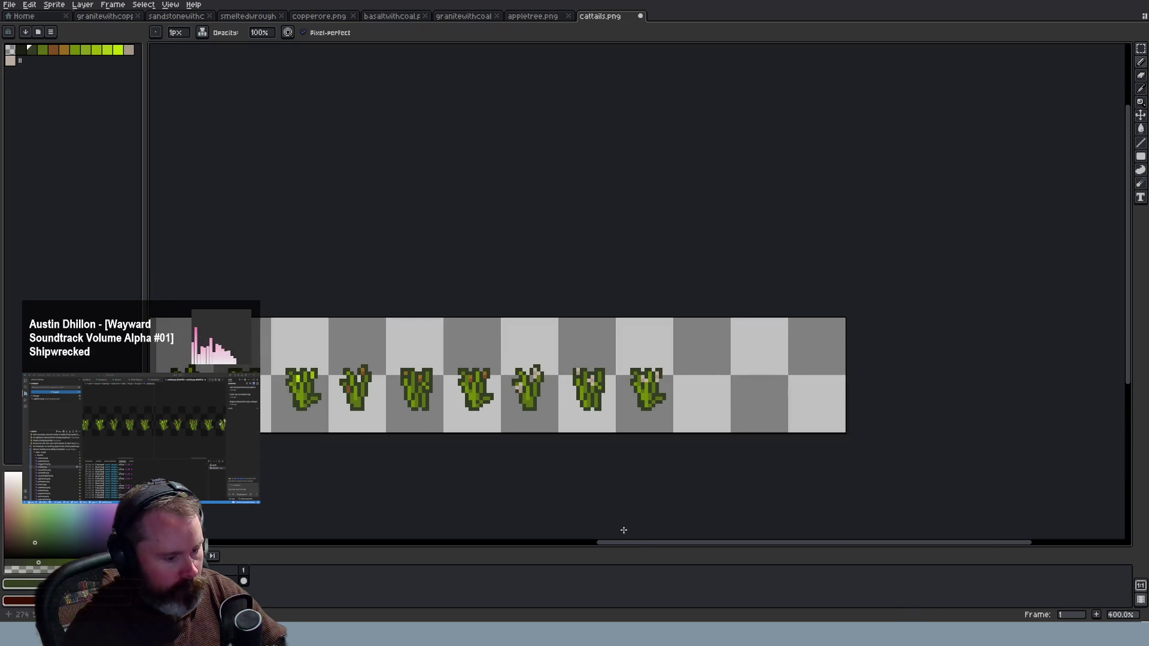
{"action": "left_click_drag", "start_coordinate": [633, 542], "coordinate": [568, 540]}
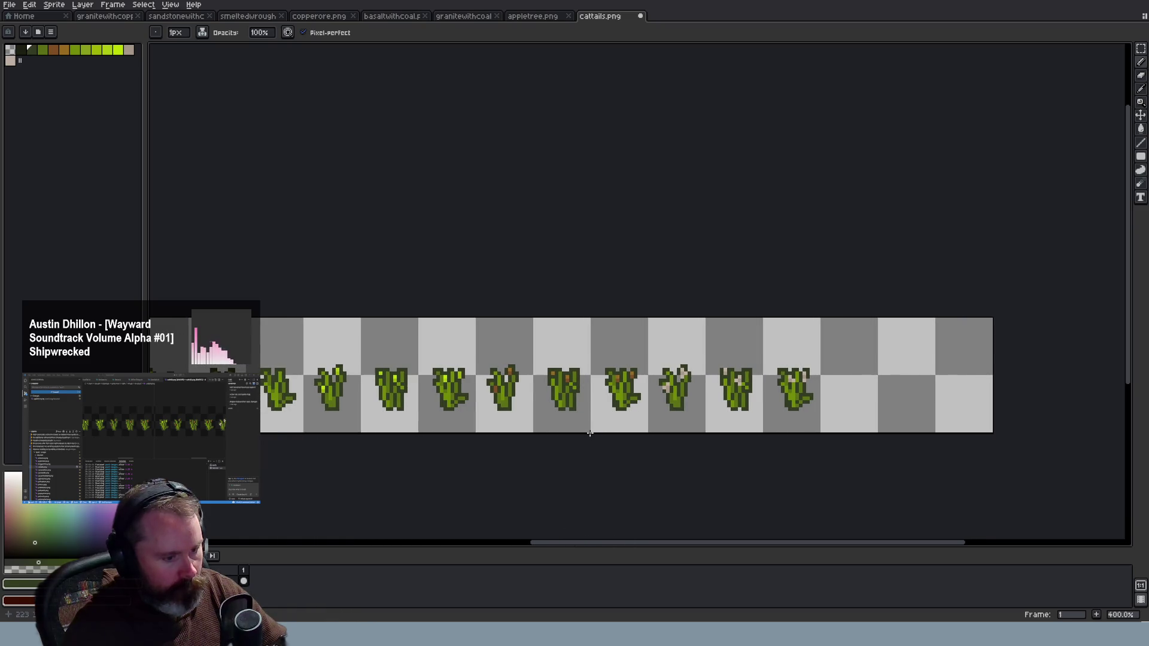
{"action": "scroll", "coordinate": [439, 398], "scroll_direction": "up", "scroll_amount": 2}
{"action": "scroll", "coordinate": [439, 397], "scroll_direction": "up", "scroll_amount": 1}
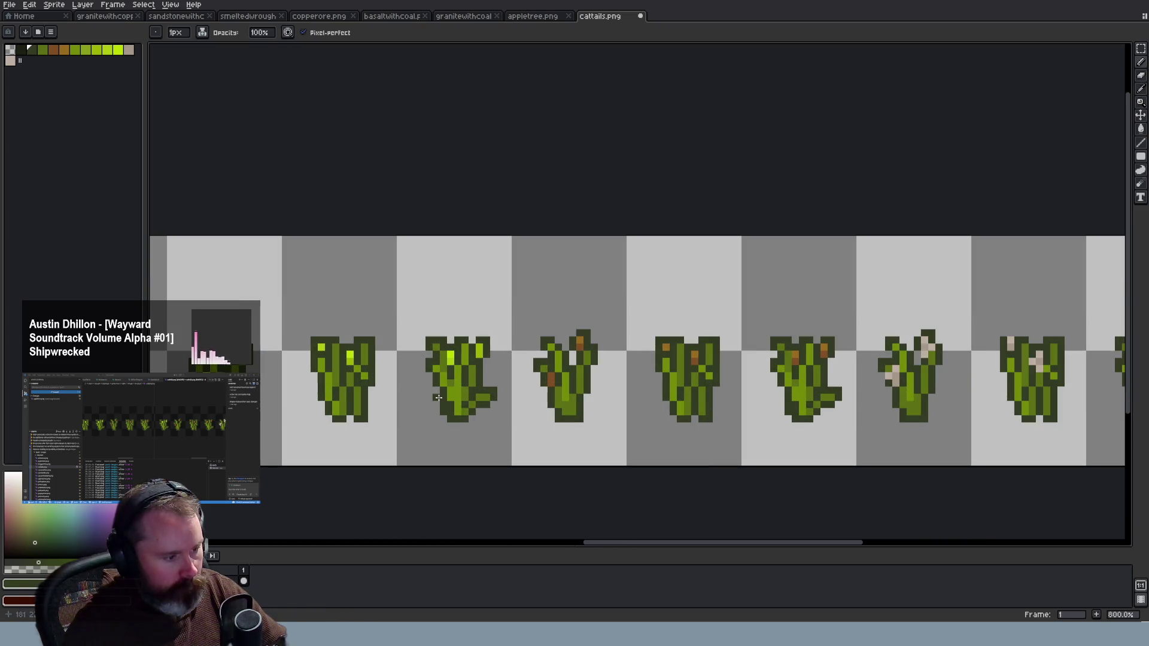
{"action": "scroll", "coordinate": [439, 397], "scroll_direction": "down", "scroll_amount": 2}
{"action": "scroll", "coordinate": [439, 397], "scroll_direction": "down", "scroll_amount": 1}
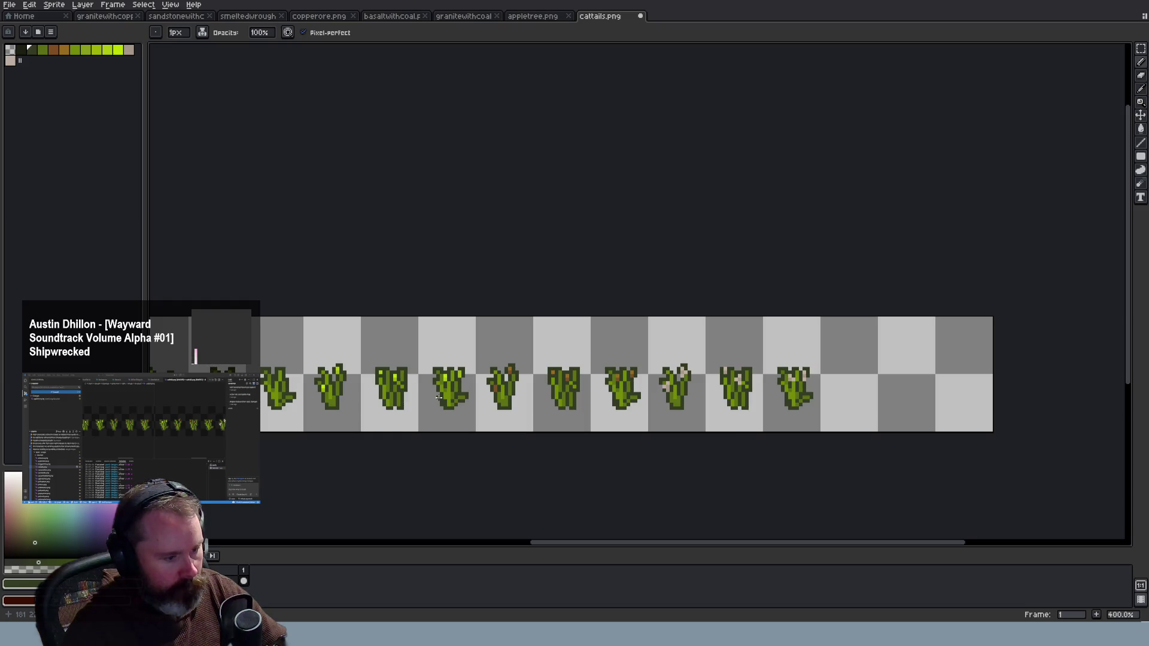
{"action": "scroll", "coordinate": [439, 398], "scroll_direction": "up", "scroll_amount": 3}
{"action": "scroll", "coordinate": [628, 342], "scroll_direction": "up", "scroll_amount": 2}
{"action": "scroll", "coordinate": [629, 343], "scroll_direction": "down", "scroll_amount": 2}
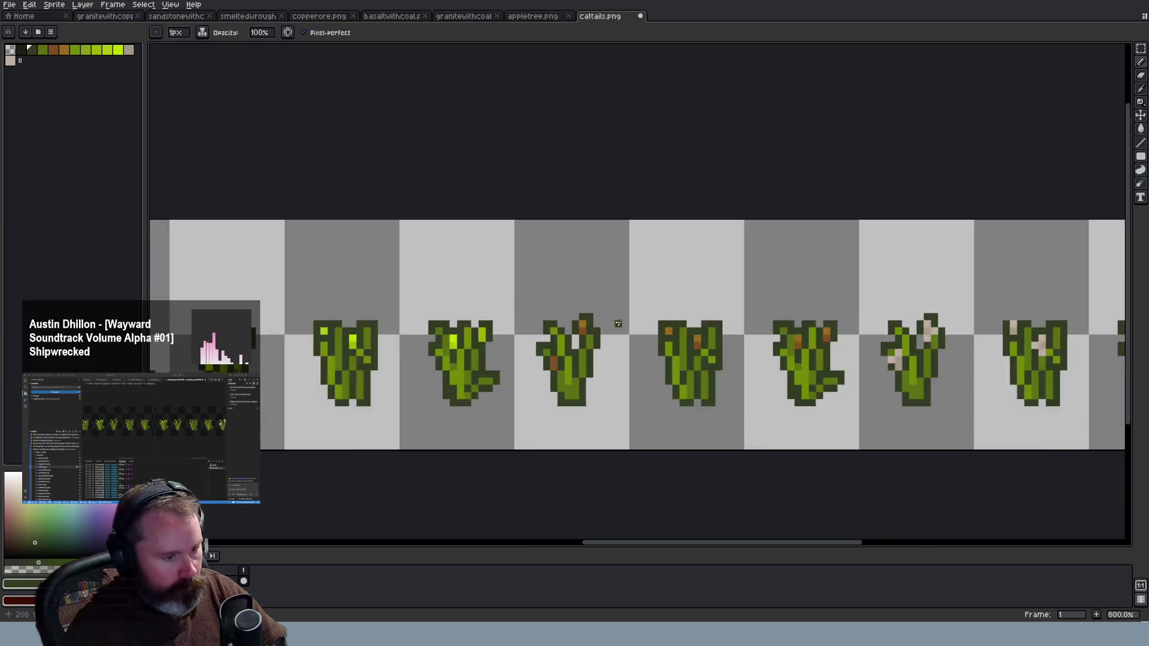
{"action": "scroll", "coordinate": [685, 342], "scroll_direction": "down", "scroll_amount": 2}
{"action": "scroll", "coordinate": [686, 342], "scroll_direction": "down", "scroll_amount": 1}
{"action": "scroll", "coordinate": [652, 334], "scroll_direction": "up", "scroll_amount": 5}
{"action": "scroll", "coordinate": [617, 326], "scroll_direction": "up", "scroll_amount": 1}
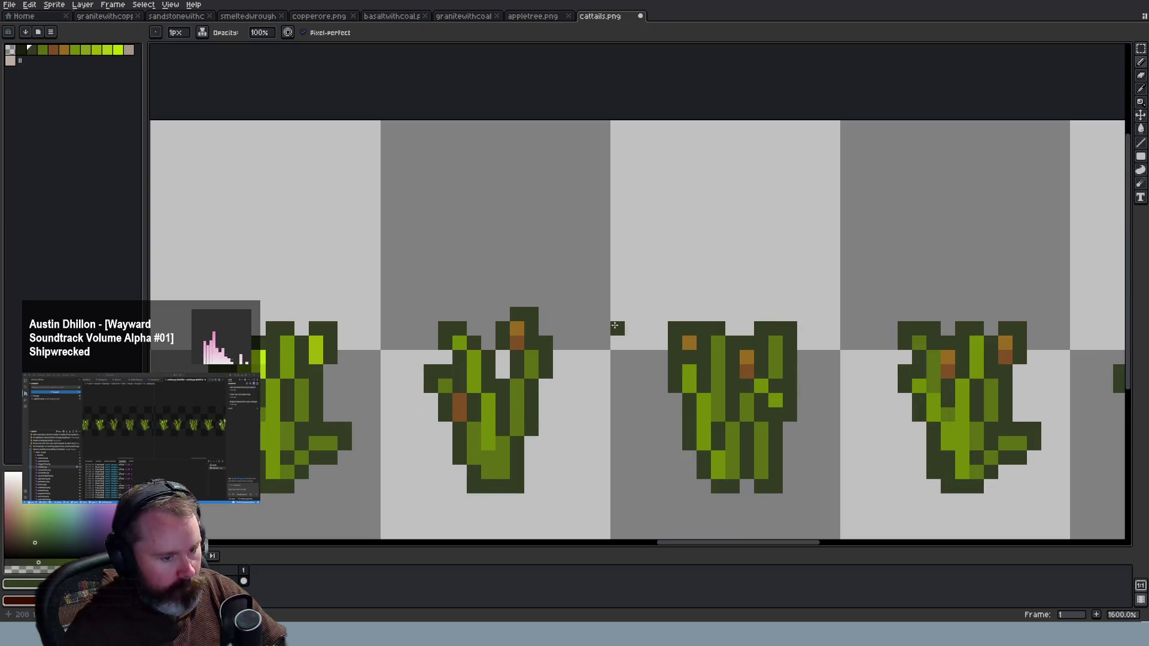
Add brown pixels to the third cattail's top-left with a dark green pixel above
{"action": "left_click", "coordinate": [689, 342], "text": "alt"}
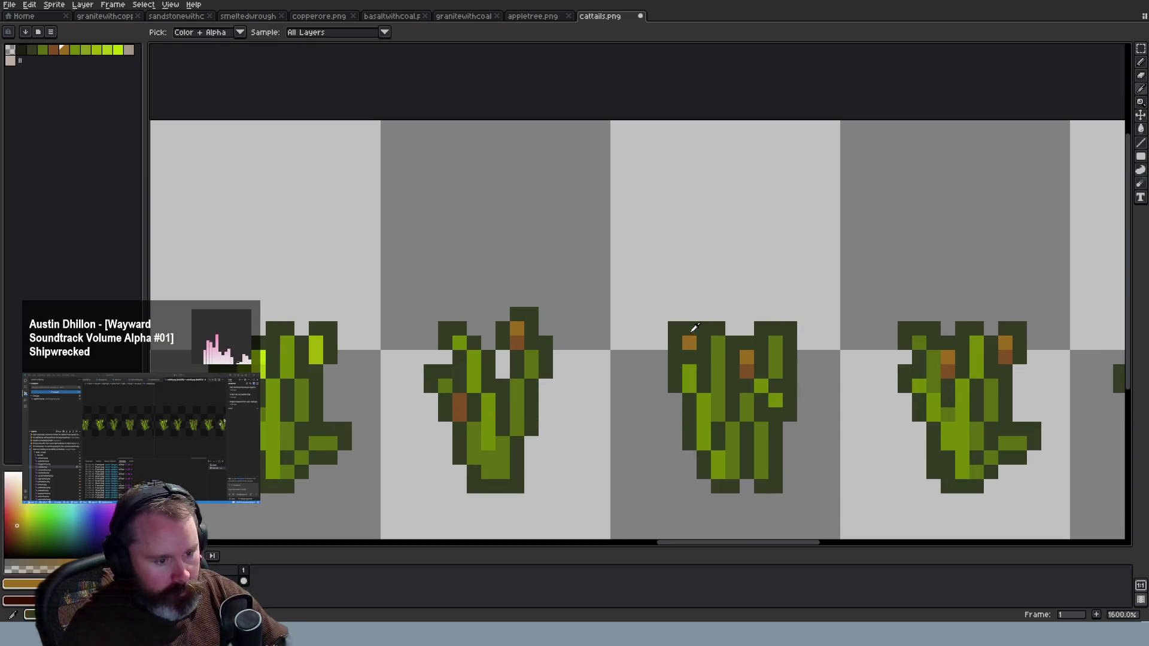
{"action": "left_click_drag", "start_coordinate": [689, 329], "coordinate": [706, 337]}
{"action": "left_click", "coordinate": [708, 323], "text": "alt"}
{"action": "left_click", "coordinate": [686, 314]}
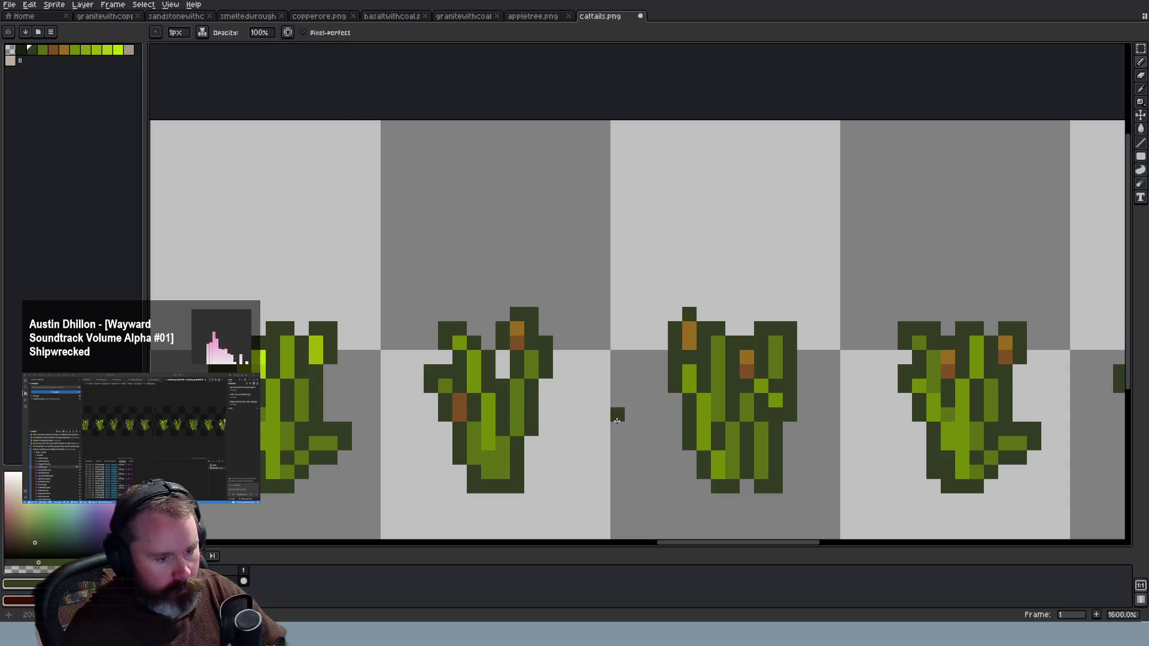
Sample the cattail head's orange and paint a two-pixel-tall new head above the left stalk
{"action": "key", "text": "i"}
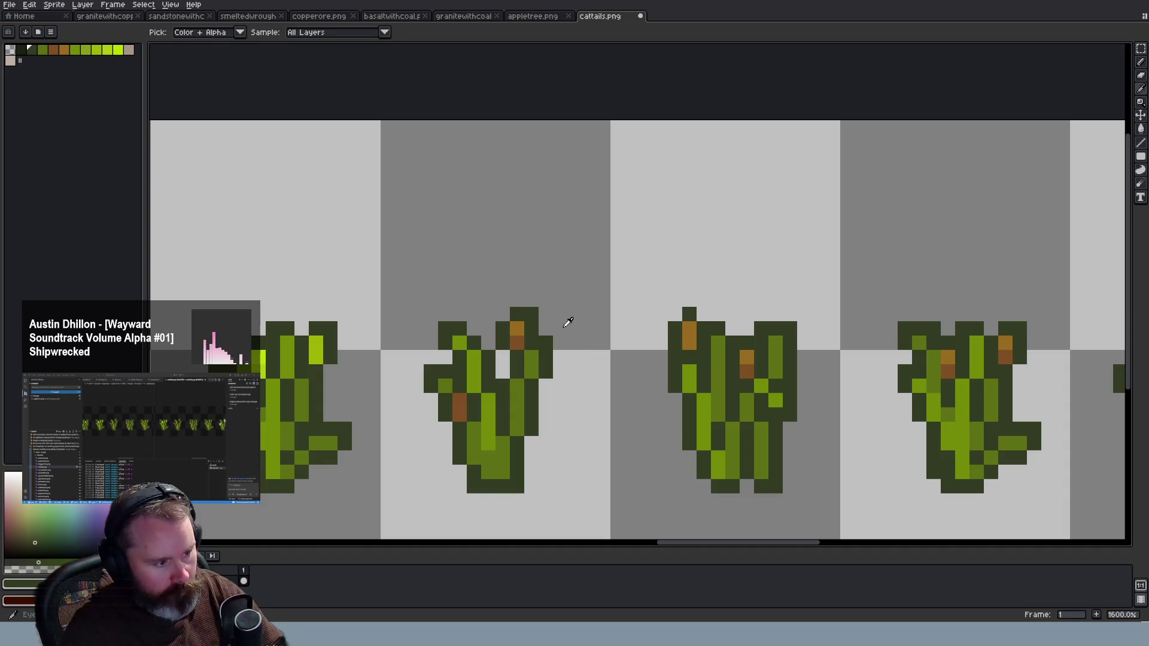
{"action": "scroll", "coordinate": [551, 328], "scroll_direction": "down", "scroll_amount": 1}
{"action": "scroll", "coordinate": [524, 341], "scroll_direction": "up", "scroll_amount": 3}
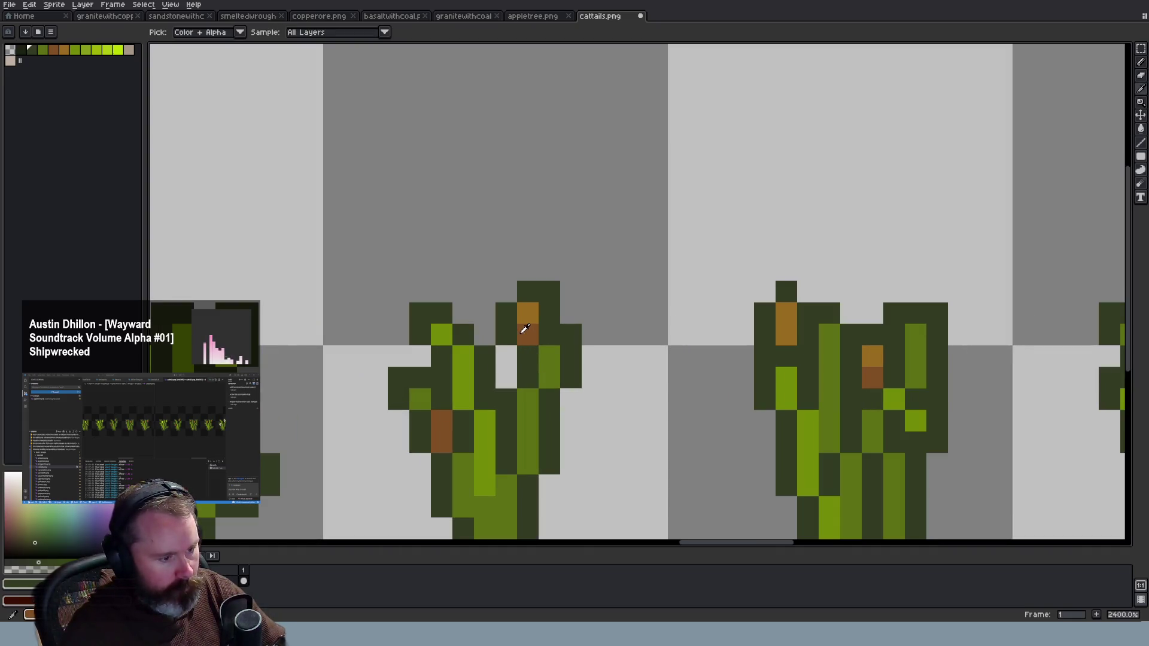
{"action": "left_click", "coordinate": [538, 323]}
{"action": "key", "text": "b"}
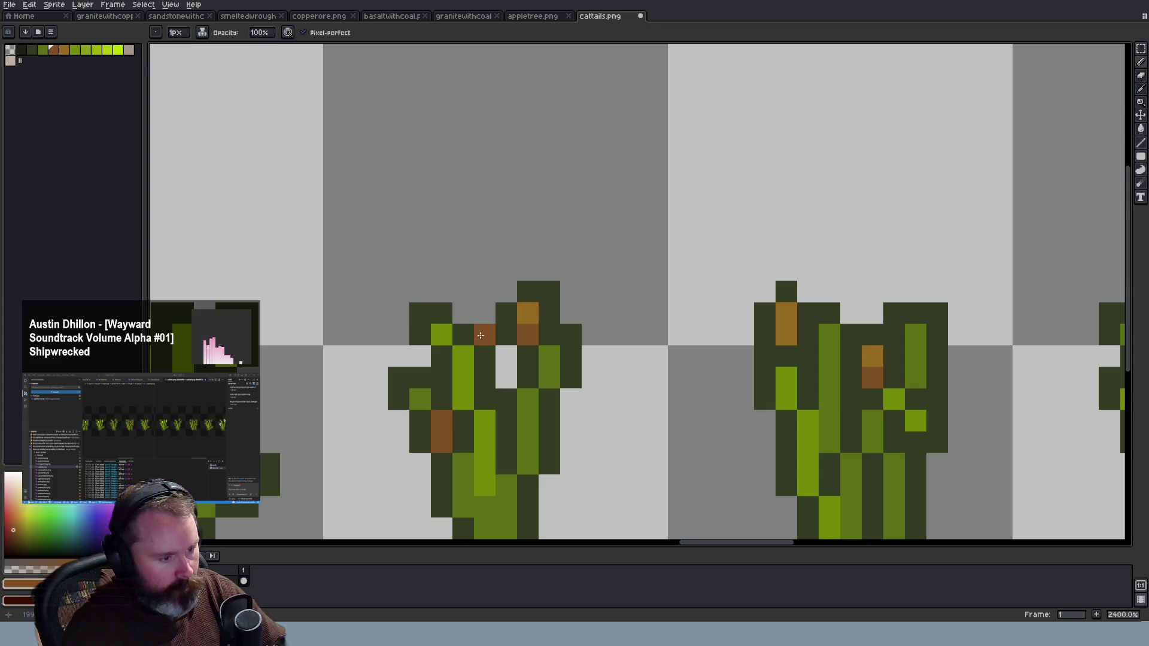
{"action": "left_click", "coordinate": [527, 313], "text": "alt"}
{"action": "left_click", "coordinate": [483, 313]}
{"action": "left_click", "coordinate": [485, 292]}
Outline the new cattail head with the sampled dark green
{"action": "key", "text": "alt"}
{"action": "left_click", "coordinate": [508, 306], "text": "alt"}
{"action": "left_click", "coordinate": [506, 291]}
{"action": "left_click", "coordinate": [484, 269]}
{"action": "left_click", "coordinate": [463, 313]}
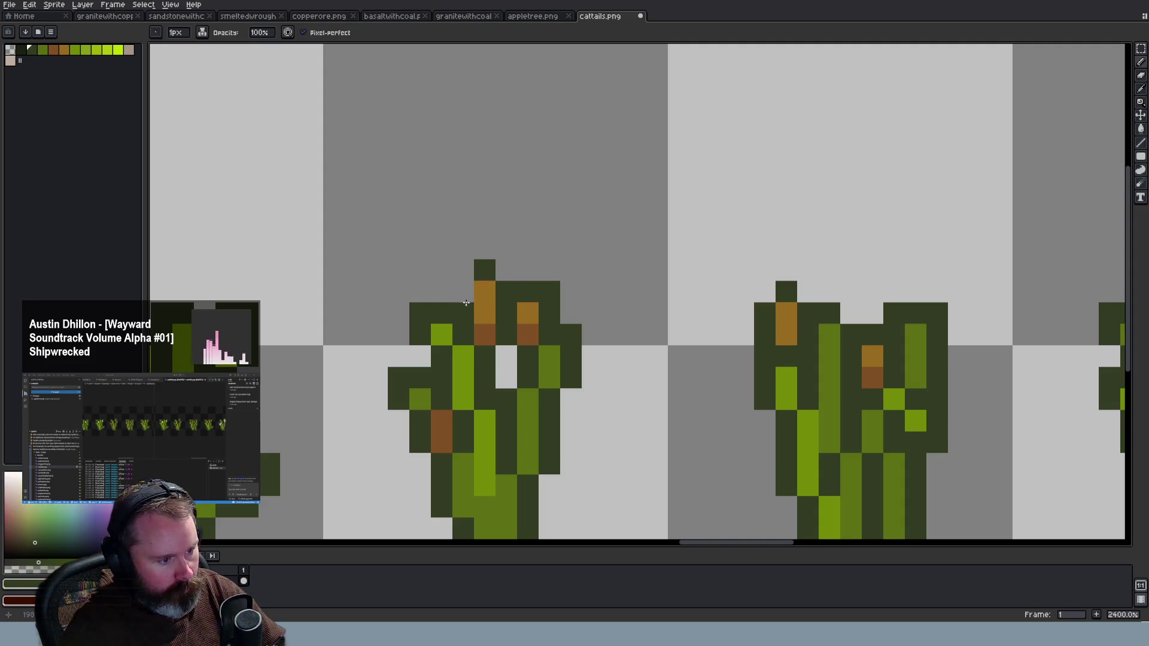
{"action": "left_click", "coordinate": [463, 292]}
Undo the last stroke, paint a brown pixel below the right head, and add dark green touch-ups
{"action": "scroll", "coordinate": [568, 384], "scroll_direction": "down", "scroll_amount": 3}
{"action": "scroll", "coordinate": [568, 384], "scroll_direction": "down", "scroll_amount": 4}
{"action": "scroll", "coordinate": [516, 359], "scroll_direction": "up", "scroll_amount": 4}
{"action": "key", "text": "ctrl+z"}
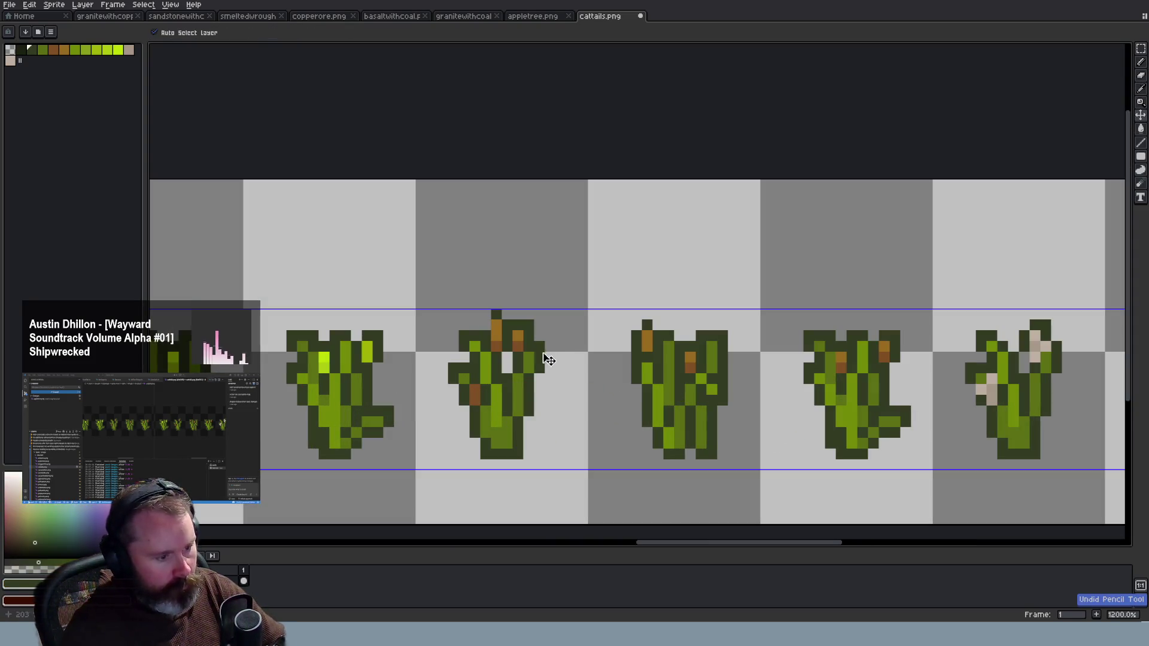
{"action": "scroll", "coordinate": [517, 359], "scroll_direction": "up", "scroll_amount": 6}
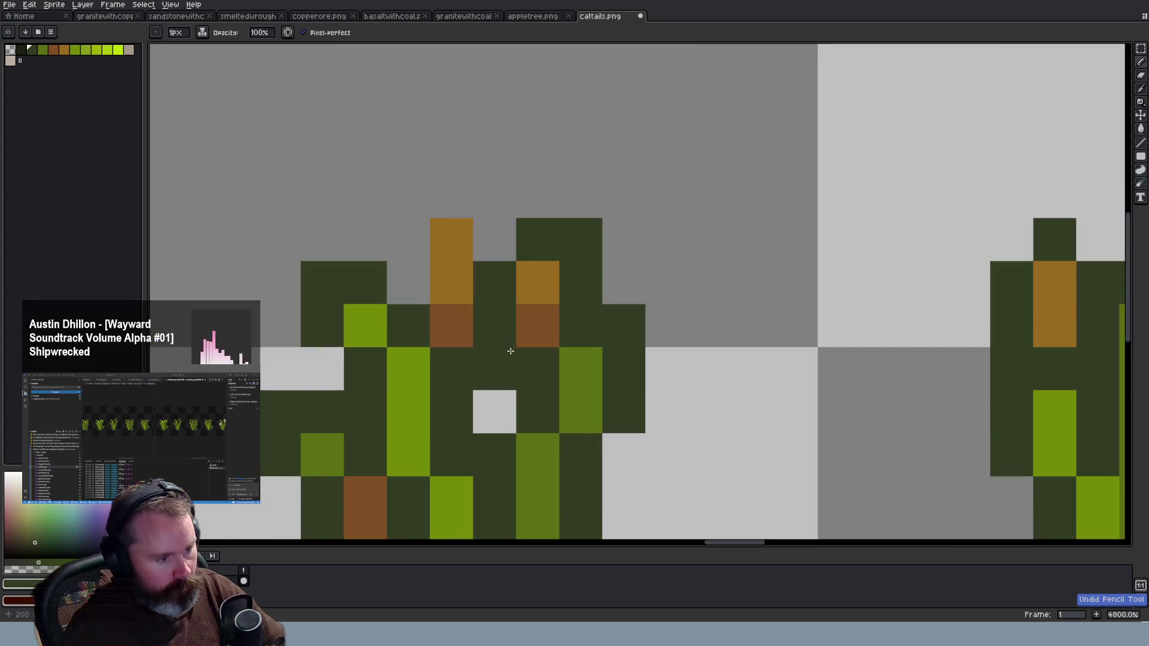
{"action": "right_click", "coordinate": [519, 314]}
{"action": "left_click", "coordinate": [453, 234]}
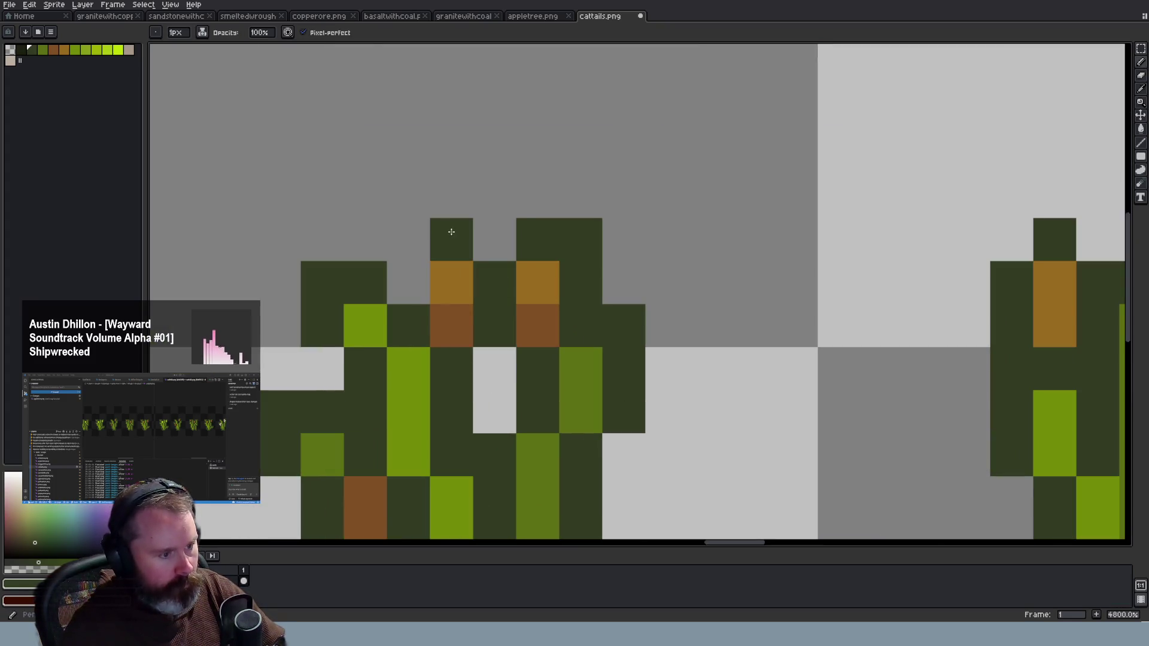
{"action": "left_click", "coordinate": [408, 282]}
{"action": "scroll", "coordinate": [643, 390], "scroll_direction": "down", "scroll_amount": 2}
{"action": "scroll", "coordinate": [643, 390], "scroll_direction": "down", "scroll_amount": 4}
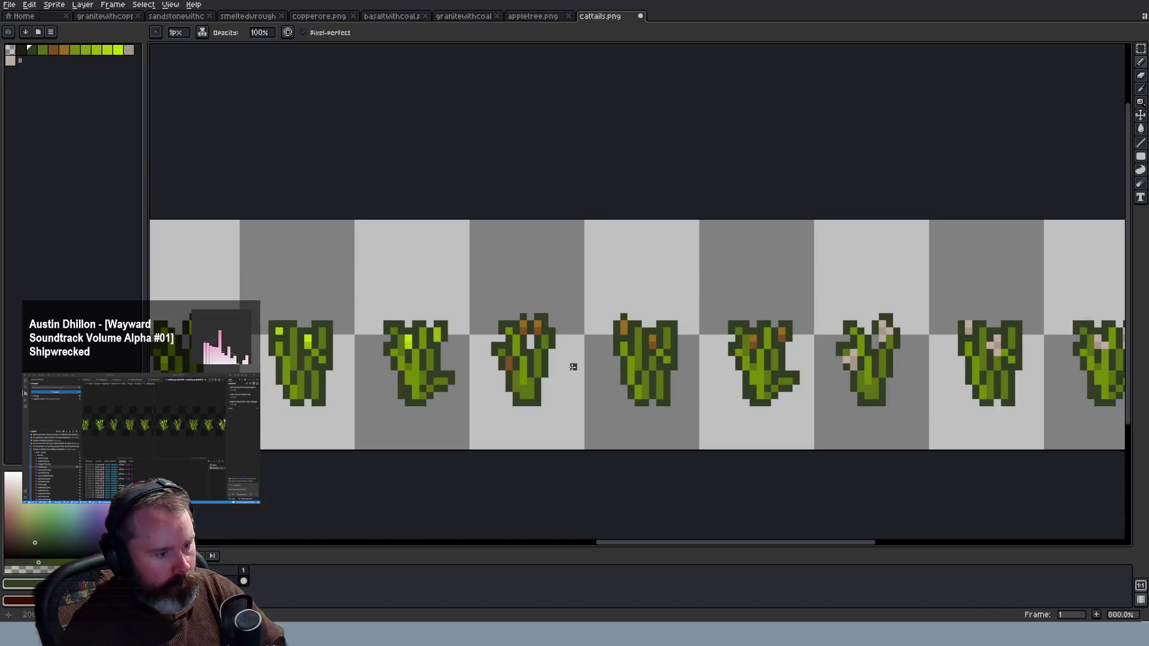
Sample the cattail-head orange and paint it on the right stalk's top pixel
{"action": "scroll", "coordinate": [573, 366], "scroll_direction": "up", "scroll_amount": 1}
{"action": "scroll", "coordinate": [574, 367], "scroll_direction": "up", "scroll_amount": 1}
{"action": "scroll", "coordinate": [618, 372], "scroll_direction": "down", "scroll_amount": 4}
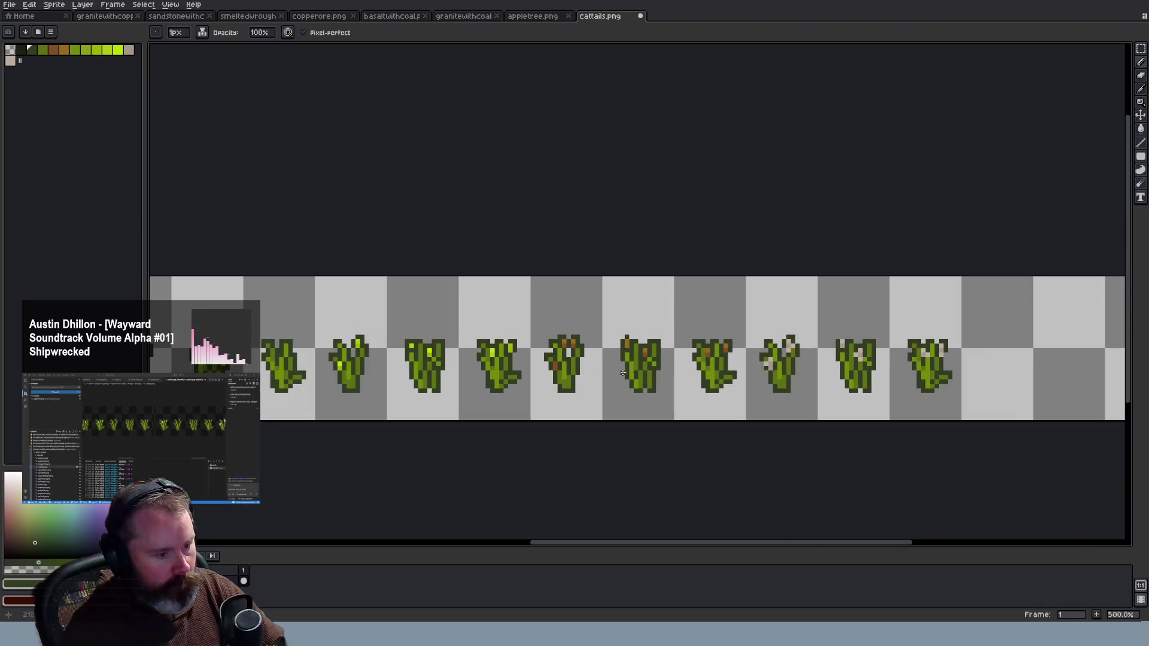
{"action": "scroll", "coordinate": [618, 372], "scroll_direction": "down", "scroll_amount": 1}
{"action": "scroll", "coordinate": [683, 385], "scroll_direction": "up", "scroll_amount": 2}
{"action": "scroll", "coordinate": [689, 386], "scroll_direction": "up", "scroll_amount": 1}
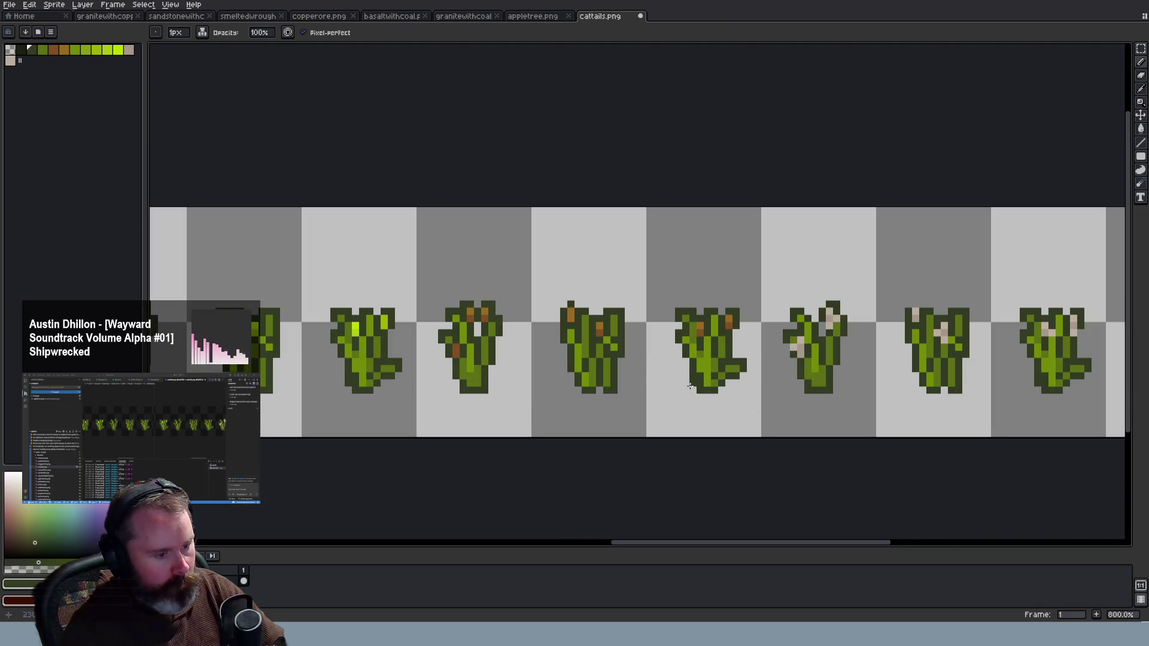
{"action": "scroll", "coordinate": [689, 386], "scroll_direction": "up", "scroll_amount": 1}
{"action": "scroll", "coordinate": [628, 305], "scroll_direction": "up", "scroll_amount": 1}
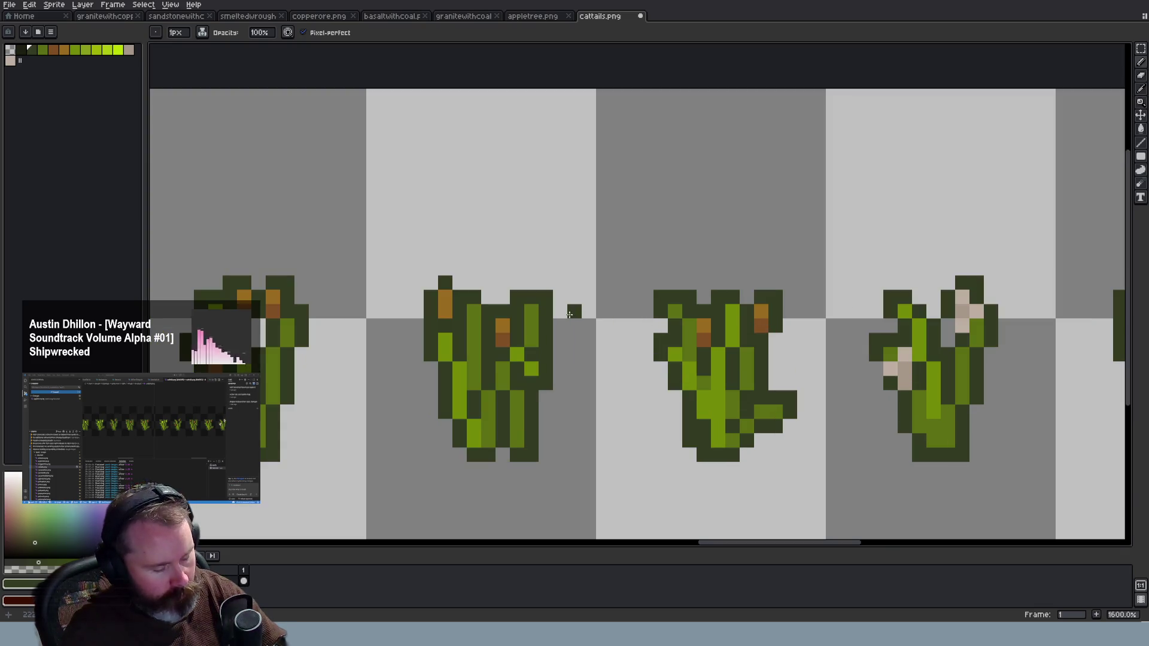
{"action": "key", "text": "i"}
{"action": "left_click", "coordinate": [447, 309]}
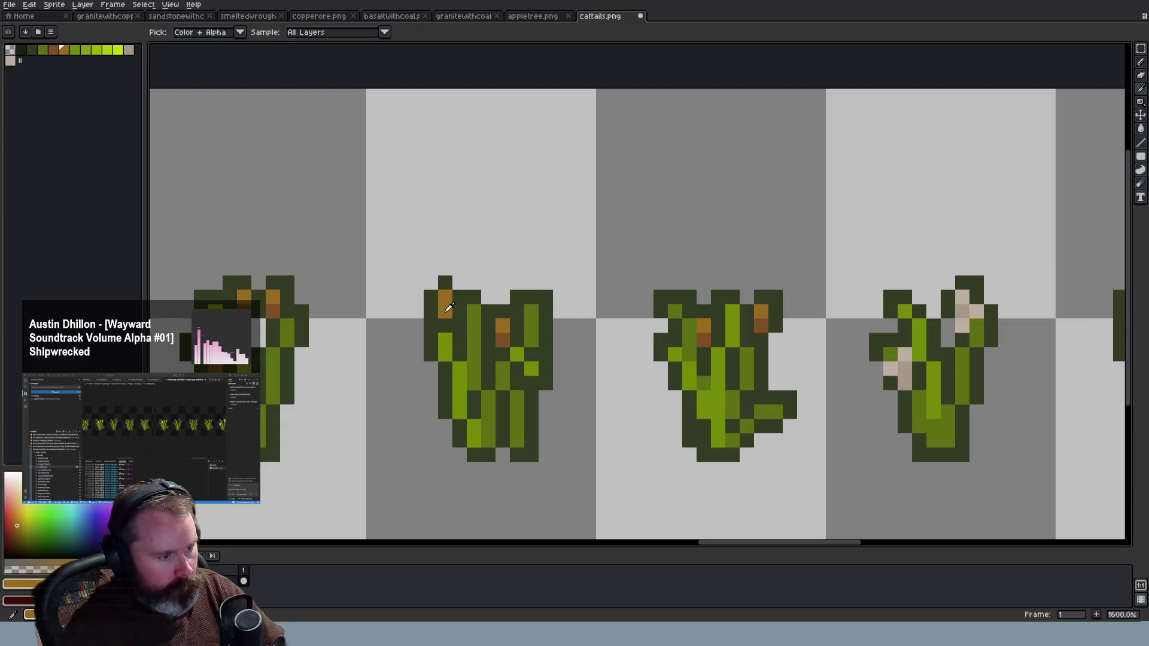
{"action": "key", "text": "b"}
{"action": "left_click", "coordinate": [540, 284]}
{"action": "key", "text": "ctrl+z"}
{"action": "left_click", "coordinate": [541, 291]}
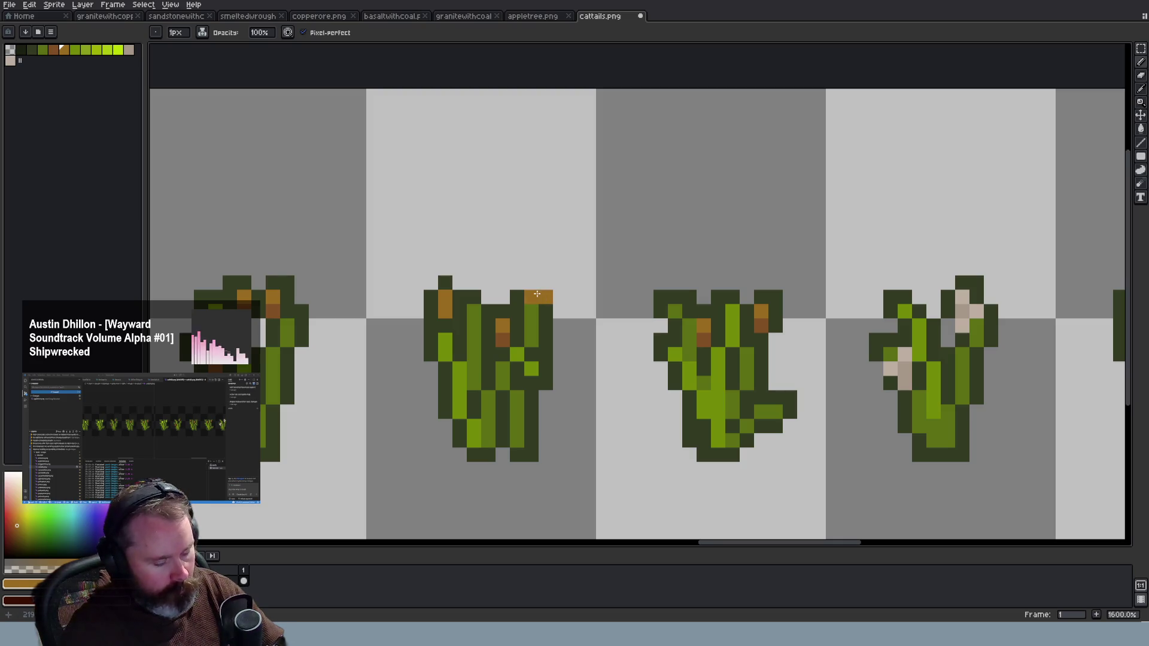
Add a darker brown tip with orange above it, then undo those spike strokes
{"action": "left_click", "coordinate": [503, 326], "text": "alt"}
{"action": "left_click", "coordinate": [545, 297]}
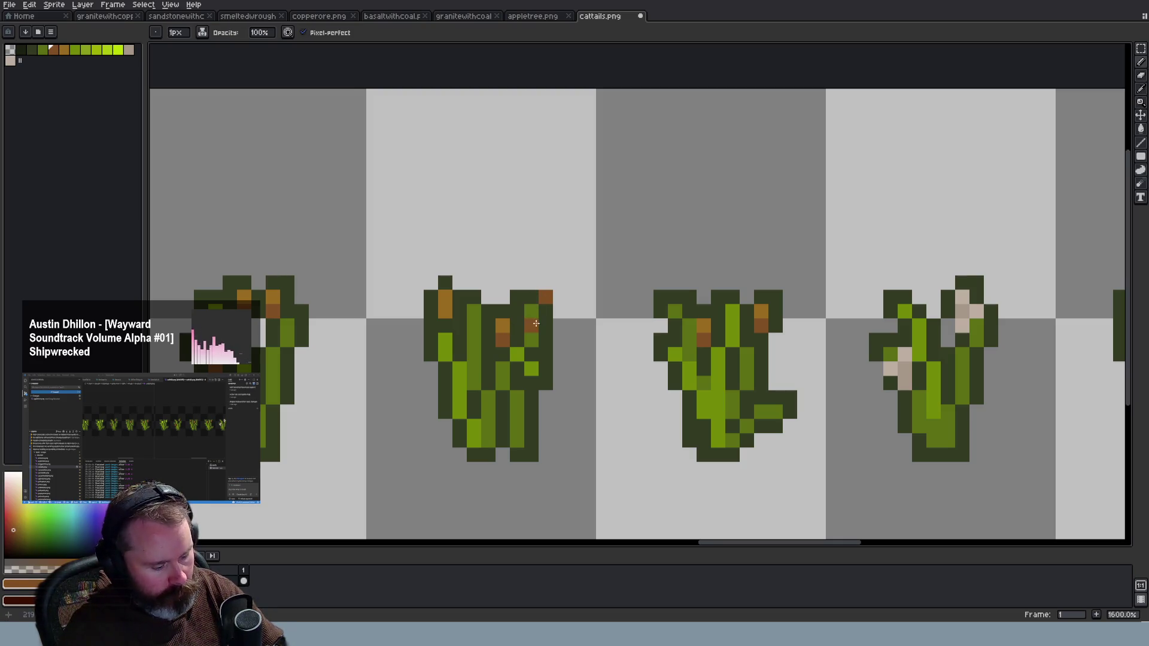
{"action": "left_click", "coordinate": [502, 325], "text": "alt"}
{"action": "left_click", "coordinate": [545, 283]}
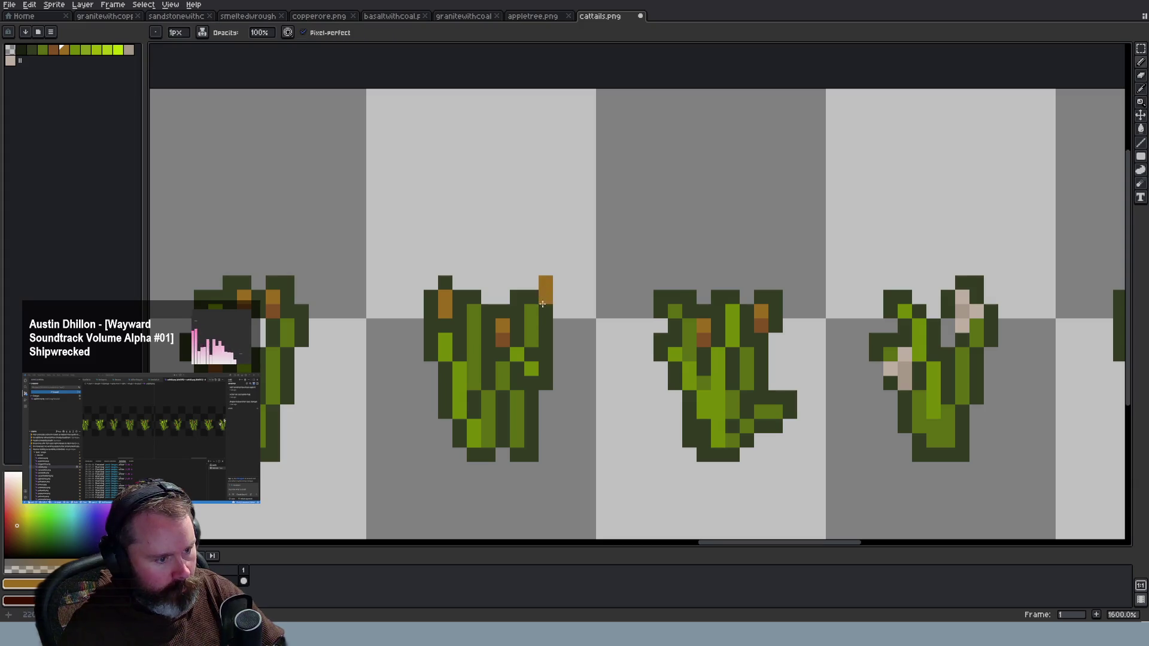
{"action": "left_click", "coordinate": [529, 297], "text": "alt"}
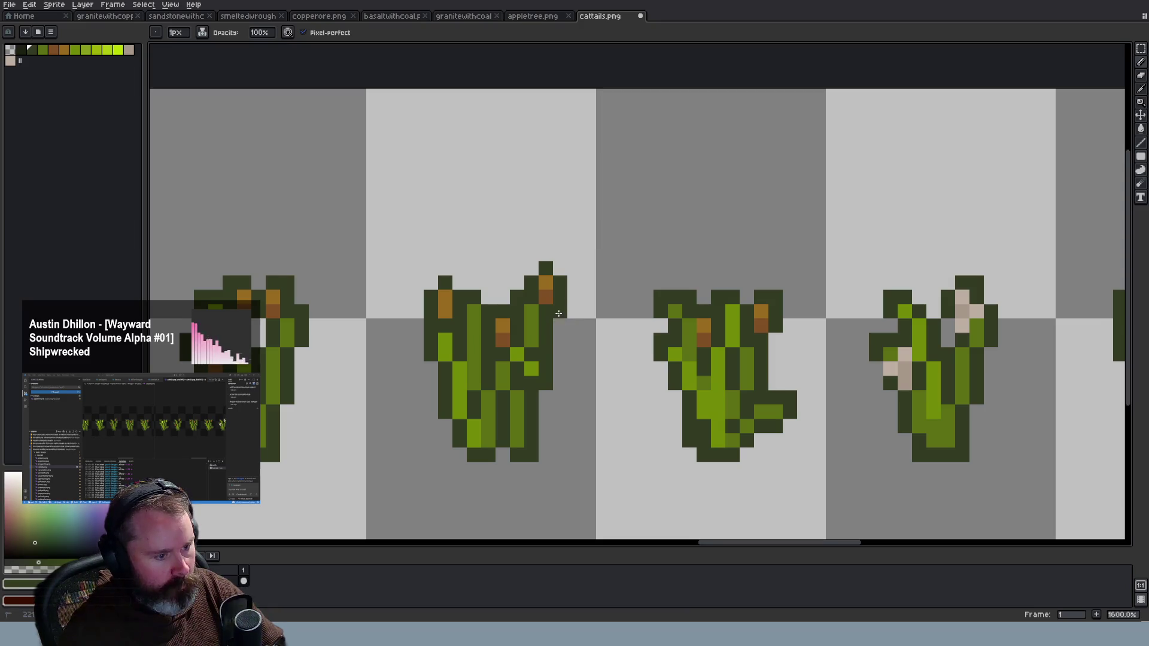
{"action": "scroll", "coordinate": [640, 327], "scroll_direction": "down", "scroll_amount": 4}
{"action": "scroll", "coordinate": [643, 328], "scroll_direction": "down", "scroll_amount": 2}
{"action": "scroll", "coordinate": [634, 335], "scroll_direction": "up", "scroll_amount": 5}
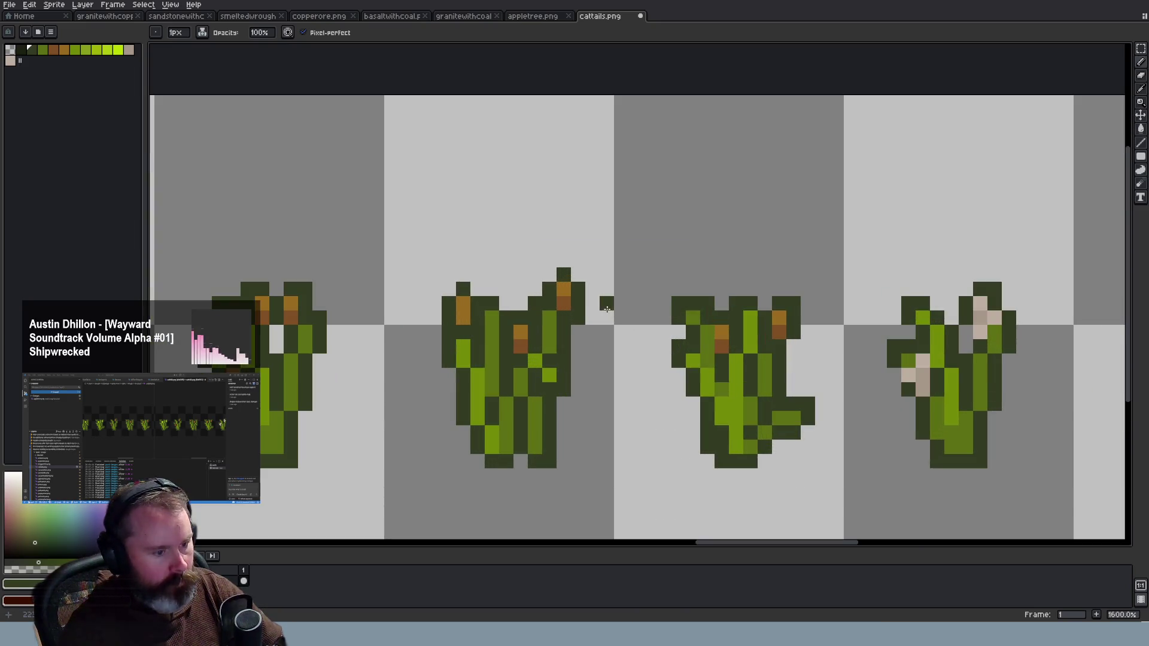
{"action": "key", "text": "v"}
{"action": "key", "text": "ctrl+z"}
{"action": "key", "text": "ctrl+z"}
{"action": "key", "text": "ctrl+z"}
{"action": "key", "text": "ctrl+z"}
{"action": "key", "text": "ctrl+z"}
{"action": "key", "text": "ctrl+z"}
{"action": "key", "text": "ctrl+z"}
Rebuild the right spike's head in brown and darker brown, outlining its top in dark green
{"action": "key", "text": "i"}
{"action": "left_click", "coordinate": [525, 327]}
{"action": "key", "text": "b"}
{"action": "left_click", "coordinate": [549, 290]}
{"action": "left_click", "coordinate": [494, 327]}
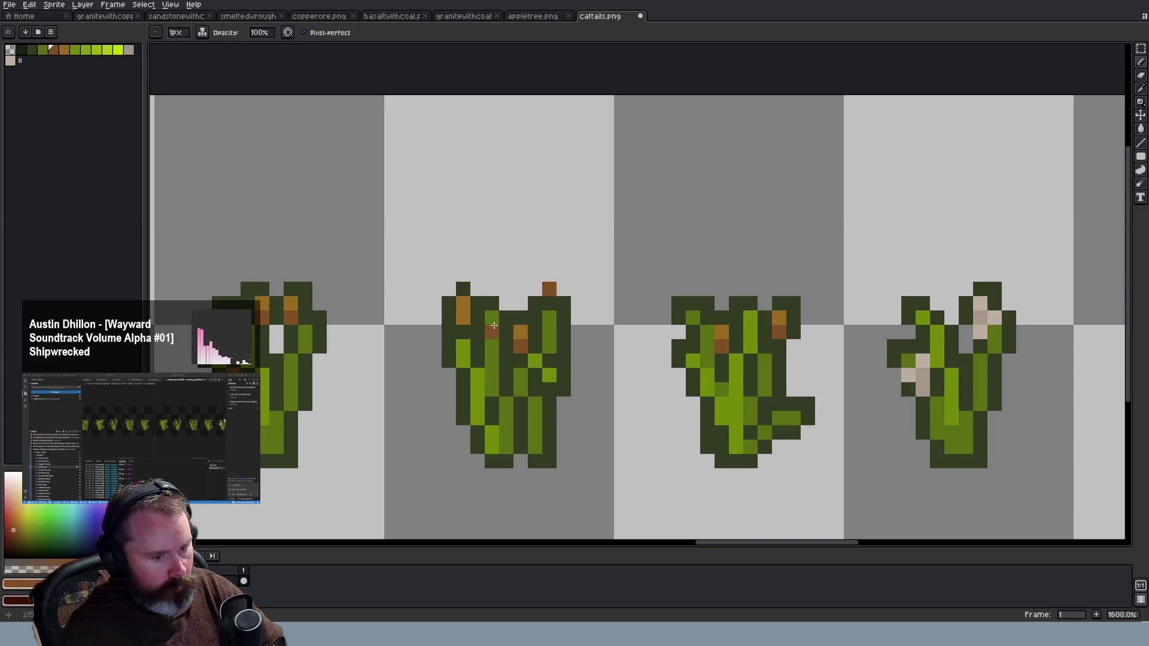
{"action": "key", "text": "ctrl+z"}
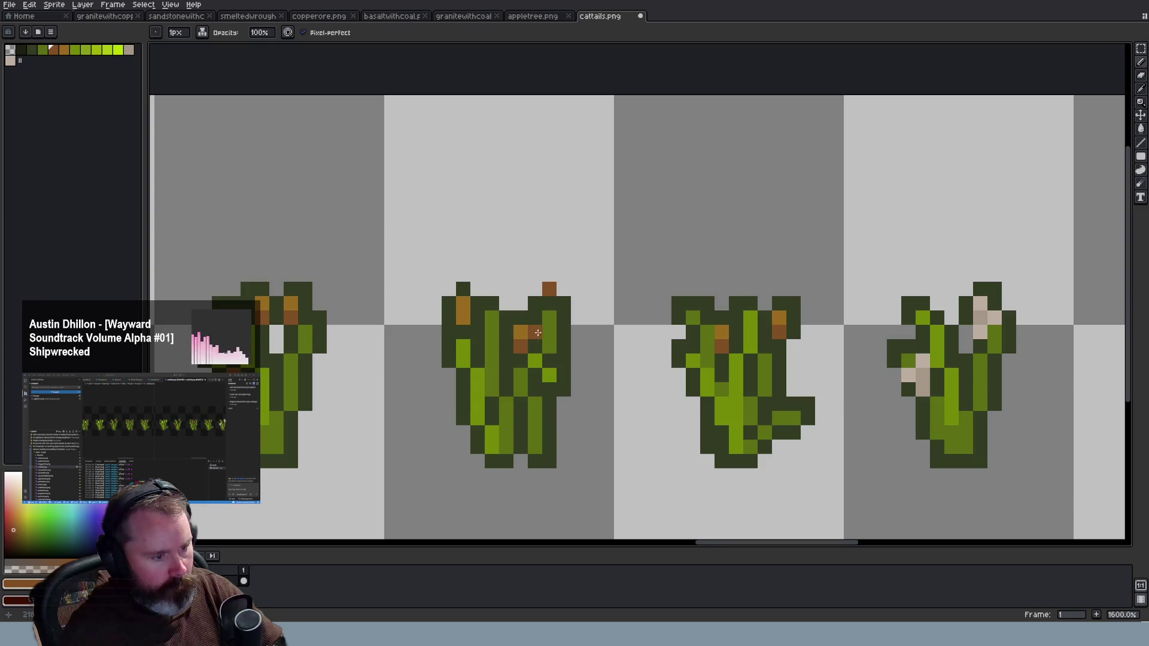
{"action": "left_click", "coordinate": [474, 303]}
{"action": "key", "text": "ctrl+z"}
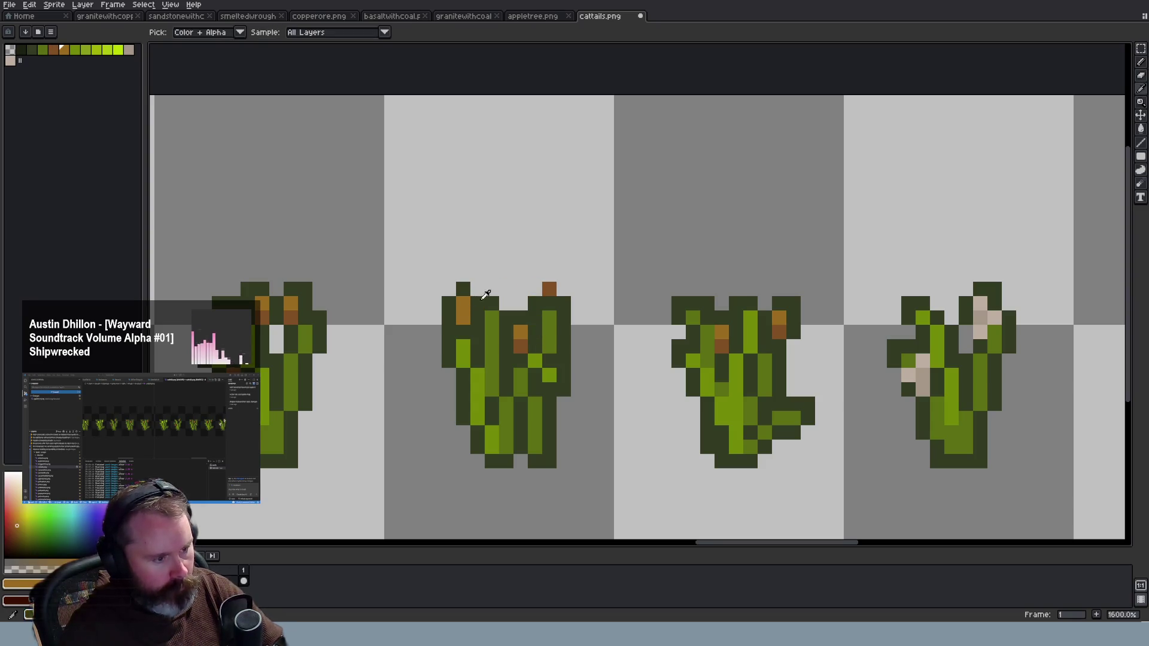
{"action": "left_click", "coordinate": [549, 275]}
{"action": "left_click", "coordinate": [559, 302], "text": "alt"}
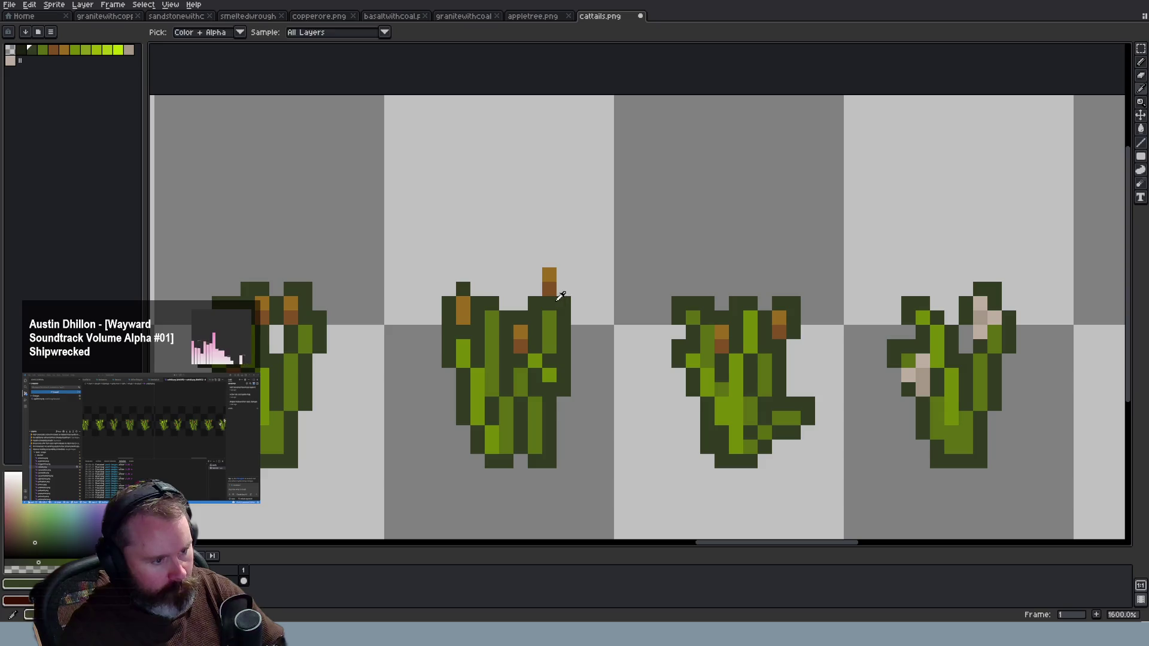
{"action": "left_click", "coordinate": [544, 290]}
{"action": "mouse_move", "coordinate": [535, 275]}
{"action": "left_mouse_down"}
{"action": "mouse_move", "coordinate": [549, 262]}
{"action": "mouse_move", "coordinate": [563, 278]}
{"action": "left_mouse_up"}
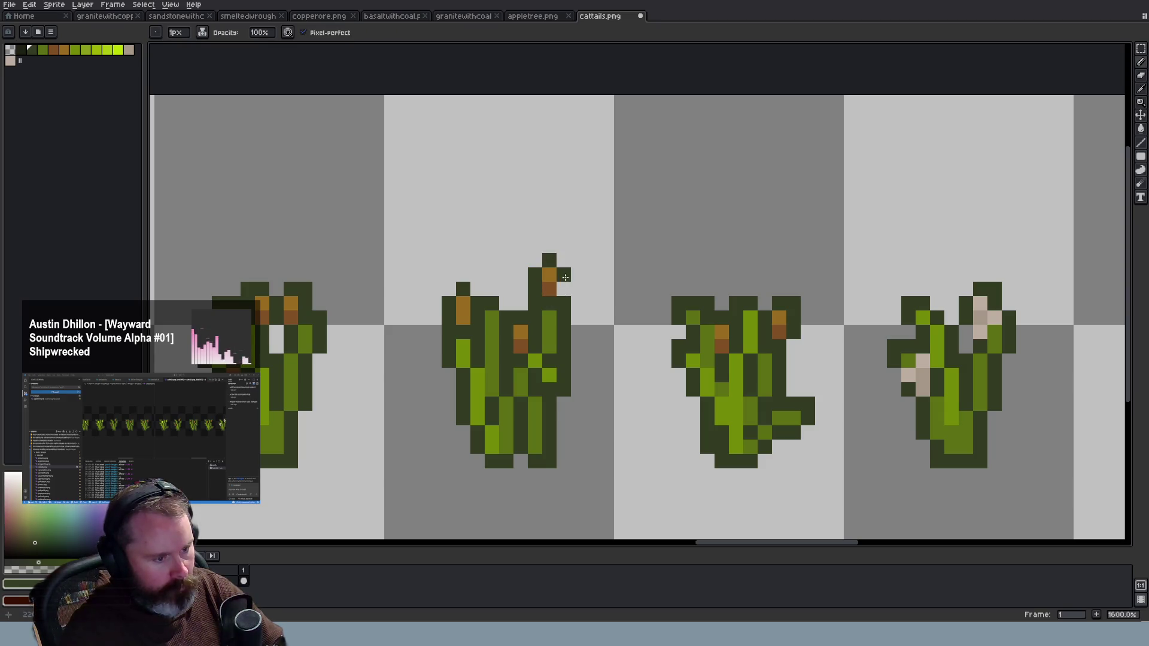
{"action": "scroll", "coordinate": [594, 353], "scroll_direction": "down", "scroll_amount": 5}
Paint an orange head pixel above the left stalk with darker brown below it
{"action": "scroll", "coordinate": [604, 387], "scroll_direction": "down", "scroll_amount": 1}
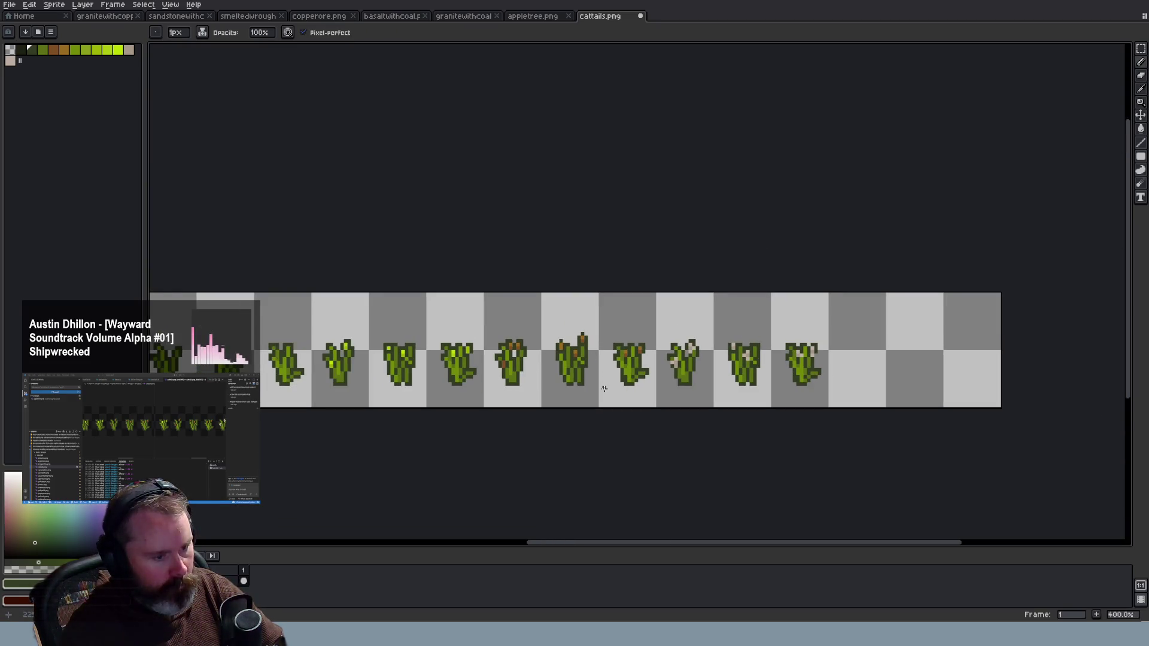
{"action": "scroll", "coordinate": [604, 388], "scroll_direction": "up", "scroll_amount": 5}
{"action": "scroll", "coordinate": [562, 341], "scroll_direction": "down", "scroll_amount": 2}
{"action": "scroll", "coordinate": [555, 329], "scroll_direction": "down", "scroll_amount": 3}
{"action": "scroll", "coordinate": [556, 349], "scroll_direction": "down", "scroll_amount": 1}
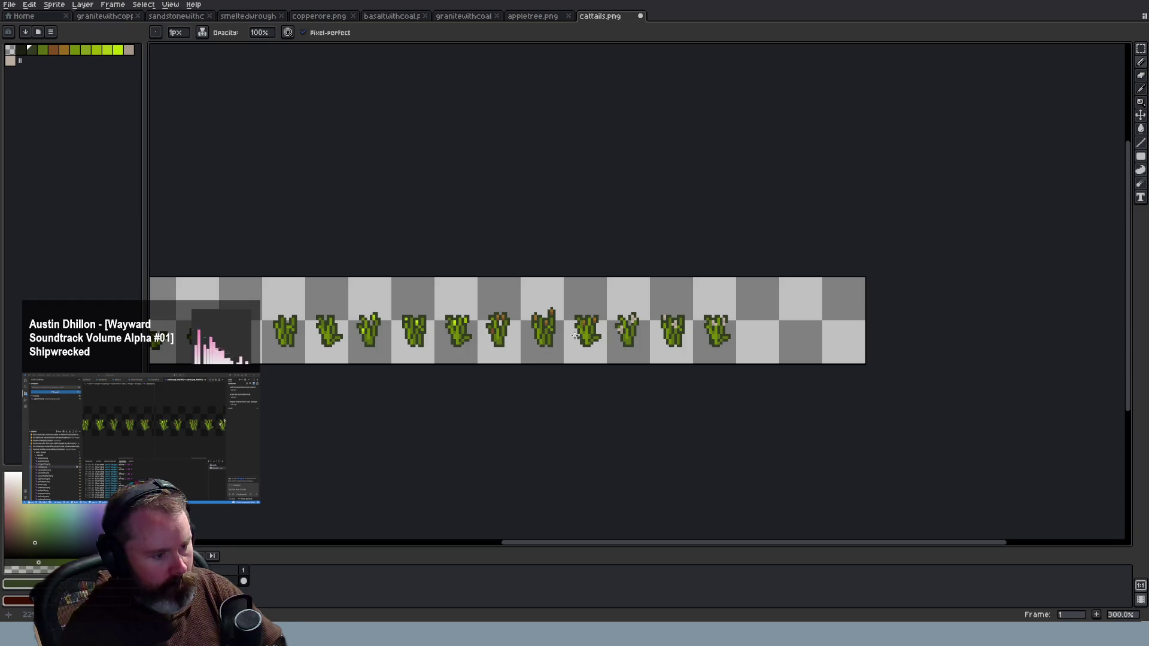
{"action": "scroll", "coordinate": [523, 324], "scroll_direction": "up", "scroll_amount": 6}
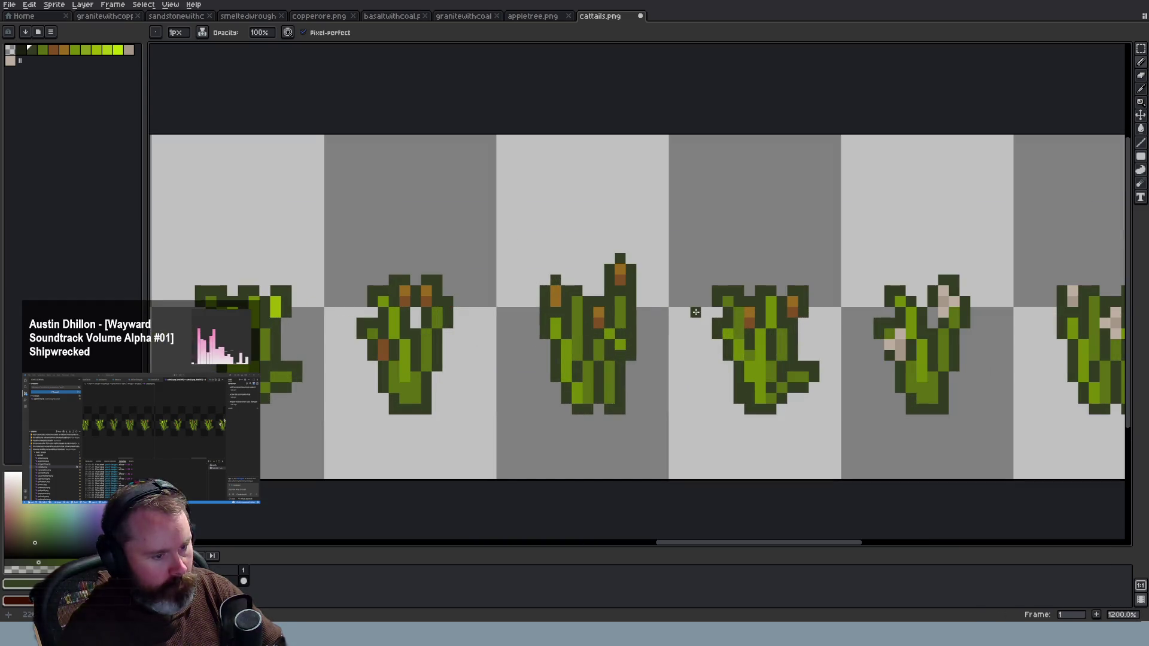
{"action": "scroll", "coordinate": [842, 293], "scroll_direction": "up", "scroll_amount": 1}
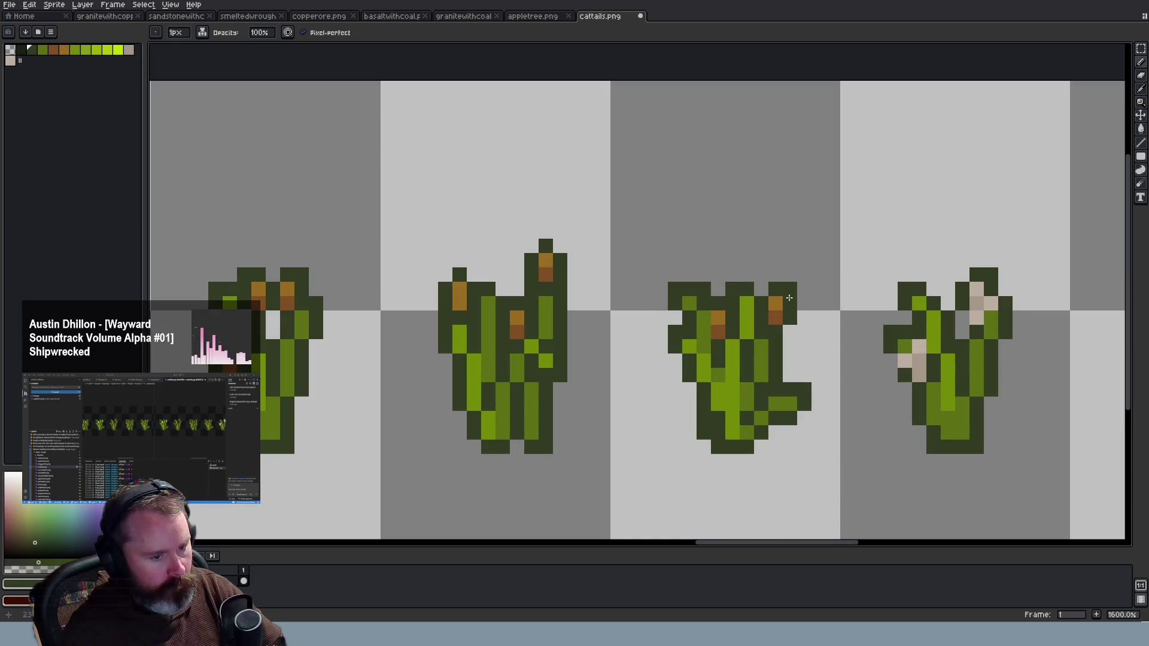
{"action": "key", "text": "i"}
{"action": "left_click", "coordinate": [719, 316]}
{"action": "key", "text": "b"}
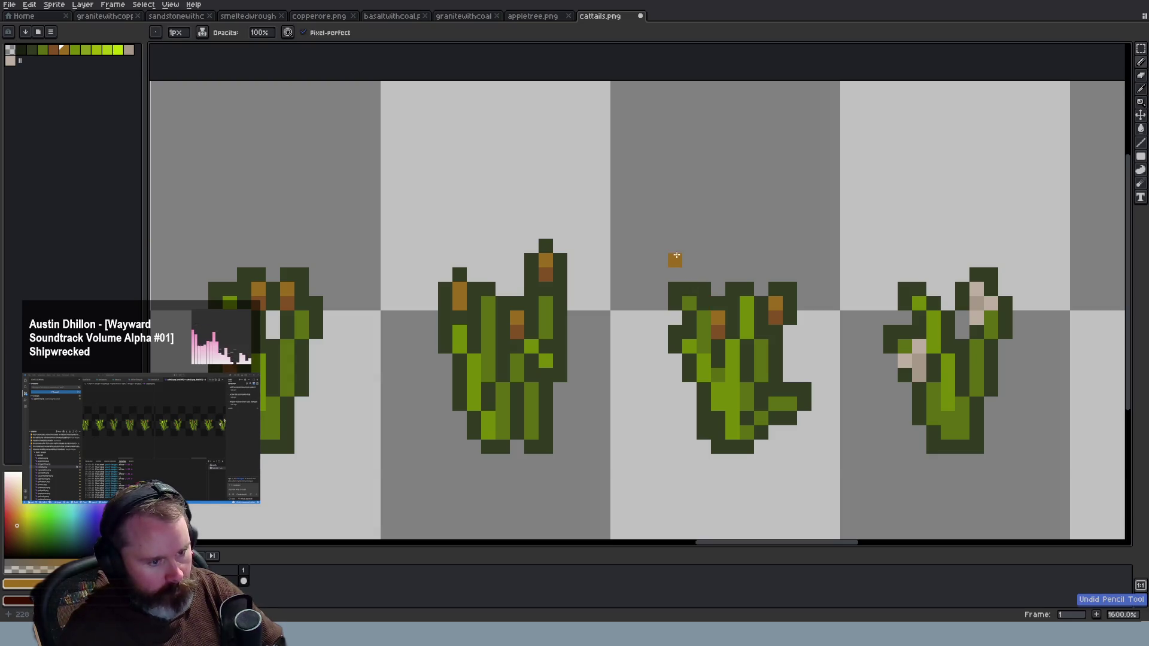
{"action": "left_click", "coordinate": [675, 260]}
{"action": "key", "text": "i"}
{"action": "left_click", "coordinate": [718, 328]}
{"action": "key", "text": "b"}
{"action": "left_click", "coordinate": [675, 274]}
Outline the new cattail head in dark green, undoing the stray stroke
{"action": "key", "text": "i"}
{"action": "left_click", "coordinate": [712, 286]}
{"action": "key", "text": "b"}
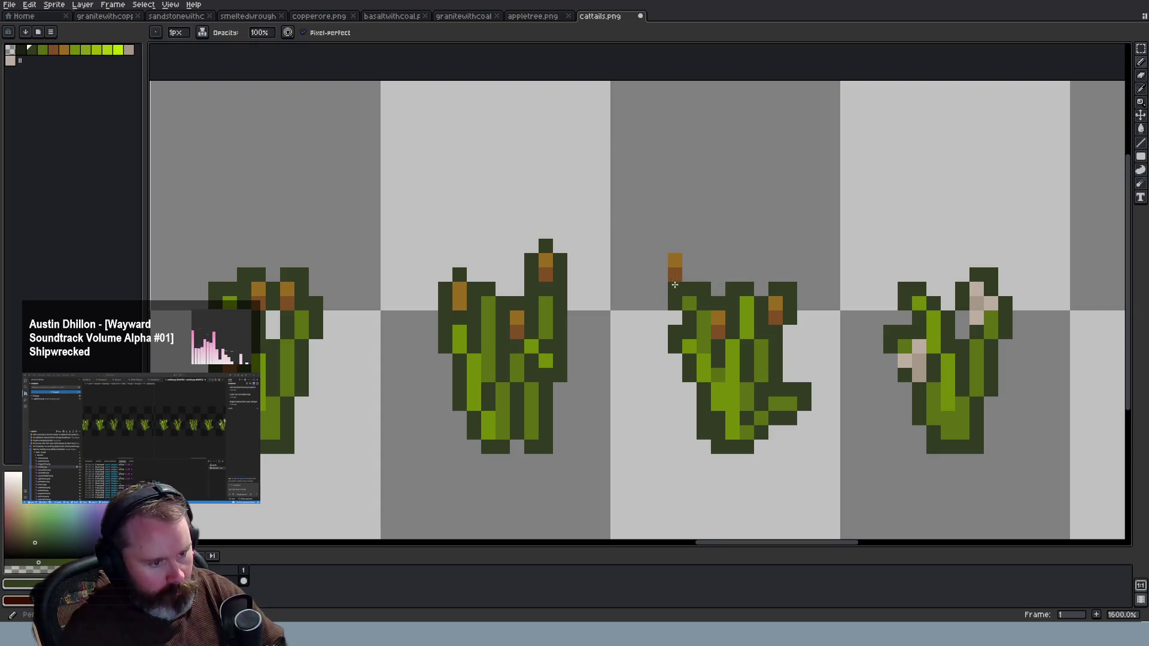
{"action": "left_click_drag", "start_coordinate": [663, 275], "coordinate": [673, 247]}
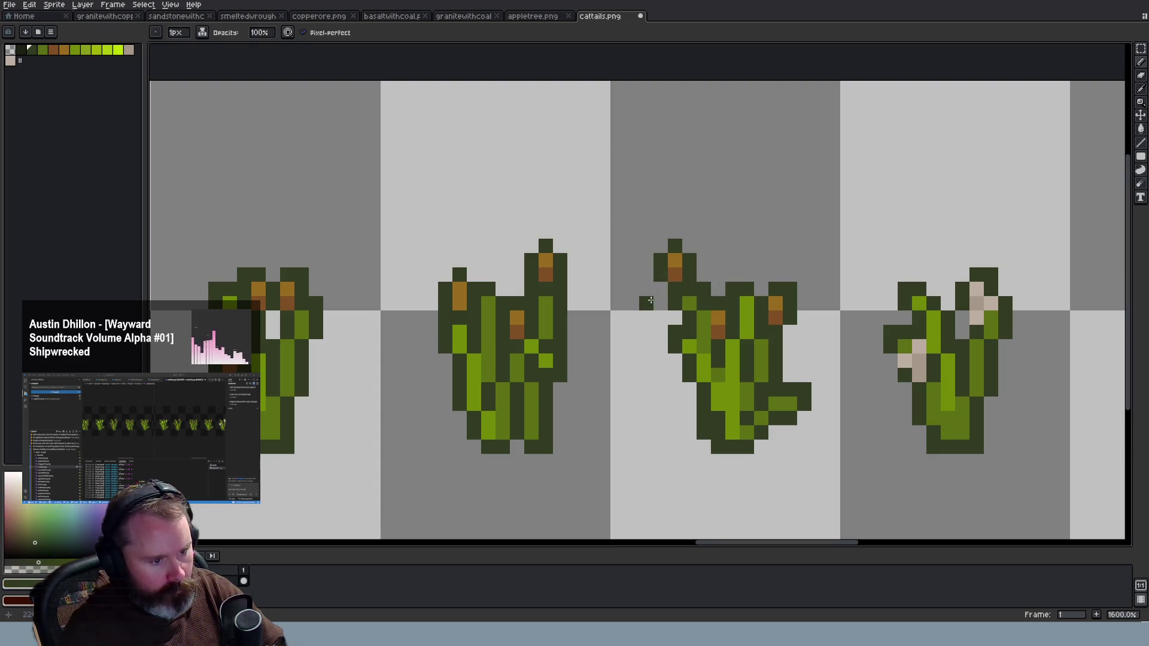
{"action": "scroll", "coordinate": [658, 311], "scroll_direction": "down", "scroll_amount": 4}
{"action": "scroll", "coordinate": [700, 370], "scroll_direction": "up", "scroll_amount": 2}
{"action": "key", "text": "ctrl+z"}
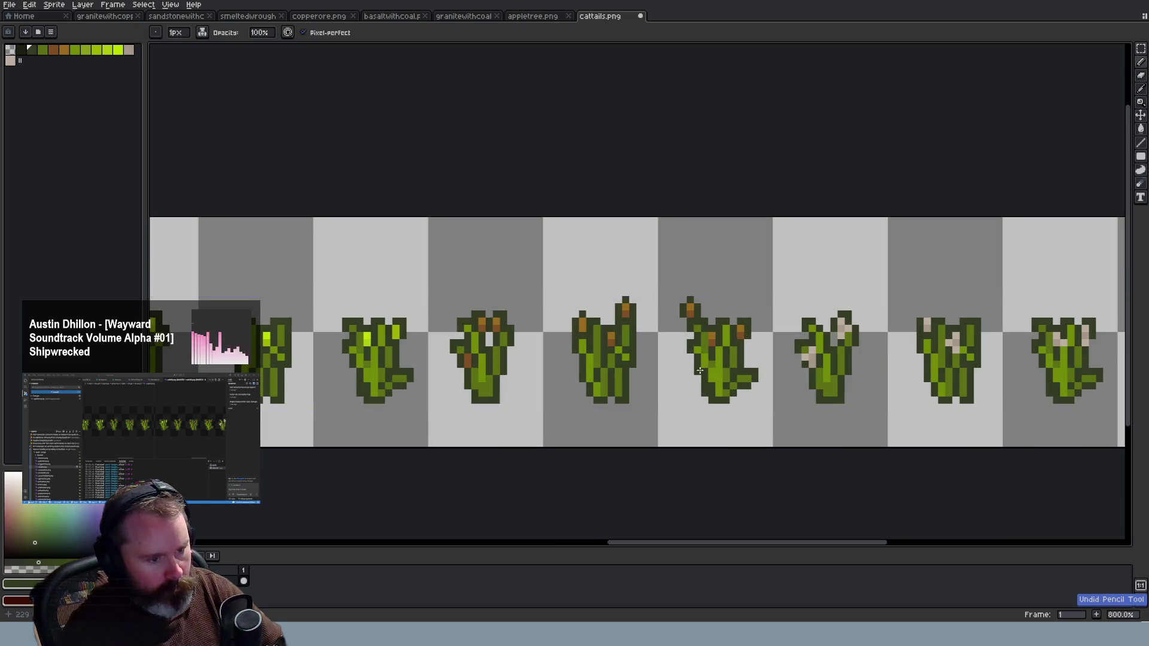
{"action": "scroll", "coordinate": [699, 369], "scroll_direction": "down", "scroll_amount": 1}
{"action": "scroll", "coordinate": [699, 370], "scroll_direction": "up", "scroll_amount": 2}
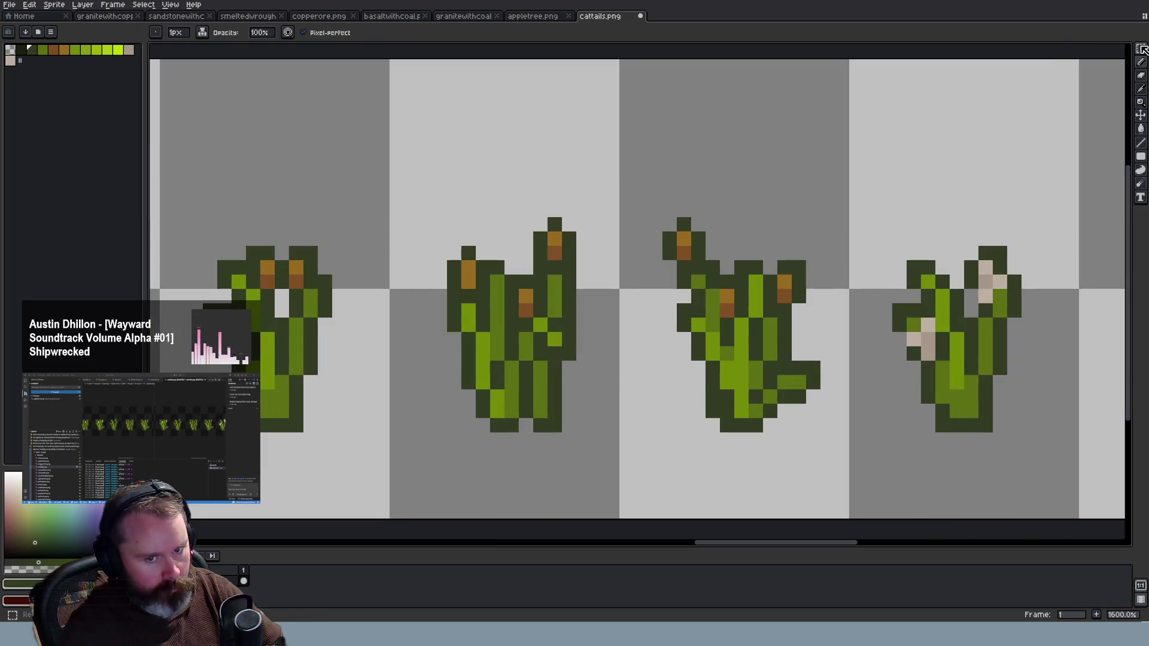
Select the fourth cattail with the Rectangular Marquee and raise it in its frame
{"action": "left_click", "coordinate": [1140, 49]}
{"action": "left_click_drag", "start_coordinate": [661, 215], "coordinate": [736, 262]}
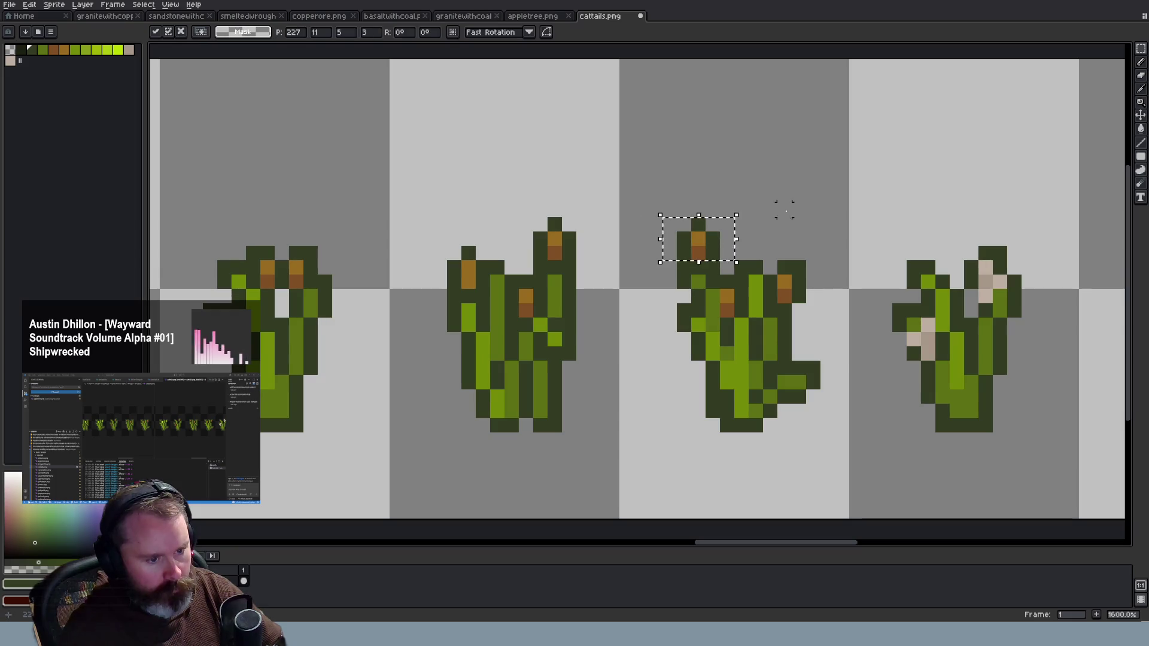
{"action": "scroll", "coordinate": [785, 209], "scroll_direction": "down", "scroll_amount": 2}
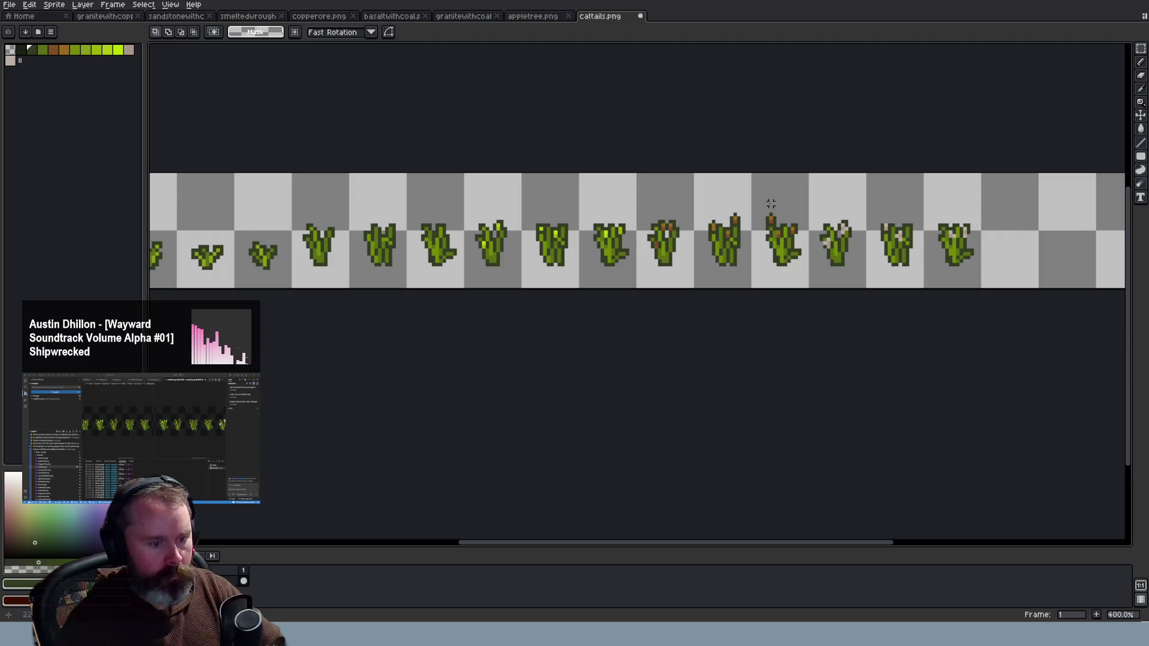
{"action": "scroll", "coordinate": [765, 217], "scroll_direction": "up", "scroll_amount": 1}
{"action": "scroll", "coordinate": [658, 222], "scroll_direction": "up", "scroll_amount": 1}
{"action": "scroll", "coordinate": [622, 226], "scroll_direction": "up", "scroll_amount": 1}
{"action": "scroll", "coordinate": [642, 231], "scroll_direction": "down", "scroll_amount": 3}
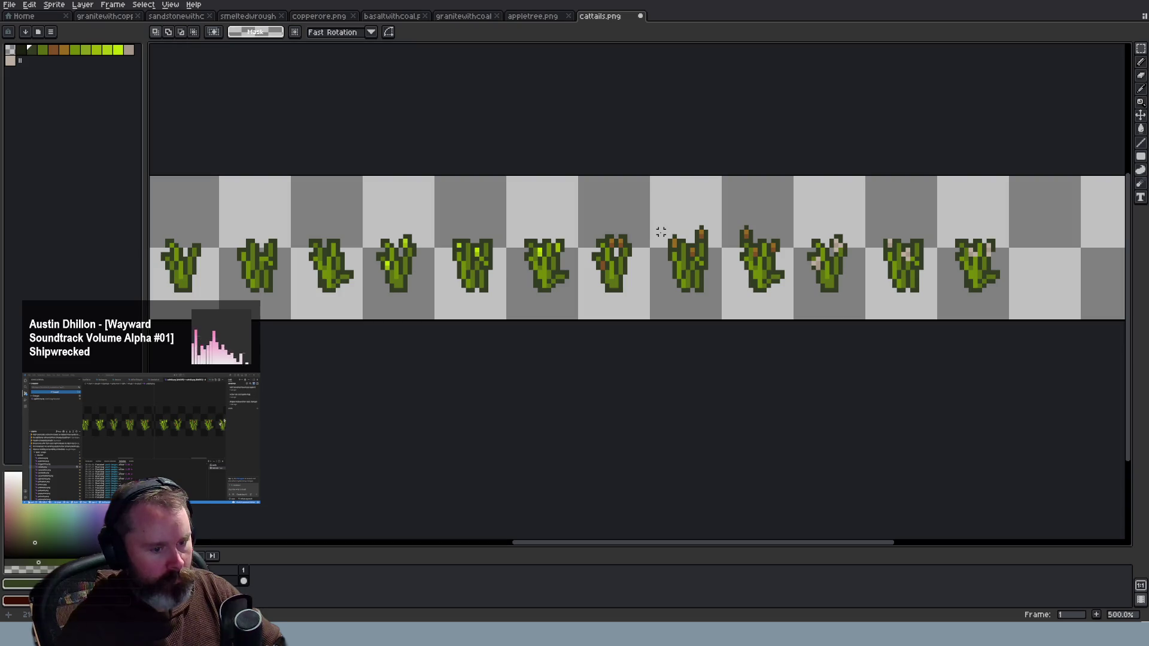
{"action": "scroll", "coordinate": [661, 231], "scroll_direction": "up", "scroll_amount": 2}
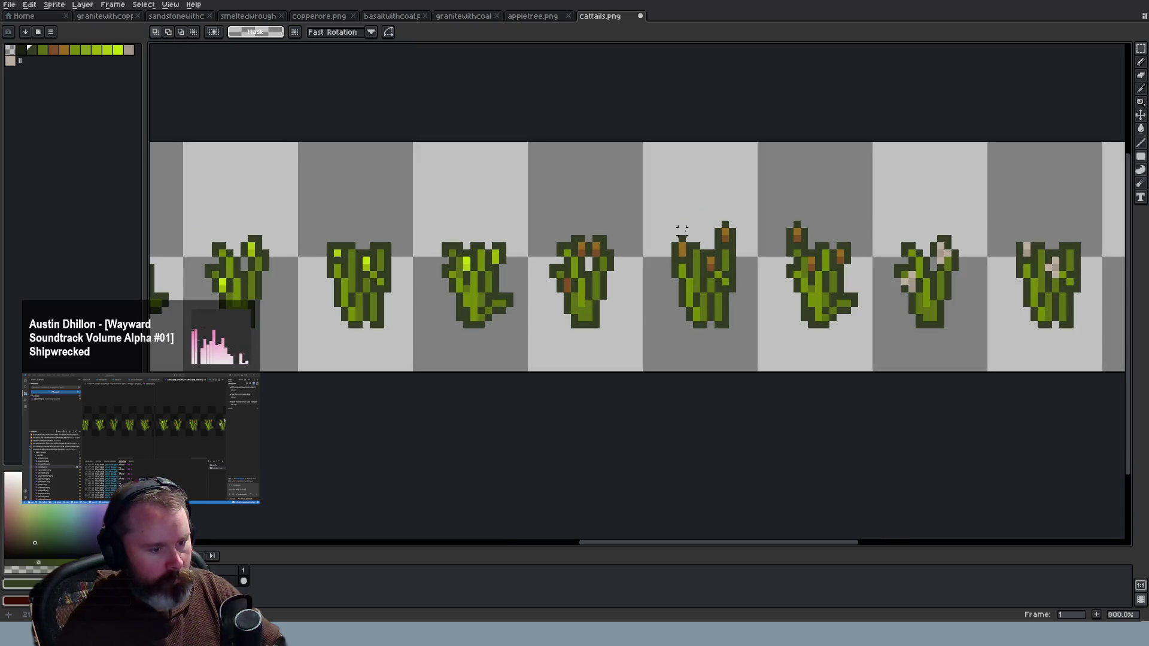
{"action": "mouse_move", "coordinate": [549, 214]}
{"action": "left_mouse_down"}
{"action": "mouse_move", "coordinate": [638, 309]}
{"action": "mouse_move", "coordinate": [616, 280]}
{"action": "left_mouse_up"}
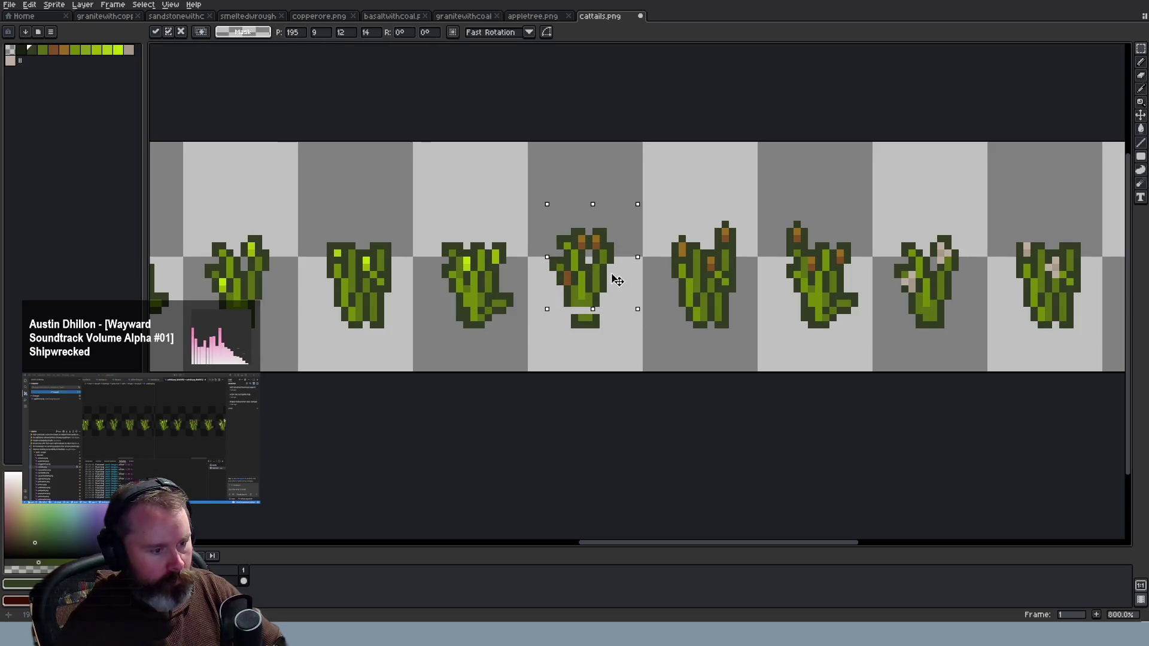
{"action": "left_click", "coordinate": [633, 323]}
Nudge the fifth and sixth cattails one pixel higher
{"action": "mouse_move", "coordinate": [656, 199]}
{"action": "left_mouse_down"}
{"action": "mouse_move", "coordinate": [761, 309]}
{"action": "mouse_move", "coordinate": [741, 286]}
{"action": "left_mouse_up"}
{"action": "left_click", "coordinate": [793, 230]}
{"action": "mouse_move", "coordinate": [770, 204]}
{"action": "left_mouse_down"}
{"action": "mouse_move", "coordinate": [881, 316]}
{"action": "mouse_move", "coordinate": [846, 301]}
{"action": "left_mouse_up"}
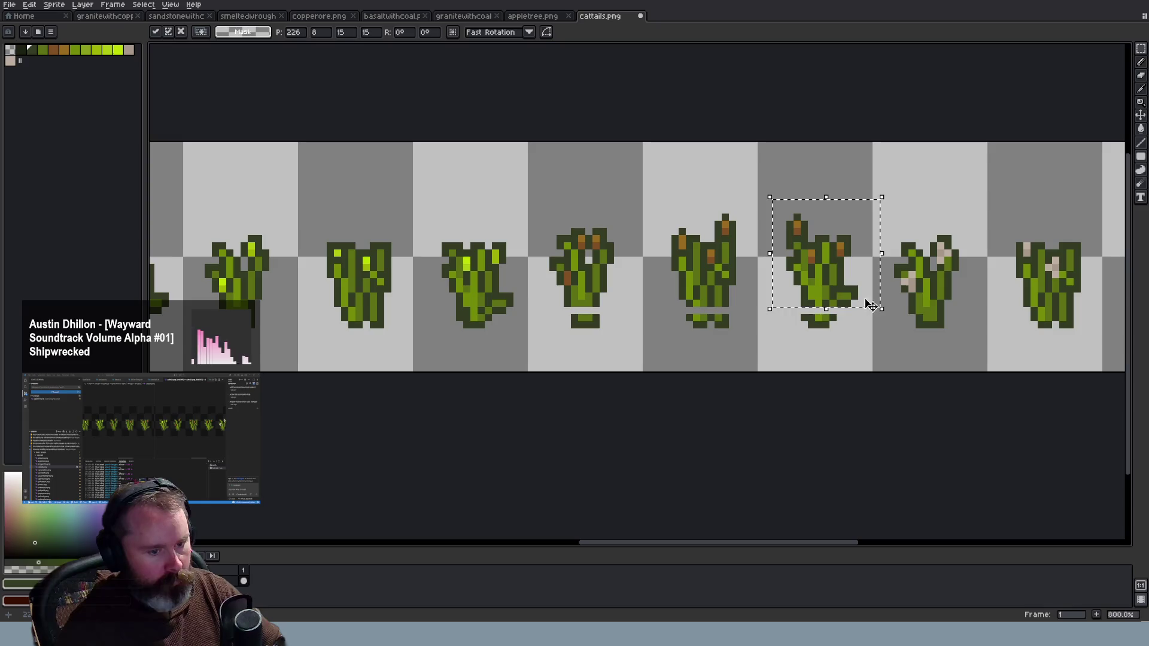
{"action": "left_click", "coordinate": [887, 343]}
{"action": "scroll", "coordinate": [912, 347], "scroll_direction": "down", "scroll_amount": 3}
{"action": "scroll", "coordinate": [911, 347], "scroll_direction": "up", "scroll_amount": 1}
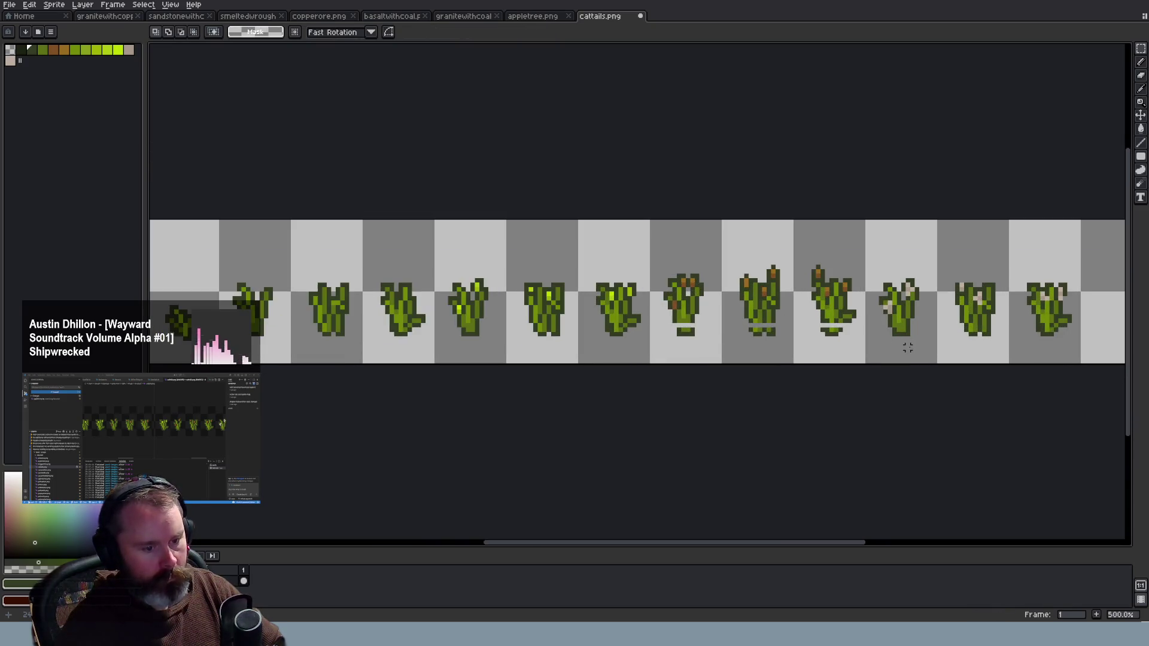
{"action": "scroll", "coordinate": [908, 347], "scroll_direction": "up", "scroll_amount": 1}
{"action": "scroll", "coordinate": [908, 348], "scroll_direction": "up", "scroll_amount": 1}
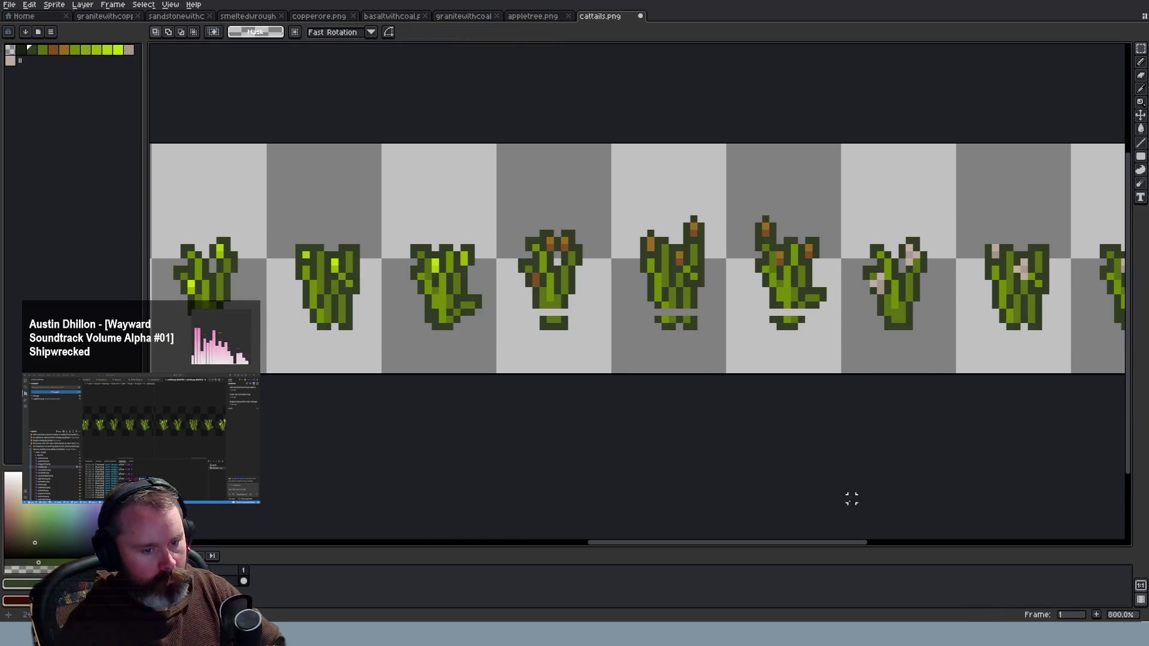
Shift the last three cattails together up two pixels
{"action": "left_click_drag", "start_coordinate": [841, 542], "coordinate": [895, 542]}
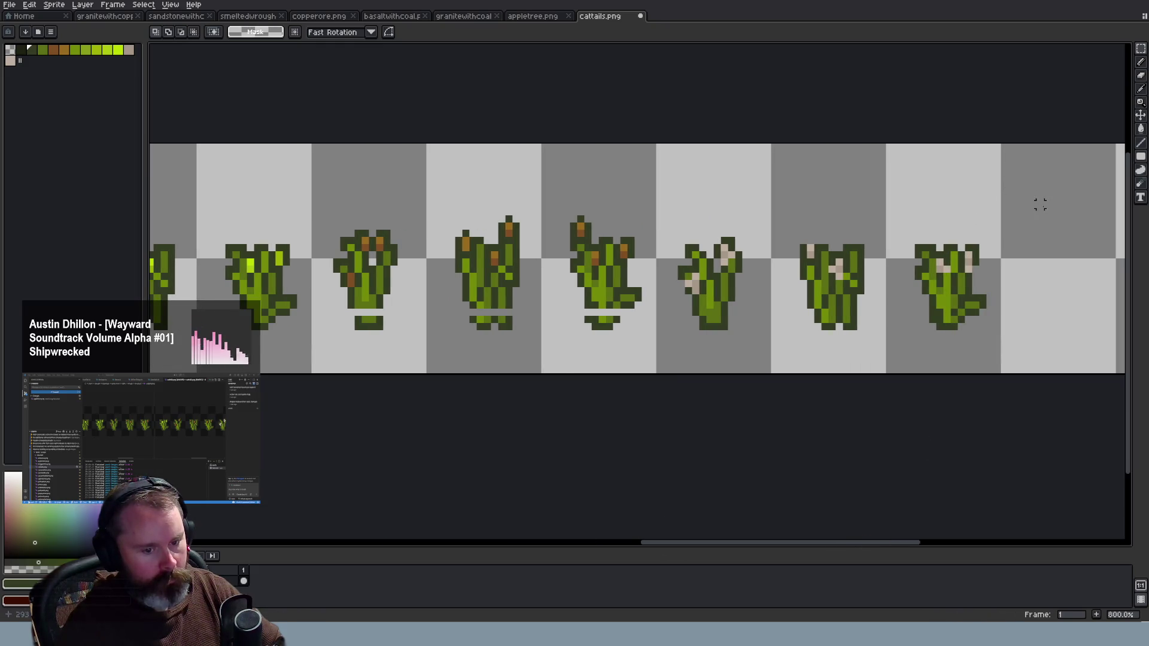
{"action": "left_click_drag", "start_coordinate": [1038, 207], "coordinate": [674, 319]}
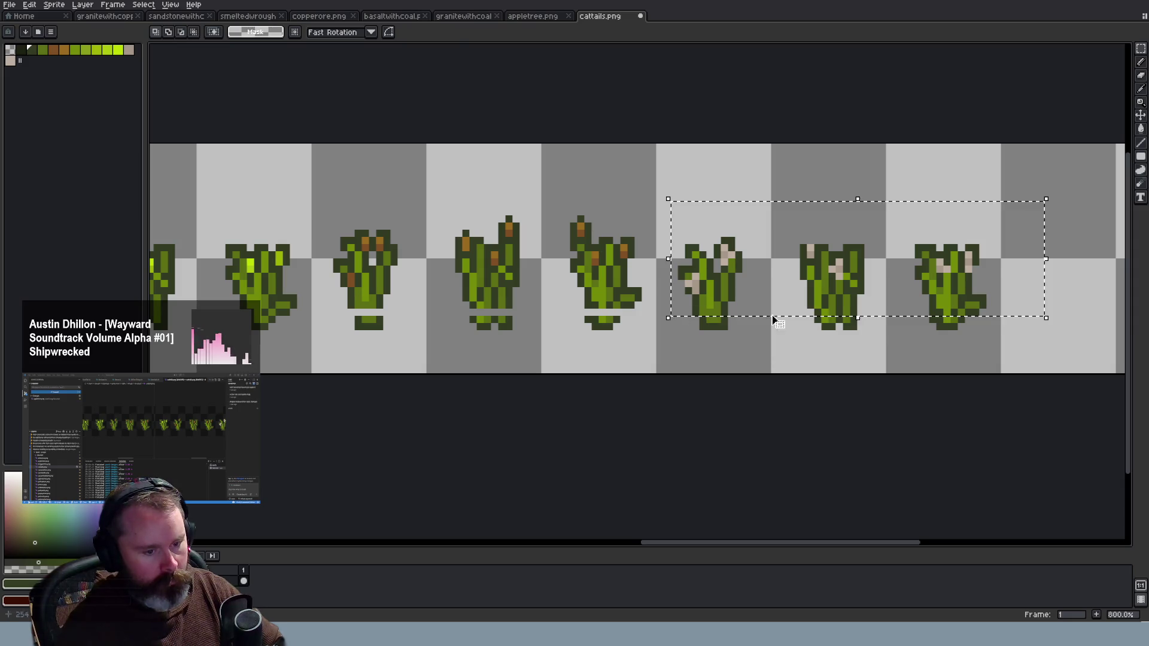
{"action": "left_click_drag", "start_coordinate": [835, 308], "coordinate": [833, 299]}
{"action": "left_click", "coordinate": [859, 325]}
{"action": "scroll", "coordinate": [787, 353], "scroll_direction": "down", "scroll_amount": 1}
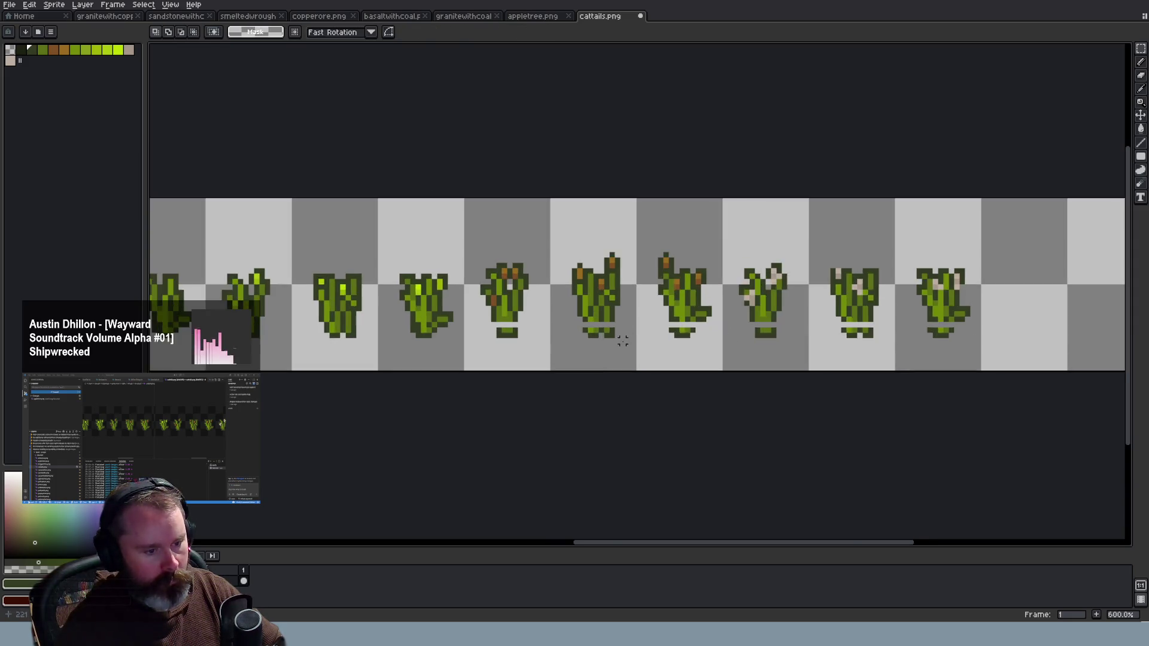
{"action": "scroll", "coordinate": [623, 339], "scroll_direction": "up", "scroll_amount": 2}
With the Pencil active, pick up a light green from a cattail for the stem bases
{"action": "key", "text": "b"}
{"action": "scroll", "coordinate": [413, 314], "scroll_direction": "down", "scroll_amount": 1}
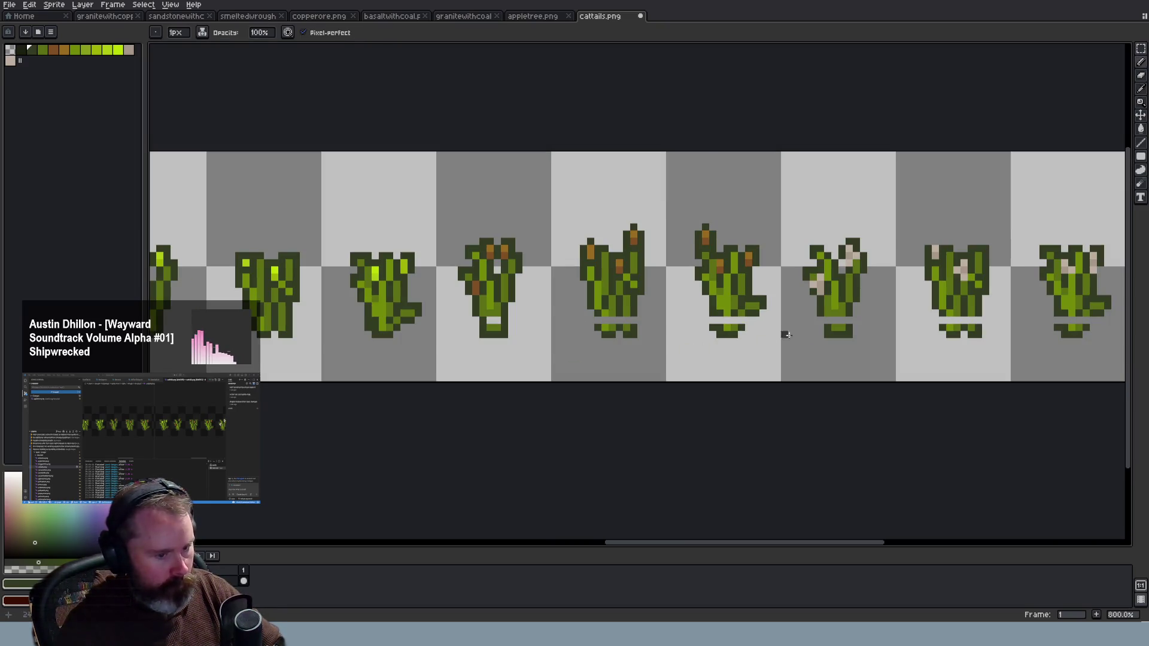
{"action": "scroll", "coordinate": [886, 325], "scroll_direction": "up", "scroll_amount": 1}
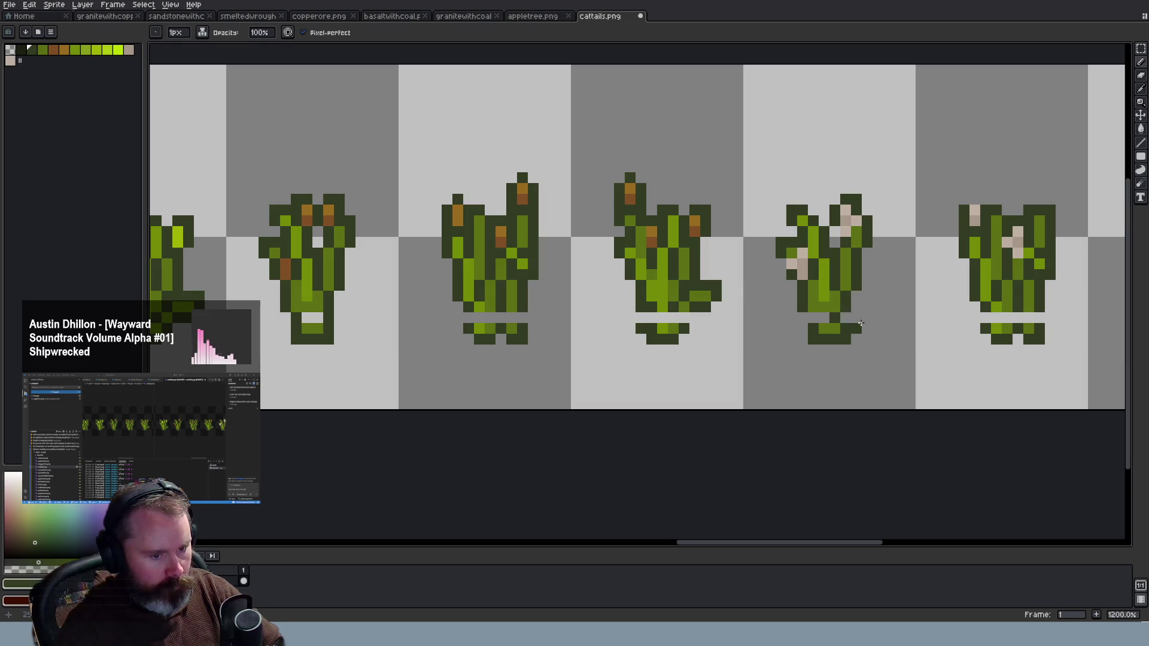
{"action": "scroll", "coordinate": [863, 372], "scroll_direction": "down", "scroll_amount": 1}
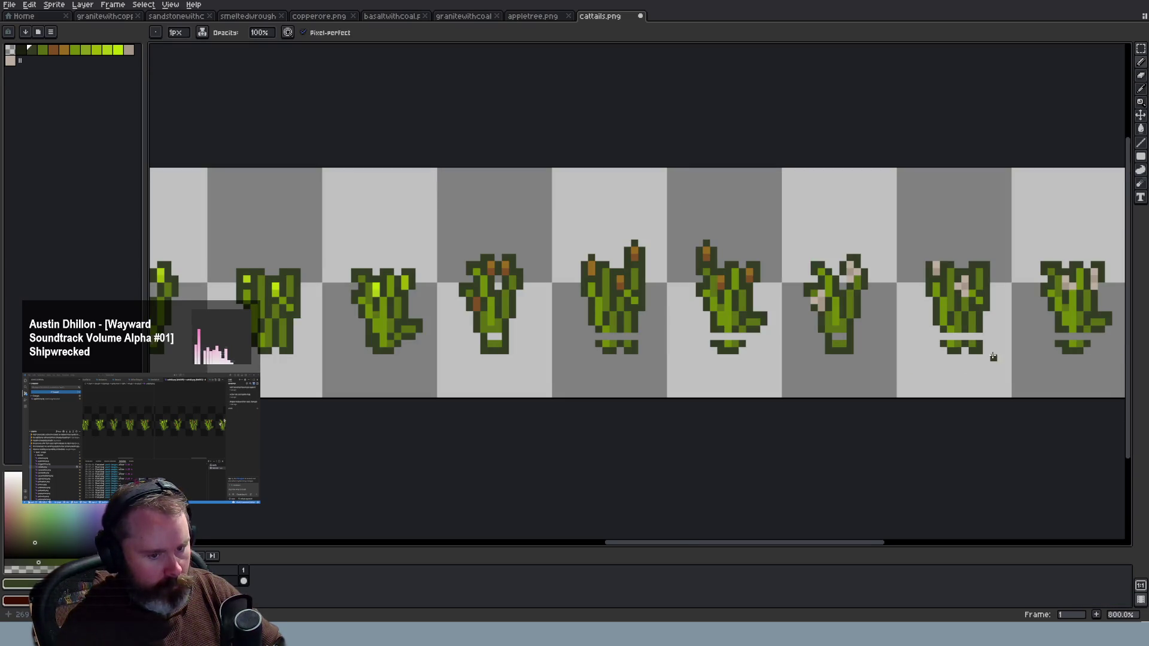
{"action": "scroll", "coordinate": [993, 357], "scroll_direction": "up", "scroll_amount": 1}
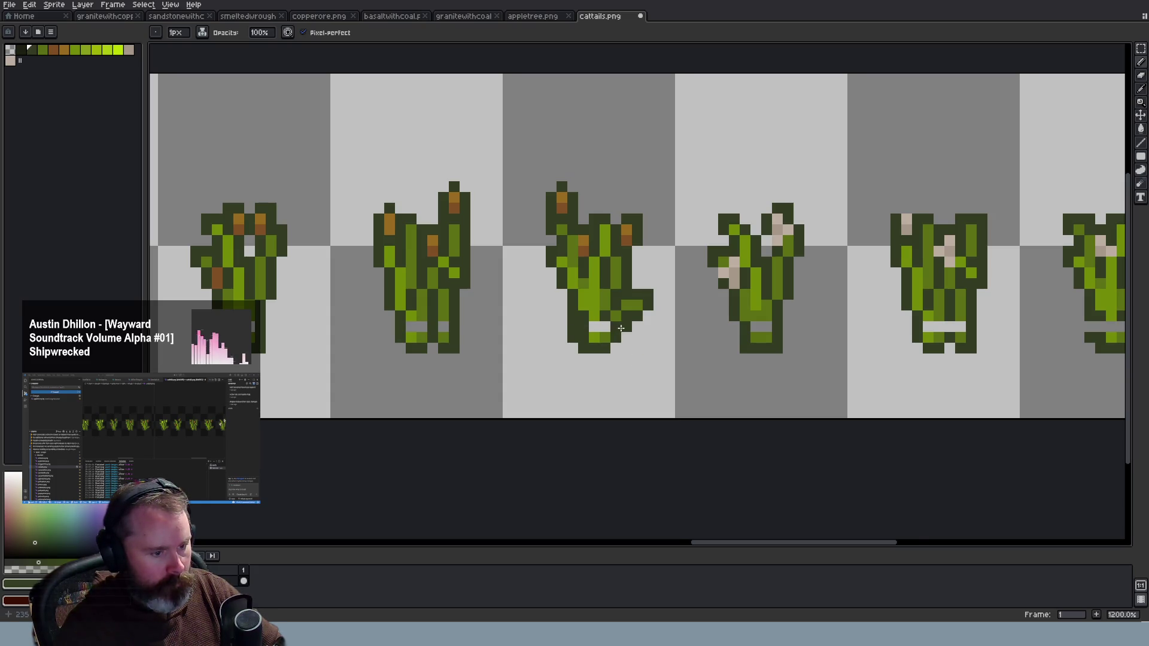
{"action": "scroll", "coordinate": [649, 353], "scroll_direction": "down", "scroll_amount": 3}
{"action": "scroll", "coordinate": [898, 344], "scroll_direction": "up", "scroll_amount": 1}
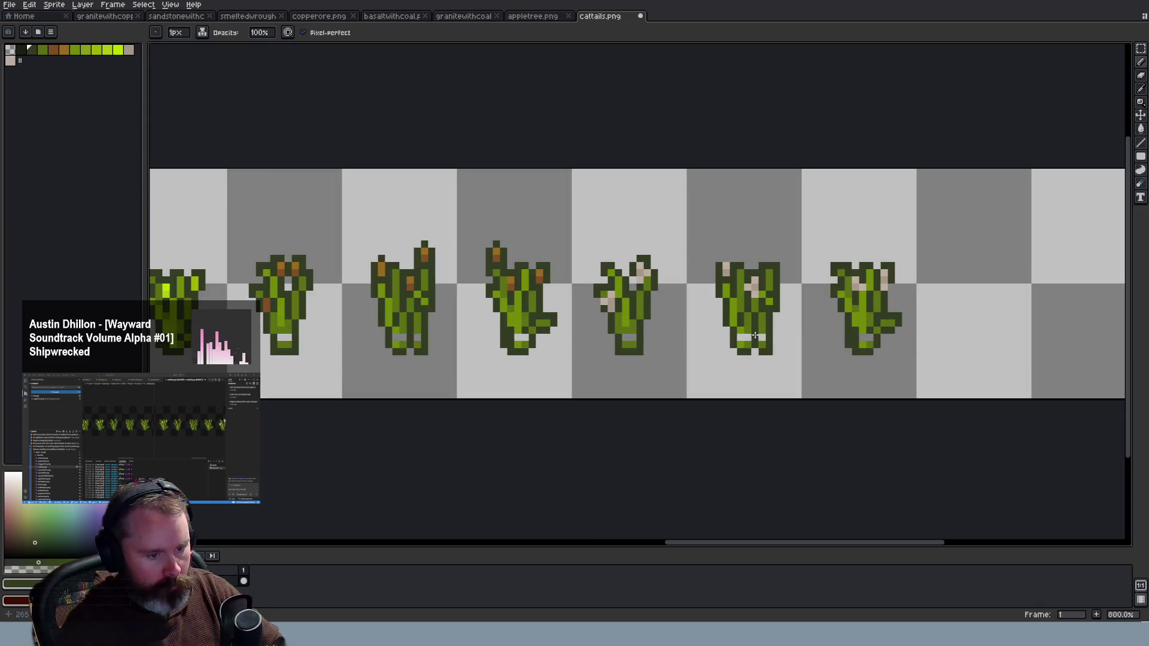
{"action": "scroll", "coordinate": [436, 339], "scroll_direction": "up", "scroll_amount": 1}
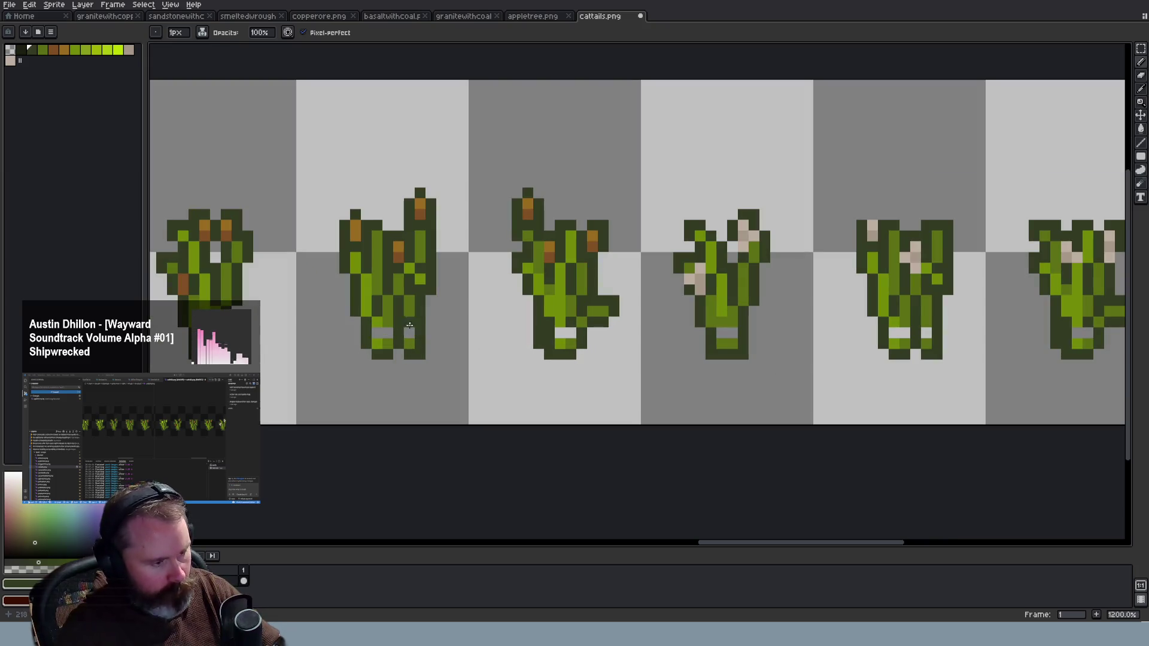
{"action": "left_click", "coordinate": [379, 330], "text": "alt"}
{"action": "scroll", "coordinate": [379, 332], "scroll_direction": "down", "scroll_amount": 1}
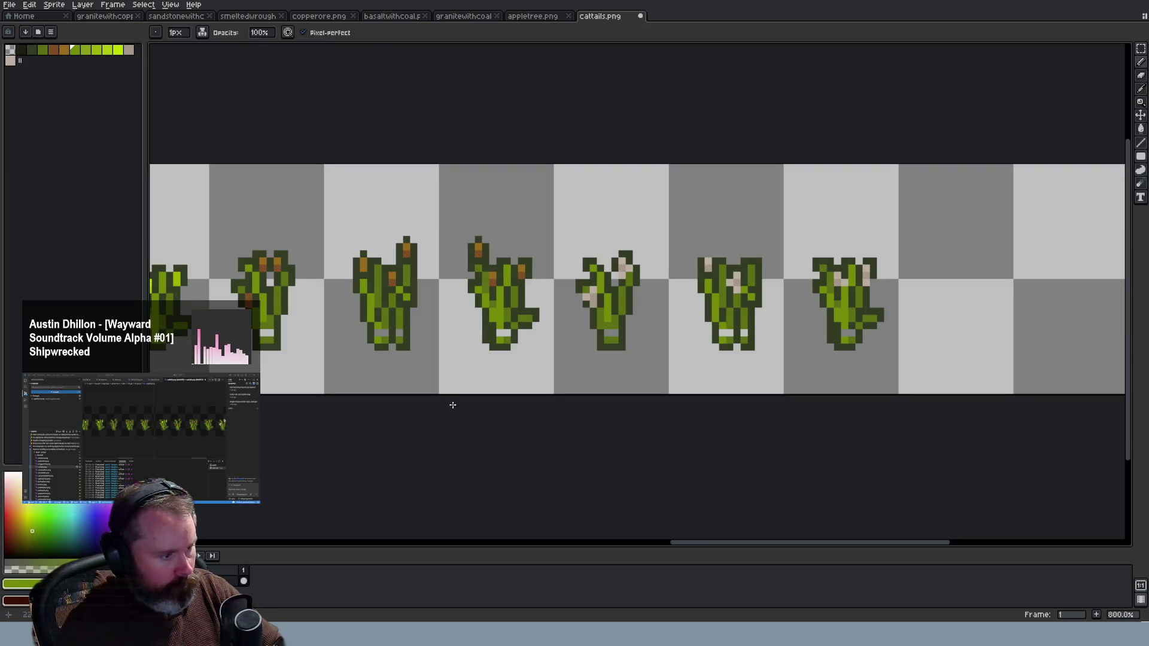
{"action": "scroll", "coordinate": [348, 336], "scroll_direction": "up", "scroll_amount": 1}
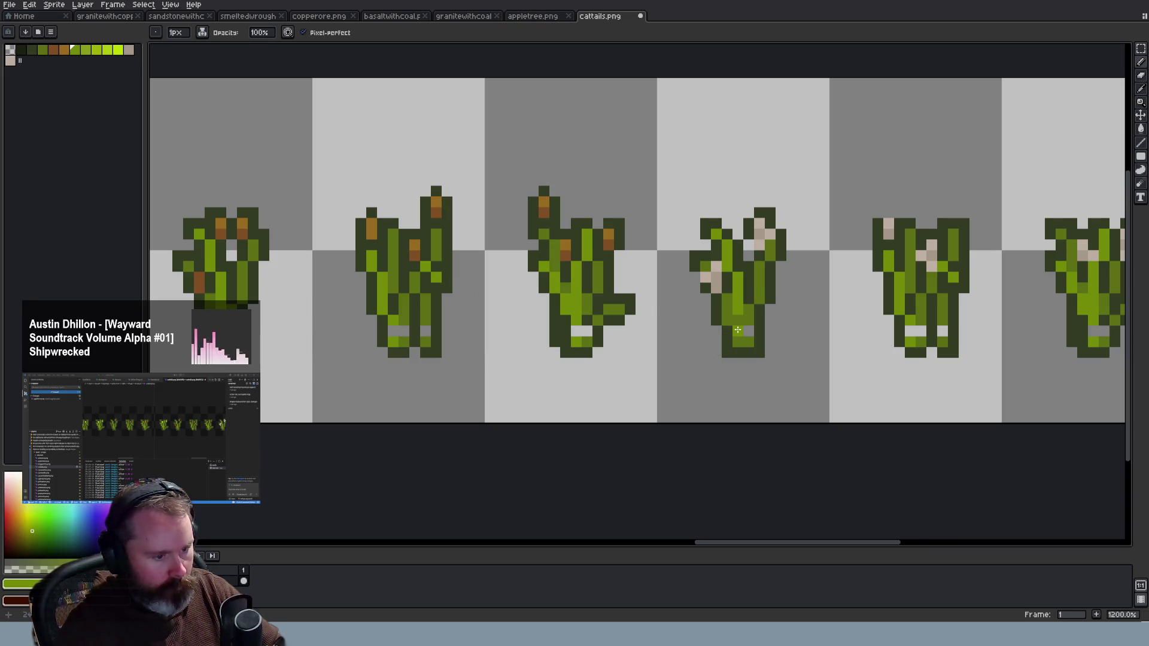
Pick up medium green and dark outline green from the sprites to fill the stem gaps
{"action": "left_click", "coordinate": [752, 319], "text": "alt"}
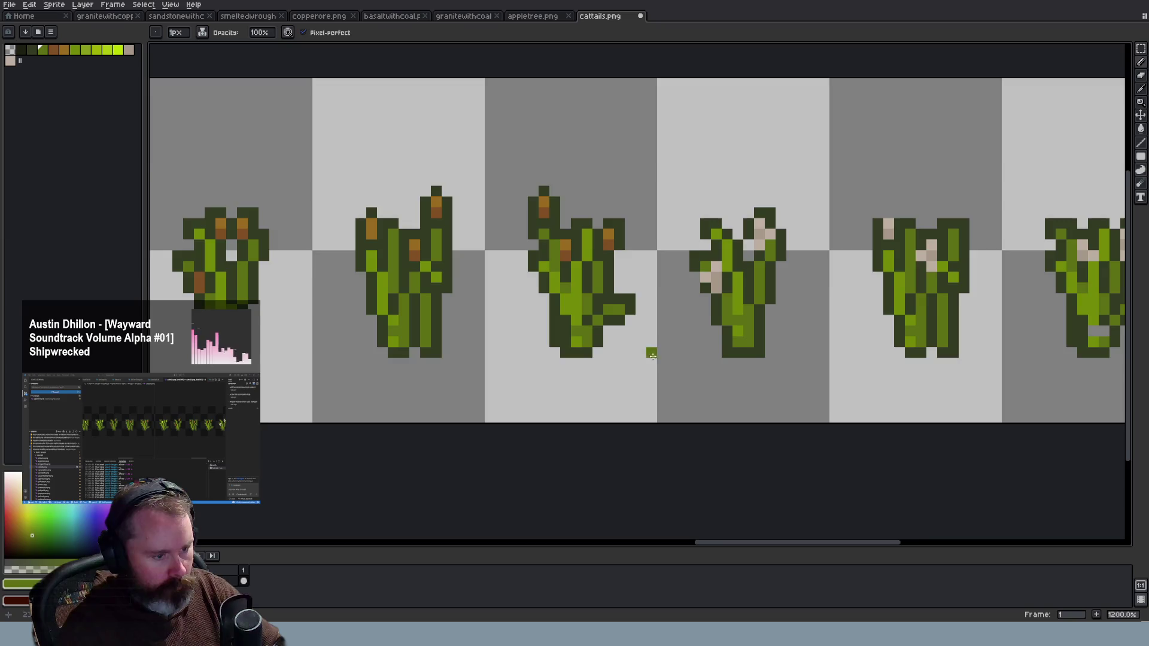
{"action": "scroll", "coordinate": [641, 352], "scroll_direction": "down", "scroll_amount": 1}
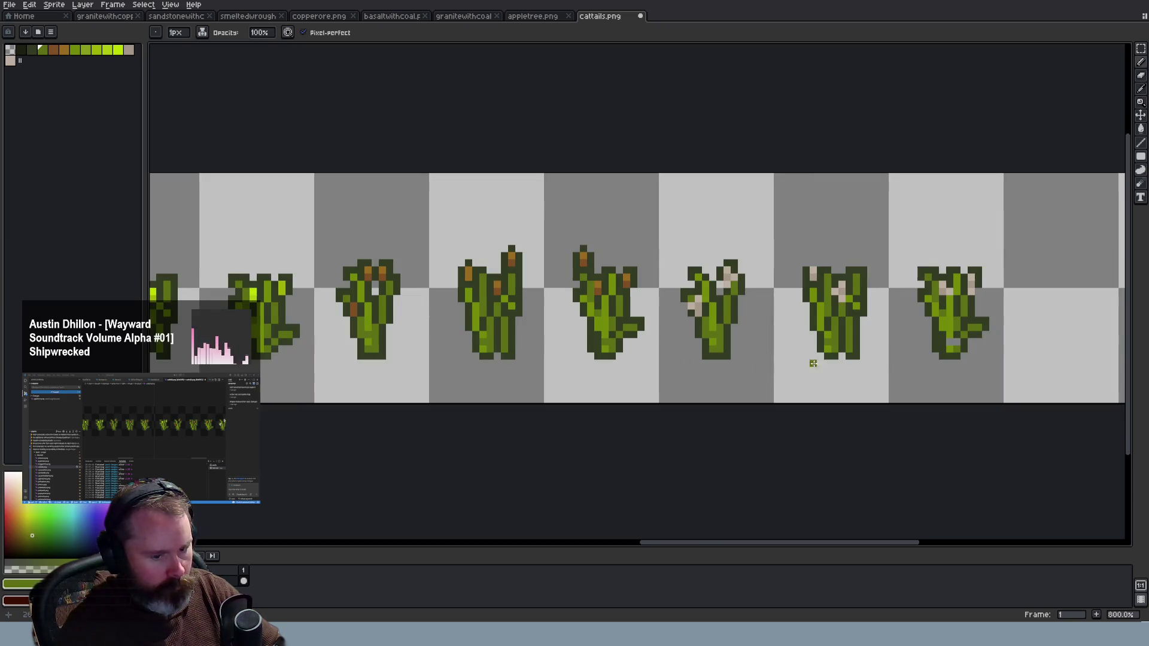
{"action": "scroll", "coordinate": [876, 366], "scroll_direction": "up", "scroll_amount": 1}
{"action": "left_click", "coordinate": [989, 323], "text": "alt"}
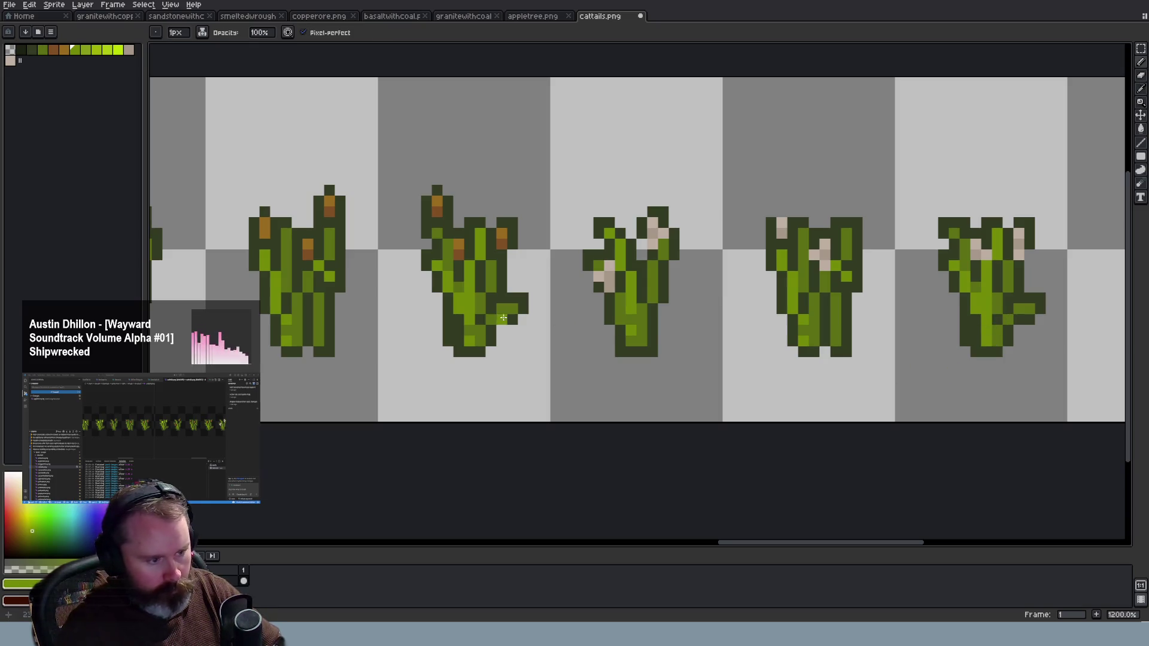
{"action": "scroll", "coordinate": [533, 383], "scroll_direction": "down", "scroll_amount": 1}
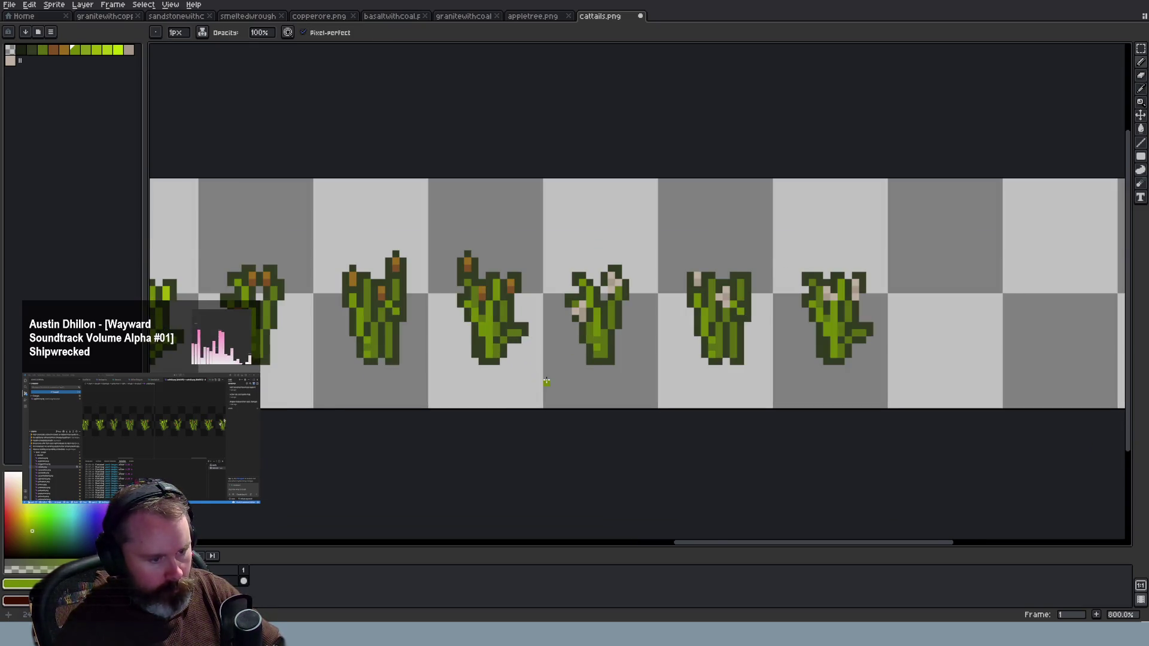
{"action": "scroll", "coordinate": [541, 385], "scroll_direction": "up", "scroll_amount": 1}
{"action": "left_click", "coordinate": [466, 340], "text": "alt"}
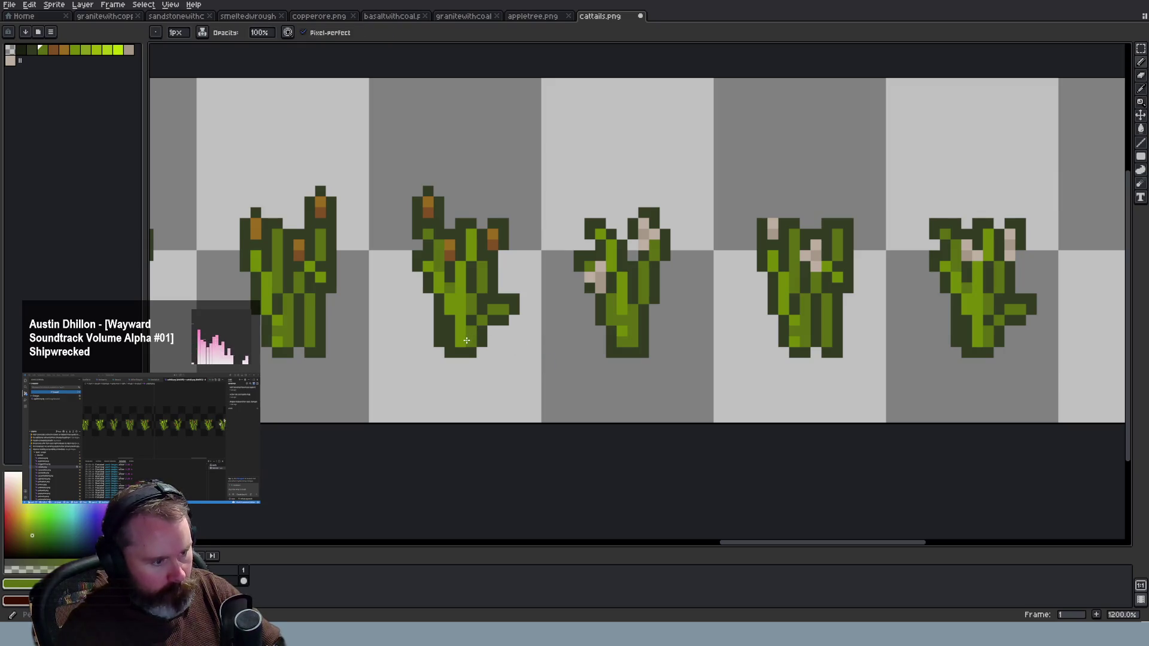
{"action": "scroll", "coordinate": [885, 353], "scroll_direction": "down", "scroll_amount": 2}
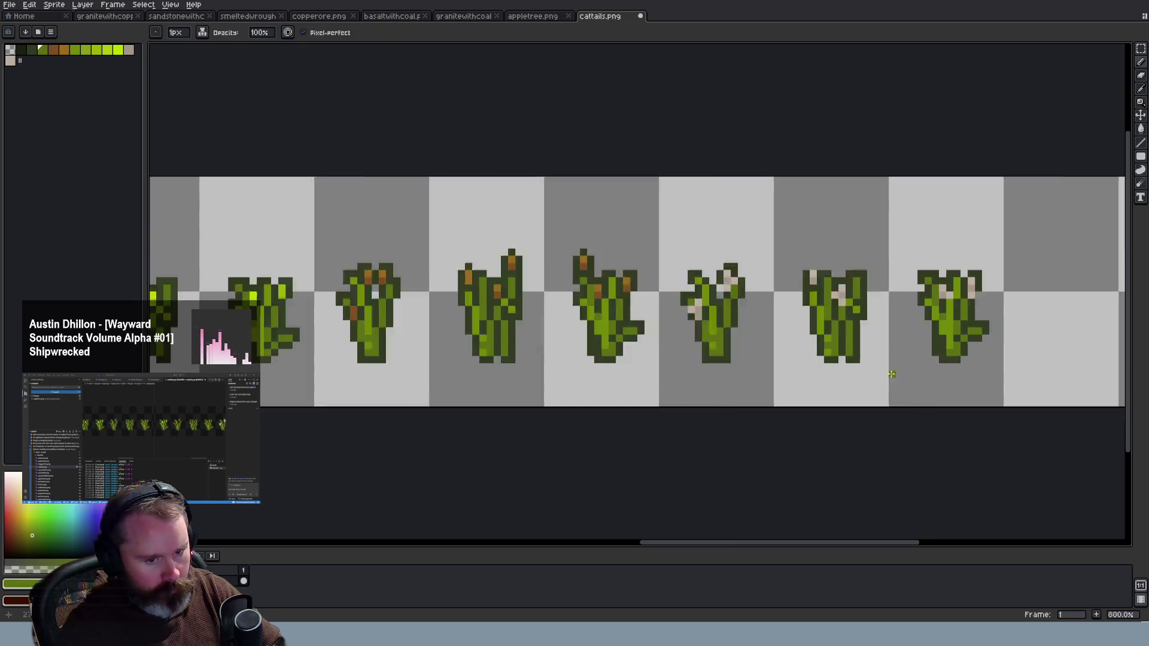
{"action": "scroll", "coordinate": [880, 362], "scroll_direction": "down", "scroll_amount": 1}
{"action": "scroll", "coordinate": [877, 370], "scroll_direction": "down", "scroll_amount": 2}
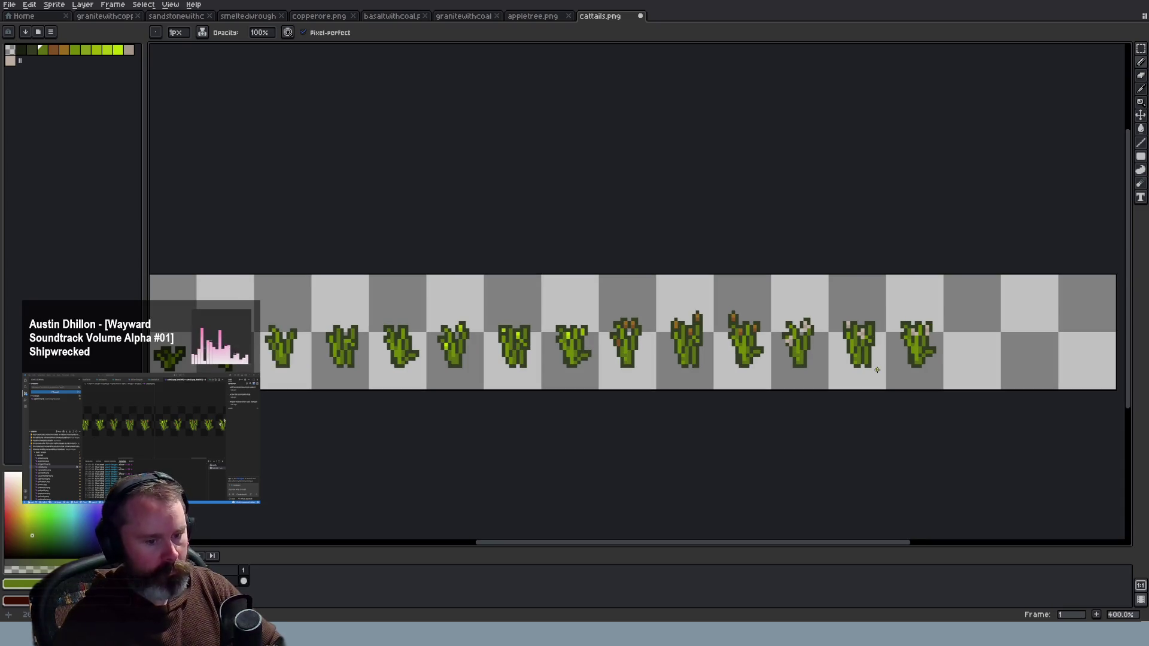
Paint the light pixel atop the fifth cattail with a sampled darker green
{"action": "scroll", "coordinate": [686, 379], "scroll_direction": "down", "scroll_amount": 2}
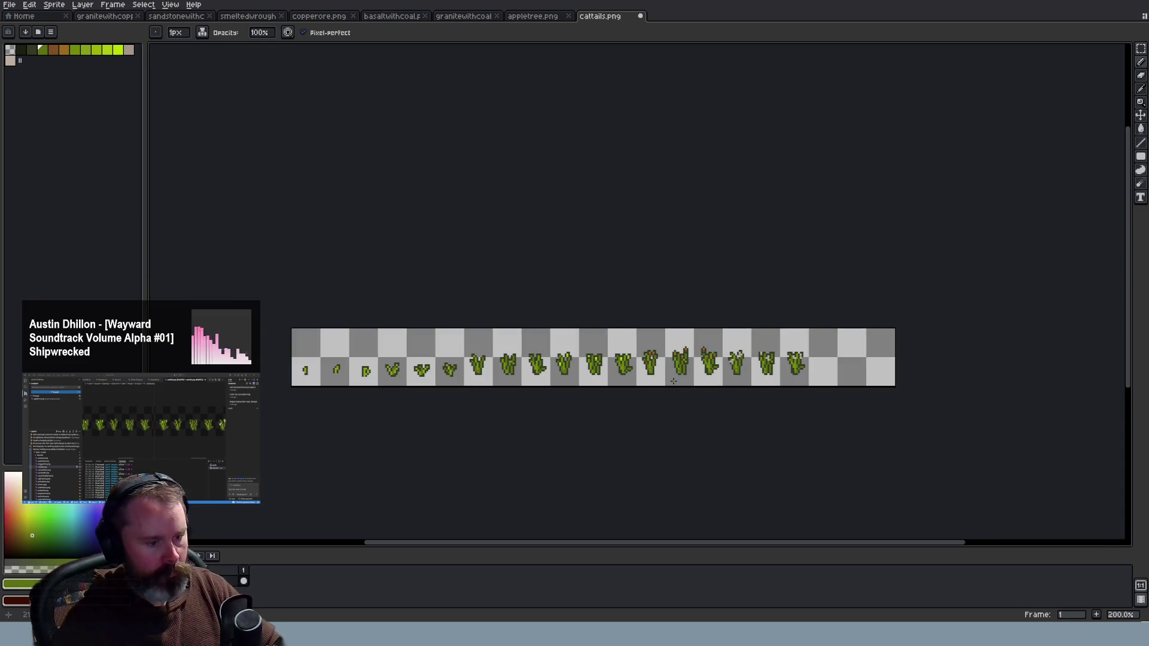
{"action": "scroll", "coordinate": [673, 381], "scroll_direction": "up", "scroll_amount": 1}
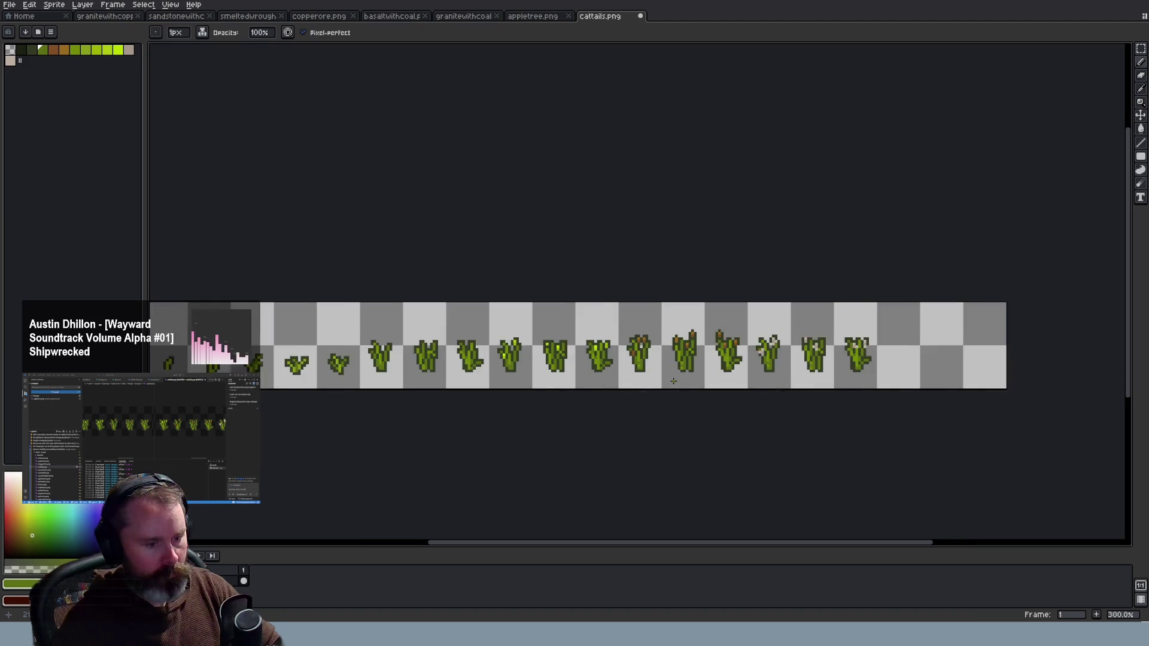
{"action": "scroll", "coordinate": [673, 381], "scroll_direction": "up", "scroll_amount": 2}
{"action": "scroll", "coordinate": [673, 381], "scroll_direction": "up", "scroll_amount": 1}
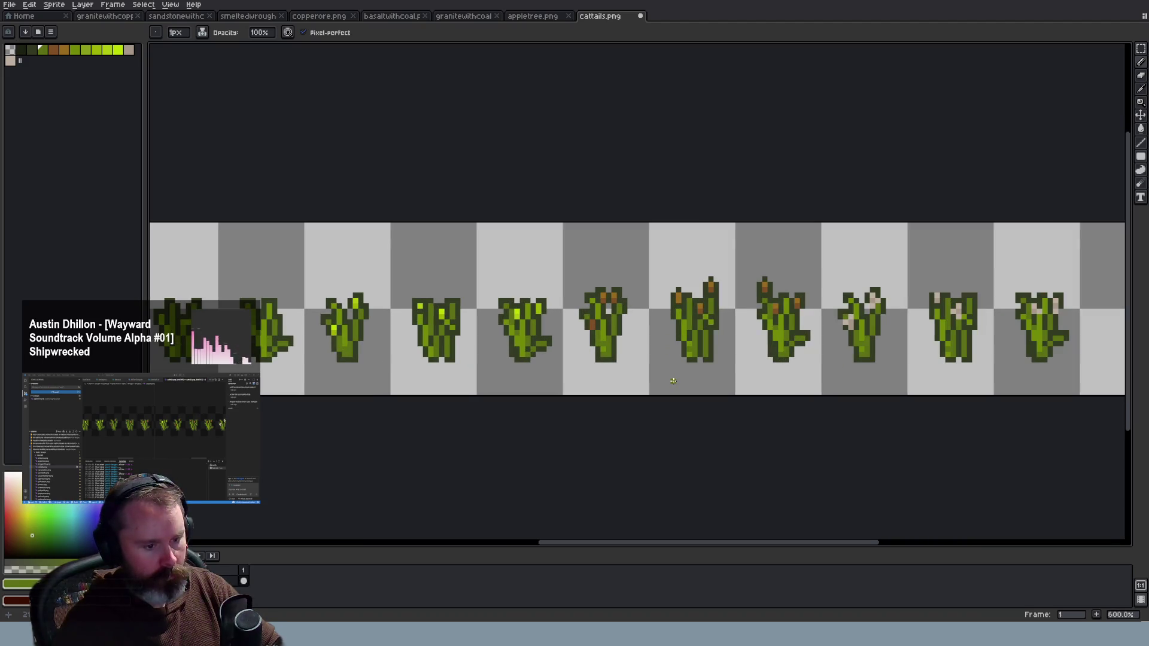
{"action": "scroll", "coordinate": [784, 411], "scroll_direction": "up", "scroll_amount": 1}
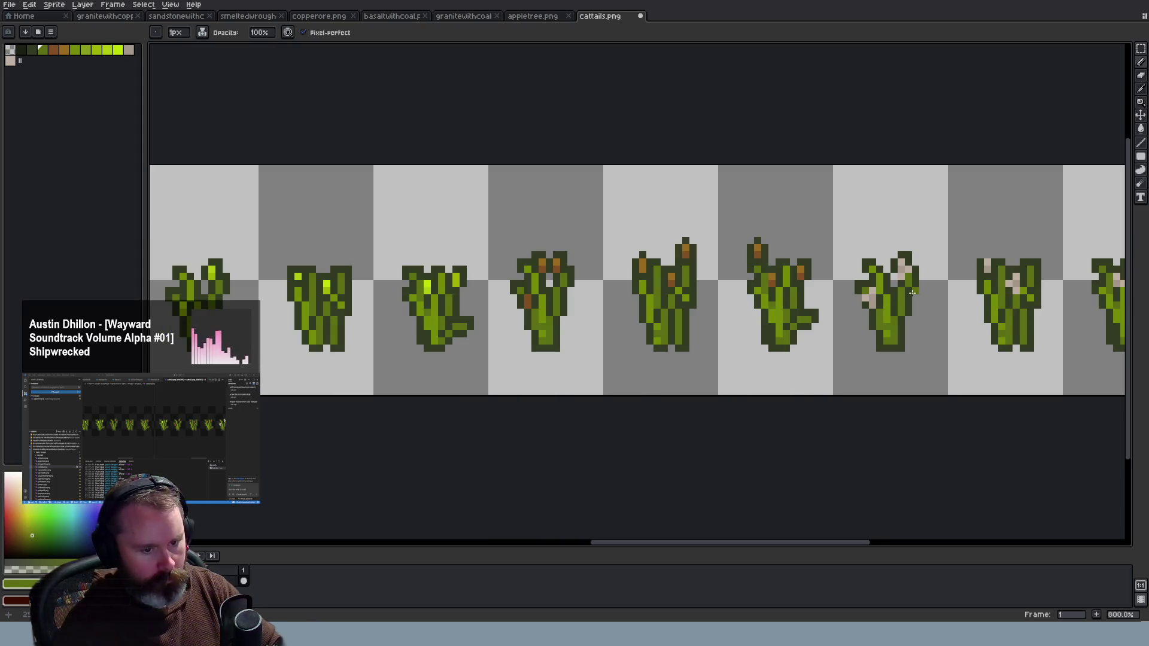
{"action": "scroll", "coordinate": [914, 265], "scroll_direction": "up", "scroll_amount": 1}
{"action": "key", "text": "i"}
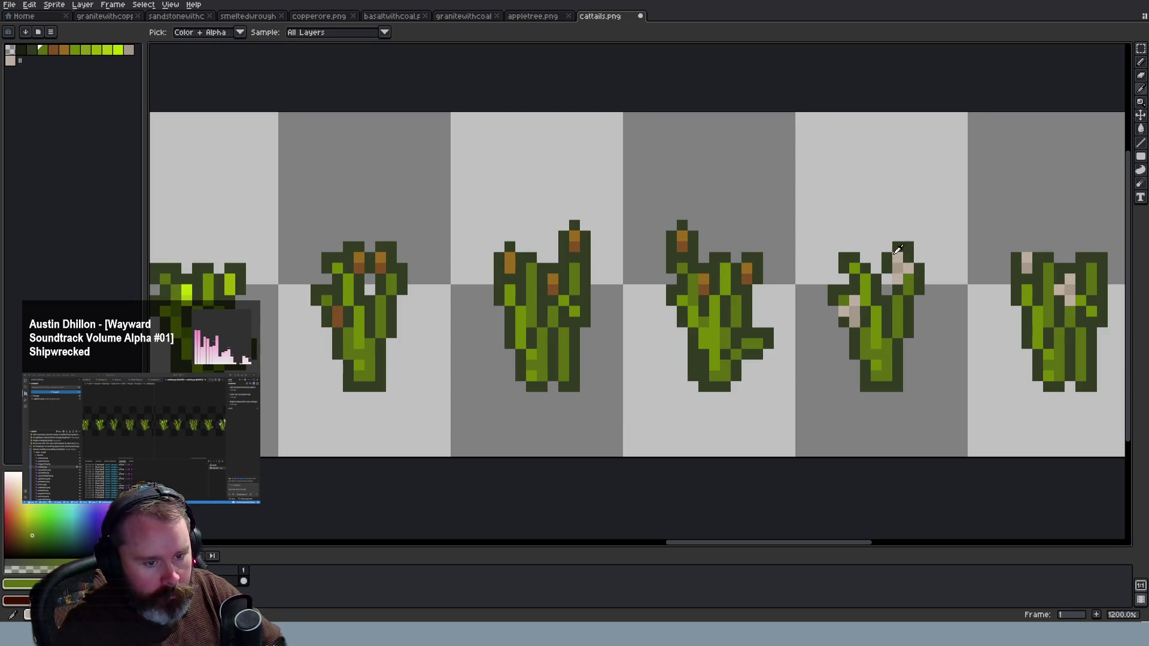
{"action": "left_click", "coordinate": [889, 256]}
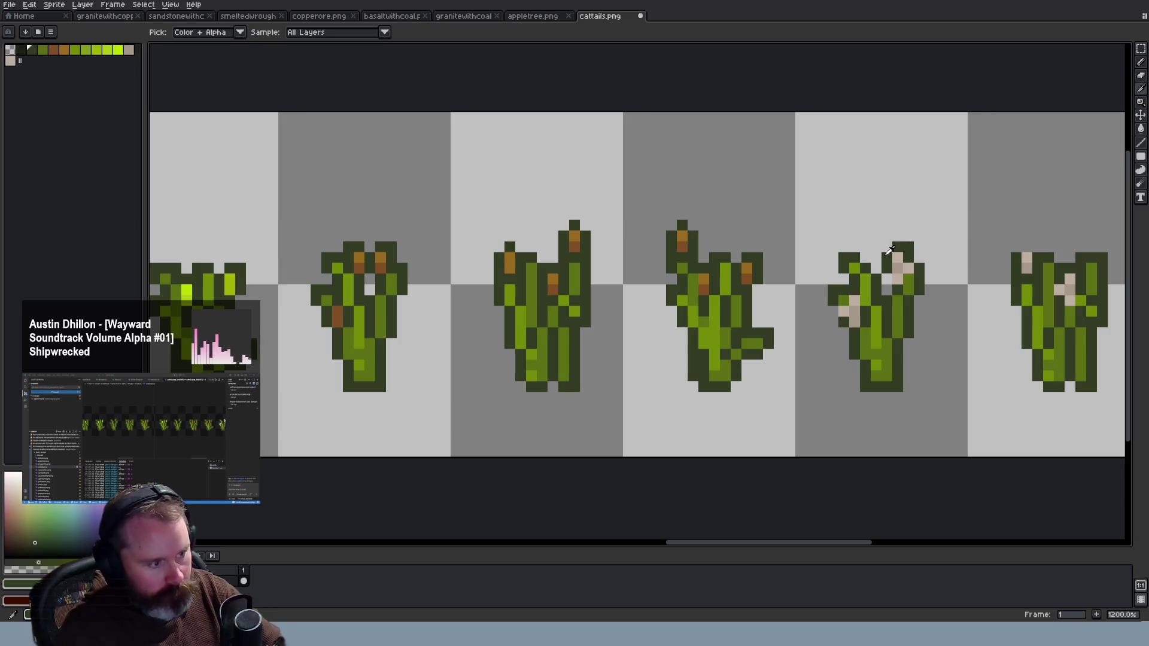
{"action": "key", "text": "b"}
{"action": "left_click", "coordinate": [865, 258]}
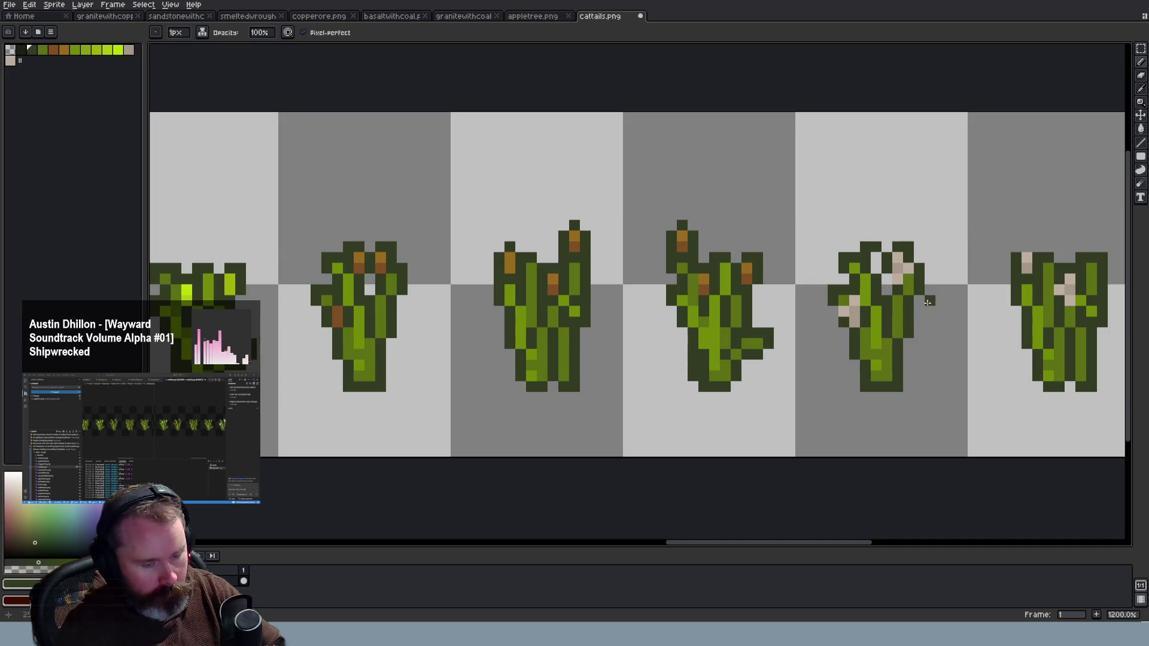
Sample the light beige from the sprite for the cattail's fluffy top
{"action": "key", "text": "i"}
{"action": "left_click", "coordinate": [902, 255]}
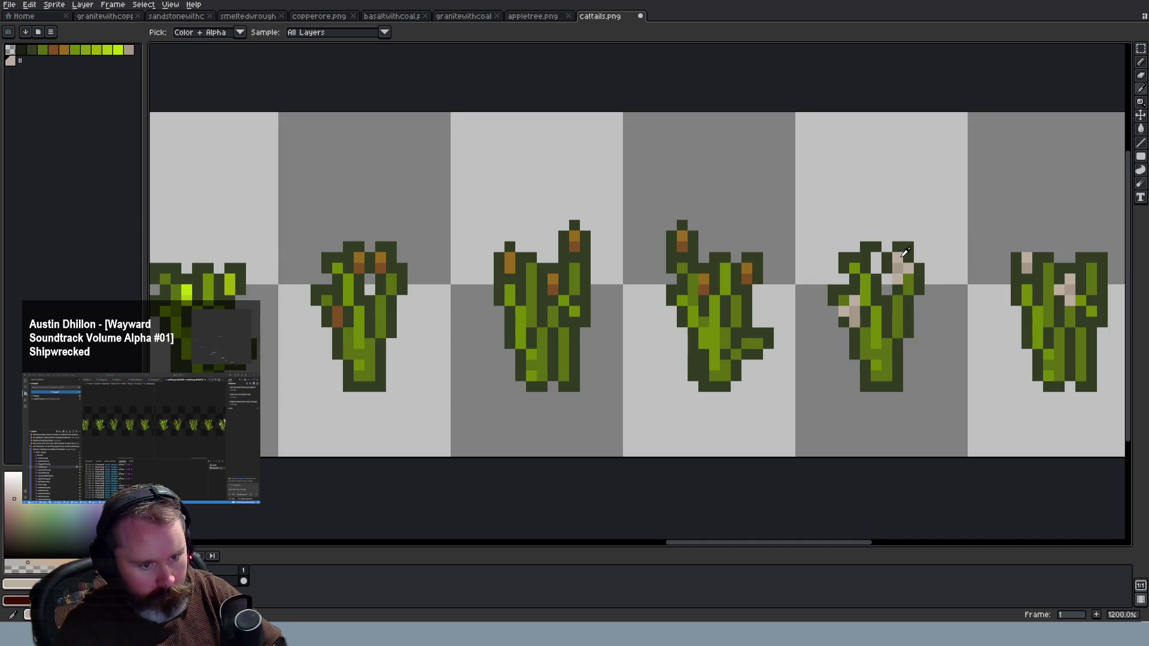
{"action": "key", "text": "b"}
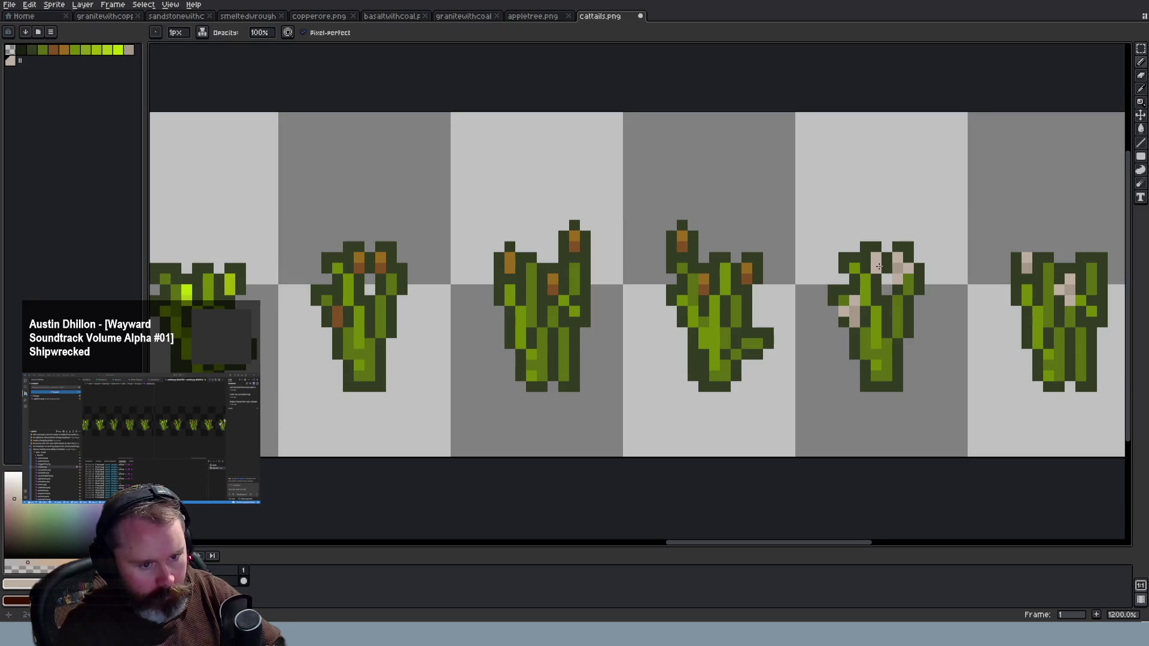
{"action": "left_click", "coordinate": [902, 276], "text": "alt"}
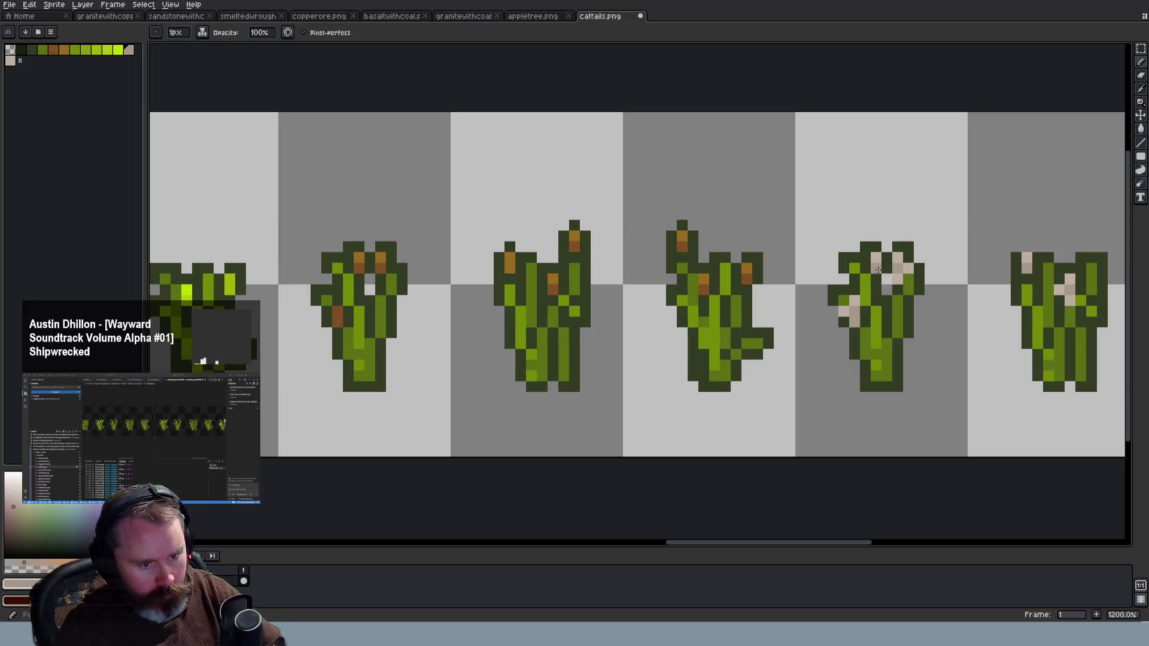
{"action": "scroll", "coordinate": [910, 299], "scroll_direction": "down", "scroll_amount": 1}
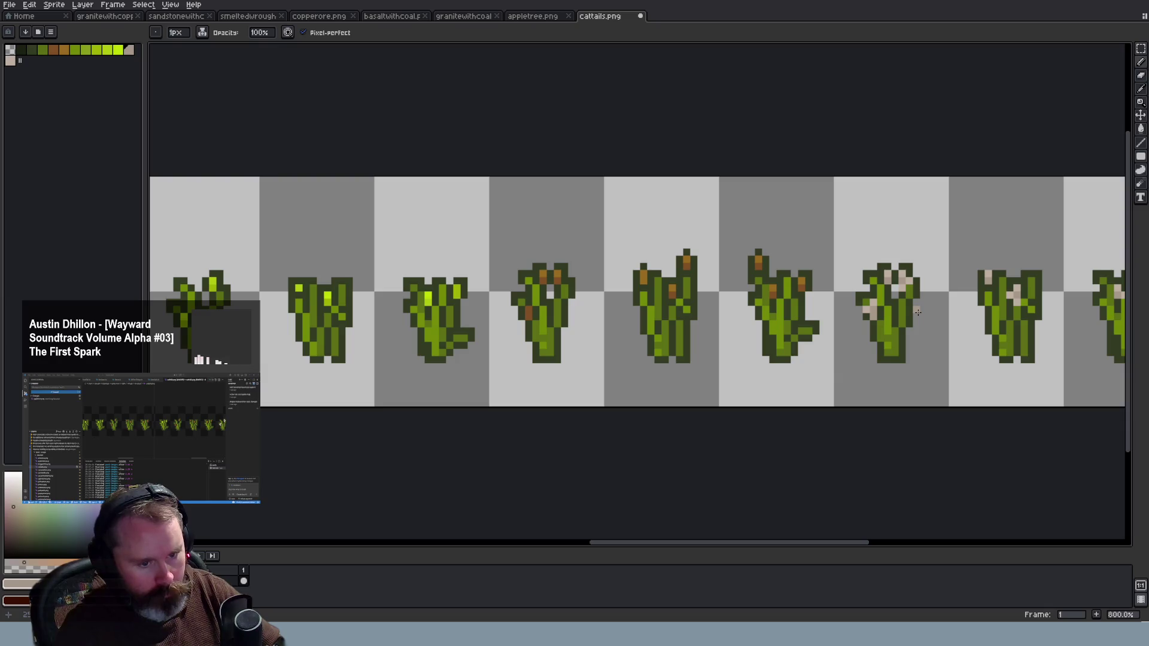
{"action": "scroll", "coordinate": [917, 312], "scroll_direction": "up", "scroll_amount": 1}
{"action": "mouse_move", "coordinate": [844, 548]}
{"action": "left_mouse_down"}
{"action": "mouse_move", "coordinate": [897, 546]}
{"action": "mouse_move", "coordinate": [887, 546]}
{"action": "left_mouse_up"}
{"action": "key", "text": "alt"}
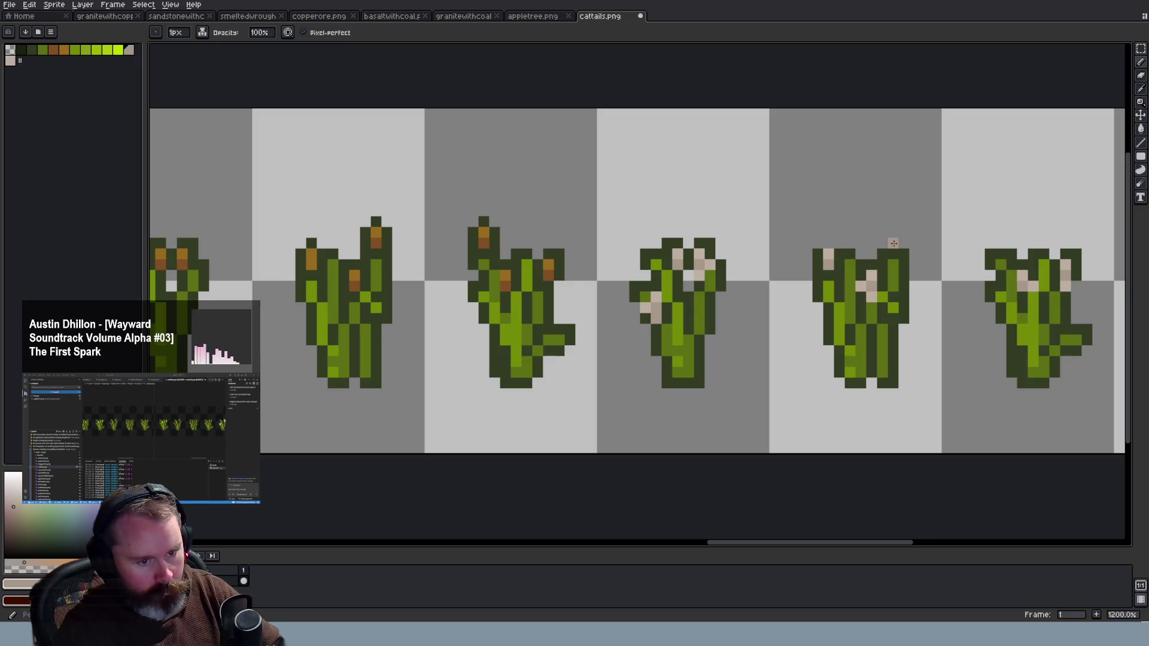
Sample a light pinkish beige and place pale pixels above the stalk in a Y-shaped tuft
{"action": "left_click", "coordinate": [829, 254], "text": "alt"}
{"action": "left_click", "coordinate": [887, 236]}
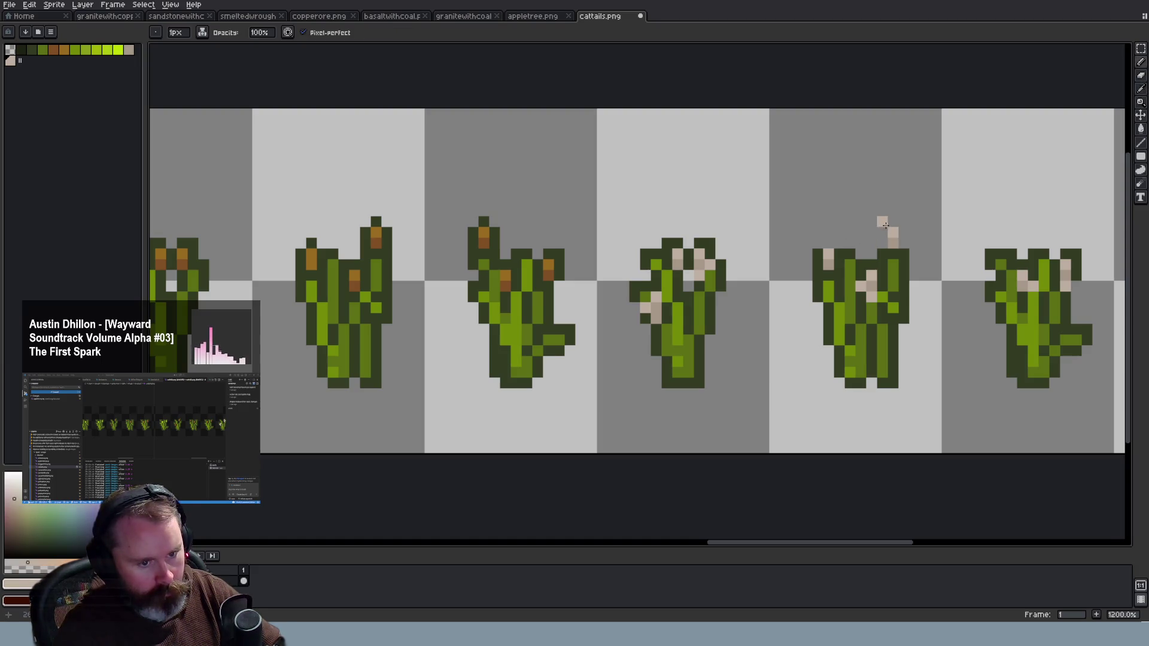
{"action": "left_click", "coordinate": [883, 221]}
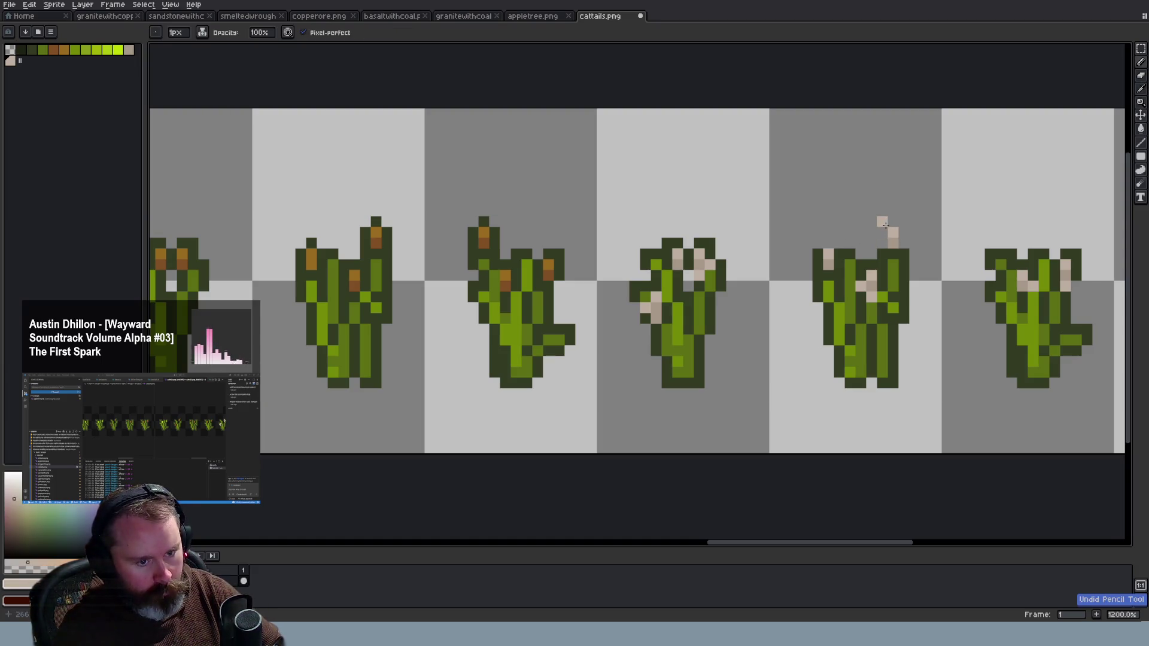
{"action": "left_click", "coordinate": [903, 221]}
{"action": "scroll", "coordinate": [923, 277], "scroll_direction": "down", "scroll_amount": 4}
{"action": "scroll", "coordinate": [923, 277], "scroll_direction": "up", "scroll_amount": 2}
{"action": "scroll", "coordinate": [922, 277], "scroll_direction": "up", "scroll_amount": 2}
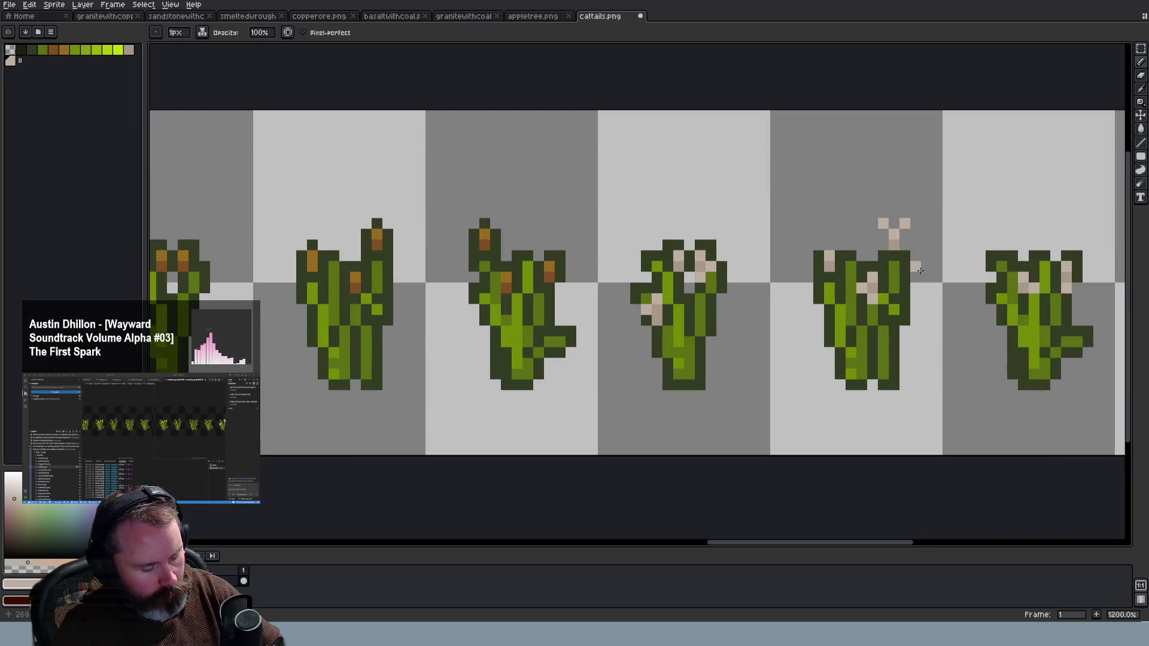
Pick the dark green outline colour from the cattail clump
{"action": "left_click", "coordinate": [857, 258], "text": "alt"}
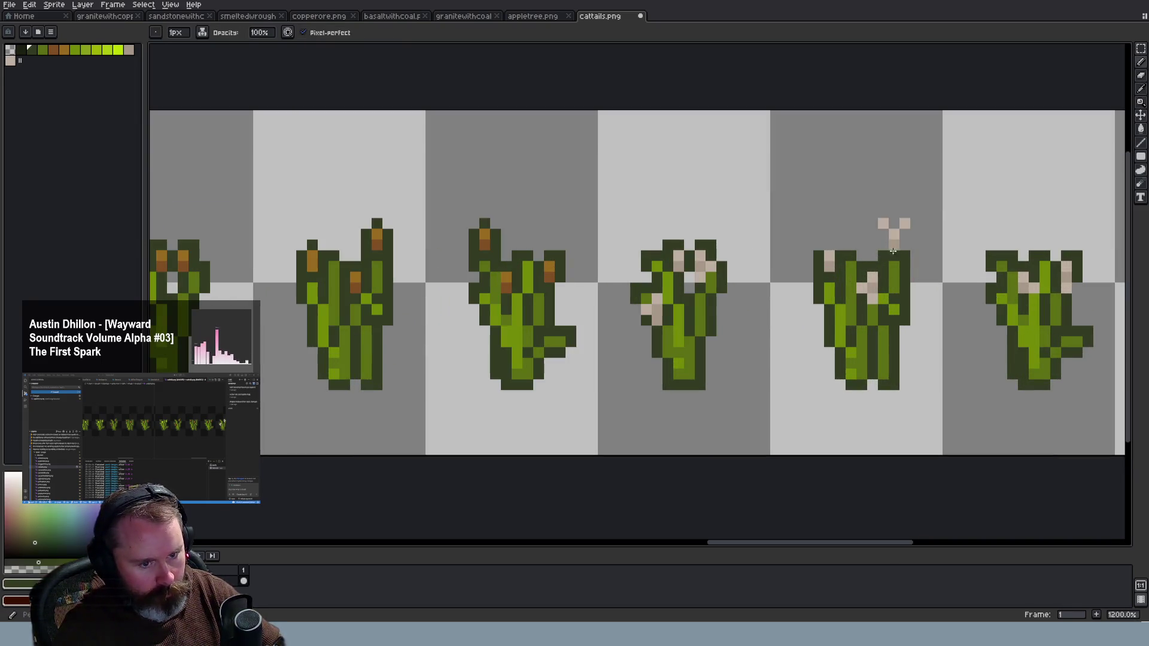
{"action": "scroll", "coordinate": [944, 292], "scroll_direction": "down", "scroll_amount": 4}
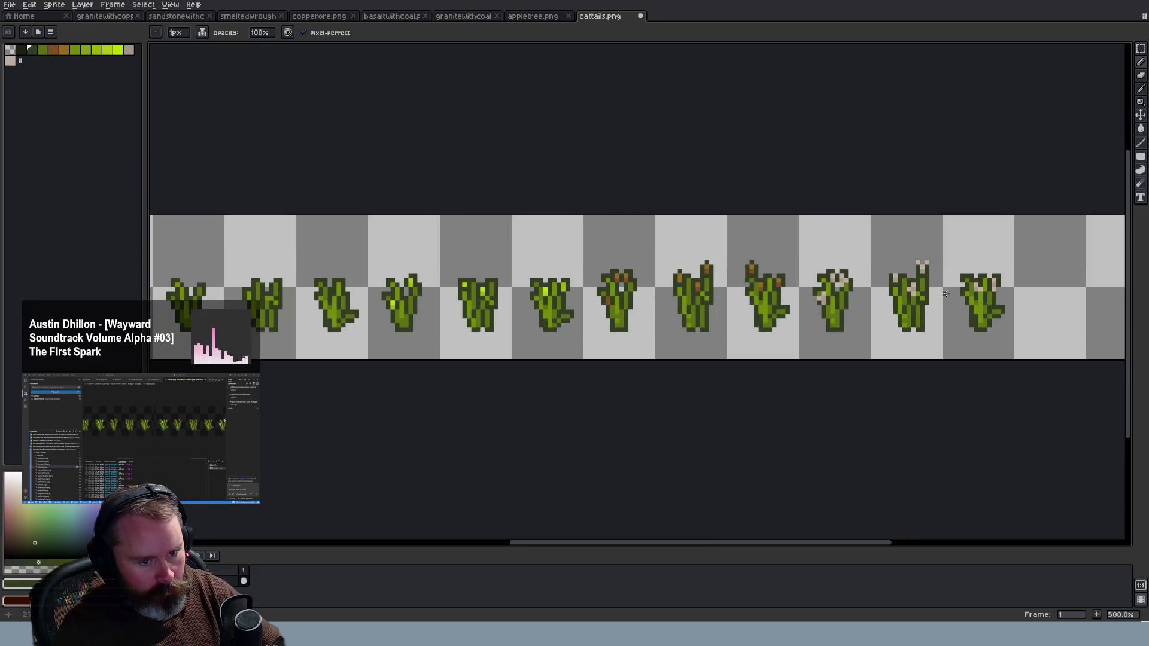
{"action": "scroll", "coordinate": [984, 295], "scroll_direction": "up", "scroll_amount": 5}
{"action": "scroll", "coordinate": [805, 231], "scroll_direction": "up", "scroll_amount": 2}
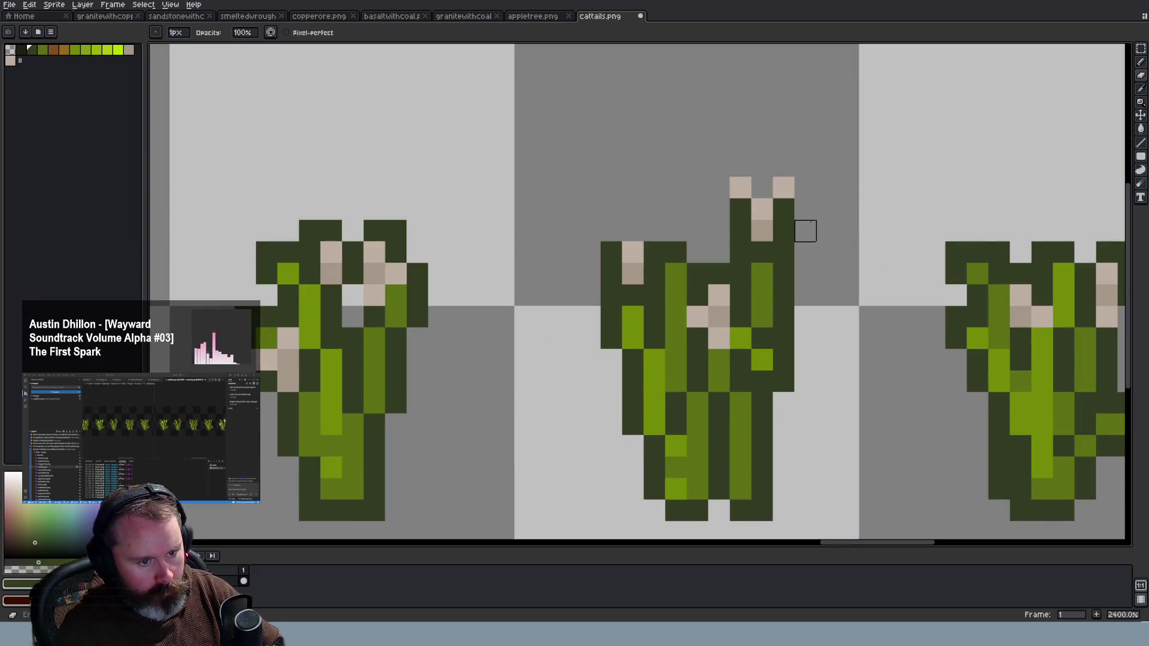
{"action": "scroll", "coordinate": [813, 283], "scroll_direction": "down", "scroll_amount": 6}
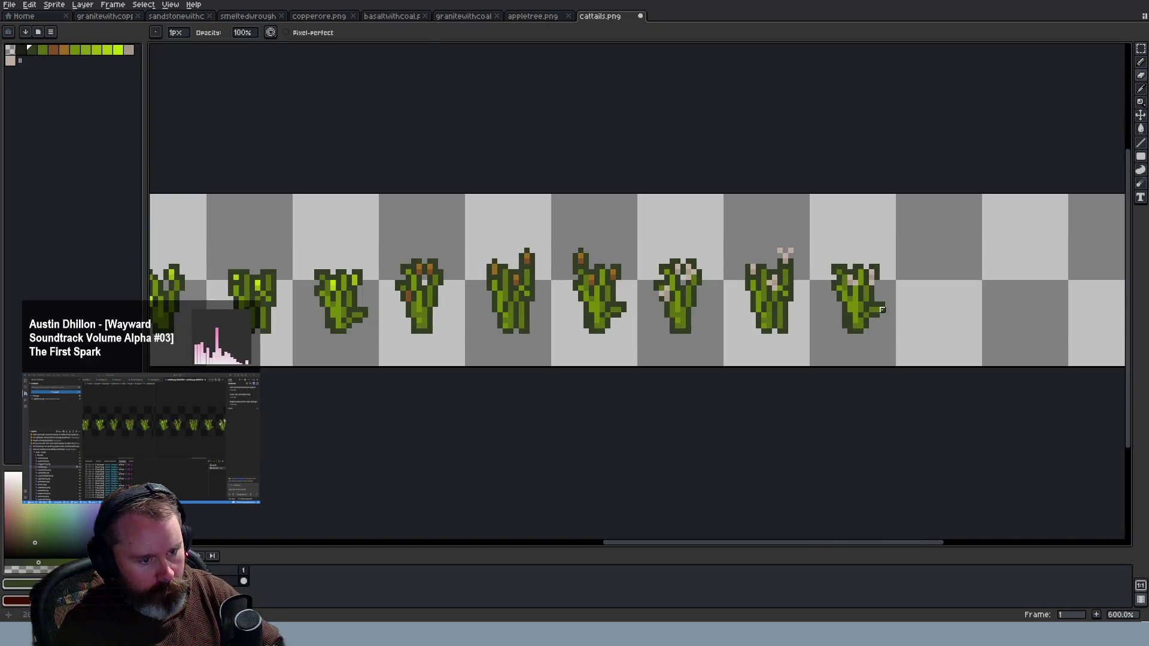
{"action": "scroll", "coordinate": [880, 315], "scroll_direction": "up", "scroll_amount": 1}
{"action": "scroll", "coordinate": [771, 259], "scroll_direction": "up", "scroll_amount": 2}
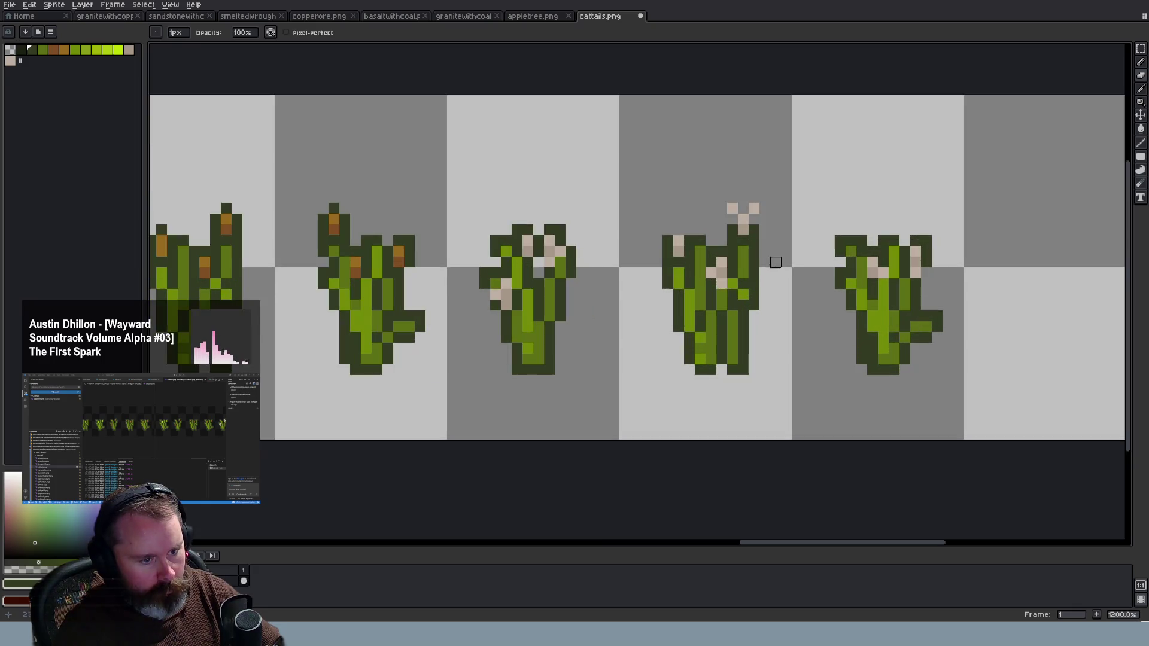
{"action": "scroll", "coordinate": [766, 261], "scroll_direction": "down", "scroll_amount": 4}
{"action": "scroll", "coordinate": [760, 263], "scroll_direction": "down", "scroll_amount": 2}
{"action": "scroll", "coordinate": [758, 269], "scroll_direction": "up", "scroll_amount": 3}
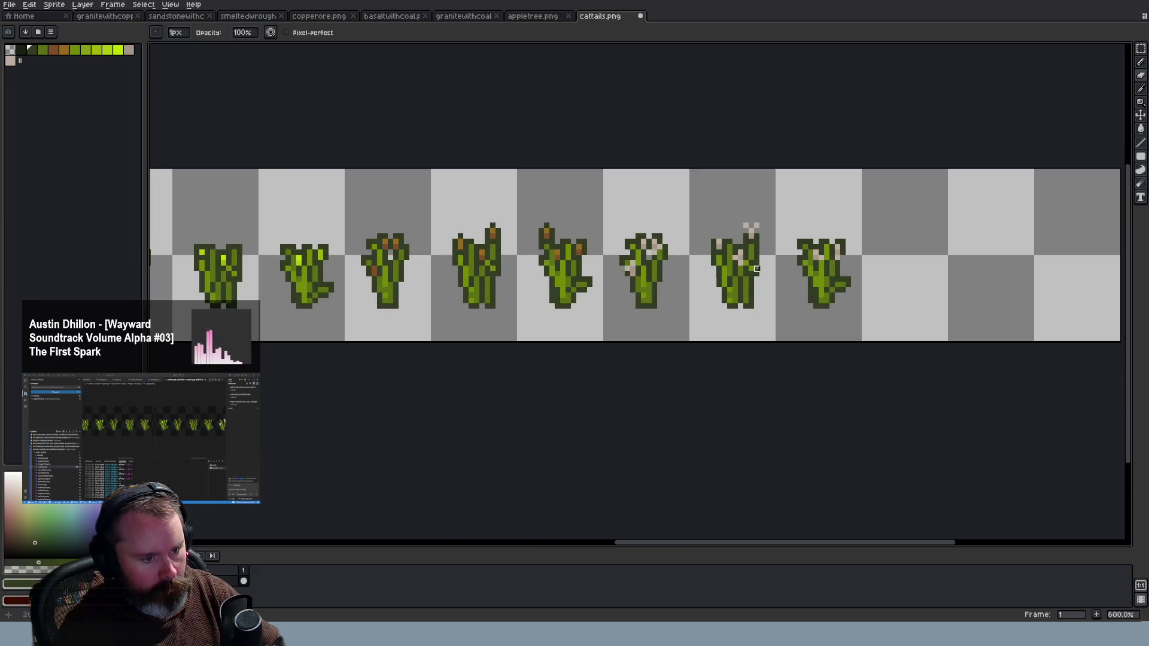
{"action": "scroll", "coordinate": [749, 266], "scroll_direction": "up", "scroll_amount": 3}
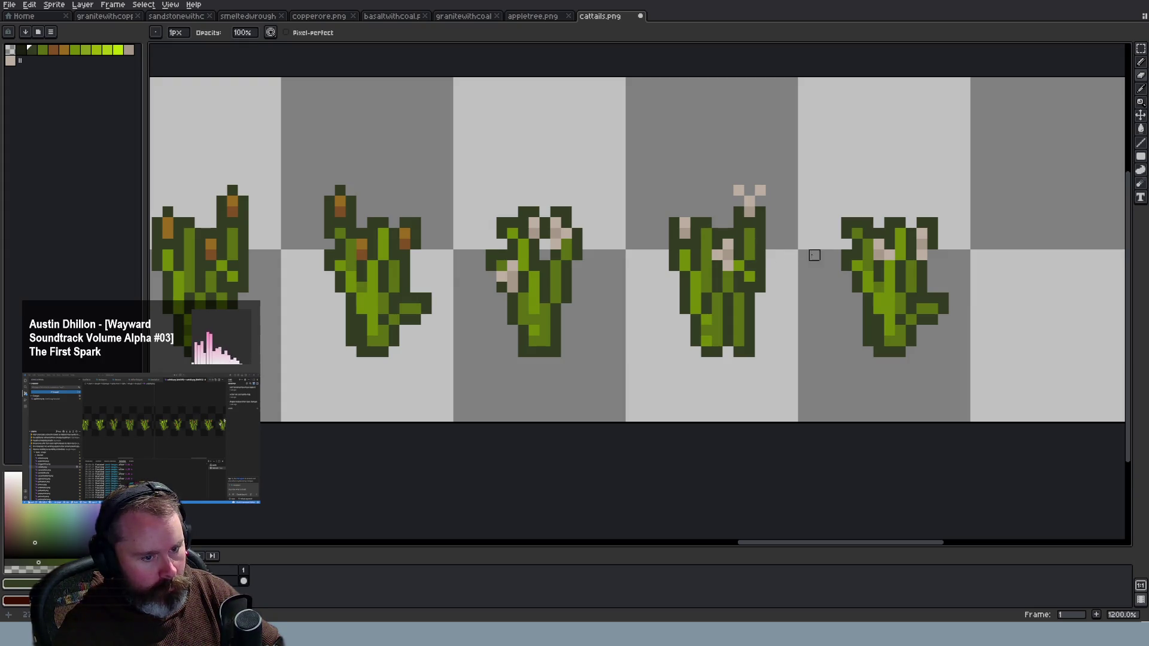
Sample the beige from the sprite and add beige fluff pixels to the last cattail
{"action": "key", "text": "i"}
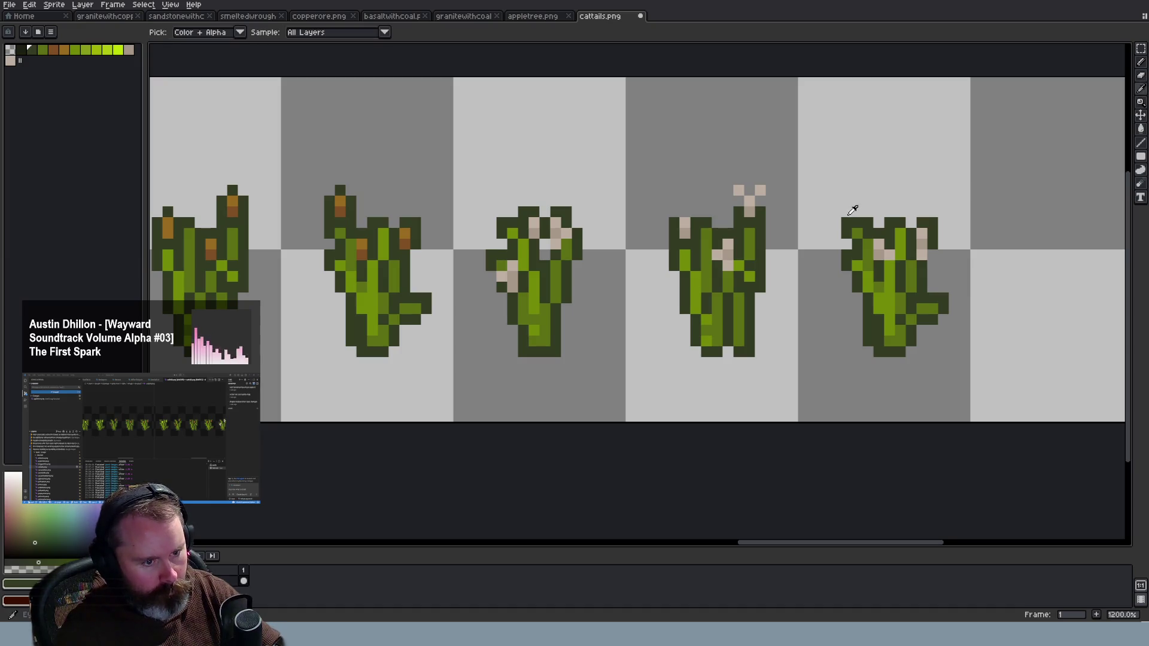
{"action": "key", "text": "b"}
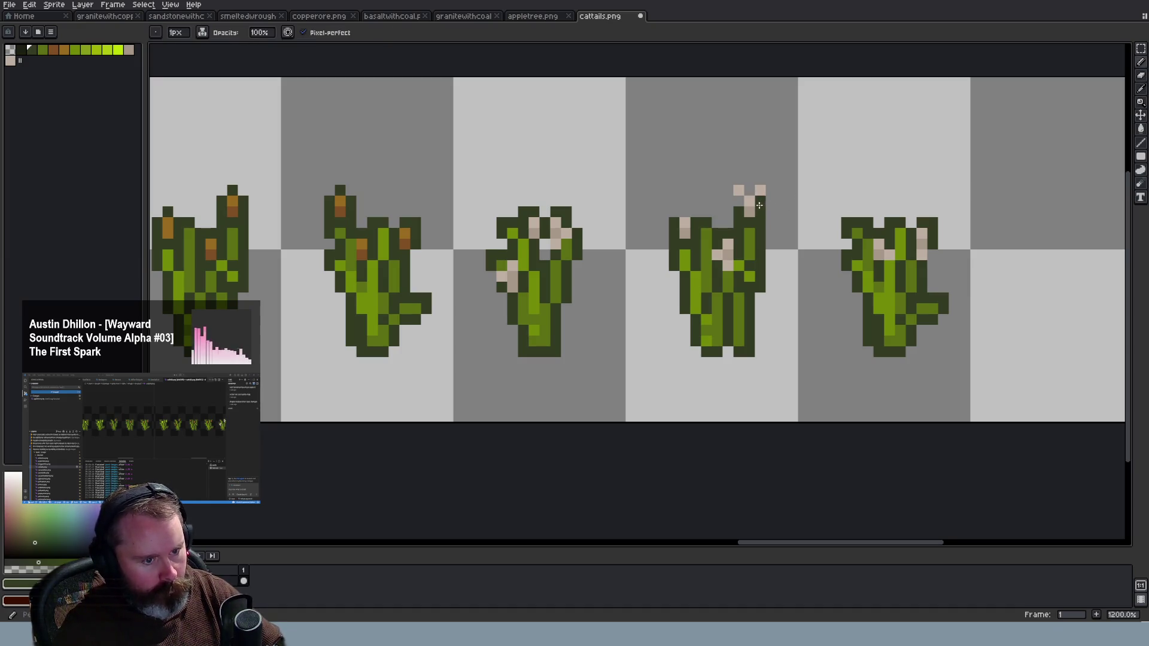
{"action": "scroll", "coordinate": [778, 228], "scroll_direction": "down", "scroll_amount": 3}
{"action": "scroll", "coordinate": [816, 264], "scroll_direction": "down", "scroll_amount": 3}
{"action": "scroll", "coordinate": [821, 262], "scroll_direction": "up", "scroll_amount": 3}
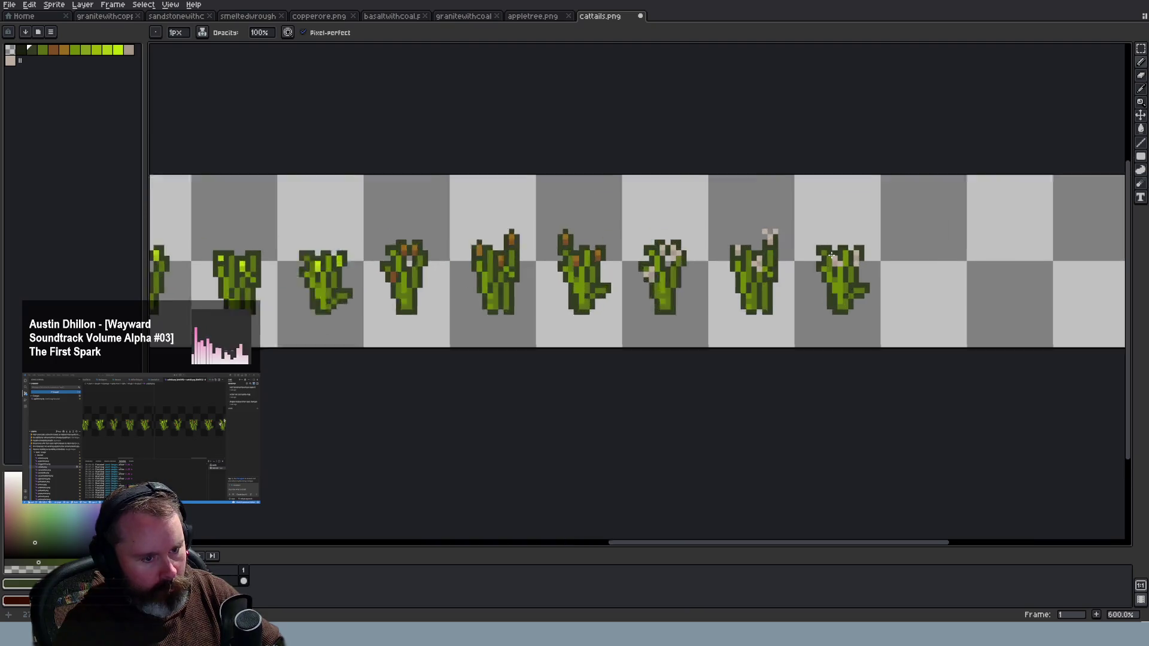
{"action": "scroll", "coordinate": [821, 262], "scroll_direction": "up", "scroll_amount": 4}
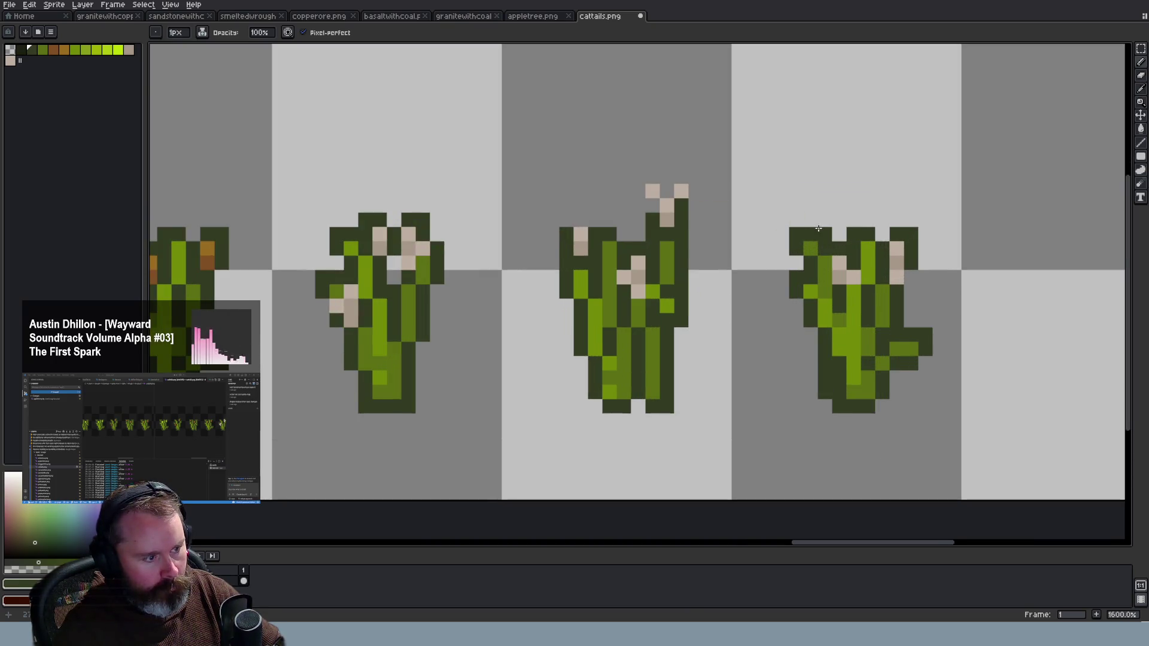
{"action": "scroll", "coordinate": [801, 222], "scroll_direction": "down", "scroll_amount": 2}
{"action": "scroll", "coordinate": [816, 226], "scroll_direction": "up", "scroll_amount": 1}
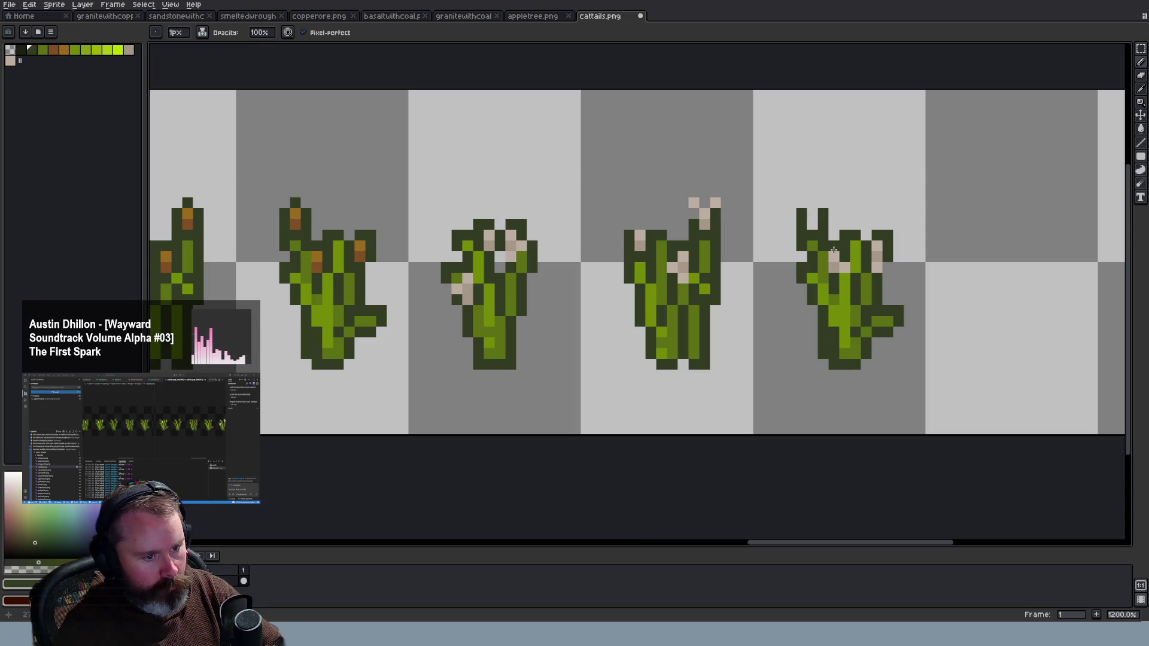
{"action": "left_click", "coordinate": [877, 257], "text": "alt"}
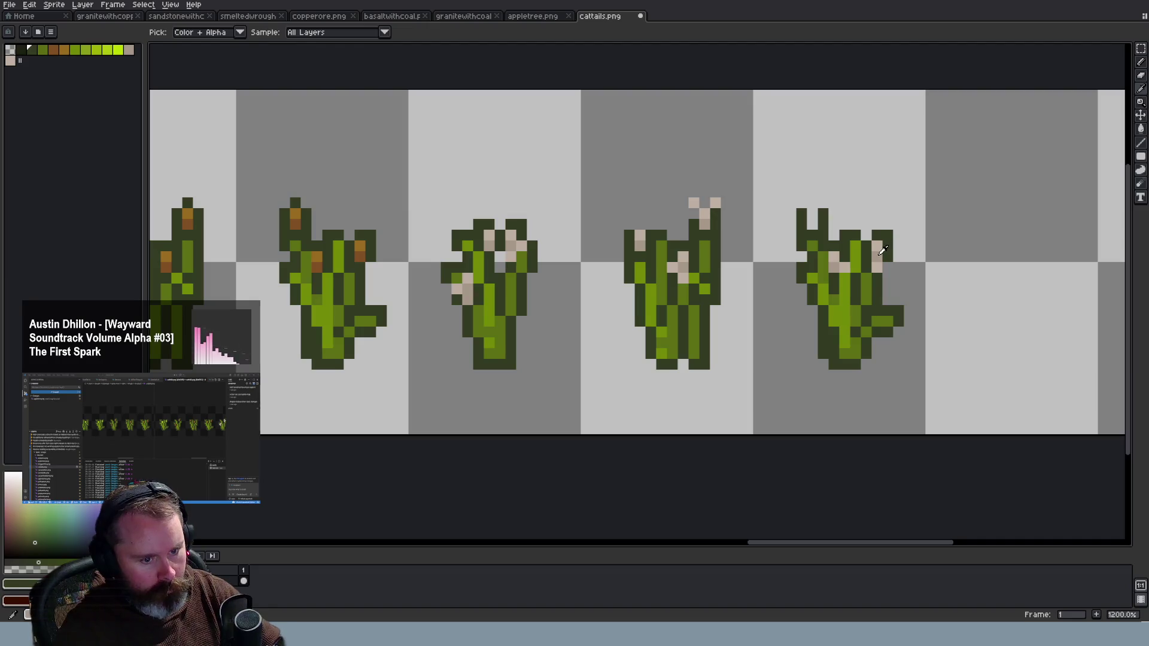
{"action": "left_click", "coordinate": [812, 224]}
{"action": "left_click", "coordinate": [855, 246]}
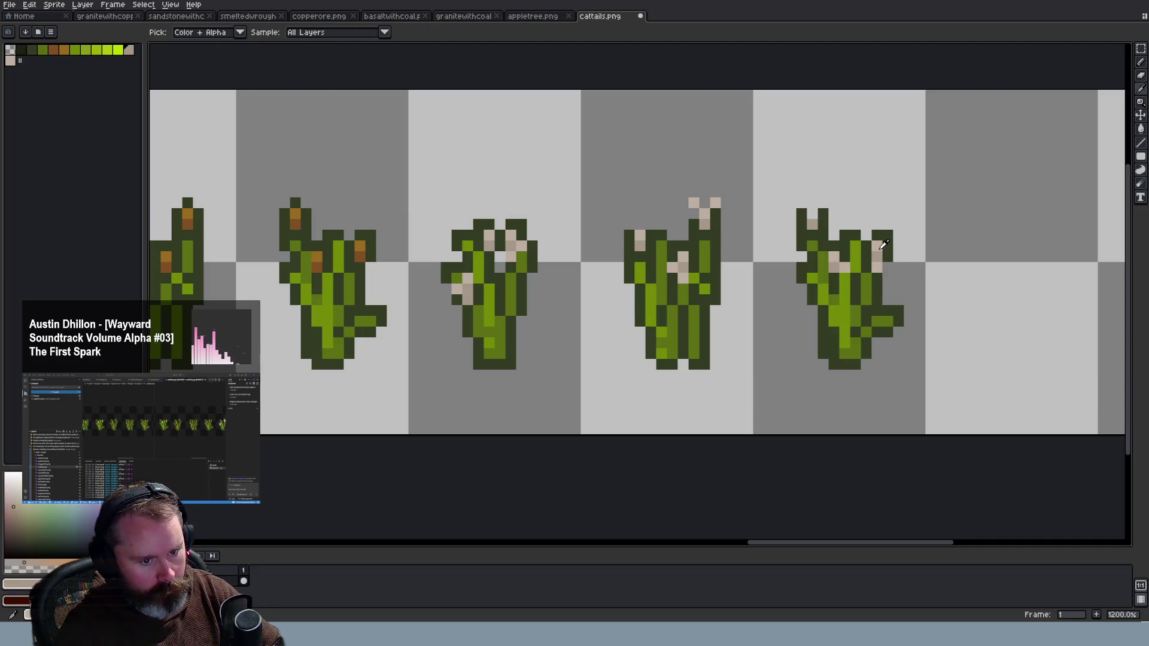
Pick a colour for the left stalk's tip and erase stray pixels
{"action": "left_click", "coordinate": [877, 247], "text": "alt"}
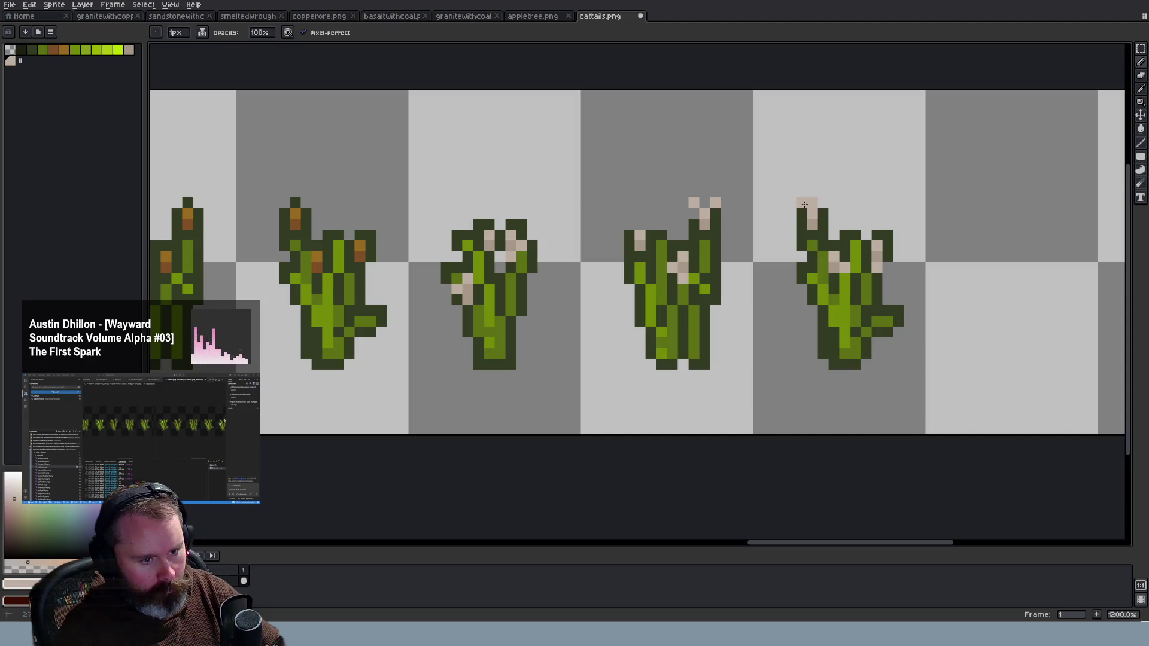
{"action": "scroll", "coordinate": [828, 227], "scroll_direction": "down", "scroll_amount": 1}
{"action": "scroll", "coordinate": [831, 236], "scroll_direction": "up", "scroll_amount": 1}
{"action": "key", "text": "e"}
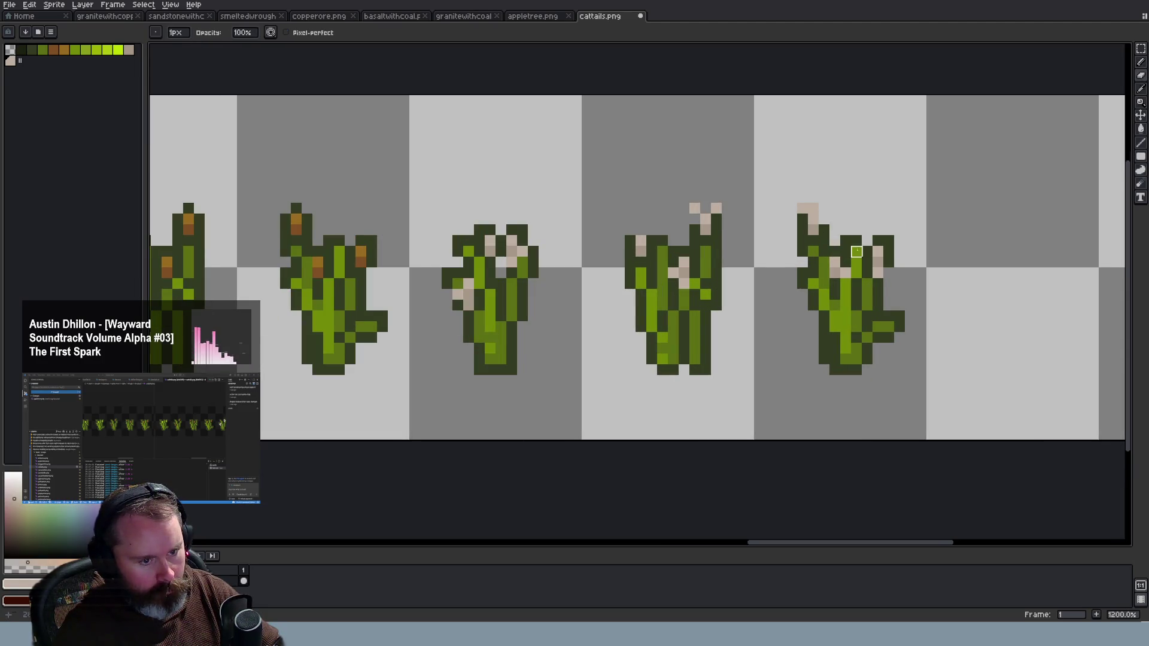
{"action": "scroll", "coordinate": [861, 263], "scroll_direction": "down", "scroll_amount": 3}
{"action": "scroll", "coordinate": [872, 284], "scroll_direction": "down", "scroll_amount": 1}
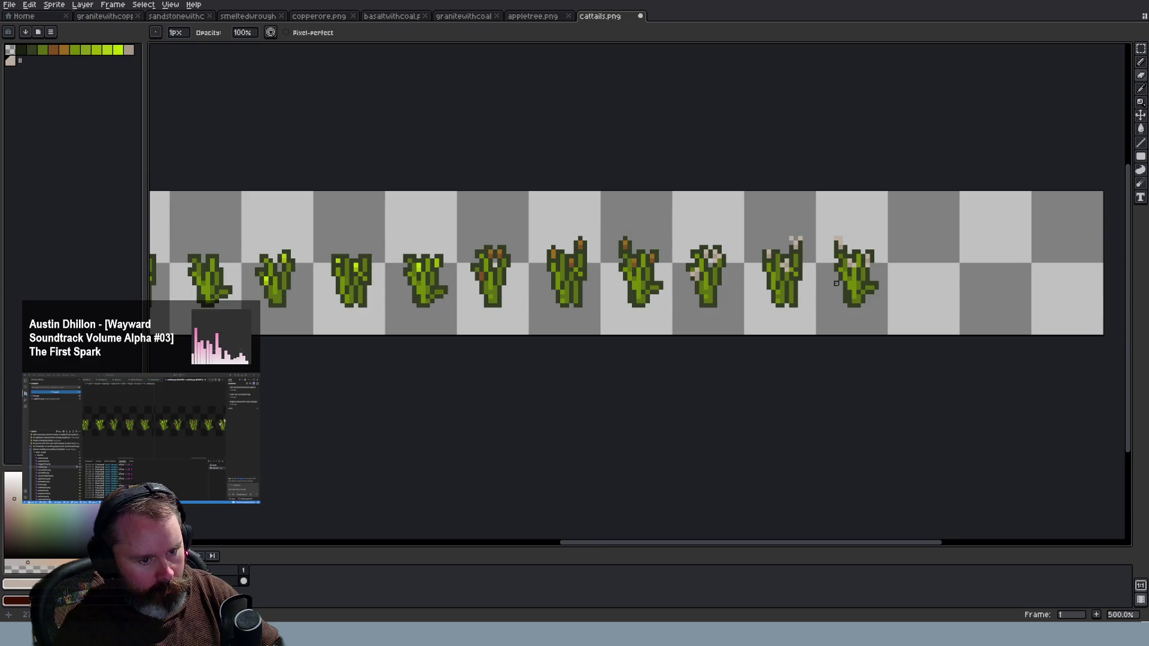
{"action": "scroll", "coordinate": [836, 283], "scroll_direction": "up", "scroll_amount": 1}
{"action": "scroll", "coordinate": [836, 293], "scroll_direction": "up", "scroll_amount": 3}
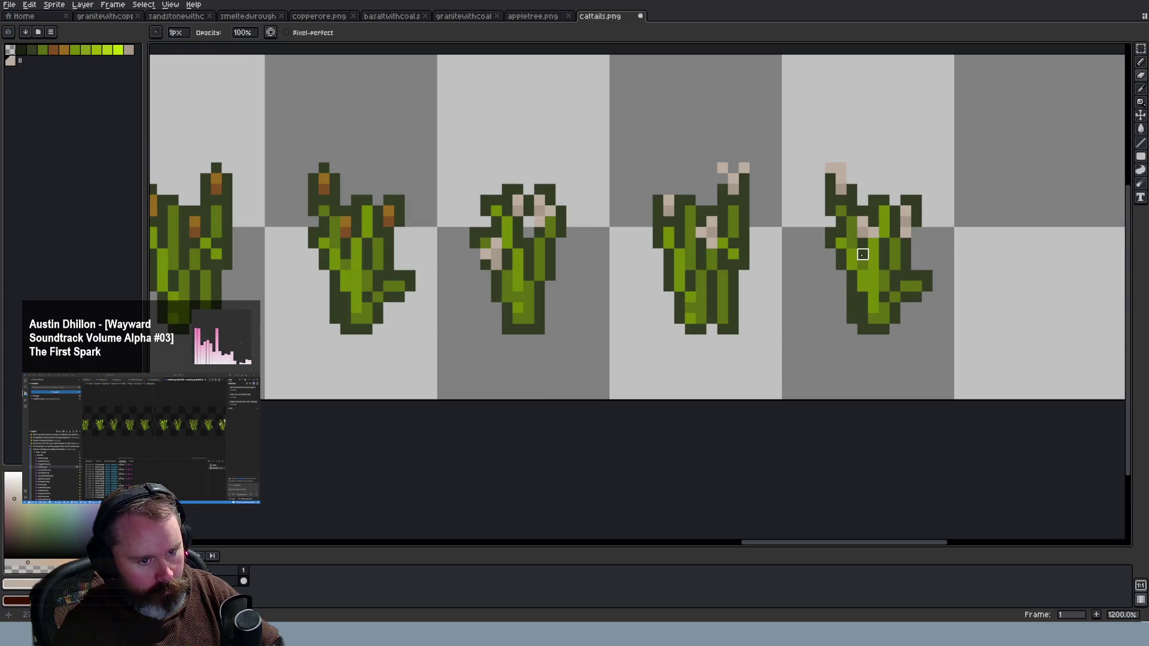
Resample the beige for the Pencil and undo the stray stroke
{"action": "key", "text": "i"}
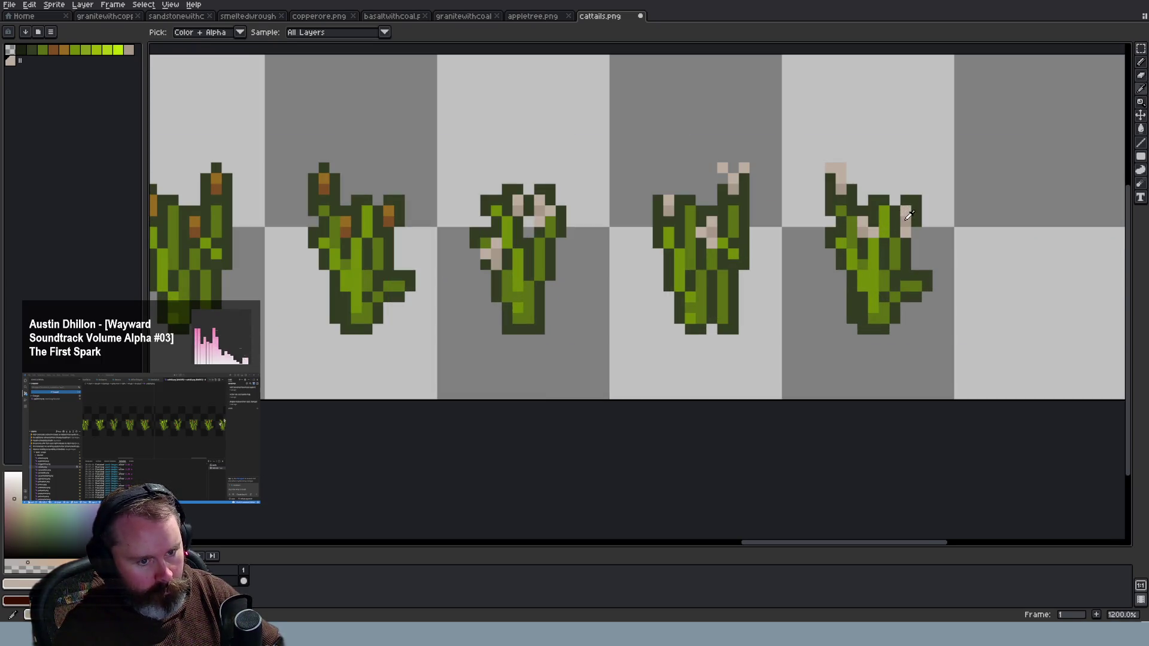
{"action": "left_click", "coordinate": [908, 214]}
{"action": "key", "text": "b"}
{"action": "scroll", "coordinate": [892, 230], "scroll_direction": "down", "scroll_amount": 3}
{"action": "scroll", "coordinate": [892, 233], "scroll_direction": "up", "scroll_amount": 1}
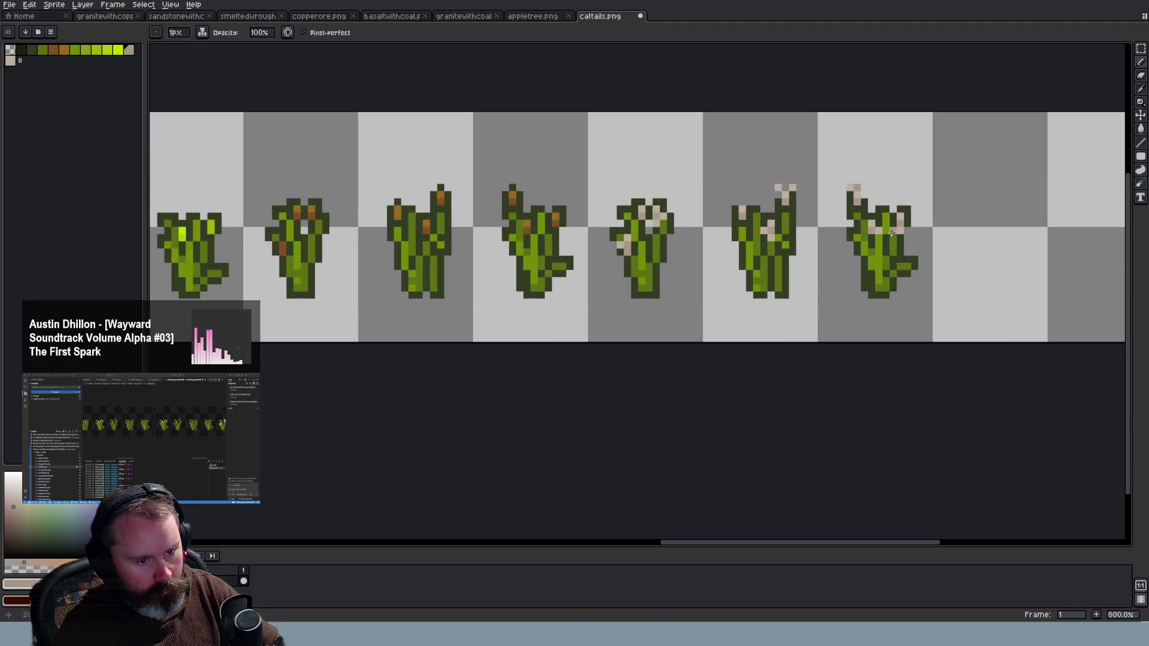
{"action": "key", "text": "ctrl+z"}
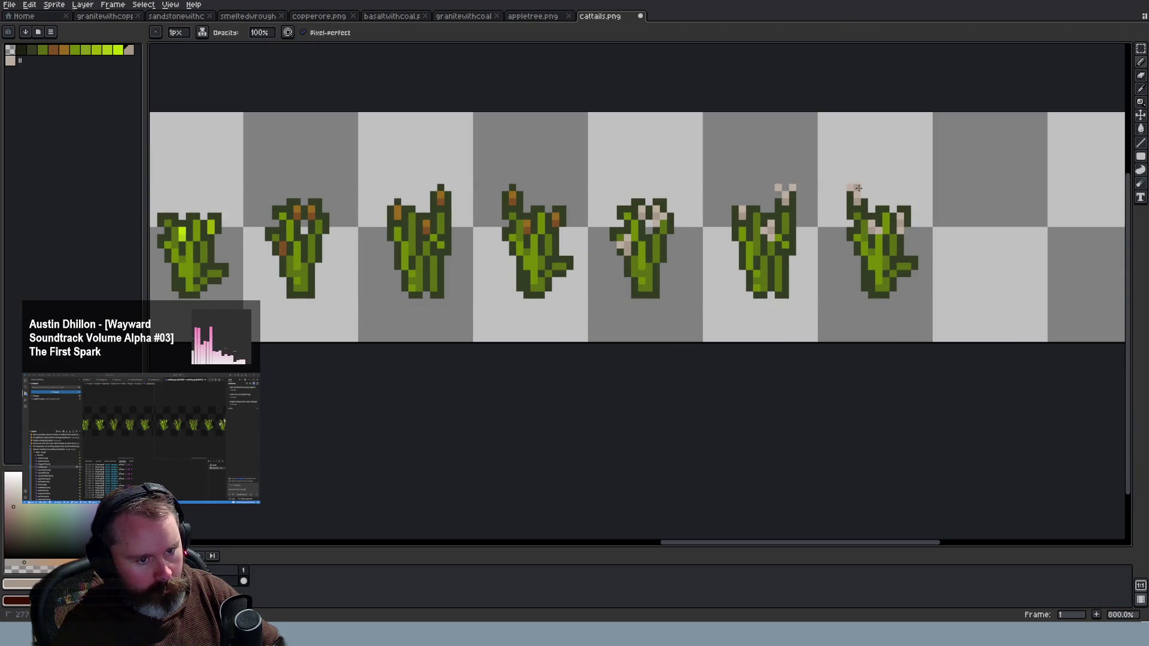
{"action": "scroll", "coordinate": [903, 268], "scroll_direction": "down", "scroll_amount": 2}
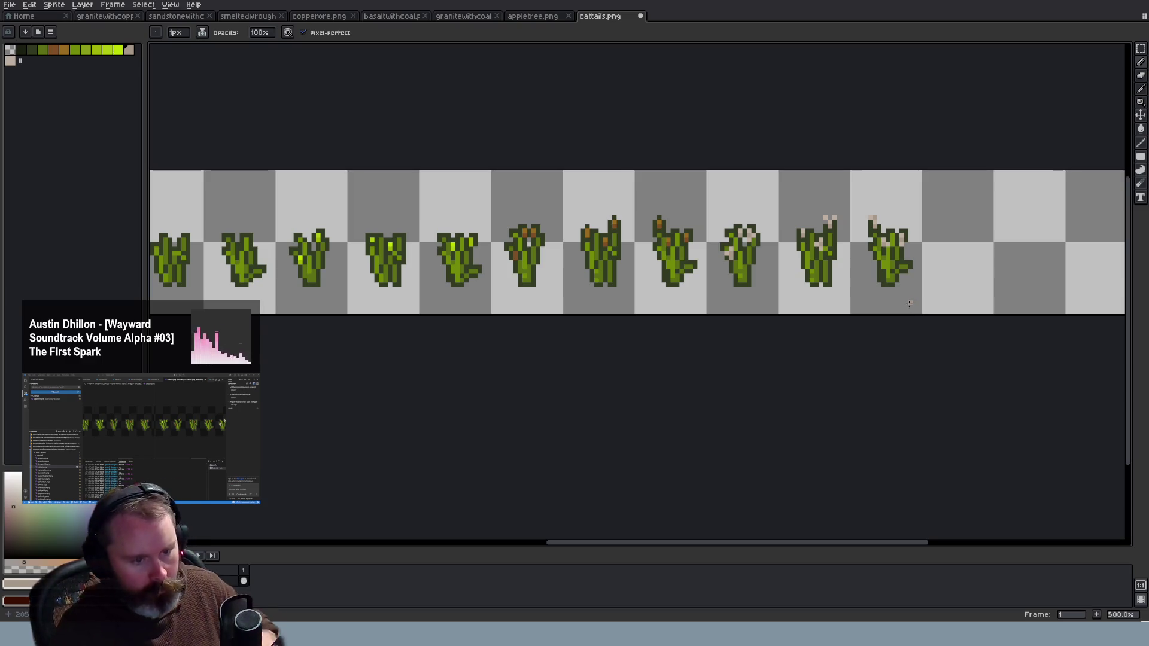
Save cattails.png and bring up the appletree.png sprite sheet
{"action": "scroll", "coordinate": [909, 304], "scroll_direction": "down", "scroll_amount": 2}
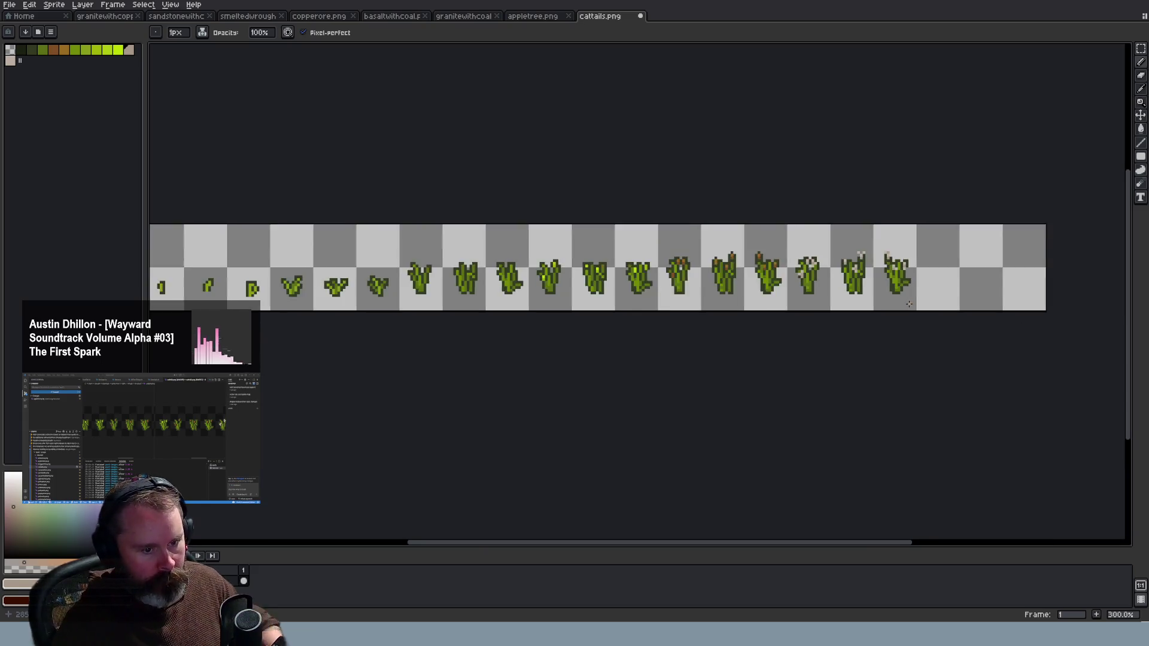
{"action": "key", "text": "ctrl+s"}
{"action": "left_click", "coordinate": [548, 21]}
Leave Aseprite for the running Wayward game window
{"action": "scroll", "coordinate": [698, 221], "scroll_direction": "down", "scroll_amount": 2}
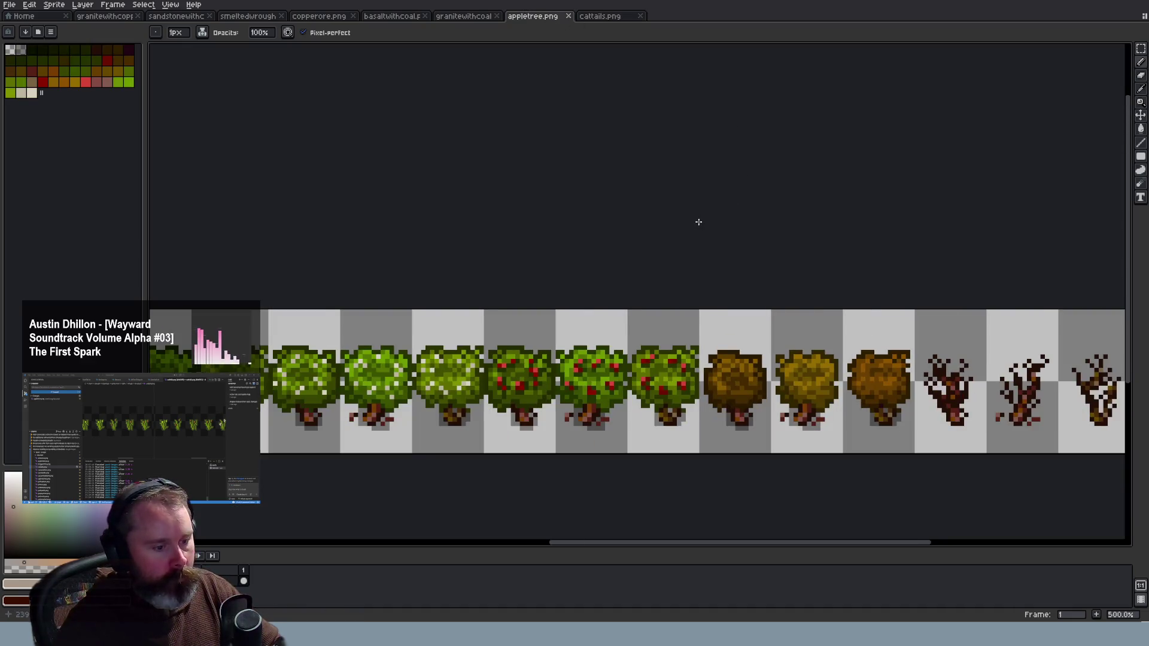
{"action": "scroll", "coordinate": [697, 220], "scroll_direction": "up", "scroll_amount": 1}
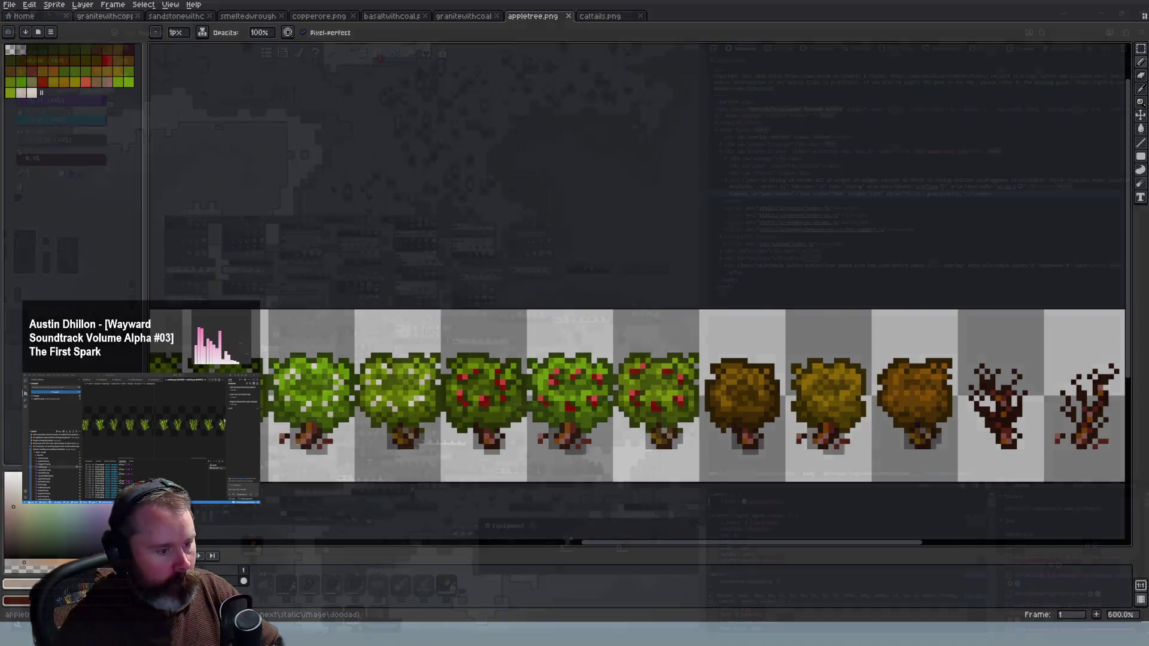
{"action": "key", "text": "alt+Tab"}
{"action": "key", "text": "alt+Tab"}
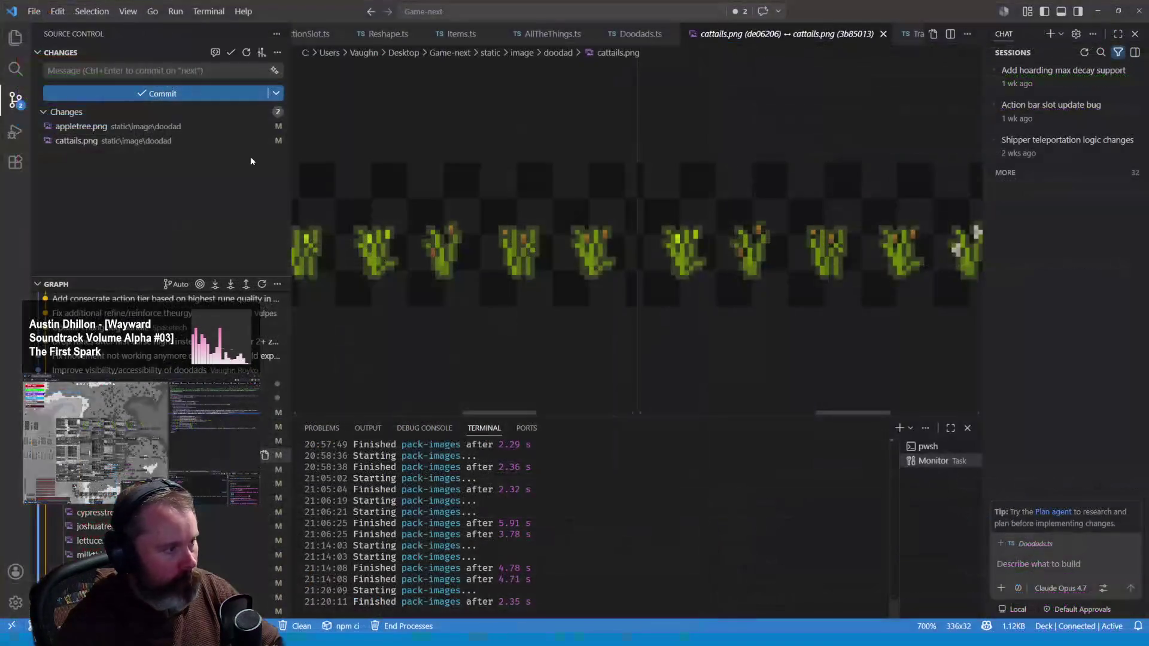
Open the coconuttree.png diff and zoom and pan both sides to inspect it
{"action": "left_click", "coordinate": [251, 469]}
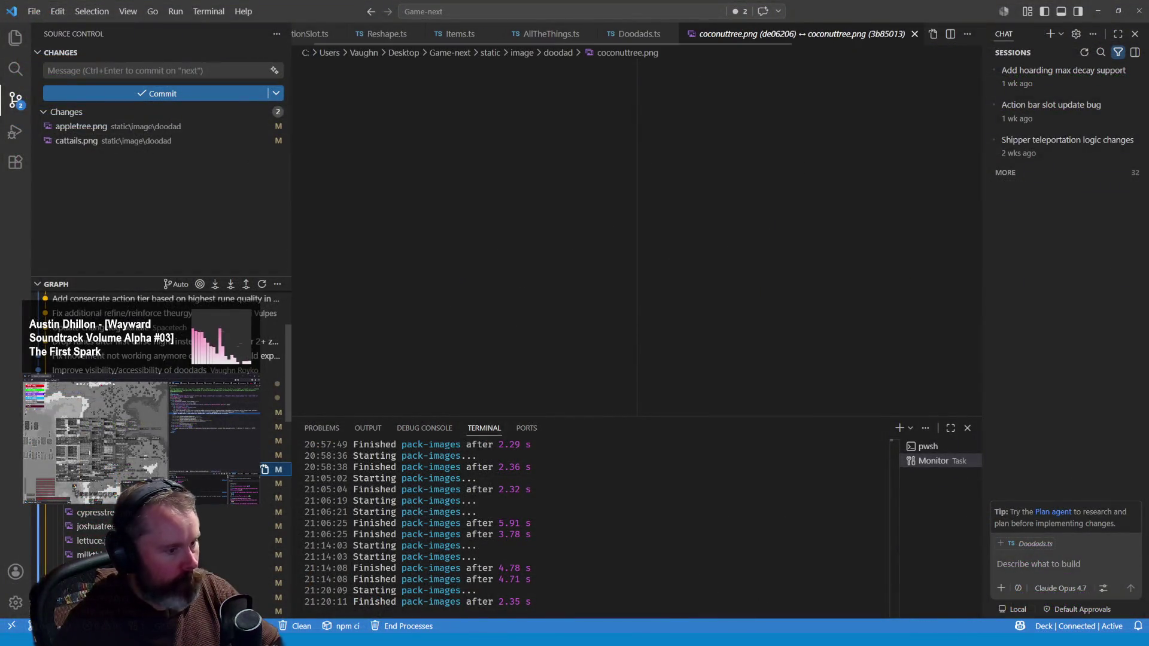
{"action": "scroll", "coordinate": [789, 237], "scroll_direction": "up", "scroll_amount": 5}
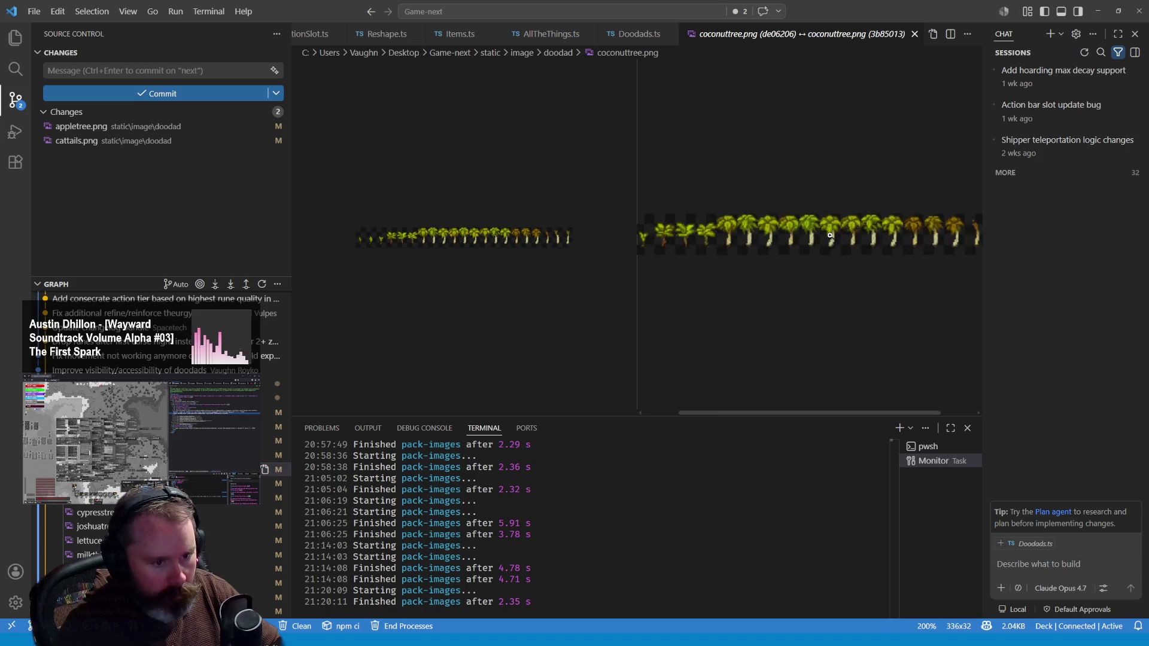
{"action": "scroll", "coordinate": [948, 222], "scroll_direction": "up", "scroll_amount": 1}
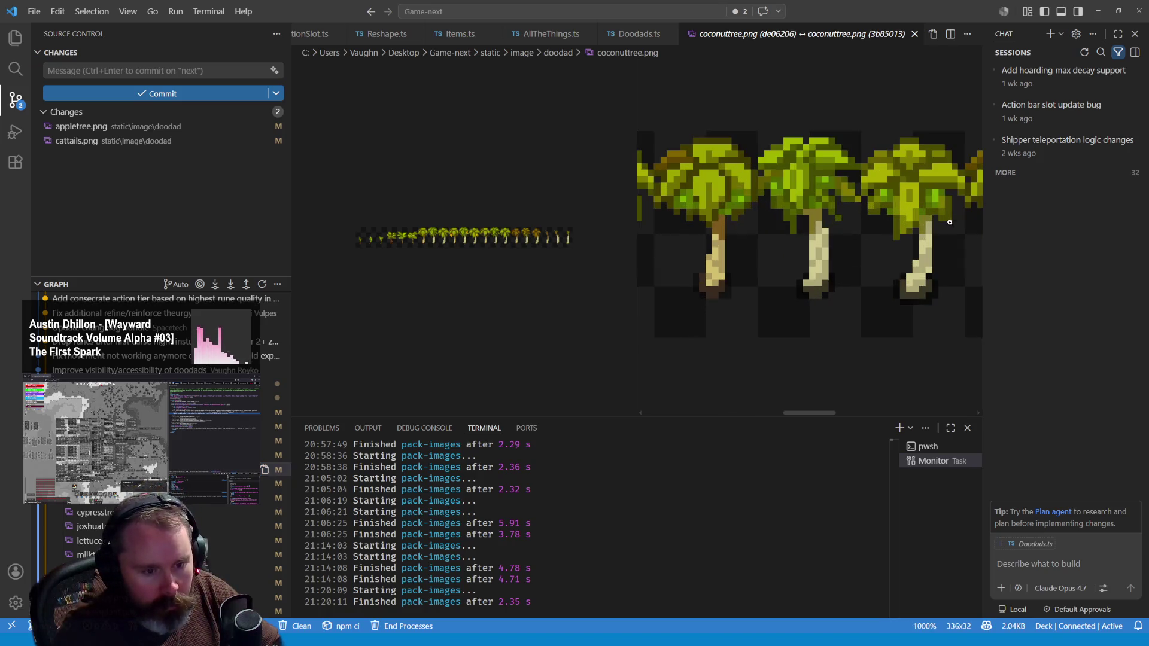
{"action": "scroll", "coordinate": [472, 240], "scroll_direction": "up", "scroll_amount": 6}
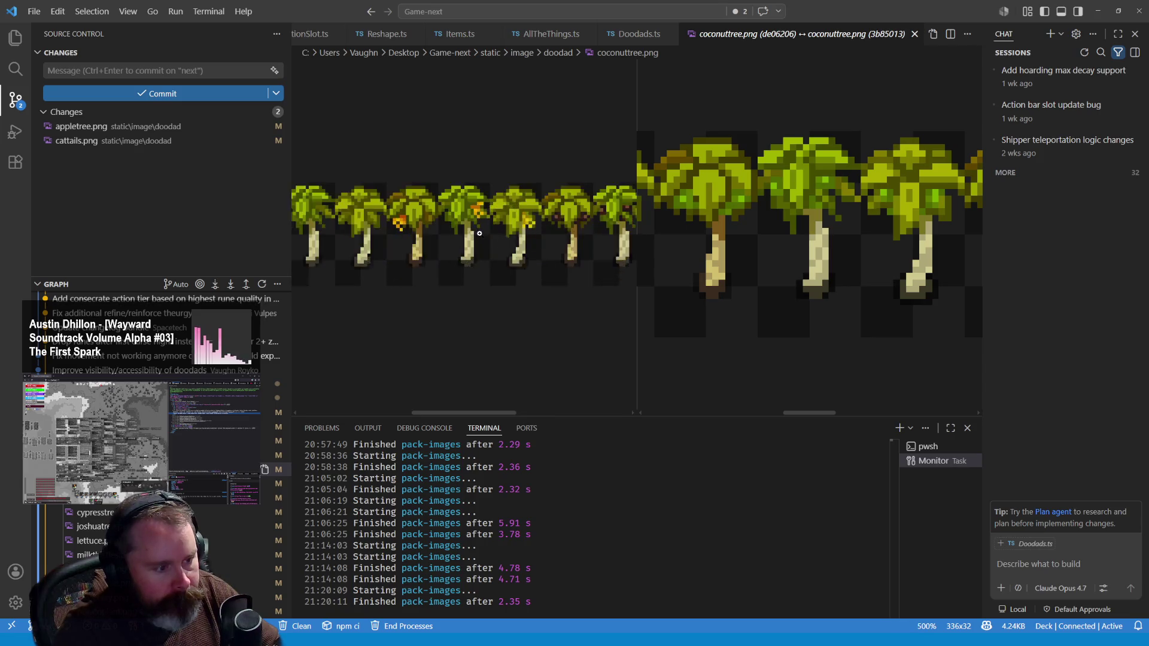
{"action": "left_click_drag", "start_coordinate": [457, 413], "coordinate": [477, 413]}
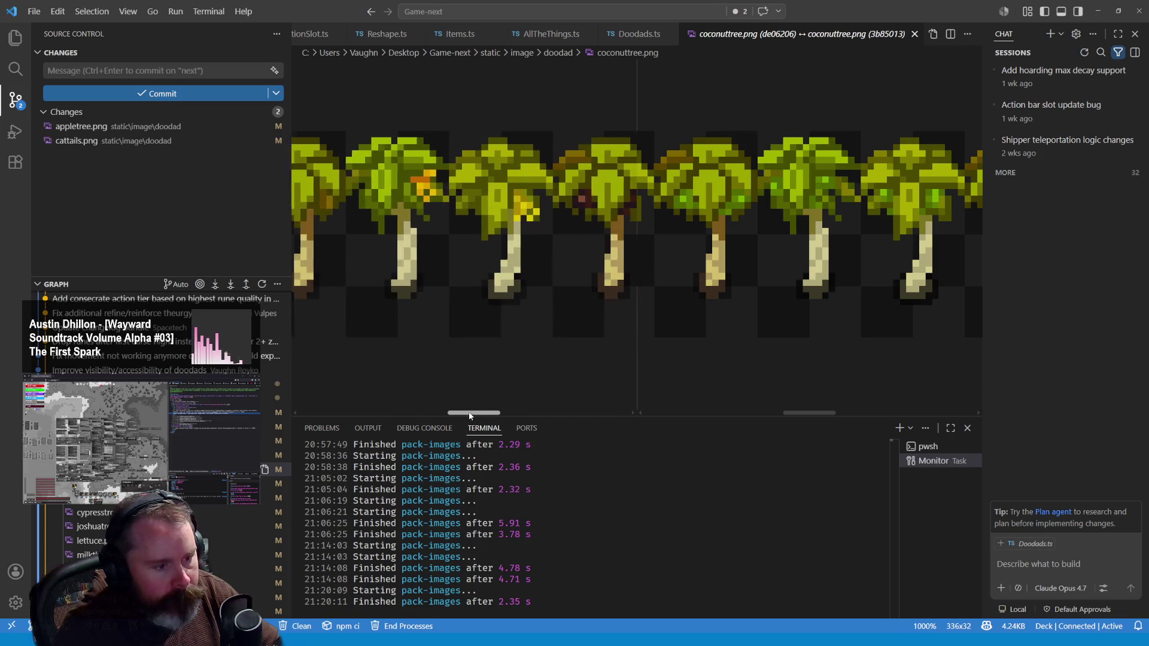
{"action": "mouse_move", "coordinate": [827, 413]}
{"action": "left_mouse_down"}
{"action": "mouse_move", "coordinate": [868, 414]}
{"action": "mouse_move", "coordinate": [828, 415]}
{"action": "mouse_move", "coordinate": [935, 381]}
{"action": "left_mouse_up"}
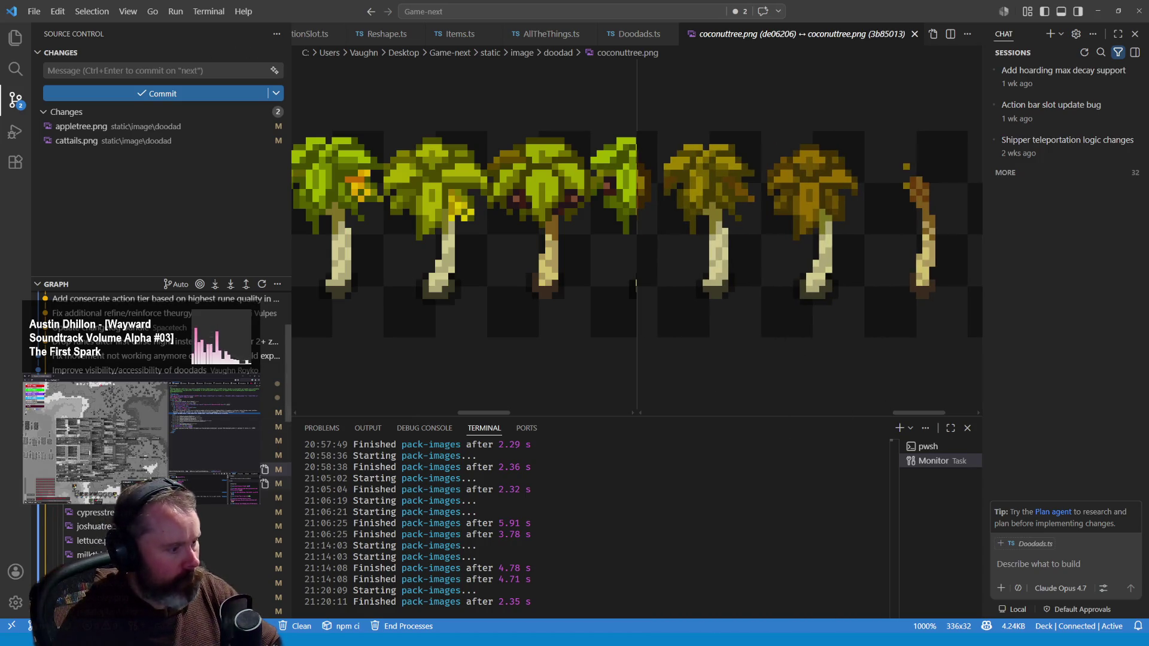
Open the cornstalks.png diff and enlarge the new cornstalk frames
{"action": "left_click", "coordinate": [275, 483]}
{"action": "left_click", "coordinate": [799, 233]}
{"action": "left_click", "coordinate": [918, 238]}
Zoom and pan the cornstalks.png diff to compare frames, then return to the Wayward browser window
{"action": "left_click", "coordinate": [918, 238]}
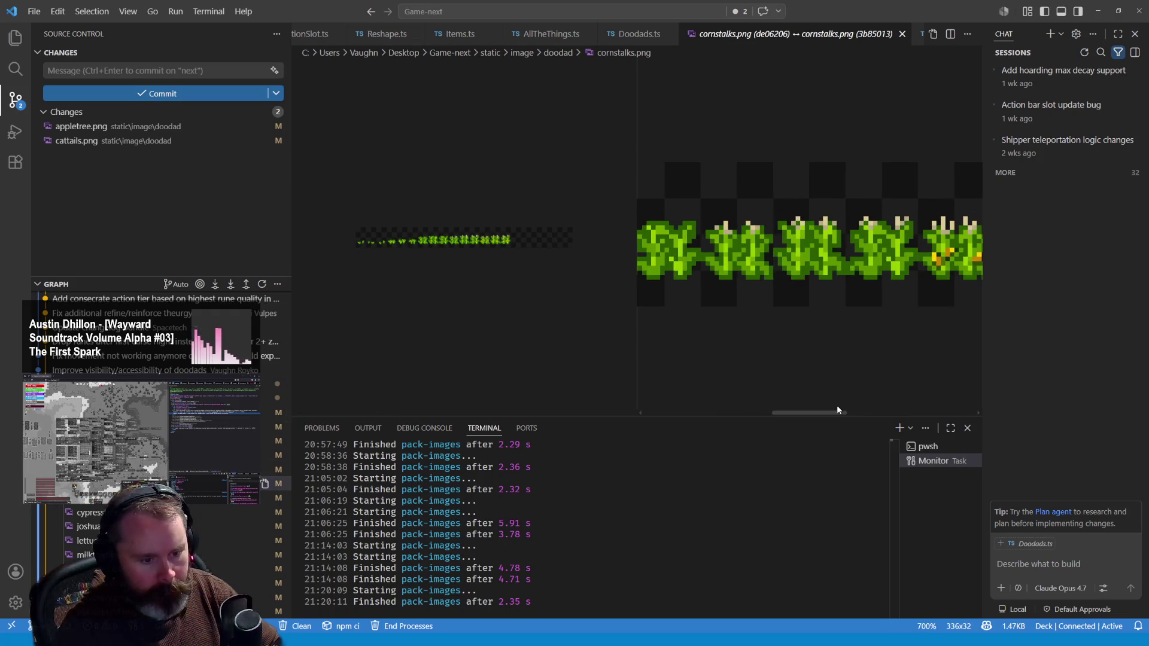
{"action": "scroll", "coordinate": [841, 413], "scroll_direction": "right", "scroll_amount": 3}
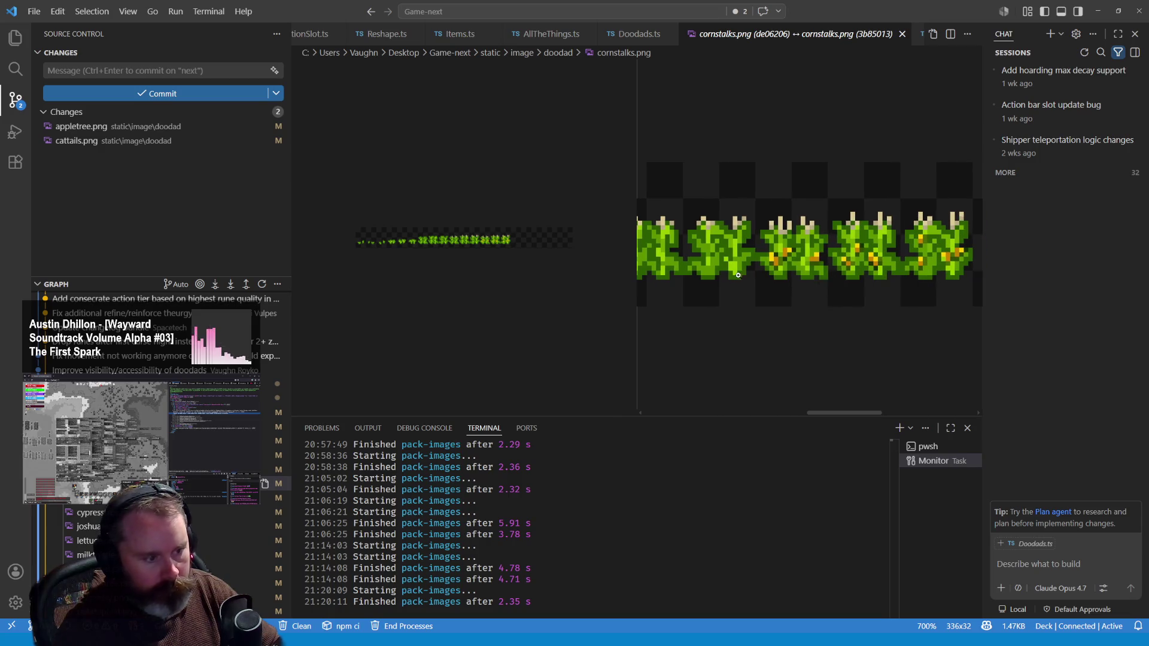
{"action": "scroll", "coordinate": [564, 272], "scroll_direction": "up", "scroll_amount": 2}
{"action": "scroll", "coordinate": [564, 273], "scroll_direction": "up", "scroll_amount": 2}
{"action": "scroll", "coordinate": [564, 273], "scroll_direction": "up", "scroll_amount": 1}
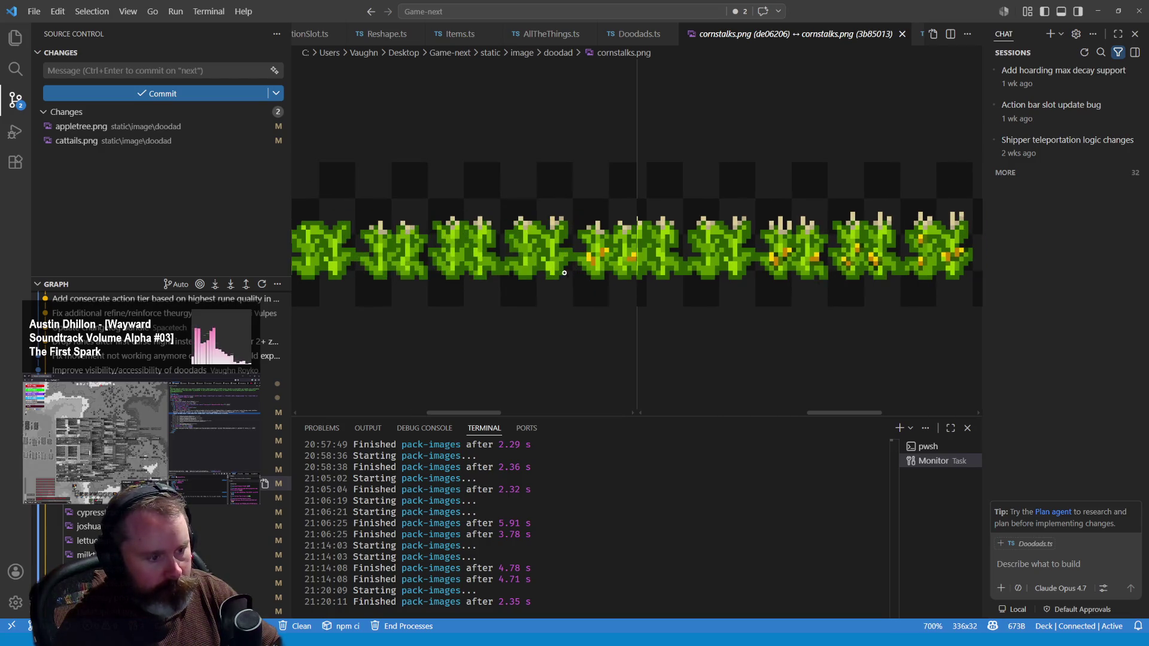
{"action": "scroll", "coordinate": [499, 405], "scroll_direction": "right", "scroll_amount": 3}
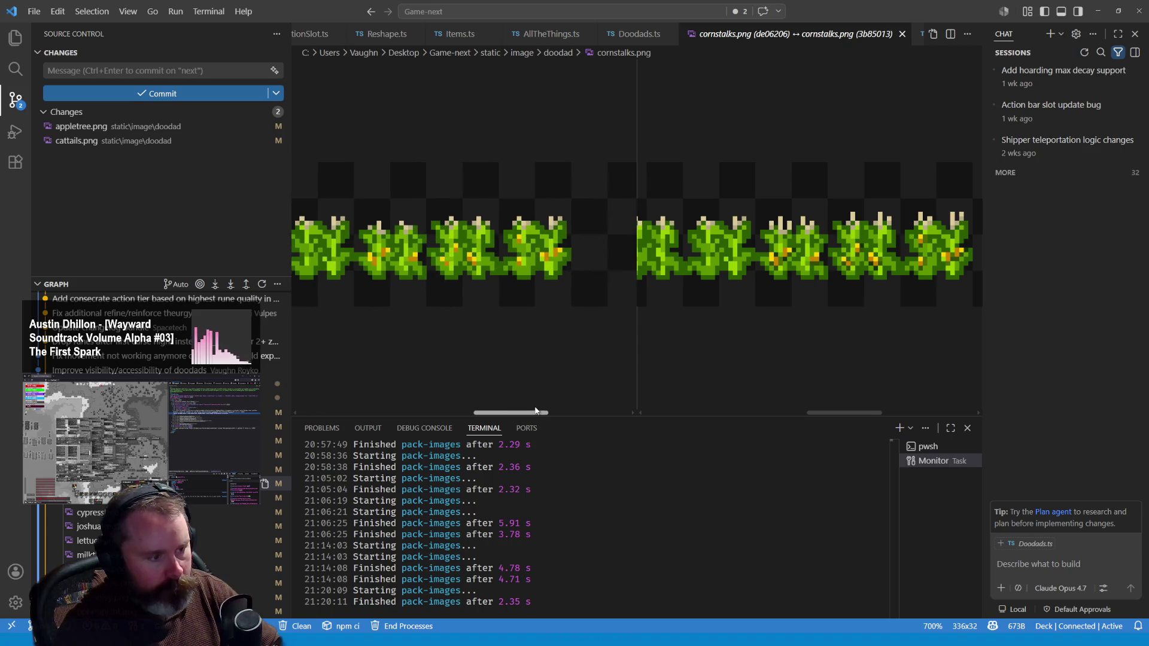
{"action": "mouse_move", "coordinate": [517, 411]}
{"action": "left_mouse_down"}
{"action": "mouse_move", "coordinate": [536, 402]}
{"action": "mouse_move", "coordinate": [501, 399]}
{"action": "mouse_move", "coordinate": [530, 397]}
{"action": "left_mouse_up"}
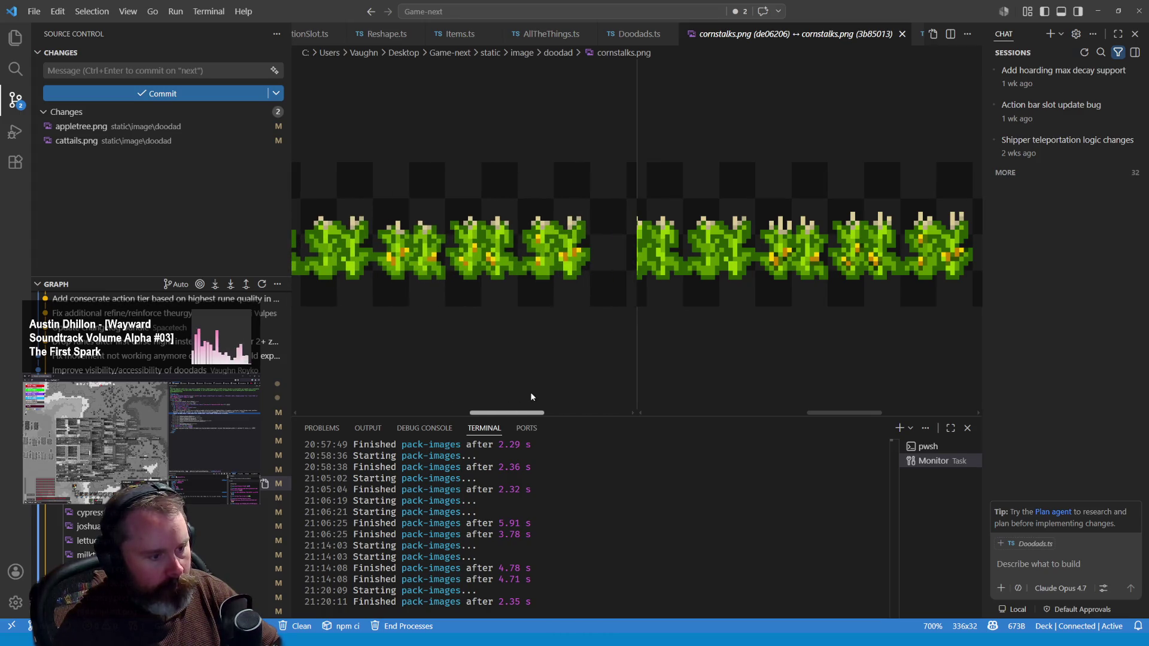
{"action": "key", "text": "alt+Tab"}
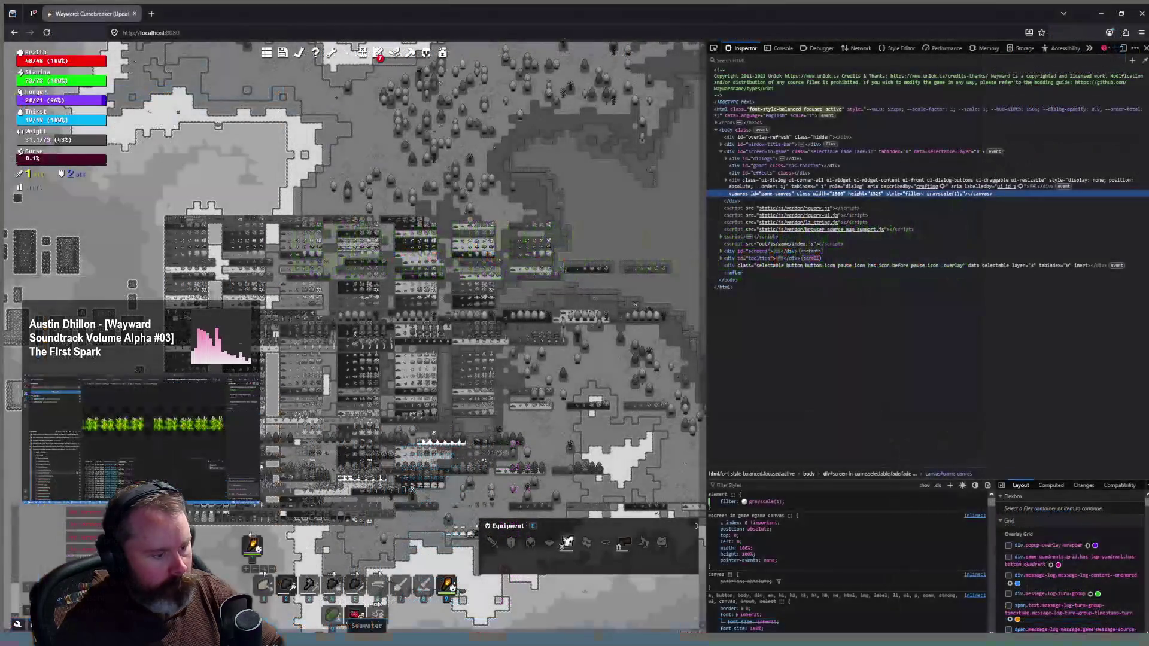
Switch from the Firefox game back to Aseprite
{"action": "key", "text": "alt+Tab"}
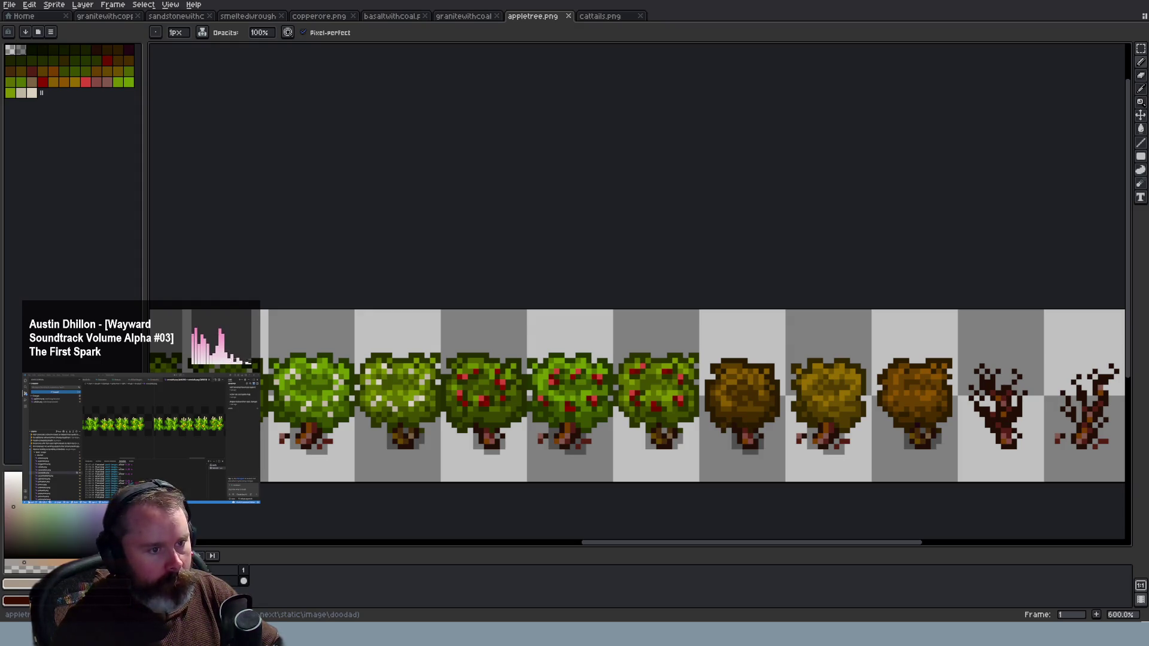
Zoom into cornstalks.png, sample the leaf green, and paint a dark stalk pixel green
{"action": "scroll", "coordinate": [574, 287], "scroll_direction": "up", "scroll_amount": 1}
{"action": "scroll", "coordinate": [574, 287], "scroll_direction": "up", "scroll_amount": 2}
{"action": "scroll", "coordinate": [574, 287], "scroll_direction": "up", "scroll_amount": 1}
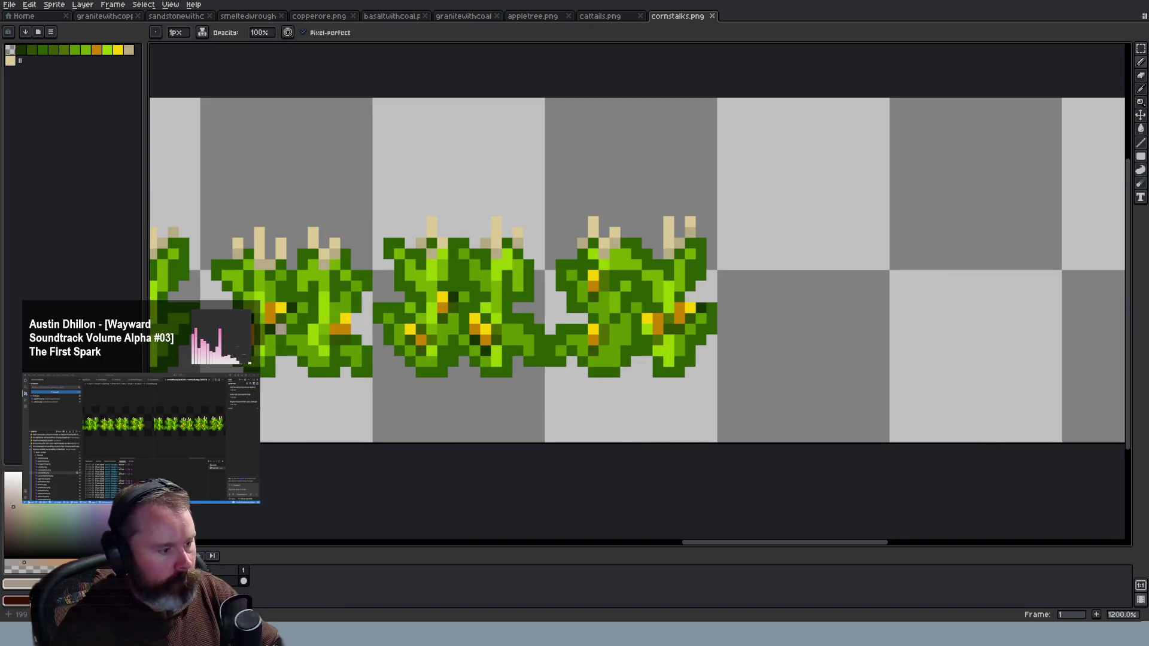
{"action": "scroll", "coordinate": [566, 339], "scroll_direction": "up", "scroll_amount": 1}
{"action": "scroll", "coordinate": [565, 339], "scroll_direction": "up", "scroll_amount": 2}
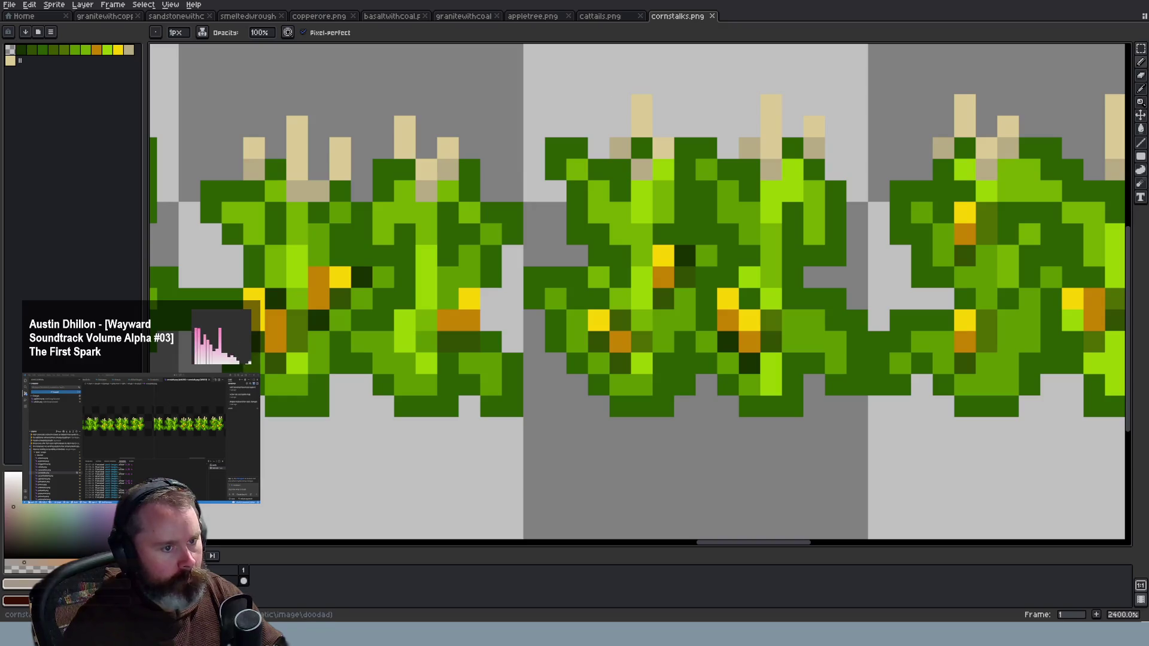
{"action": "key", "text": "i"}
{"action": "left_click", "coordinate": [410, 242]}
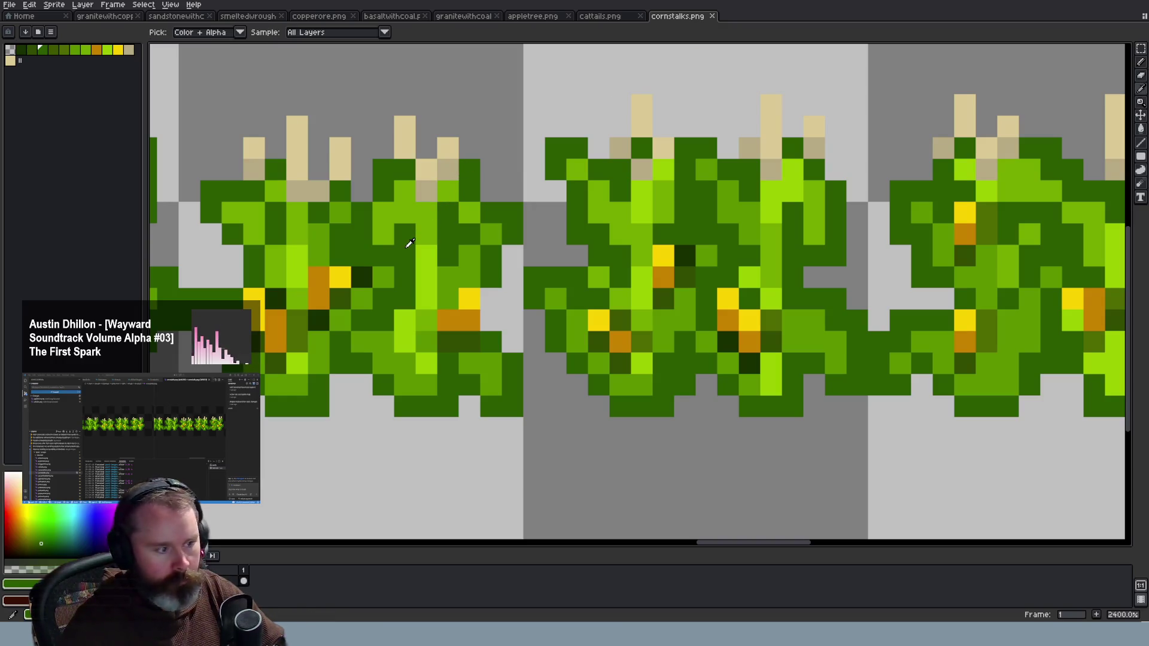
{"action": "key", "text": "b"}
{"action": "left_click", "coordinate": [318, 319]}
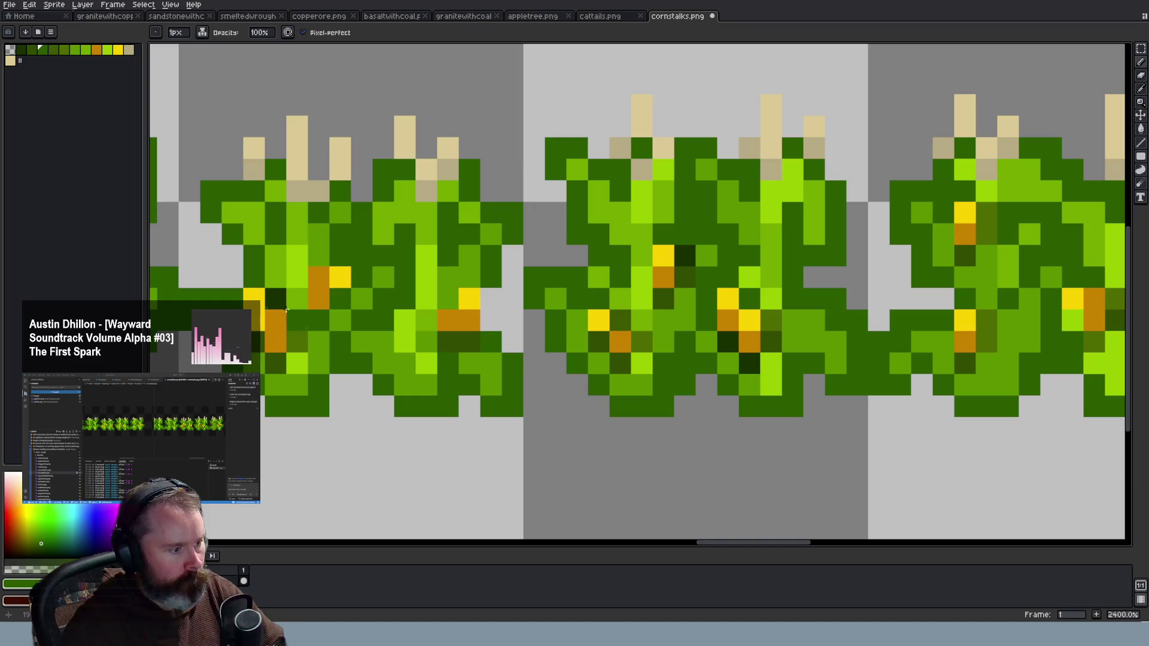
Repaint the near-black and olive stalk pixels dark green
{"action": "scroll", "coordinate": [287, 311], "scroll_direction": "down", "scroll_amount": 2}
{"action": "scroll", "coordinate": [250, 363], "scroll_direction": "down", "scroll_amount": 1}
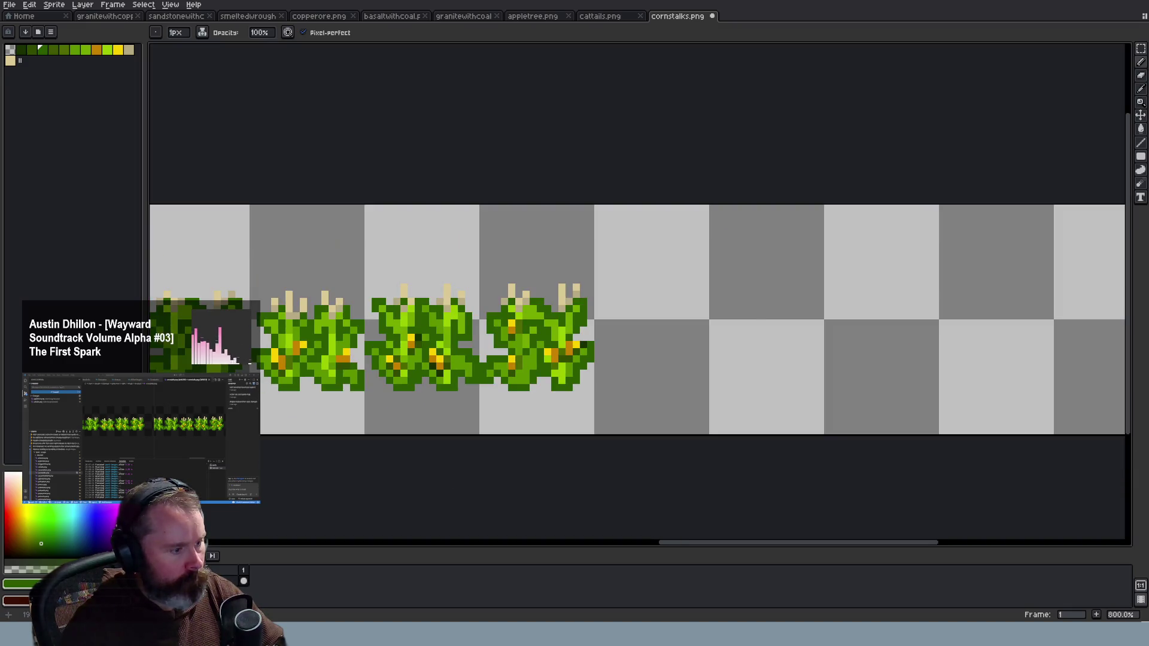
{"action": "scroll", "coordinate": [248, 389], "scroll_direction": "up", "scroll_amount": 3}
{"action": "left_click", "coordinate": [329, 313]}
{"action": "scroll", "coordinate": [480, 346], "scroll_direction": "down", "scroll_amount": 3}
{"action": "scroll", "coordinate": [522, 348], "scroll_direction": "up", "scroll_amount": 1}
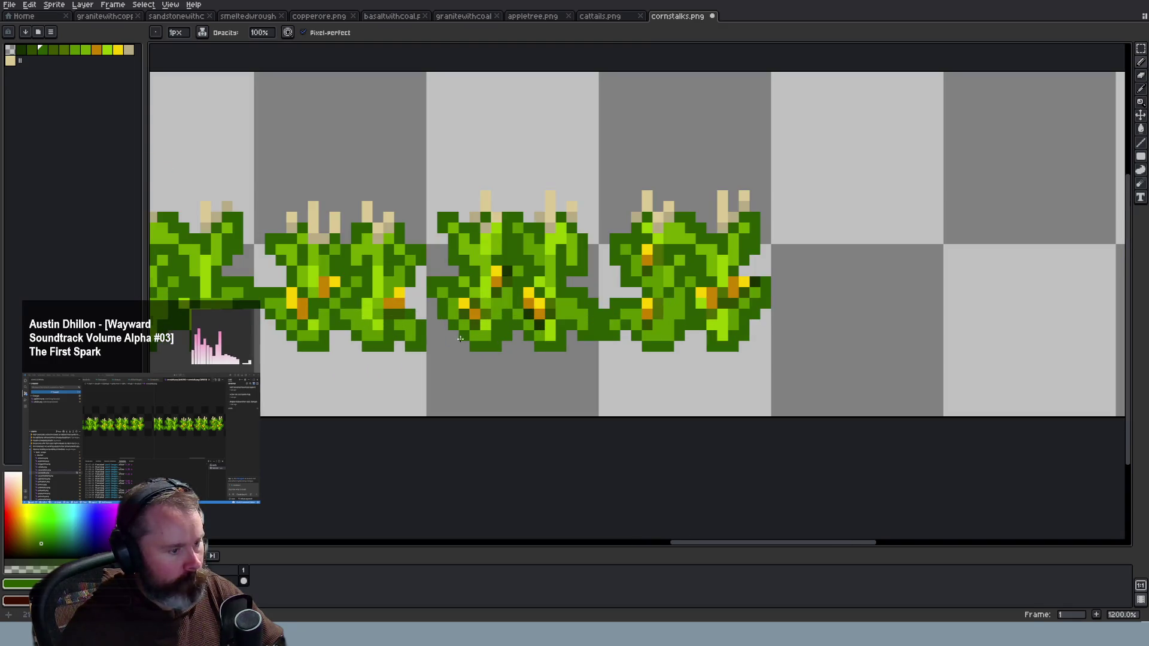
{"action": "scroll", "coordinate": [538, 350], "scroll_direction": "up", "scroll_amount": 4}
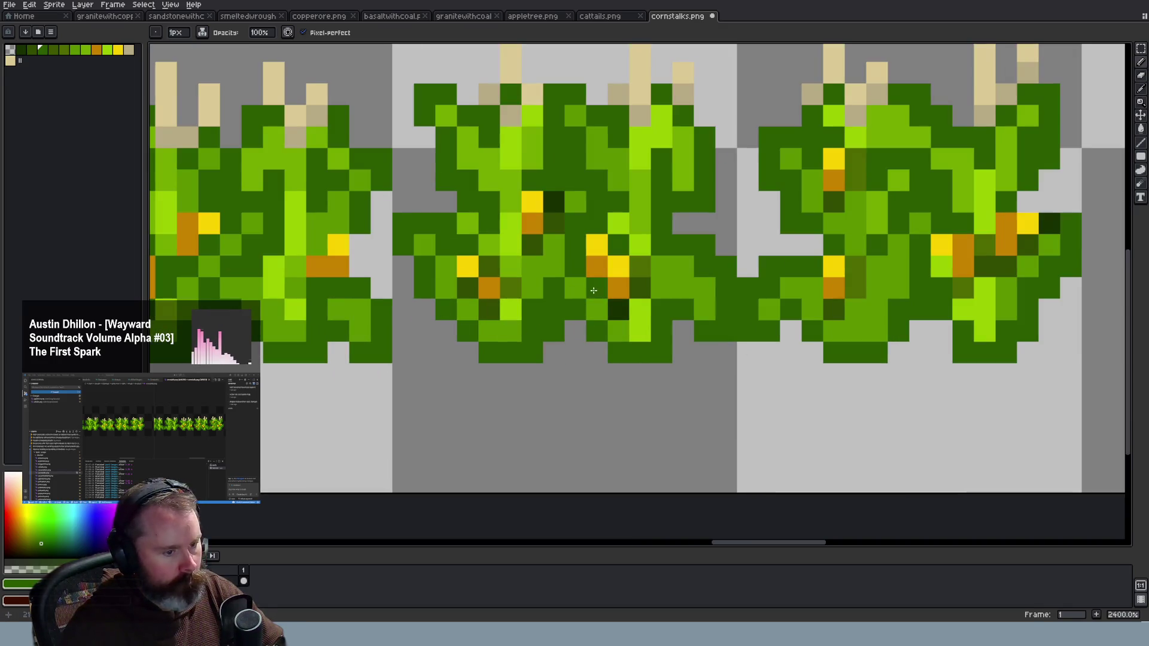
{"action": "left_click", "coordinate": [616, 308]}
{"action": "left_click_drag", "start_coordinate": [641, 288], "coordinate": [640, 268]}
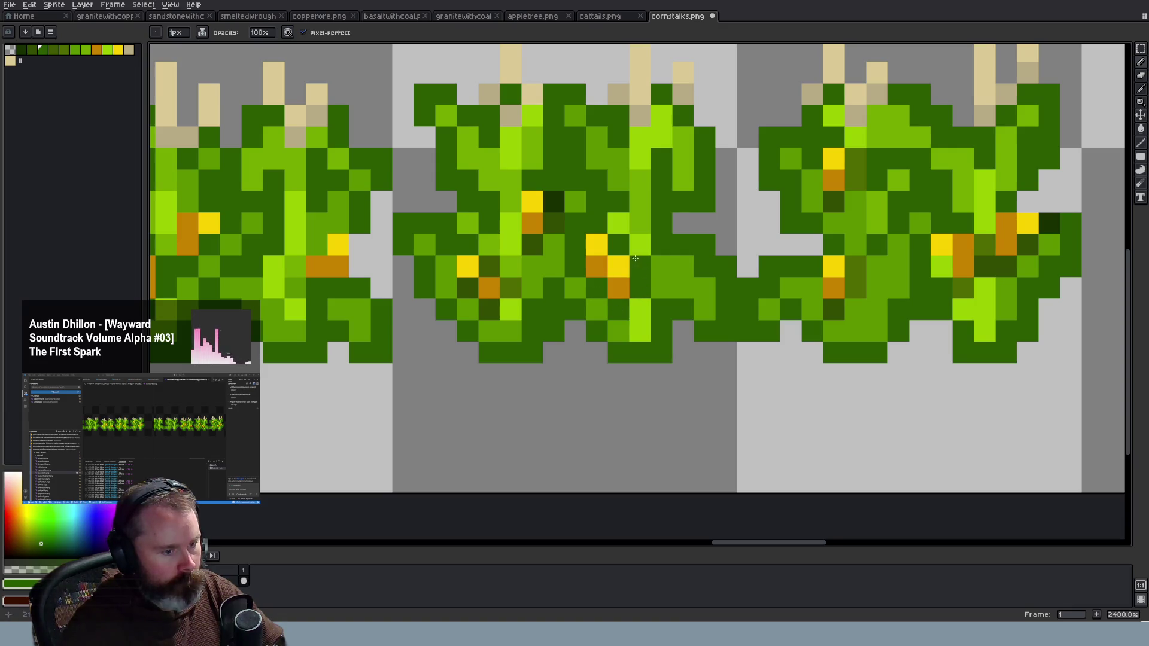
{"action": "left_click", "coordinate": [554, 223]}
{"action": "left_click", "coordinate": [553, 202]}
{"action": "left_click", "coordinate": [532, 244]}
Fill the dark pixels around the orange ear and the upper stalk with green
{"action": "left_click", "coordinate": [511, 286]}
{"action": "left_click", "coordinate": [489, 308]}
{"action": "left_click", "coordinate": [467, 286]}
{"action": "left_click", "coordinate": [488, 266]}
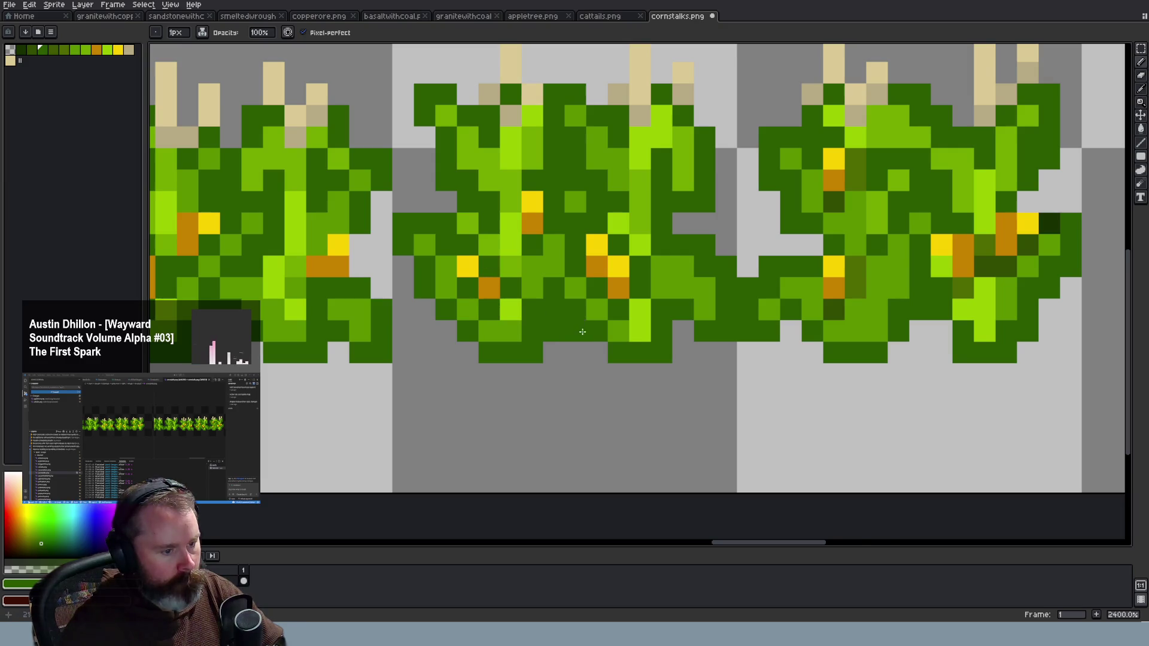
{"action": "scroll", "coordinate": [573, 327], "scroll_direction": "down", "scroll_amount": 8}
{"action": "scroll", "coordinate": [739, 341], "scroll_direction": "up", "scroll_amount": 8}
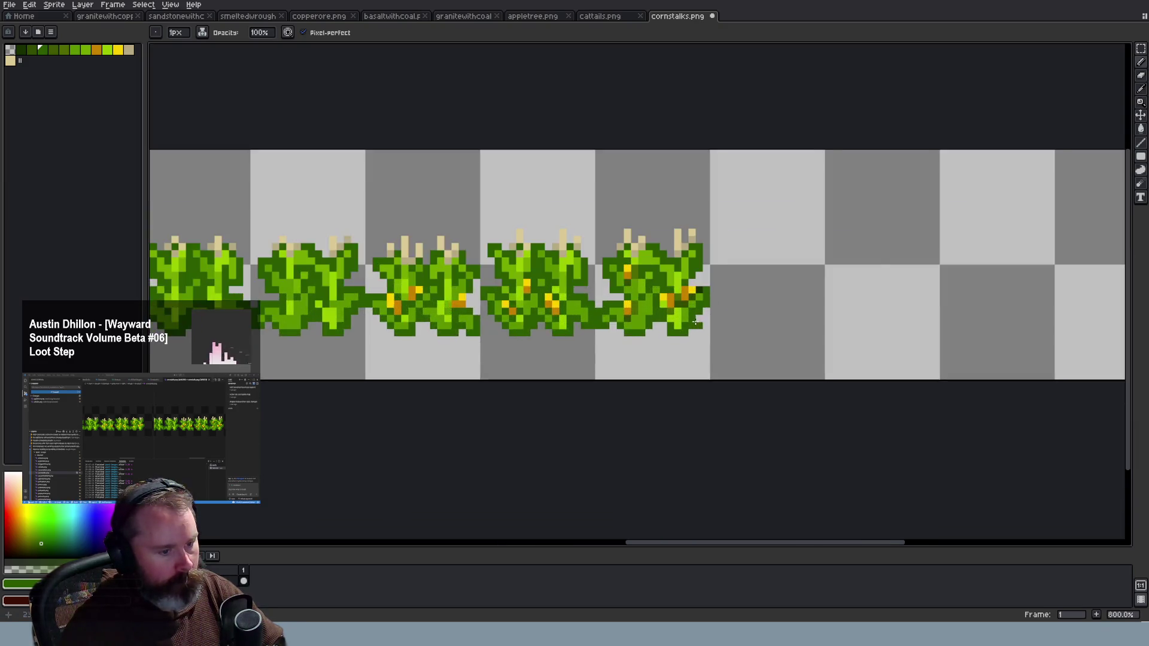
{"action": "left_click_drag", "start_coordinate": [500, 207], "coordinate": [523, 167]}
Fill the gaps and remaining olive pixels in the rightmost cornstalk with green
{"action": "left_click", "coordinate": [694, 250]}
{"action": "left_click", "coordinate": [716, 228]}
{"action": "left_click", "coordinate": [673, 271]}
{"action": "left_click", "coordinate": [652, 271]}
{"action": "left_click", "coordinate": [652, 293]}
{"action": "left_click", "coordinate": [630, 292]}
{"action": "left_click", "coordinate": [651, 249]}
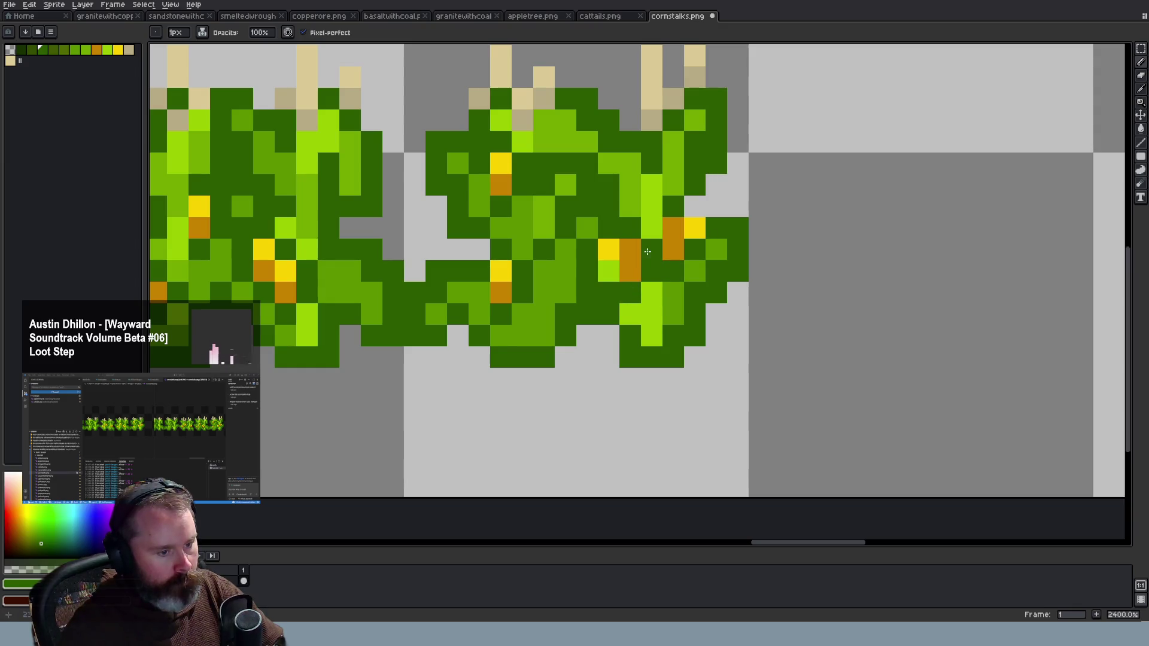
Select the tops of the last three cornstalk frames with the rectangular marquee
{"action": "scroll", "coordinate": [676, 323], "scroll_direction": "down", "scroll_amount": 8}
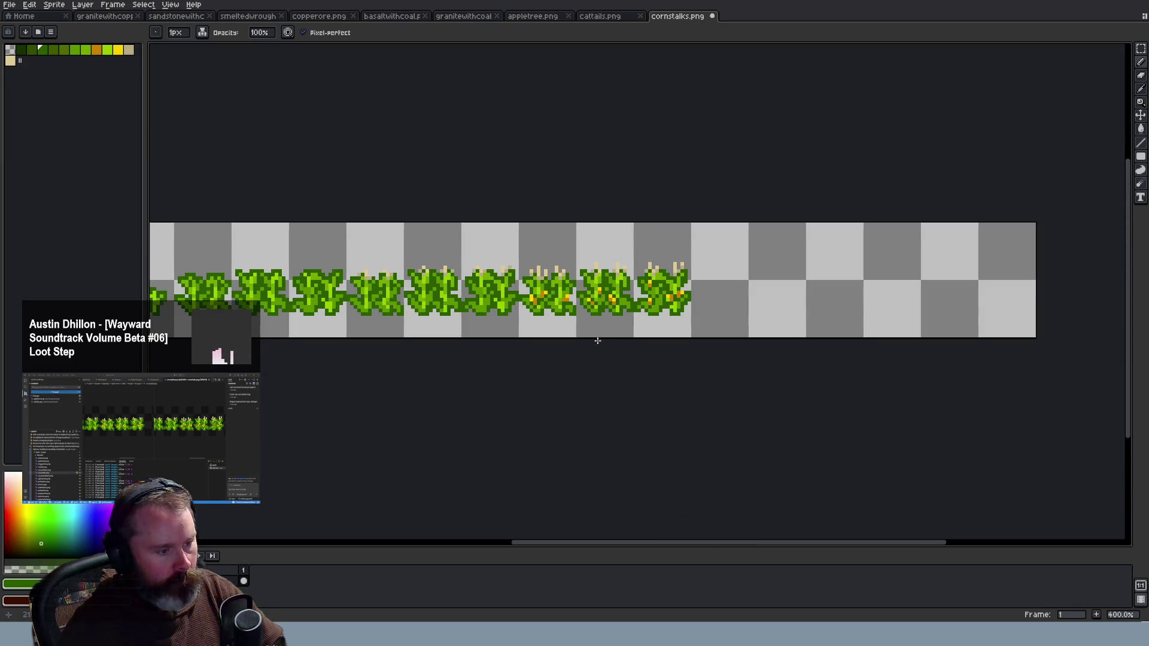
{"action": "scroll", "coordinate": [562, 329], "scroll_direction": "up", "scroll_amount": 3}
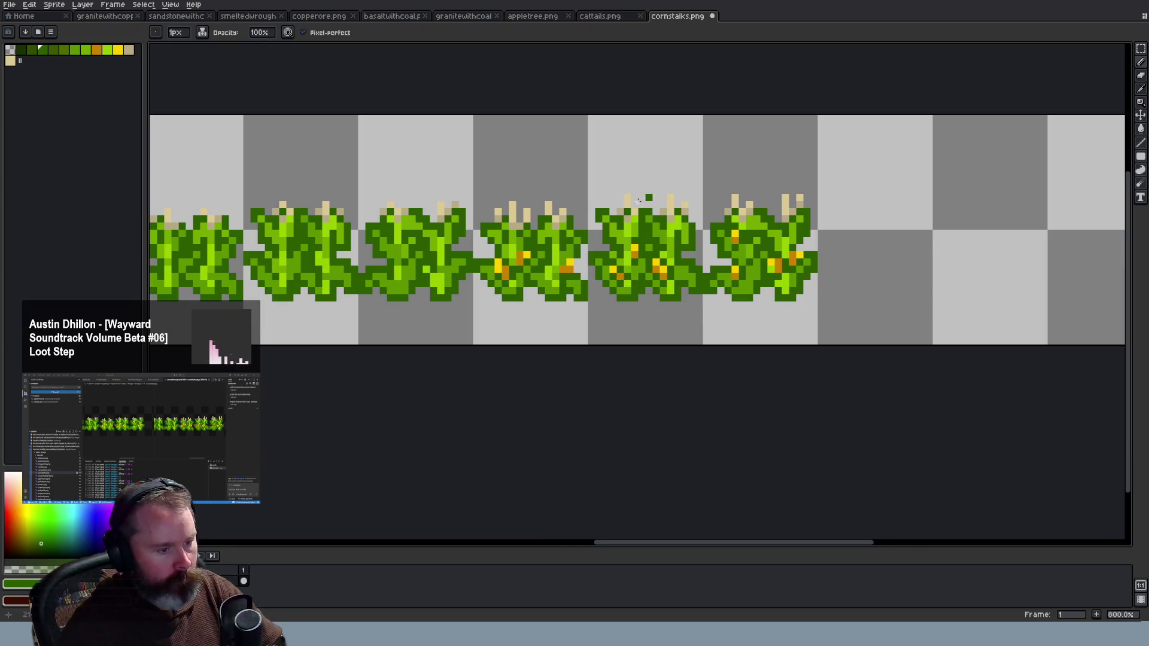
{"action": "left_click", "coordinate": [1140, 48]}
{"action": "left_click_drag", "start_coordinate": [477, 161], "coordinate": [864, 240]}
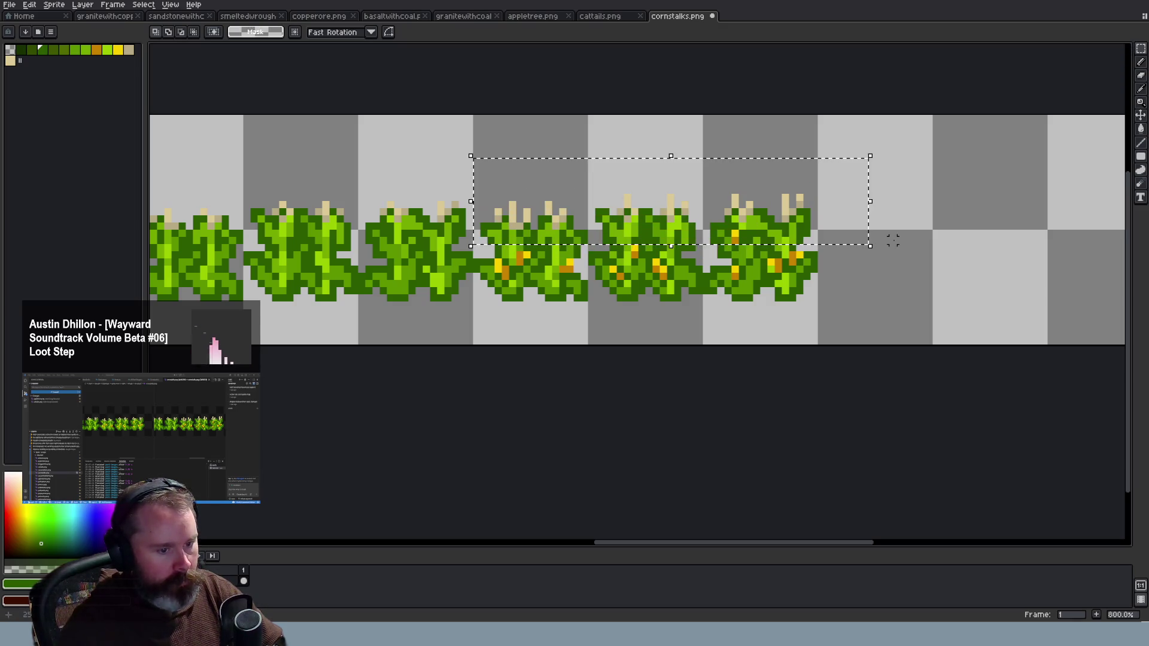
Raise the selected cornstalk tops three pixels and commit the move
{"action": "key", "text": "Up"}
{"action": "key", "text": "Up"}
{"action": "key", "text": "Up"}
{"action": "key", "text": "Return"}
{"action": "scroll", "coordinate": [928, 264], "scroll_direction": "down", "scroll_amount": 2}
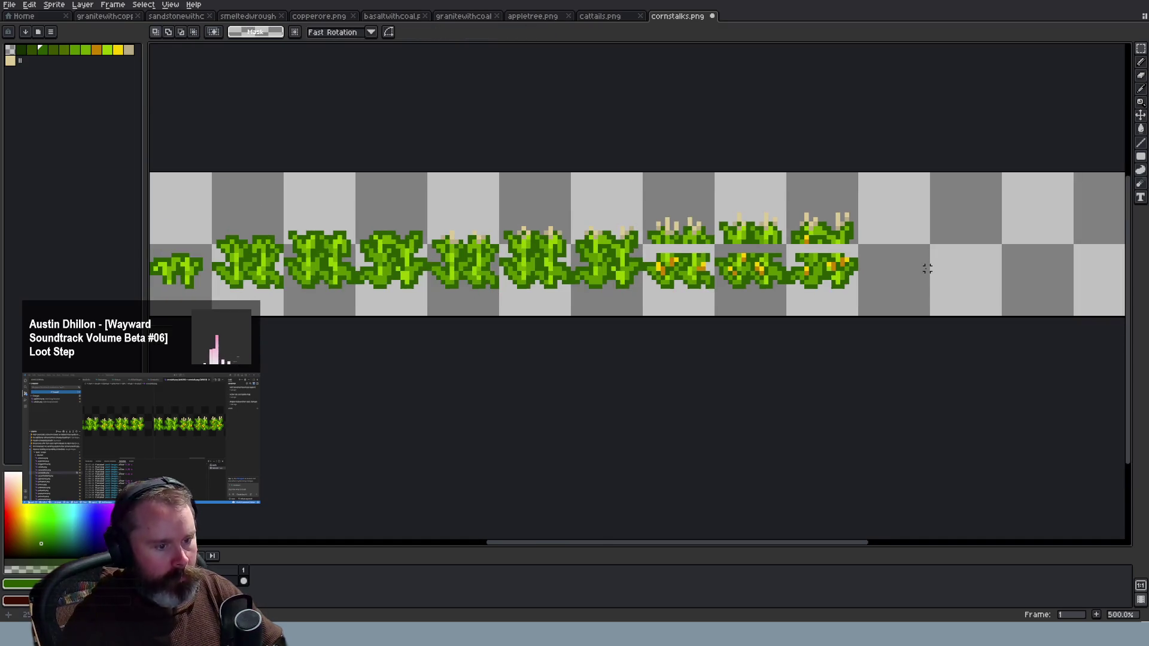
{"action": "scroll", "coordinate": [778, 263], "scroll_direction": "up", "scroll_amount": 1}
{"action": "scroll", "coordinate": [682, 263], "scroll_direction": "up", "scroll_amount": 3}
{"action": "scroll", "coordinate": [876, 254], "scroll_direction": "up", "scroll_amount": 1}
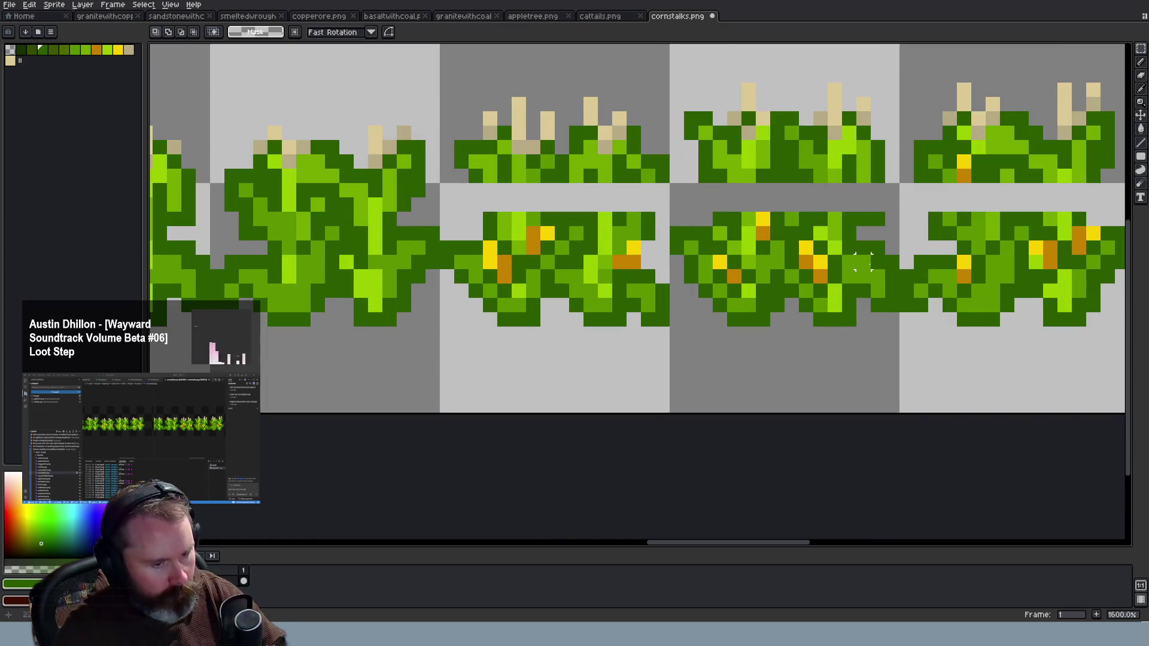
Place a trial dark green pixel on the stalk gap
{"action": "key", "text": "i"}
{"action": "scroll", "coordinate": [816, 205], "scroll_direction": "down", "scroll_amount": 3}
{"action": "scroll", "coordinate": [816, 205], "scroll_direction": "down", "scroll_amount": 1}
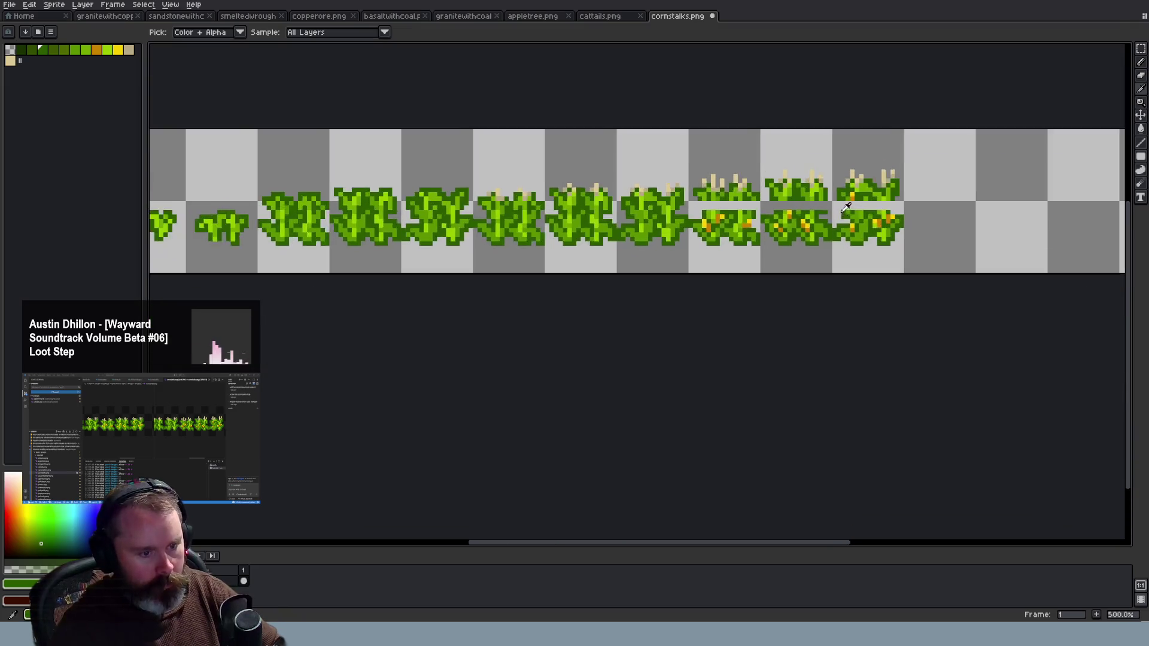
{"action": "scroll", "coordinate": [671, 193], "scroll_direction": "up", "scroll_amount": 5}
{"action": "key", "text": "b"}
{"action": "left_click", "coordinate": [560, 187]}
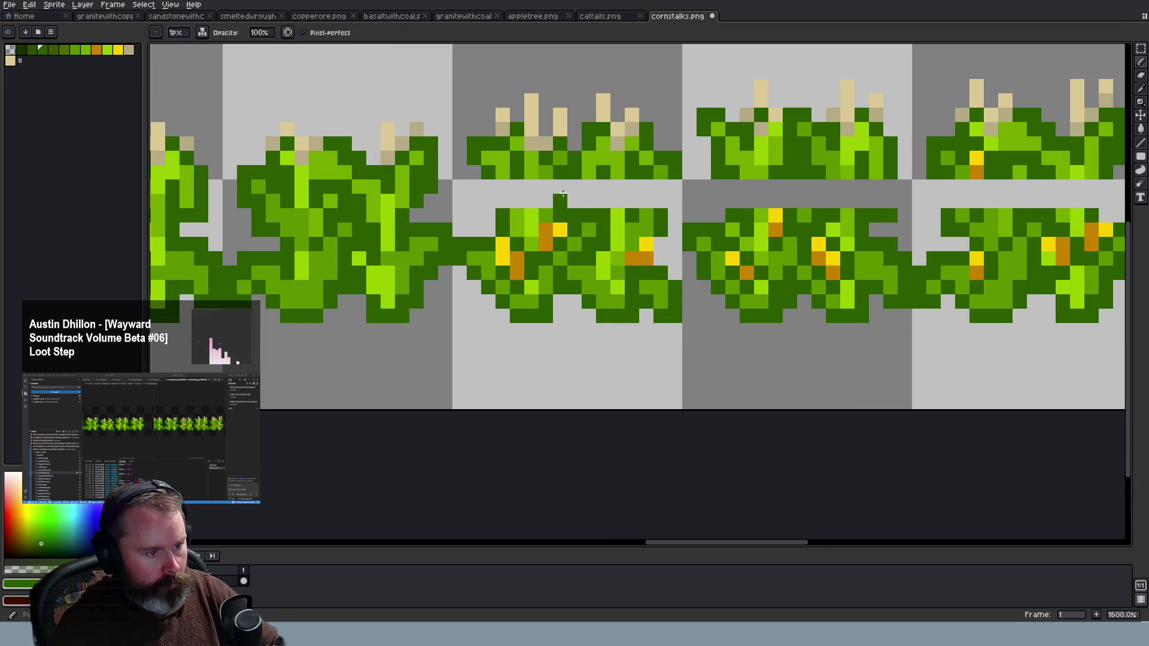
{"action": "scroll", "coordinate": [632, 229], "scroll_direction": "down", "scroll_amount": 1}
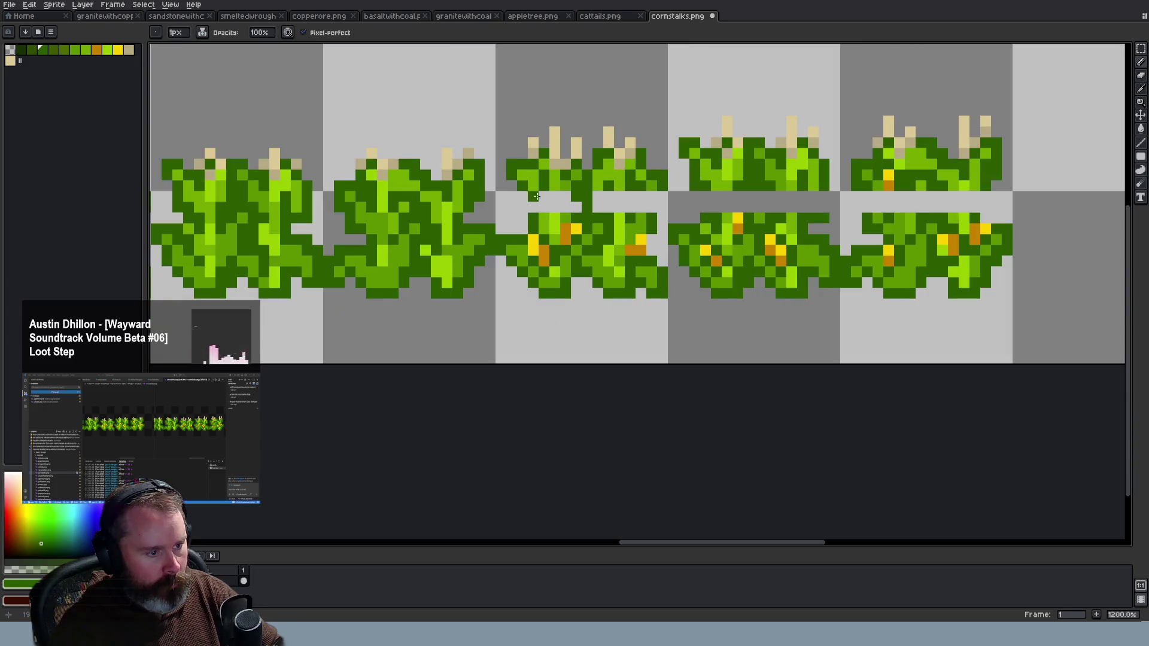
{"action": "scroll", "coordinate": [586, 229], "scroll_direction": "down", "scroll_amount": 3}
{"action": "scroll", "coordinate": [562, 215], "scroll_direction": "up", "scroll_amount": 3}
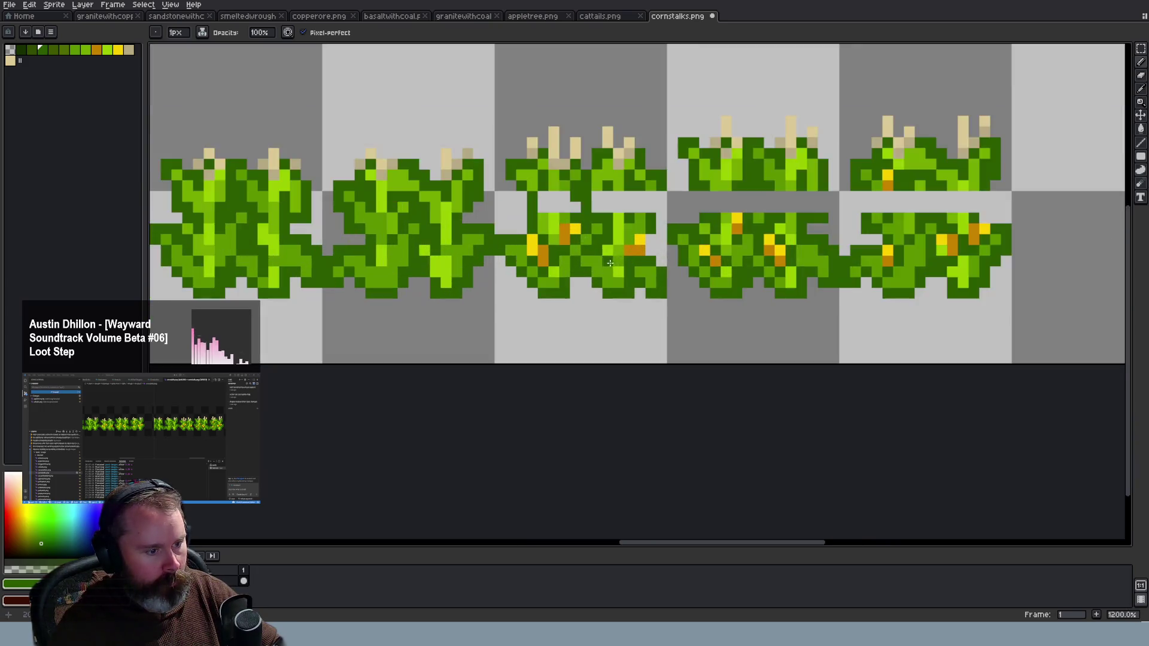
{"action": "scroll", "coordinate": [546, 205], "scroll_direction": "up", "scroll_amount": 3}
Undo the last two pencil strokes on the stalk
{"action": "key", "text": "ctrl+z"}
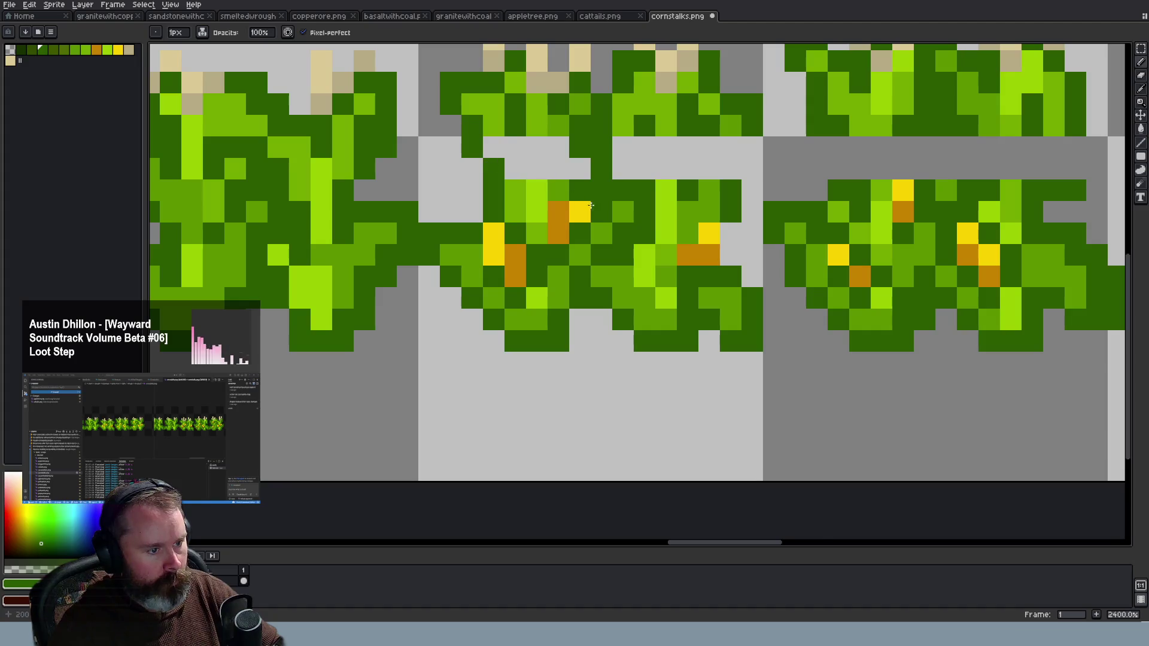
{"action": "scroll", "coordinate": [580, 211], "scroll_direction": "down", "scroll_amount": 2}
{"action": "scroll", "coordinate": [689, 179], "scroll_direction": "up", "scroll_amount": 1}
{"action": "scroll", "coordinate": [689, 180], "scroll_direction": "down", "scroll_amount": 3}
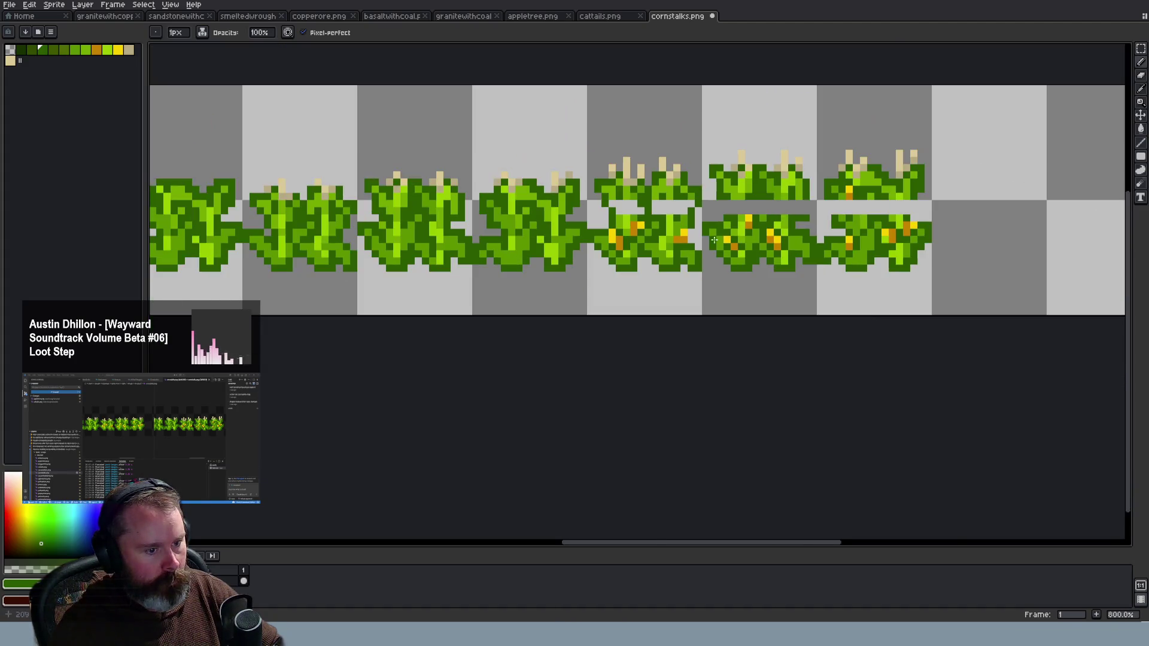
{"action": "scroll", "coordinate": [690, 192], "scroll_direction": "up", "scroll_amount": 2}
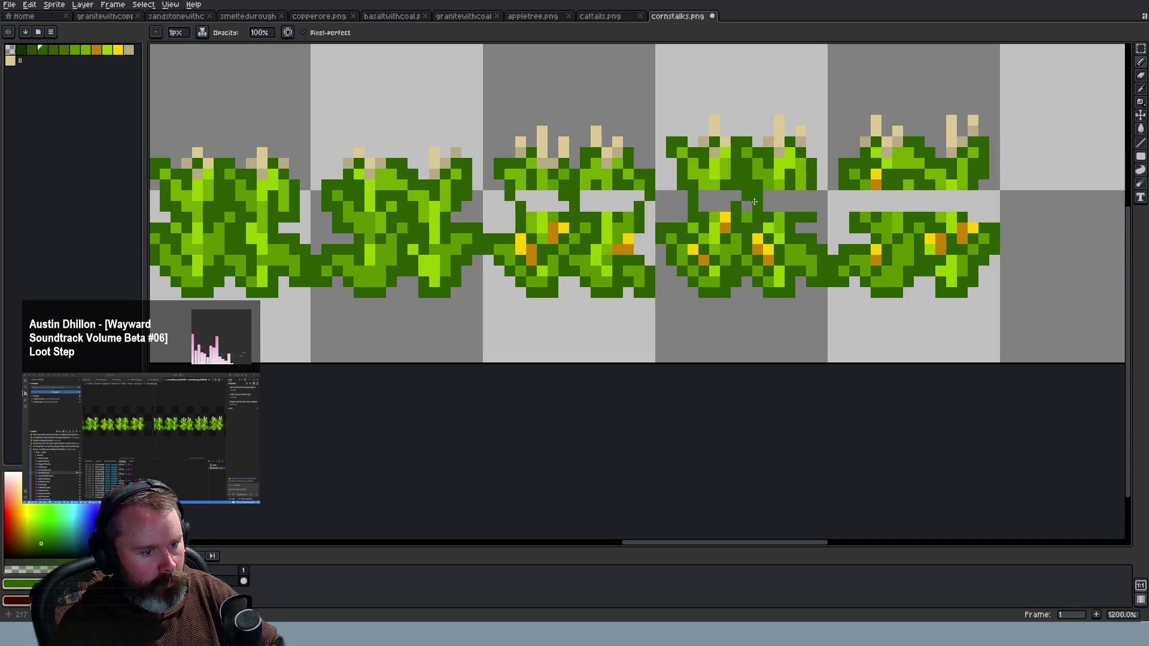
{"action": "key", "text": "ctrl+z"}
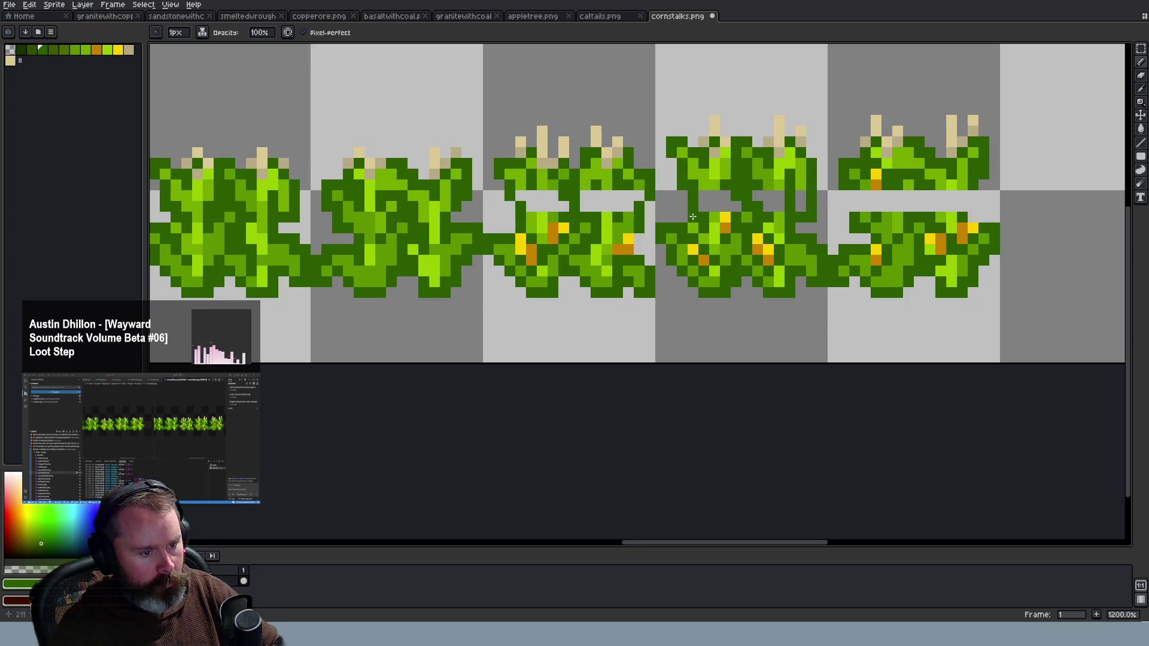
Paint the stalk gap in the rightmost ripe cornstalk frame dark green
{"action": "scroll", "coordinate": [695, 216], "scroll_direction": "down", "scroll_amount": 1}
{"action": "scroll", "coordinate": [694, 216], "scroll_direction": "down", "scroll_amount": 2}
{"action": "scroll", "coordinate": [697, 213], "scroll_direction": "up", "scroll_amount": 5}
{"action": "key", "text": "e"}
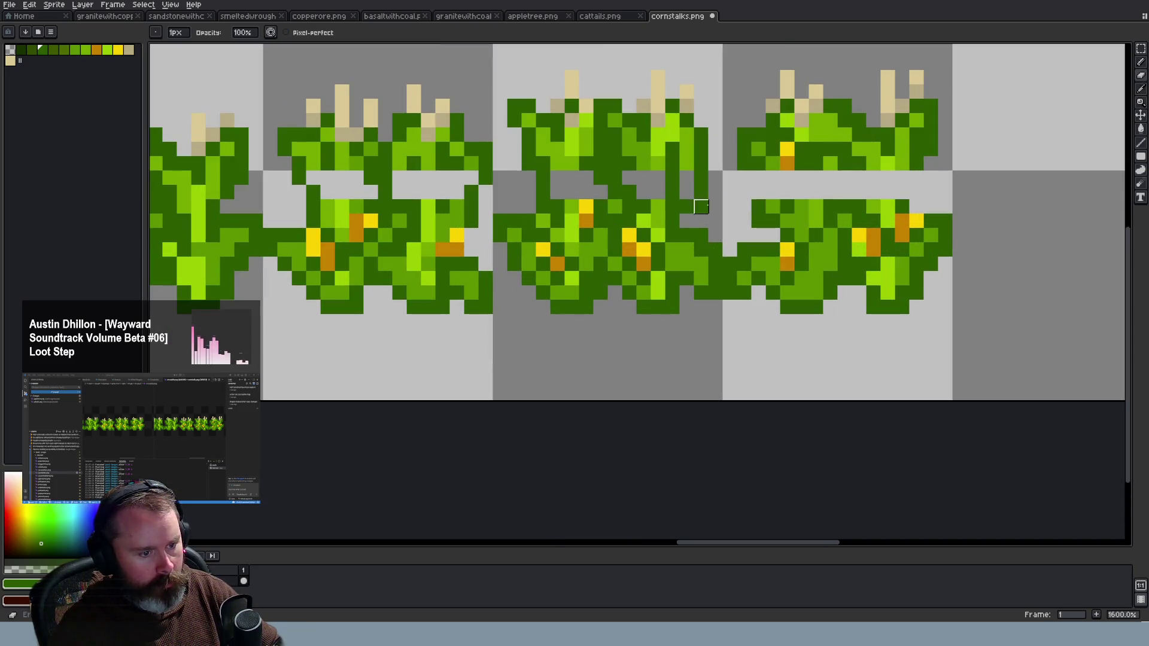
{"action": "scroll", "coordinate": [730, 222], "scroll_direction": "down", "scroll_amount": 3}
{"action": "scroll", "coordinate": [741, 227], "scroll_direction": "up", "scroll_amount": 3}
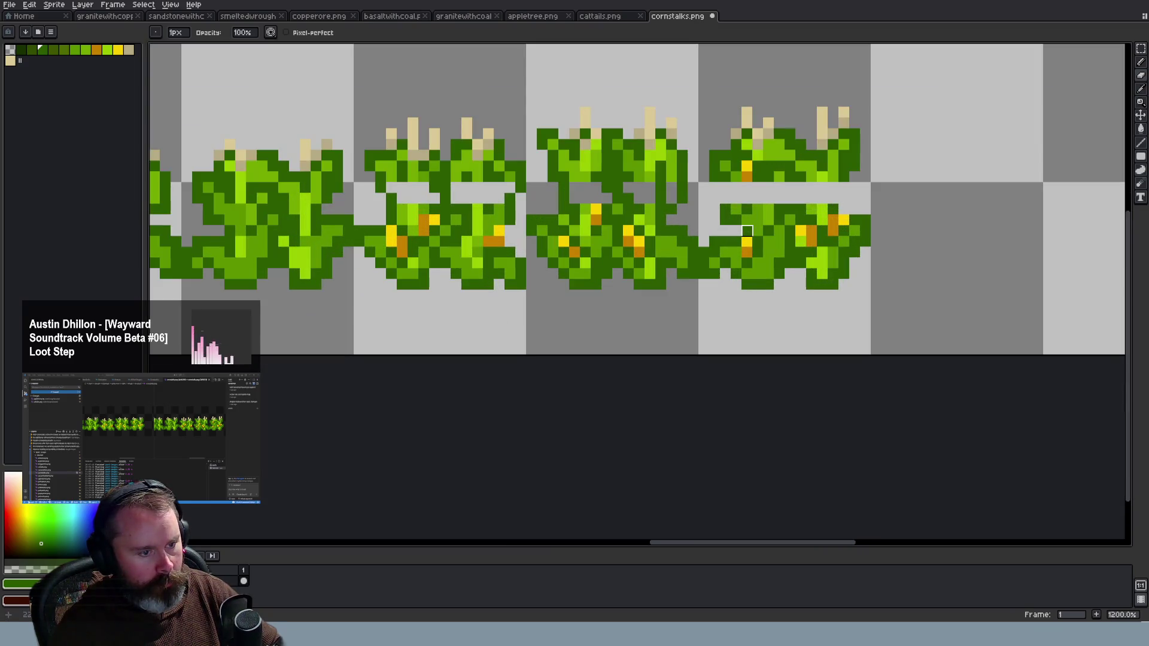
{"action": "key", "text": "i"}
{"action": "key", "text": "b"}
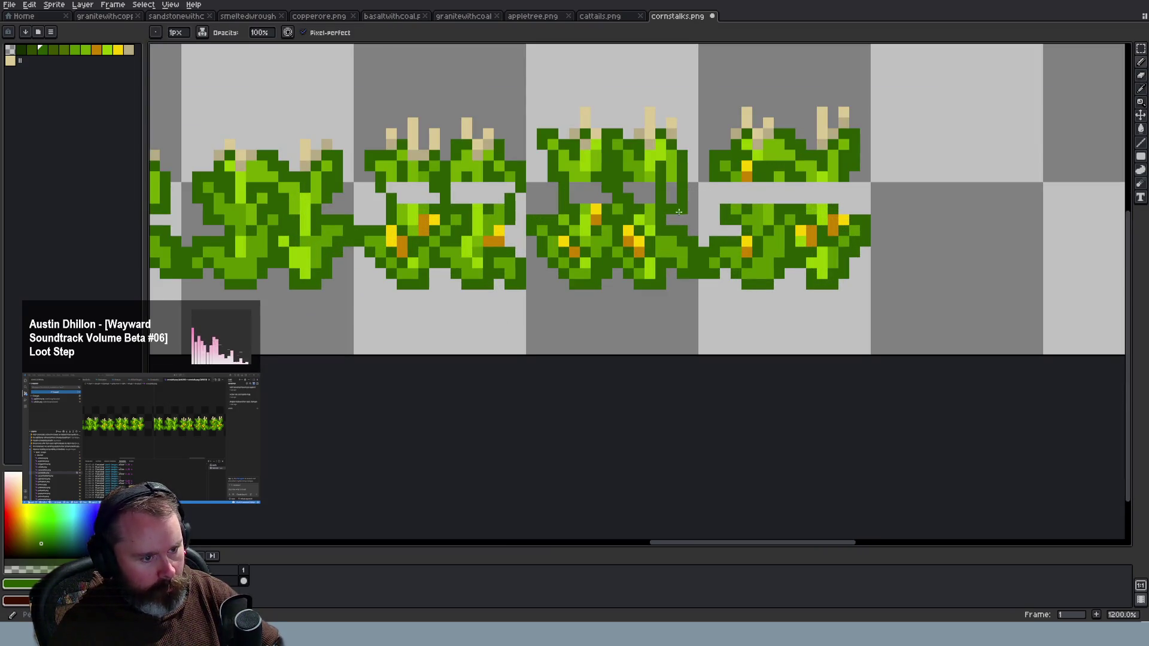
{"action": "scroll", "coordinate": [710, 250], "scroll_direction": "down", "scroll_amount": 3}
{"action": "scroll", "coordinate": [700, 251], "scroll_direction": "up", "scroll_amount": 3}
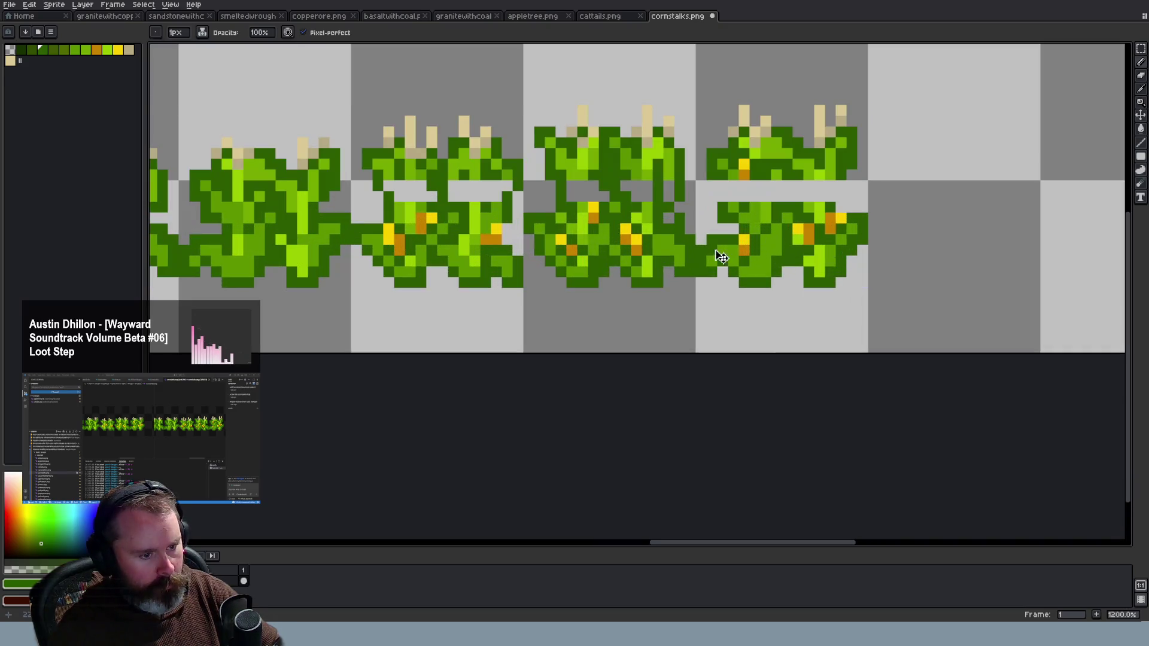
{"action": "scroll", "coordinate": [698, 252], "scroll_direction": "down", "scroll_amount": 2}
{"action": "scroll", "coordinate": [699, 261], "scroll_direction": "up", "scroll_amount": 3}
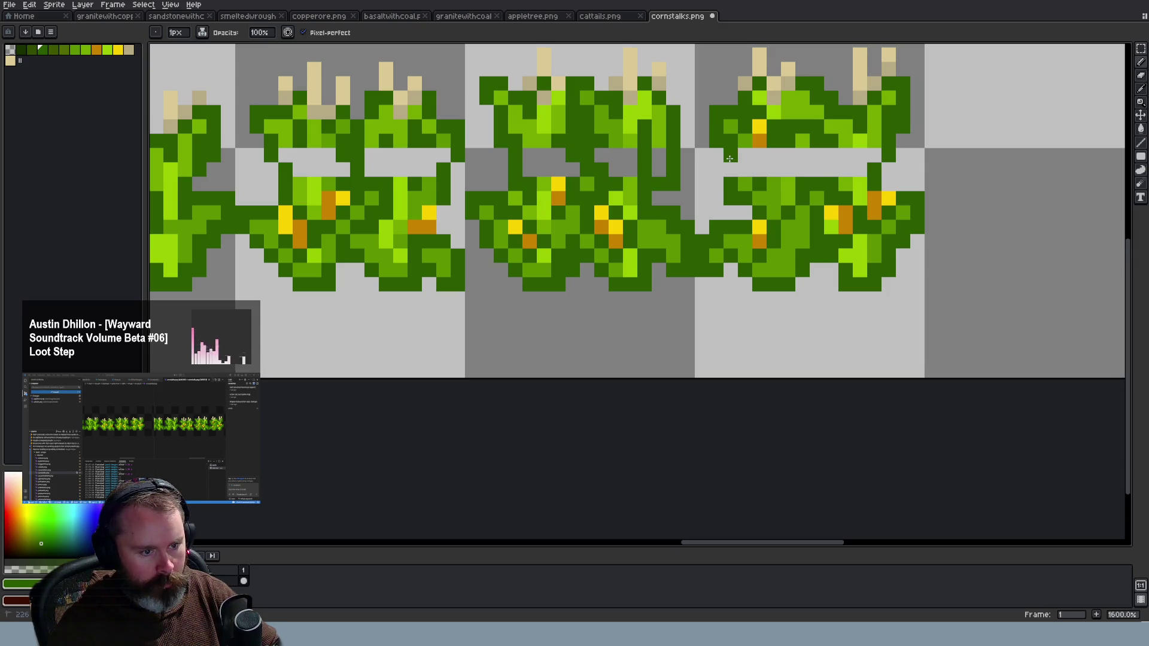
{"action": "mouse_move", "coordinate": [763, 172]}
{"action": "left_mouse_down"}
{"action": "mouse_move", "coordinate": [788, 154]}
{"action": "mouse_move", "coordinate": [775, 169]}
{"action": "mouse_move", "coordinate": [821, 153]}
{"action": "left_mouse_up"}
Fill another ripe stalk's grey gap with the lighter leaf green, then darken nearby light pixels
{"action": "scroll", "coordinate": [835, 159], "scroll_direction": "down", "scroll_amount": 3}
{"action": "scroll", "coordinate": [838, 160], "scroll_direction": "down", "scroll_amount": 1}
{"action": "scroll", "coordinate": [850, 163], "scroll_direction": "up", "scroll_amount": 2}
{"action": "scroll", "coordinate": [865, 167], "scroll_direction": "up", "scroll_amount": 2}
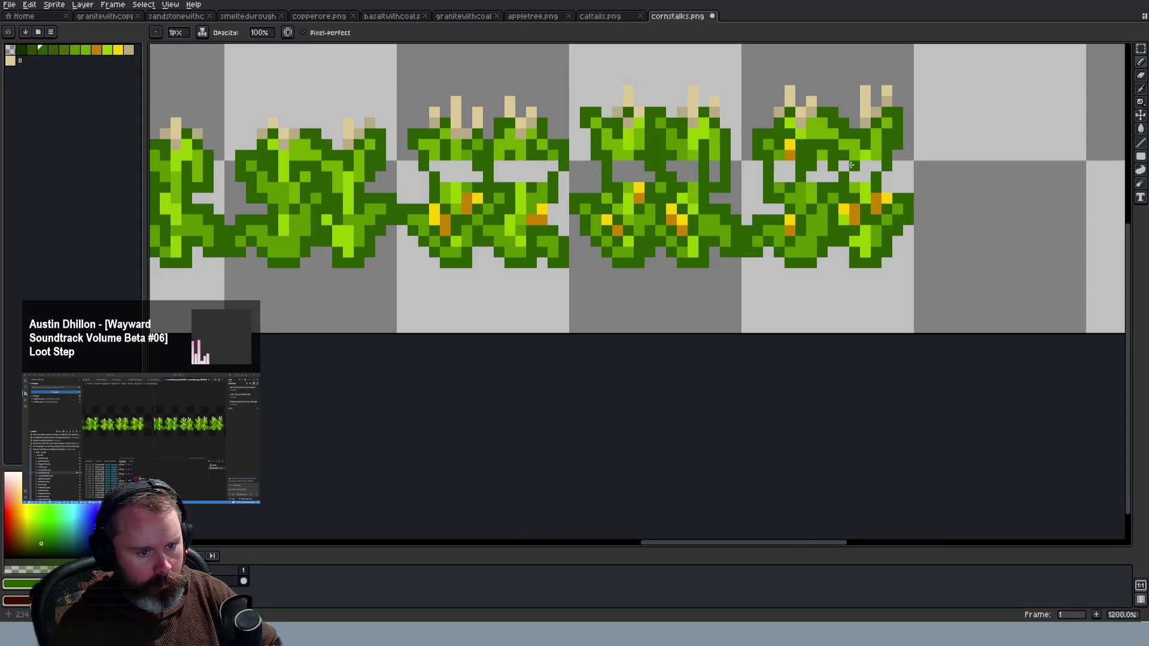
{"action": "scroll", "coordinate": [853, 173], "scroll_direction": "down", "scroll_amount": 3}
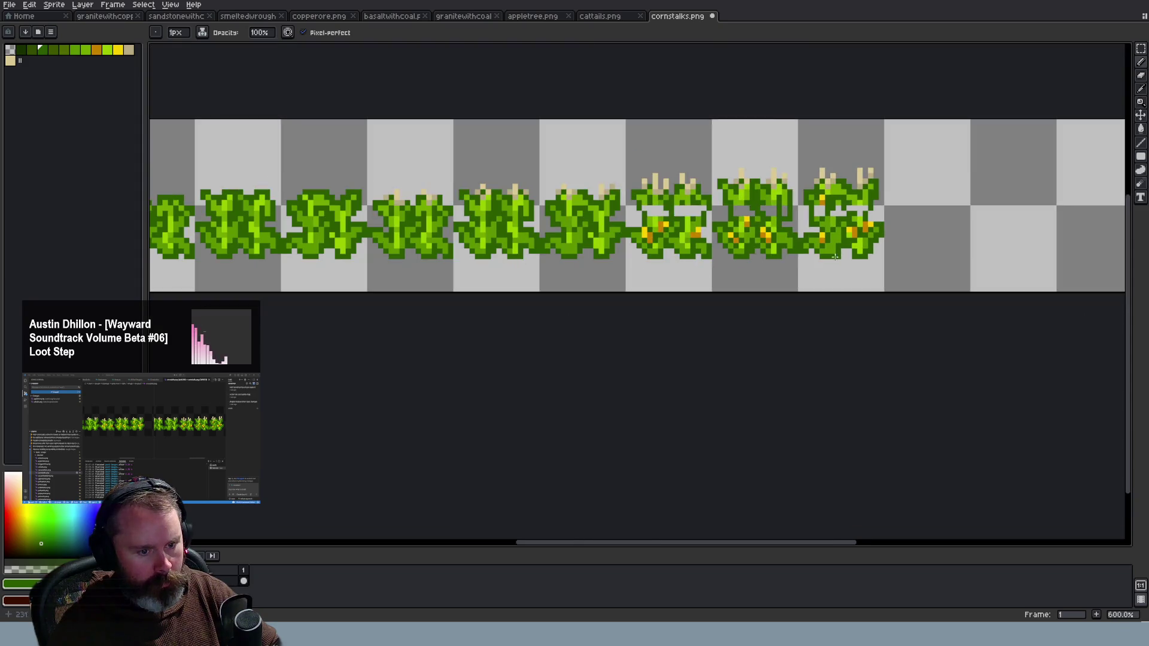
{"action": "scroll", "coordinate": [765, 244], "scroll_direction": "up", "scroll_amount": 4}
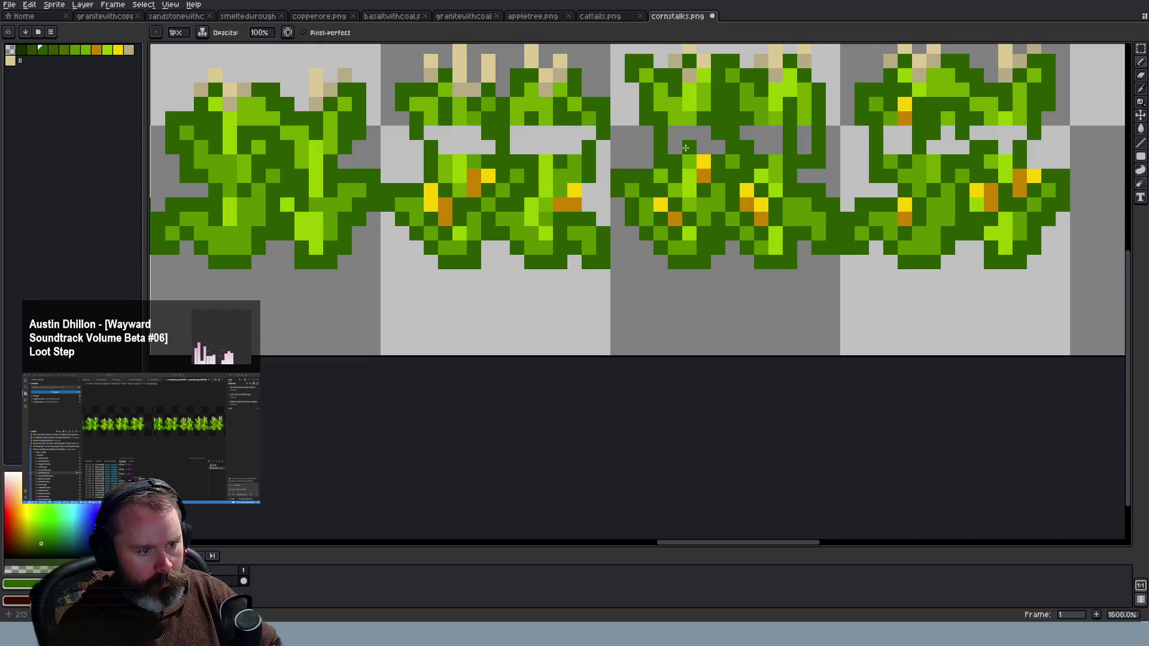
{"action": "scroll", "coordinate": [687, 153], "scroll_direction": "down", "scroll_amount": 3}
{"action": "scroll", "coordinate": [598, 204], "scroll_direction": "up", "scroll_amount": 2}
{"action": "scroll", "coordinate": [600, 194], "scroll_direction": "up", "scroll_amount": 1}
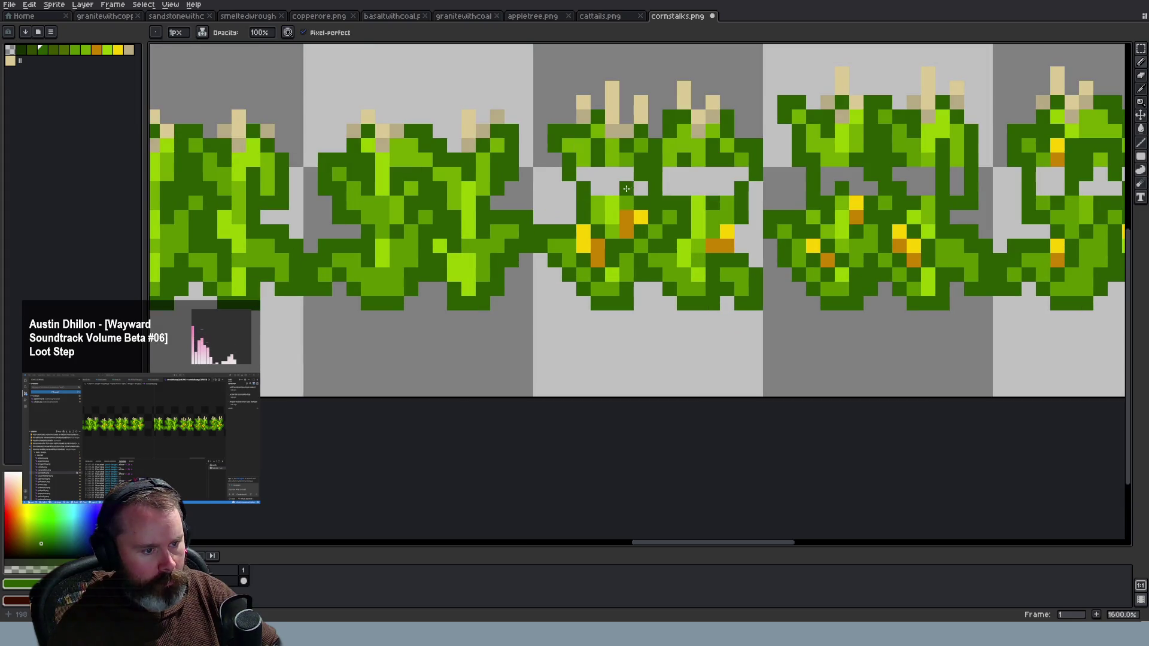
{"action": "scroll", "coordinate": [718, 187], "scroll_direction": "down", "scroll_amount": 4}
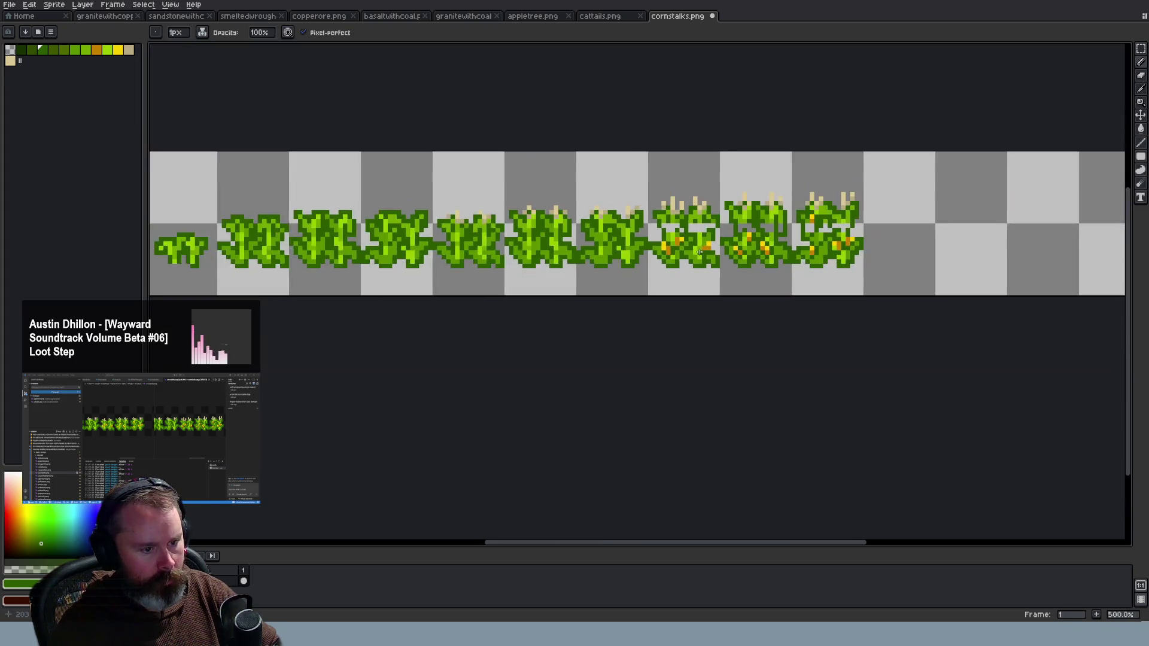
{"action": "scroll", "coordinate": [719, 186], "scroll_direction": "down", "scroll_amount": 1}
{"action": "scroll", "coordinate": [706, 233], "scroll_direction": "up", "scroll_amount": 1}
{"action": "scroll", "coordinate": [705, 232], "scroll_direction": "up", "scroll_amount": 4}
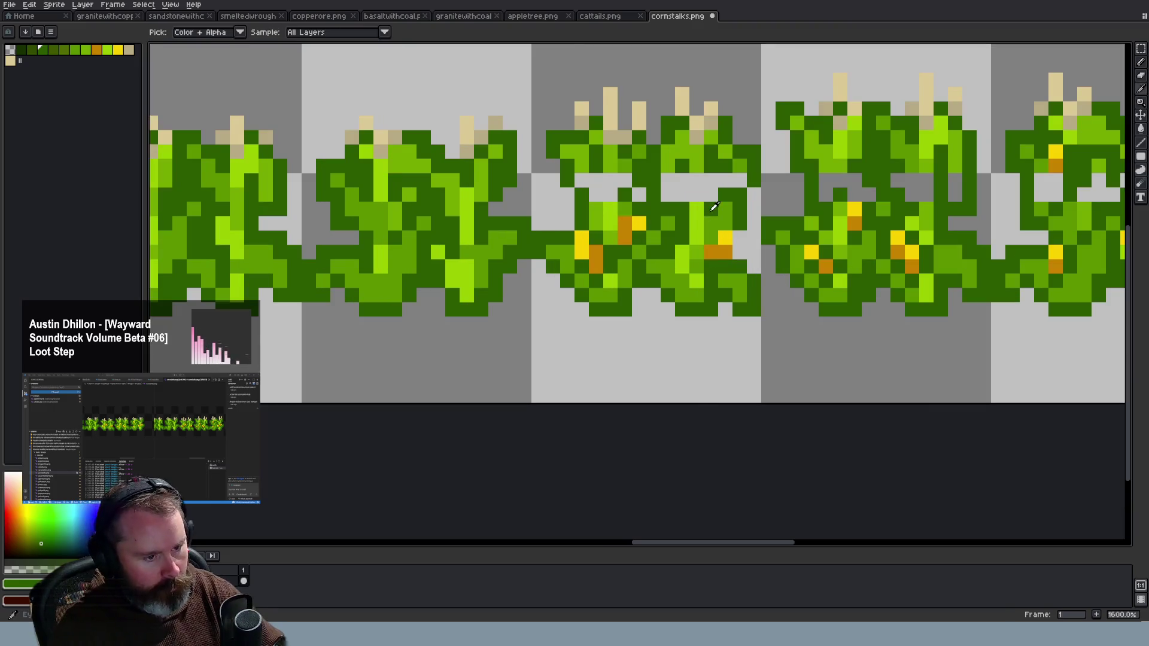
{"action": "left_click", "coordinate": [710, 203], "text": "alt"}
{"action": "mouse_move", "coordinate": [671, 182]}
{"action": "left_mouse_down"}
{"action": "mouse_move", "coordinate": [730, 197]}
{"action": "mouse_move", "coordinate": [710, 187]}
{"action": "mouse_move", "coordinate": [727, 181]}
{"action": "left_mouse_up"}
{"action": "left_click_drag", "start_coordinate": [655, 194], "coordinate": [606, 196]}
{"action": "scroll", "coordinate": [857, 190], "scroll_direction": "down", "scroll_amount": 2}
{"action": "scroll", "coordinate": [856, 189], "scroll_direction": "up", "scroll_amount": 1}
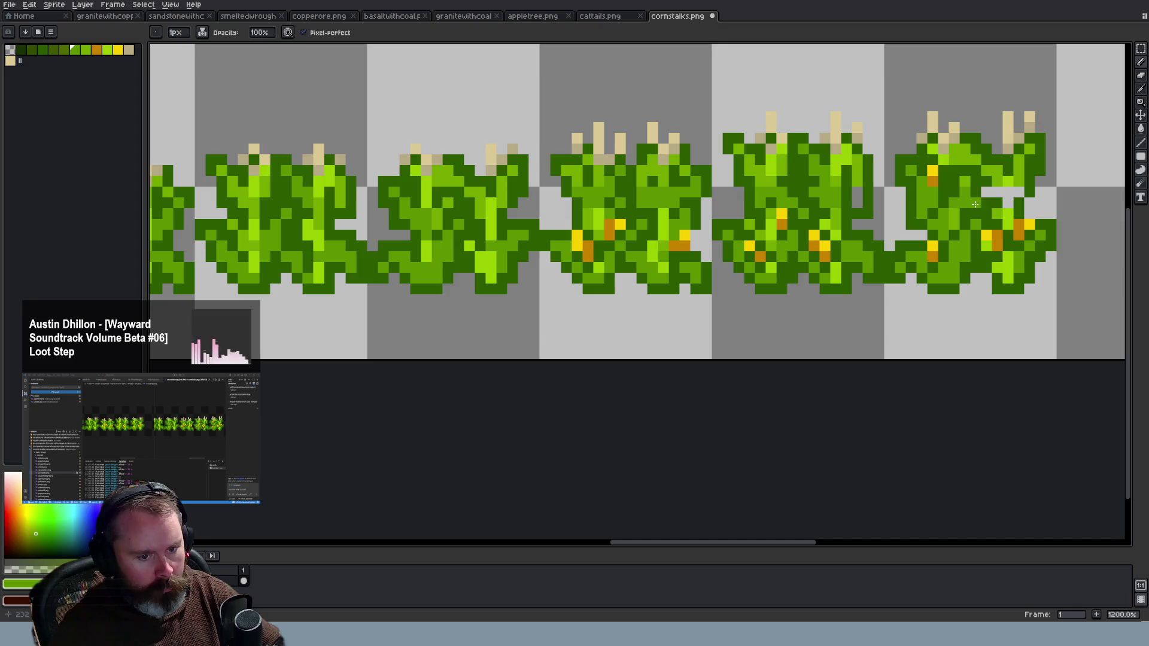
Fill the last remaining gap in the rightmost cornstalk with green
{"action": "left_click_drag", "start_coordinate": [1011, 195], "coordinate": [995, 193]}
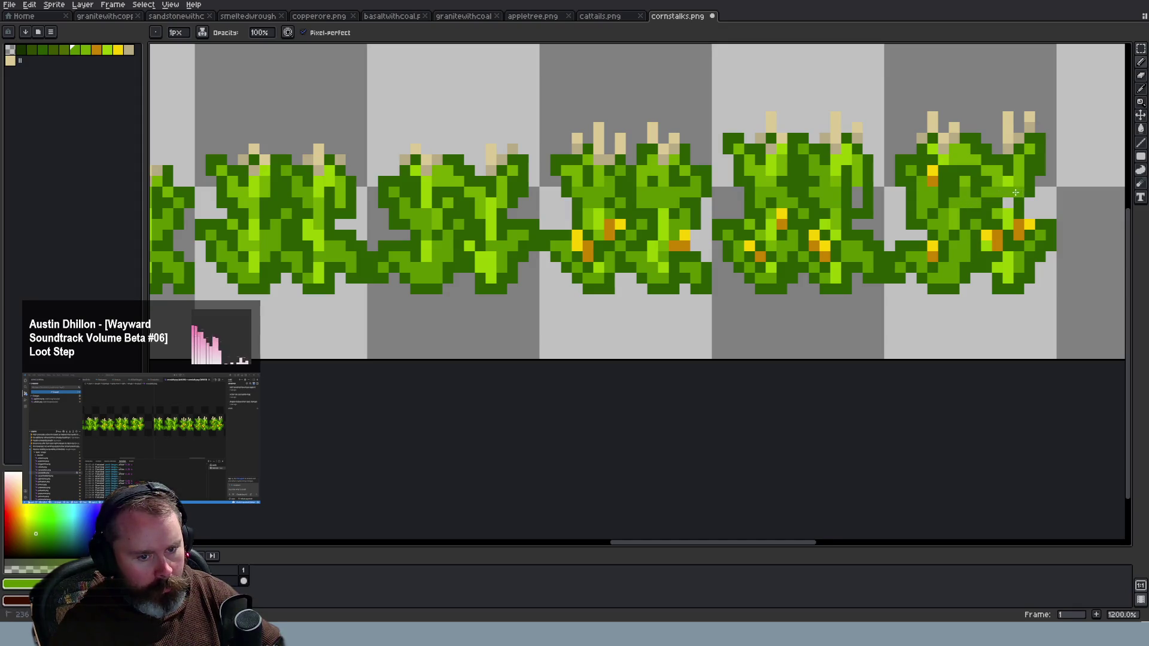
{"action": "scroll", "coordinate": [1022, 254], "scroll_direction": "down", "scroll_amount": 4}
{"action": "scroll", "coordinate": [1023, 296], "scroll_direction": "down", "scroll_amount": 1}
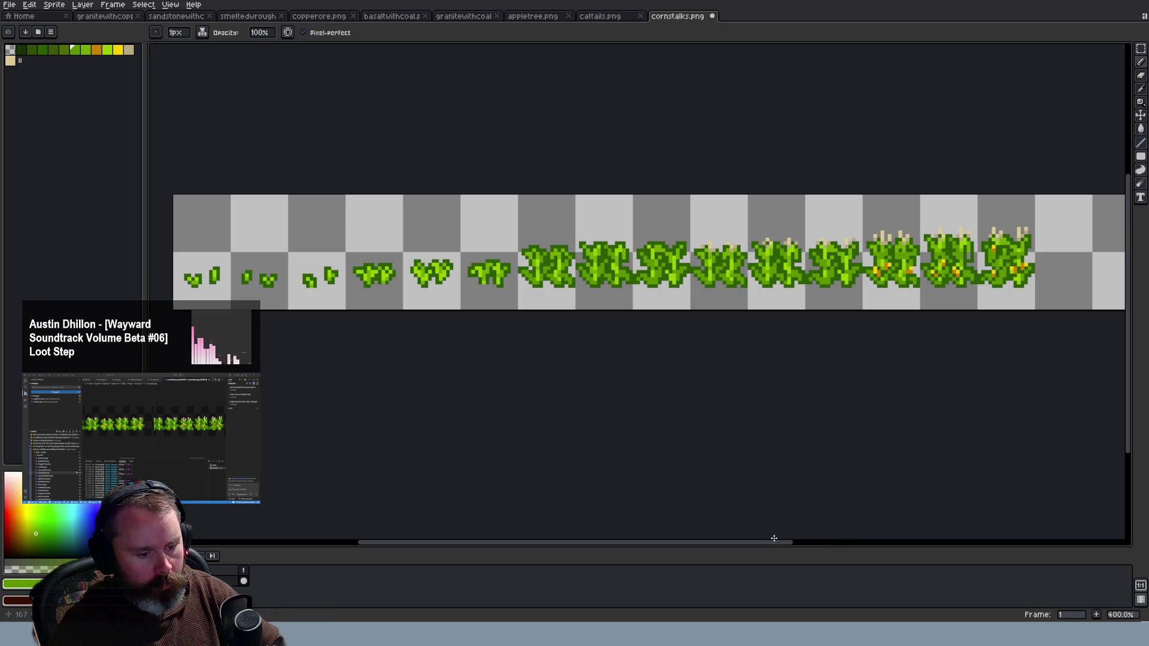
{"action": "left_click_drag", "start_coordinate": [774, 538], "coordinate": [860, 467]}
{"action": "scroll", "coordinate": [837, 245], "scroll_direction": "up", "scroll_amount": 2}
{"action": "scroll", "coordinate": [836, 245], "scroll_direction": "up", "scroll_amount": 3}
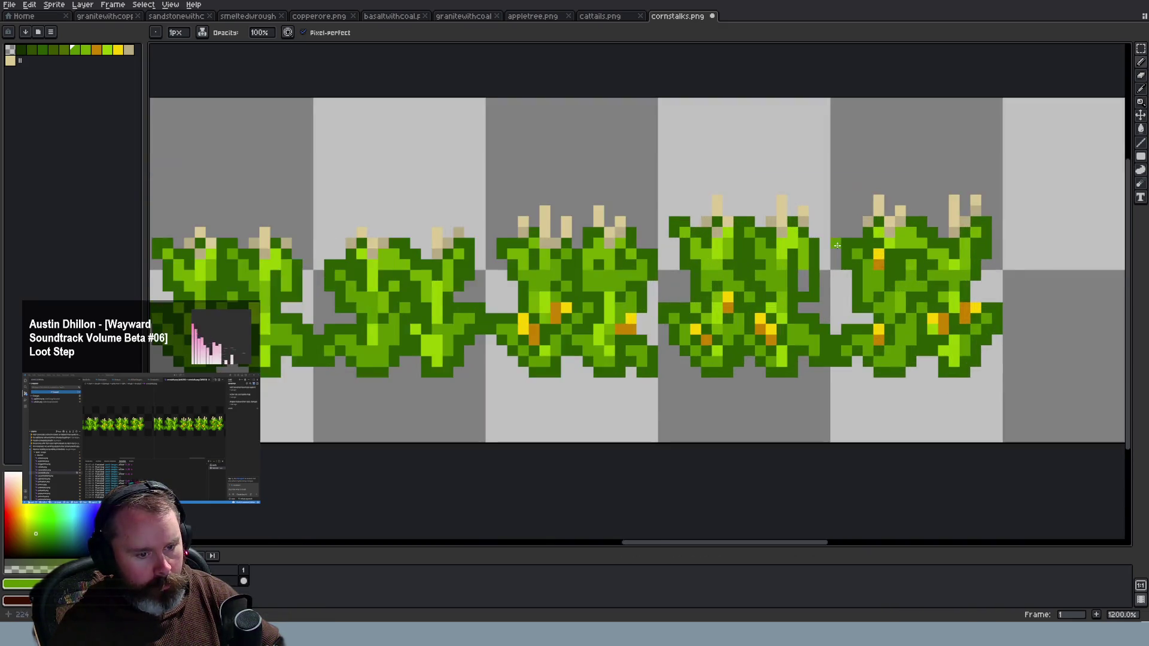
{"action": "scroll", "coordinate": [837, 245], "scroll_direction": "up", "scroll_amount": 1}
{"action": "scroll", "coordinate": [723, 269], "scroll_direction": "down", "scroll_amount": 1}
{"action": "scroll", "coordinate": [628, 287], "scroll_direction": "up", "scroll_amount": 1}
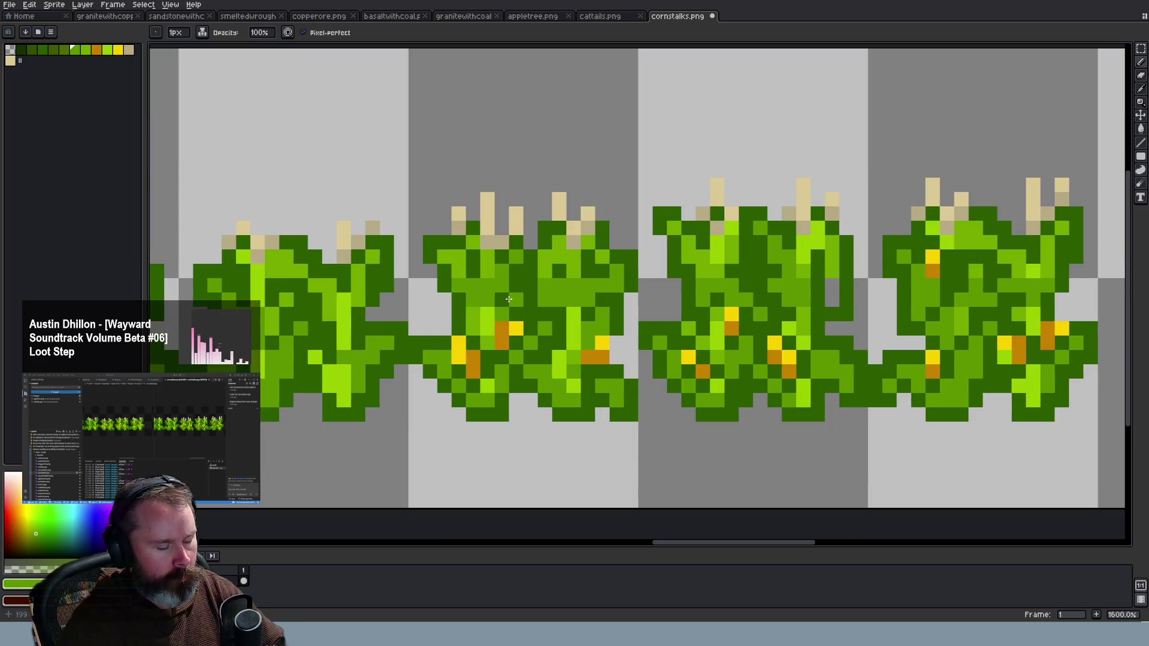
{"action": "scroll", "coordinate": [508, 298], "scroll_direction": "down", "scroll_amount": 4}
{"action": "scroll", "coordinate": [510, 299], "scroll_direction": "up", "scroll_amount": 3}
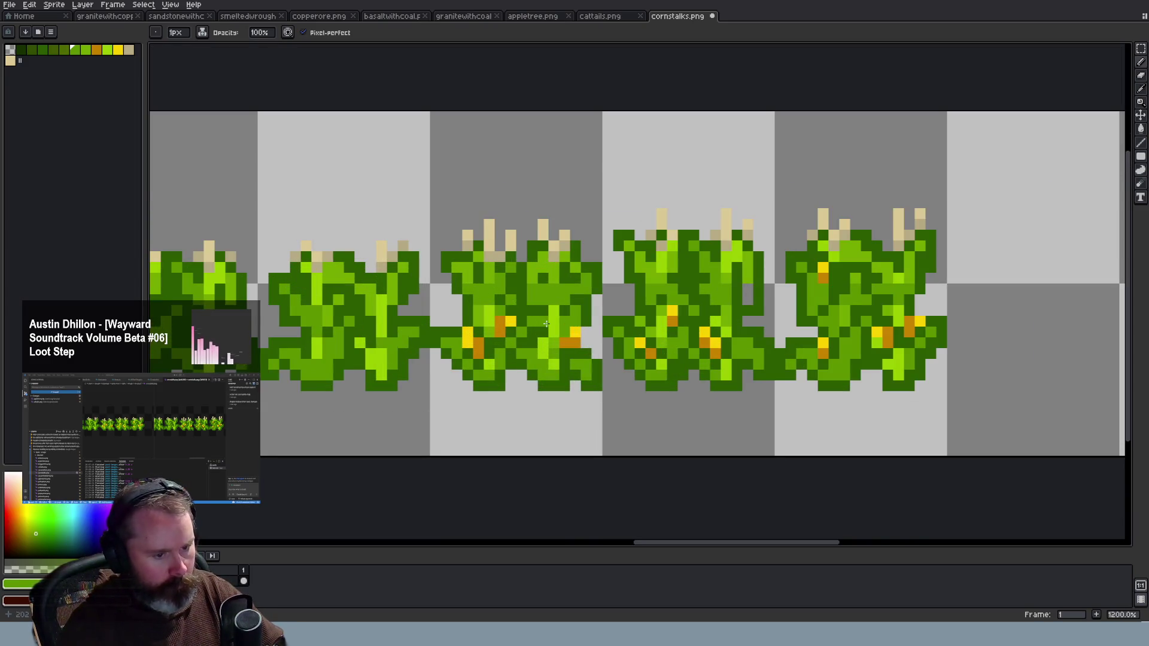
{"action": "scroll", "coordinate": [520, 301], "scroll_direction": "down", "scroll_amount": 5}
{"action": "scroll", "coordinate": [548, 303], "scroll_direction": "up", "scroll_amount": 2}
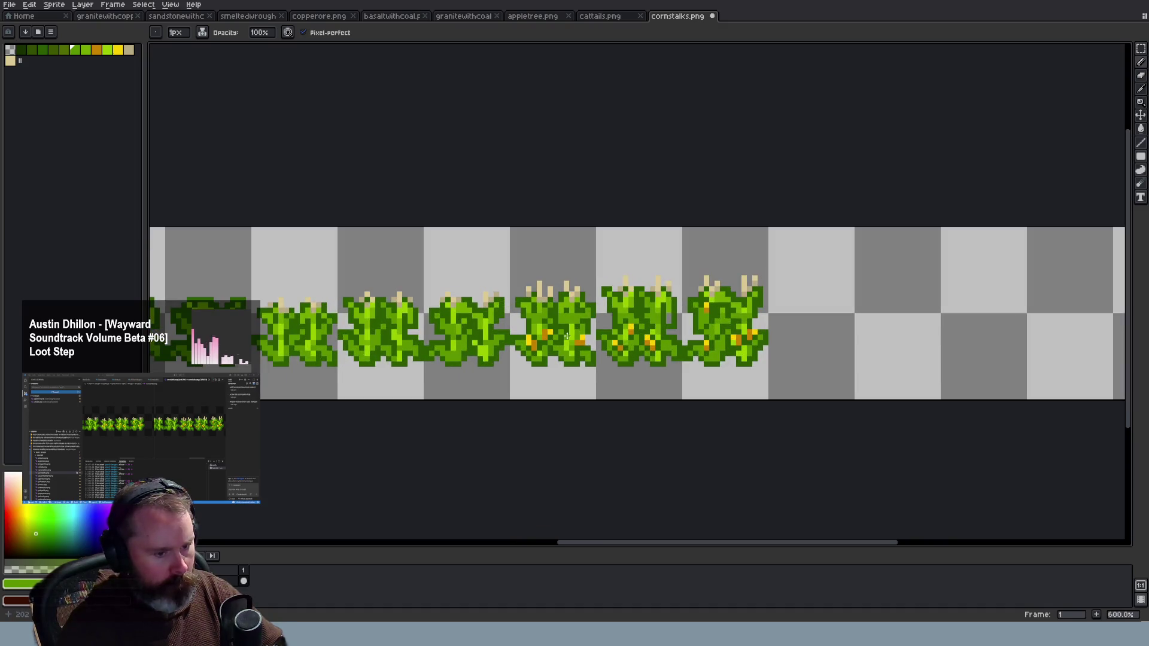
{"action": "scroll", "coordinate": [565, 337], "scroll_direction": "up", "scroll_amount": 2}
{"action": "scroll", "coordinate": [565, 353], "scroll_direction": "up", "scroll_amount": 1}
Eyedrop a leaf green and recolour a few leaf pixels on the first ripe stalk
{"action": "key", "text": "i"}
{"action": "scroll", "coordinate": [538, 329], "scroll_direction": "down", "scroll_amount": 5}
{"action": "scroll", "coordinate": [523, 301], "scroll_direction": "up", "scroll_amount": 4}
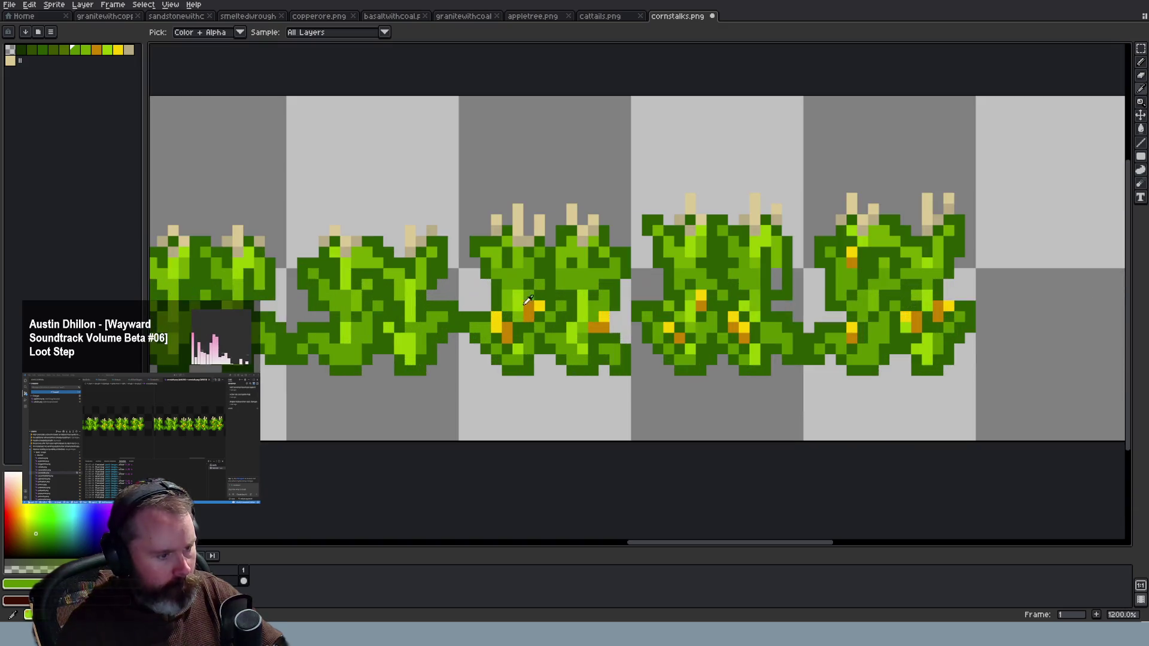
{"action": "scroll", "coordinate": [523, 301], "scroll_direction": "up", "scroll_amount": 1}
{"action": "left_click", "coordinate": [514, 266]}
{"action": "key", "text": "b"}
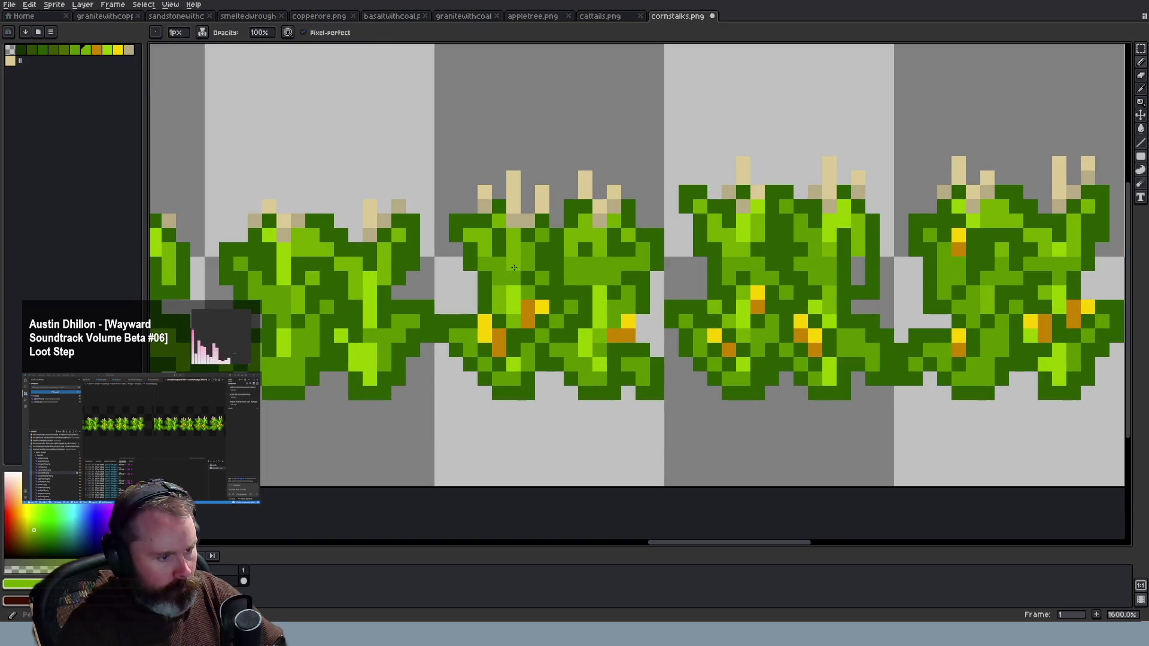
{"action": "left_click_drag", "start_coordinate": [484, 264], "coordinate": [499, 278]}
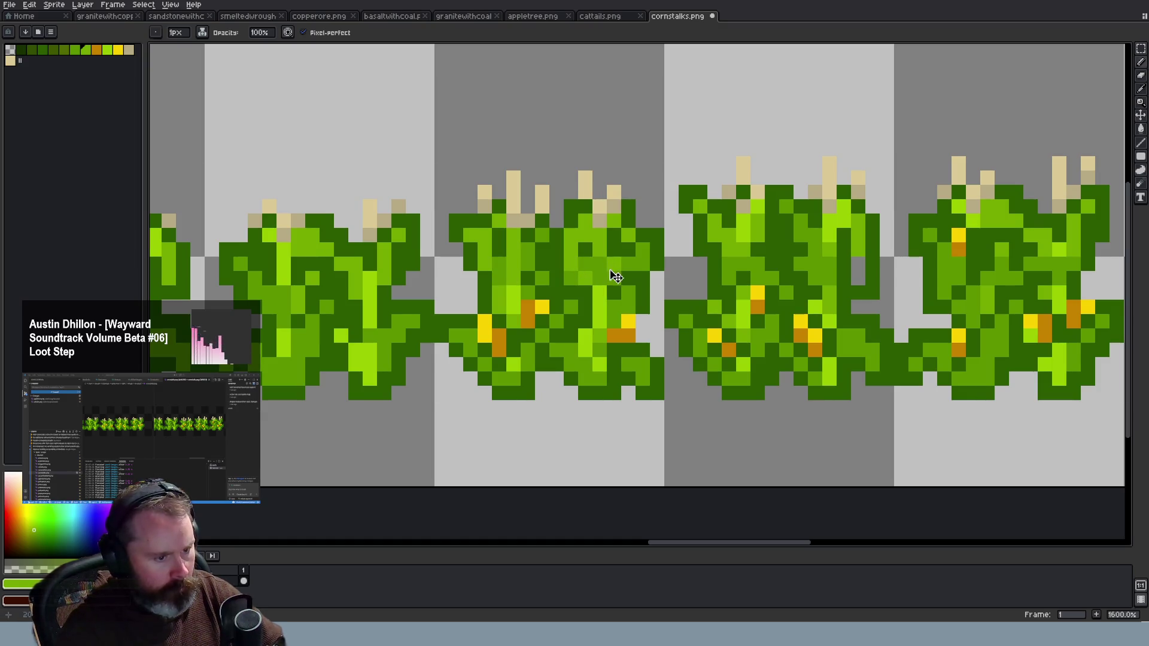
{"action": "scroll", "coordinate": [634, 282], "scroll_direction": "down", "scroll_amount": 3}
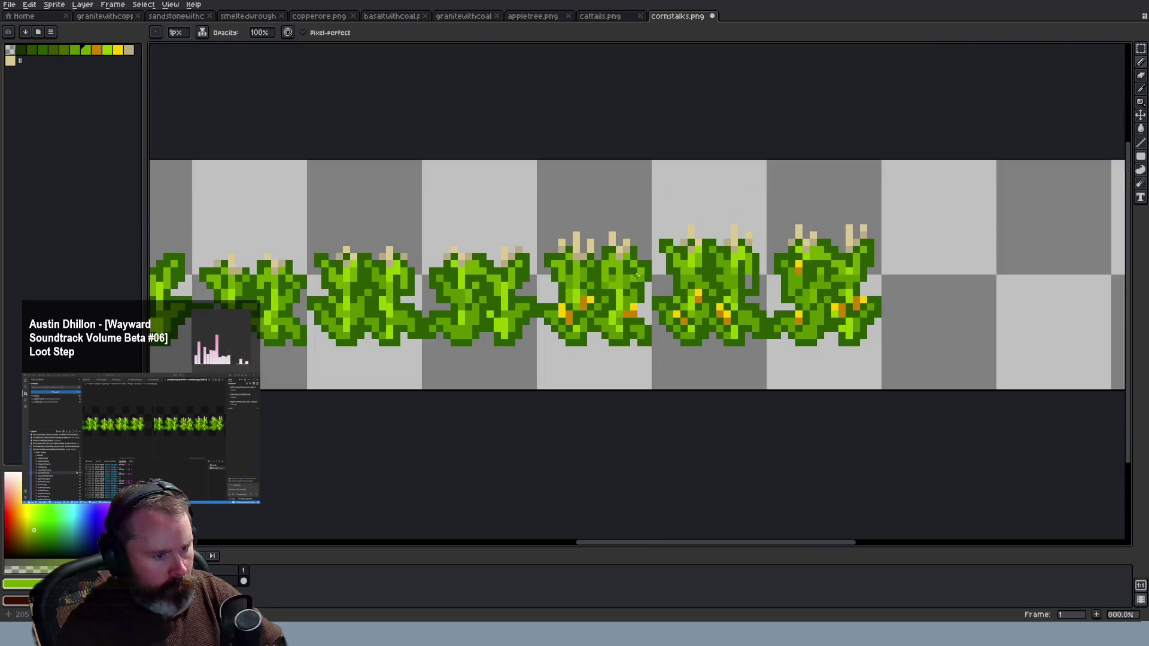
{"action": "scroll", "coordinate": [718, 306], "scroll_direction": "up", "scroll_amount": 2}
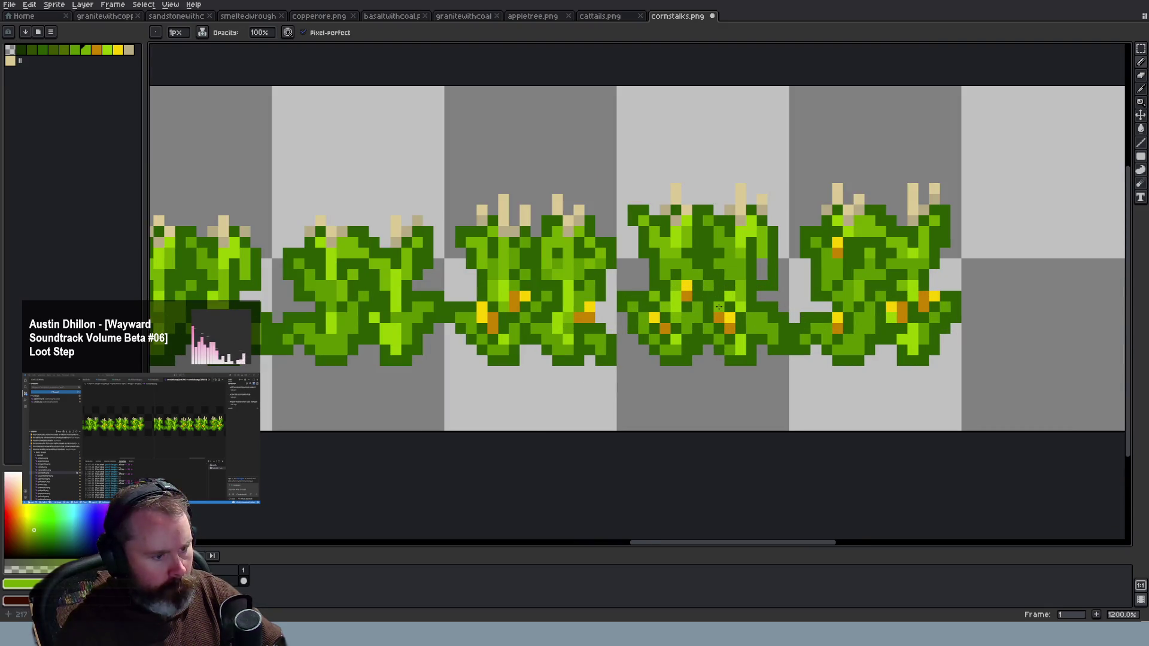
{"action": "scroll", "coordinate": [718, 306], "scroll_direction": "up", "scroll_amount": 1}
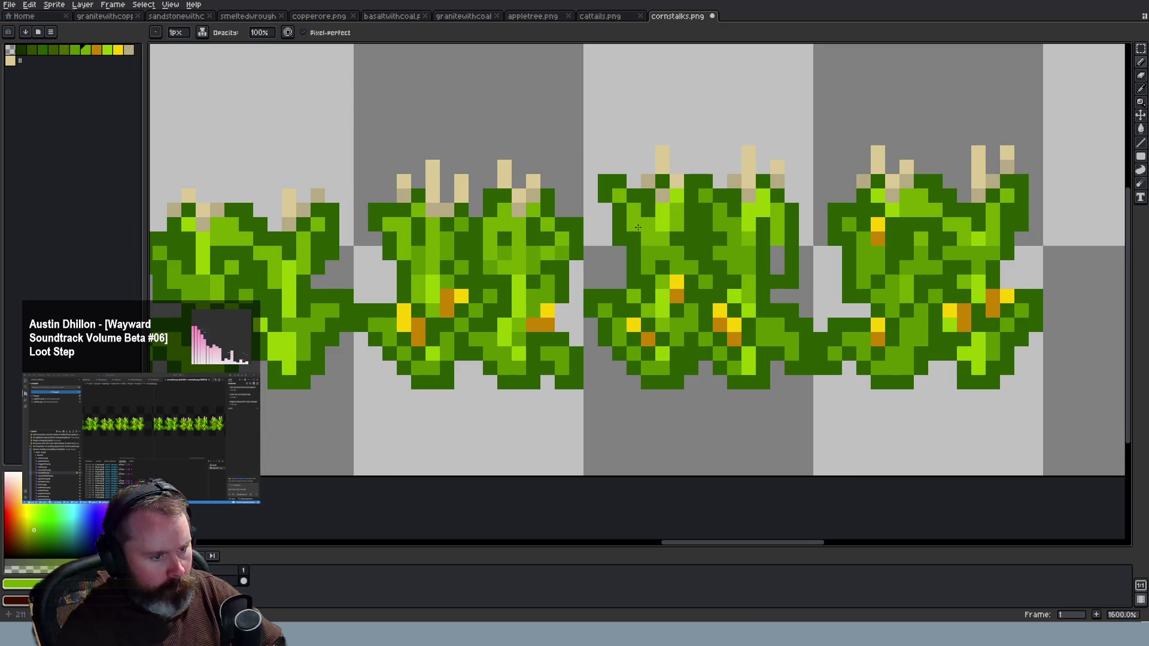
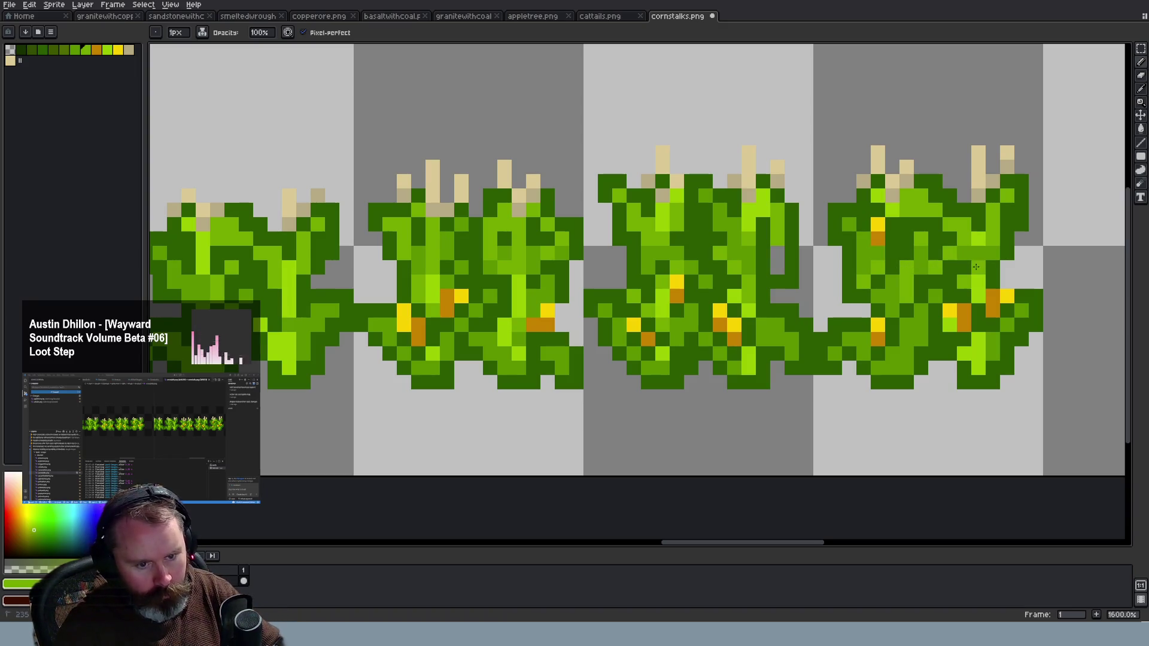
Sample light green and recolour two leaf pixels on the cornstalk sprites with it
{"action": "scroll", "coordinate": [1015, 322], "scroll_direction": "down", "scroll_amount": 4}
{"action": "scroll", "coordinate": [1009, 302], "scroll_direction": "up", "scroll_amount": 4}
{"action": "key", "text": "i"}
{"action": "key", "text": "b"}
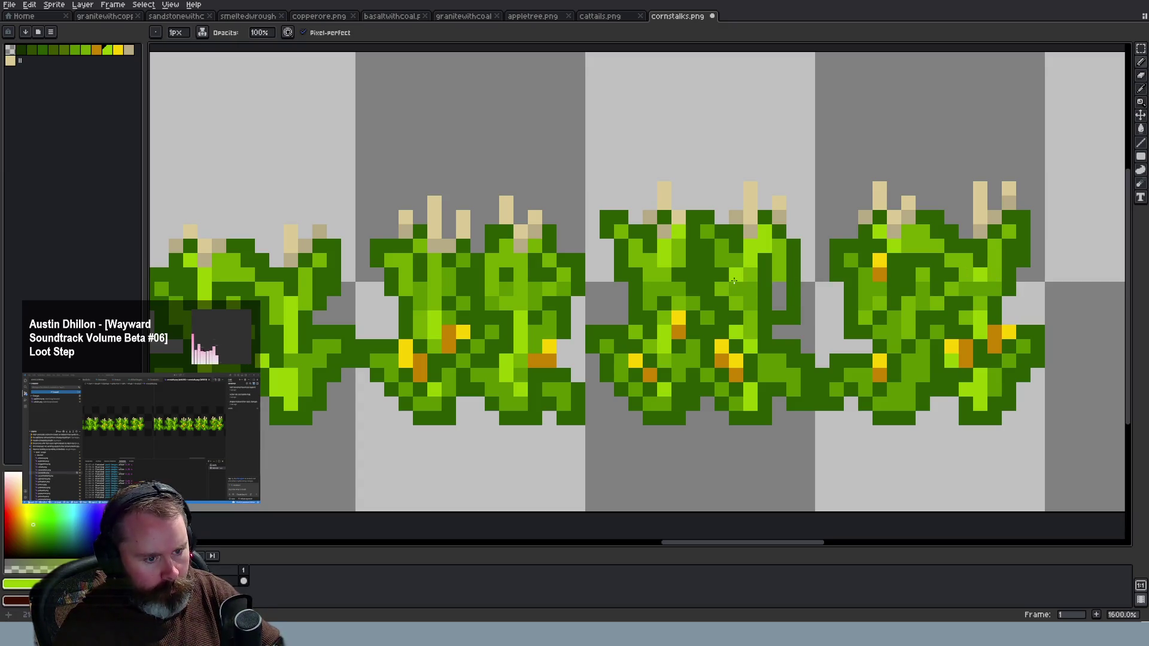
{"action": "scroll", "coordinate": [776, 336], "scroll_direction": "down", "scroll_amount": 4}
{"action": "scroll", "coordinate": [756, 341], "scroll_direction": "up", "scroll_amount": 4}
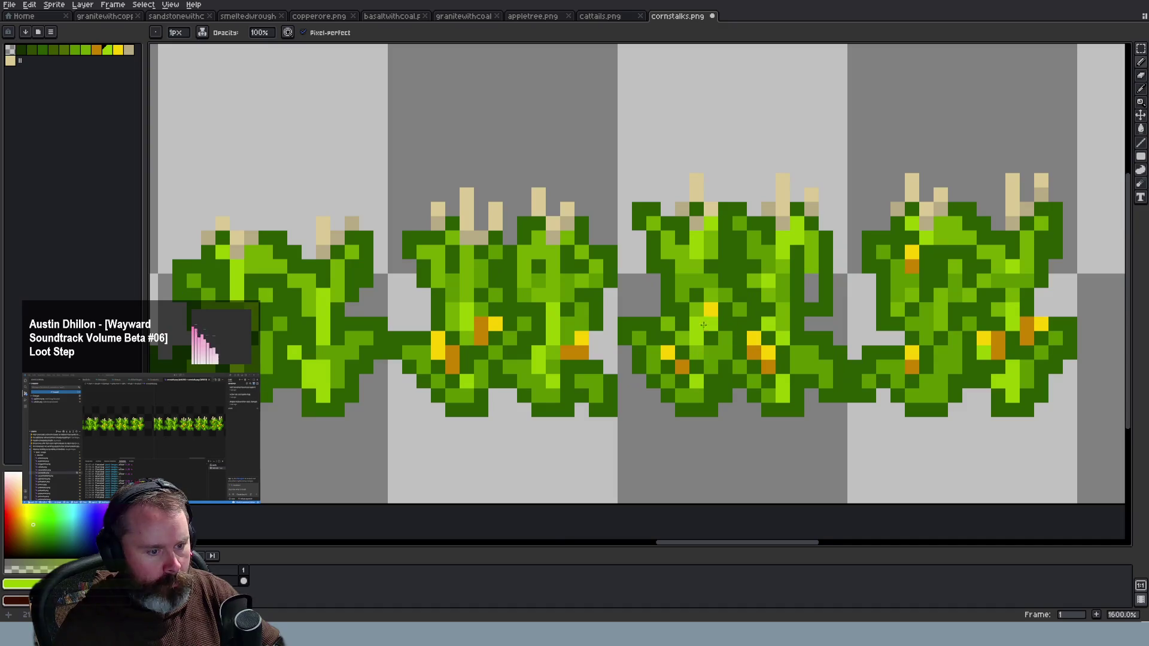
{"action": "left_click", "coordinate": [527, 280]}
{"action": "left_click", "coordinate": [453, 280]}
Look over the retouched cornstalk strip and save cornstalks.png
{"action": "scroll", "coordinate": [455, 312], "scroll_direction": "down", "scroll_amount": 3}
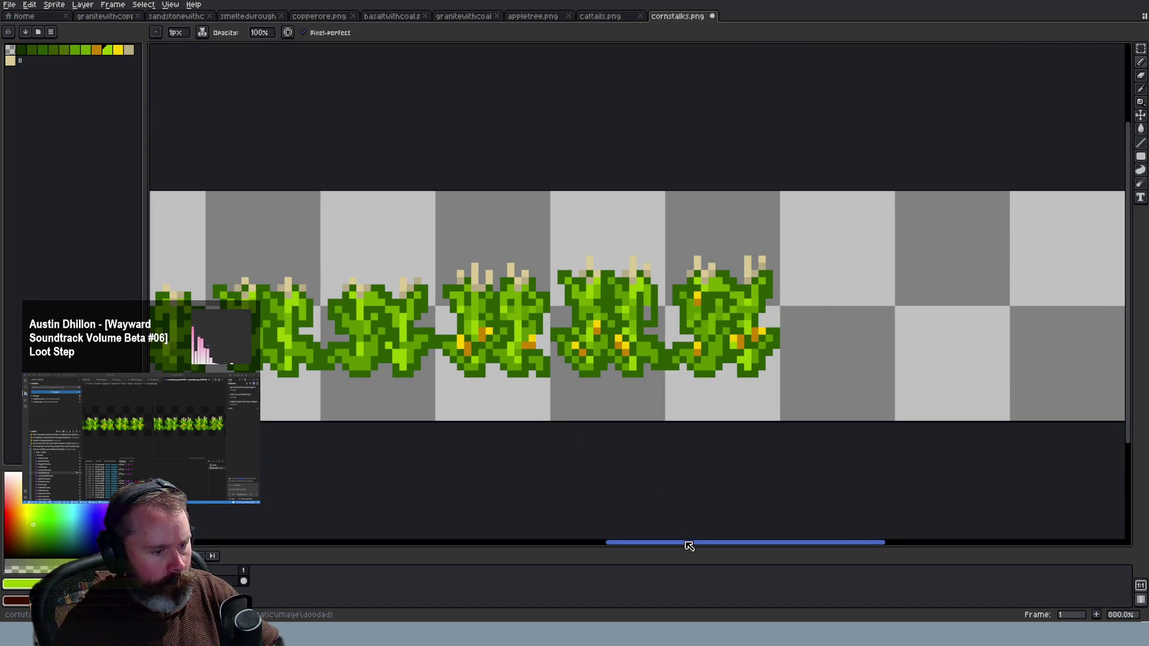
{"action": "left_click_drag", "start_coordinate": [687, 544], "coordinate": [659, 546]}
{"action": "scroll", "coordinate": [697, 470], "scroll_direction": "down", "scroll_amount": 3}
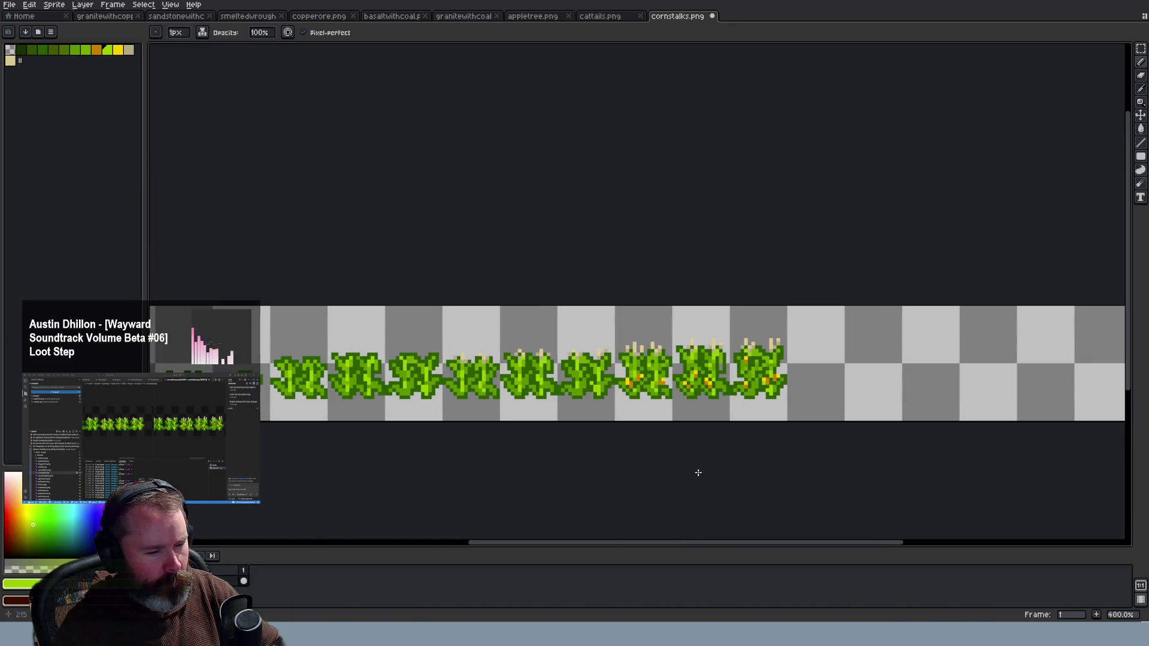
{"action": "scroll", "coordinate": [698, 473], "scroll_direction": "down", "scroll_amount": 1}
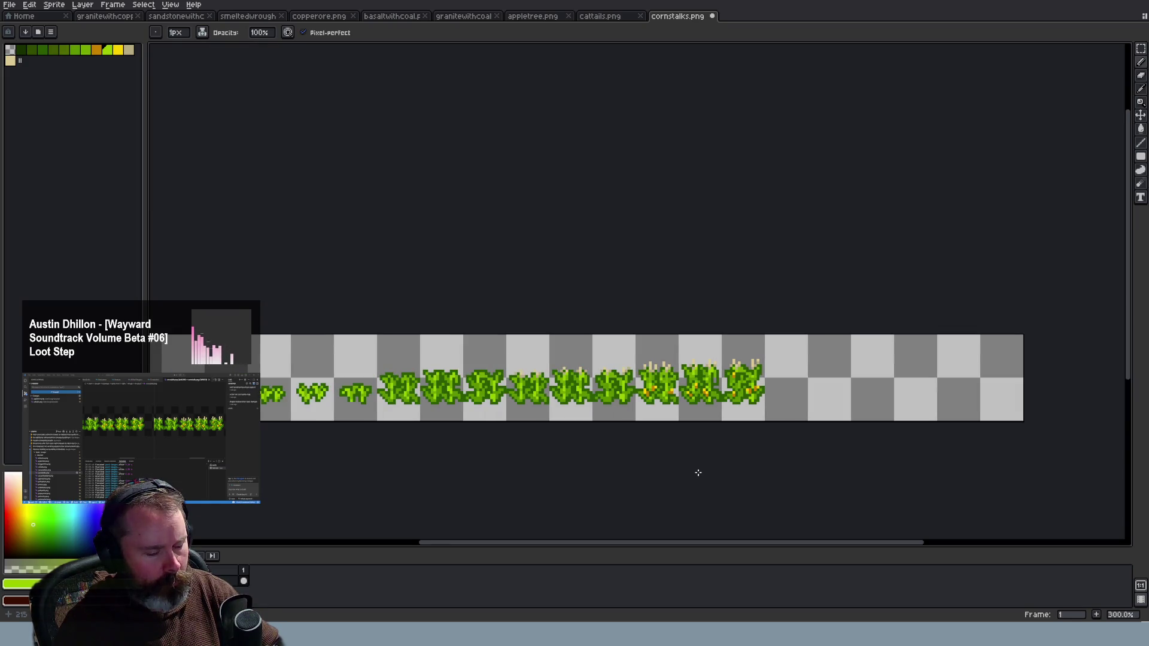
{"action": "scroll", "coordinate": [698, 472], "scroll_direction": "up", "scroll_amount": 3}
{"action": "scroll", "coordinate": [698, 472], "scroll_direction": "up", "scroll_amount": 4}
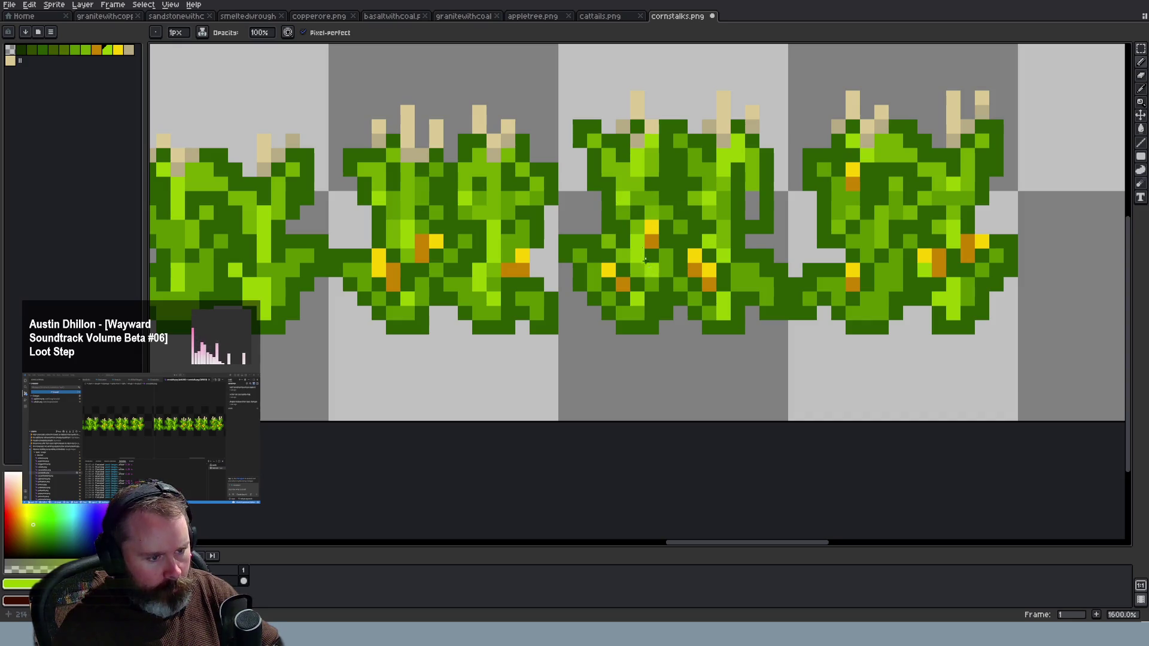
{"action": "scroll", "coordinate": [701, 269], "scroll_direction": "down", "scroll_amount": 3}
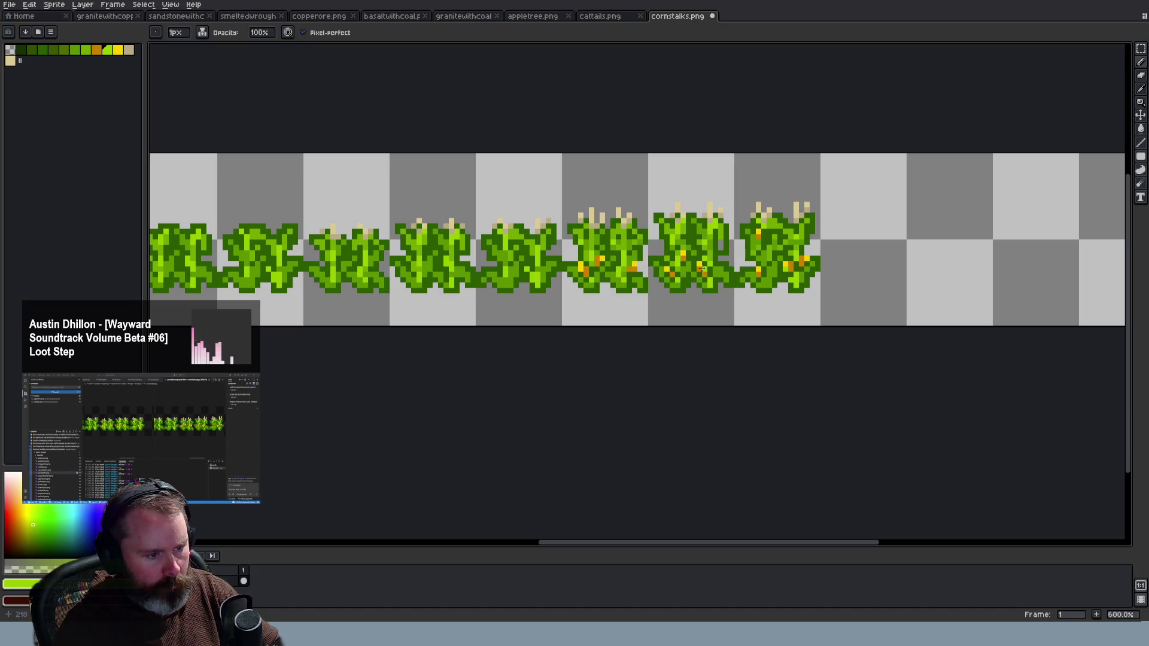
{"action": "scroll", "coordinate": [700, 268], "scroll_direction": "down", "scroll_amount": 1}
{"action": "scroll", "coordinate": [700, 267], "scroll_direction": "down", "scroll_amount": 1}
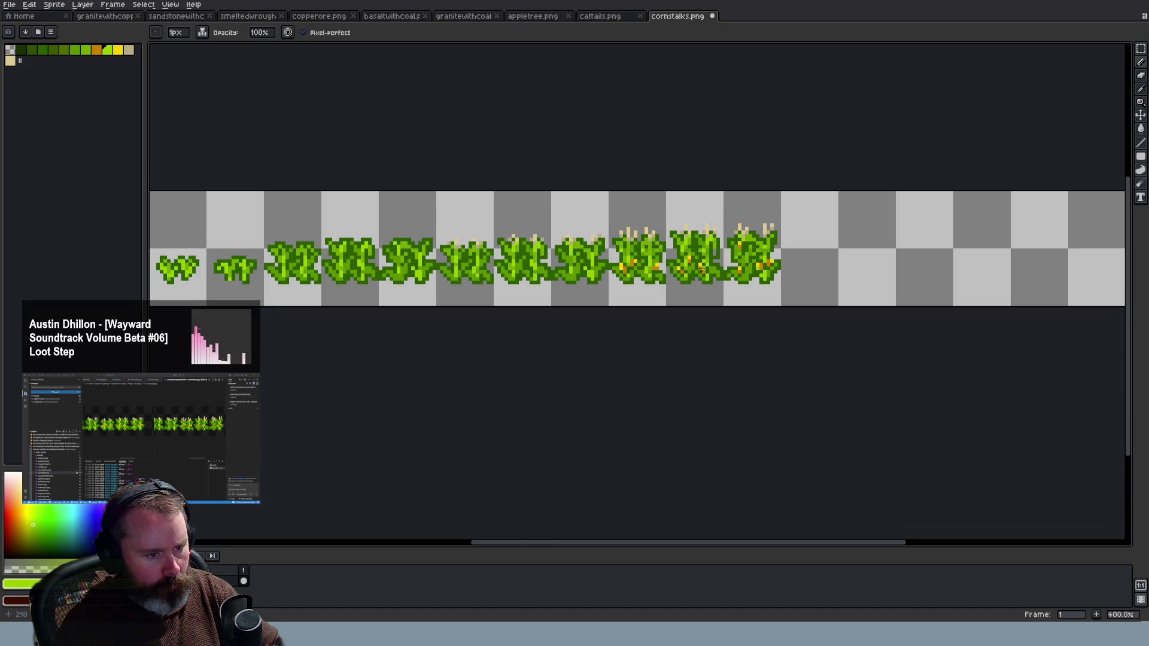
{"action": "scroll", "coordinate": [702, 268], "scroll_direction": "down", "scroll_amount": 1}
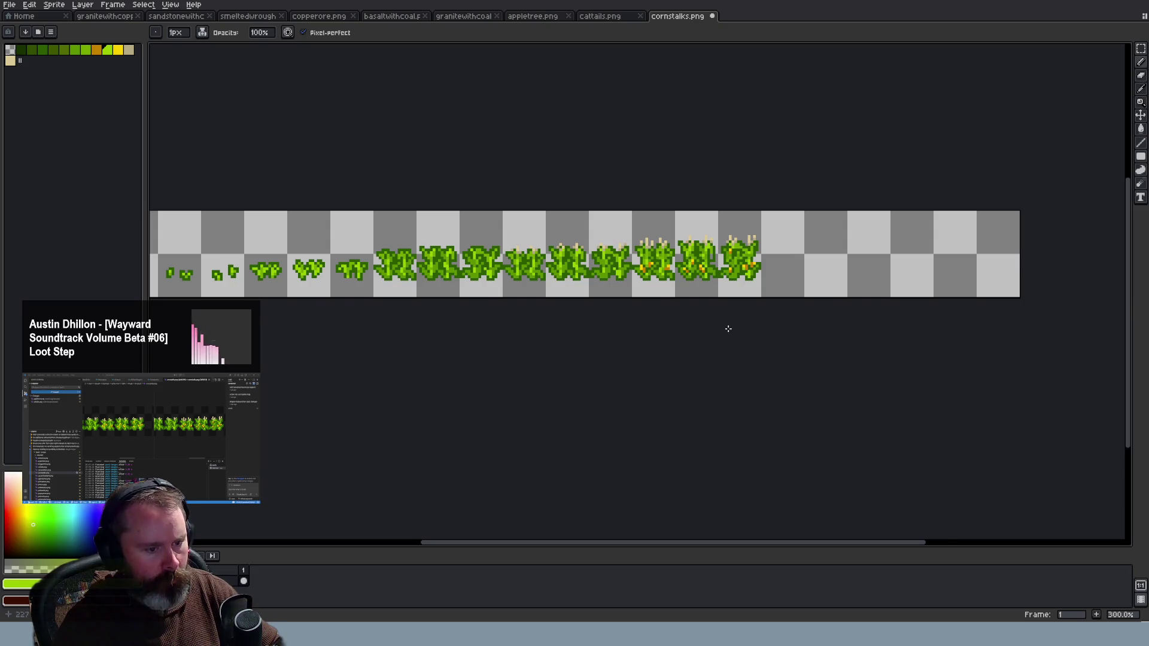
{"action": "scroll", "coordinate": [728, 328], "scroll_direction": "down", "scroll_amount": 1}
{"action": "scroll", "coordinate": [728, 329], "scroll_direction": "up", "scroll_amount": 2}
{"action": "scroll", "coordinate": [728, 327], "scroll_direction": "up", "scroll_amount": 2}
{"action": "key", "text": "ctrl+s"}
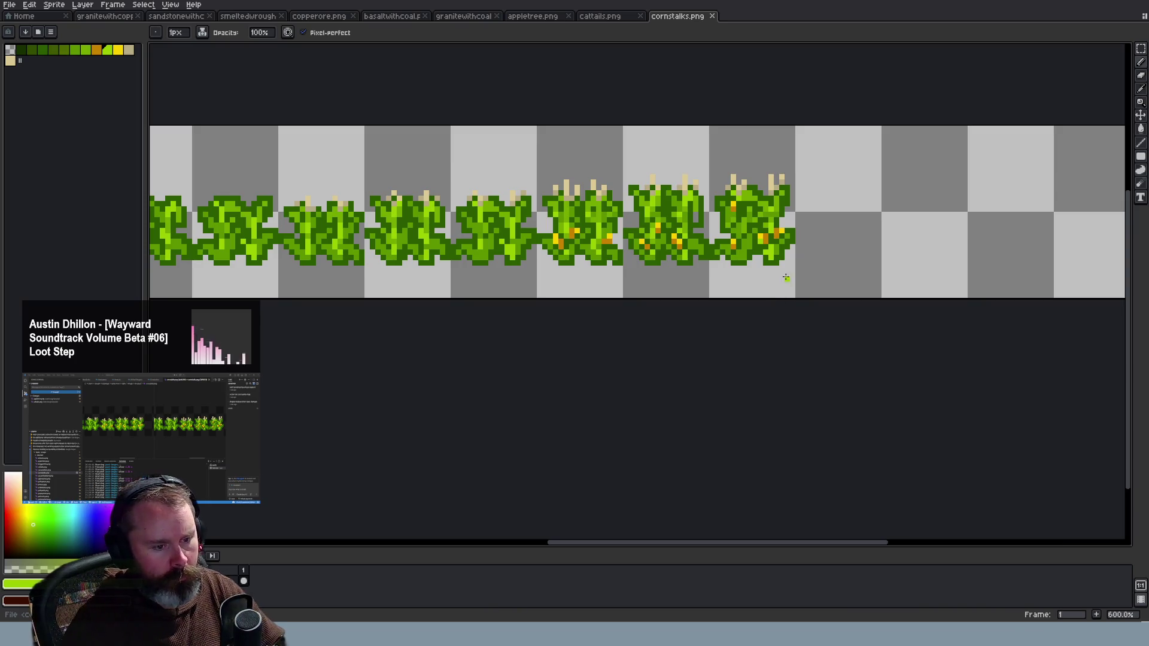
{"action": "scroll", "coordinate": [664, 290], "scroll_direction": "down", "scroll_amount": 3}
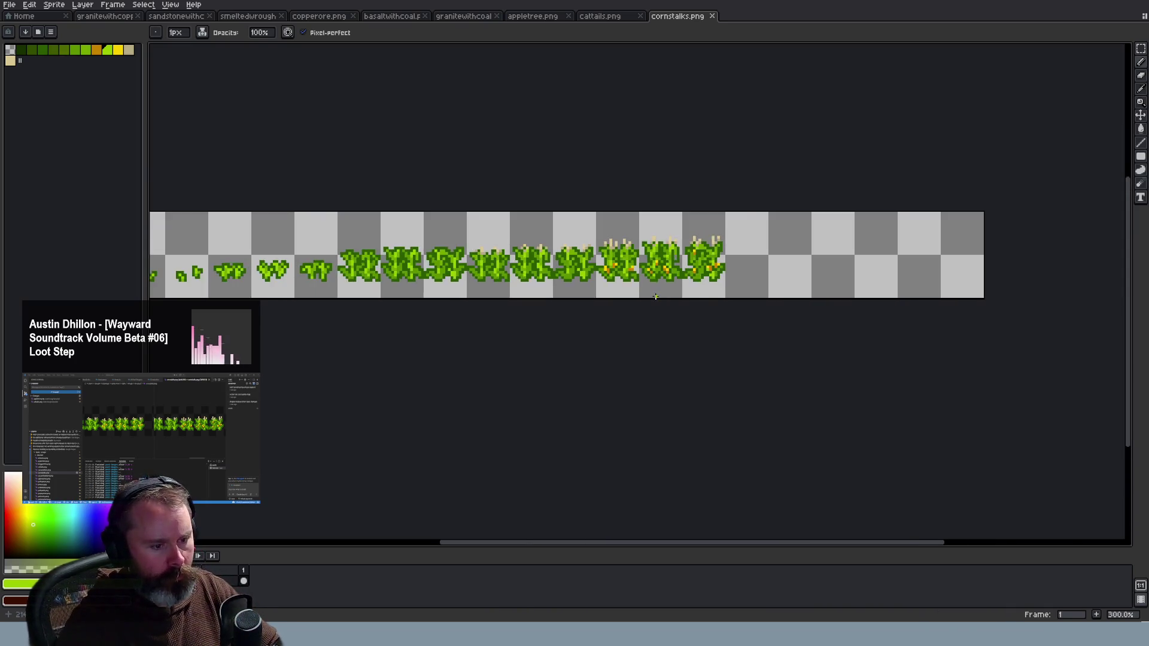
{"action": "scroll", "coordinate": [566, 461], "scroll_direction": "up", "scroll_amount": 2}
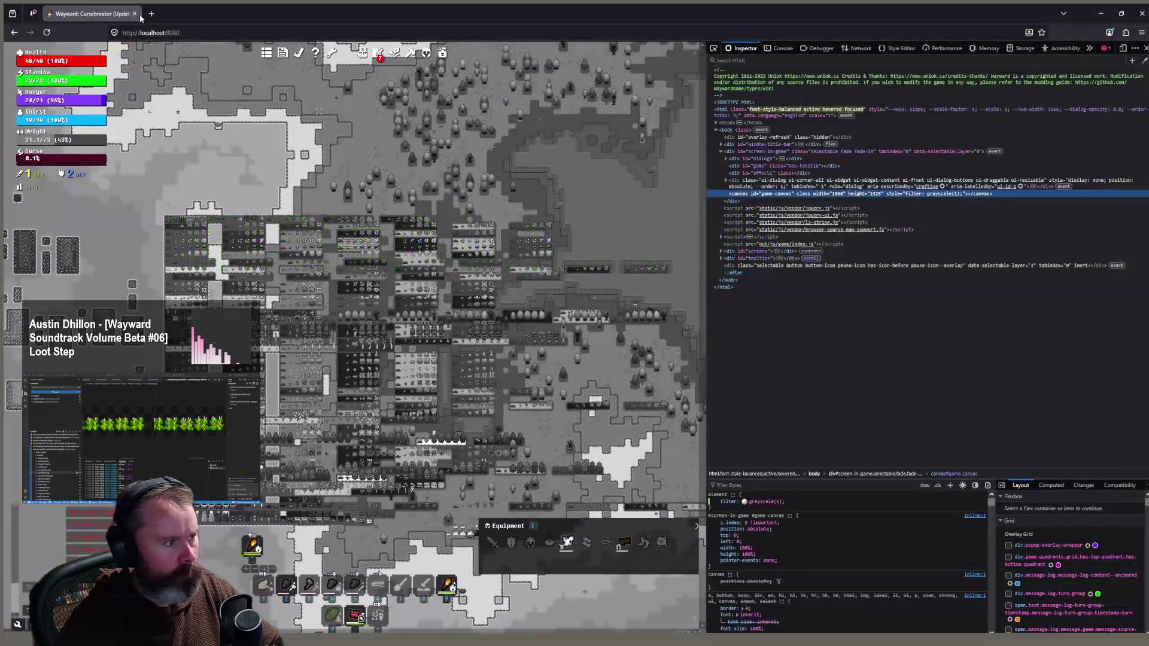
{"action": "left_click", "coordinate": [157, 17]}
{"action": "type", "text": "corn "}
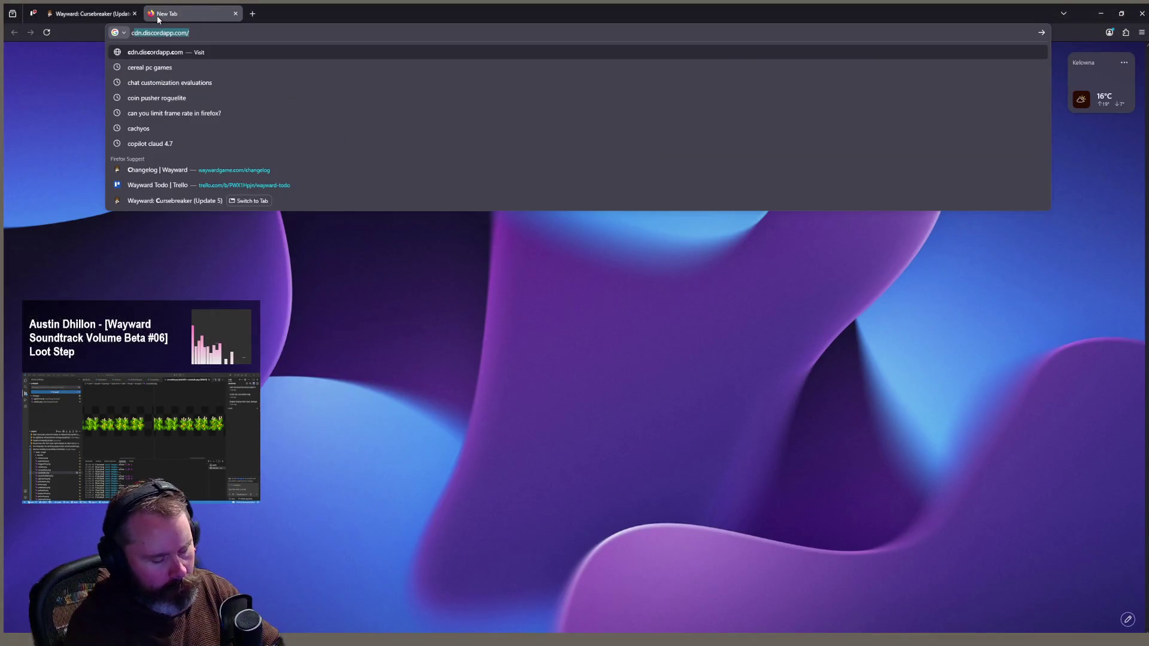
{"action": "type", "text": "str"}
{"action": "key", "text": "BackSpace"}
{"action": "type", "text": "alks"}
{"action": "key", "text": "Return"}
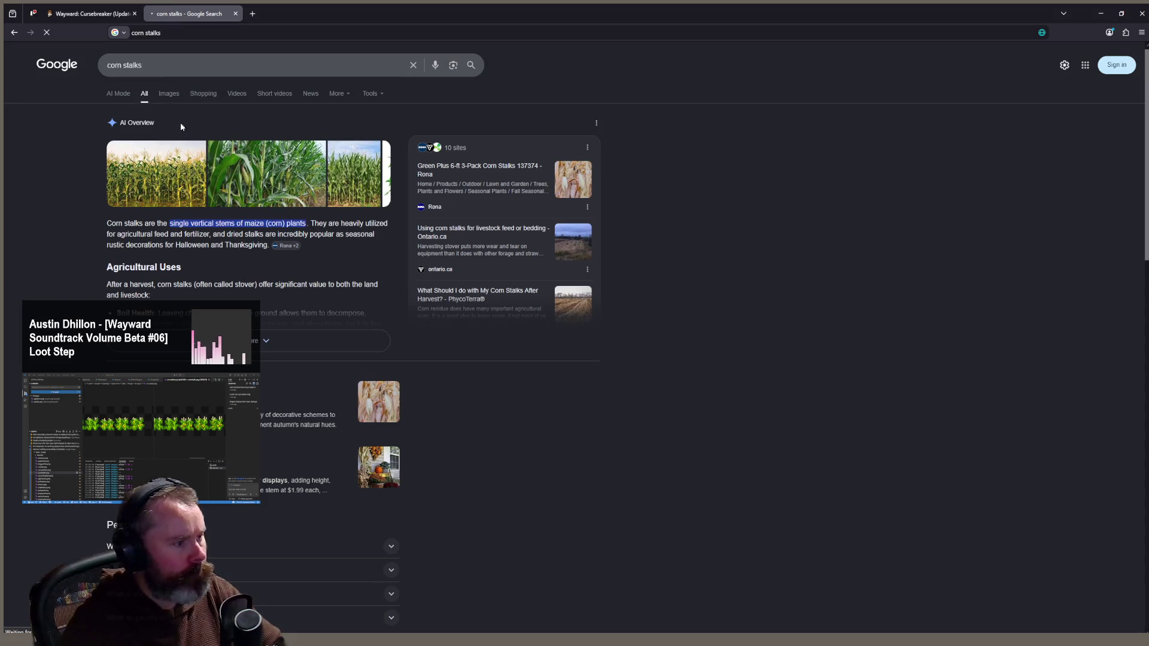
{"action": "left_click", "coordinate": [171, 95]}
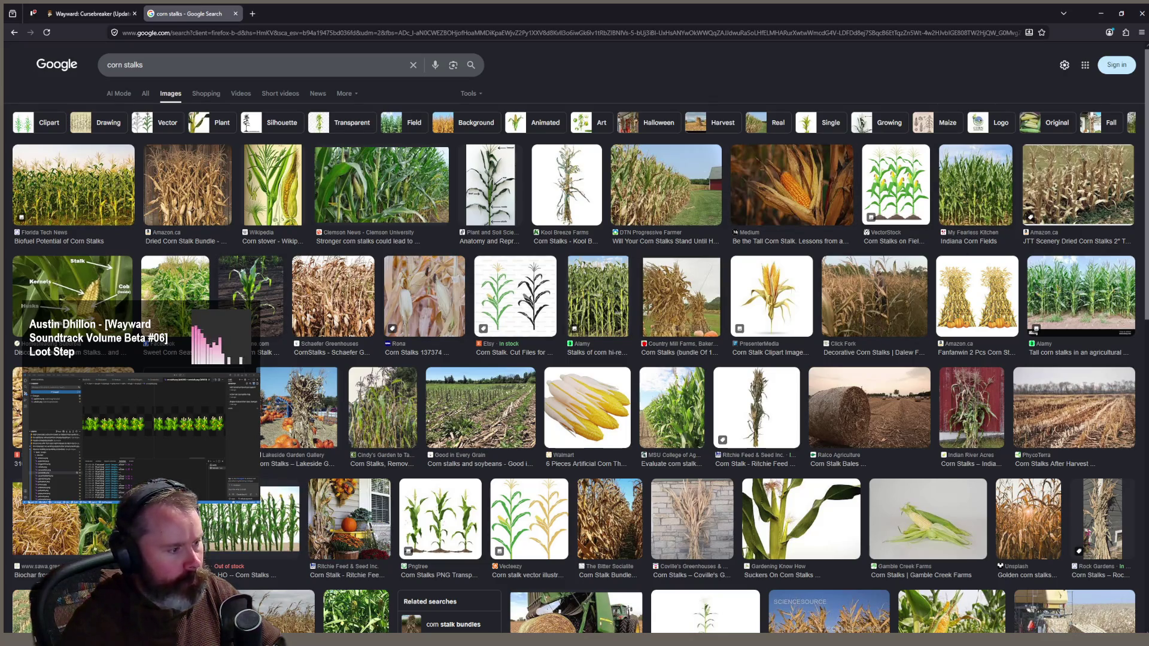
{"action": "left_click", "coordinate": [188, 322]}
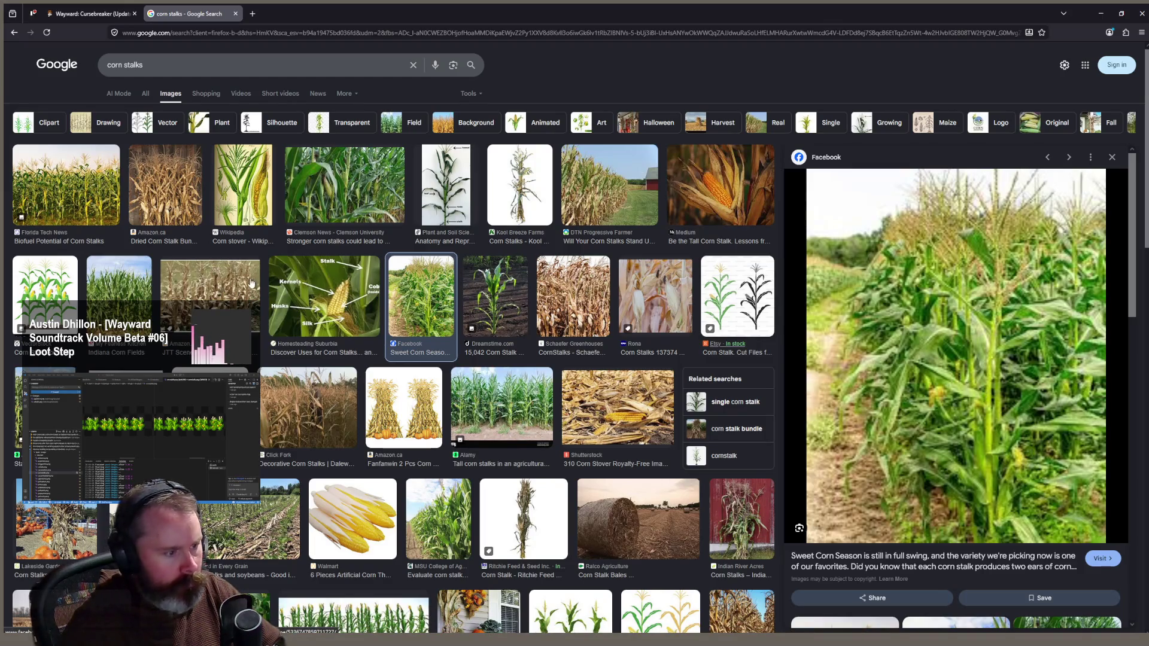
{"action": "left_click", "coordinate": [91, 199]}
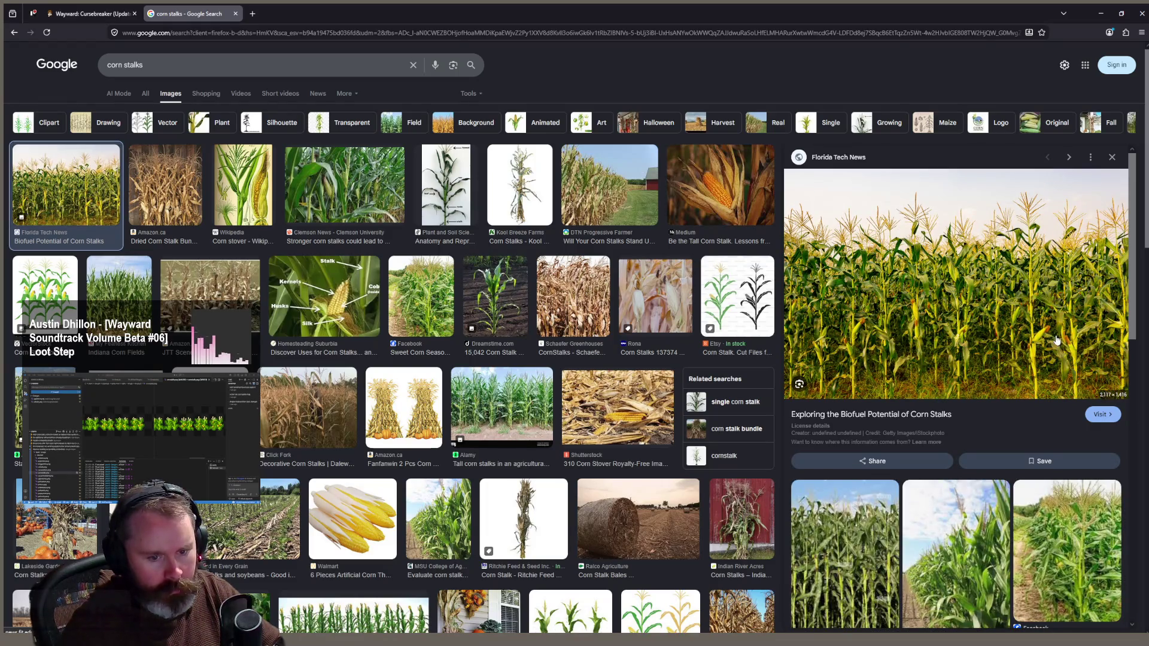
{"action": "left_click", "coordinate": [1041, 277]}
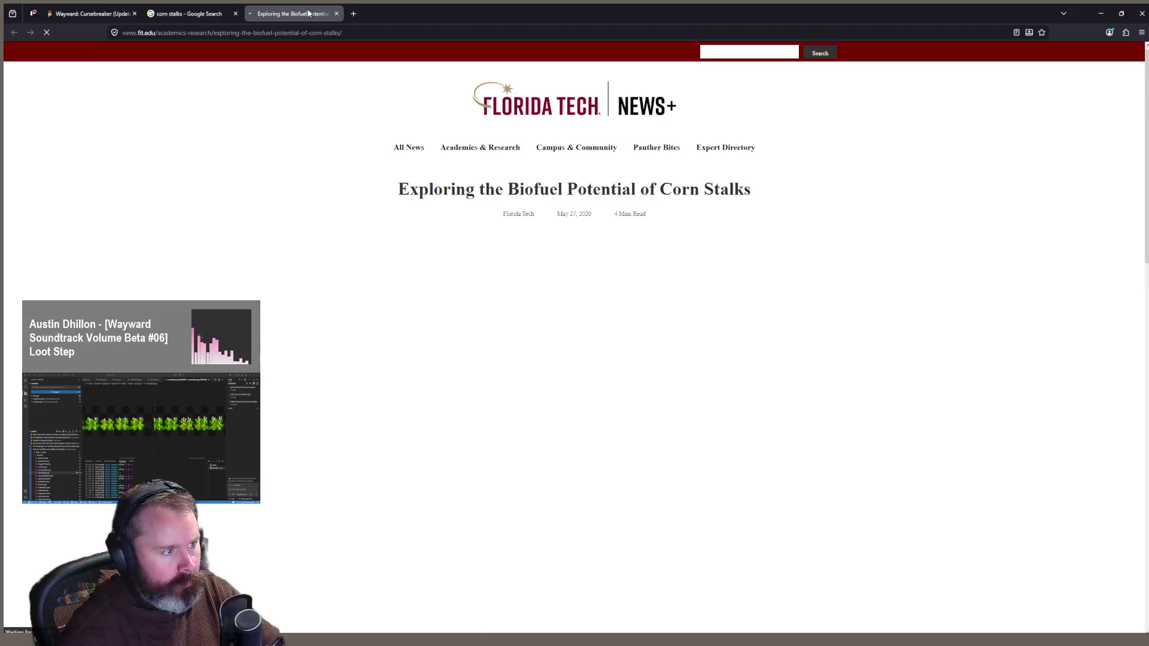
{"action": "middle_click", "coordinate": [309, 14]}
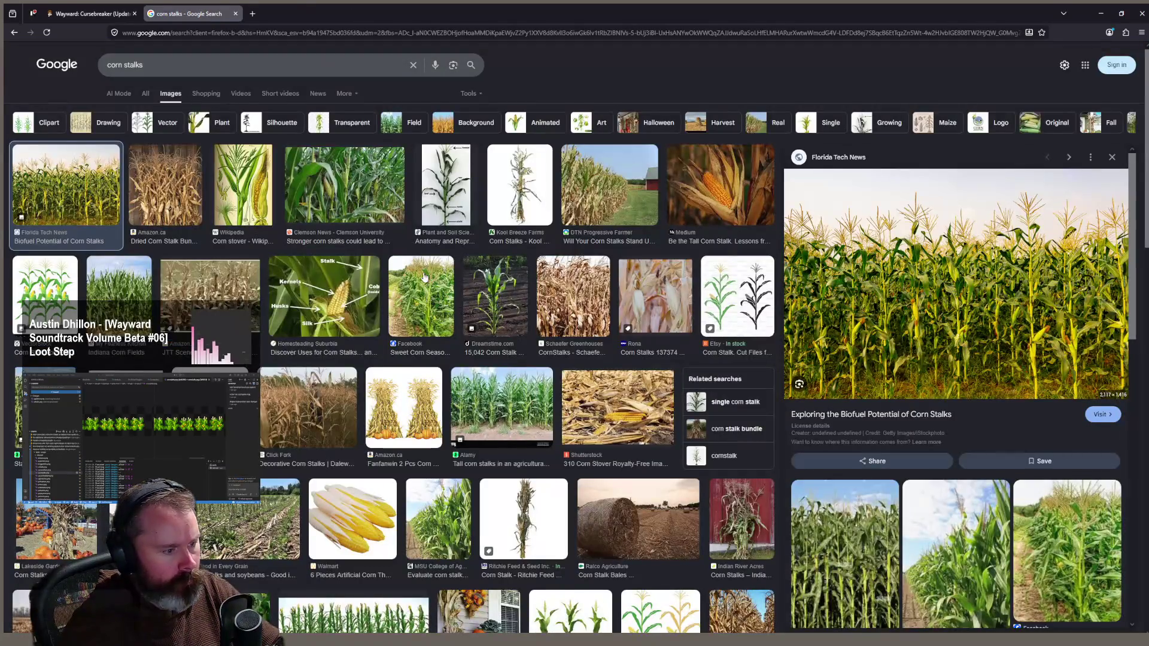
{"action": "scroll", "coordinate": [379, 328], "scroll_direction": "down", "scroll_amount": 3}
{"action": "left_click", "coordinate": [380, 327]}
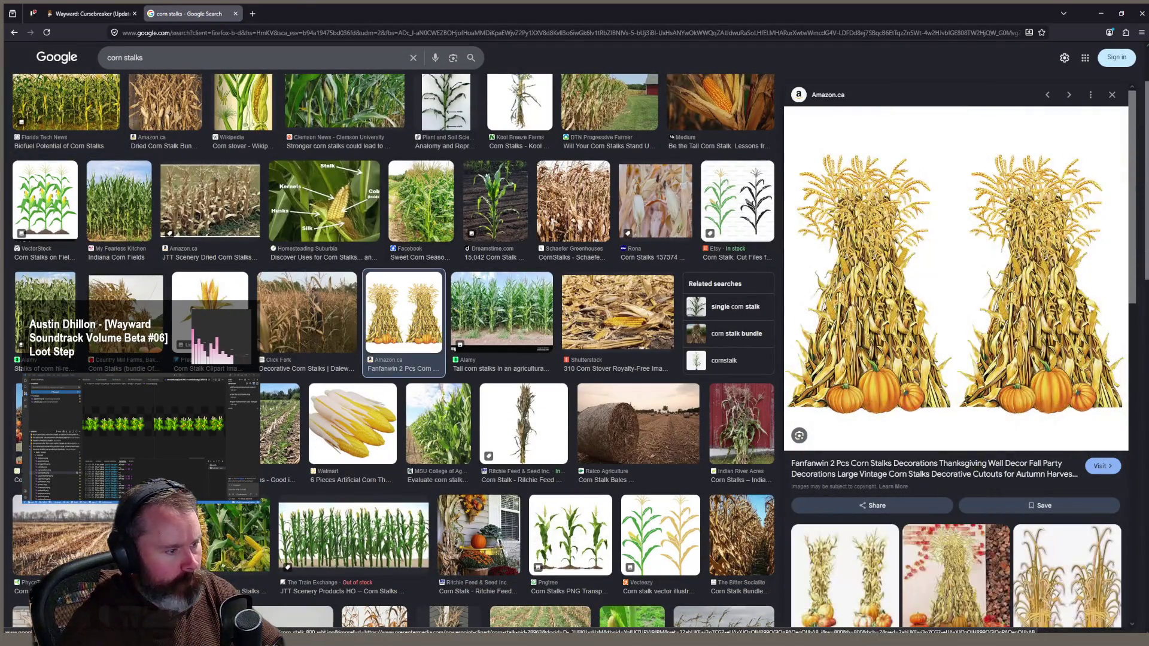
{"action": "left_click", "coordinate": [271, 316]}
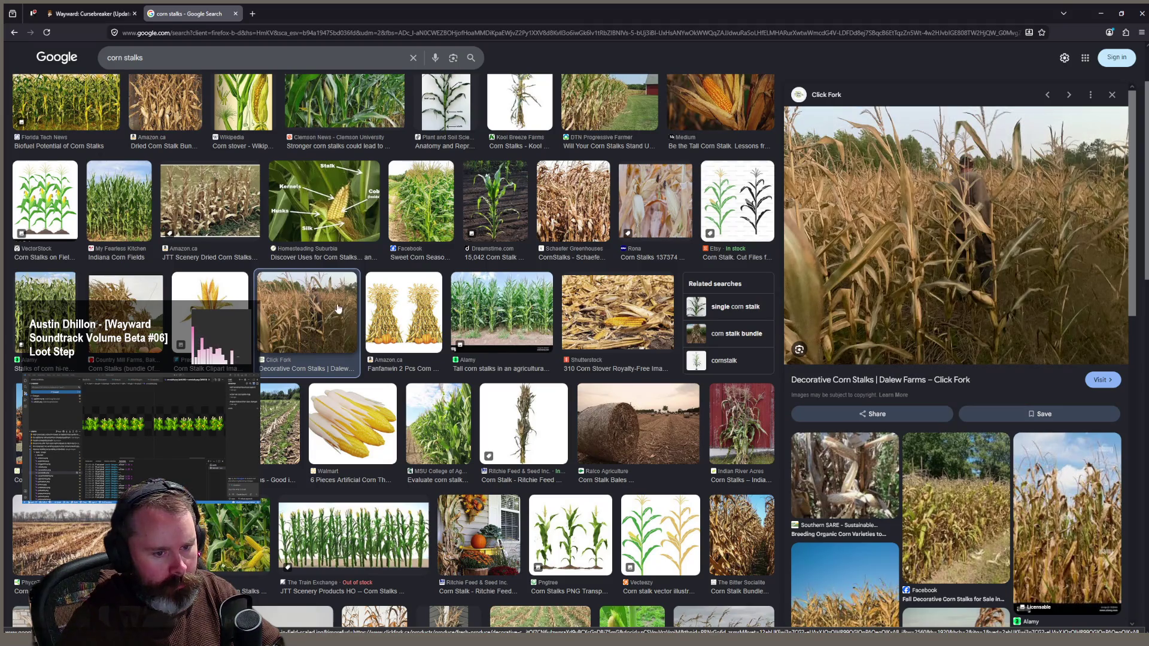
{"action": "left_click", "coordinate": [606, 319]}
{"action": "left_click", "coordinate": [579, 206]}
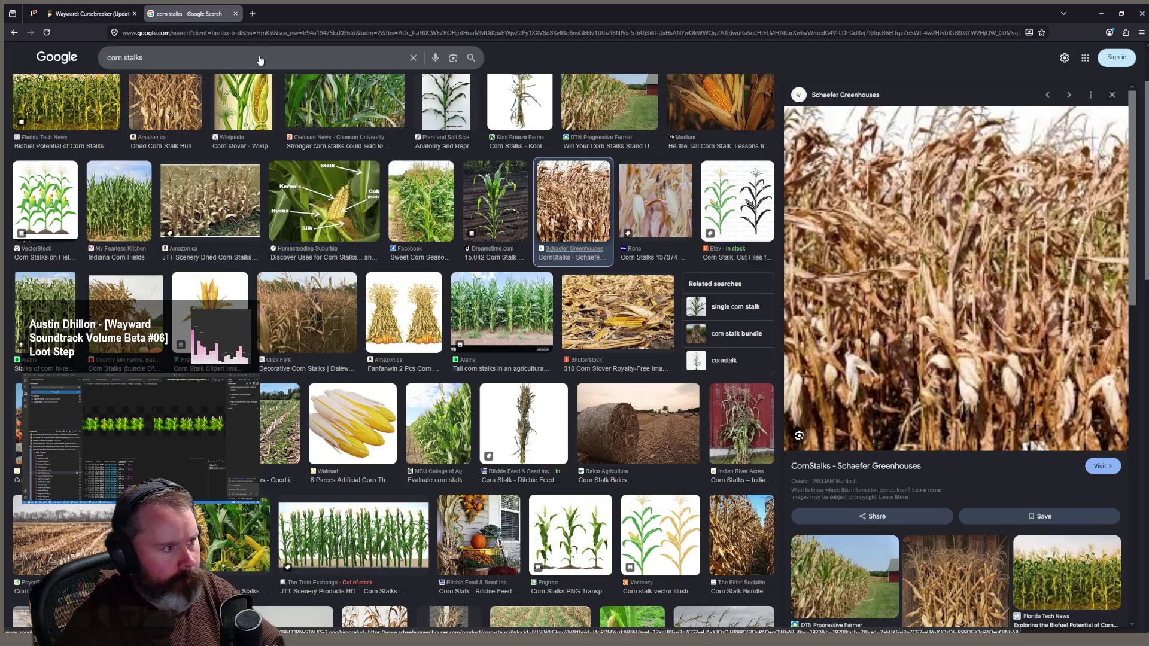
{"action": "middle_click", "coordinate": [204, 16]}
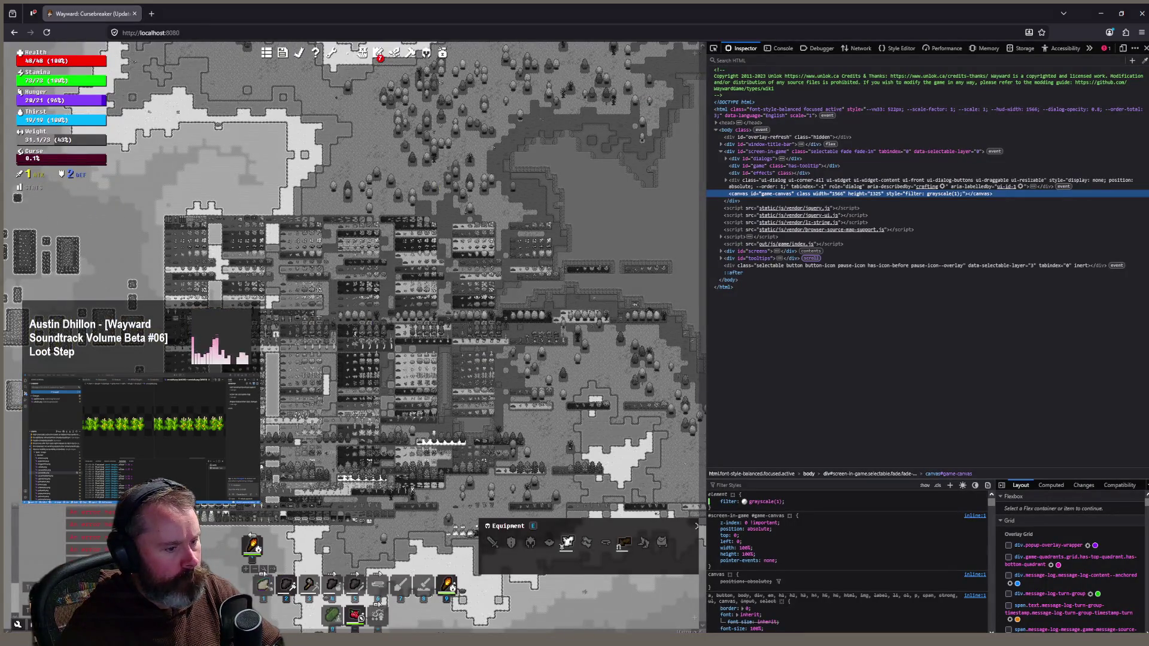
{"action": "key", "text": "alt+Tab"}
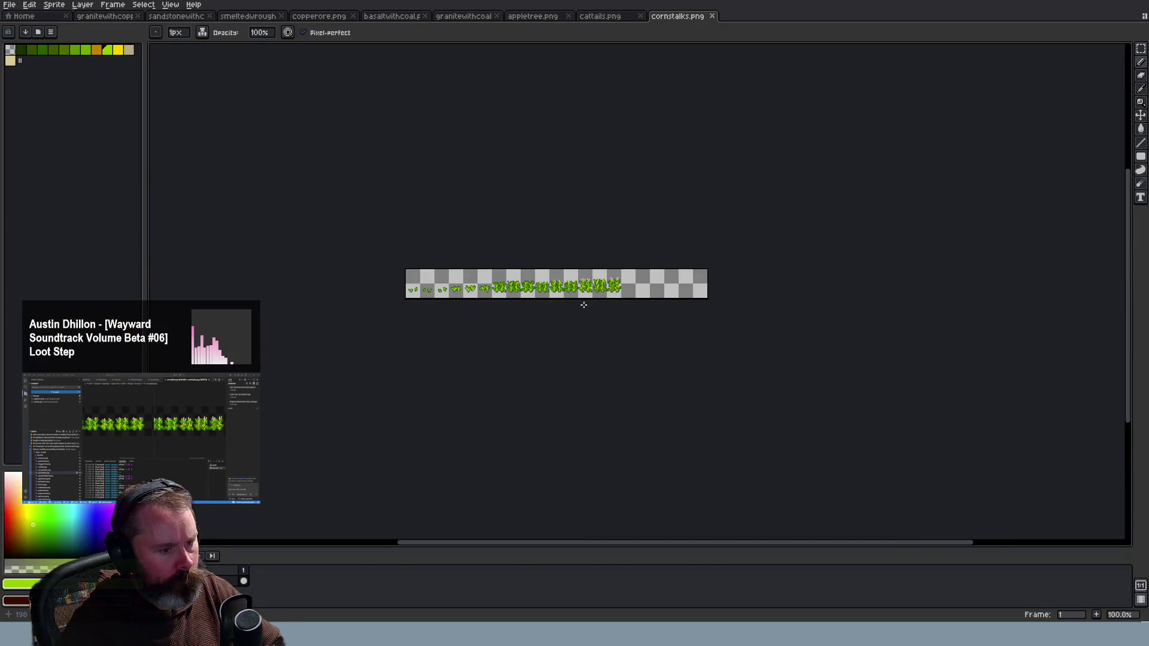
Zoom into the cornstalks.png canvas in Aseprite
{"action": "scroll", "coordinate": [583, 304], "scroll_direction": "up", "scroll_amount": 1}
{"action": "scroll", "coordinate": [596, 297], "scroll_direction": "up", "scroll_amount": 3}
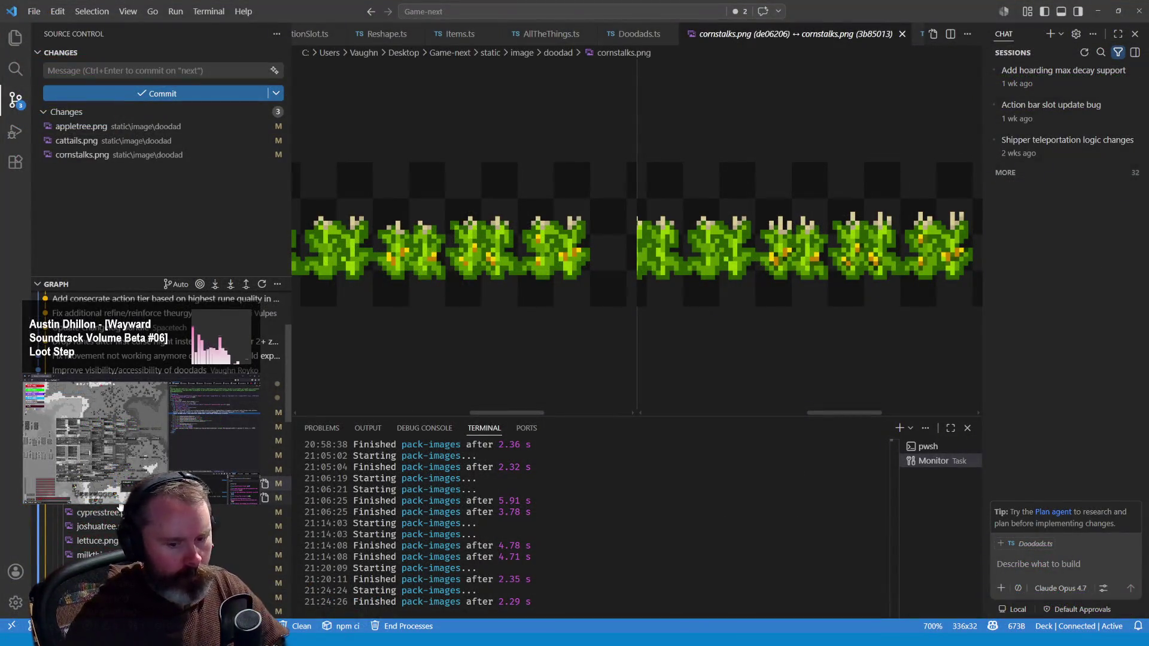
Compare the old and new cucumberplant.png images enlarged side by side
{"action": "left_click", "coordinate": [120, 498]}
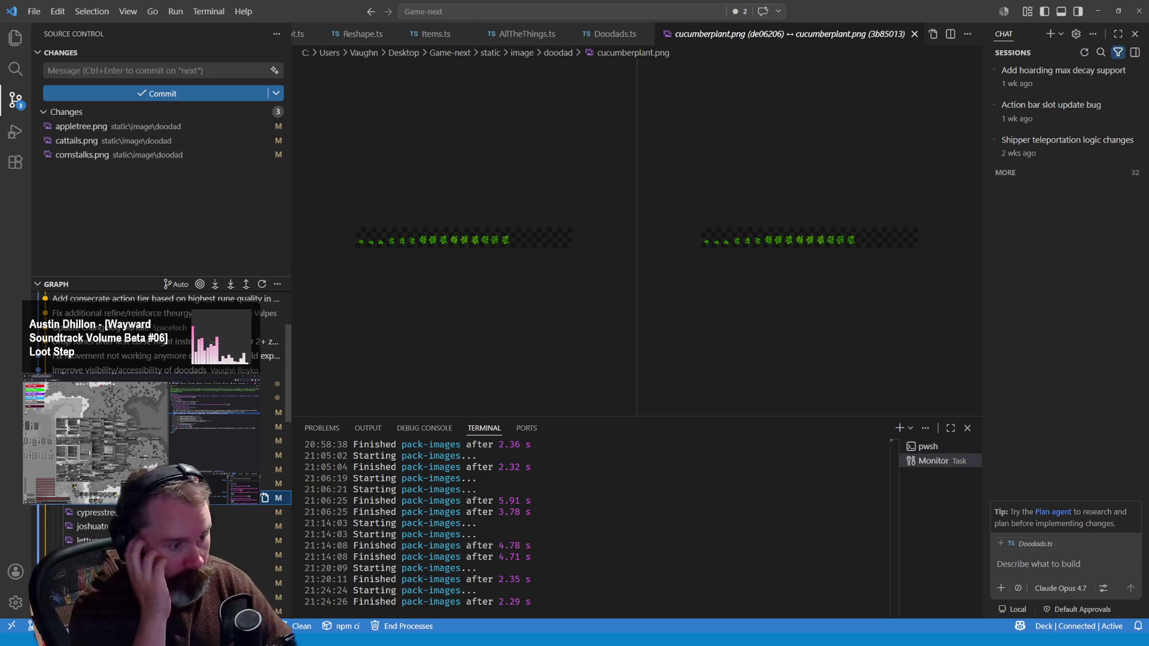
{"action": "left_click", "coordinate": [507, 237]}
{"action": "left_click", "coordinate": [507, 236]}
{"action": "left_click", "coordinate": [814, 241]}
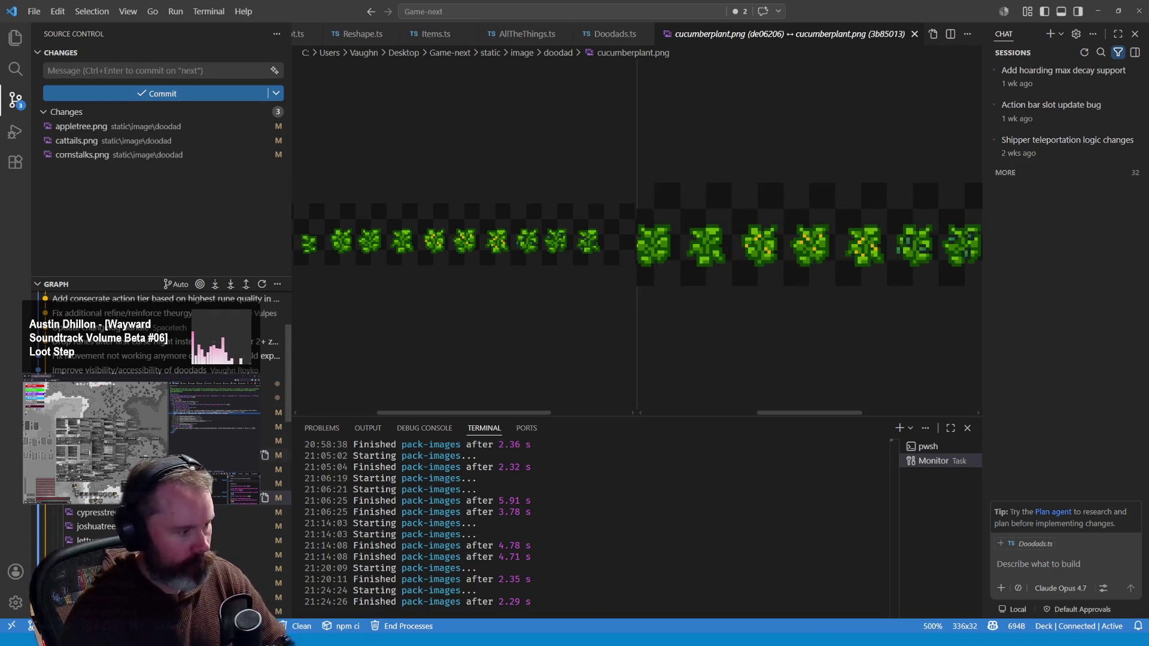
Enlarge the new cypresstree.png image in its diff and pan across the sheet
{"action": "left_click", "coordinate": [96, 512]}
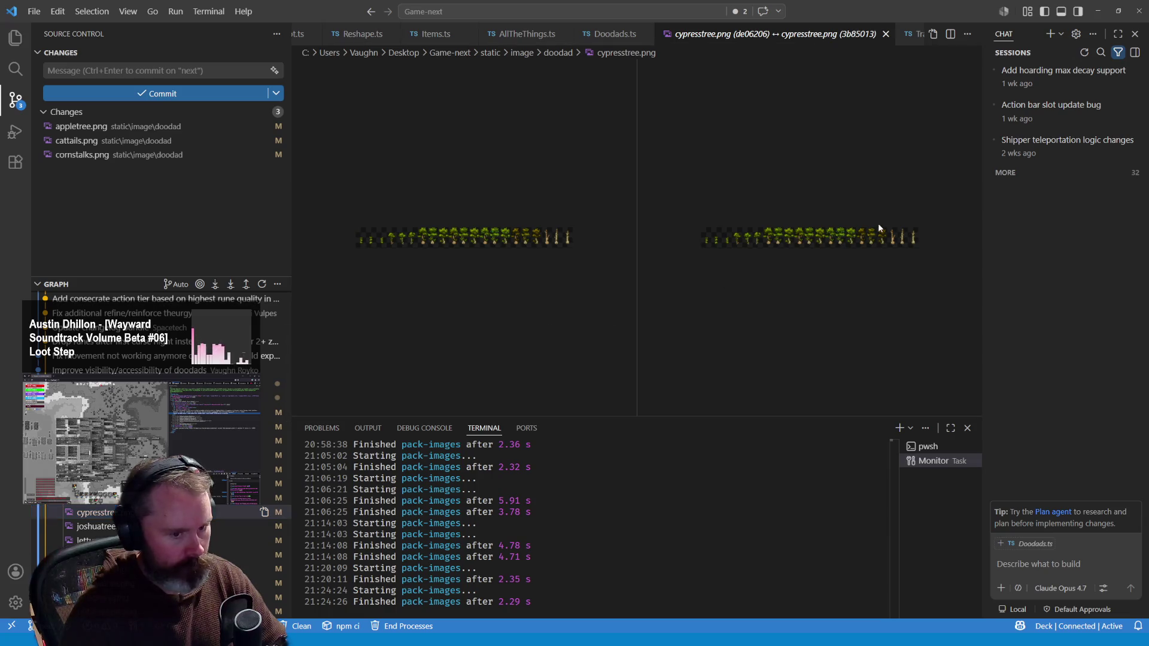
{"action": "left_click", "coordinate": [921, 267]}
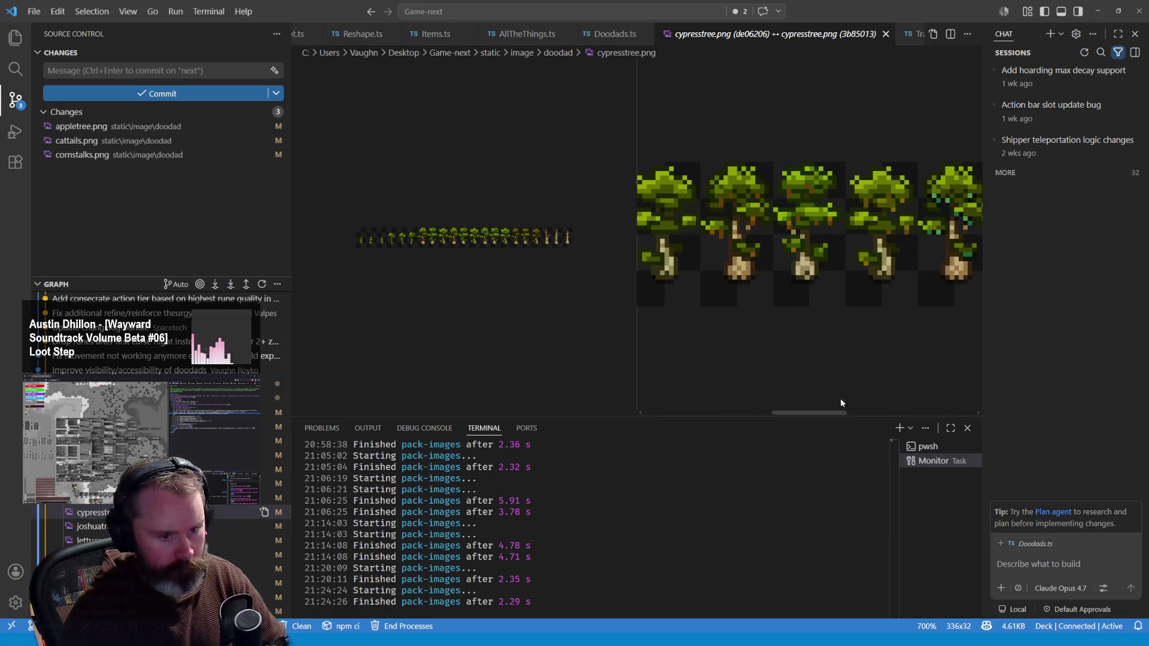
{"action": "scroll", "coordinate": [691, 293], "scroll_direction": "right", "scroll_amount": 5}
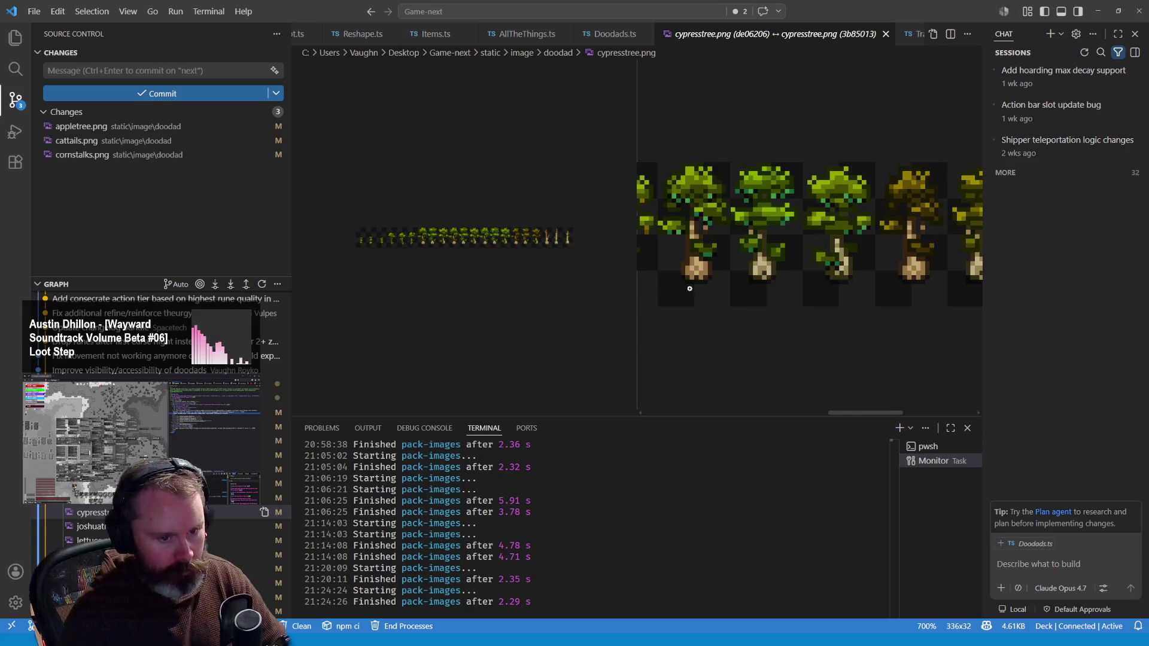
{"action": "left_click_drag", "start_coordinate": [851, 415], "coordinate": [808, 405]}
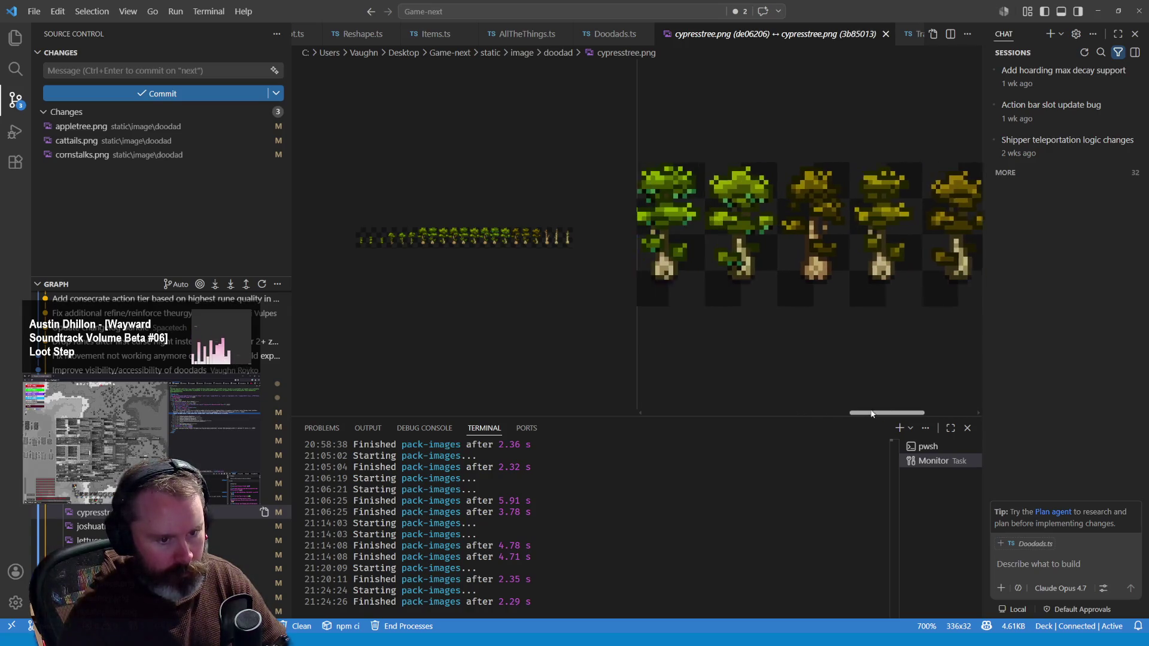
{"action": "scroll", "coordinate": [725, 358], "scroll_direction": "right", "scroll_amount": 2}
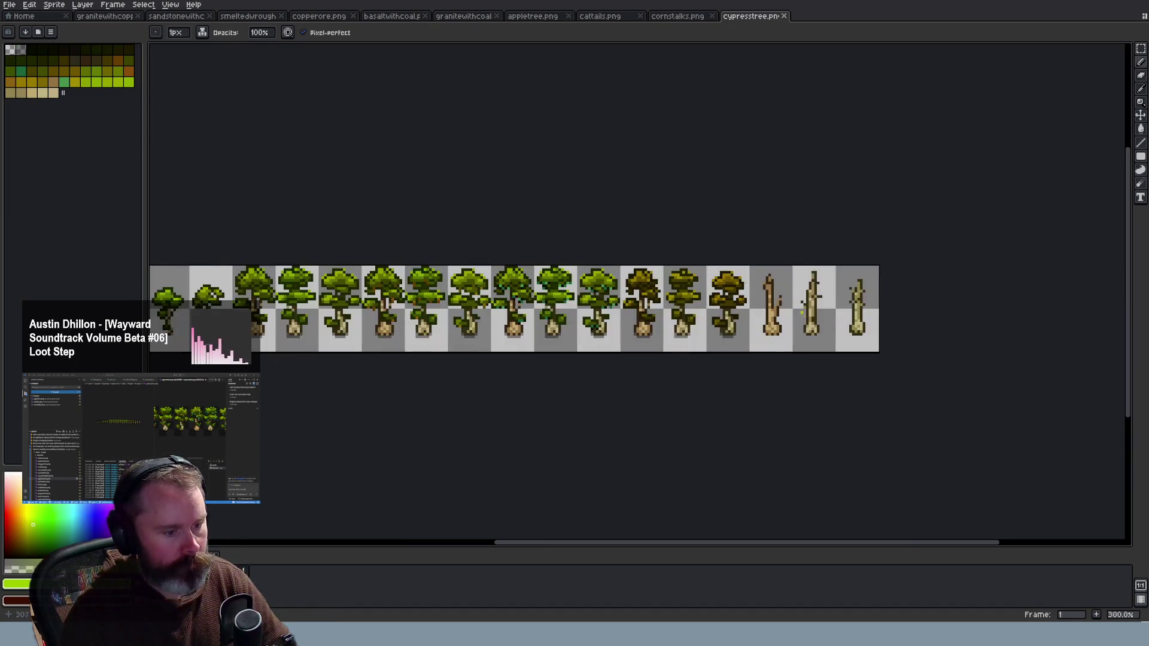
Paint the stray lime pixel dark green and fix black branch pixels, undoing one edit
{"action": "scroll", "coordinate": [443, 308], "scroll_direction": "up", "scroll_amount": 1}
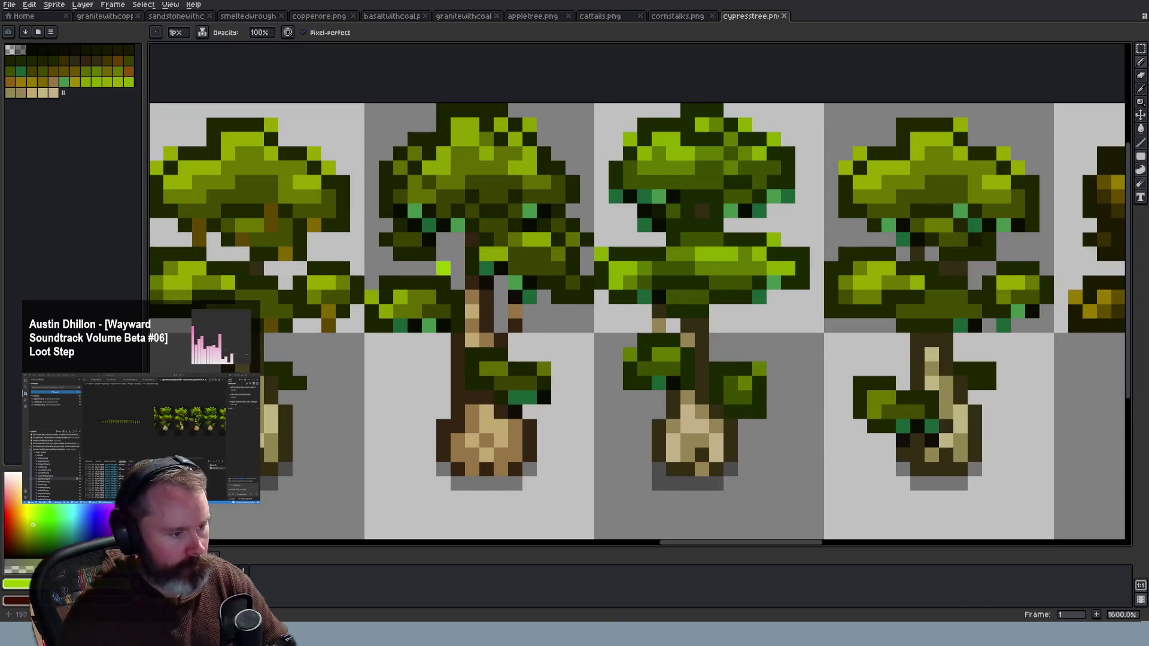
{"action": "left_click", "coordinate": [472, 210], "text": "alt"}
{"action": "left_click", "coordinate": [486, 210]}
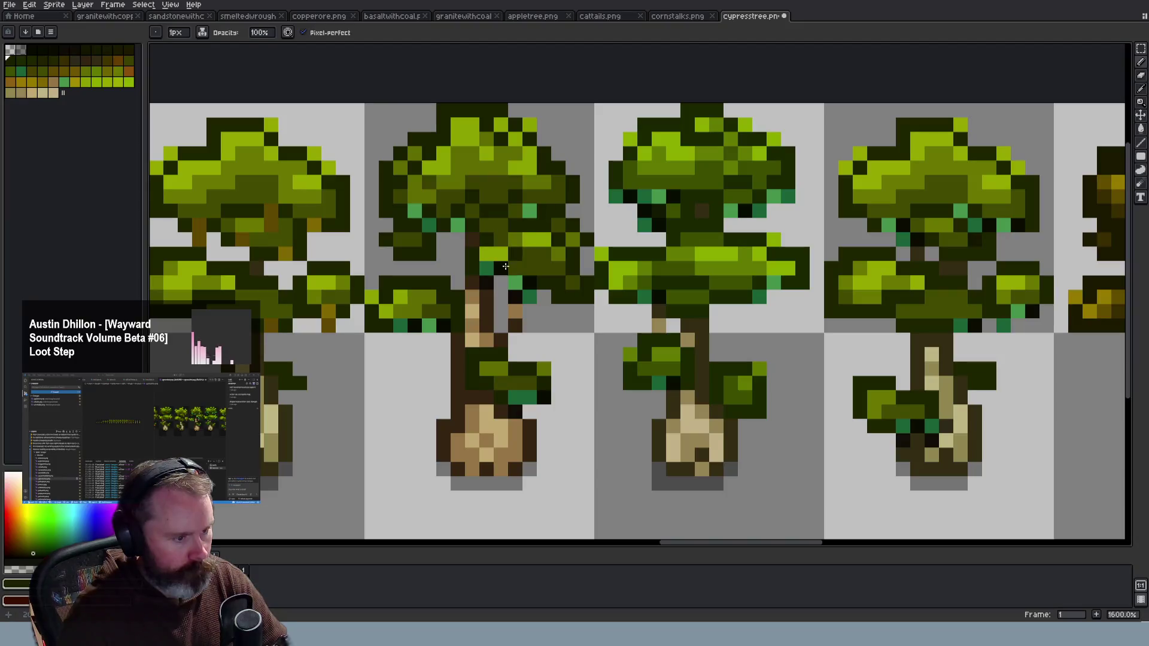
{"action": "left_click", "coordinate": [513, 297]}
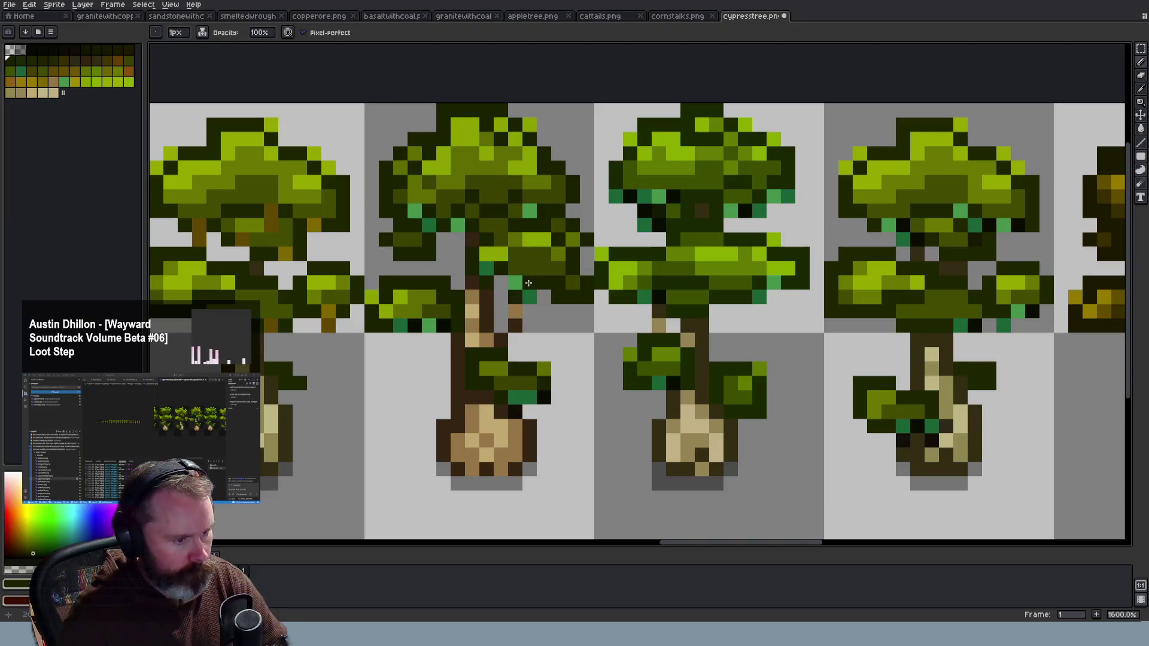
{"action": "left_click", "coordinate": [429, 325]}
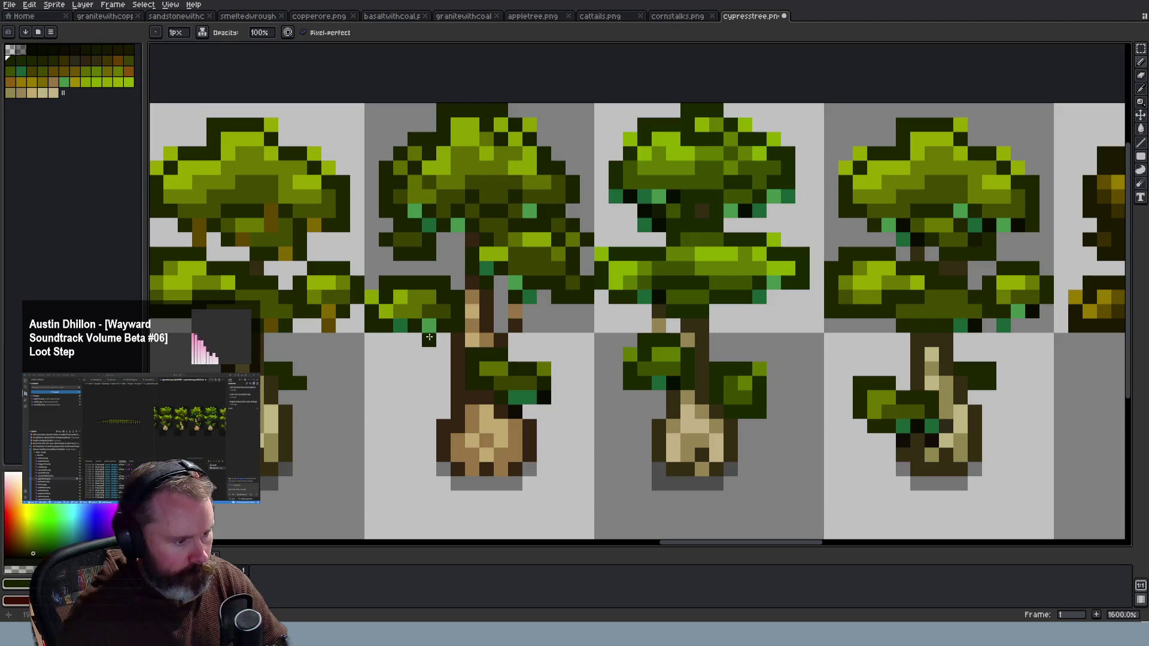
{"action": "scroll", "coordinate": [405, 337], "scroll_direction": "down", "scroll_amount": 5}
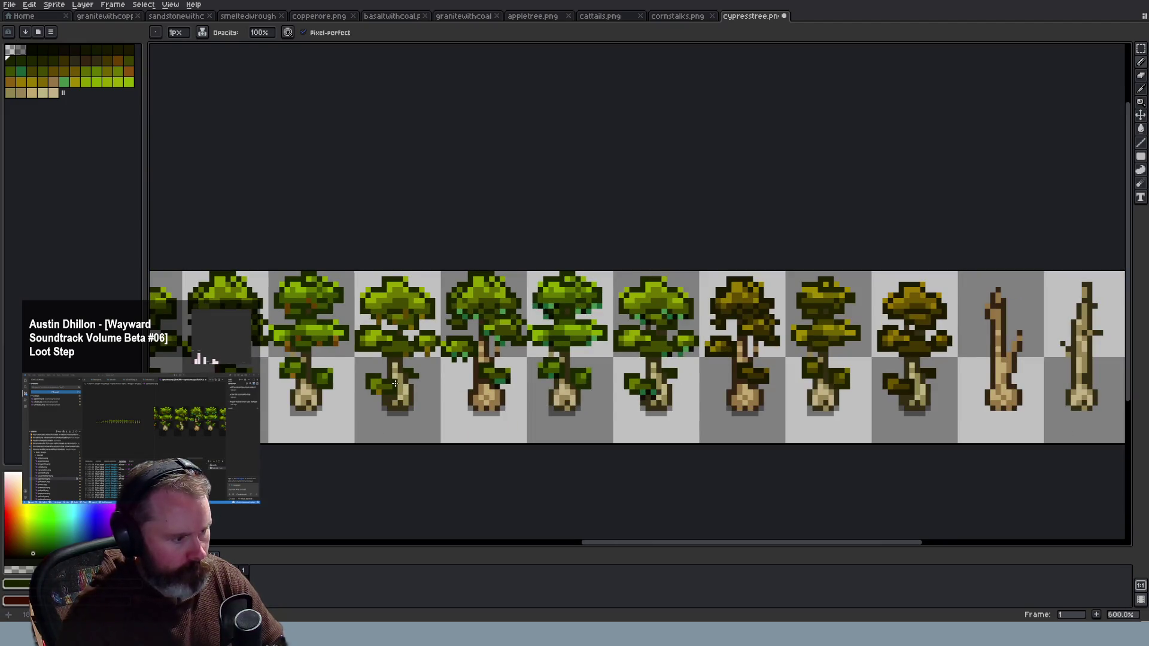
{"action": "scroll", "coordinate": [395, 383], "scroll_direction": "up", "scroll_amount": 4}
{"action": "key", "text": "ctrl+z"}
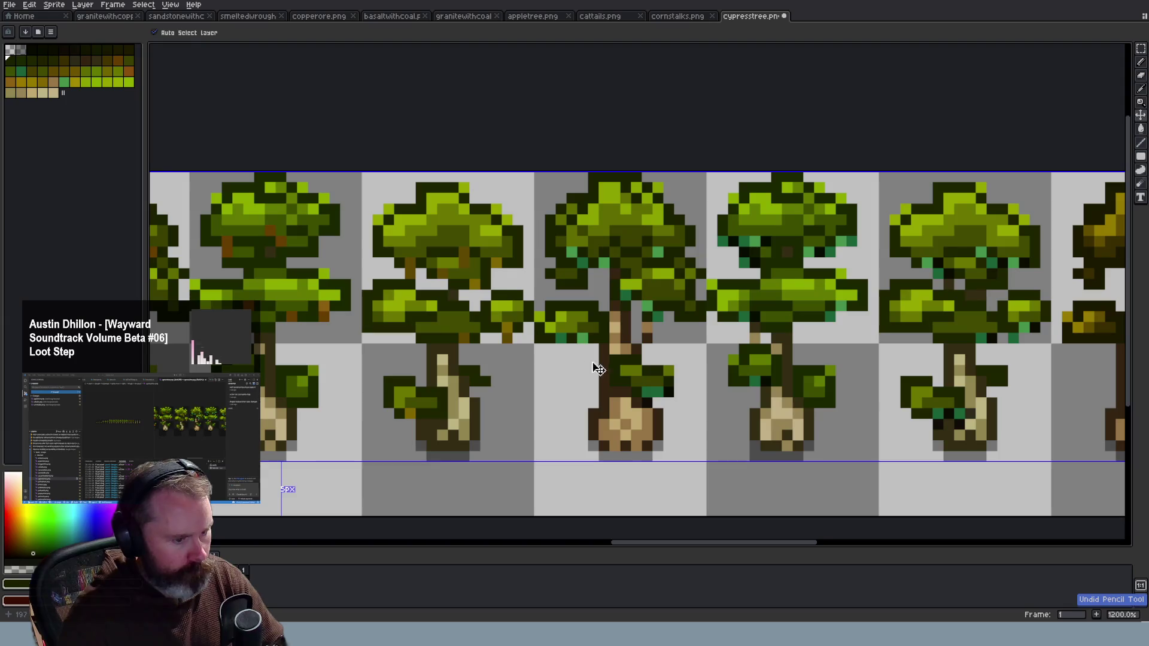
Eyedrop a dark colour from the cypress canopy for painting
{"action": "scroll", "coordinate": [602, 363], "scroll_direction": "down", "scroll_amount": 2}
{"action": "scroll", "coordinate": [677, 411], "scroll_direction": "up", "scroll_amount": 3}
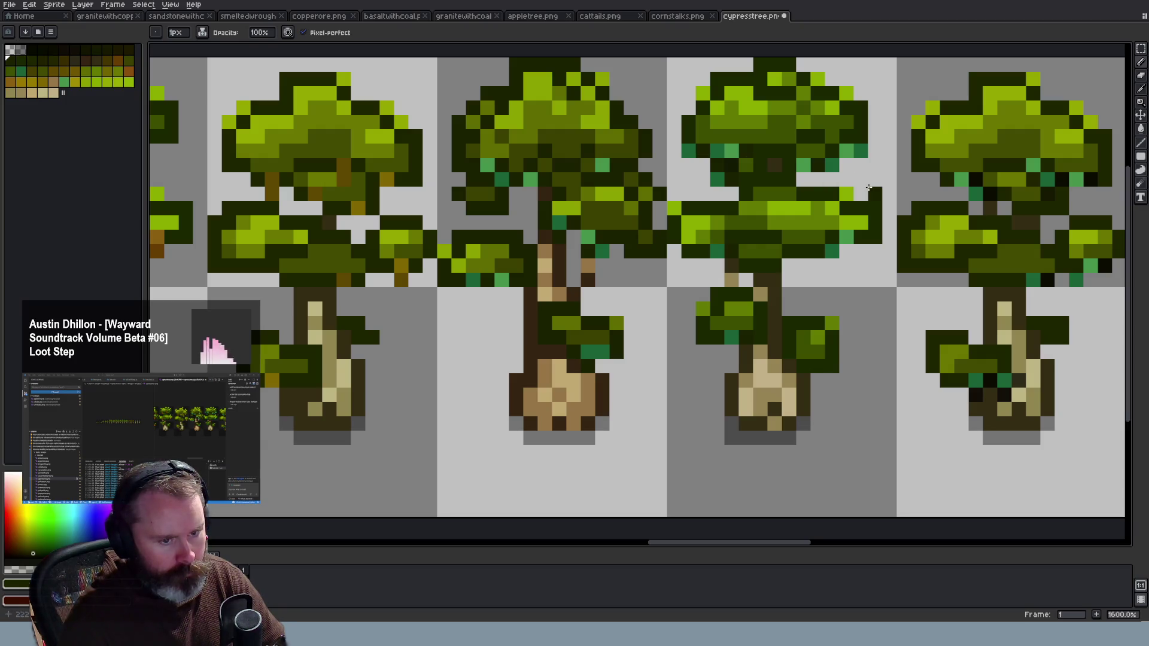
{"action": "scroll", "coordinate": [869, 196], "scroll_direction": "down", "scroll_amount": 3}
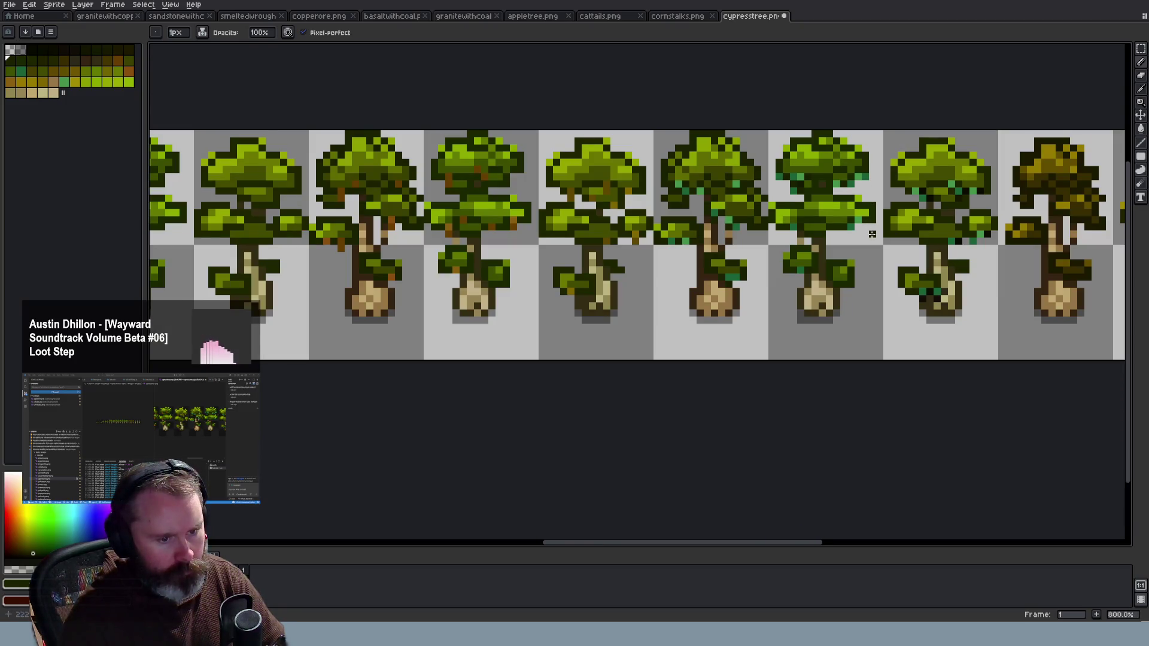
{"action": "scroll", "coordinate": [871, 234], "scroll_direction": "up", "scroll_amount": 3}
{"action": "scroll", "coordinate": [872, 234], "scroll_direction": "up", "scroll_amount": 2}
{"action": "key", "text": "i"}
{"action": "left_click", "coordinate": [762, 121]}
{"action": "key", "text": "b"}
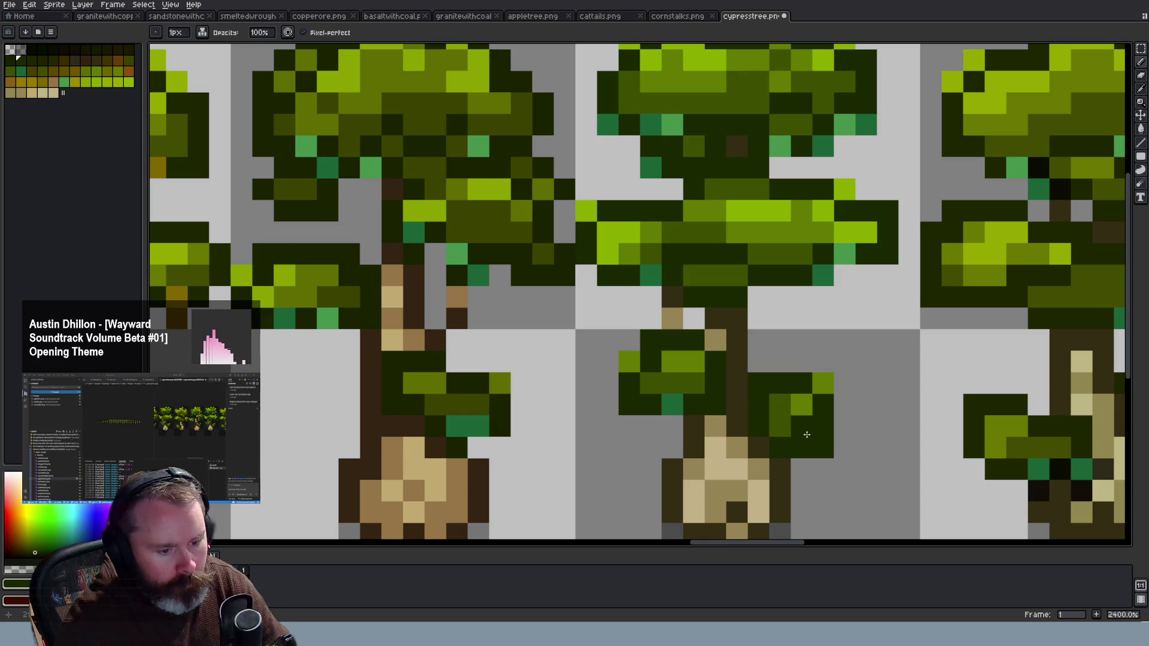
Pick a darker green and repaint four dark canopy pixels with it
{"action": "scroll", "coordinate": [777, 389], "scroll_direction": "down", "scroll_amount": 5}
{"action": "scroll", "coordinate": [832, 372], "scroll_direction": "up", "scroll_amount": 2}
{"action": "scroll", "coordinate": [832, 372], "scroll_direction": "up", "scroll_amount": 2}
{"action": "scroll", "coordinate": [837, 347], "scroll_direction": "down", "scroll_amount": 3}
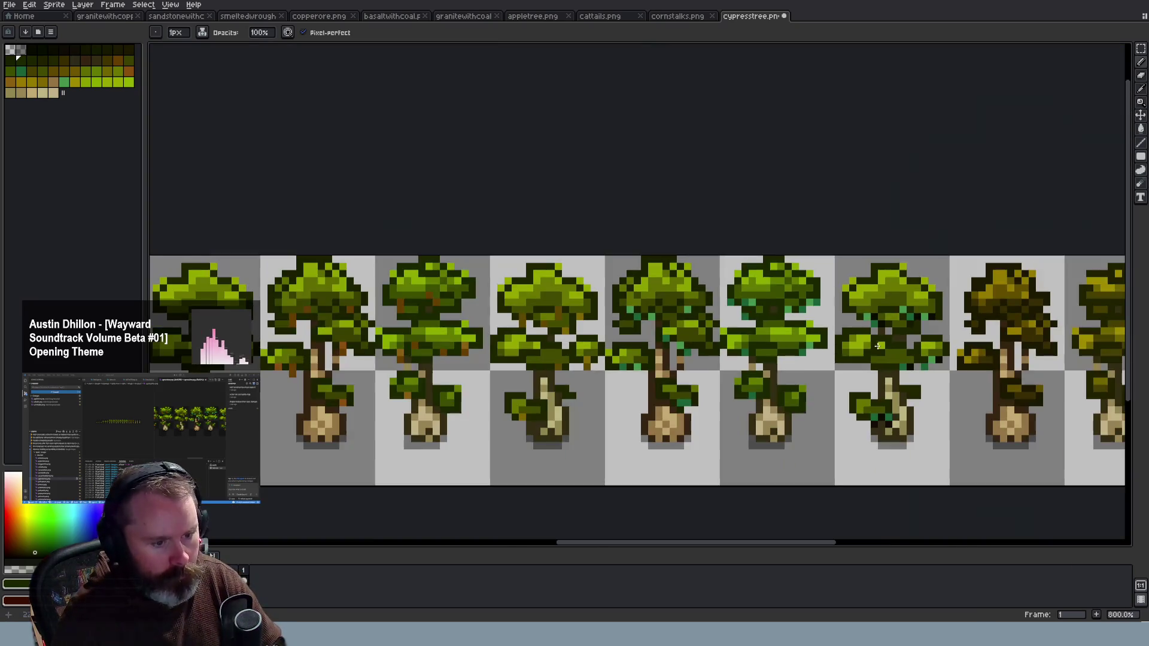
{"action": "scroll", "coordinate": [849, 317], "scroll_direction": "up", "scroll_amount": 2}
{"action": "scroll", "coordinate": [859, 299], "scroll_direction": "up", "scroll_amount": 2}
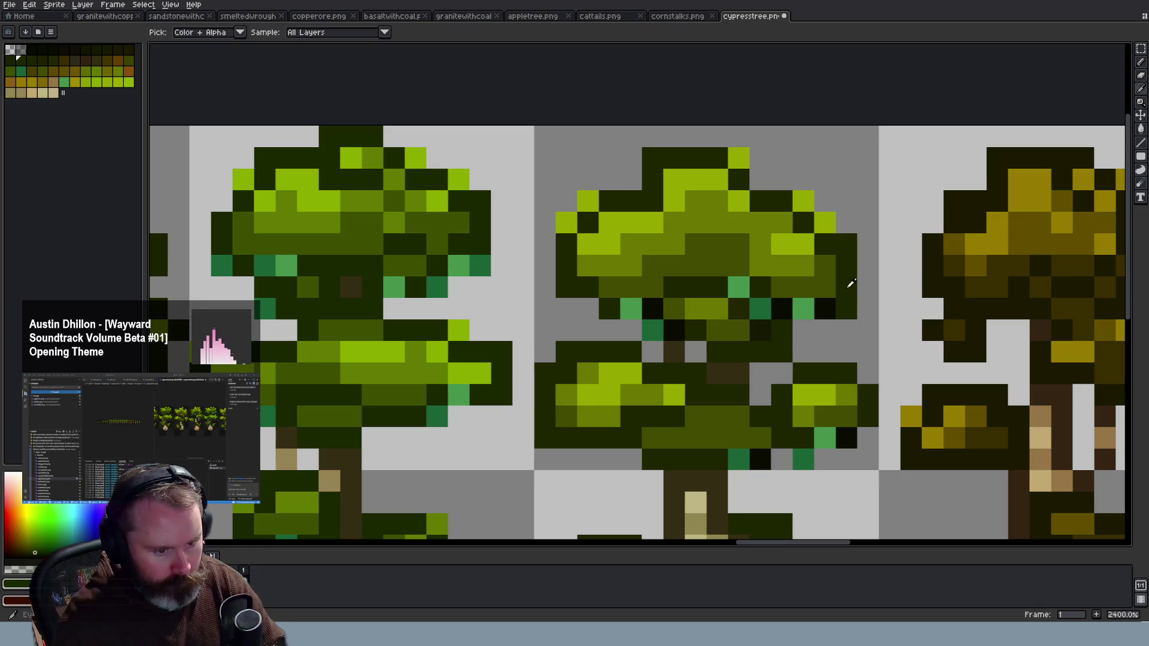
{"action": "left_click", "coordinate": [827, 308], "text": "alt"}
{"action": "left_click", "coordinate": [781, 308]}
{"action": "left_click", "coordinate": [760, 329]}
{"action": "left_click", "coordinate": [673, 329]}
{"action": "left_click", "coordinate": [652, 308]}
{"action": "scroll", "coordinate": [743, 348], "scroll_direction": "down", "scroll_amount": 3}
{"action": "scroll", "coordinate": [755, 395], "scroll_direction": "up", "scroll_amount": 3}
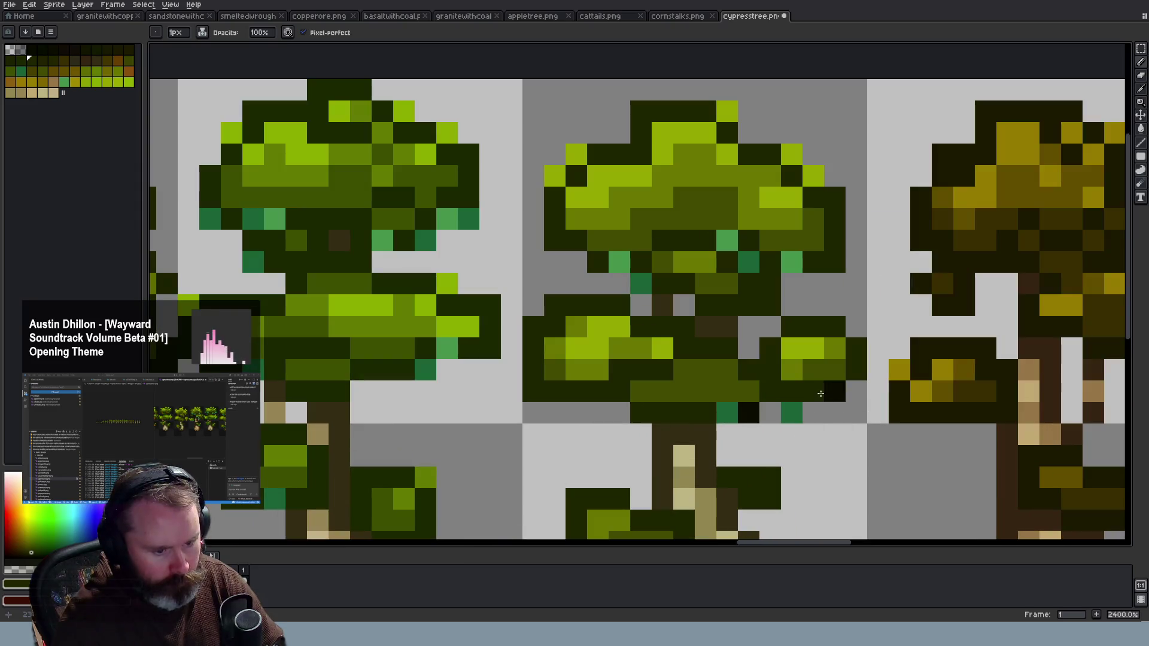
{"action": "scroll", "coordinate": [1075, 320], "scroll_direction": "down", "scroll_amount": 4}
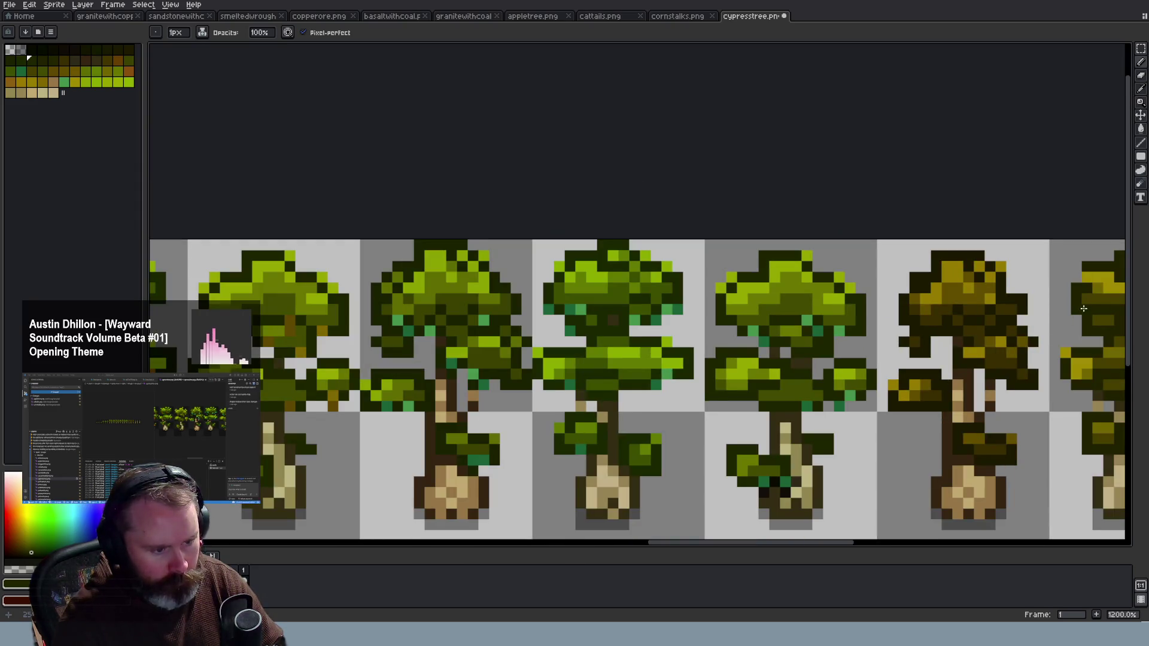
{"action": "scroll", "coordinate": [1060, 324], "scroll_direction": "down", "scroll_amount": 3}
{"action": "scroll", "coordinate": [929, 437], "scroll_direction": "up", "scroll_amount": 2}
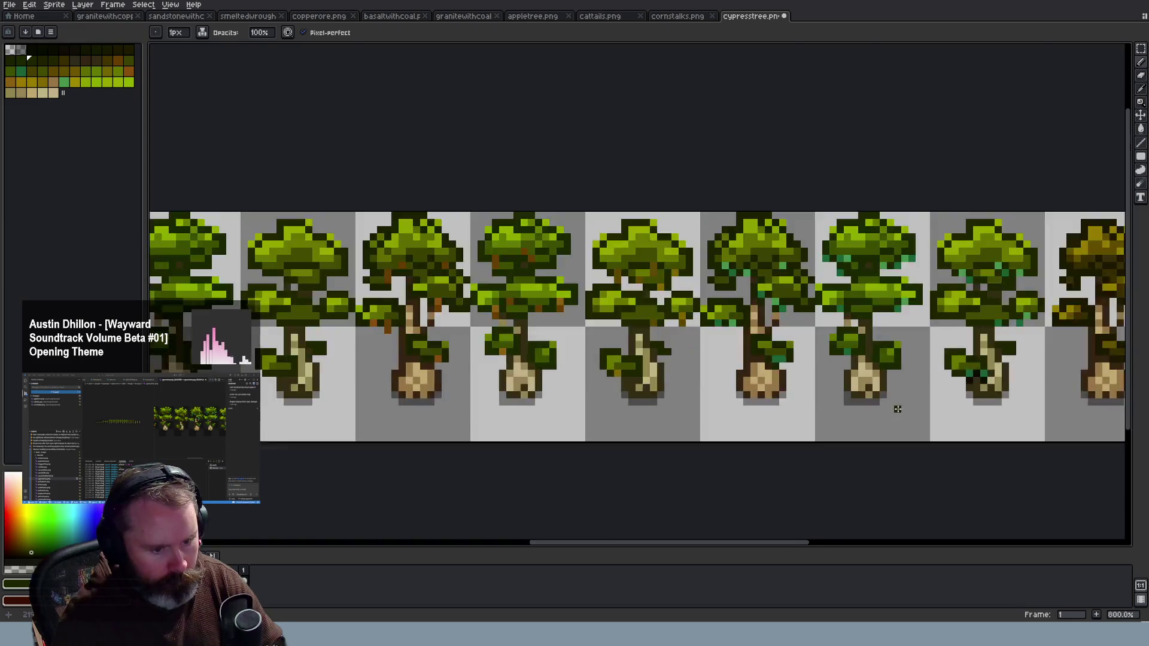
{"action": "scroll", "coordinate": [895, 405], "scroll_direction": "up", "scroll_amount": 3}
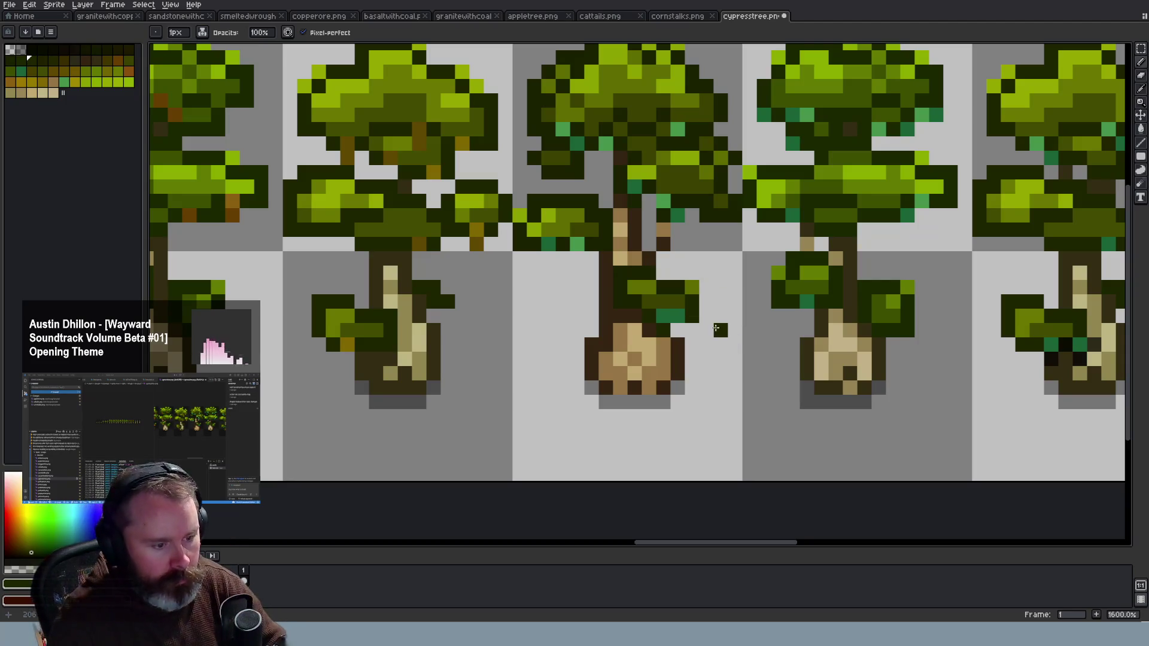
Undo the last pencil stroke and paint a black root pixel on the third tree brown
{"action": "key", "text": "ctrl+z"}
{"action": "key", "text": "v"}
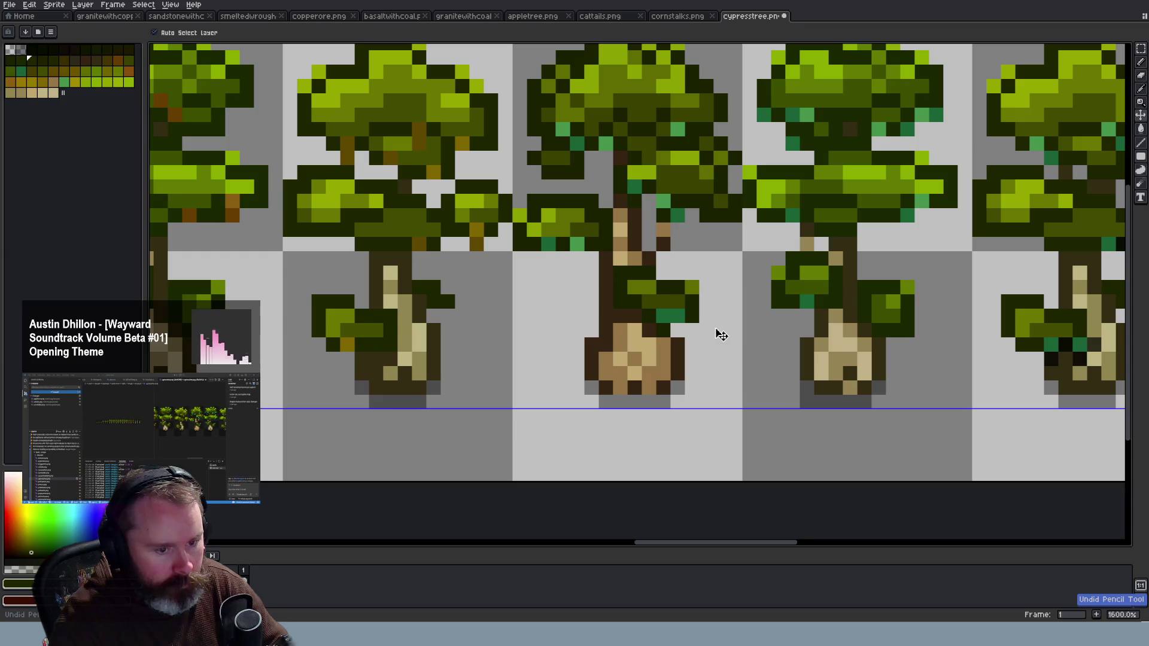
{"action": "key", "text": "b"}
{"action": "left_click_drag", "start_coordinate": [780, 547], "coordinate": [842, 548]}
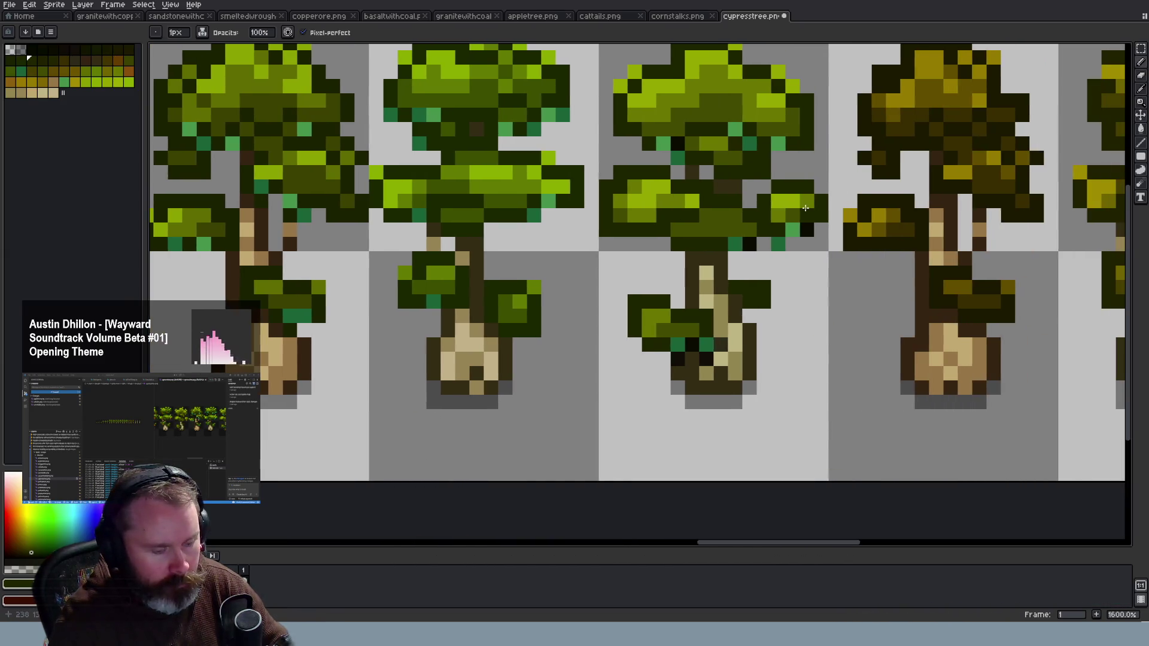
{"action": "key", "text": "i"}
{"action": "key", "text": "b"}
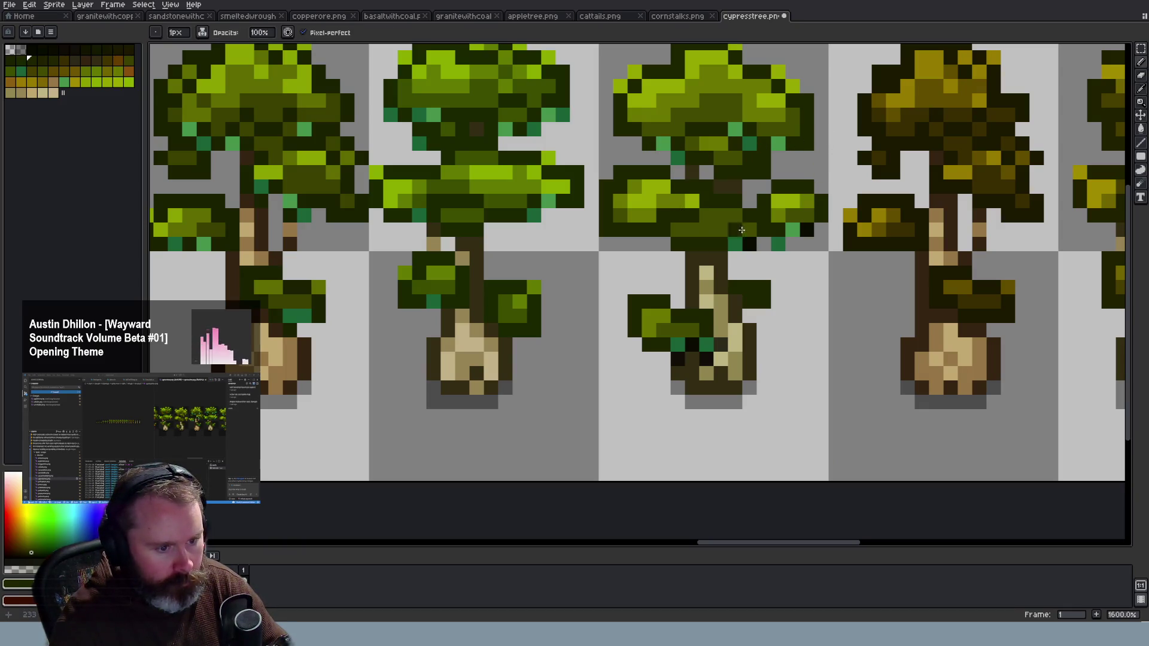
{"action": "left_click", "coordinate": [706, 359]}
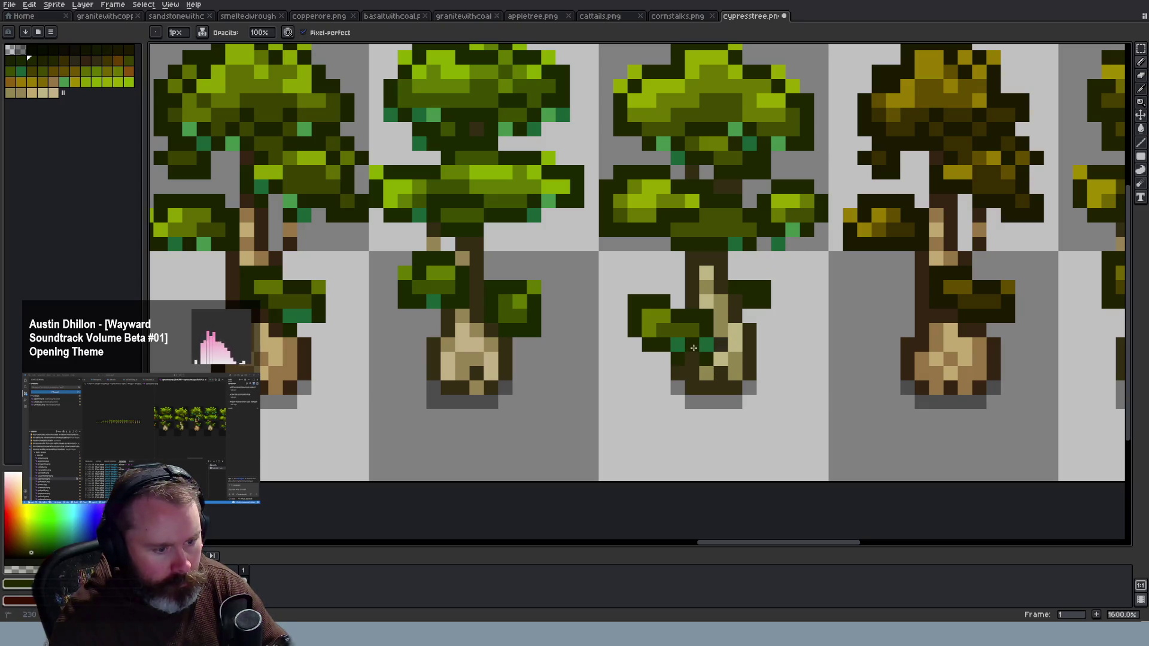
{"action": "scroll", "coordinate": [759, 392], "scroll_direction": "down", "scroll_amount": 3}
{"action": "scroll", "coordinate": [736, 398], "scroll_direction": "up", "scroll_amount": 1}
{"action": "scroll", "coordinate": [718, 395], "scroll_direction": "down", "scroll_amount": 1}
{"action": "scroll", "coordinate": [692, 390], "scroll_direction": "down", "scroll_amount": 1}
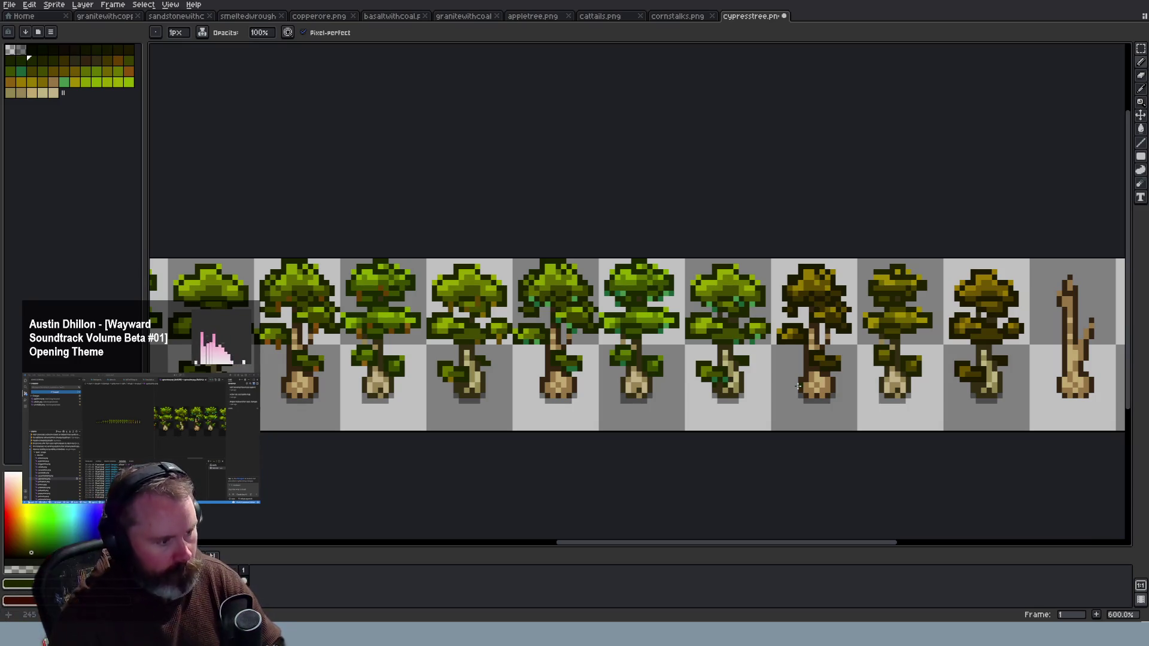
Eyedrop a canopy green and darken pixels at the top of the cypress canopy
{"action": "scroll", "coordinate": [494, 374], "scroll_direction": "down", "scroll_amount": 1}
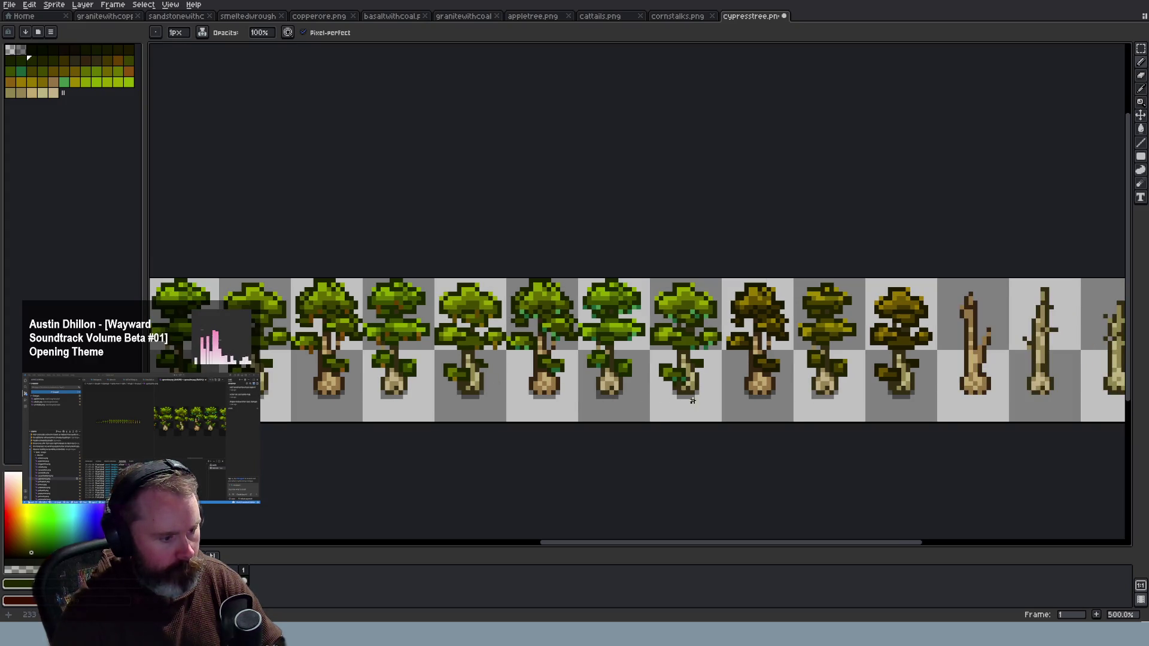
{"action": "scroll", "coordinate": [688, 400], "scroll_direction": "up", "scroll_amount": 1}
{"action": "scroll", "coordinate": [691, 402], "scroll_direction": "up", "scroll_amount": 1}
{"action": "scroll", "coordinate": [691, 401], "scroll_direction": "up", "scroll_amount": 1}
{"action": "scroll", "coordinate": [685, 389], "scroll_direction": "up", "scroll_amount": 1}
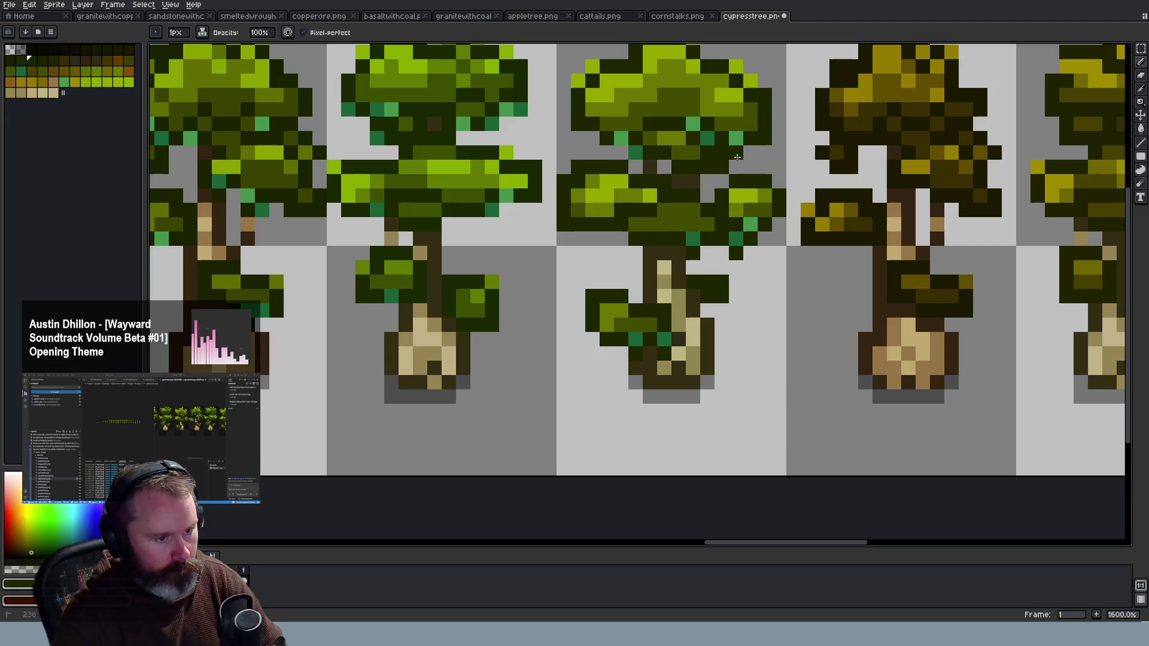
{"action": "scroll", "coordinate": [618, 155], "scroll_direction": "down", "scroll_amount": 3}
{"action": "scroll", "coordinate": [667, 282], "scroll_direction": "down", "scroll_amount": 1}
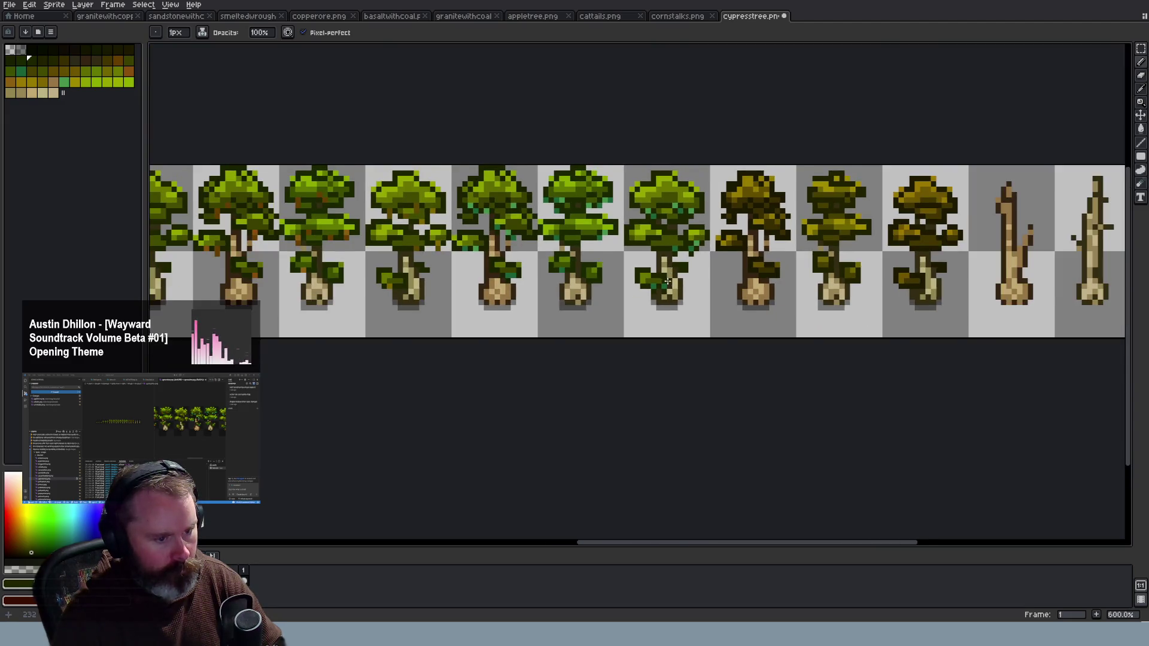
{"action": "scroll", "coordinate": [667, 281], "scroll_direction": "down", "scroll_amount": 1}
{"action": "scroll", "coordinate": [681, 290], "scroll_direction": "up", "scroll_amount": 1}
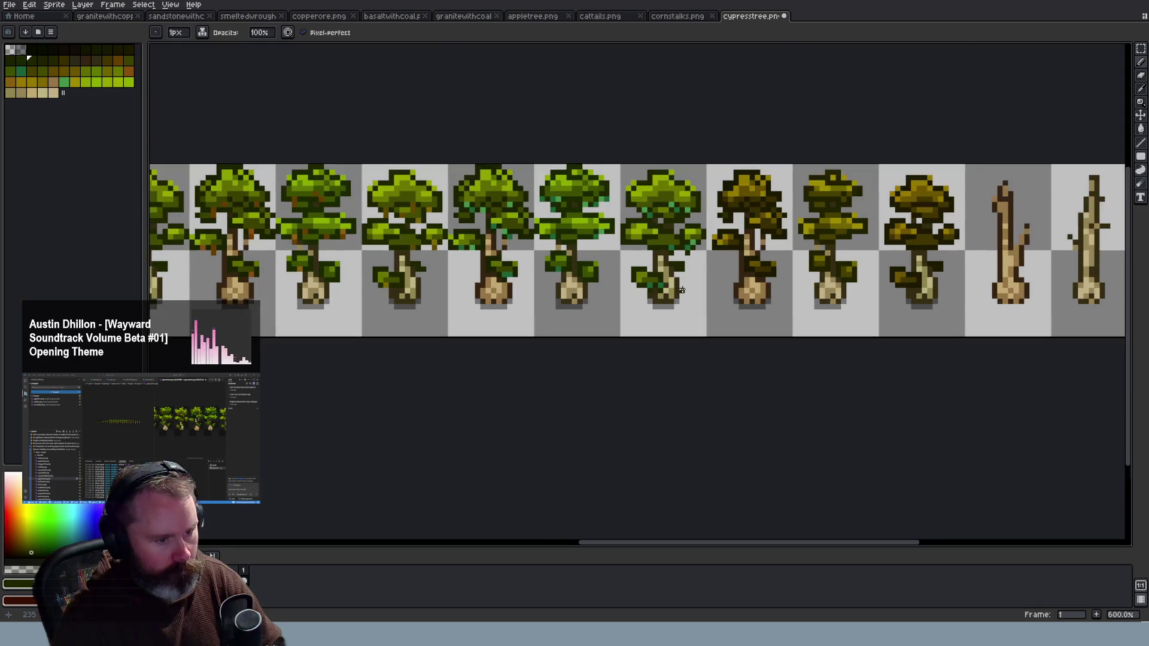
{"action": "scroll", "coordinate": [658, 286], "scroll_direction": "up", "scroll_amount": 2}
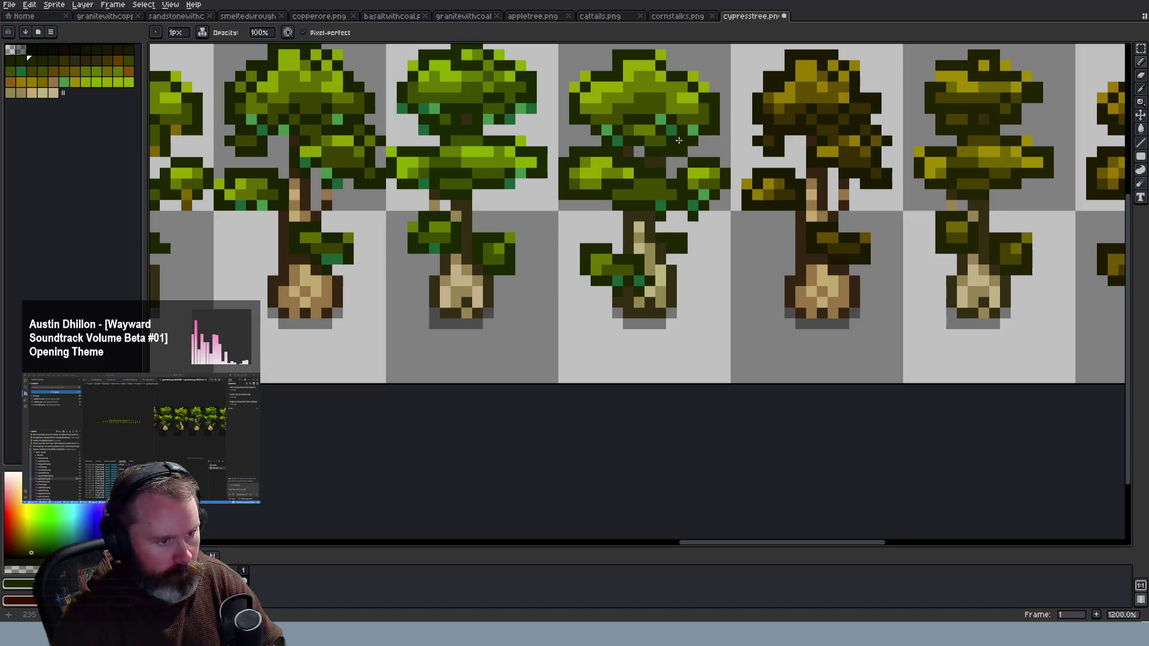
{"action": "key", "text": "i"}
{"action": "left_click", "coordinate": [482, 115]}
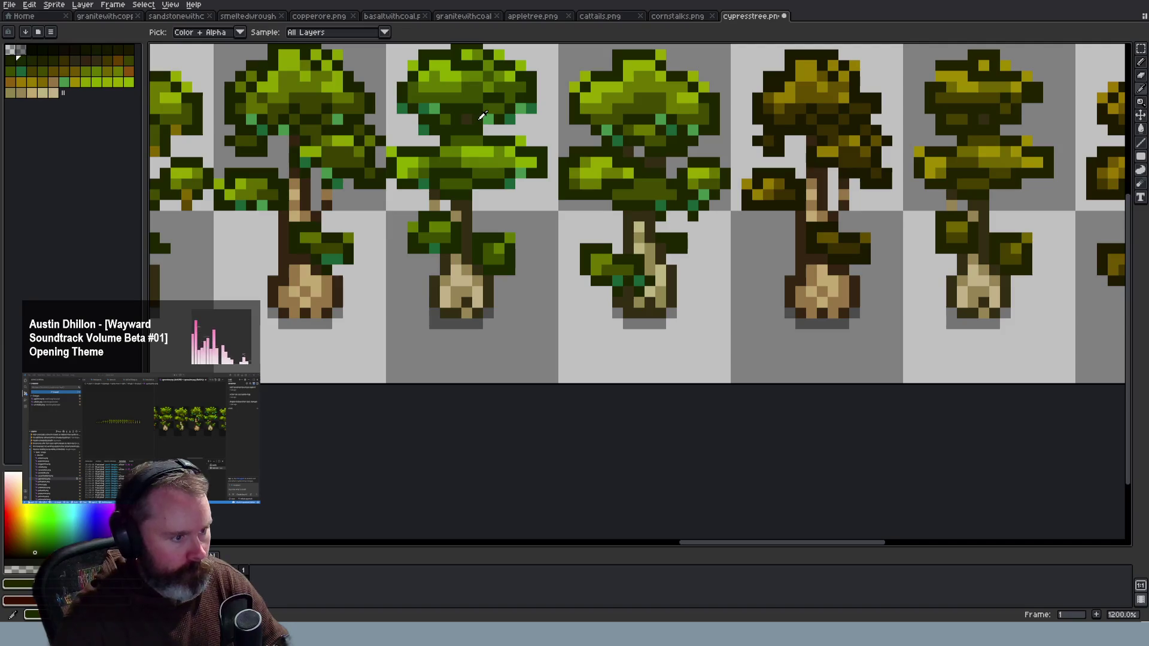
{"action": "key", "text": "b"}
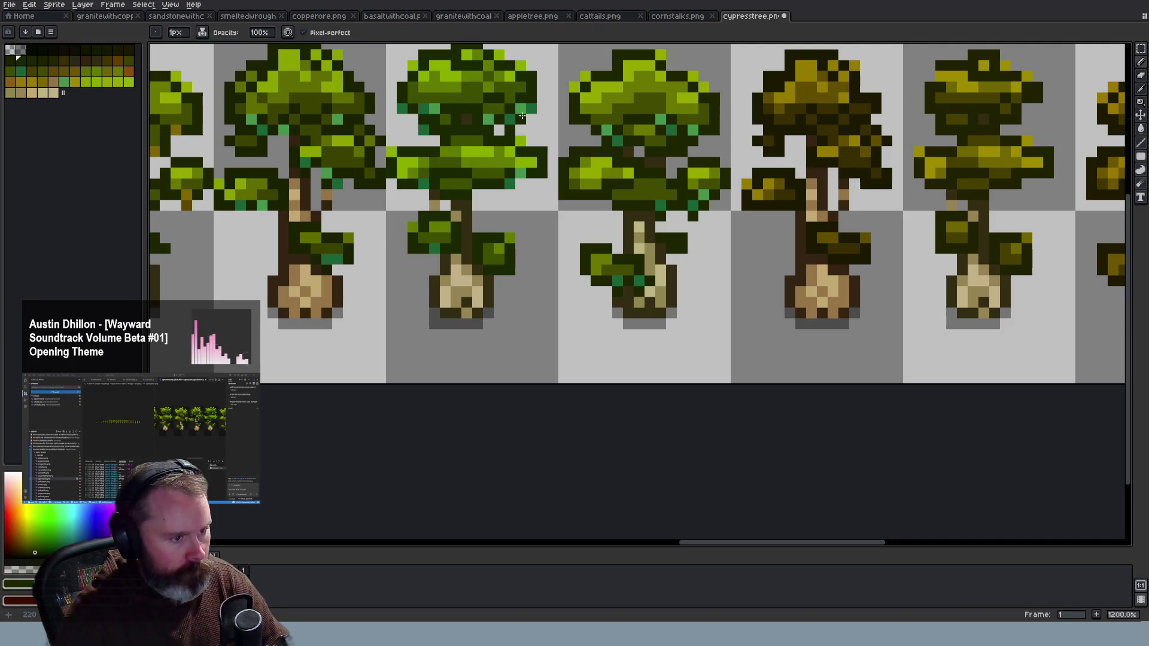
{"action": "left_click", "coordinate": [540, 109]}
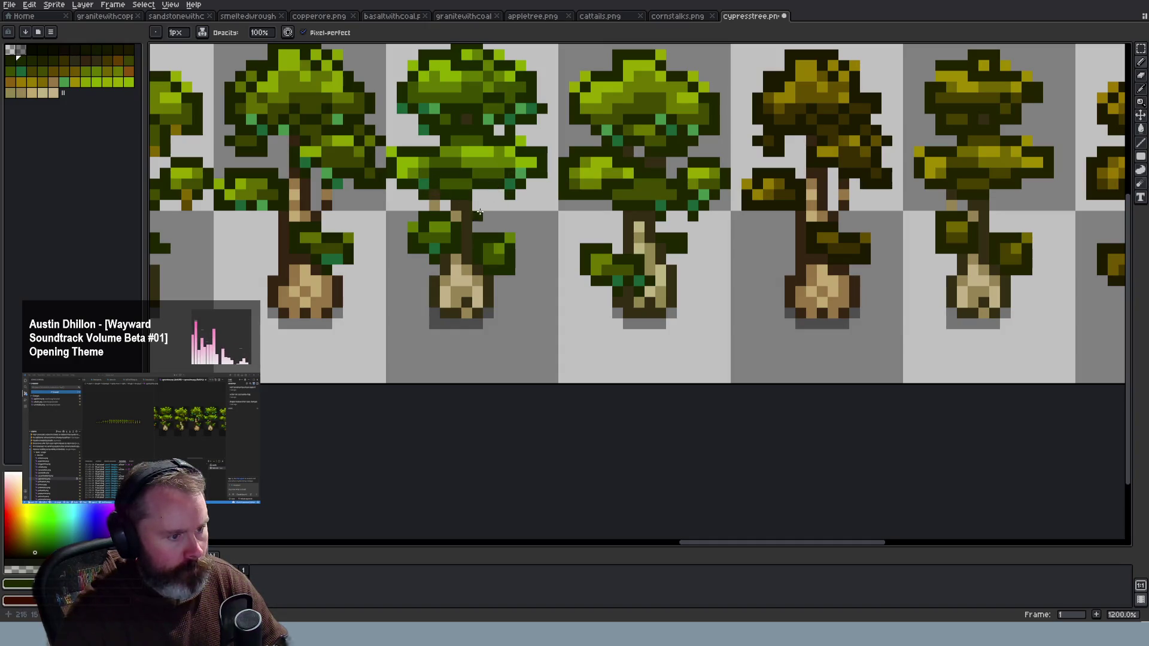
Add dark pixels along the left and right canopy edges, clearing one stray dark pixel
{"action": "scroll", "coordinate": [498, 217], "scroll_direction": "down", "scroll_amount": 2}
{"action": "scroll", "coordinate": [476, 211], "scroll_direction": "down", "scroll_amount": 1}
{"action": "scroll", "coordinate": [485, 210], "scroll_direction": "up", "scroll_amount": 1}
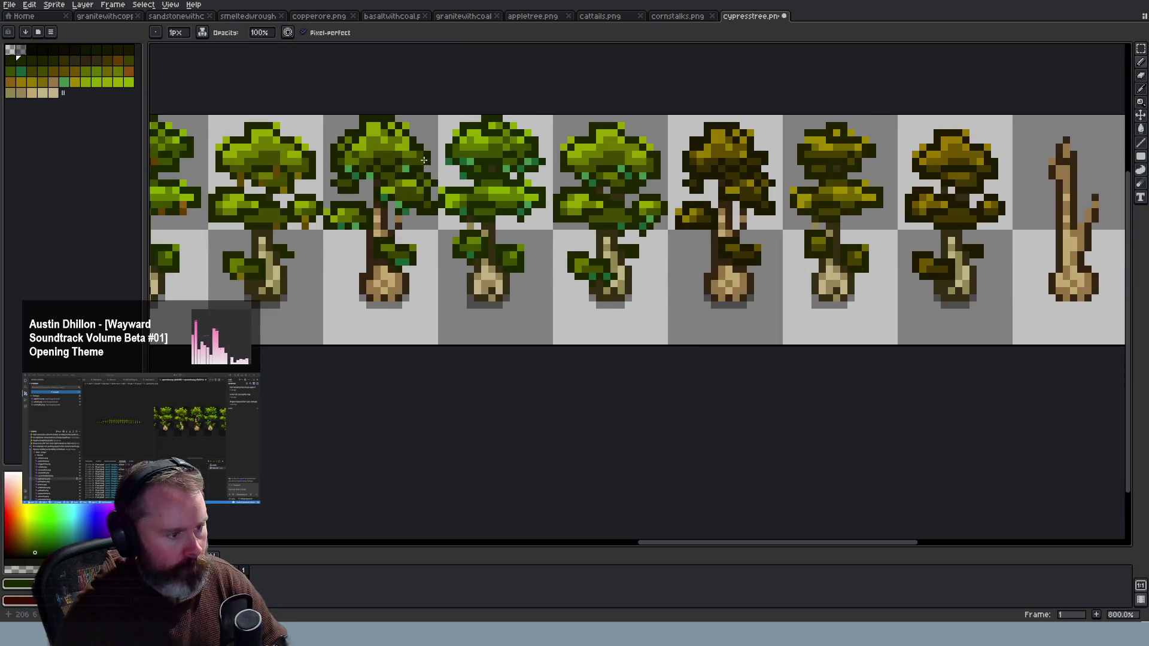
{"action": "scroll", "coordinate": [497, 210], "scroll_direction": "up", "scroll_amount": 2}
{"action": "left_click_drag", "start_coordinate": [473, 186], "coordinate": [460, 186]}
{"action": "left_click", "coordinate": [641, 195]}
{"action": "left_click", "coordinate": [593, 204]}
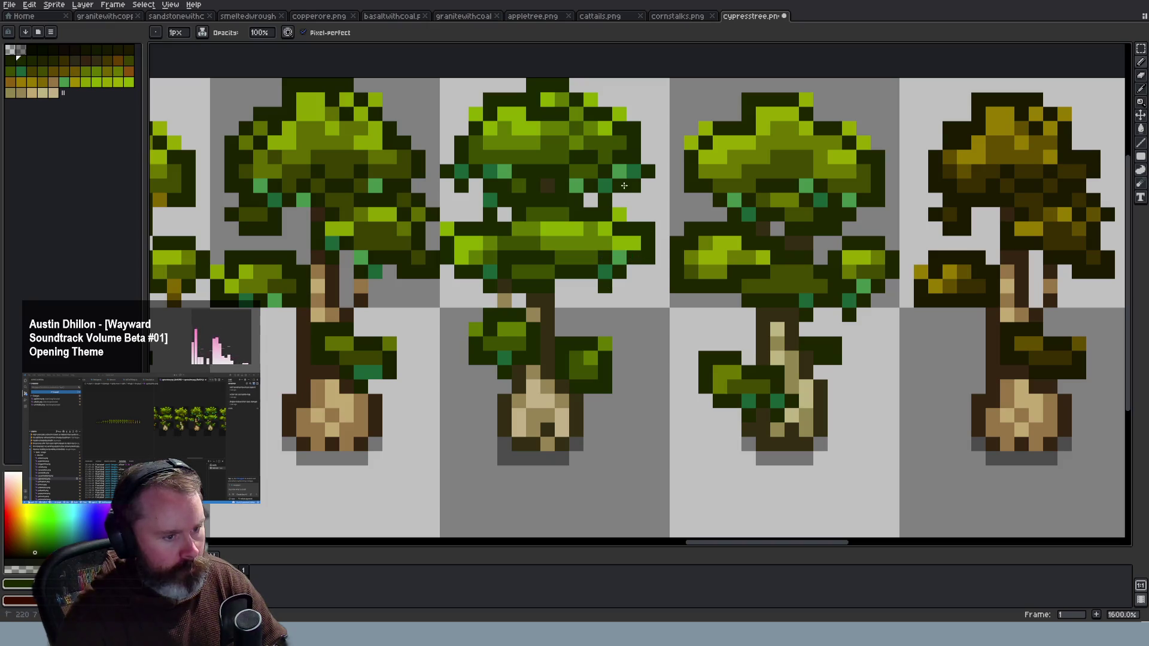
{"action": "left_click", "coordinate": [650, 173]}
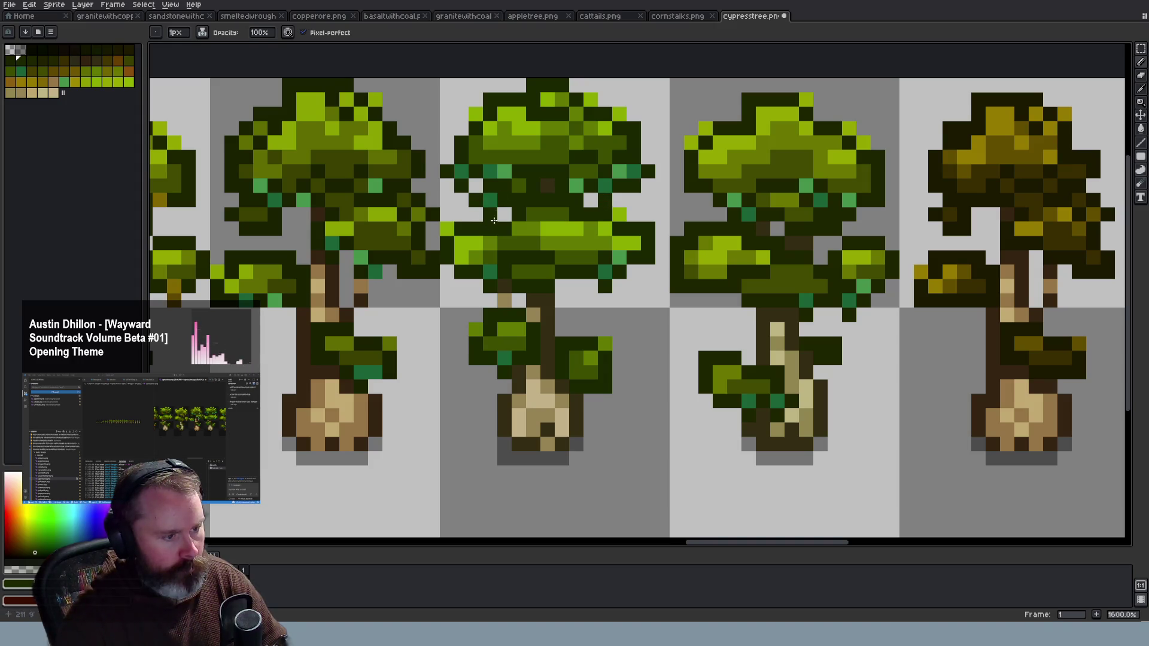
Sample a tree colour and paint two dark pixels below the left tree's foliage
{"action": "scroll", "coordinate": [496, 247], "scroll_direction": "down", "scroll_amount": 2}
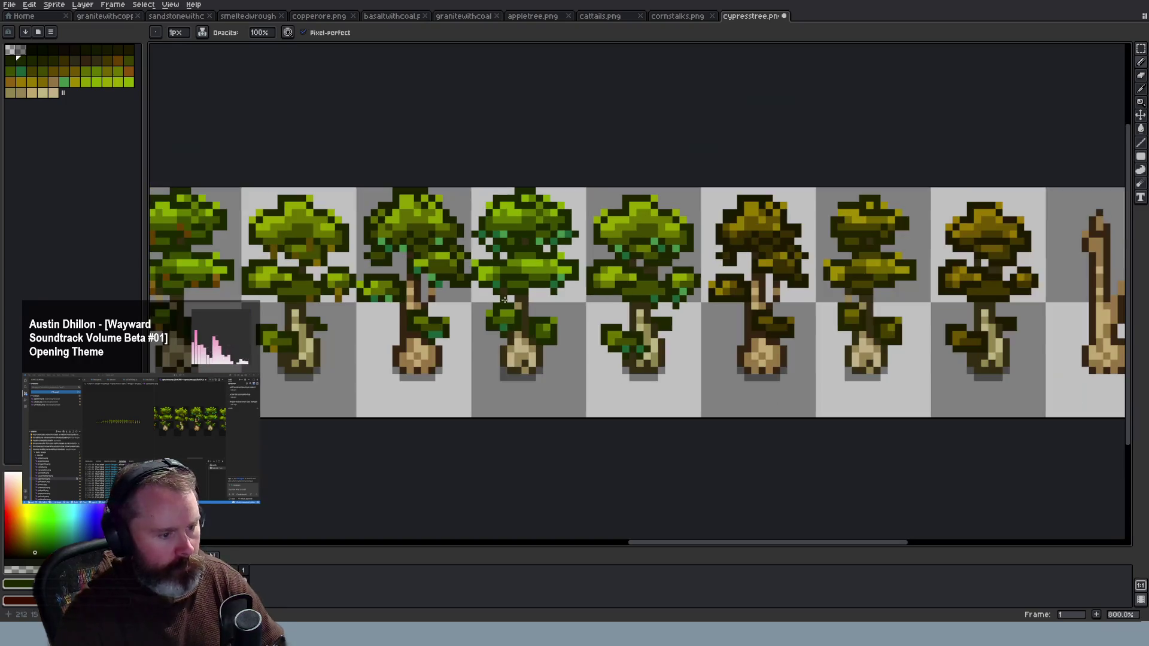
{"action": "scroll", "coordinate": [419, 299], "scroll_direction": "down", "scroll_amount": 1}
{"action": "scroll", "coordinate": [359, 335], "scroll_direction": "down", "scroll_amount": 1}
{"action": "scroll", "coordinate": [308, 366], "scroll_direction": "down", "scroll_amount": 1}
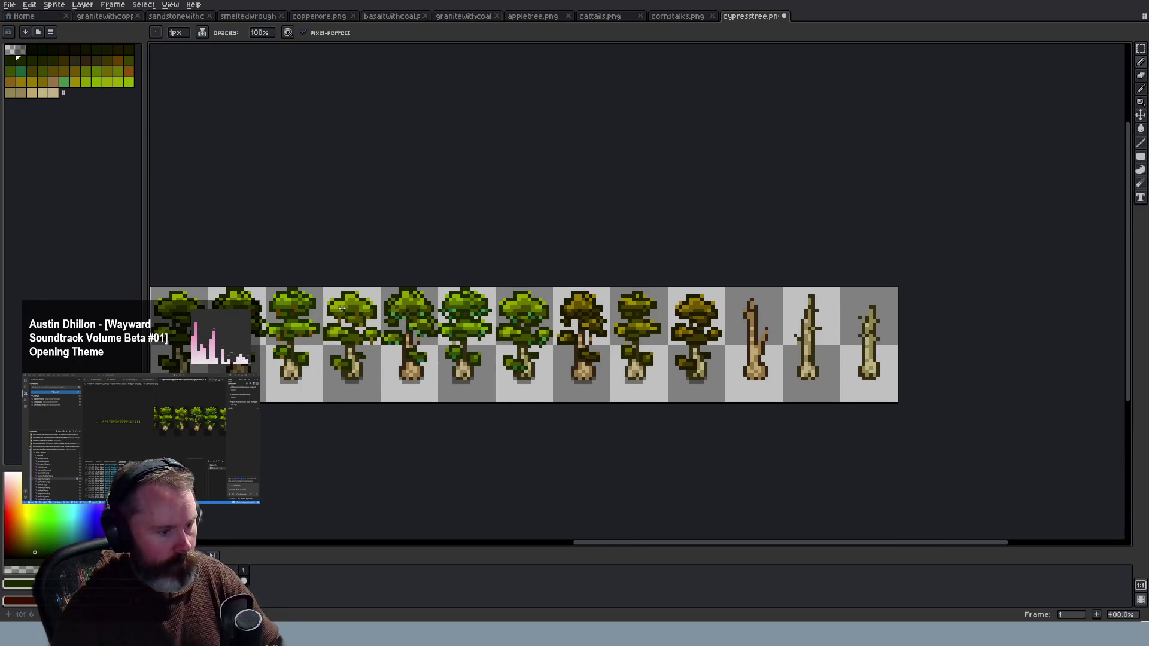
{"action": "scroll", "coordinate": [387, 324], "scroll_direction": "up", "scroll_amount": 4}
{"action": "scroll", "coordinate": [387, 324], "scroll_direction": "up", "scroll_amount": 1}
{"action": "key", "text": "i"}
{"action": "key", "text": "b"}
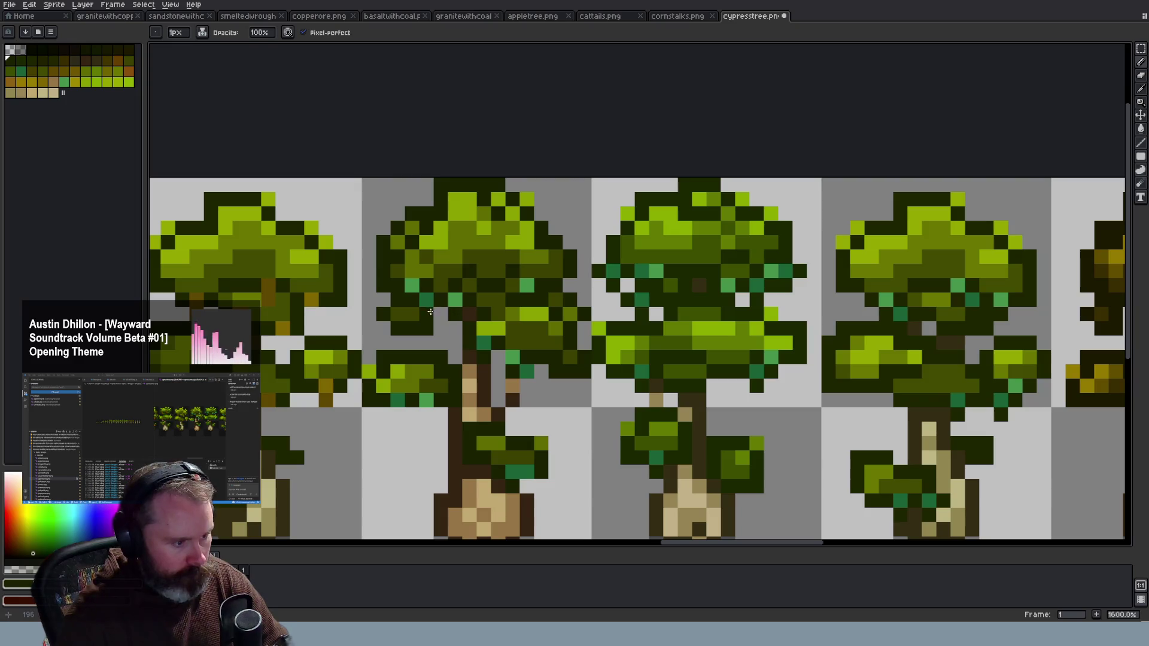
{"action": "scroll", "coordinate": [321, 341], "scroll_direction": "down", "scroll_amount": 3}
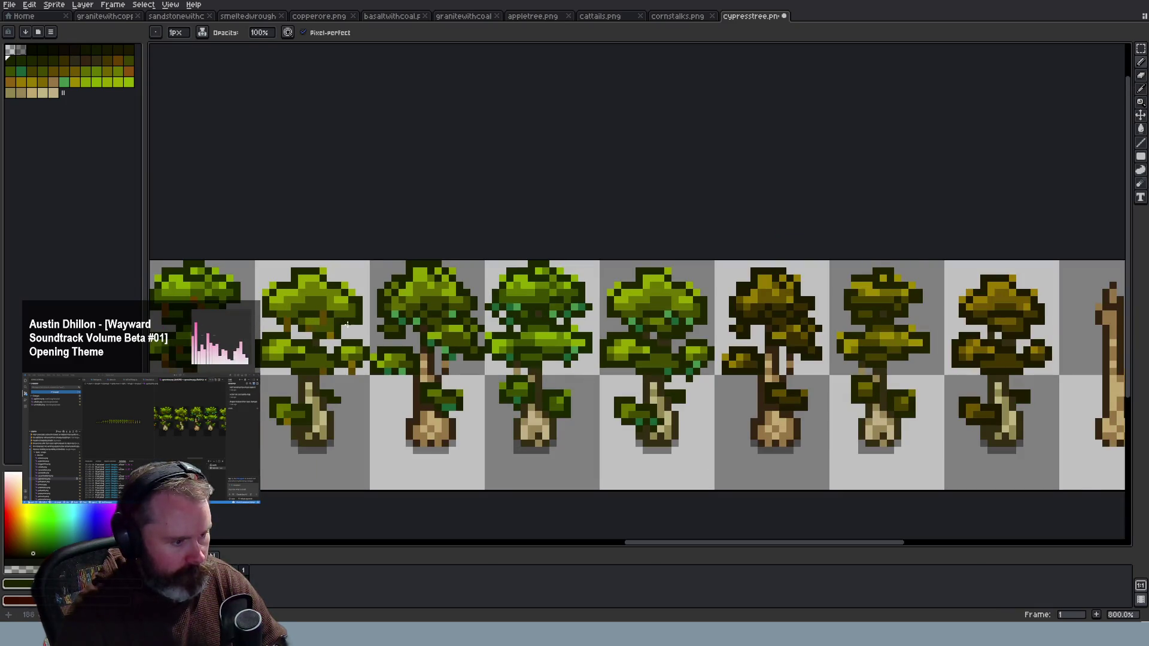
{"action": "scroll", "coordinate": [346, 322], "scroll_direction": "up", "scroll_amount": 3}
{"action": "left_click", "coordinate": [386, 425]}
{"action": "left_click", "coordinate": [342, 425]}
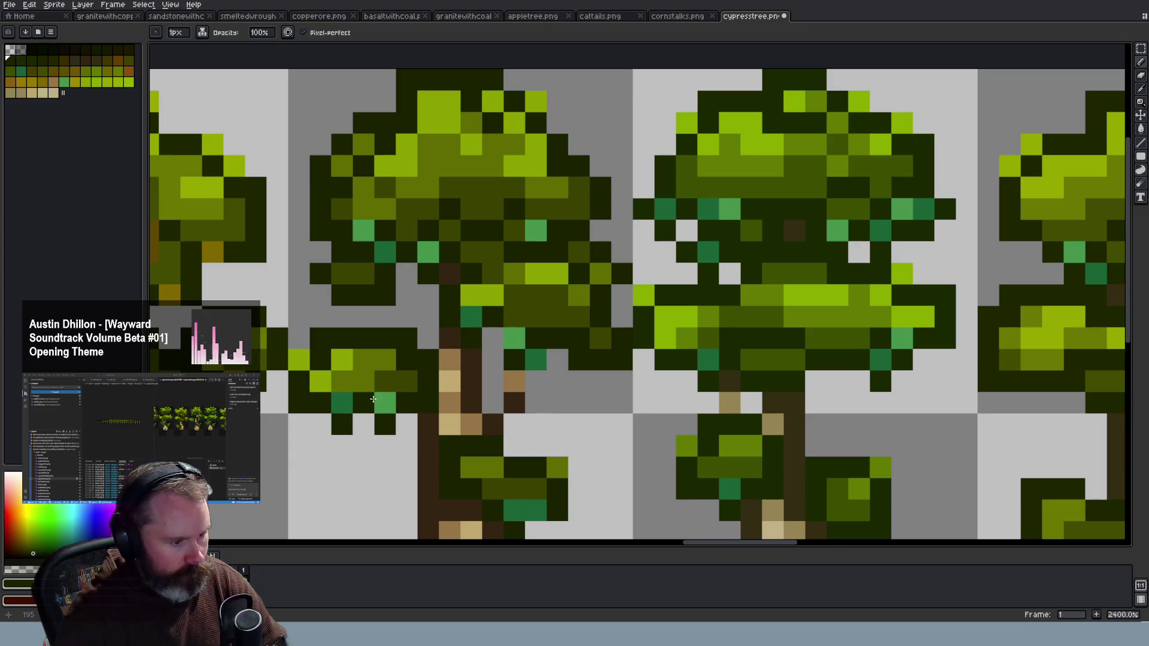
Check the edited trees and save cypresstree.png
{"action": "scroll", "coordinate": [557, 432], "scroll_direction": "down", "scroll_amount": 2}
{"action": "scroll", "coordinate": [558, 432], "scroll_direction": "down", "scroll_amount": 1}
{"action": "scroll", "coordinate": [562, 463], "scroll_direction": "up", "scroll_amount": 3}
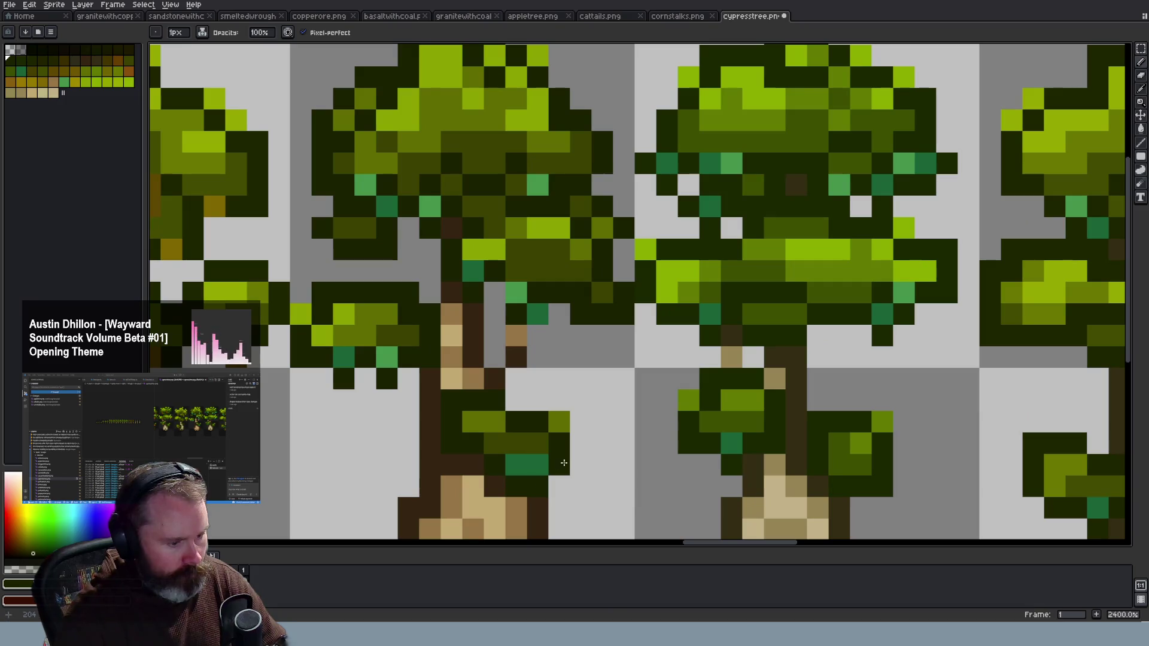
{"action": "scroll", "coordinate": [662, 414], "scroll_direction": "down", "scroll_amount": 1}
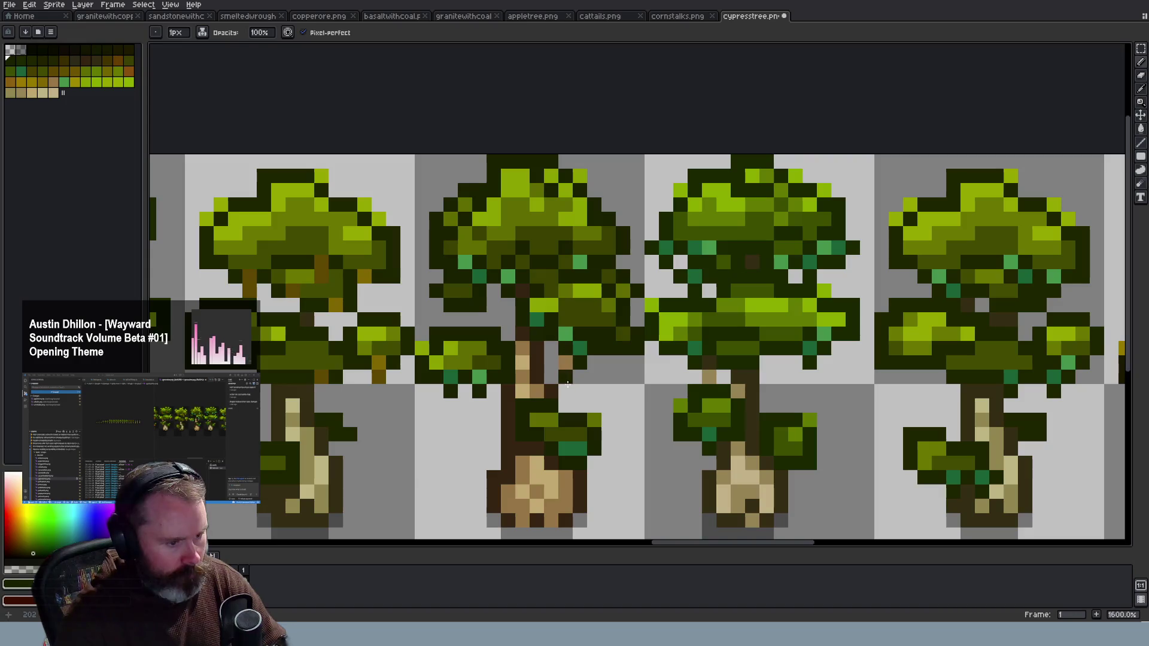
{"action": "scroll", "coordinate": [649, 430], "scroll_direction": "down", "scroll_amount": 3}
{"action": "scroll", "coordinate": [720, 488], "scroll_direction": "up", "scroll_amount": 1}
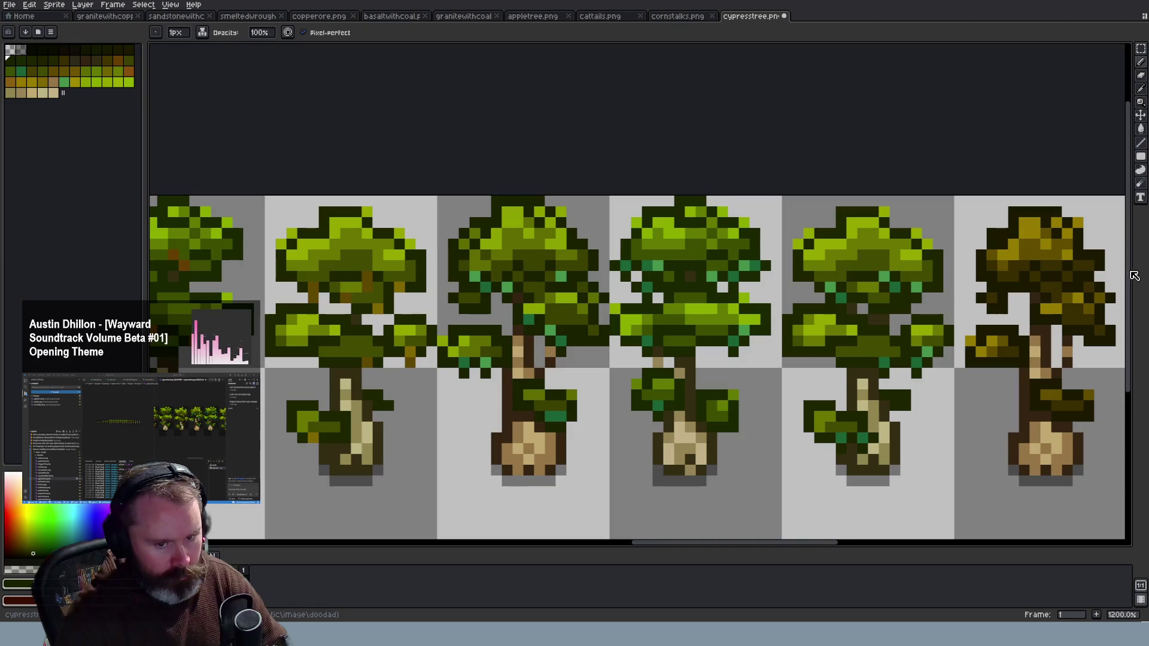
{"action": "left_click_drag", "start_coordinate": [1130, 279], "coordinate": [1134, 322]}
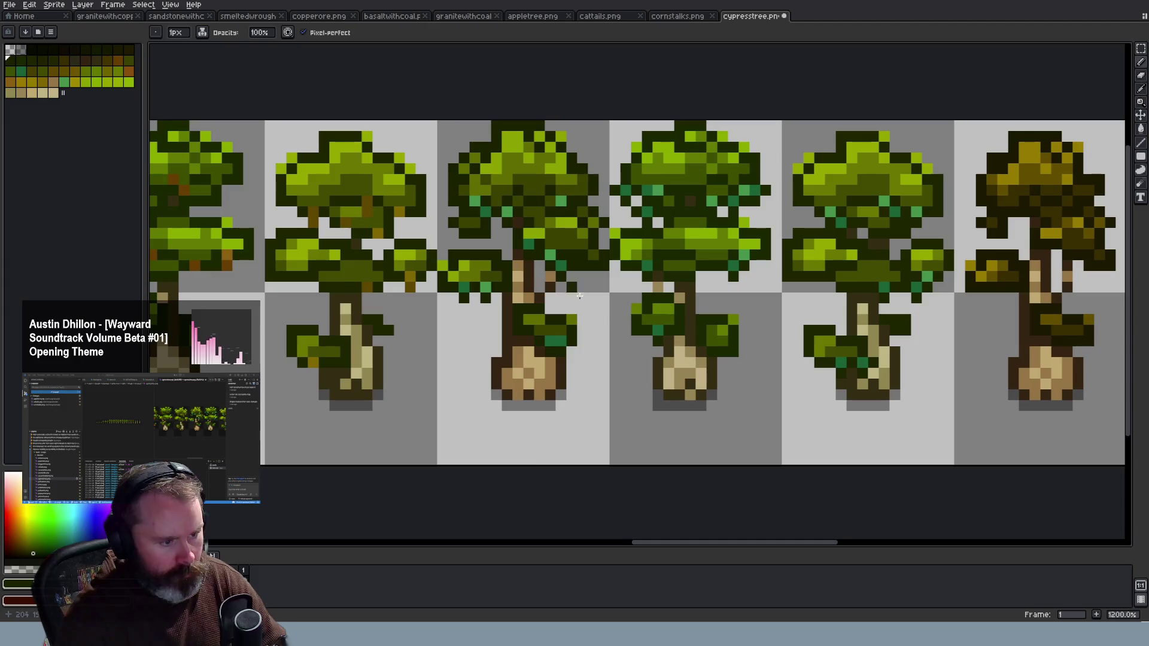
{"action": "scroll", "coordinate": [624, 335], "scroll_direction": "down", "scroll_amount": 2}
{"action": "scroll", "coordinate": [624, 335], "scroll_direction": "down", "scroll_amount": 2}
{"action": "scroll", "coordinate": [624, 335], "scroll_direction": "down", "scroll_amount": 2}
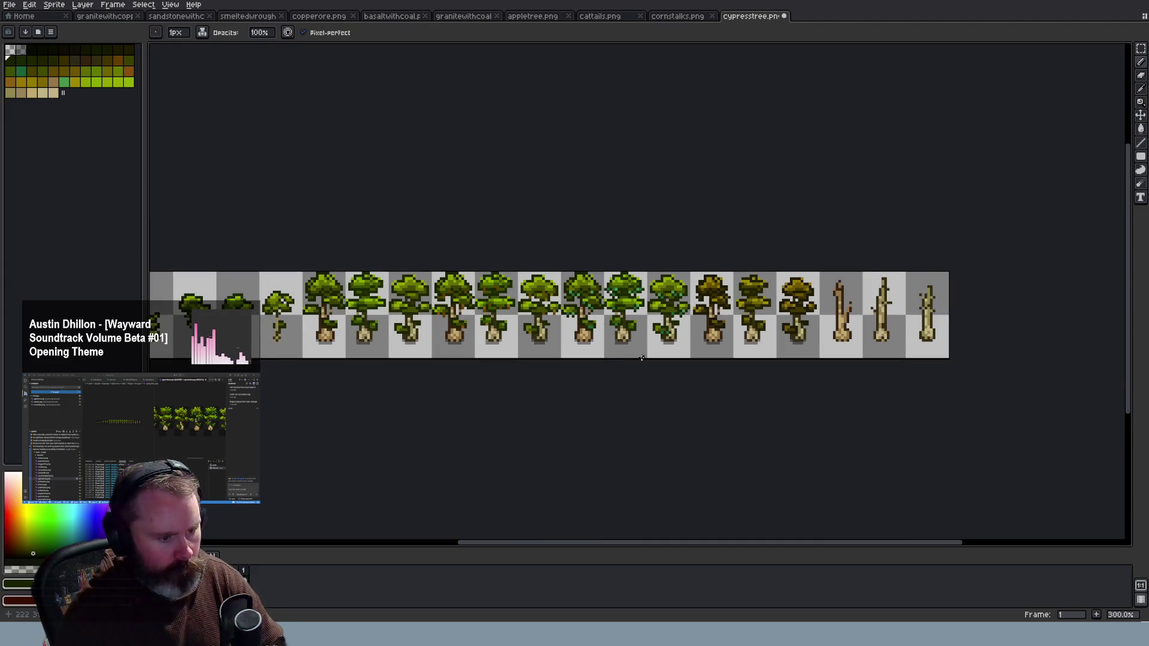
{"action": "key", "text": "v"}
{"action": "key", "text": "ctrl+s"}
{"action": "key", "text": "b"}
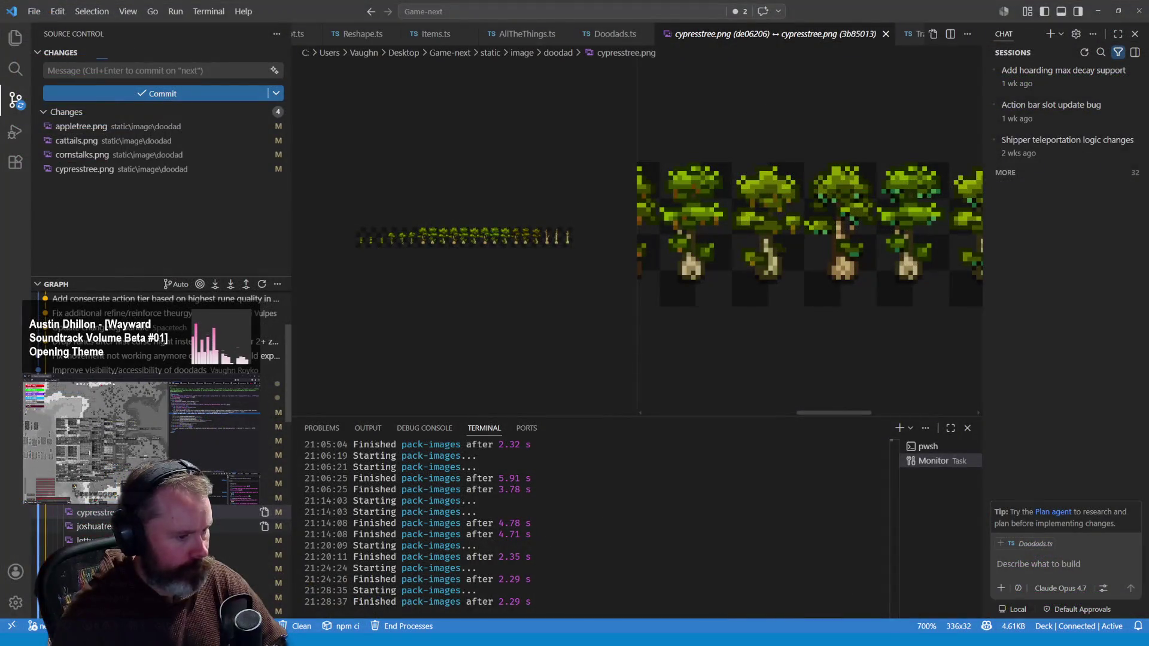
Open the joshuatree.png diff and zoom and pan into the new sprites
{"action": "left_click", "coordinate": [94, 525]}
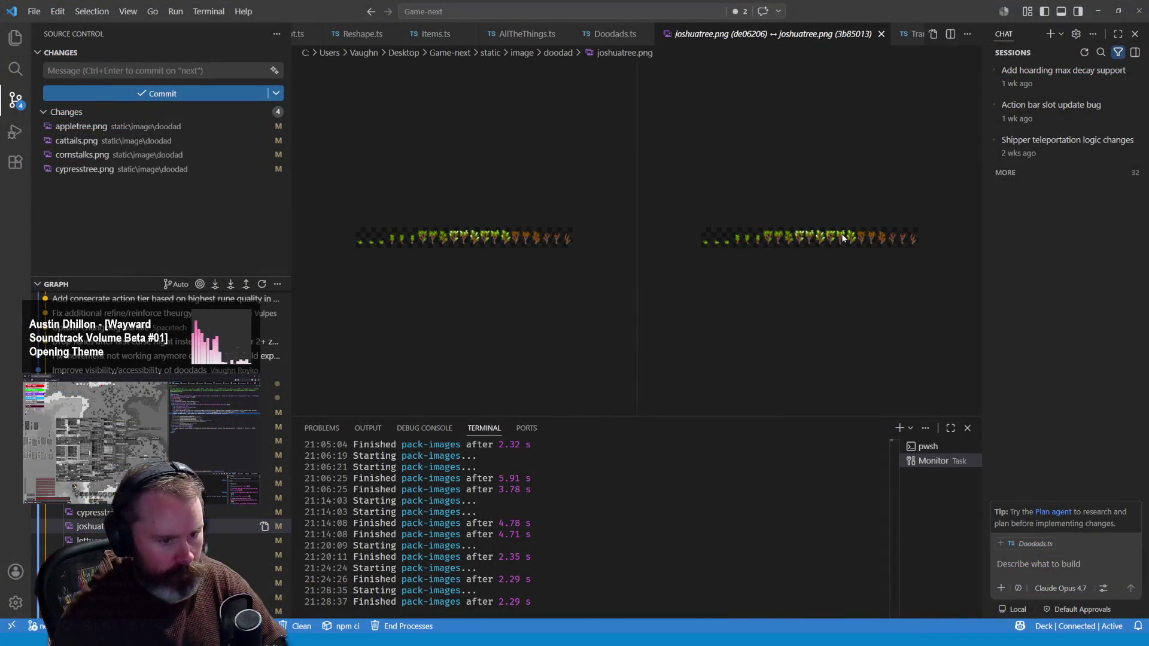
{"action": "left_click", "coordinate": [815, 236]}
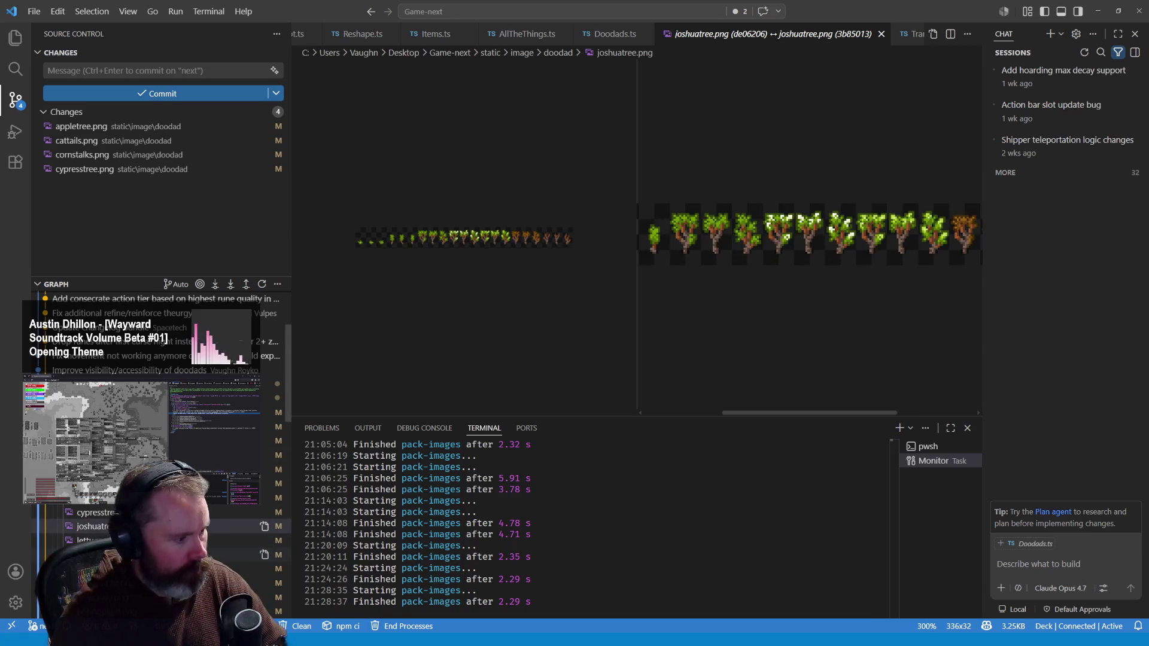
{"action": "left_click", "coordinate": [120, 555]}
{"action": "left_click", "coordinate": [93, 526]}
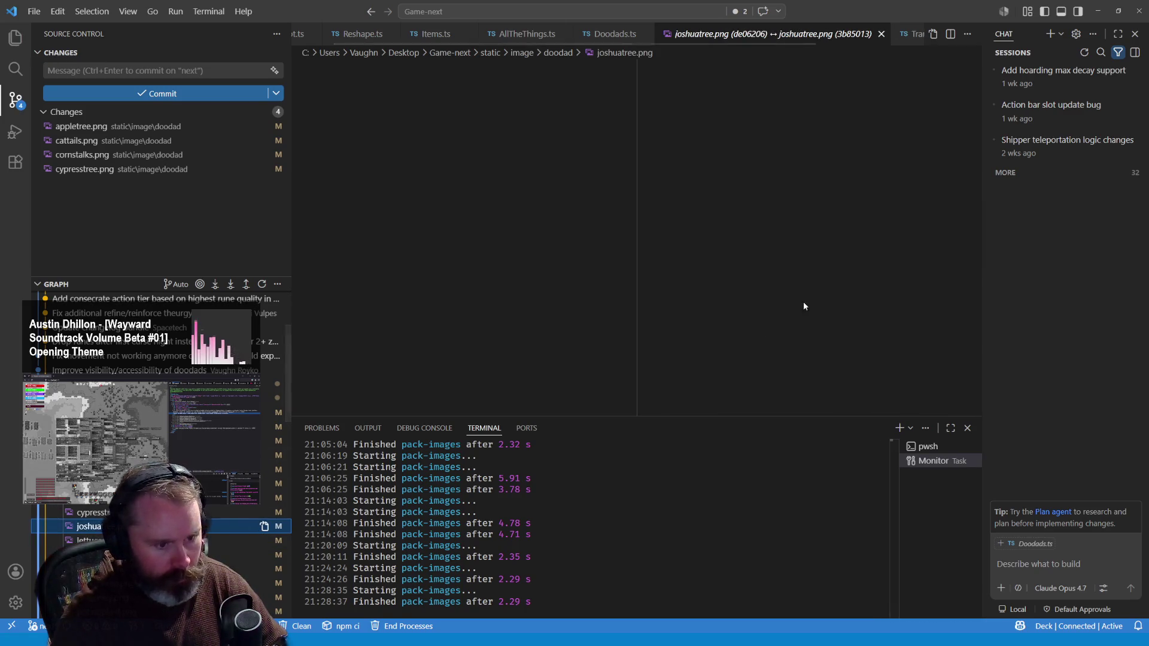
{"action": "left_click", "coordinate": [826, 253]}
{"action": "left_click", "coordinate": [826, 253]}
{"action": "left_click", "coordinate": [826, 254]}
{"action": "left_click", "coordinate": [826, 254]}
{"action": "left_click", "coordinate": [827, 253]}
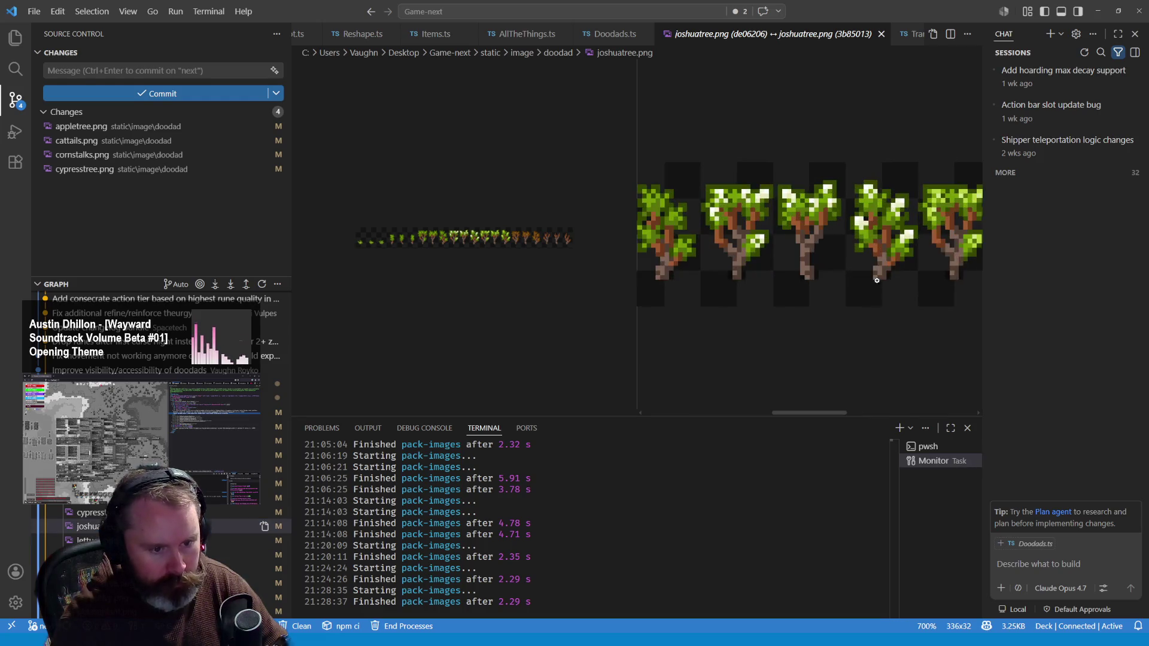
{"action": "left_click_drag", "start_coordinate": [845, 415], "coordinate": [894, 415]}
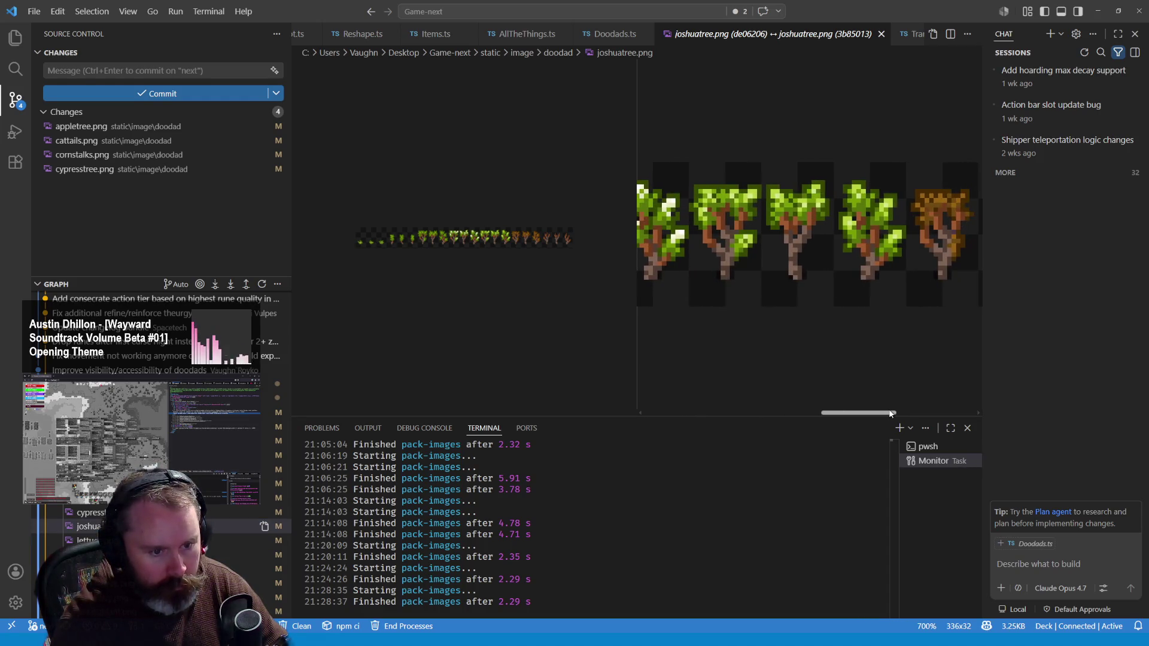
Zoom into the old joshuatree sprites, pan both images, then open the appletree.png diff
{"action": "left_click", "coordinate": [509, 242]}
{"action": "left_click", "coordinate": [509, 241]}
{"action": "left_click", "coordinate": [509, 242]}
{"action": "left_click", "coordinate": [509, 242]}
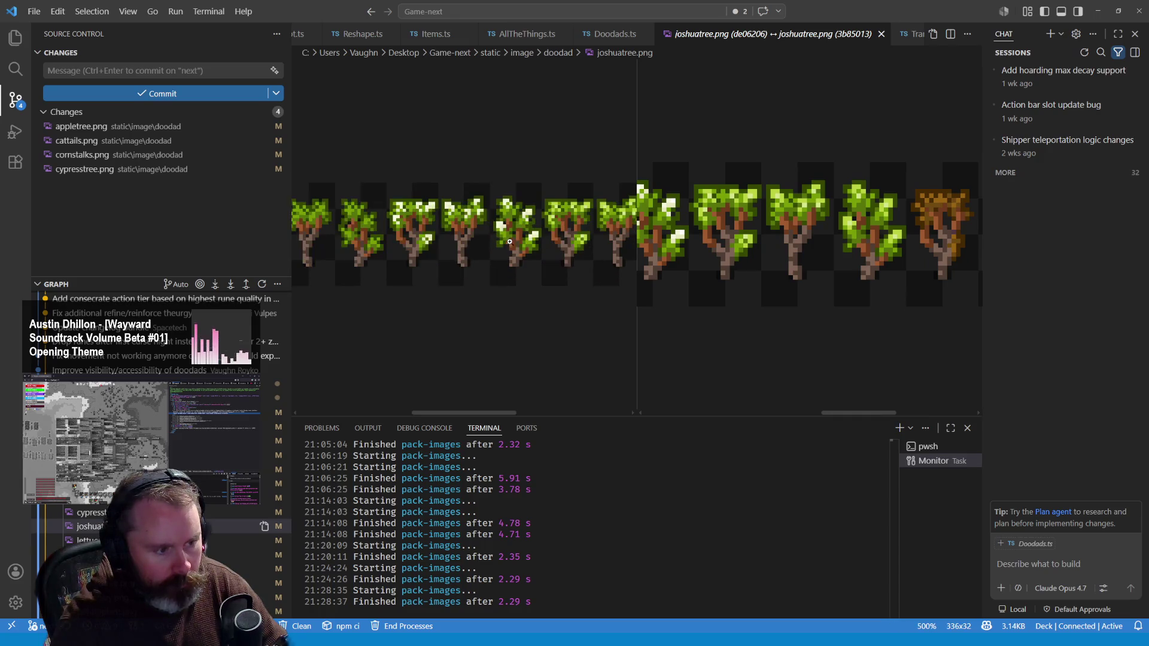
{"action": "mouse_move", "coordinate": [498, 413]}
{"action": "left_mouse_down"}
{"action": "mouse_move", "coordinate": [548, 413]}
{"action": "mouse_move", "coordinate": [492, 401]}
{"action": "mouse_move", "coordinate": [513, 390]}
{"action": "left_mouse_up"}
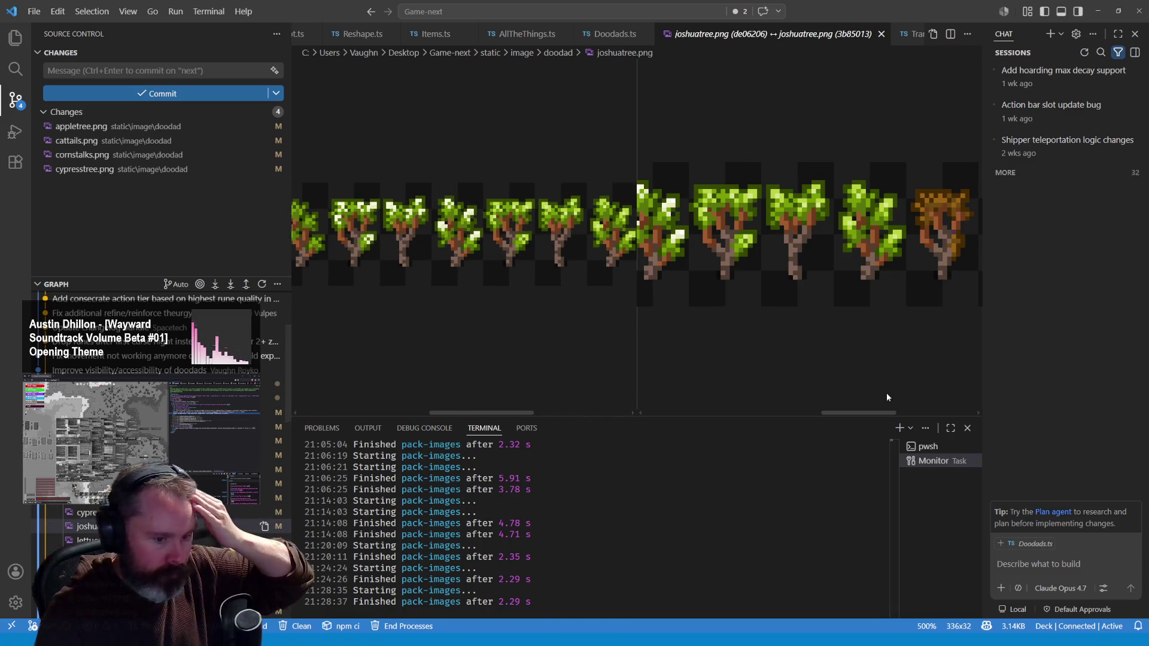
{"action": "left_click_drag", "start_coordinate": [878, 413], "coordinate": [838, 413]}
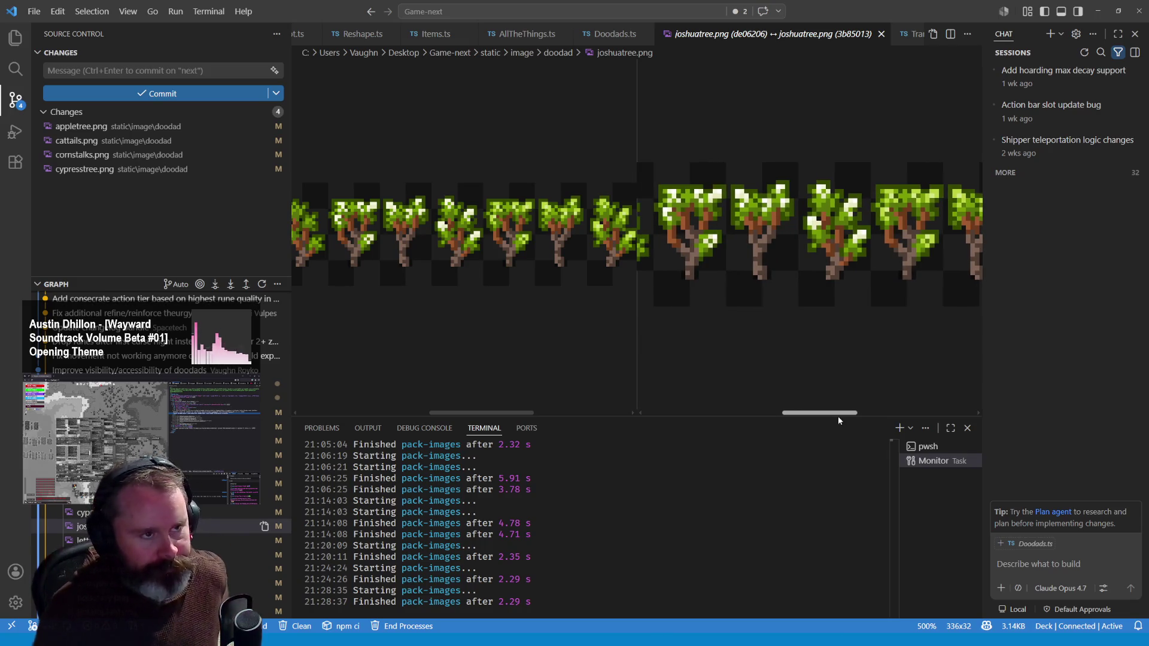
{"action": "mouse_move", "coordinate": [838, 421]}
{"action": "left_mouse_down"}
{"action": "mouse_move", "coordinate": [794, 414]}
{"action": "mouse_move", "coordinate": [918, 383]}
{"action": "left_mouse_up"}
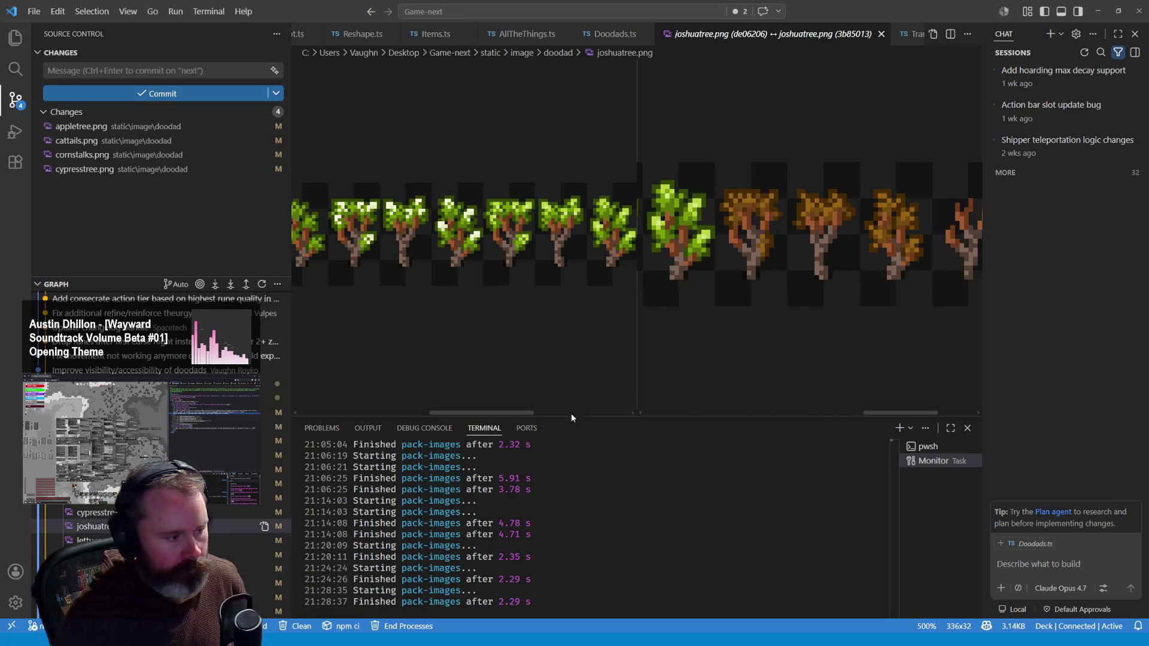
{"action": "left_click", "coordinate": [239, 426]}
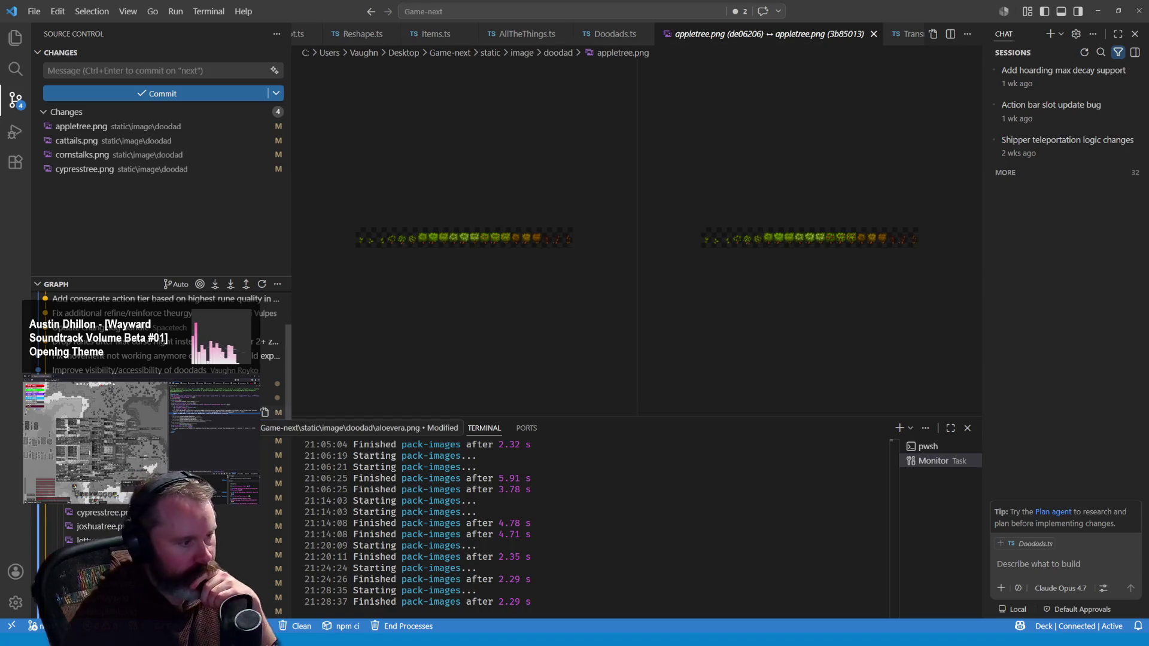
Step through the cattails, cornstalks, cypresstree, joshuatree and milkthistles diffs to palapalai.png
{"action": "left_click", "coordinate": [251, 441]}
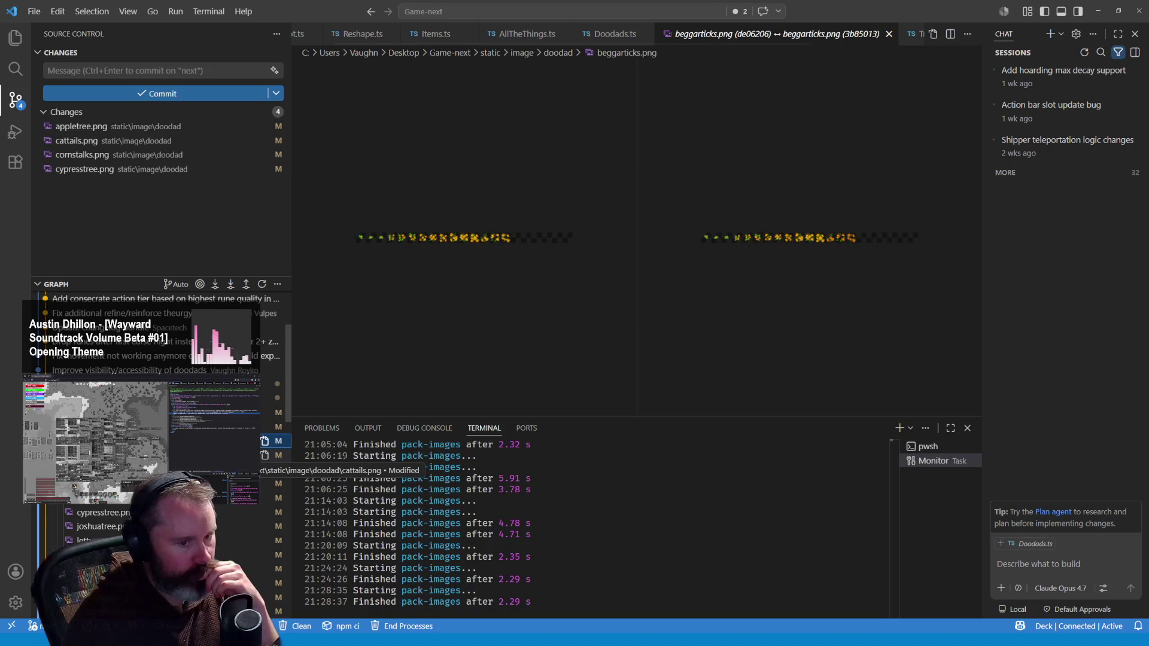
{"action": "left_click", "coordinate": [251, 454]}
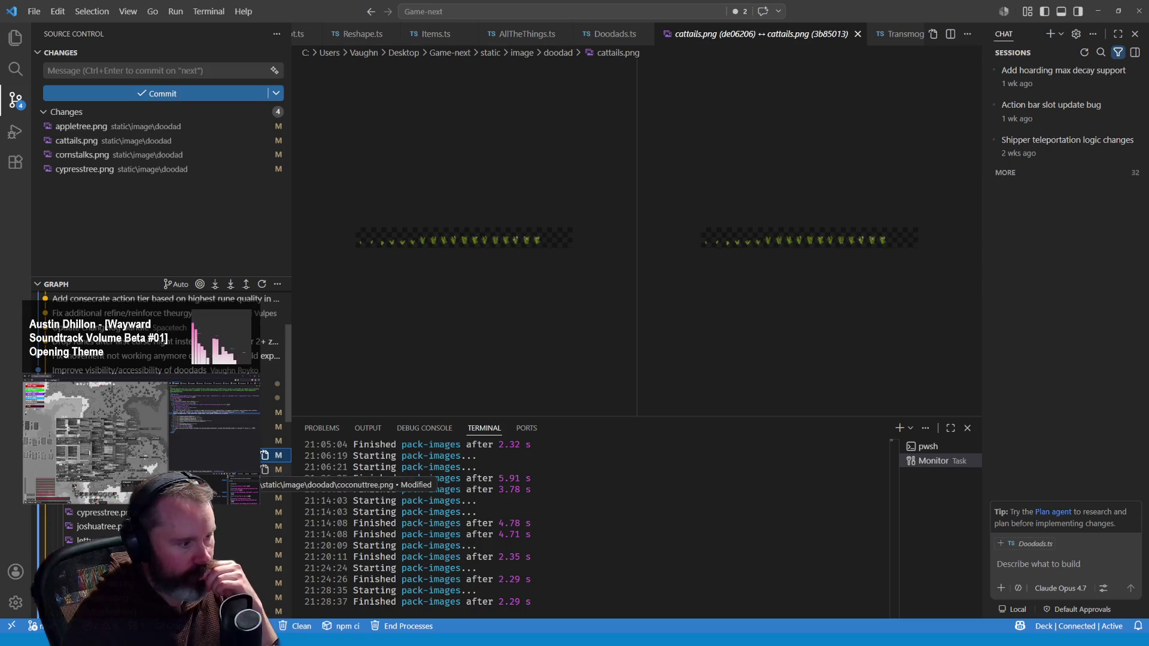
{"action": "left_click", "coordinate": [251, 483]}
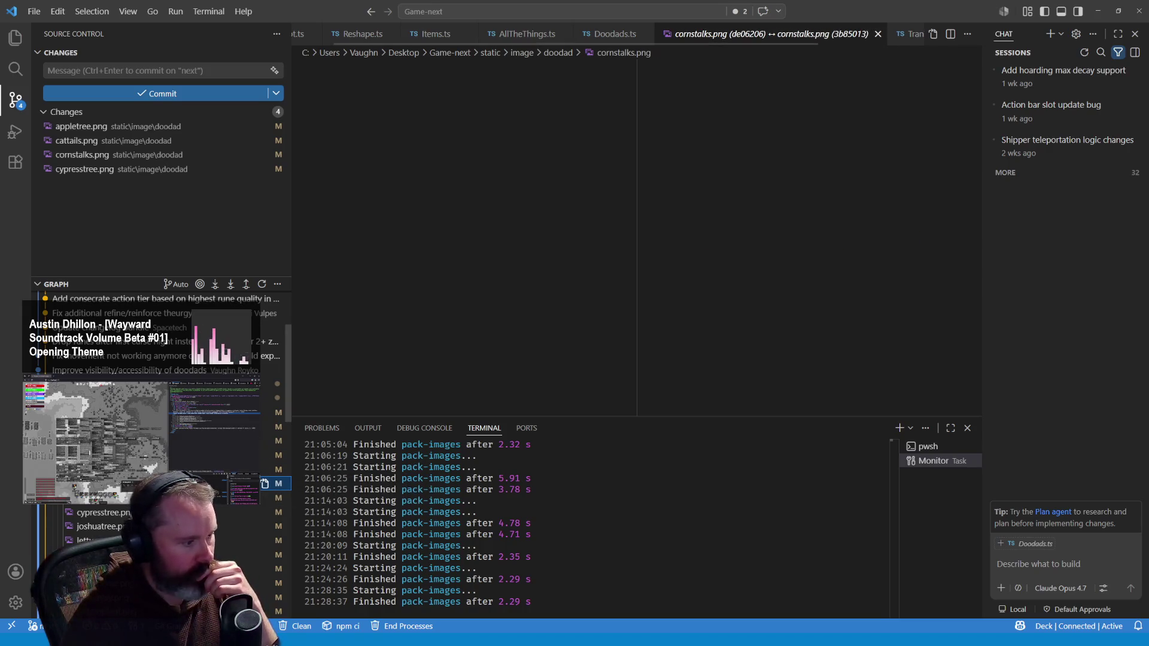
{"action": "left_click", "coordinate": [251, 498]}
{"action": "left_click", "coordinate": [251, 512]}
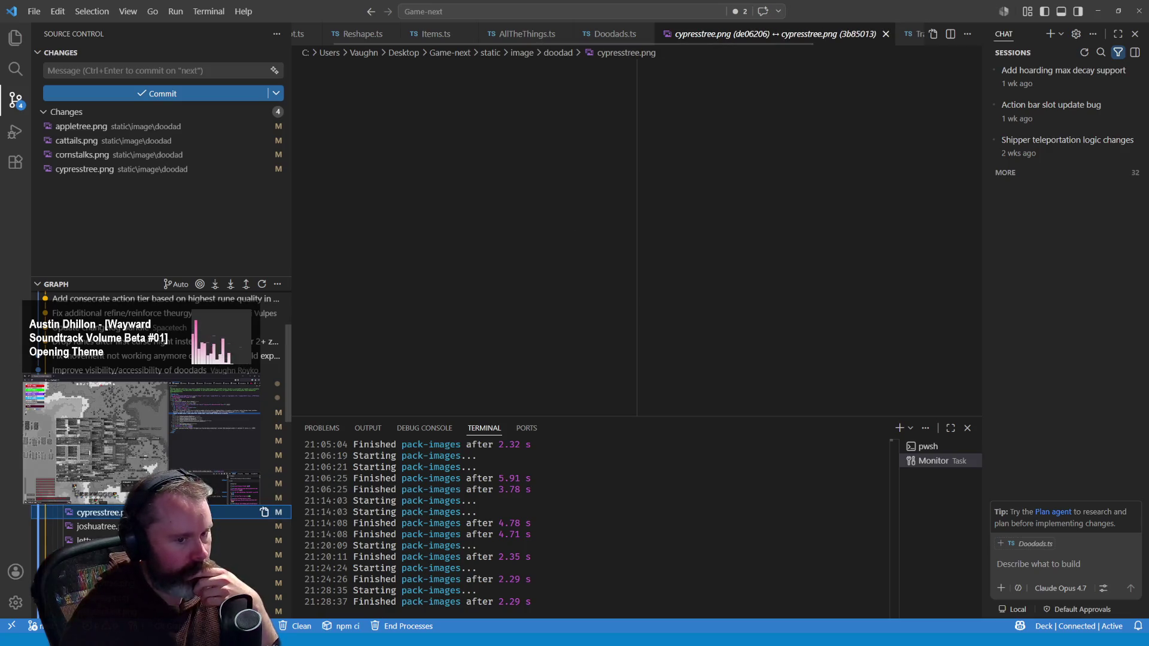
{"action": "left_click", "coordinate": [117, 528]}
{"action": "left_click", "coordinate": [251, 555]}
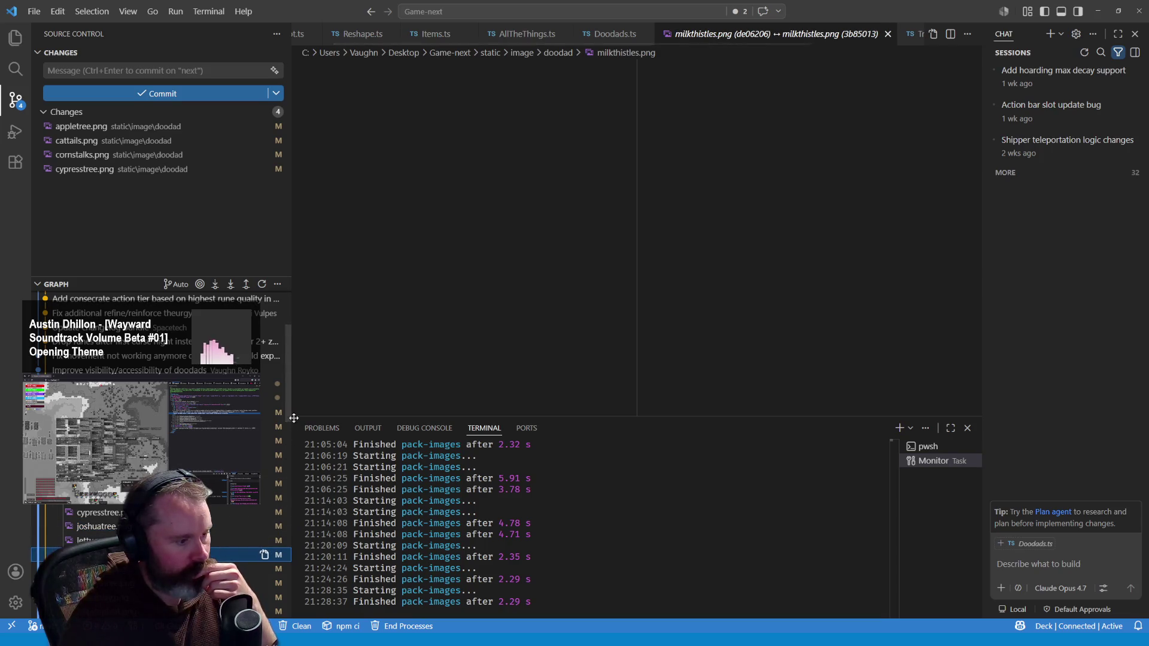
{"action": "left_click_drag", "start_coordinate": [288, 418], "coordinate": [286, 466]}
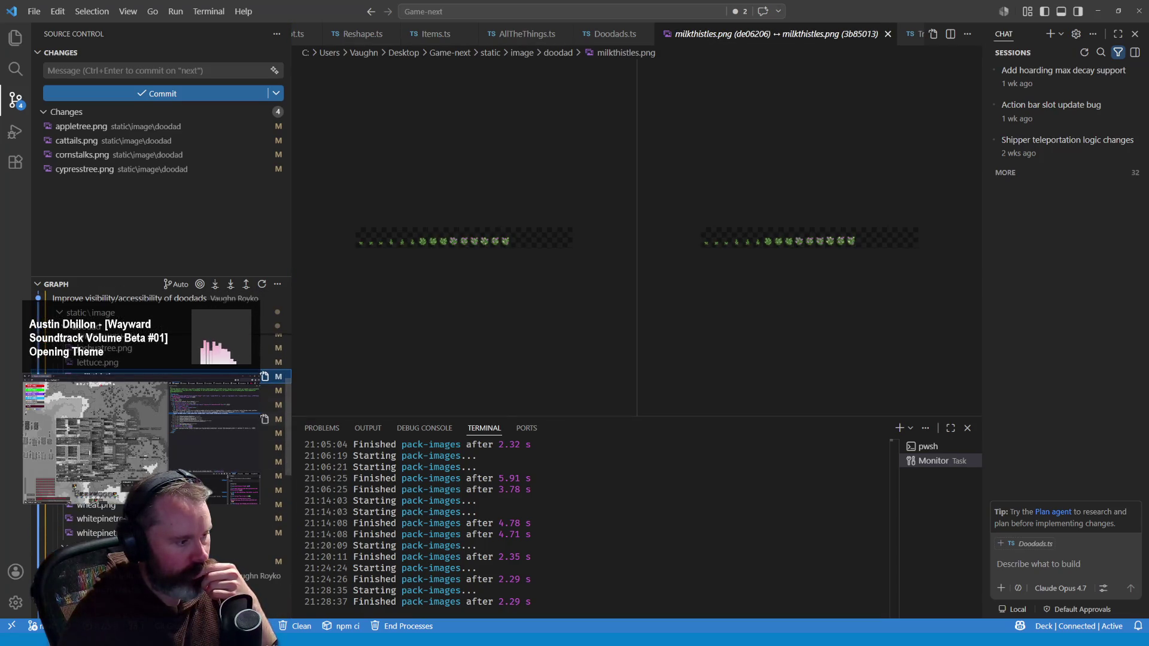
{"action": "left_click", "coordinate": [239, 390]}
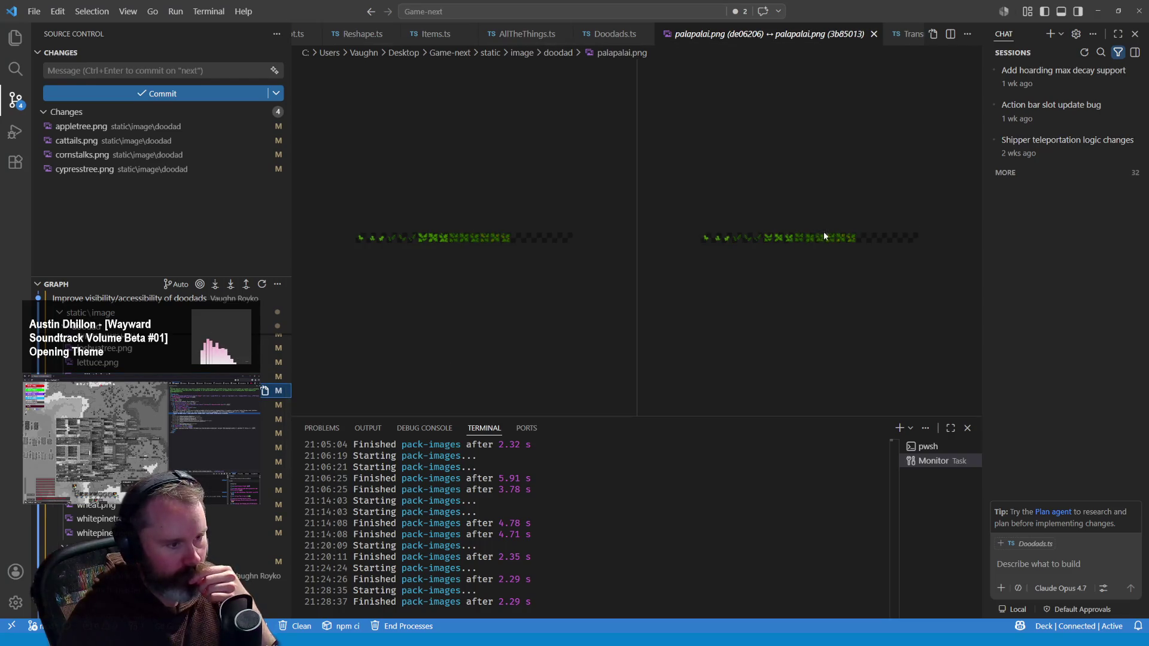
Zoom into the new right-hand palapalai sprites and pan across them
{"action": "left_click", "coordinate": [822, 235]}
{"action": "left_click", "coordinate": [861, 237]}
{"action": "left_click", "coordinate": [905, 240]}
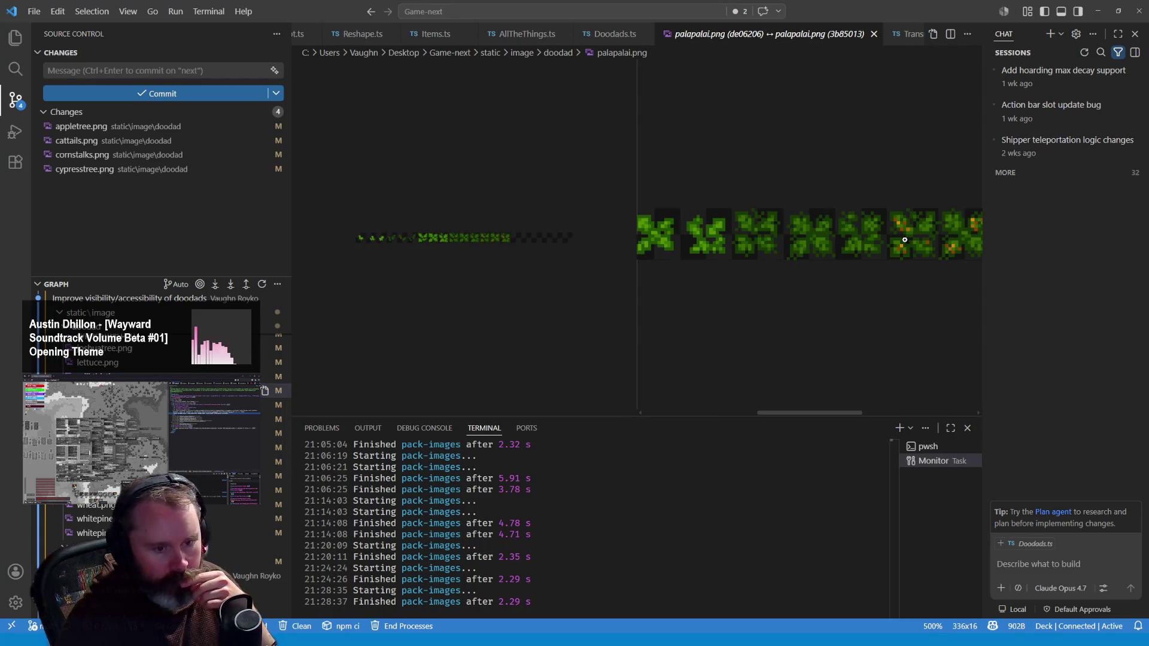
{"action": "left_click", "coordinate": [935, 254]}
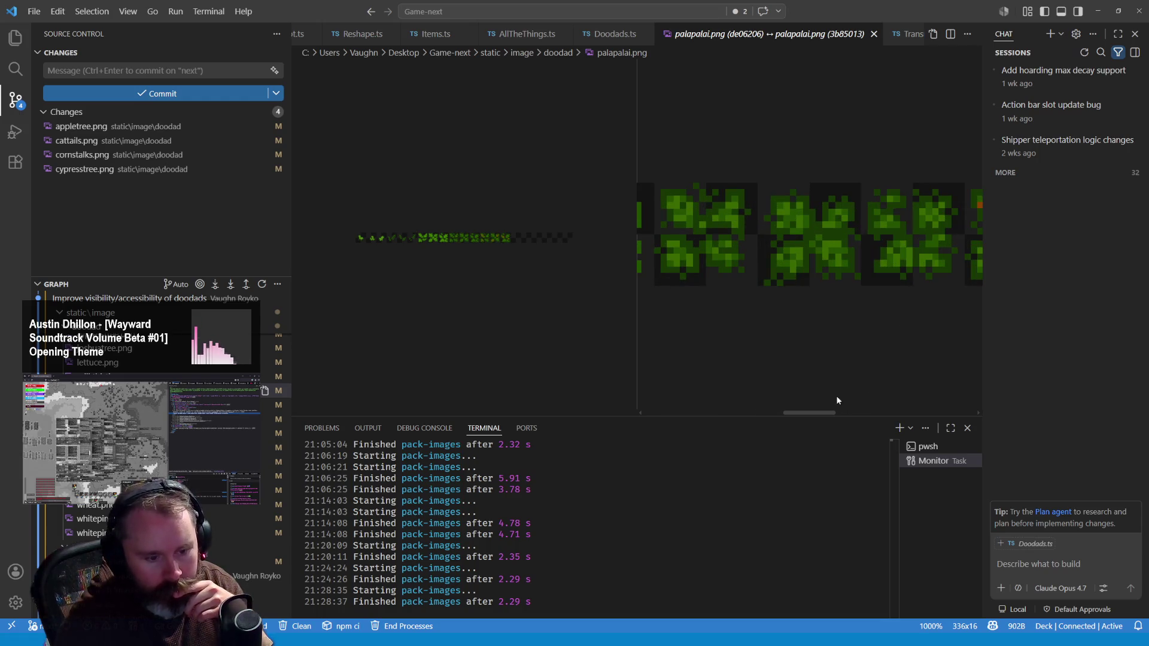
{"action": "left_click_drag", "start_coordinate": [826, 413], "coordinate": [872, 412]}
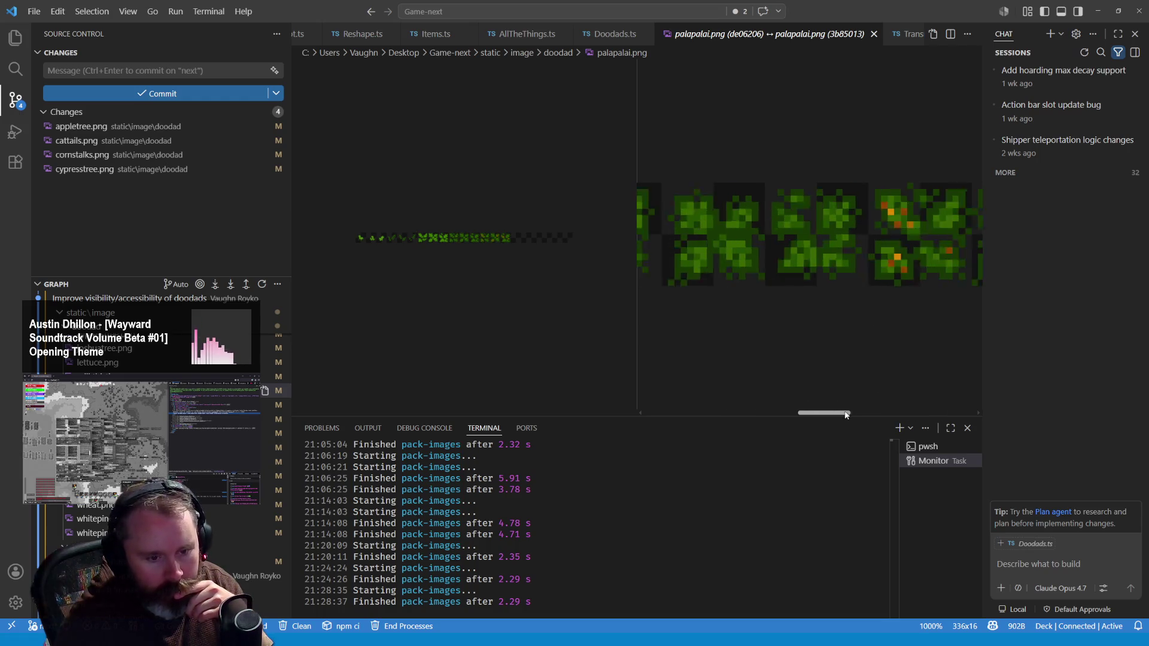
Zoom into the old left-hand palapalai sprites, pan, then move on to papayatree.png
{"action": "left_click", "coordinate": [530, 257]}
{"action": "left_click", "coordinate": [538, 252]}
{"action": "left_click", "coordinate": [547, 248]}
{"action": "left_click", "coordinate": [556, 243]}
{"action": "left_click", "coordinate": [565, 238]}
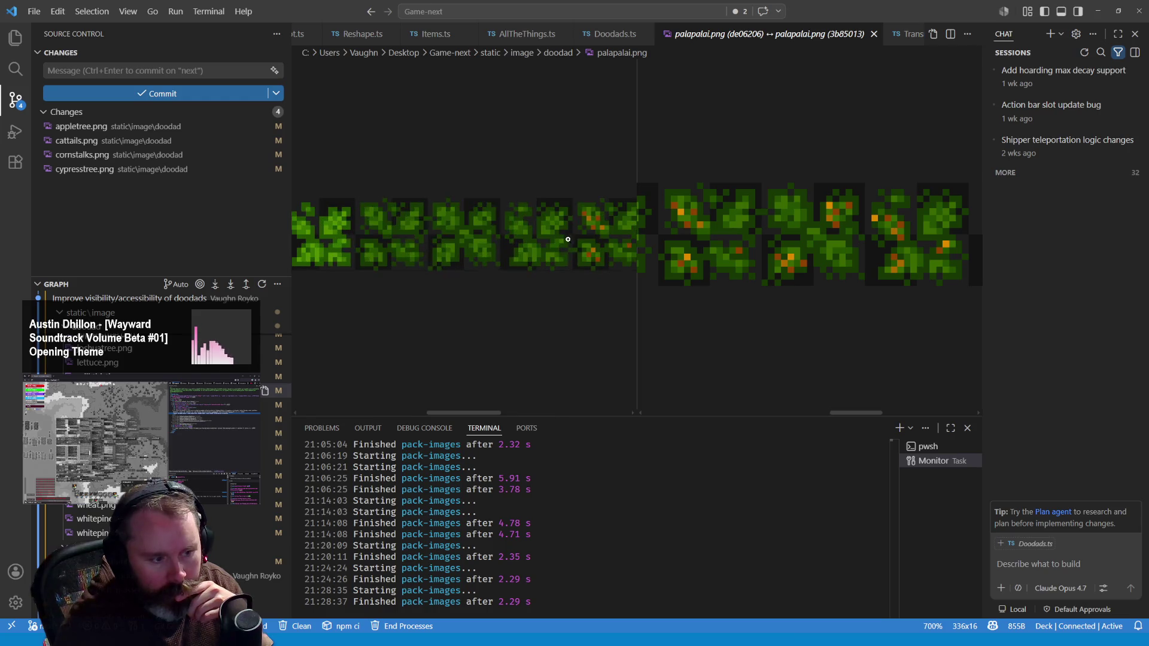
{"action": "left_click_drag", "start_coordinate": [491, 412], "coordinate": [531, 412]}
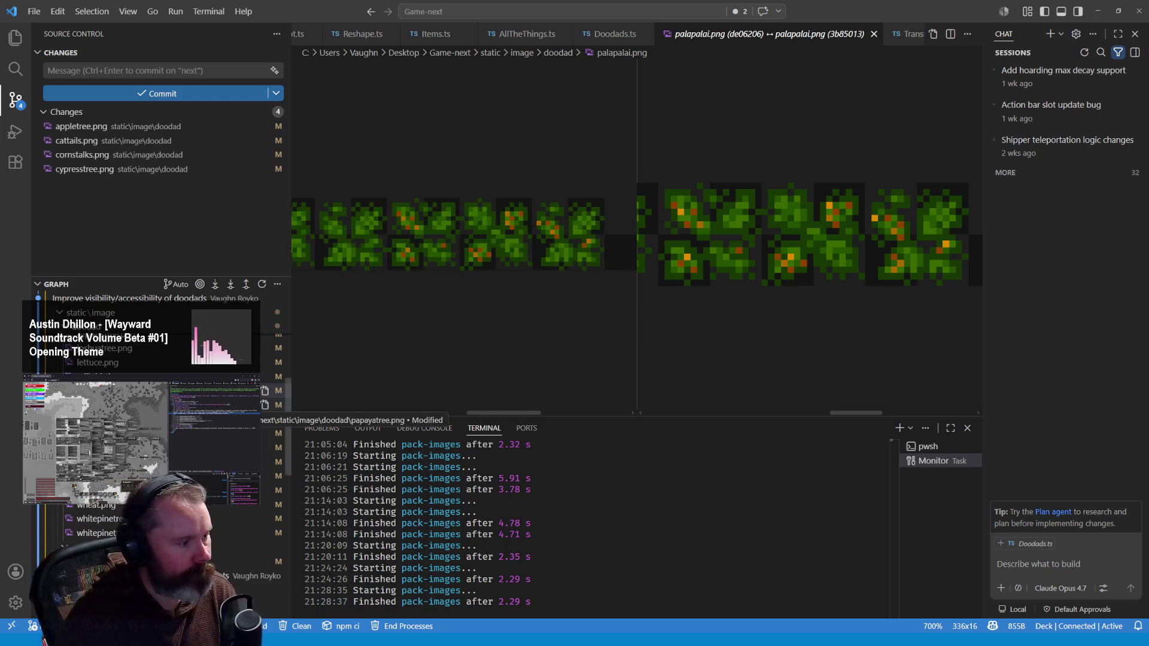
{"action": "left_click", "coordinate": [240, 405]}
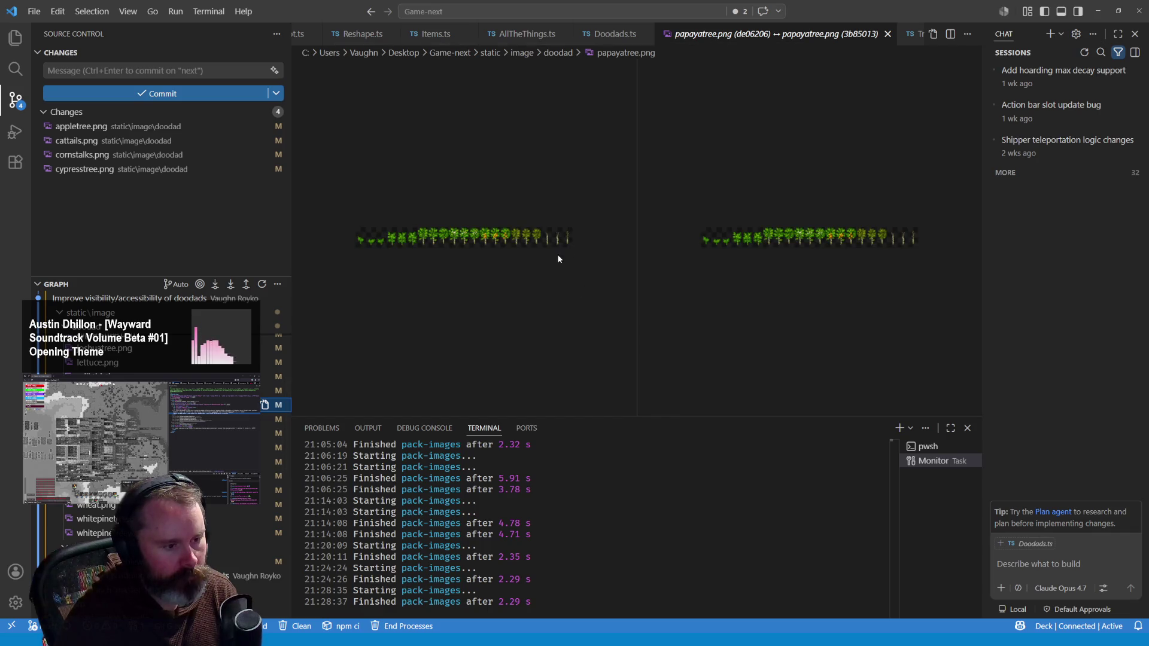
Zoom both papayatree.png panes to 700% and pan across the old and new tree frames
{"action": "scroll", "coordinate": [529, 236], "scroll_direction": "up", "scroll_amount": 1}
{"action": "scroll", "coordinate": [529, 236], "scroll_direction": "up", "scroll_amount": 3}
{"action": "scroll", "coordinate": [509, 369], "scroll_direction": "up", "scroll_amount": 1}
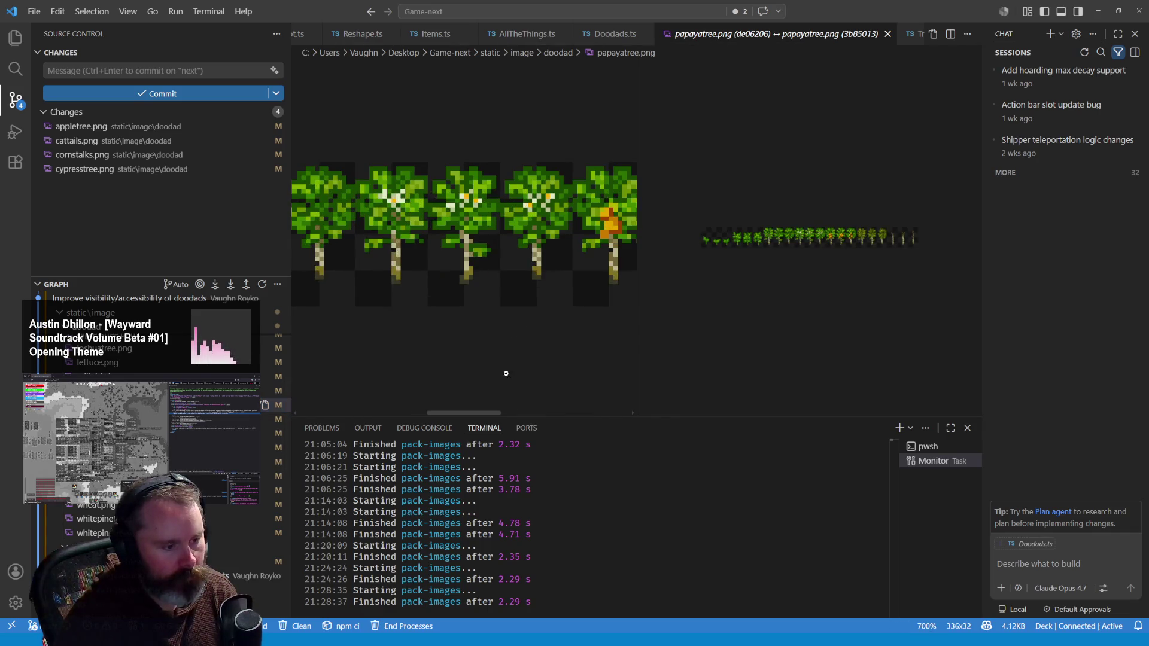
{"action": "left_click_drag", "start_coordinate": [485, 412], "coordinate": [527, 414]}
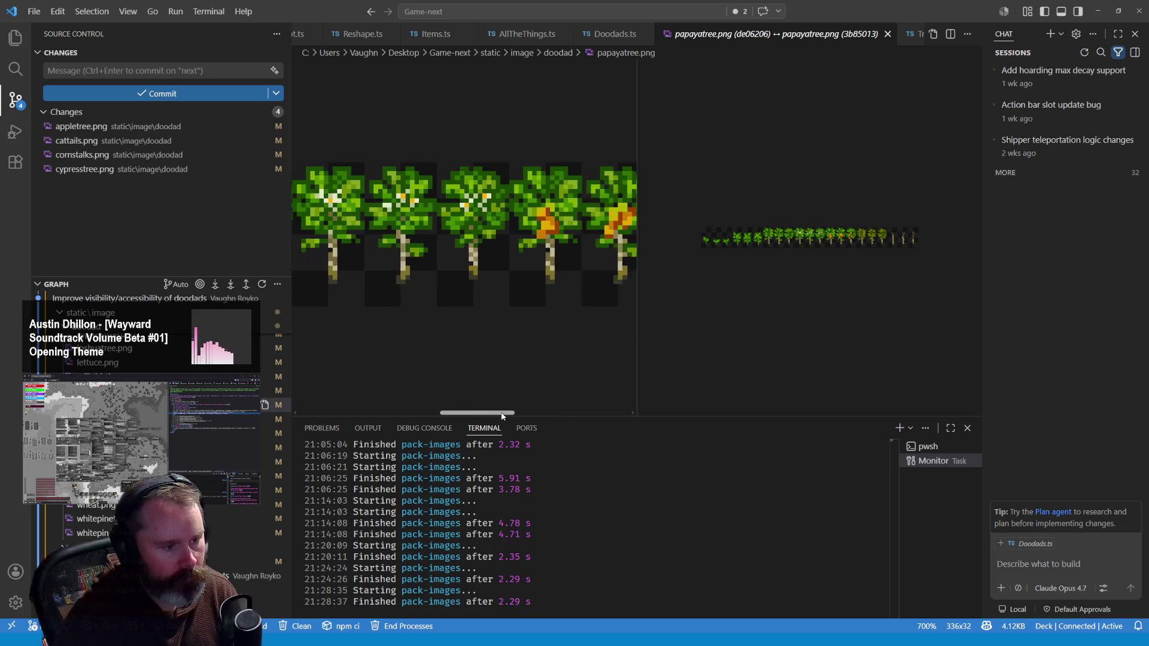
{"action": "scroll", "coordinate": [875, 239], "scroll_direction": "up", "scroll_amount": 3}
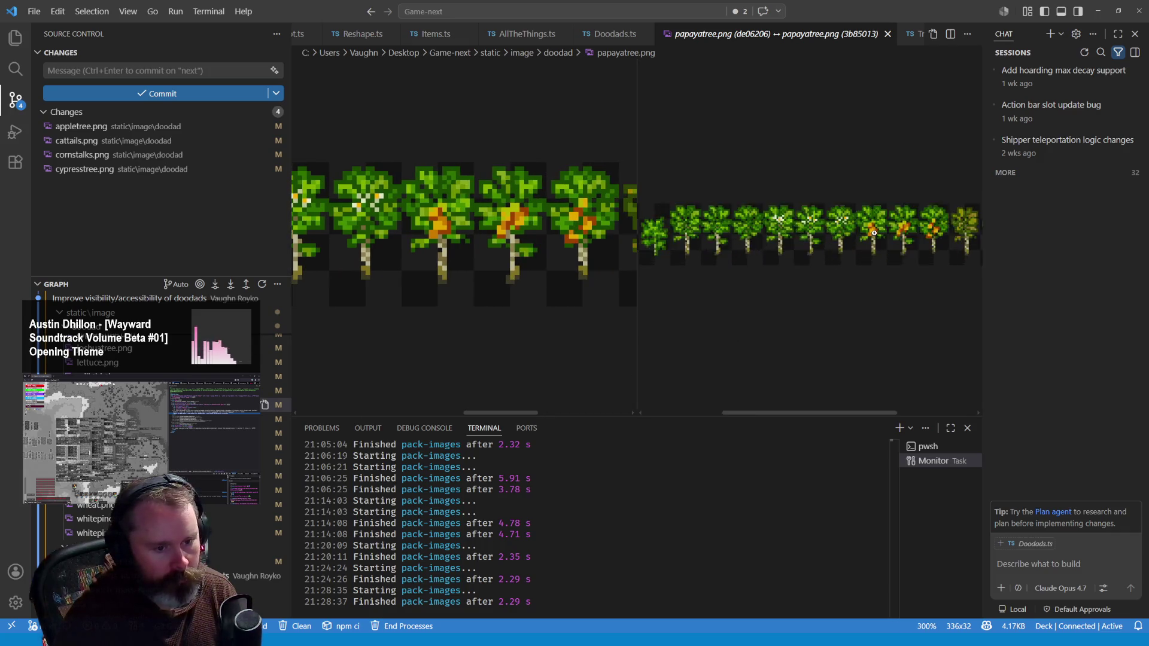
{"action": "scroll", "coordinate": [880, 254], "scroll_direction": "up", "scroll_amount": 2}
{"action": "left_click_drag", "start_coordinate": [837, 413], "coordinate": [890, 411]}
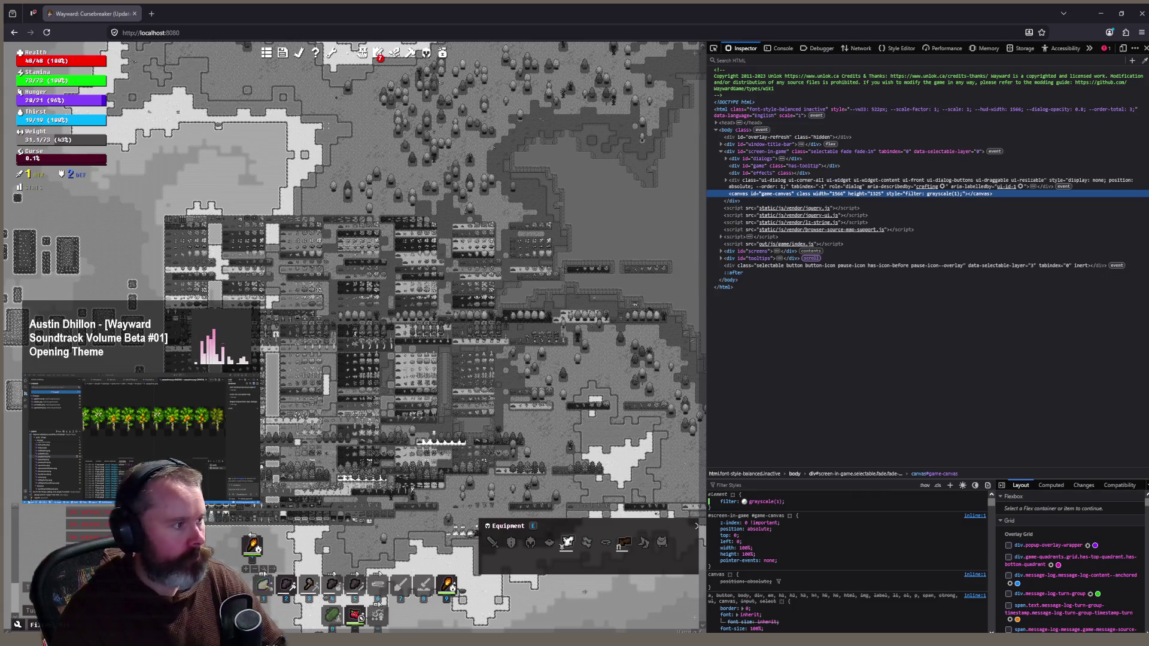
Tick 'Topaz has stray whites' on the Improved visual distinction card and move it into Beta 2.16 Next
{"action": "key", "text": "ctrl+Tab"}
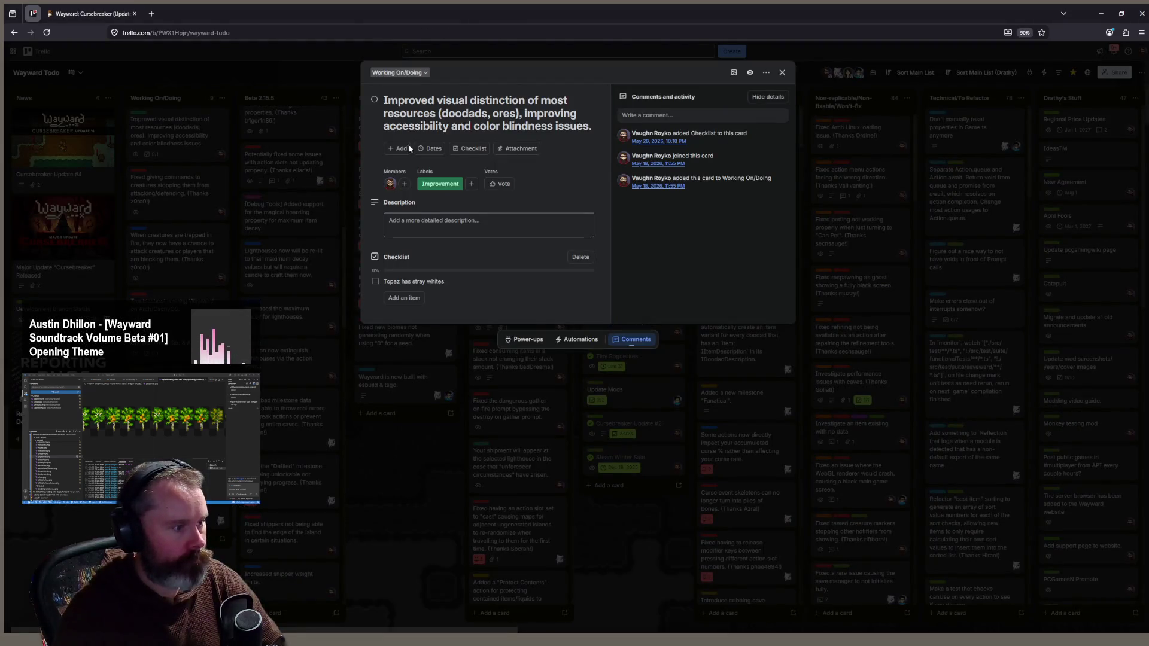
{"action": "key", "text": "Escape"}
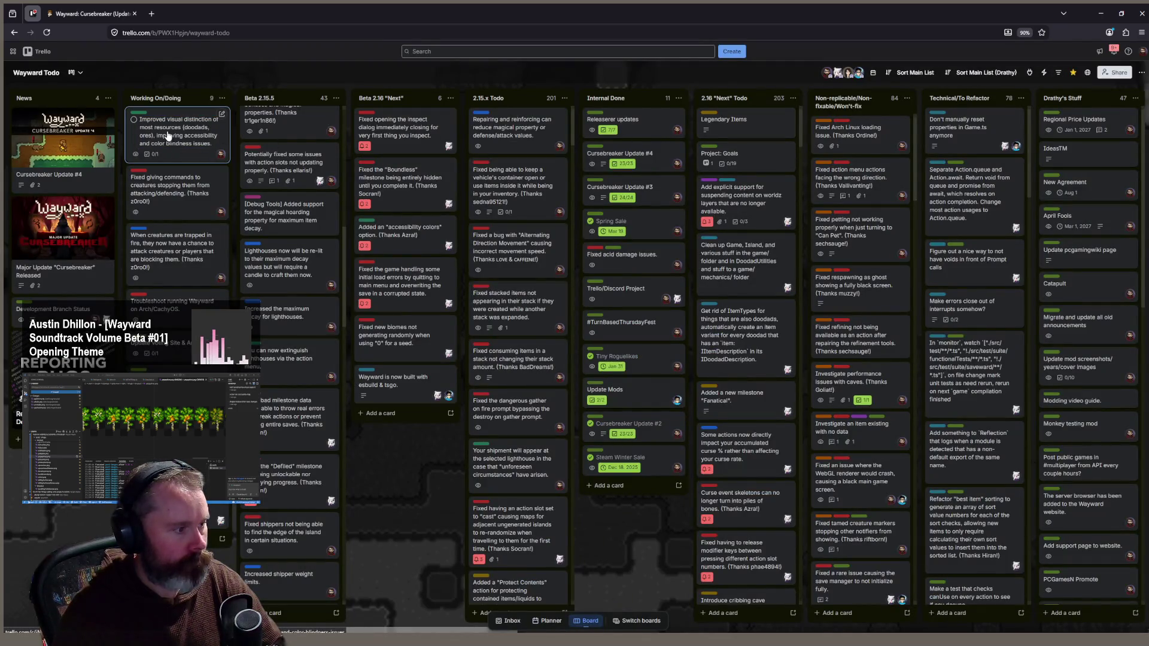
{"action": "left_click", "coordinate": [167, 134]}
{"action": "left_click", "coordinate": [375, 280]}
{"action": "key", "text": "Escape"}
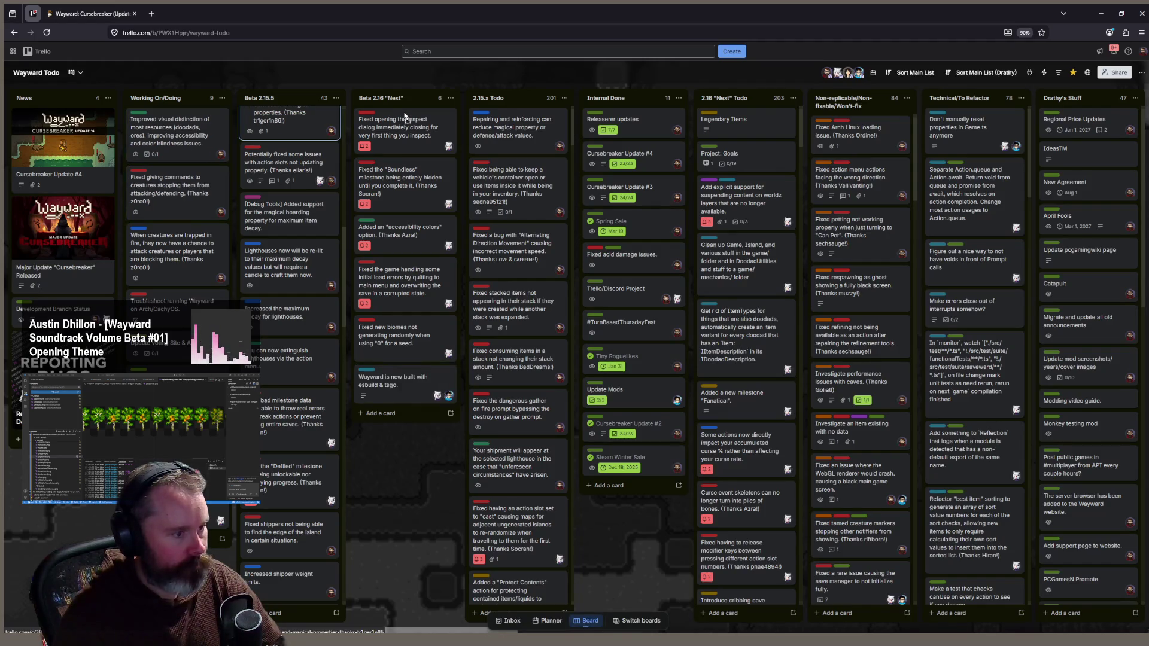
{"action": "mouse_move", "coordinate": [409, 155]}
{"action": "left_mouse_down"}
{"action": "mouse_move", "coordinate": [406, 133]}
{"action": "mouse_move", "coordinate": [416, 135]}
{"action": "left_mouse_up"}
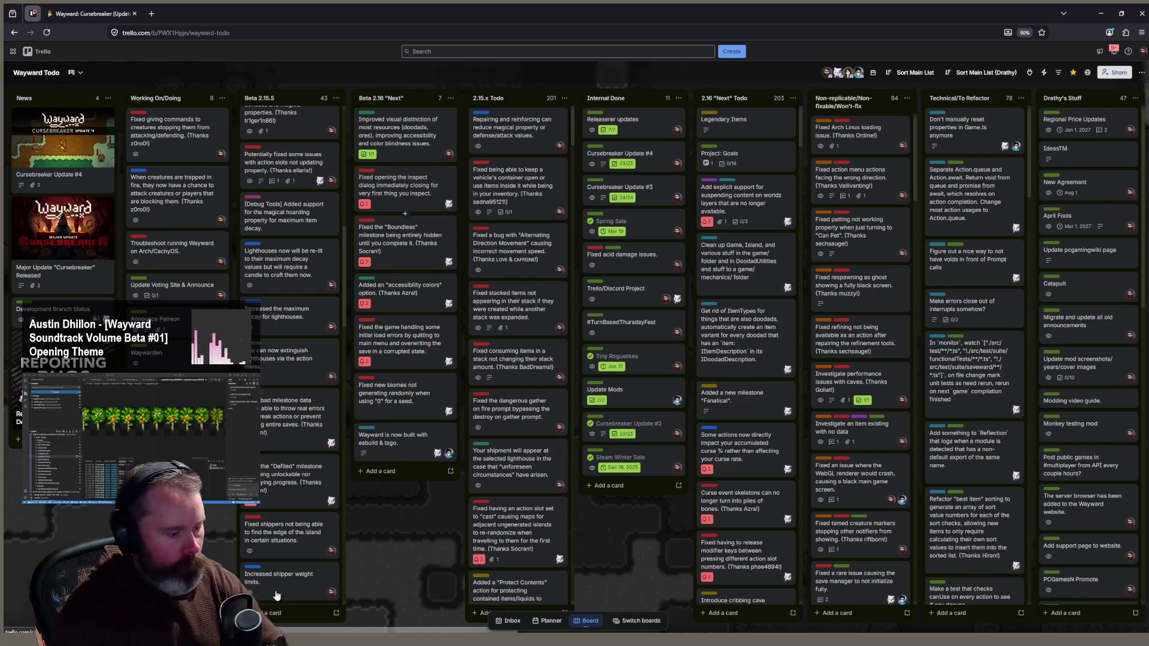
{"action": "key", "text": "alt+Tab"}
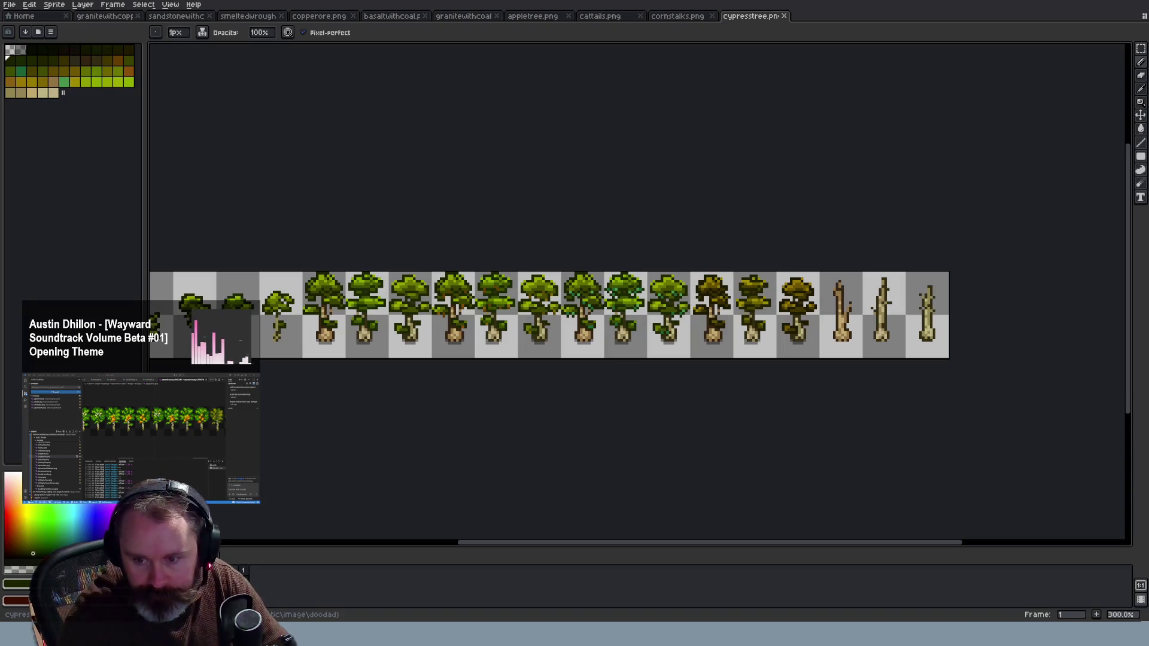
Open papayatree.png and repaint the dark pixels on the second tree in leaf green
{"action": "key", "text": "ctrl+shift+t"}
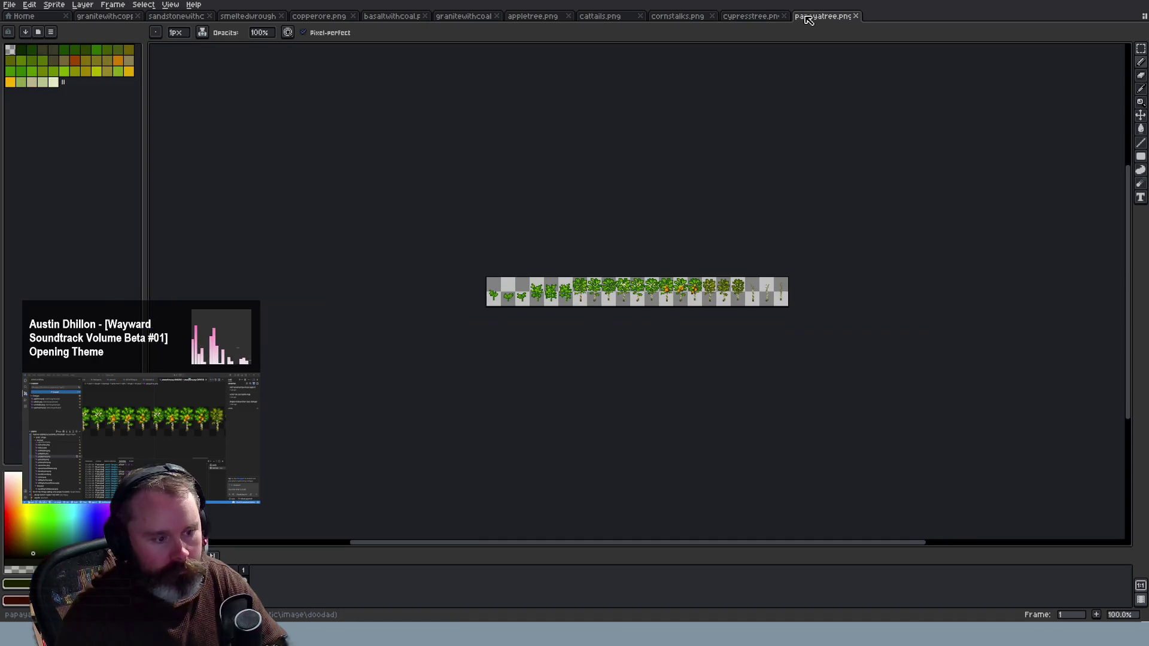
{"action": "scroll", "coordinate": [579, 302], "scroll_direction": "up", "scroll_amount": 8}
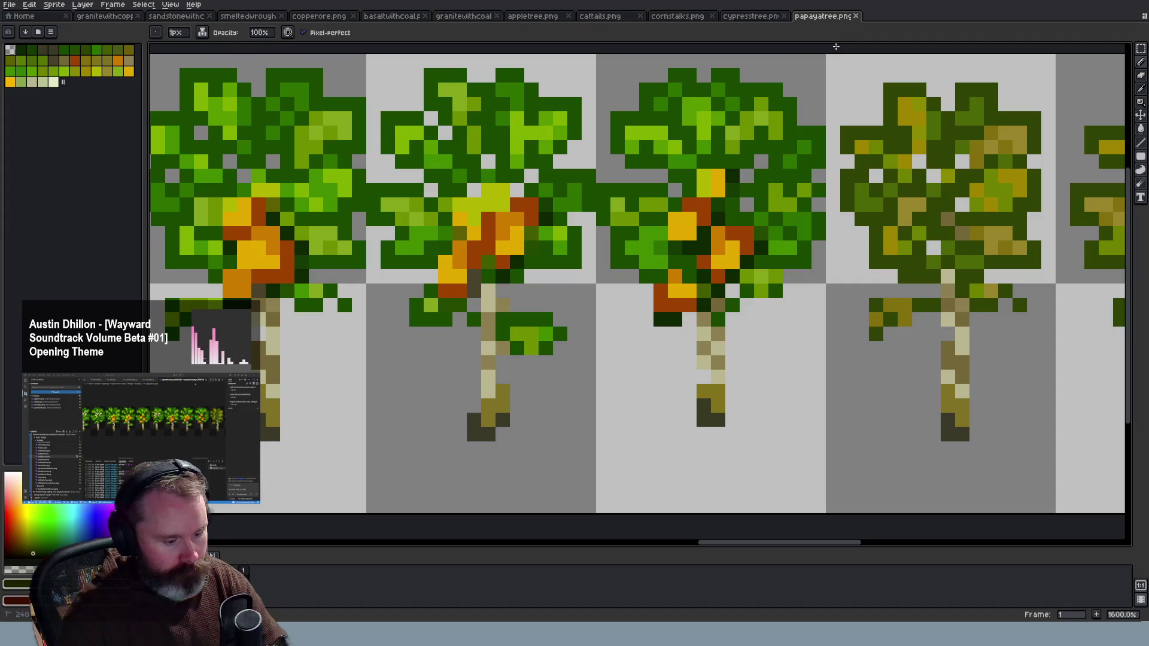
{"action": "left_click", "coordinate": [514, 263], "text": "alt"}
{"action": "left_click", "coordinate": [514, 262]}
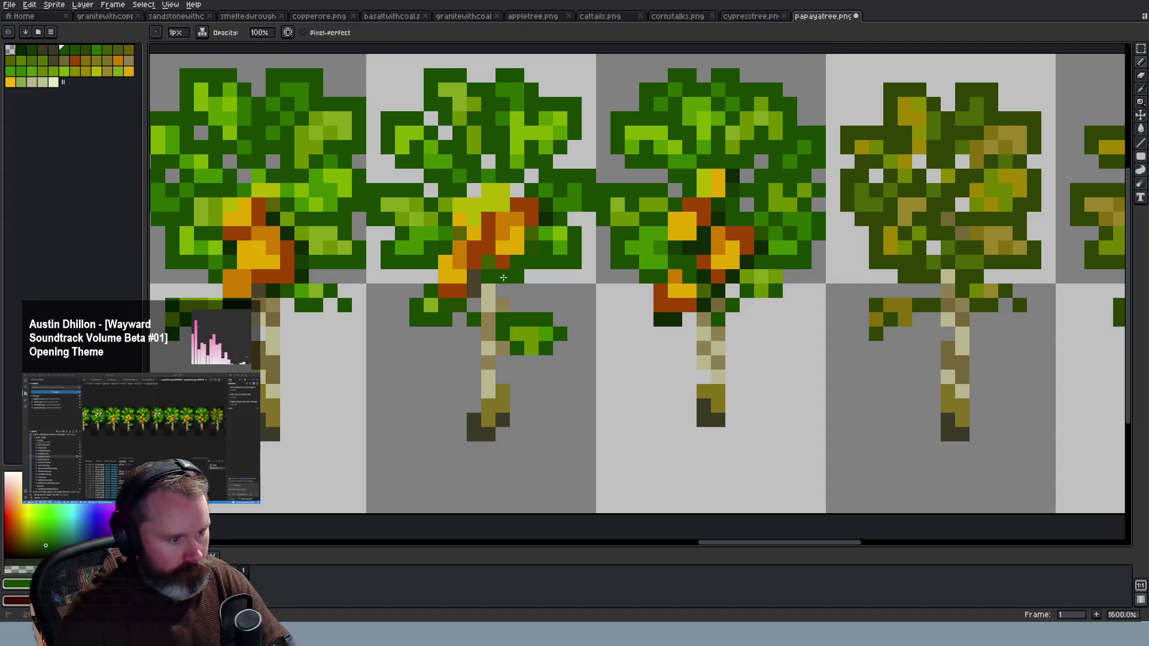
{"action": "left_click_drag", "start_coordinate": [549, 226], "coordinate": [549, 210]}
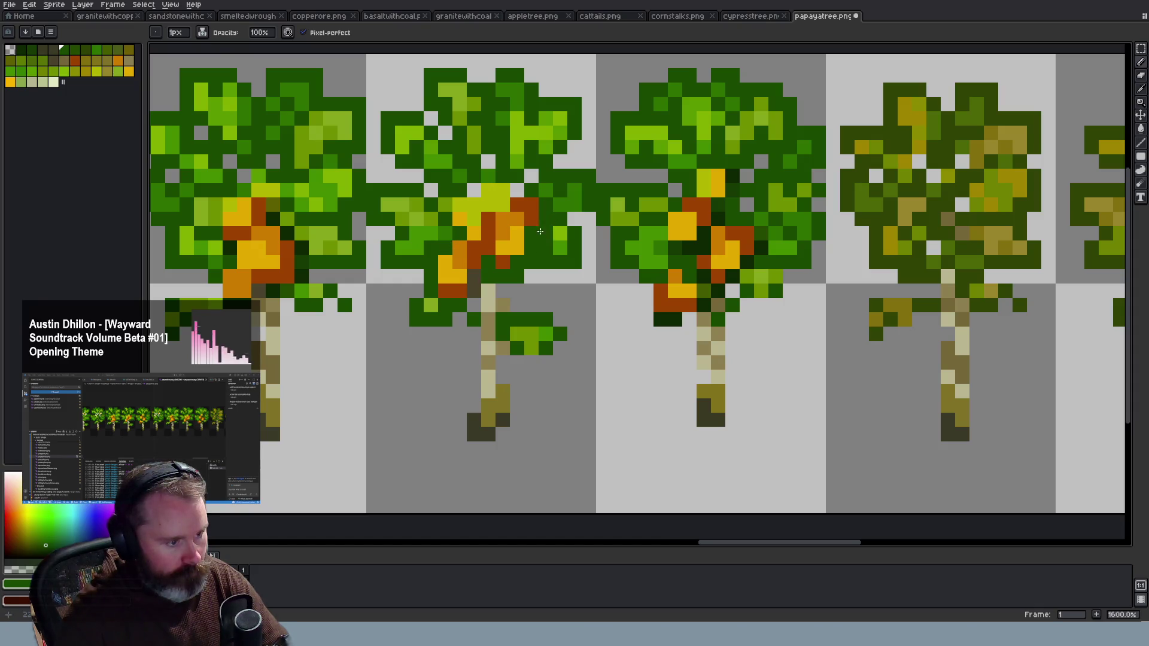
{"action": "scroll", "coordinate": [487, 347], "scroll_direction": "down", "scroll_amount": 1}
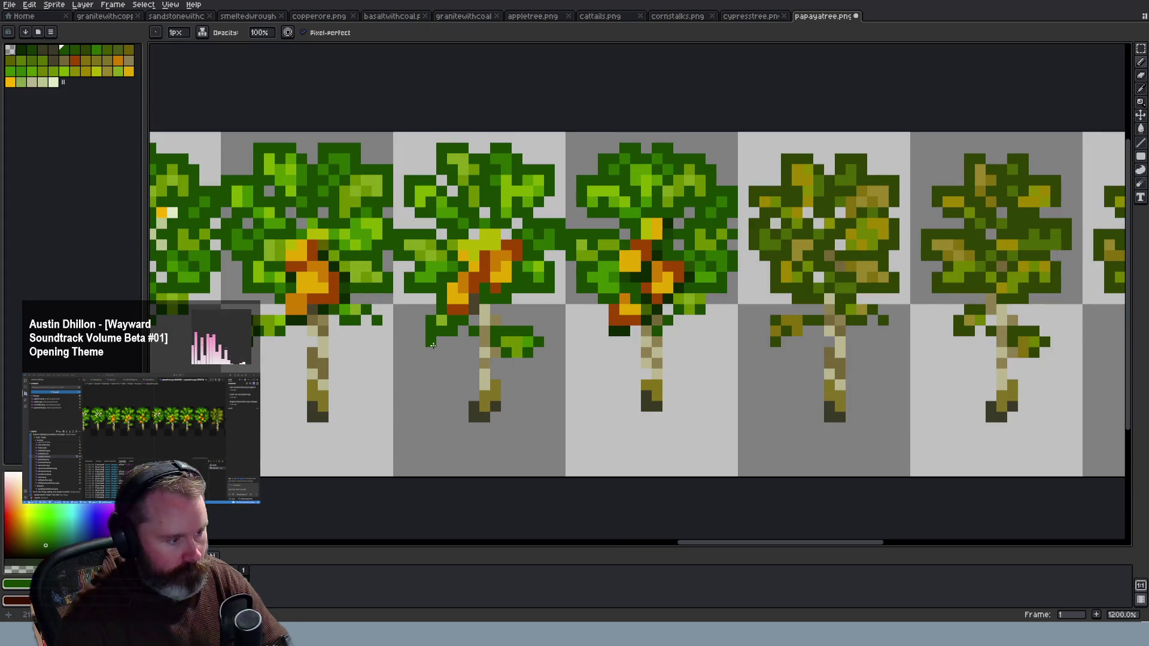
{"action": "scroll", "coordinate": [432, 345], "scroll_direction": "up", "scroll_amount": 1}
{"action": "scroll", "coordinate": [433, 345], "scroll_direction": "up", "scroll_amount": 2}
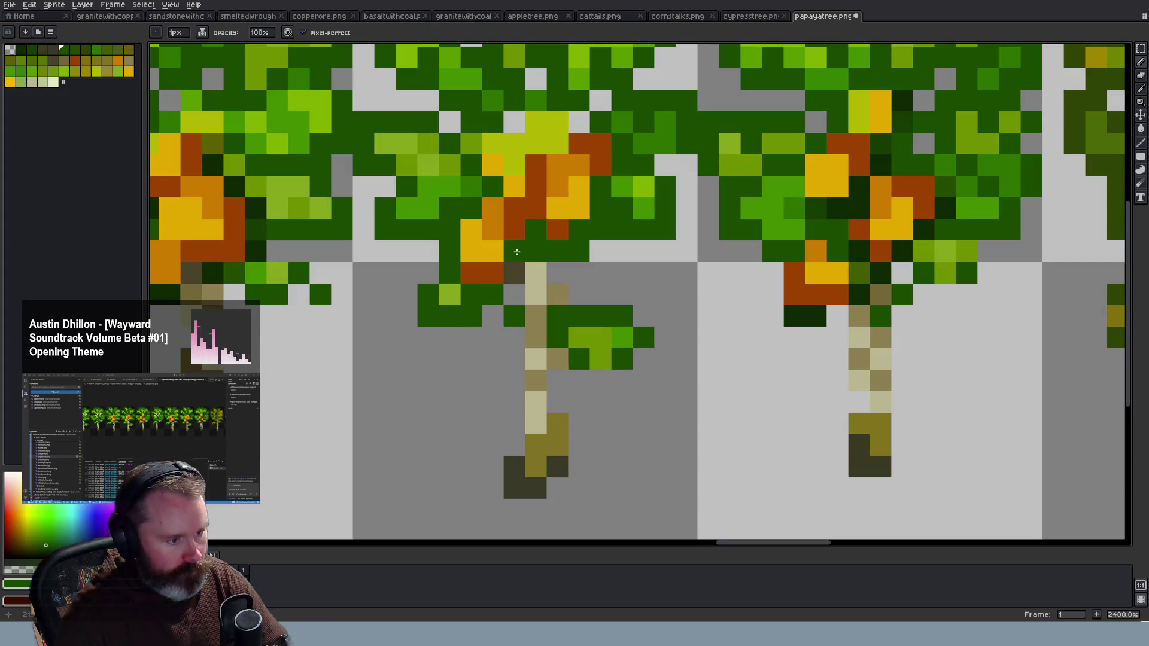
{"action": "scroll", "coordinate": [548, 312], "scroll_direction": "down", "scroll_amount": 3}
{"action": "scroll", "coordinate": [547, 323], "scroll_direction": "down", "scroll_amount": 1}
{"action": "scroll", "coordinate": [554, 329], "scroll_direction": "up", "scroll_amount": 1}
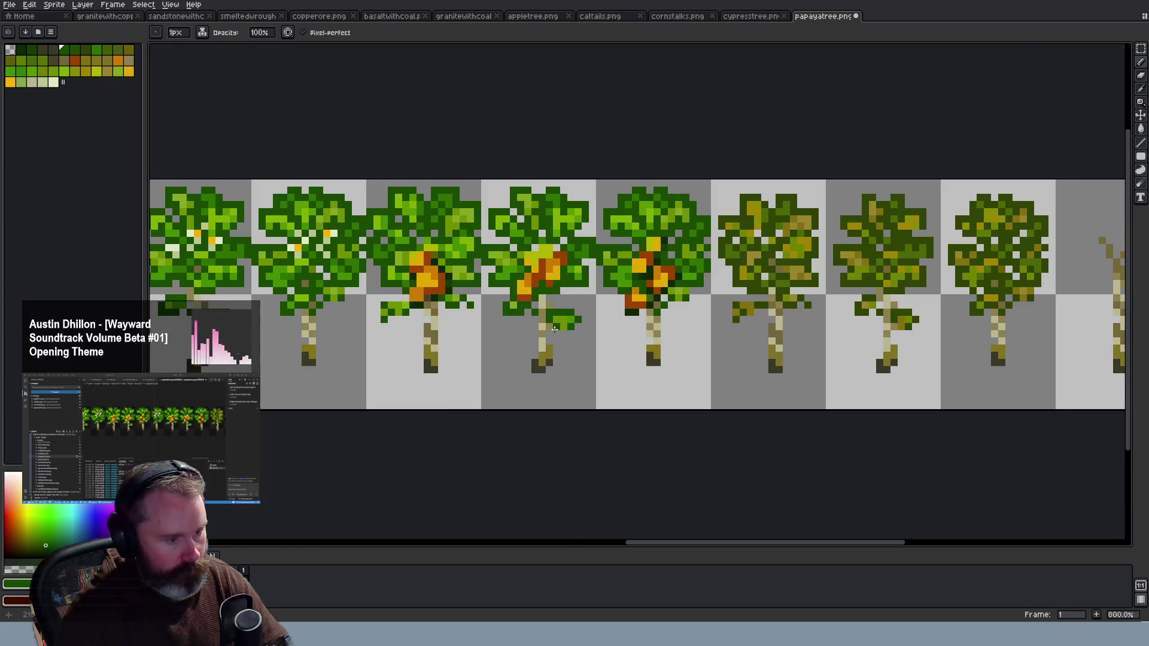
{"action": "scroll", "coordinate": [550, 307], "scroll_direction": "up", "scroll_amount": 1}
{"action": "scroll", "coordinate": [550, 307], "scroll_direction": "down", "scroll_amount": 1}
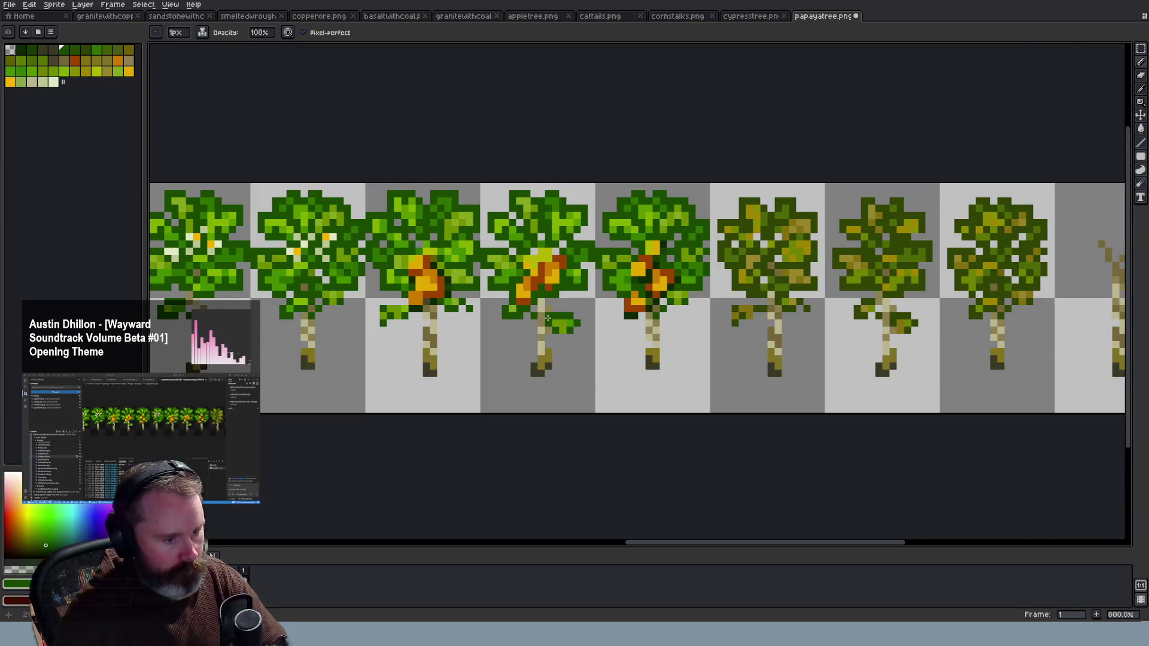
{"action": "scroll", "coordinate": [547, 318], "scroll_direction": "up", "scroll_amount": 2}
Sample the dark olive trunk colour and the tree's dark green from the canvas
{"action": "key", "text": "i"}
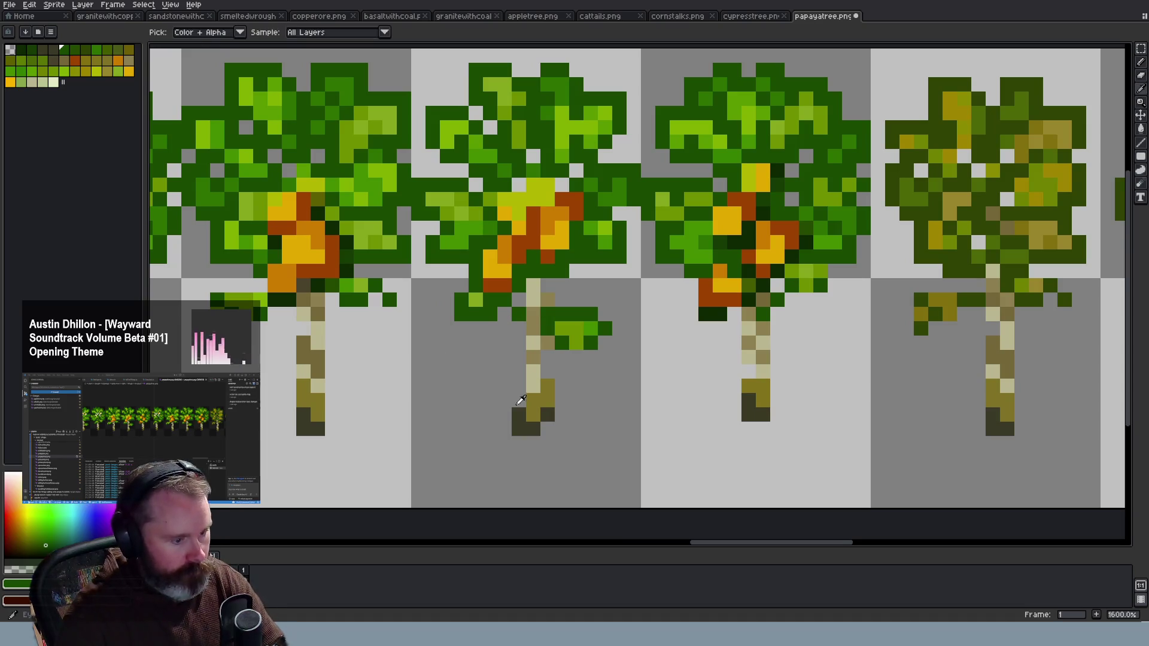
{"action": "left_click", "coordinate": [526, 410]}
{"action": "key", "text": "b"}
{"action": "scroll", "coordinate": [520, 280], "scroll_direction": "down", "scroll_amount": 2}
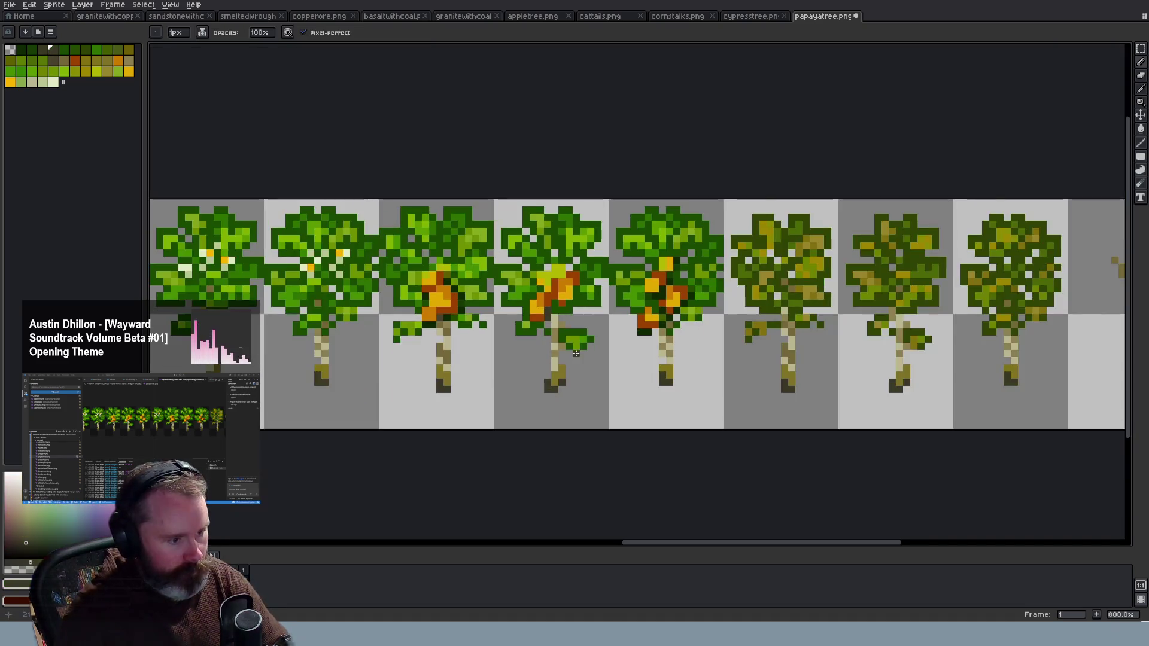
{"action": "scroll", "coordinate": [574, 360], "scroll_direction": "down", "scroll_amount": 2}
{"action": "scroll", "coordinate": [574, 360], "scroll_direction": "up", "scroll_amount": 4}
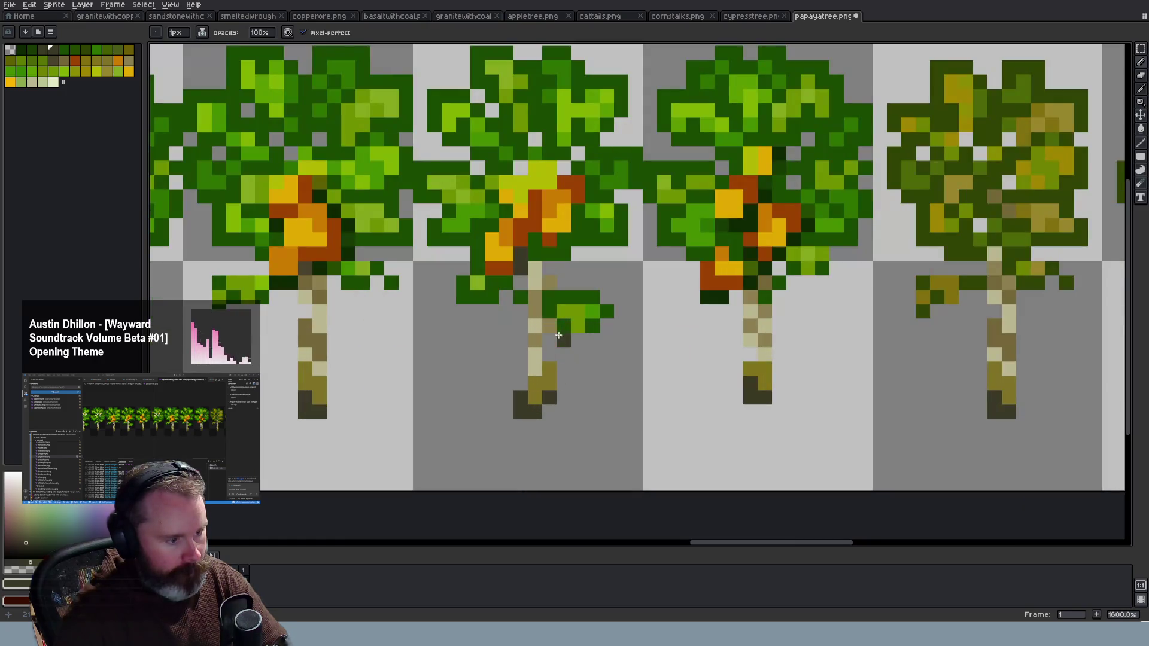
{"action": "key", "text": "i"}
{"action": "left_click", "coordinate": [559, 250]}
{"action": "key", "text": "b"}
{"action": "scroll", "coordinate": [651, 271], "scroll_direction": "down", "scroll_amount": 2}
{"action": "scroll", "coordinate": [651, 272], "scroll_direction": "down", "scroll_amount": 1}
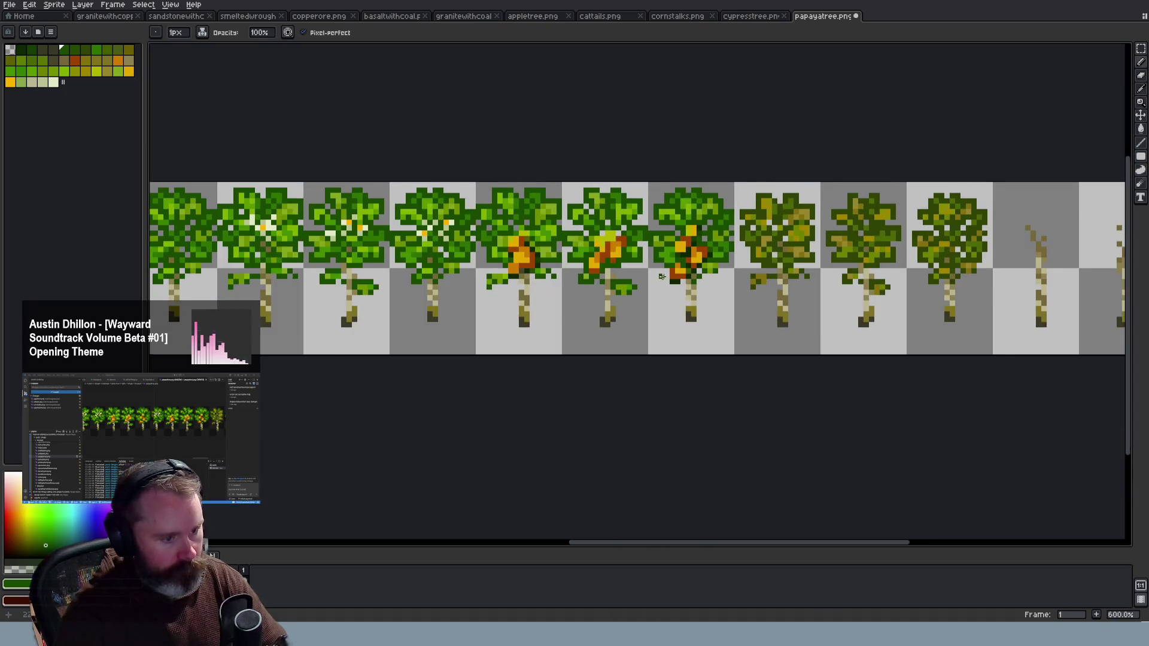
{"action": "scroll", "coordinate": [650, 271], "scroll_direction": "down", "scroll_amount": 3}
{"action": "scroll", "coordinate": [650, 263], "scroll_direction": "up", "scroll_amount": 3}
{"action": "scroll", "coordinate": [649, 259], "scroll_direction": "up", "scroll_amount": 4}
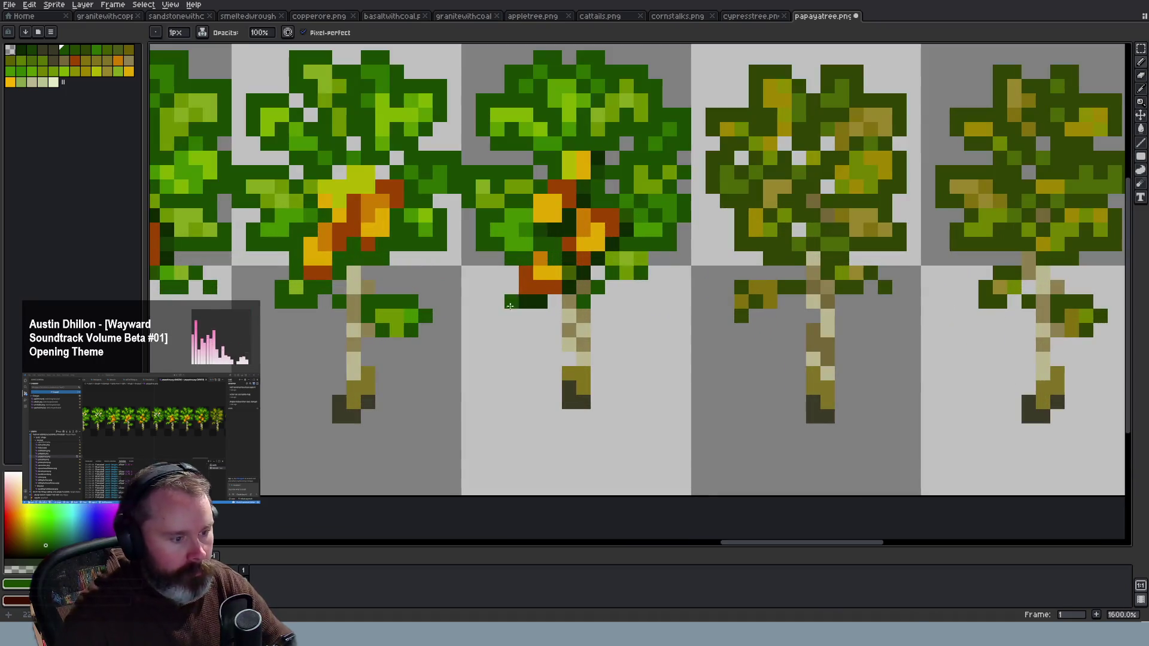
Give the middle trunk an olive-brown top pixel and repaint two near-black leaf pixels dark green
{"action": "key", "text": "i"}
{"action": "key", "text": "b"}
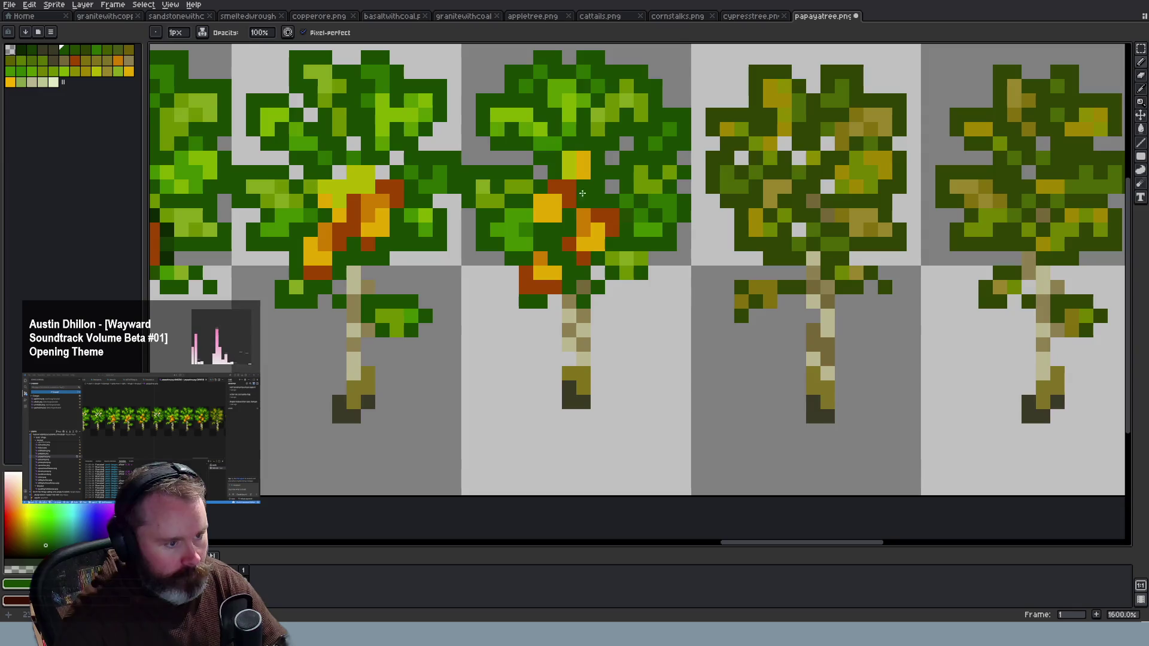
{"action": "scroll", "coordinate": [561, 272], "scroll_direction": "down", "scroll_amount": 4}
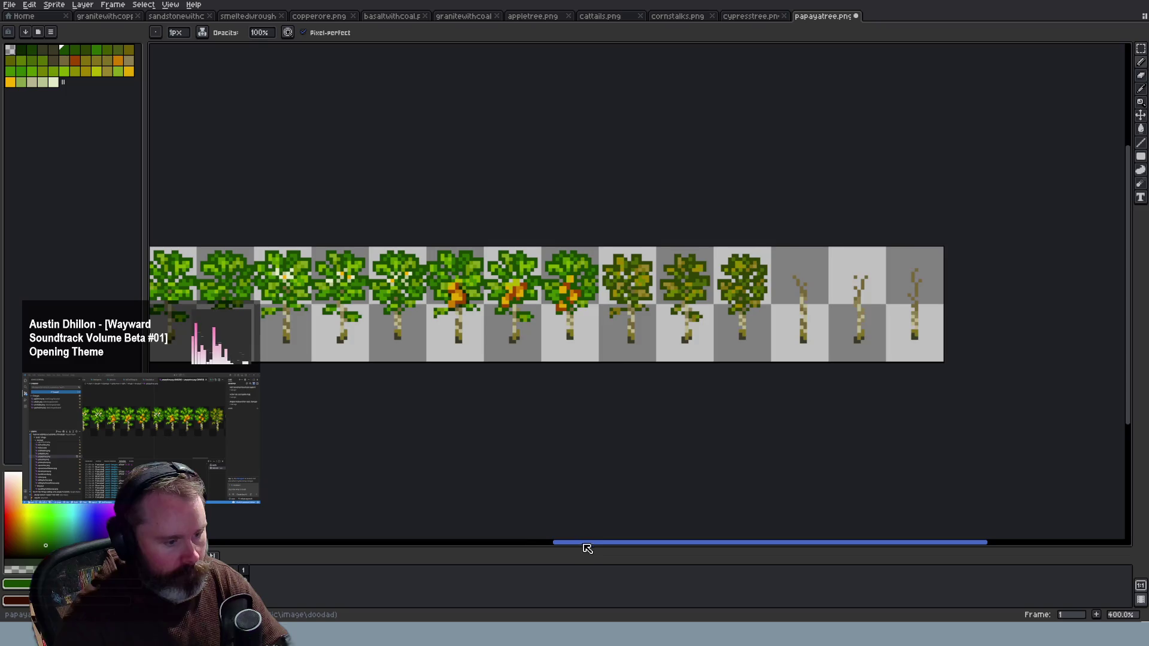
{"action": "left_click_drag", "start_coordinate": [586, 543], "coordinate": [529, 543]}
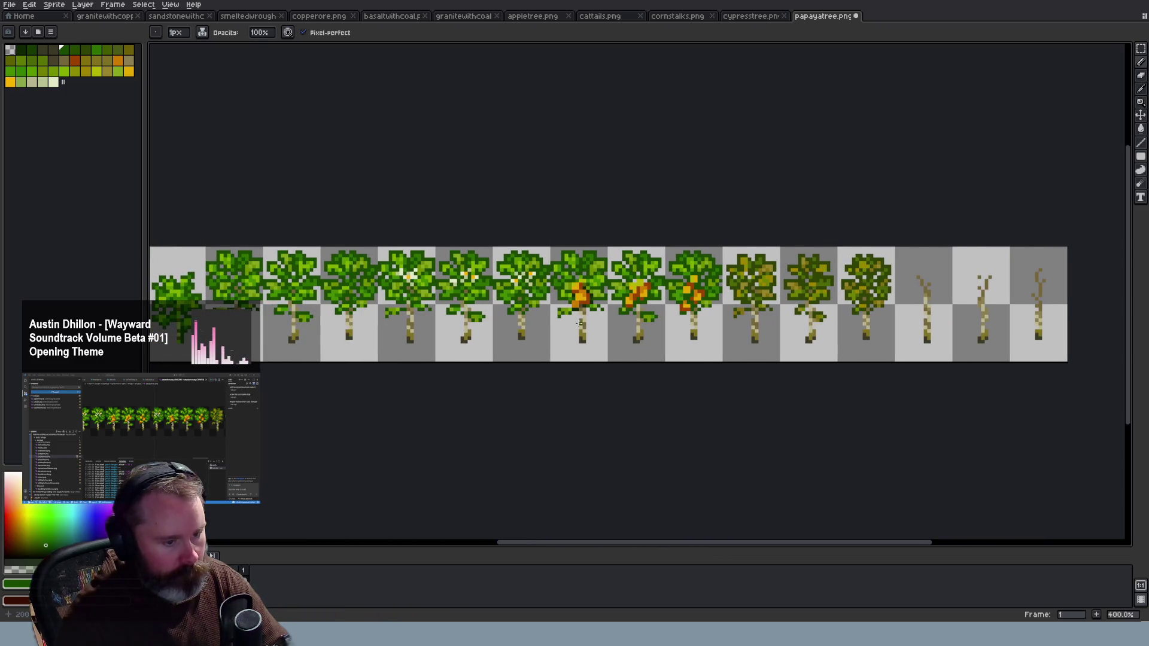
{"action": "scroll", "coordinate": [577, 317], "scroll_direction": "up", "scroll_amount": 1}
{"action": "scroll", "coordinate": [593, 294], "scroll_direction": "up", "scroll_amount": 2}
{"action": "scroll", "coordinate": [600, 275], "scroll_direction": "up", "scroll_amount": 1}
{"action": "key", "text": "i"}
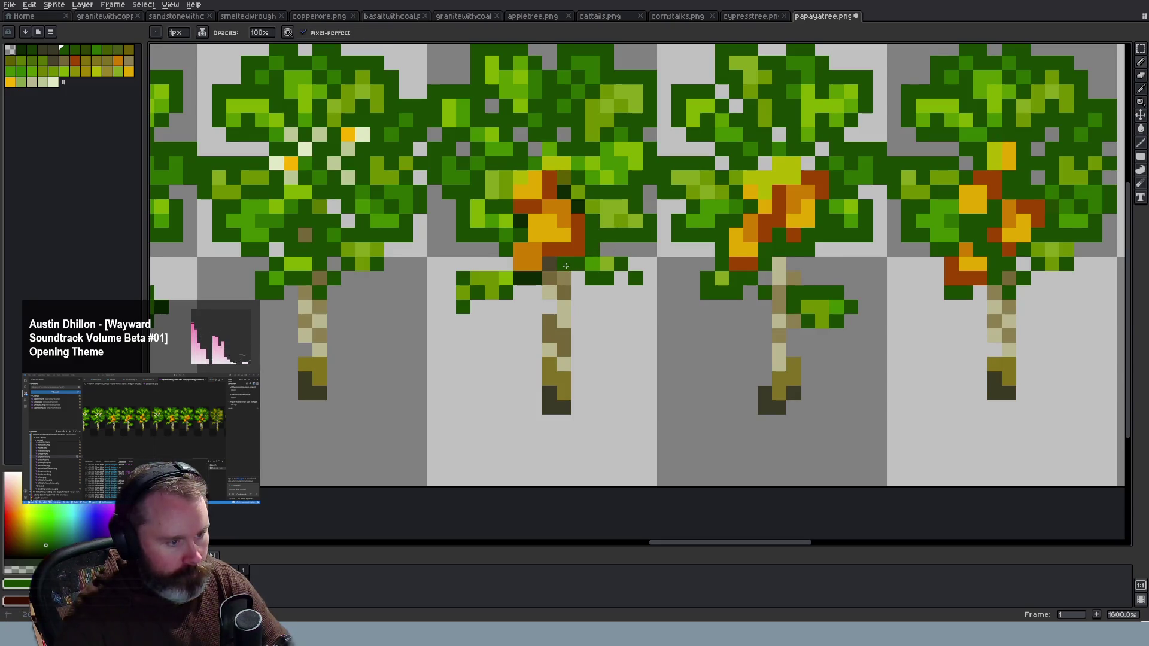
{"action": "key", "text": "ctrl+z"}
{"action": "left_click", "coordinate": [542, 284]}
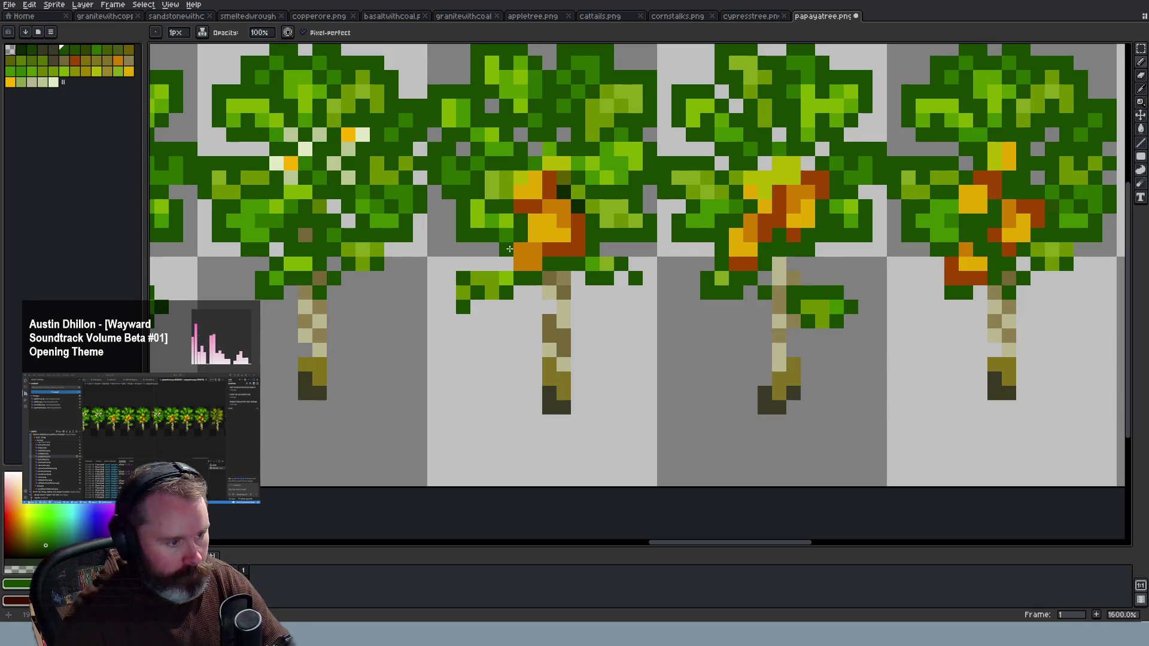
{"action": "left_click_drag", "start_coordinate": [563, 192], "coordinate": [578, 207]}
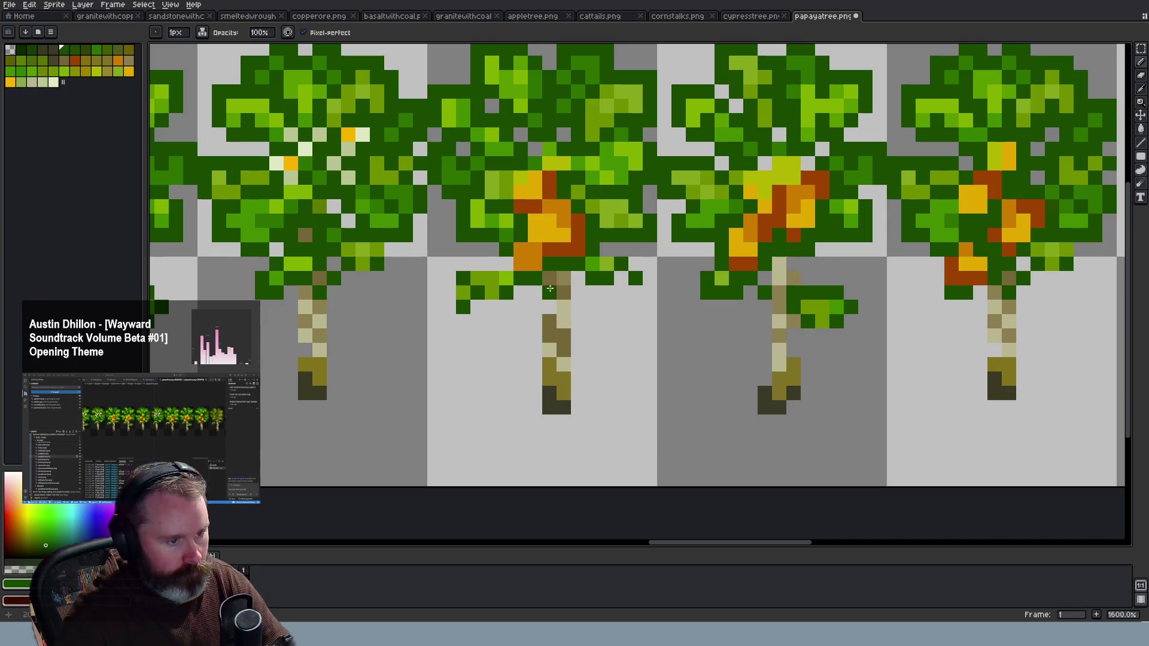
Save the papaya tree sheet
{"action": "scroll", "coordinate": [572, 198], "scroll_direction": "down", "scroll_amount": 2}
{"action": "scroll", "coordinate": [572, 310], "scroll_direction": "down", "scroll_amount": 1}
{"action": "scroll", "coordinate": [571, 309], "scroll_direction": "down", "scroll_amount": 3}
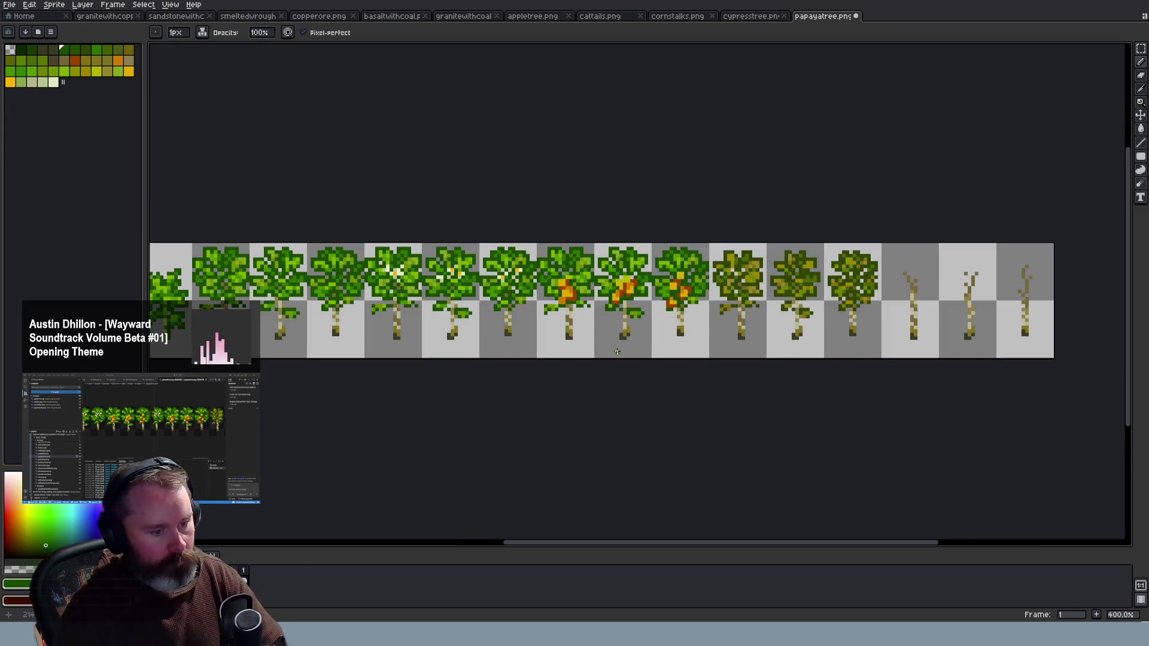
{"action": "key", "text": "ctrl+s"}
Touch up the trunk pixels on the fruiting papaya tree
{"action": "scroll", "coordinate": [674, 331], "scroll_direction": "up", "scroll_amount": 3}
{"action": "left_click_drag", "start_coordinate": [693, 259], "coordinate": [678, 245]}
{"action": "scroll", "coordinate": [645, 230], "scroll_direction": "down", "scroll_amount": 3}
{"action": "key", "text": "v"}
{"action": "key", "text": "b"}
{"action": "scroll", "coordinate": [624, 368], "scroll_direction": "down", "scroll_amount": 1}
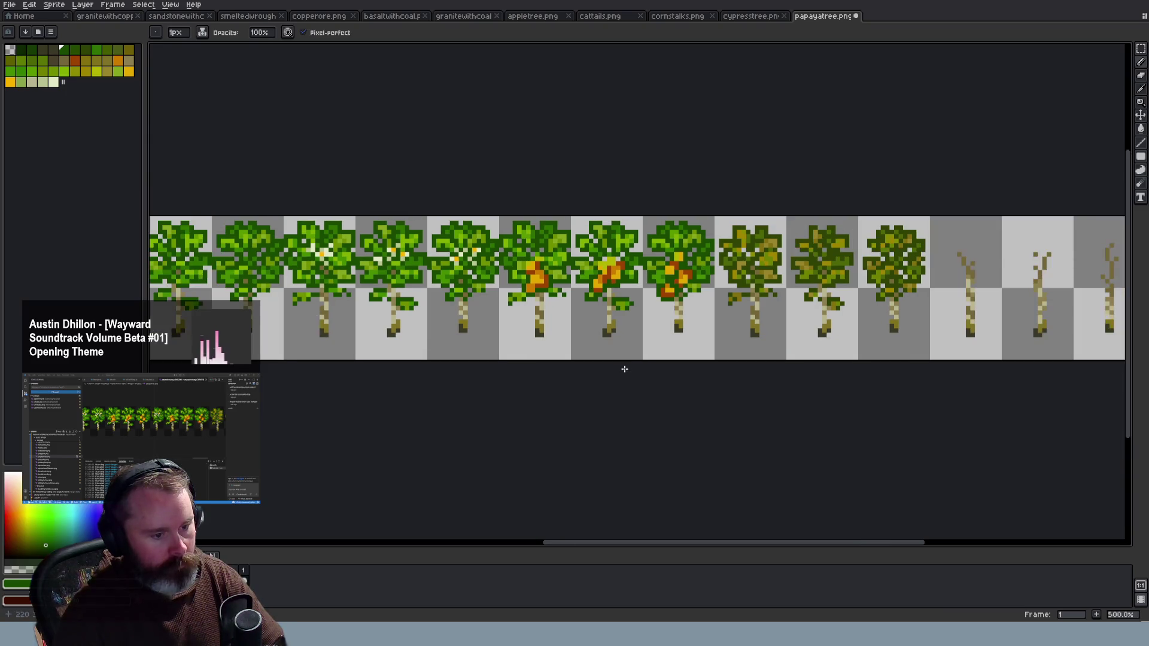
{"action": "scroll", "coordinate": [624, 369], "scroll_direction": "down", "scroll_amount": 1}
{"action": "scroll", "coordinate": [624, 368], "scroll_direction": "up", "scroll_amount": 2}
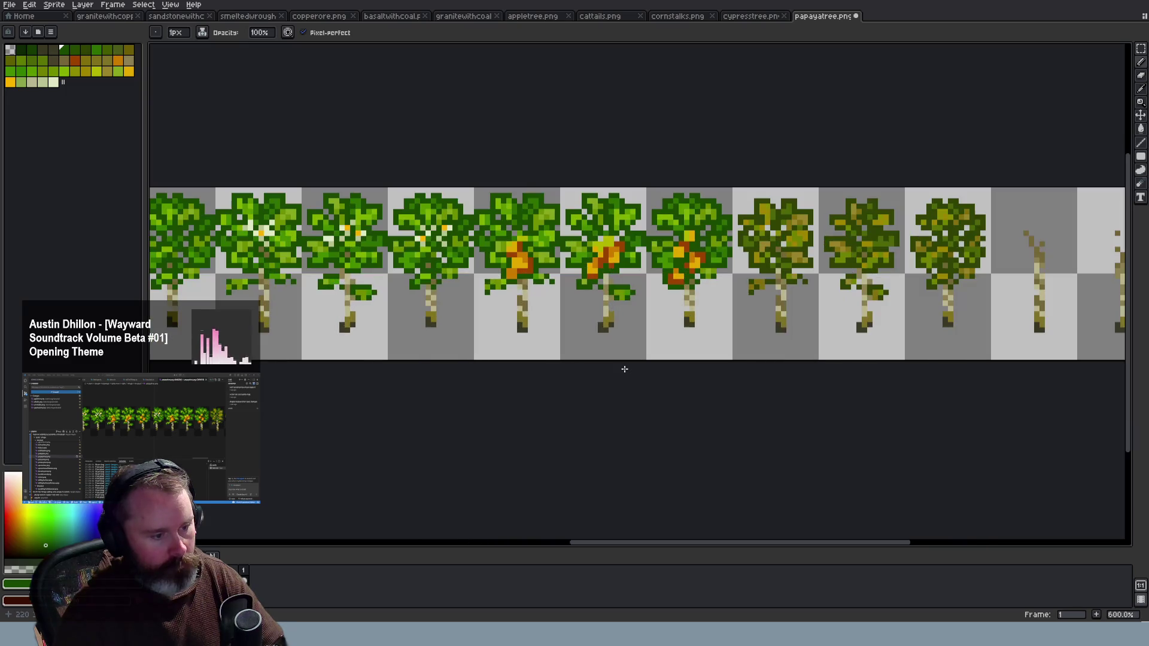
{"action": "scroll", "coordinate": [624, 369], "scroll_direction": "up", "scroll_amount": 1}
Undo the last trunk pixel edit and save the papaya tree sheet again
{"action": "key", "text": "ctrl+z"}
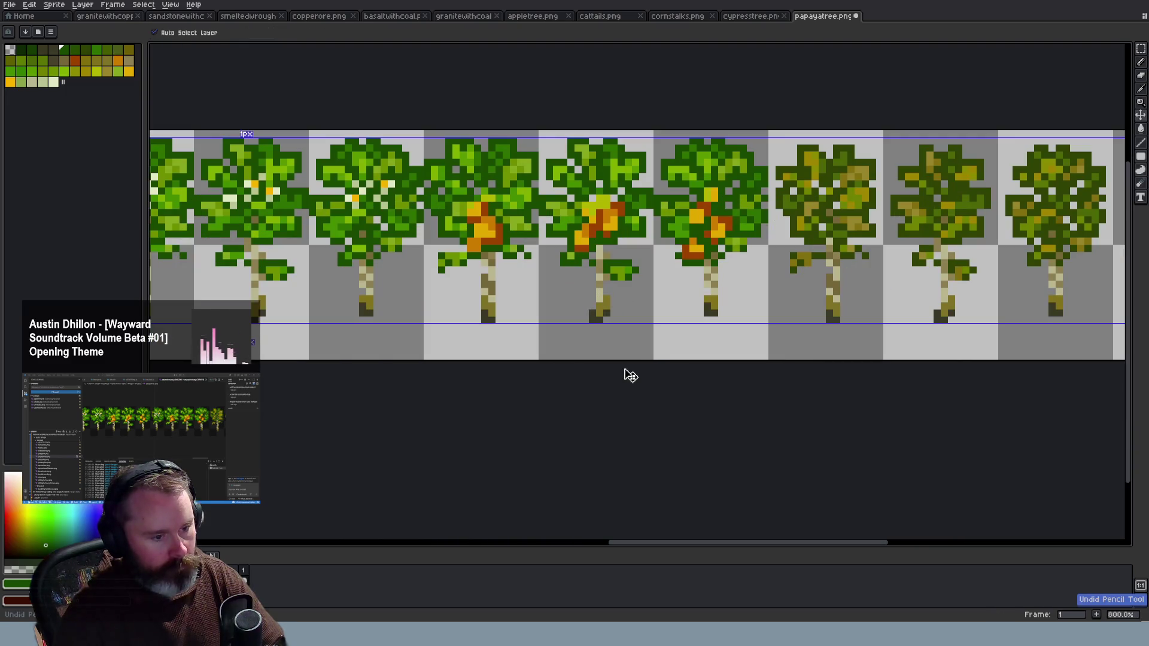
{"action": "scroll", "coordinate": [624, 369], "scroll_direction": "down", "scroll_amount": 1}
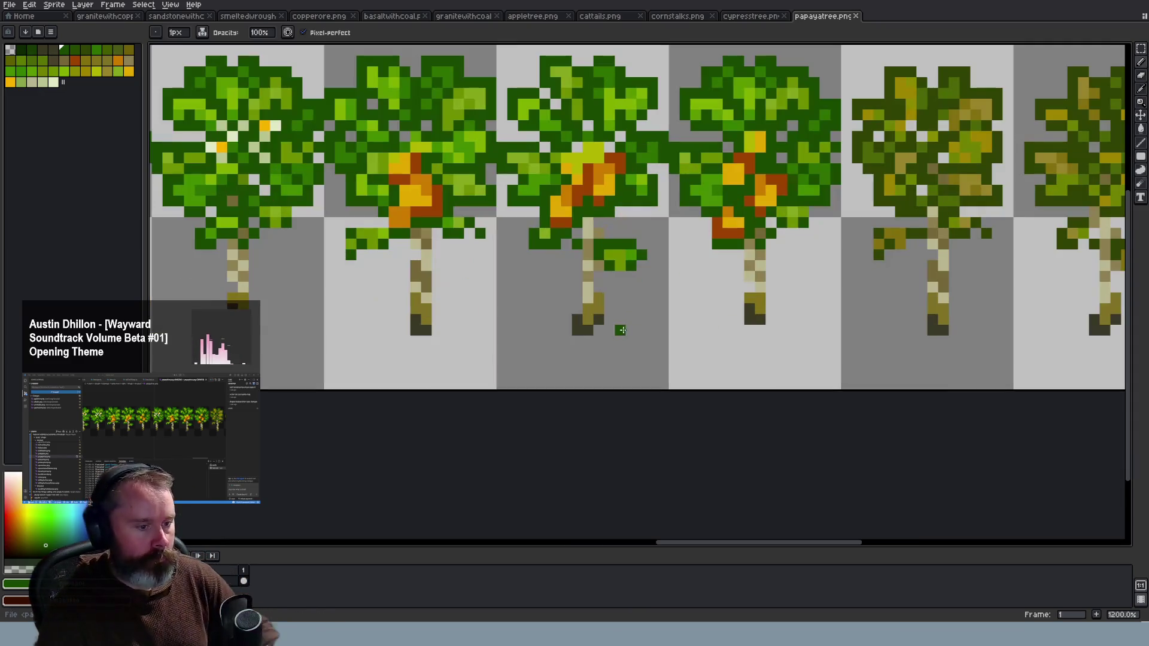
{"action": "scroll", "coordinate": [624, 368], "scroll_direction": "up", "scroll_amount": 3}
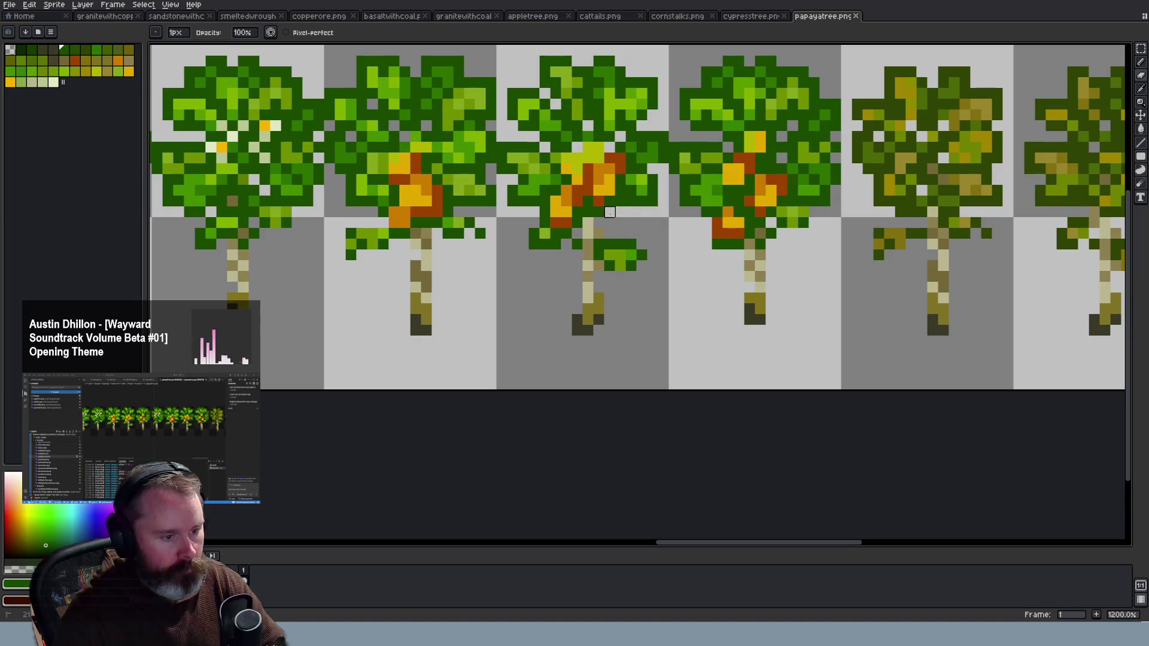
{"action": "scroll", "coordinate": [610, 212], "scroll_direction": "down", "scroll_amount": 3}
{"action": "scroll", "coordinate": [623, 240], "scroll_direction": "down", "scroll_amount": 1}
{"action": "scroll", "coordinate": [640, 282], "scroll_direction": "down", "scroll_amount": 2}
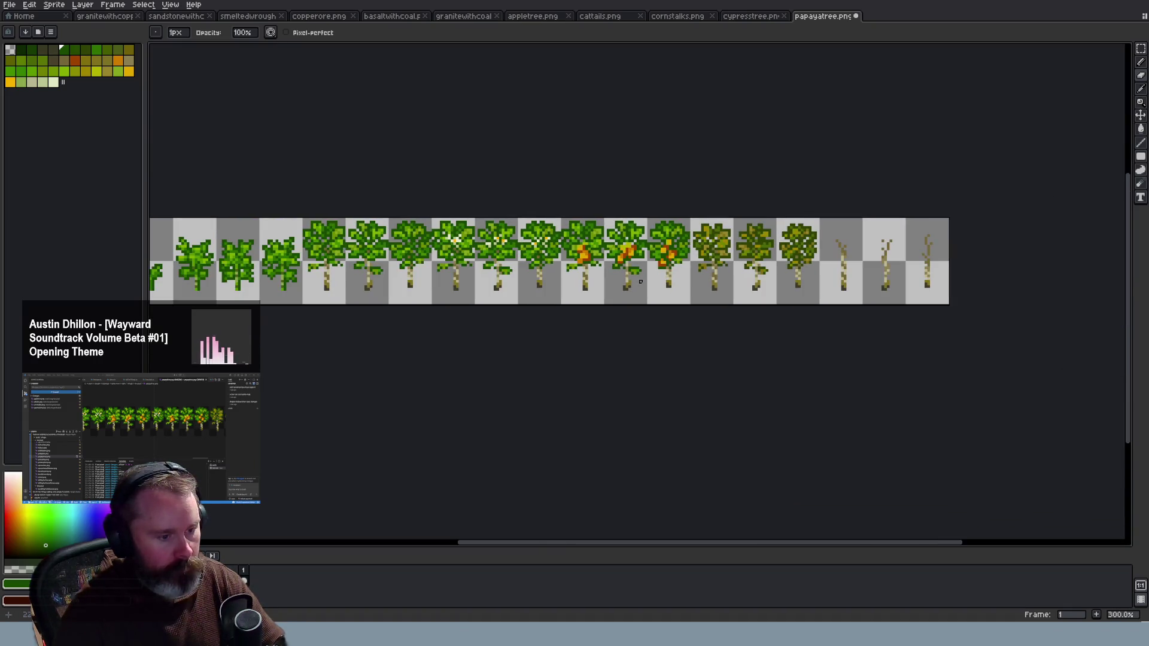
{"action": "scroll", "coordinate": [640, 282], "scroll_direction": "up", "scroll_amount": 1}
{"action": "key", "text": "ctrl+s"}
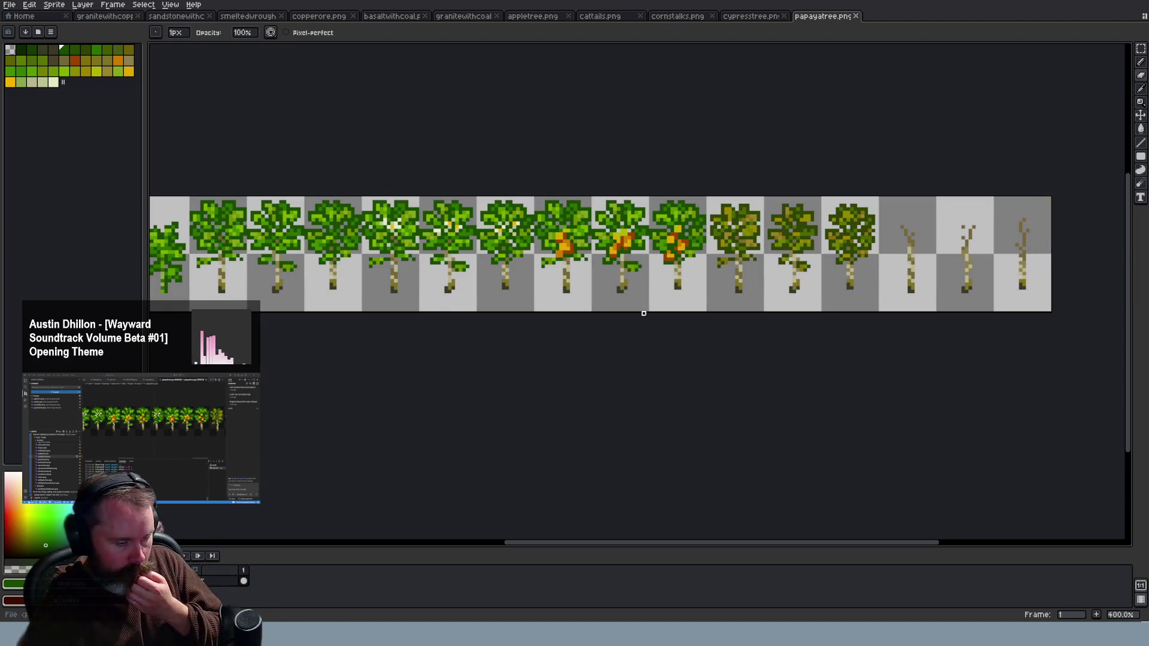
{"action": "scroll", "coordinate": [632, 316], "scroll_direction": "down", "scroll_amount": 2}
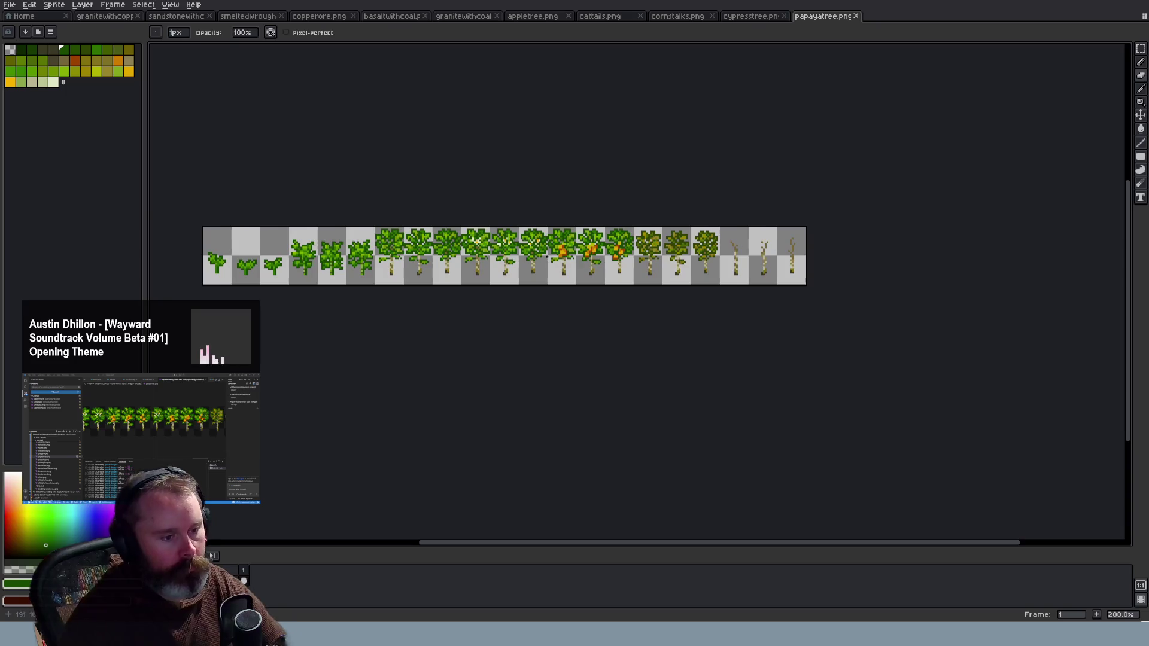
{"action": "scroll", "coordinate": [549, 254], "scroll_direction": "up", "scroll_amount": 2}
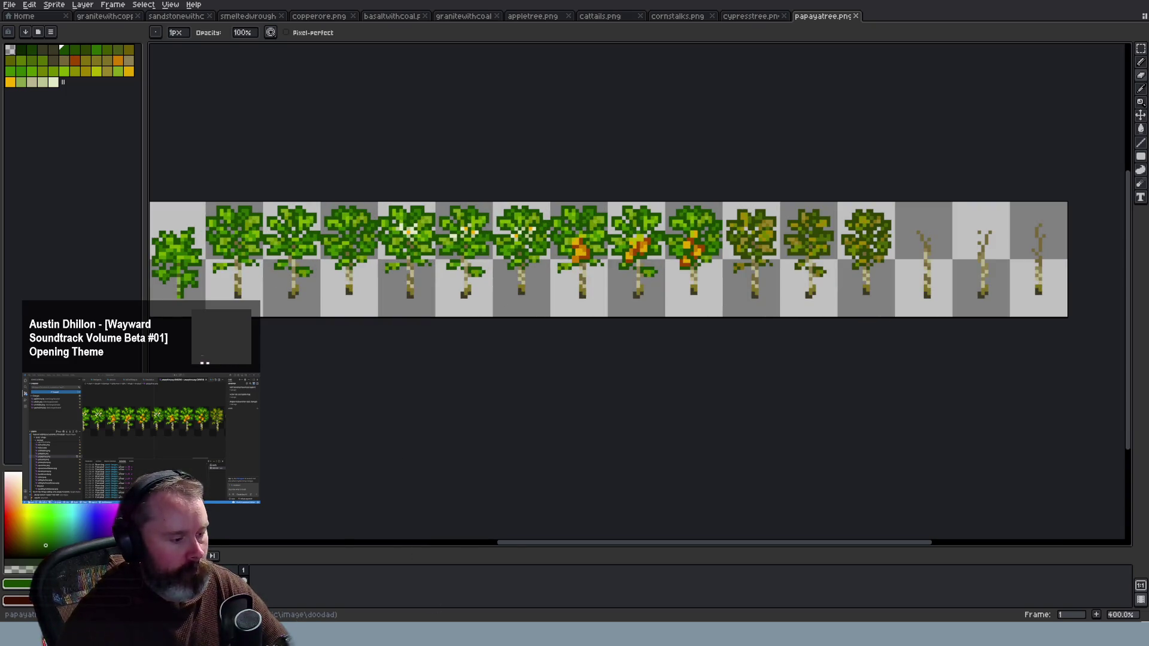
{"action": "key", "text": "alt+Tab"}
Step past poisonivy.png to potatoplant.png, zoom the new bushes to 700% and pan across them
{"action": "left_click", "coordinate": [264, 419]}
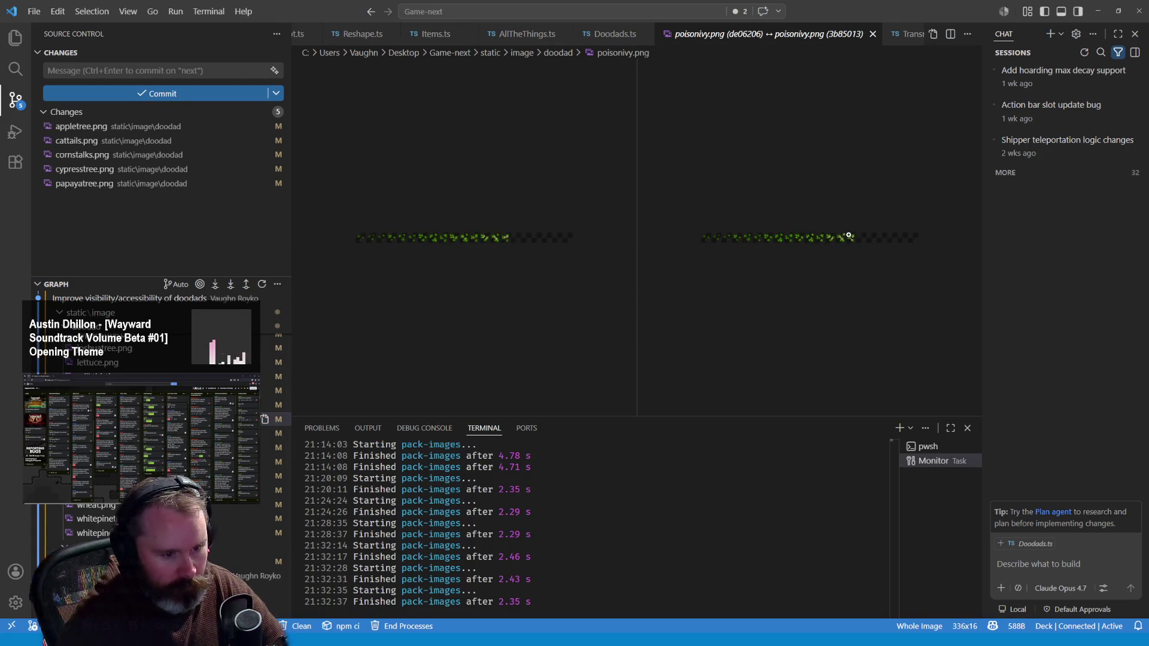
{"action": "left_click", "coordinate": [264, 433]}
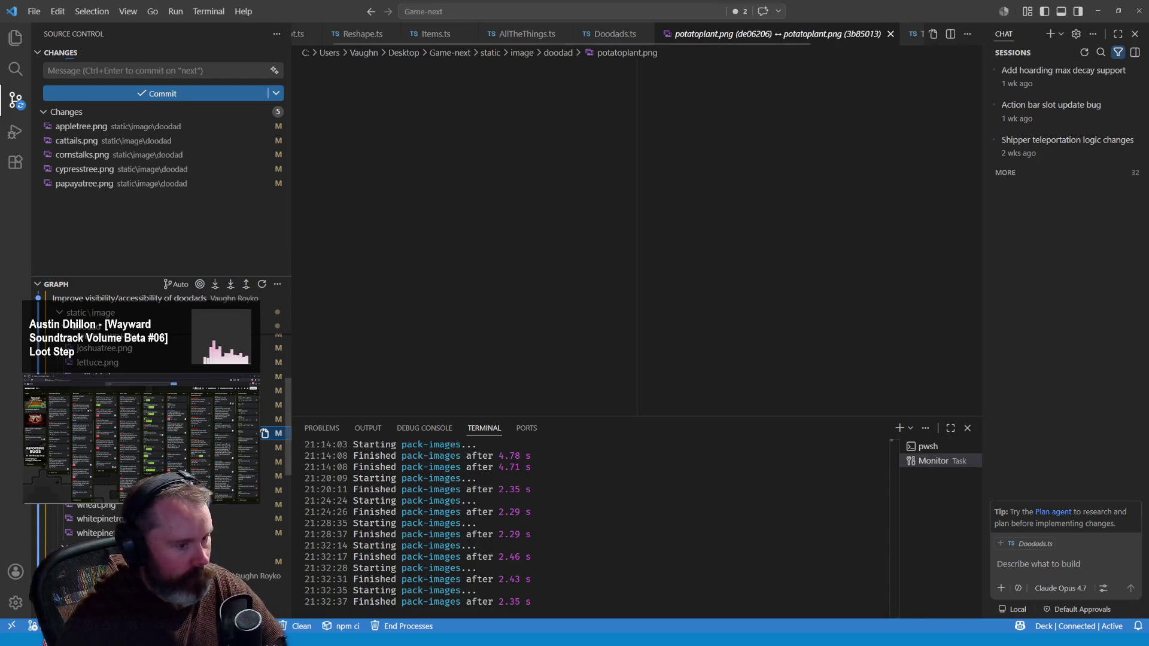
{"action": "left_click", "coordinate": [853, 237]}
{"action": "left_click", "coordinate": [852, 275]}
{"action": "left_click", "coordinate": [852, 335]}
{"action": "left_click", "coordinate": [850, 392]}
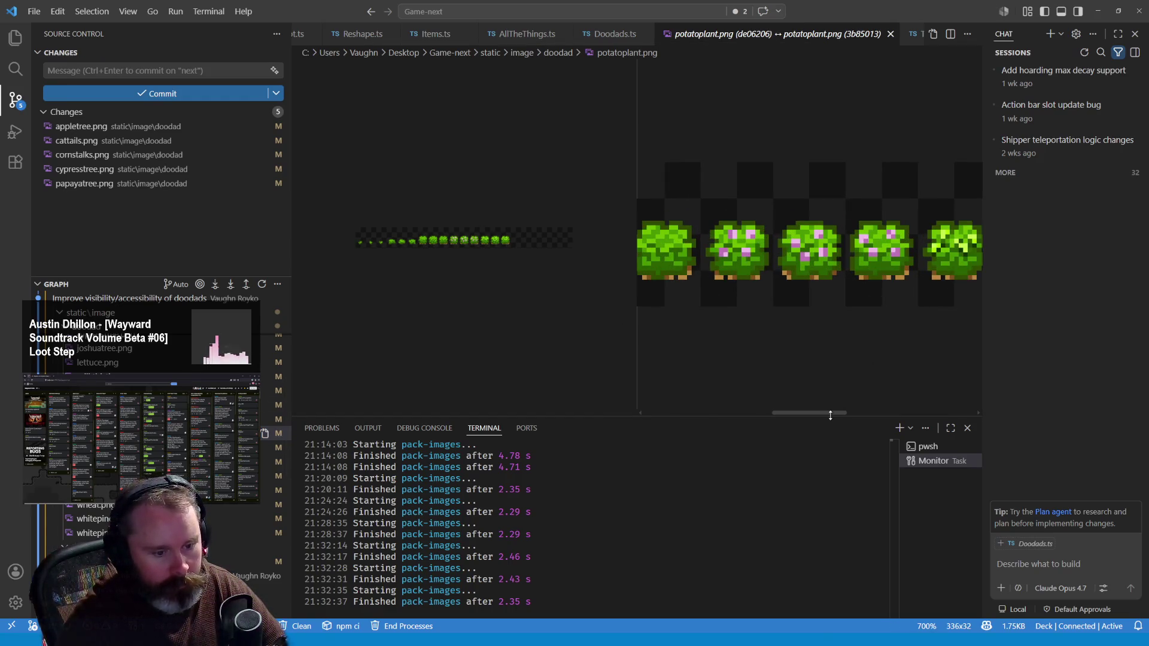
{"action": "left_click_drag", "start_coordinate": [830, 413], "coordinate": [873, 413]}
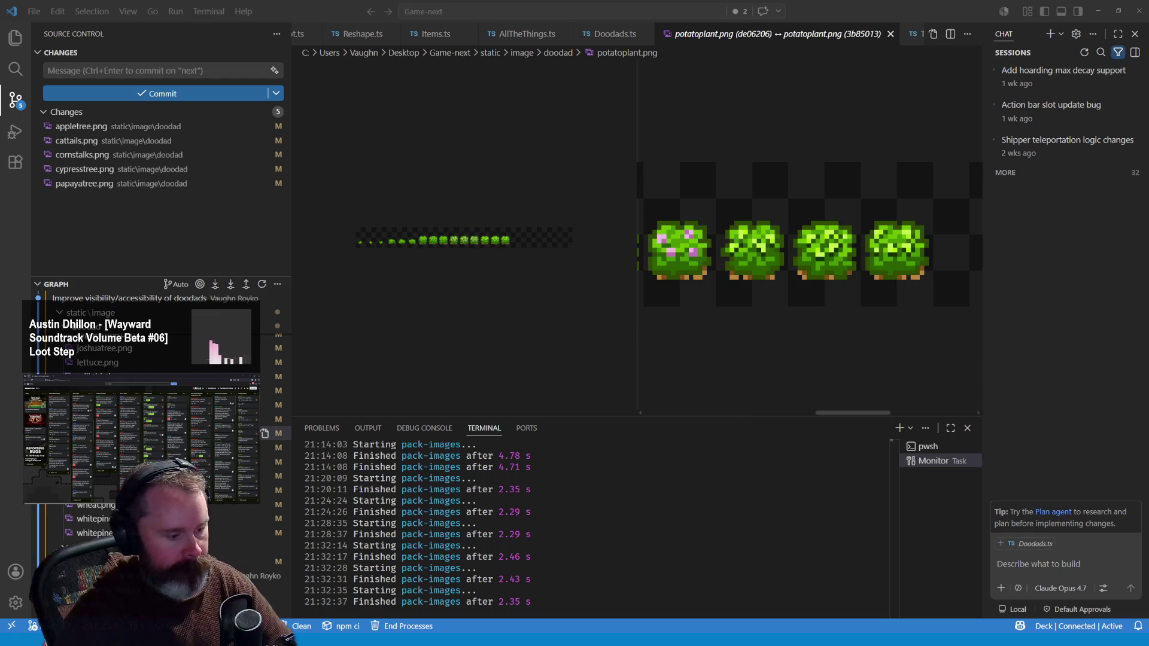
{"action": "key", "text": "alt+Tab"}
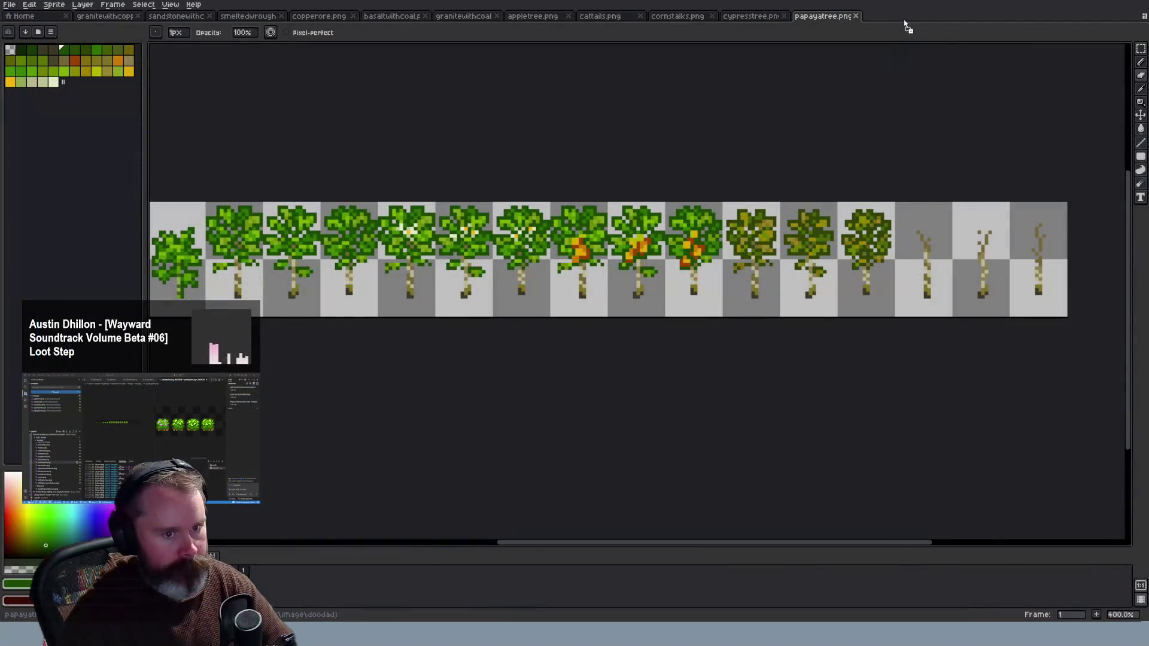
Pick a leaf green and repaint dark pixels in the middle potato bush medium green
{"action": "scroll", "coordinate": [704, 306], "scroll_direction": "up", "scroll_amount": 2}
{"action": "scroll", "coordinate": [576, 283], "scroll_direction": "up", "scroll_amount": 2}
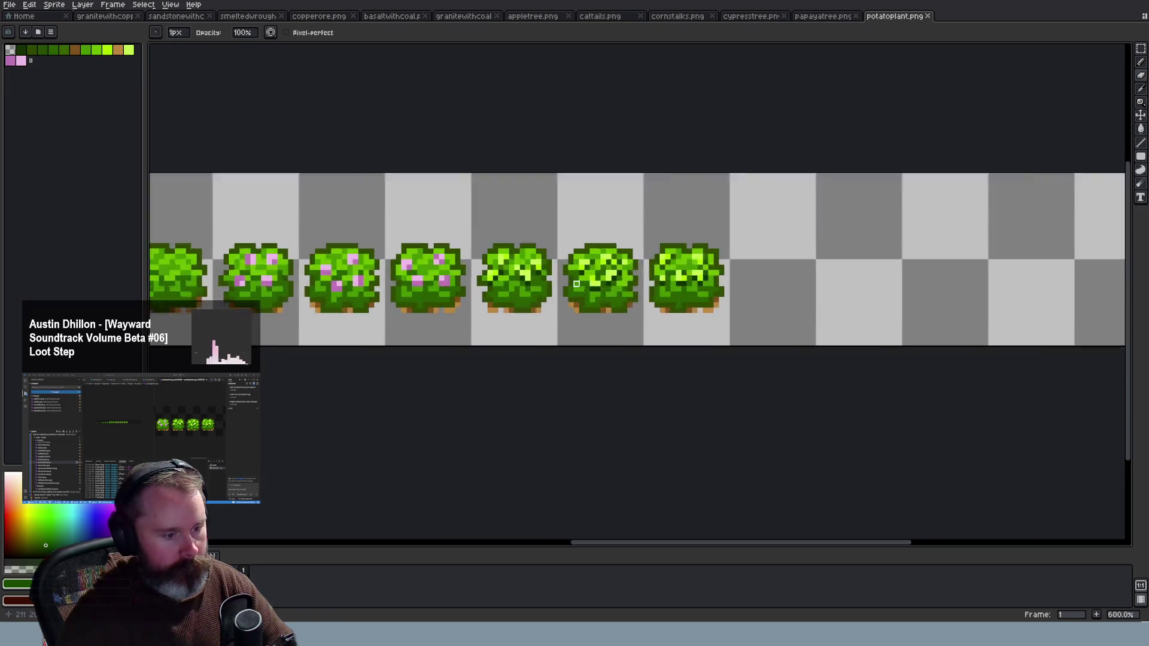
{"action": "scroll", "coordinate": [576, 284], "scroll_direction": "up", "scroll_amount": 4}
{"action": "key", "text": "i"}
{"action": "left_click", "coordinate": [666, 279]}
{"action": "key", "text": "b"}
{"action": "left_click", "coordinate": [669, 292]}
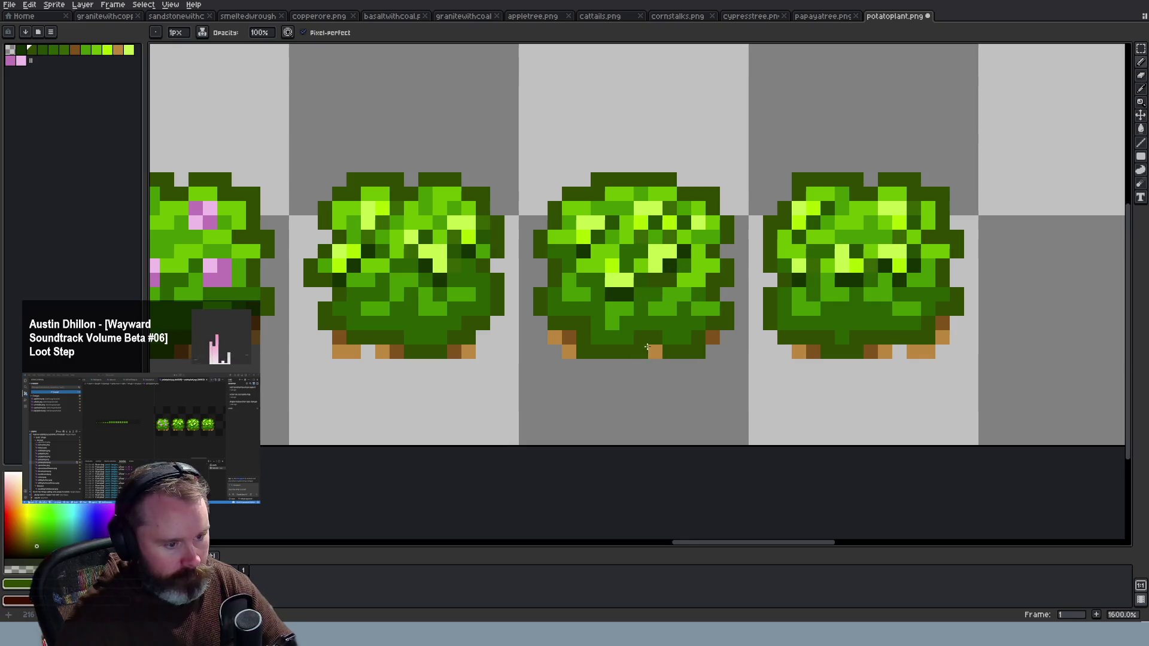
{"action": "key", "text": "ctrl+z"}
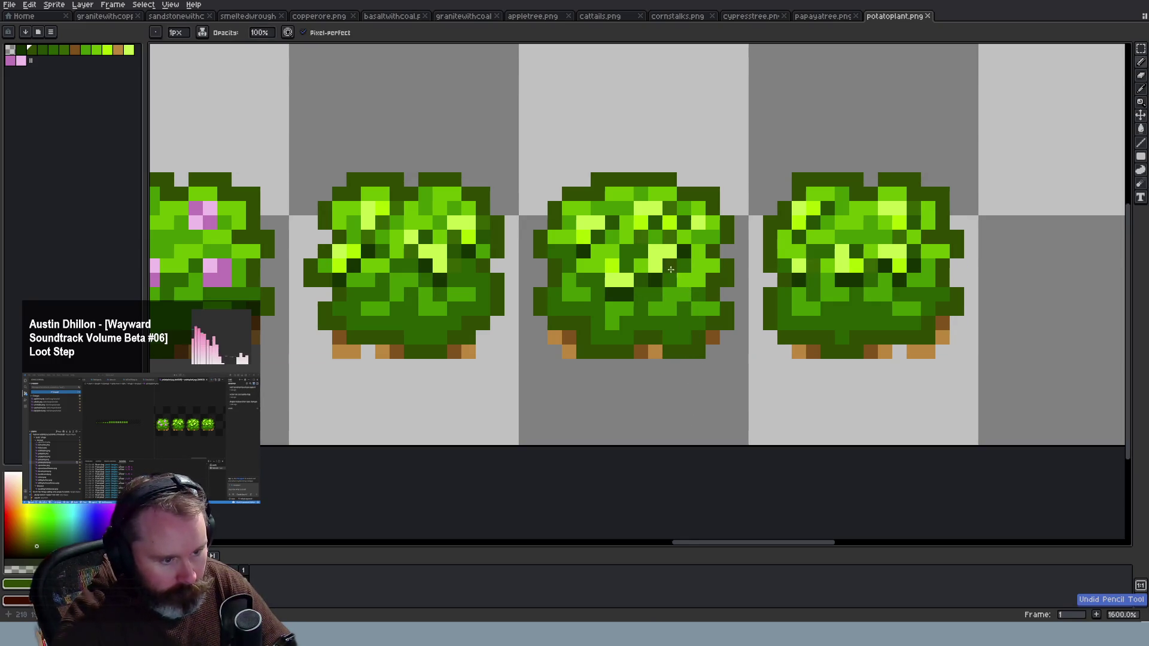
{"action": "left_click", "coordinate": [657, 278]}
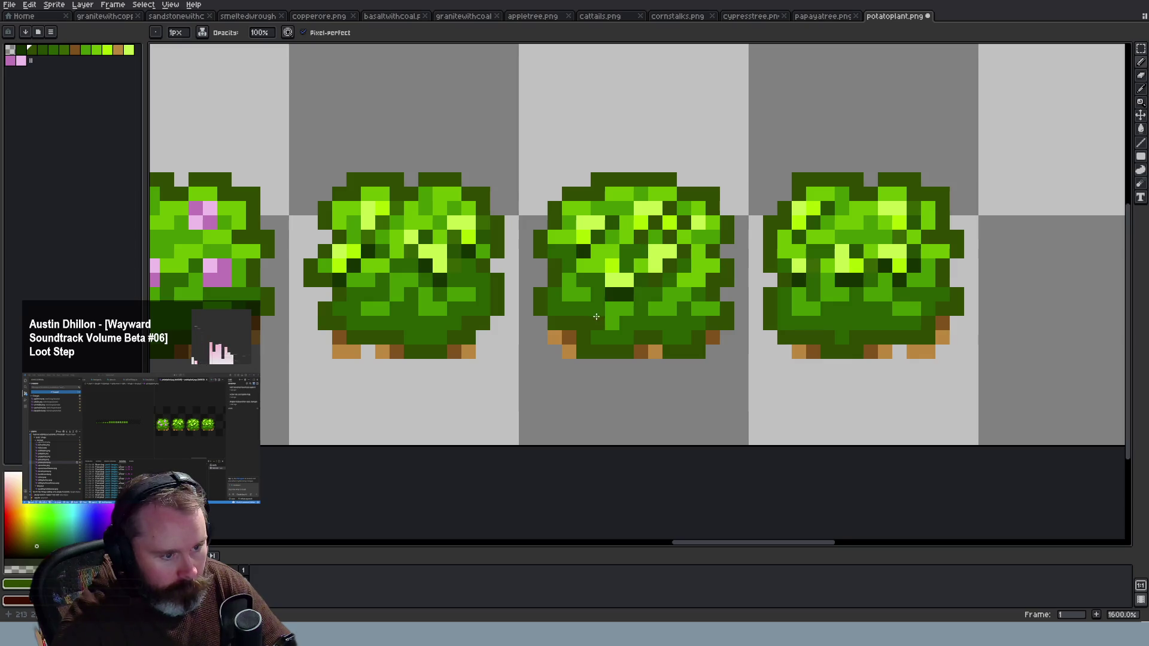
{"action": "left_click_drag", "start_coordinate": [626, 294], "coordinate": [618, 296]}
Paint dark green pixels into the right-hand potato bush
{"action": "scroll", "coordinate": [687, 354], "scroll_direction": "down", "scroll_amount": 3}
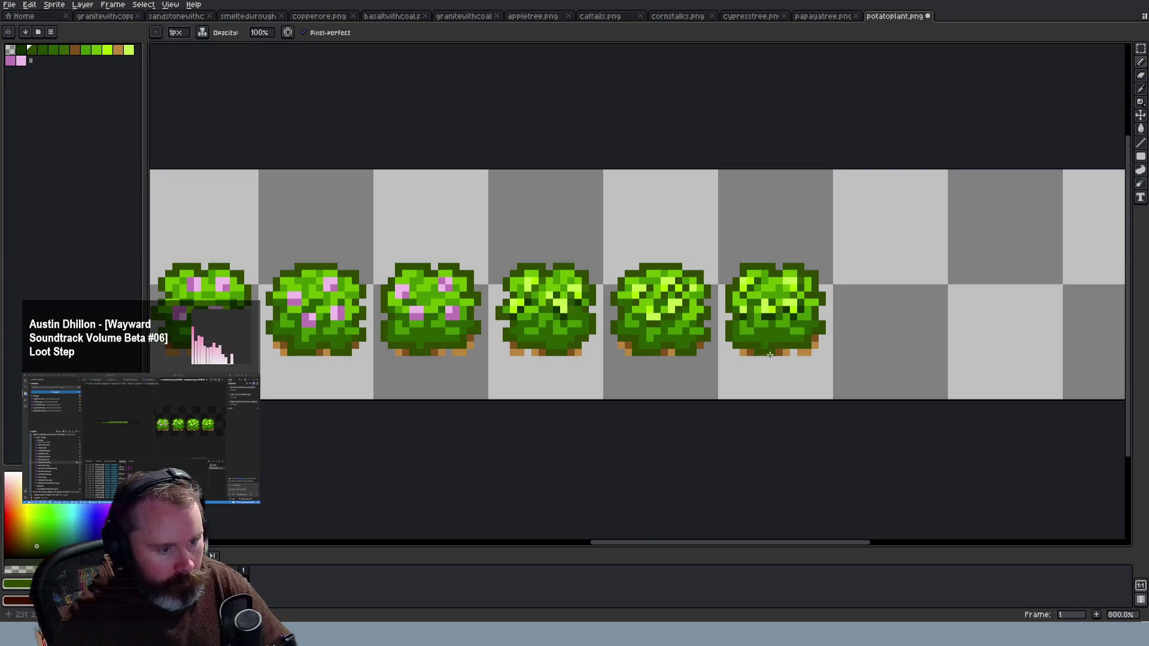
{"action": "scroll", "coordinate": [792, 351], "scroll_direction": "up", "scroll_amount": 3}
{"action": "scroll", "coordinate": [791, 351], "scroll_direction": "up", "scroll_amount": 2}
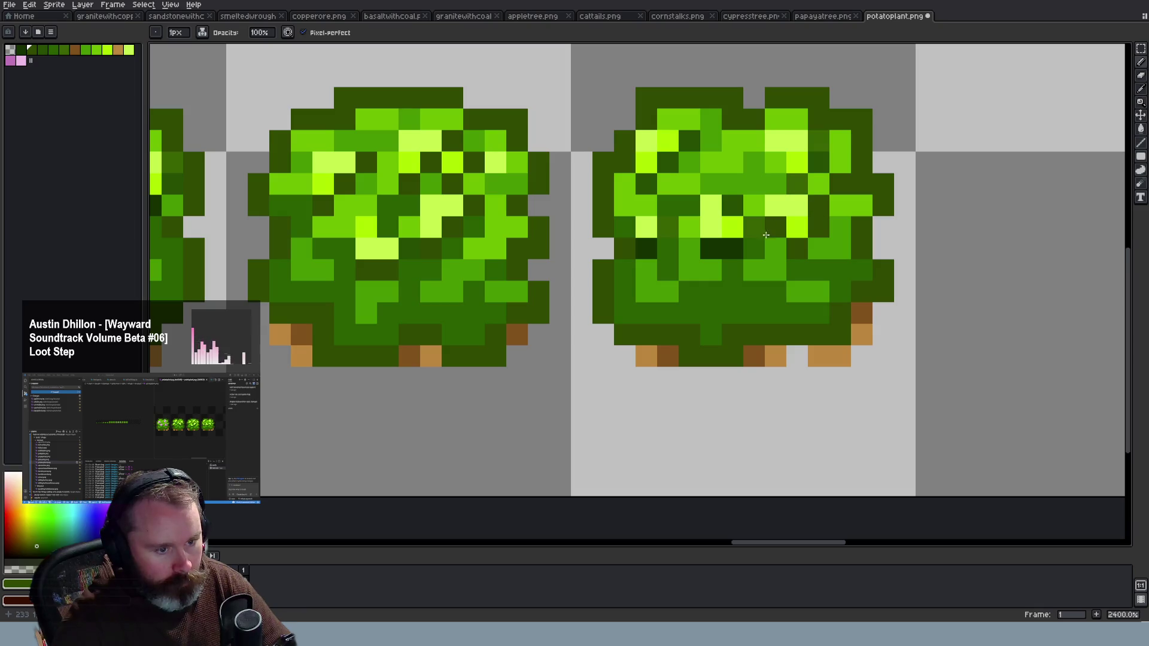
{"action": "left_click_drag", "start_coordinate": [754, 226], "coordinate": [712, 248]}
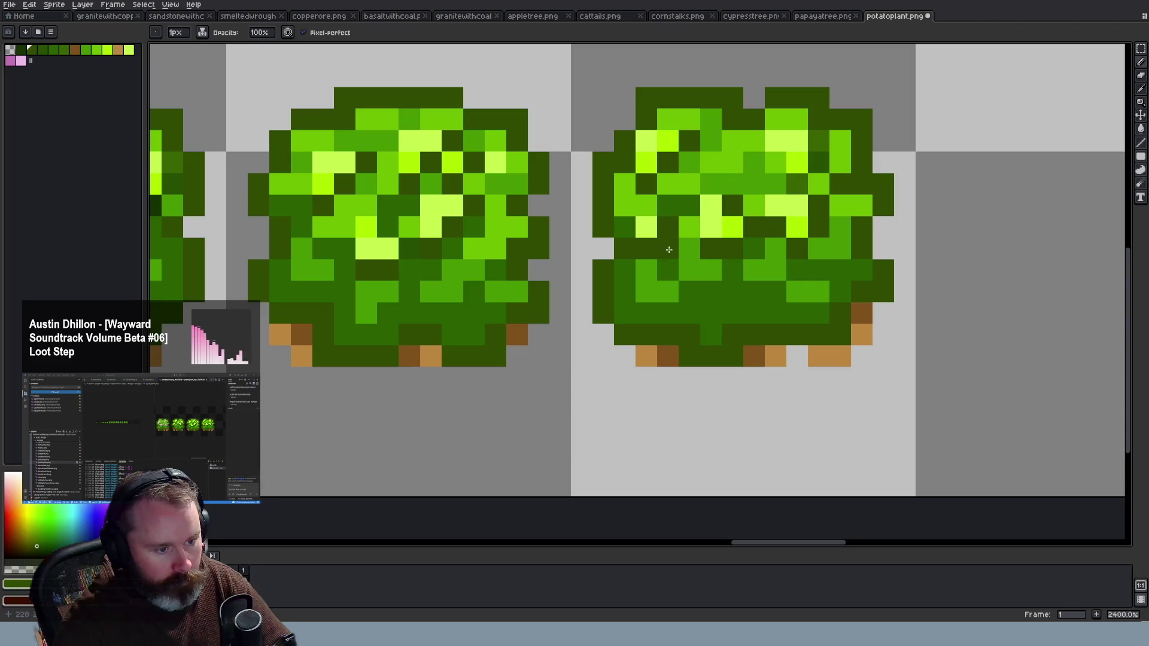
On the left bushes, recolour a very dark pixel dark olive and a dark diagonal outline green
{"action": "scroll", "coordinate": [743, 349], "scroll_direction": "down", "scroll_amount": 3}
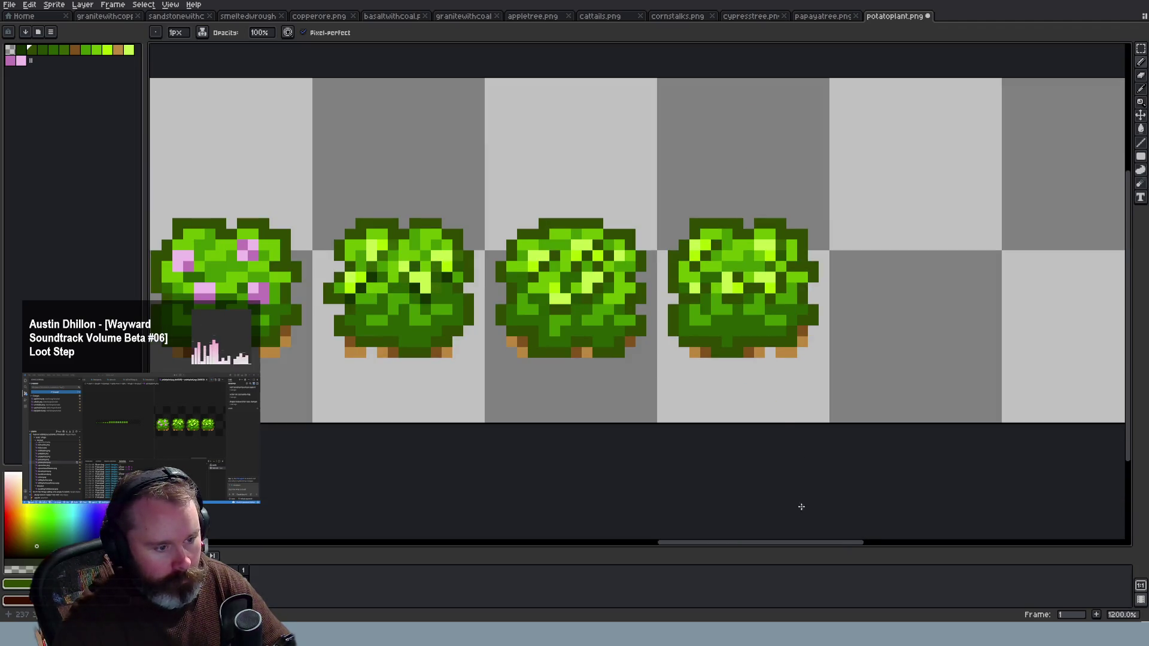
{"action": "left_click_drag", "start_coordinate": [800, 542], "coordinate": [759, 541]}
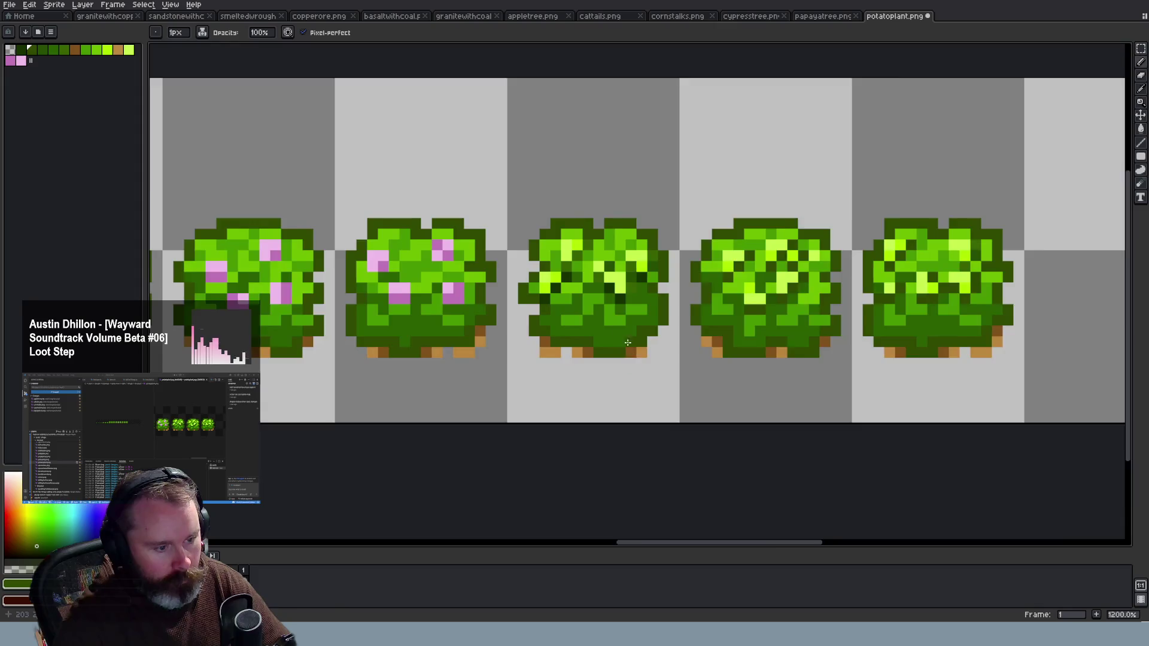
{"action": "scroll", "coordinate": [606, 269], "scroll_direction": "up", "scroll_amount": 3}
{"action": "left_click", "coordinate": [595, 238]}
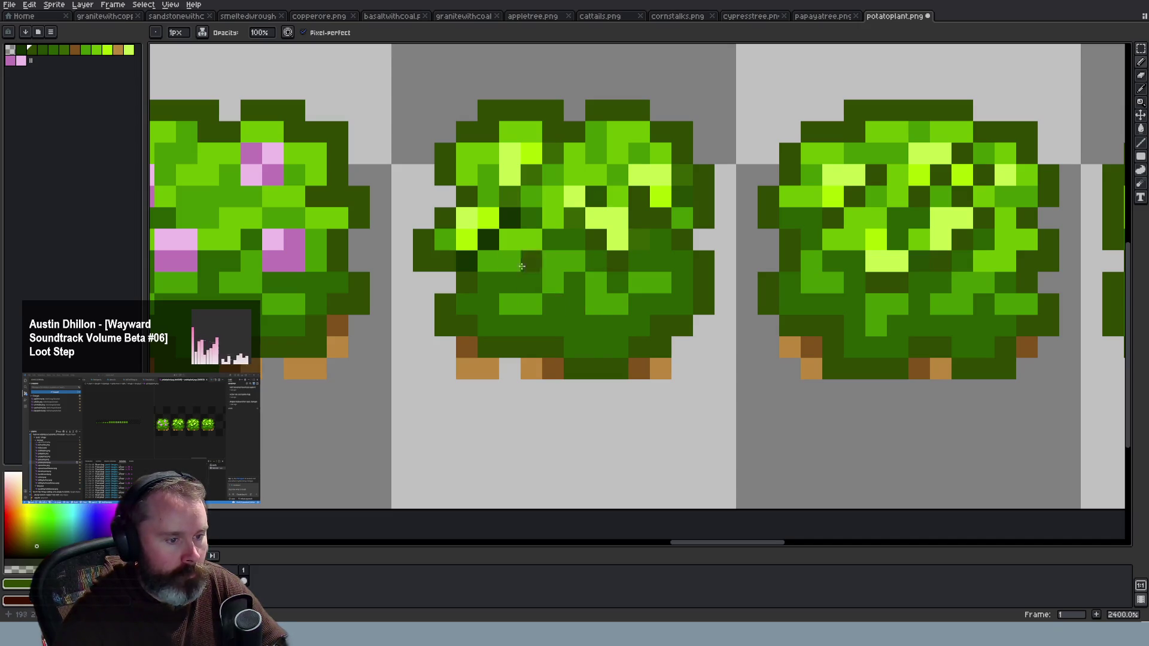
{"action": "left_click_drag", "start_coordinate": [538, 178], "coordinate": [467, 257]}
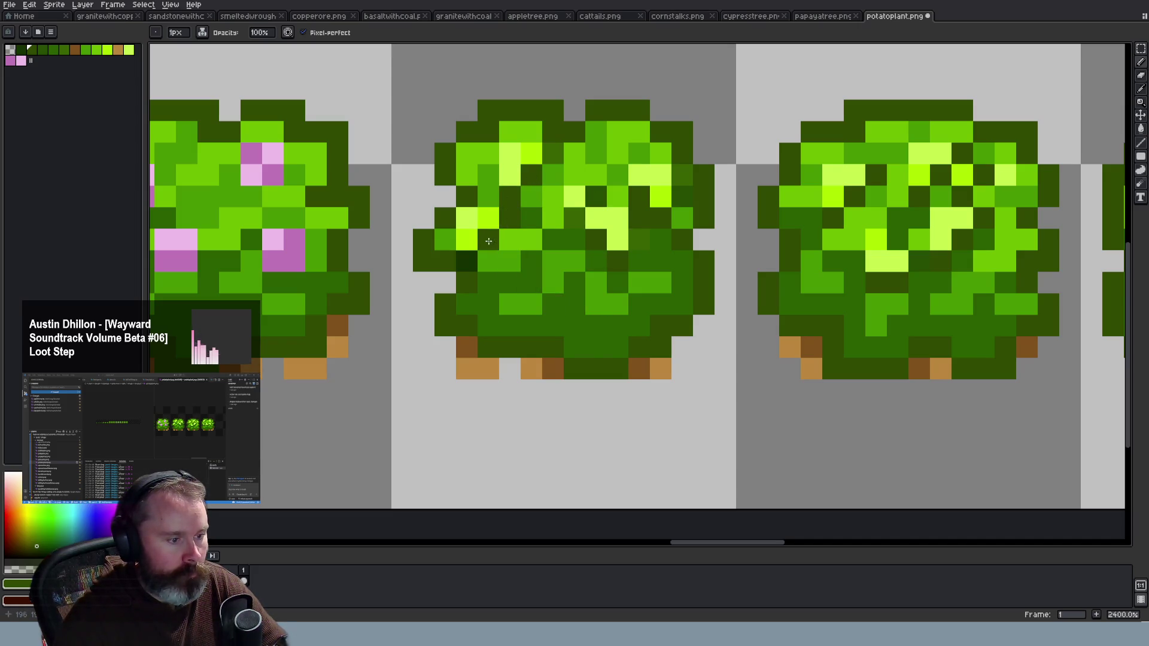
Save the retouched potato plant sheet
{"action": "scroll", "coordinate": [539, 299], "scroll_direction": "down", "scroll_amount": 4}
{"action": "scroll", "coordinate": [654, 384], "scroll_direction": "down", "scroll_amount": 2}
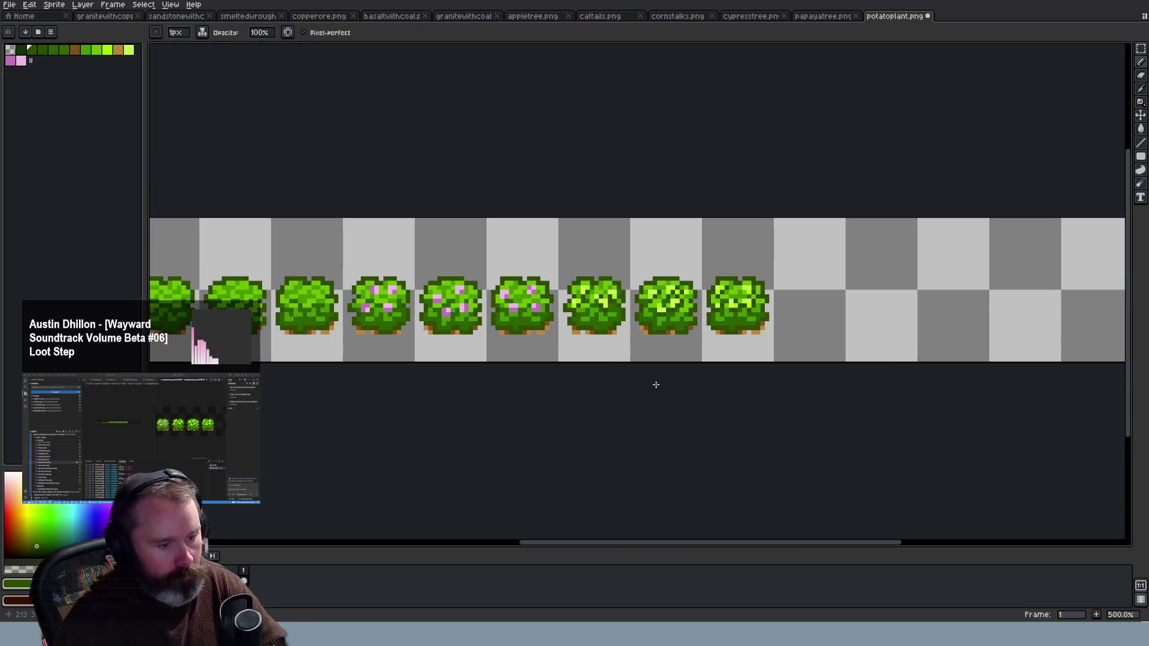
{"action": "scroll", "coordinate": [673, 412], "scroll_direction": "down", "scroll_amount": 1}
{"action": "scroll", "coordinate": [673, 415], "scroll_direction": "down", "scroll_amount": 1}
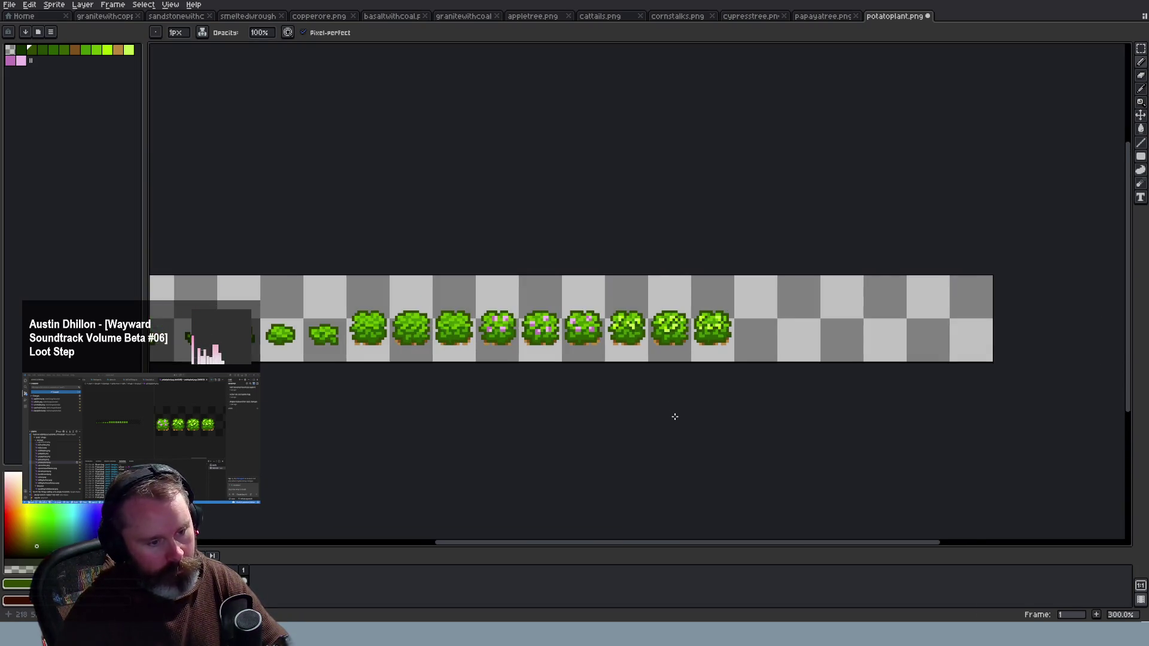
{"action": "scroll", "coordinate": [674, 417], "scroll_direction": "down", "scroll_amount": 1}
{"action": "scroll", "coordinate": [674, 416], "scroll_direction": "down", "scroll_amount": 1}
{"action": "scroll", "coordinate": [674, 417], "scroll_direction": "up", "scroll_amount": 5}
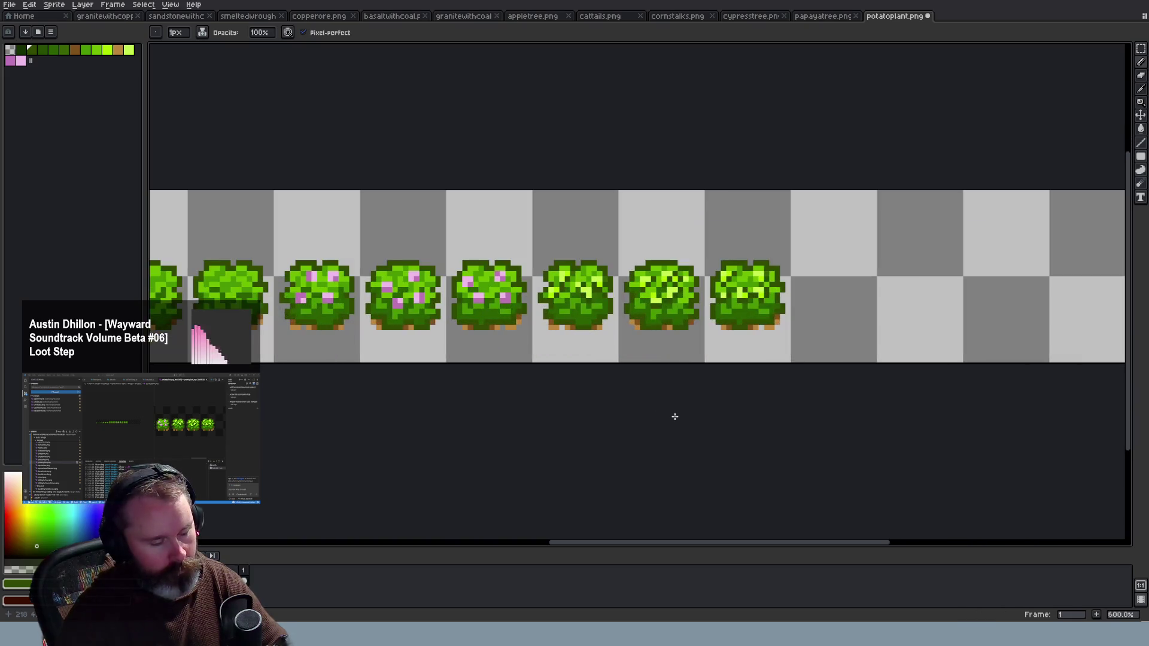
{"action": "scroll", "coordinate": [621, 405], "scroll_direction": "up", "scroll_amount": 1}
{"action": "key", "text": "ctrl+s"}
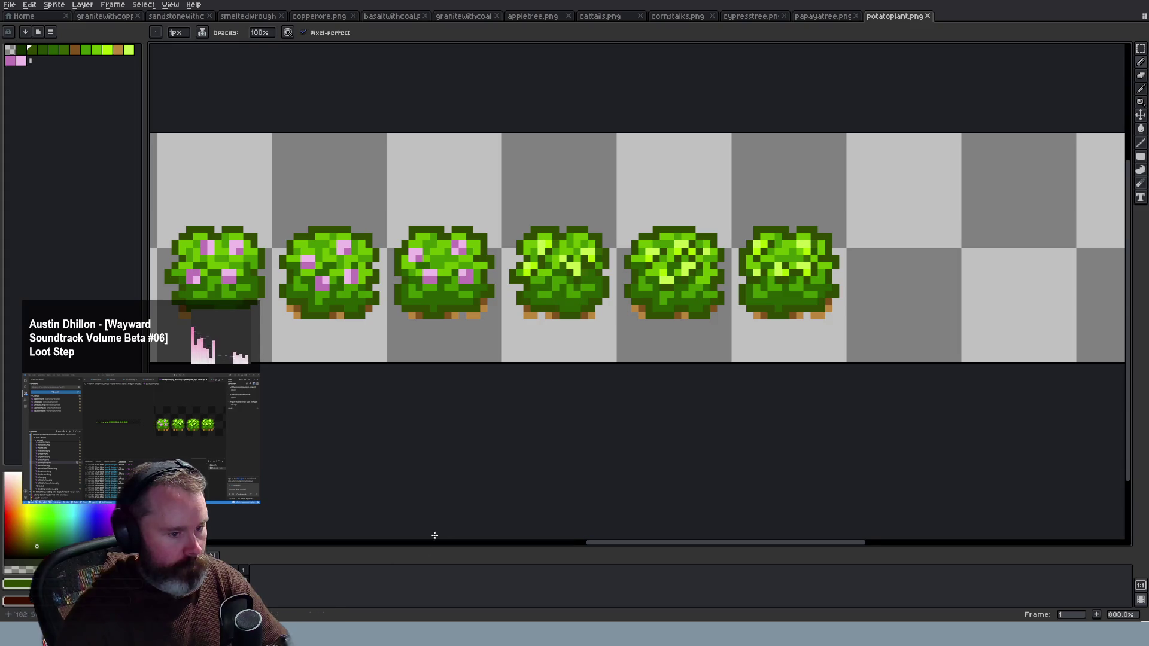
{"action": "key", "text": "alt+Tab"}
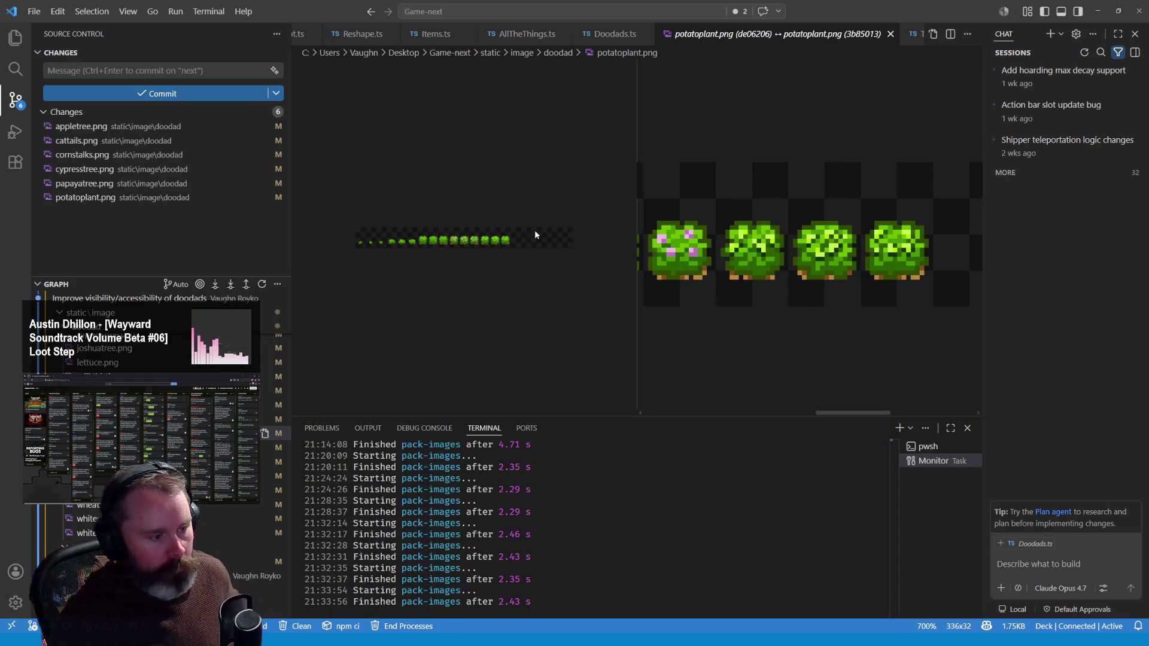
Open the sprucetree.png diff and zoom in to inspect the old and new spruce trees
{"action": "left_click", "coordinate": [179, 448]}
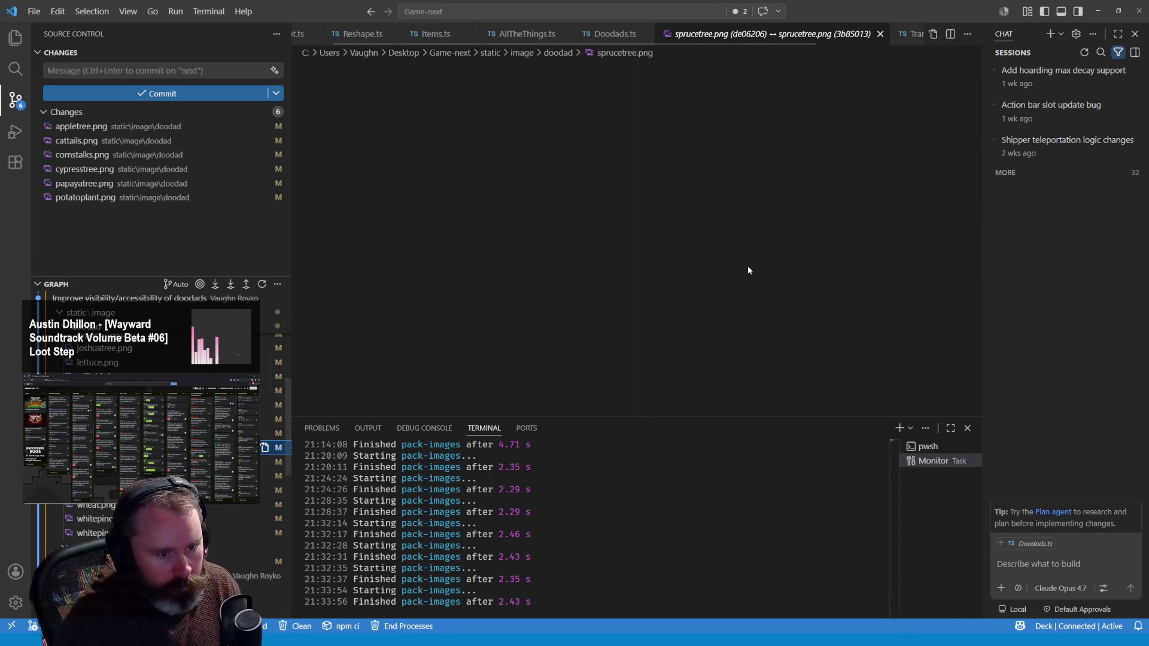
{"action": "scroll", "coordinate": [909, 243], "scroll_direction": "up", "scroll_amount": 4}
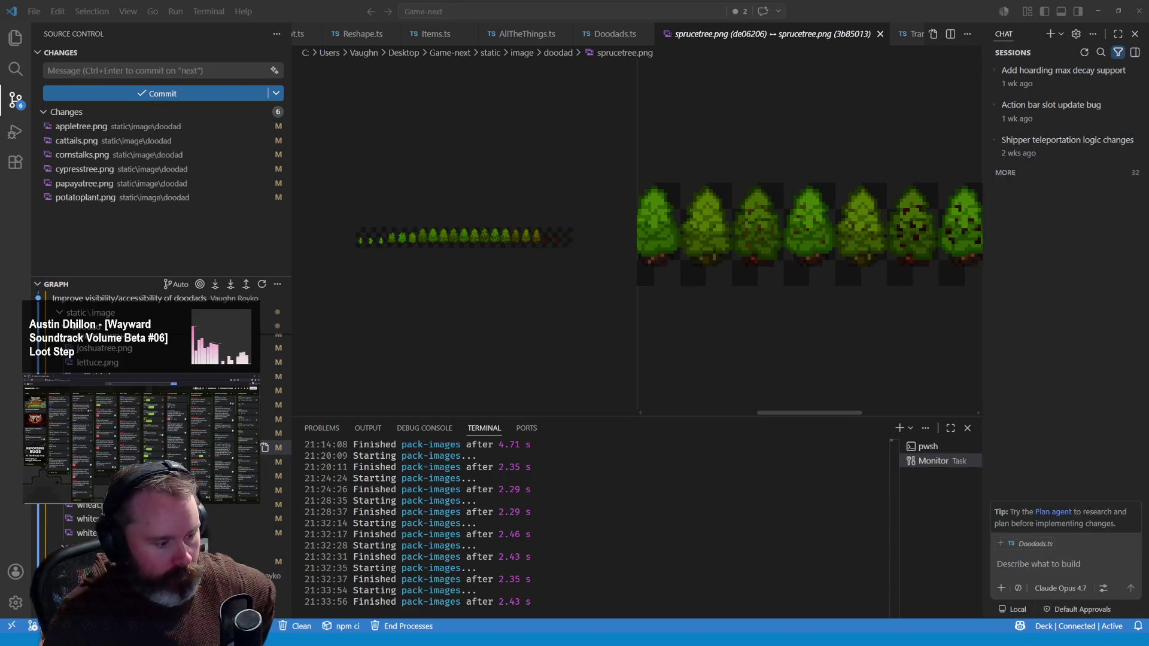
{"action": "key", "text": "alt+Tab"}
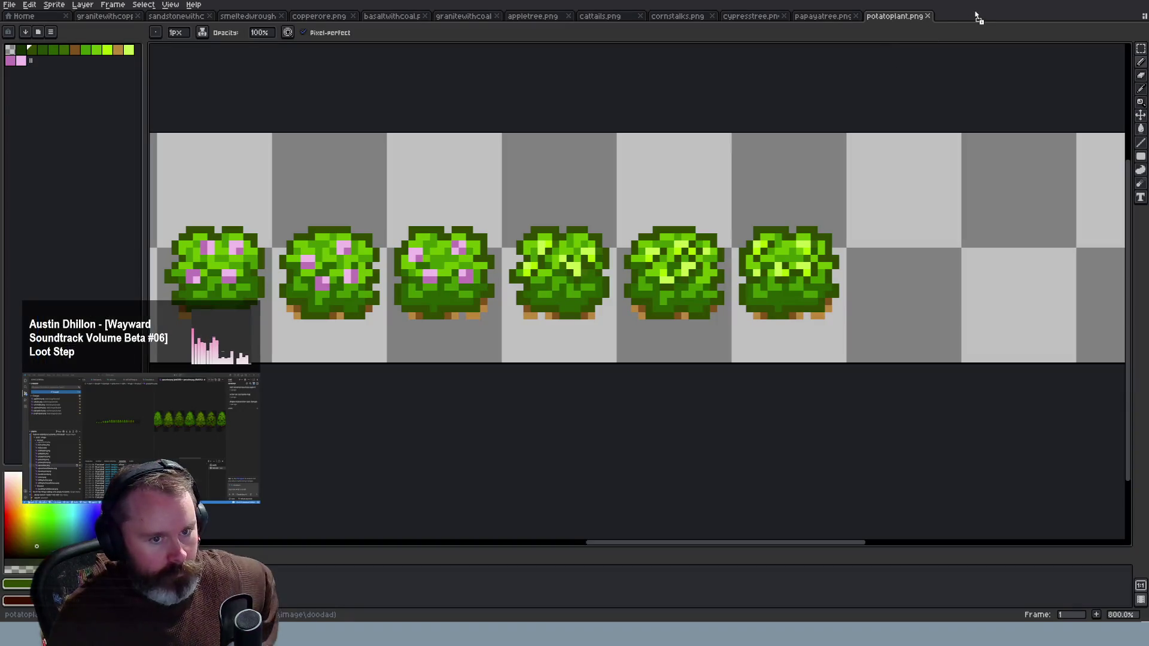
Zoom in on the spruce trees and paint a test pixel with a darker green sampled from one
{"action": "scroll", "coordinate": [848, 295], "scroll_direction": "up", "scroll_amount": 1}
{"action": "scroll", "coordinate": [572, 287], "scroll_direction": "up", "scroll_amount": 1}
{"action": "scroll", "coordinate": [359, 275], "scroll_direction": "up", "scroll_amount": 2}
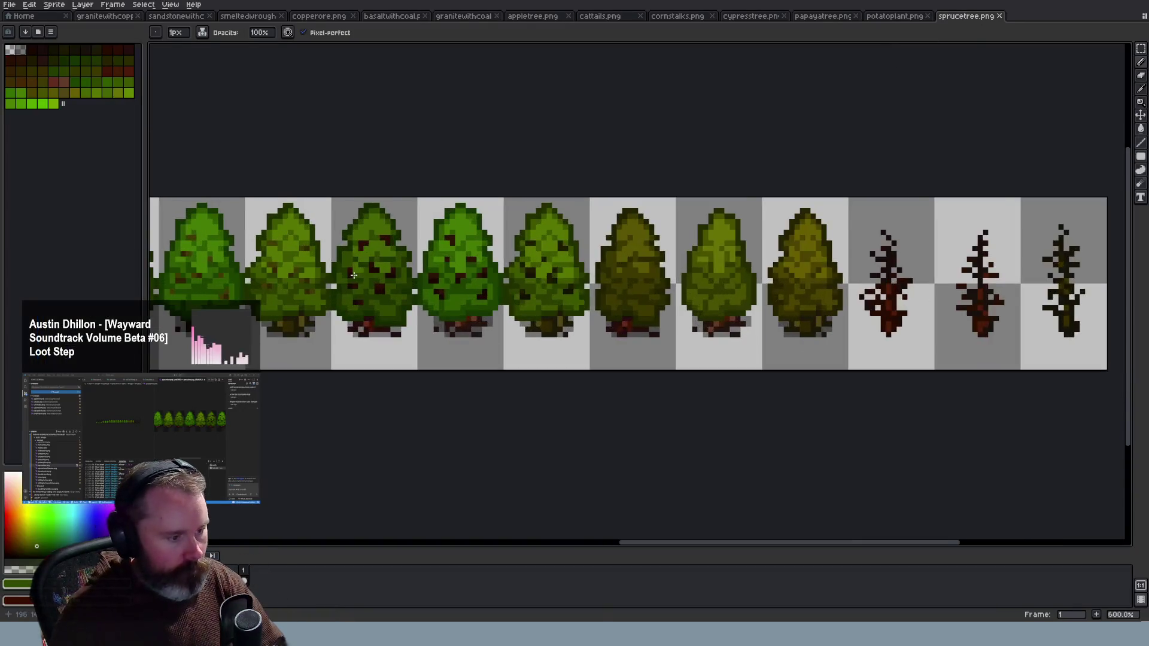
{"action": "scroll", "coordinate": [353, 274], "scroll_direction": "up", "scroll_amount": 3}
{"action": "scroll", "coordinate": [354, 275], "scroll_direction": "up", "scroll_amount": 1}
{"action": "key", "text": "i"}
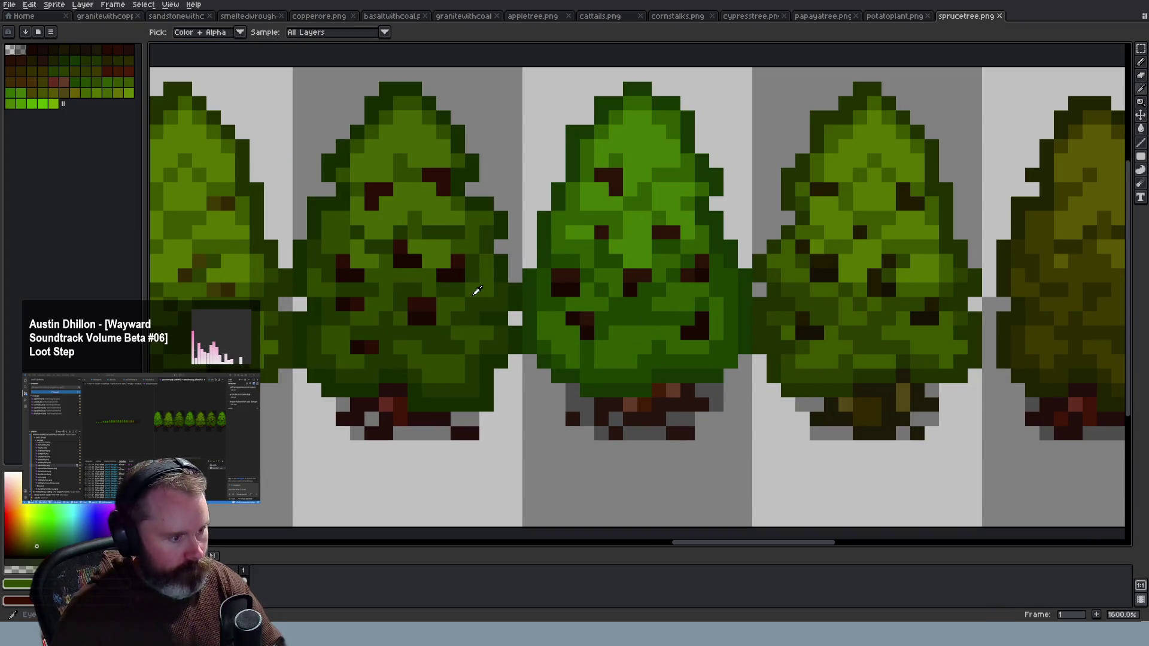
{"action": "left_click", "coordinate": [479, 267]}
{"action": "key", "text": "b"}
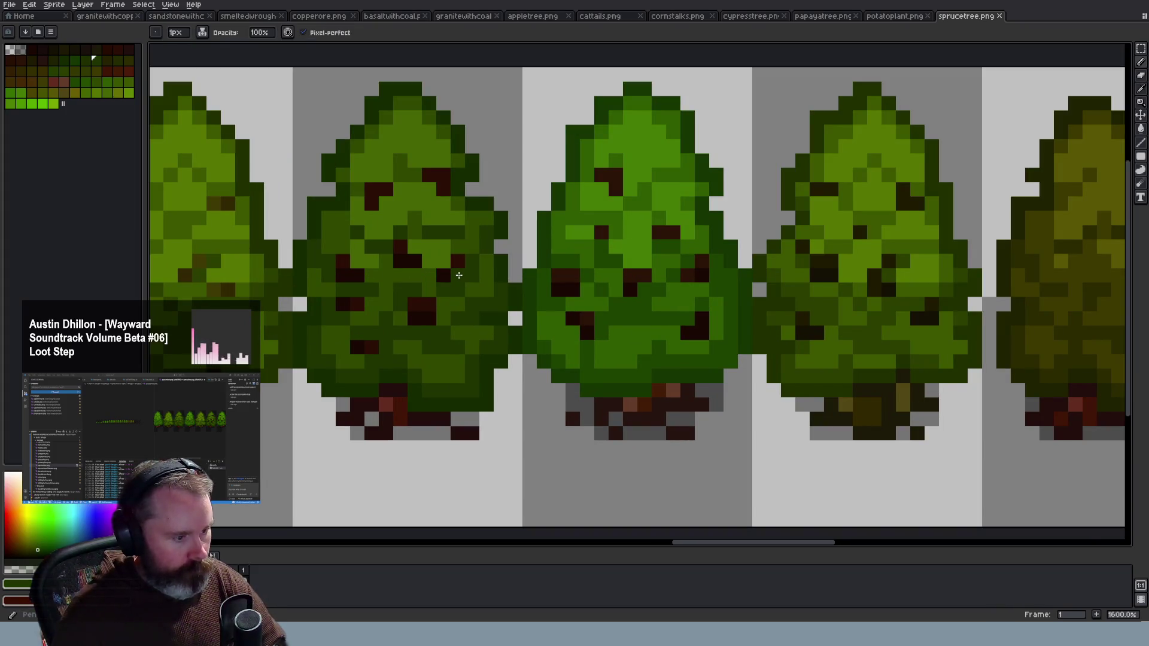
{"action": "left_click", "coordinate": [413, 264]}
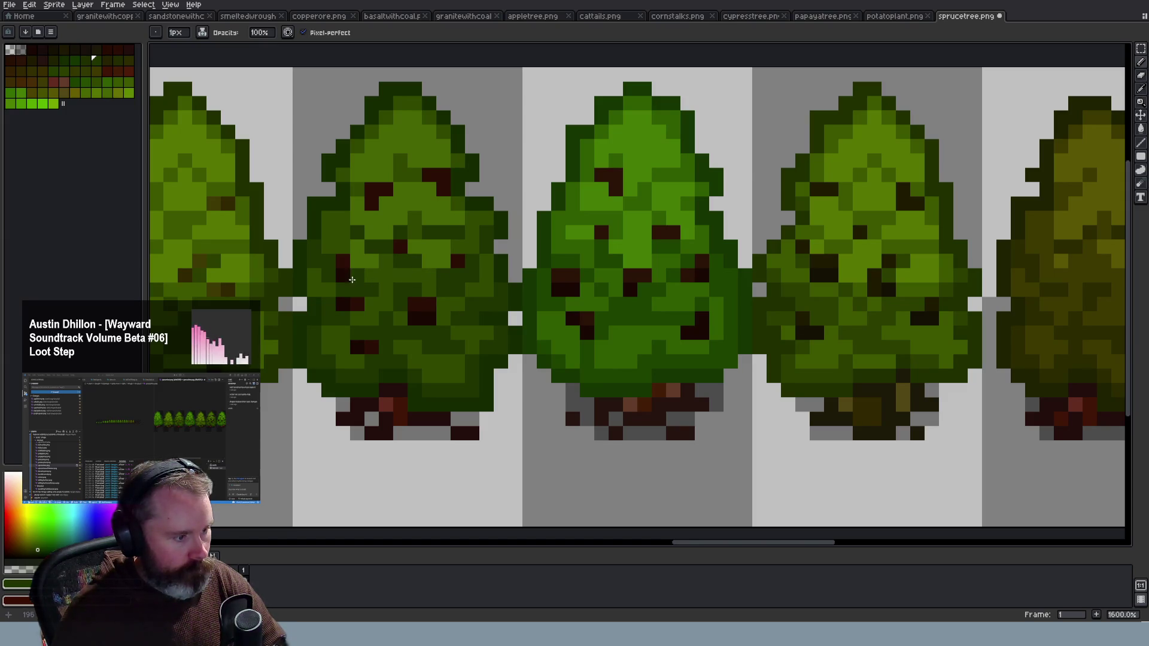
Undo the test pixel so sprucetree.png stays unchanged, then bring up the Wayward Todo Trello board
{"action": "scroll", "coordinate": [381, 362], "scroll_direction": "down", "scroll_amount": 2}
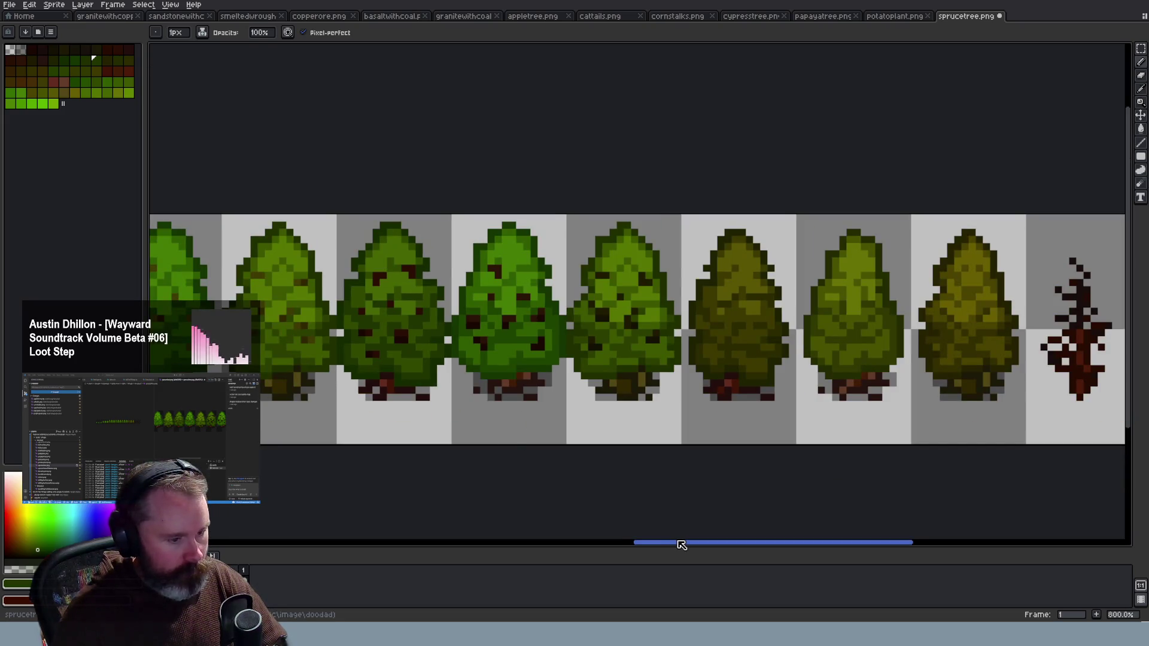
{"action": "left_click_drag", "start_coordinate": [670, 536], "coordinate": [634, 542]}
{"action": "scroll", "coordinate": [645, 343], "scroll_direction": "up", "scroll_amount": 3}
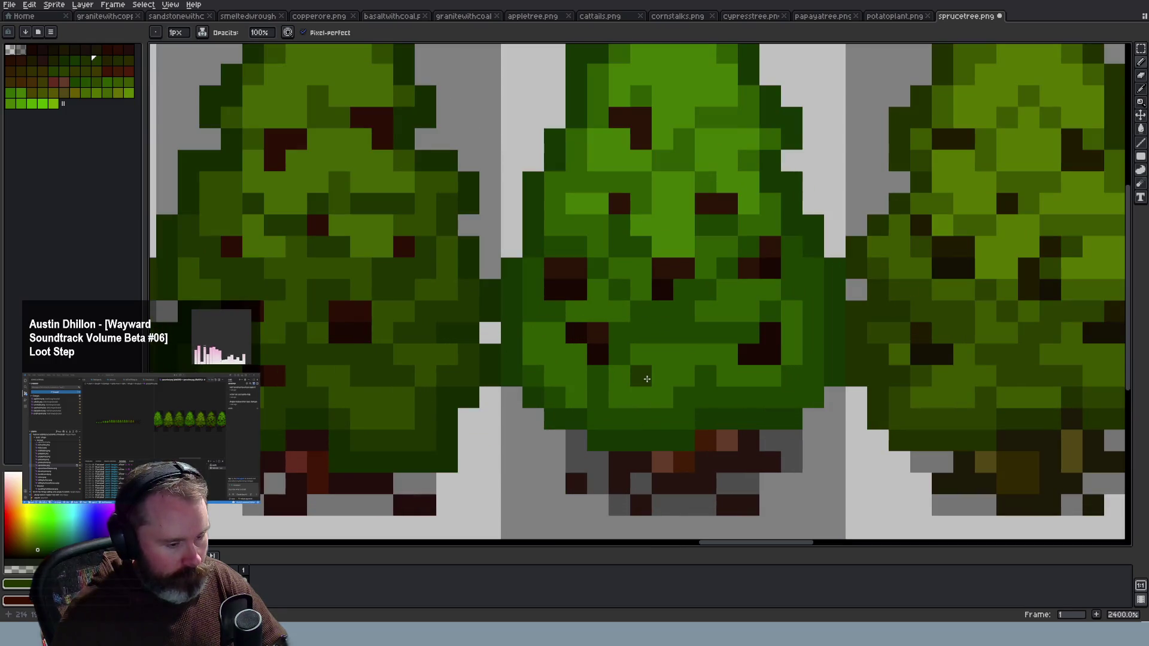
{"action": "scroll", "coordinate": [674, 377], "scroll_direction": "down", "scroll_amount": 3}
{"action": "scroll", "coordinate": [674, 377], "scroll_direction": "down", "scroll_amount": 1}
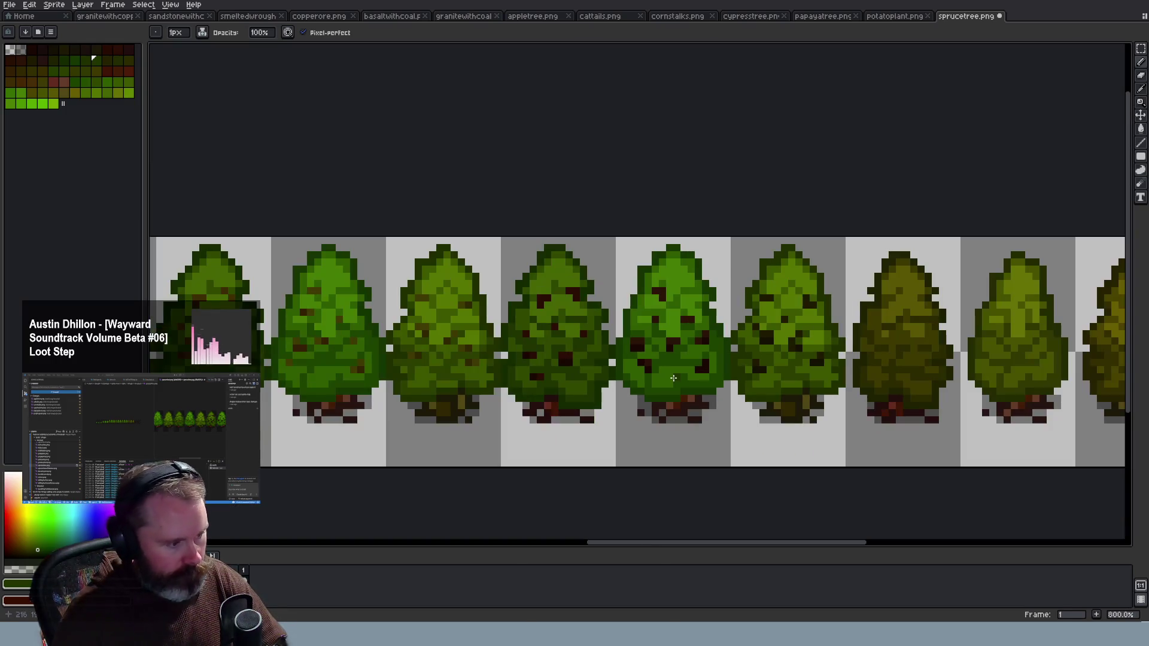
{"action": "scroll", "coordinate": [673, 378], "scroll_direction": "down", "scroll_amount": 1}
{"action": "scroll", "coordinate": [673, 378], "scroll_direction": "up", "scroll_amount": 3}
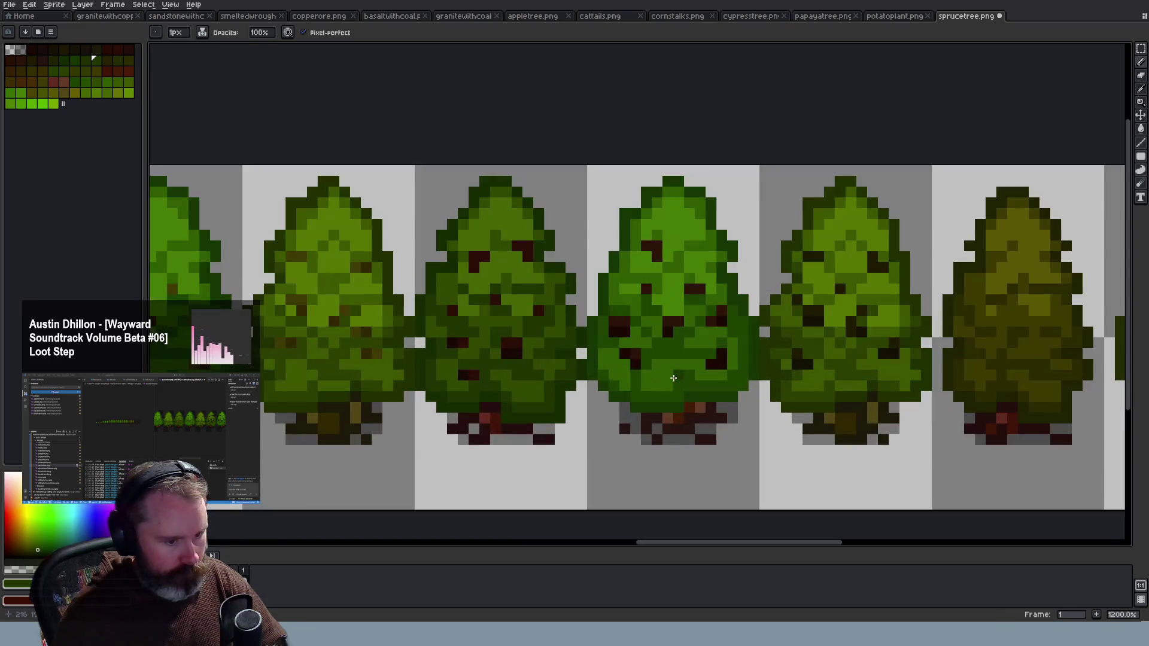
{"action": "key", "text": "ctrl+z"}
{"action": "key", "text": "ctrl+z"}
{"action": "key", "text": "ctrl+z"}
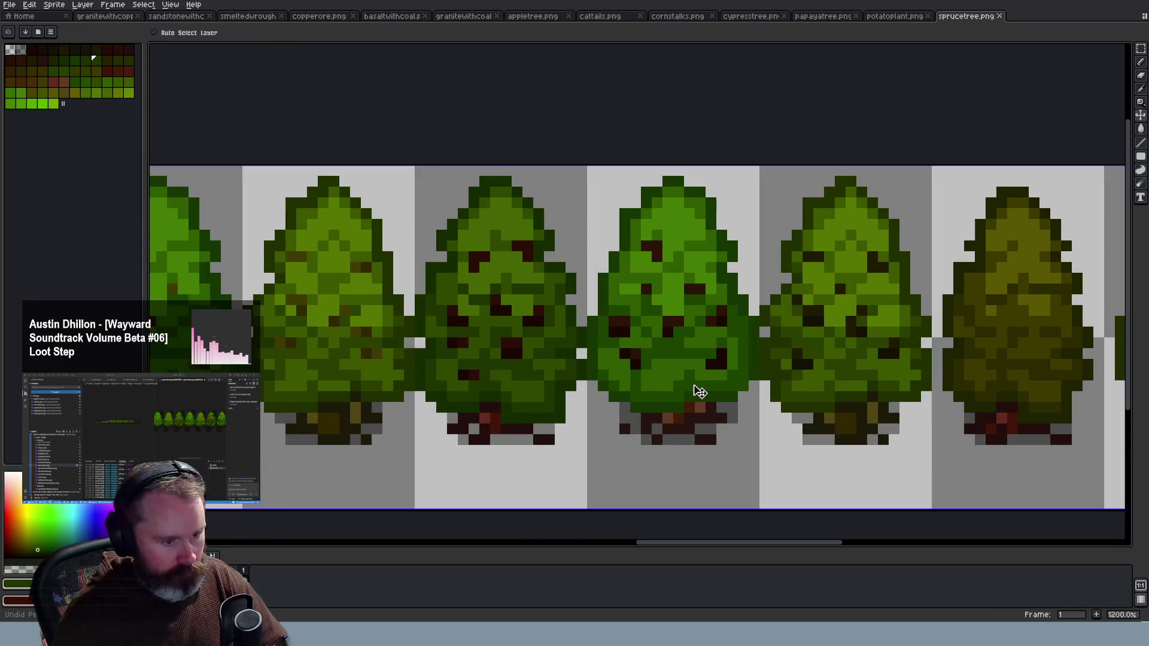
{"action": "key", "text": "alt+Tab"}
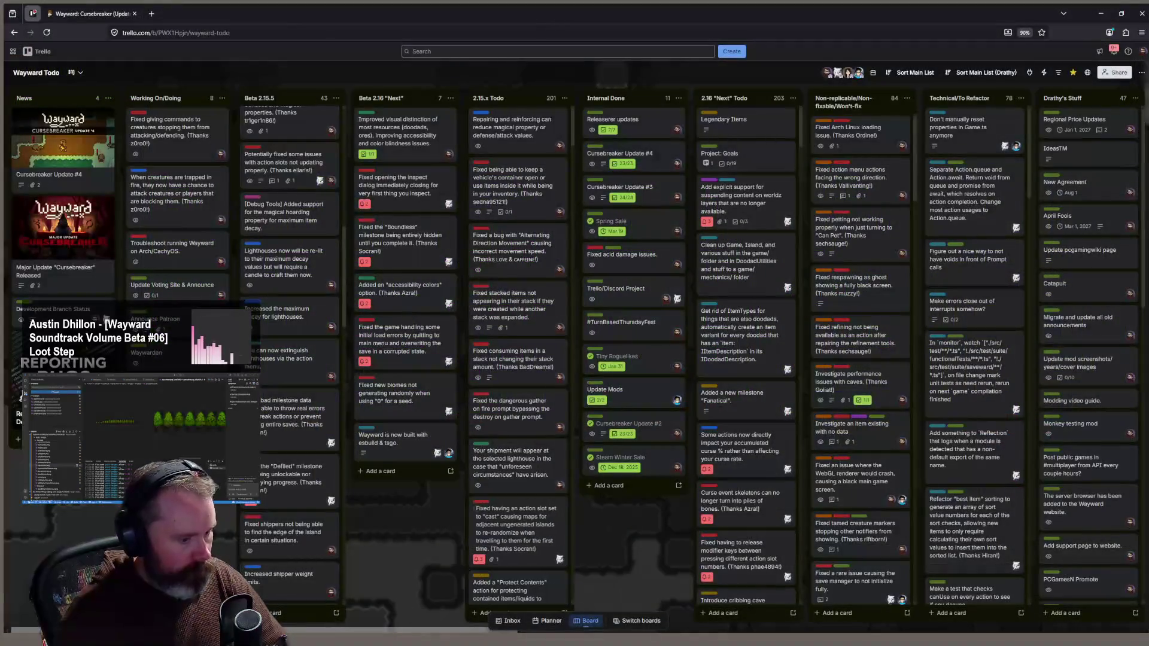
Zoom into both panes of the sprucetree.png diff in VS Code, then close sprucetree.png in Aseprite
{"action": "key", "text": "alt+Tab"}
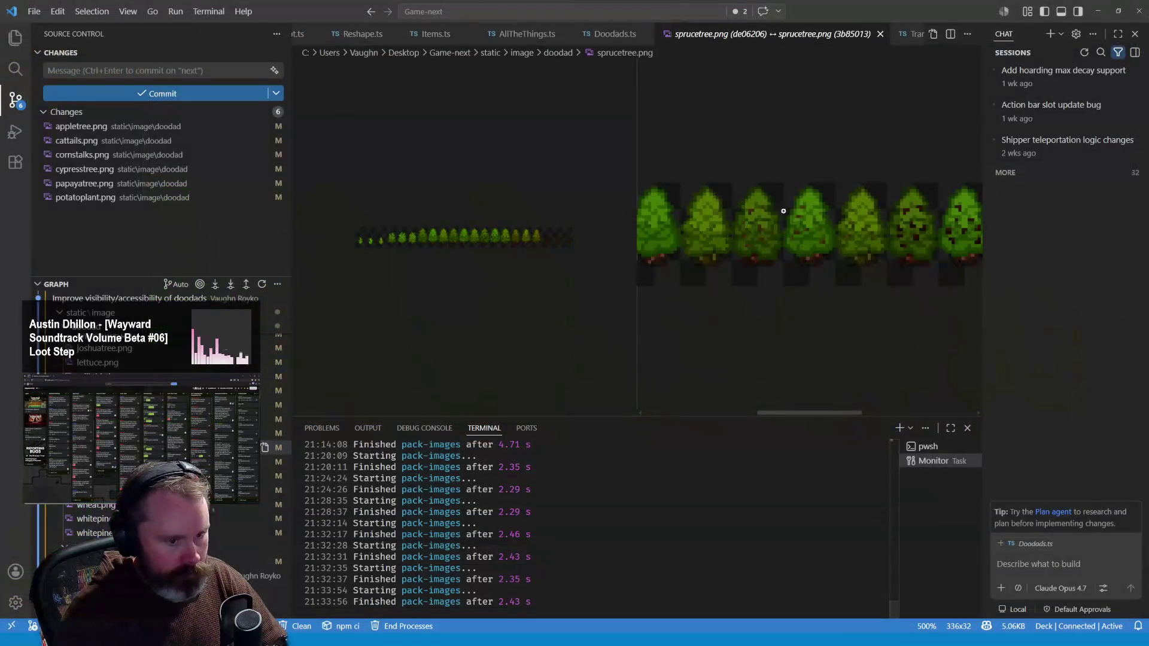
{"action": "scroll", "coordinate": [940, 234], "scroll_direction": "up", "scroll_amount": 1}
{"action": "scroll", "coordinate": [940, 234], "scroll_direction": "up", "scroll_amount": 1}
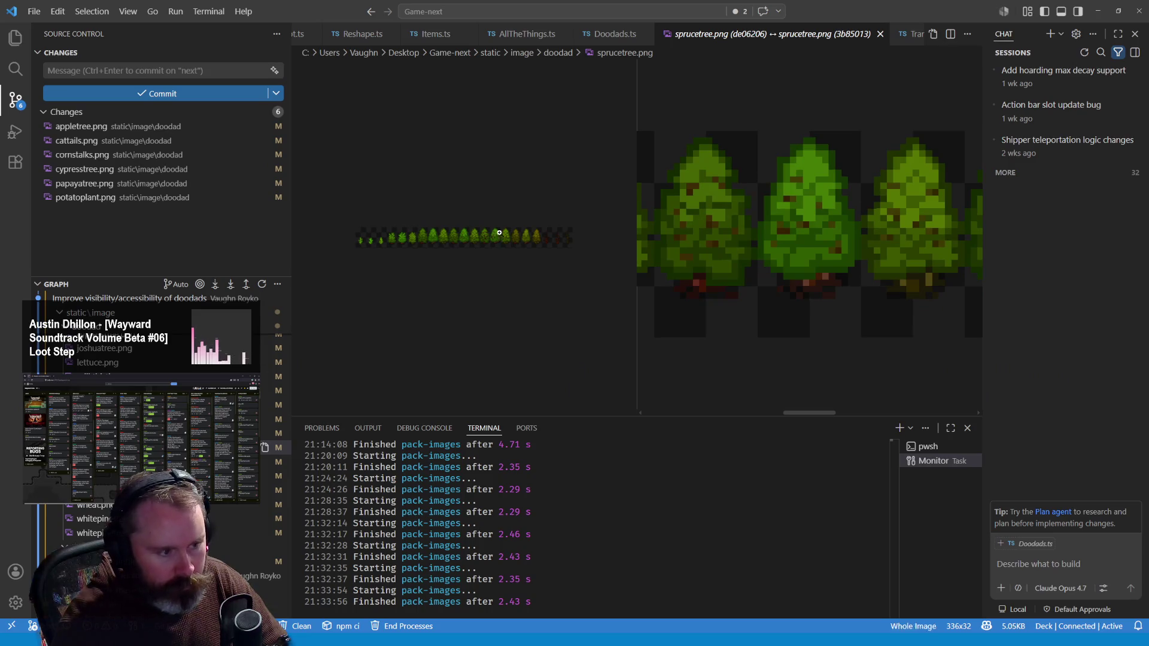
{"action": "scroll", "coordinate": [517, 236], "scroll_direction": "up", "scroll_amount": 3}
{"action": "scroll", "coordinate": [517, 236], "scroll_direction": "up", "scroll_amount": 2}
{"action": "scroll", "coordinate": [509, 358], "scroll_direction": "up", "scroll_amount": 1}
{"action": "left_click_drag", "start_coordinate": [474, 413], "coordinate": [506, 413]}
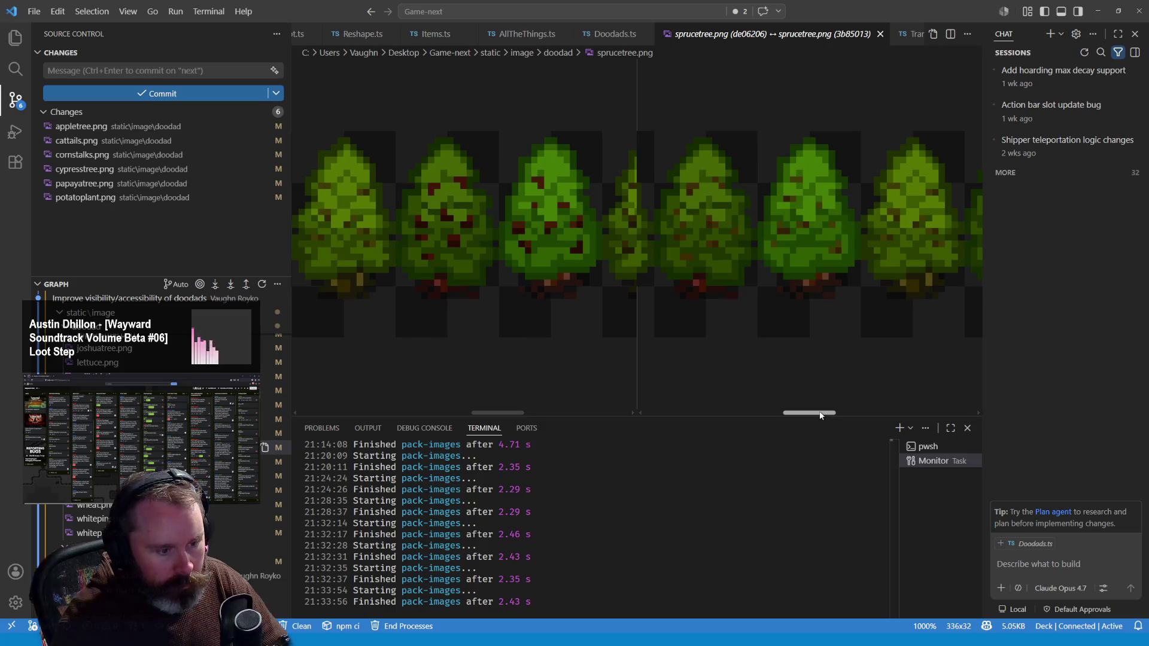
{"action": "left_click_drag", "start_coordinate": [826, 413], "coordinate": [859, 413]}
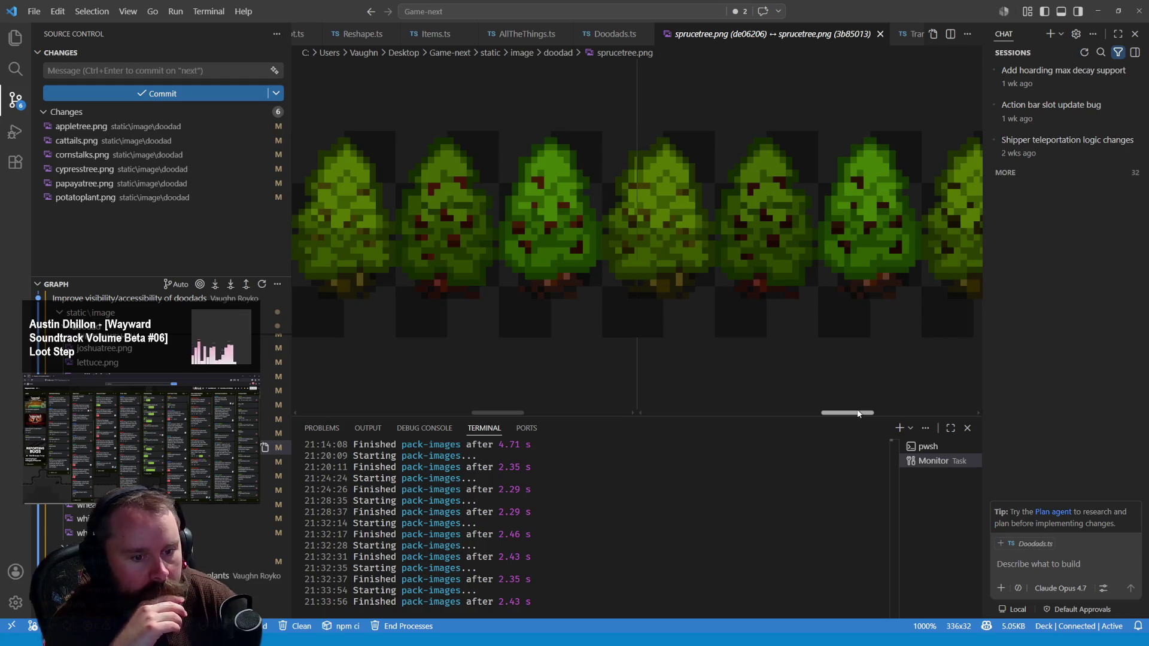
{"action": "key", "text": "alt+Tab"}
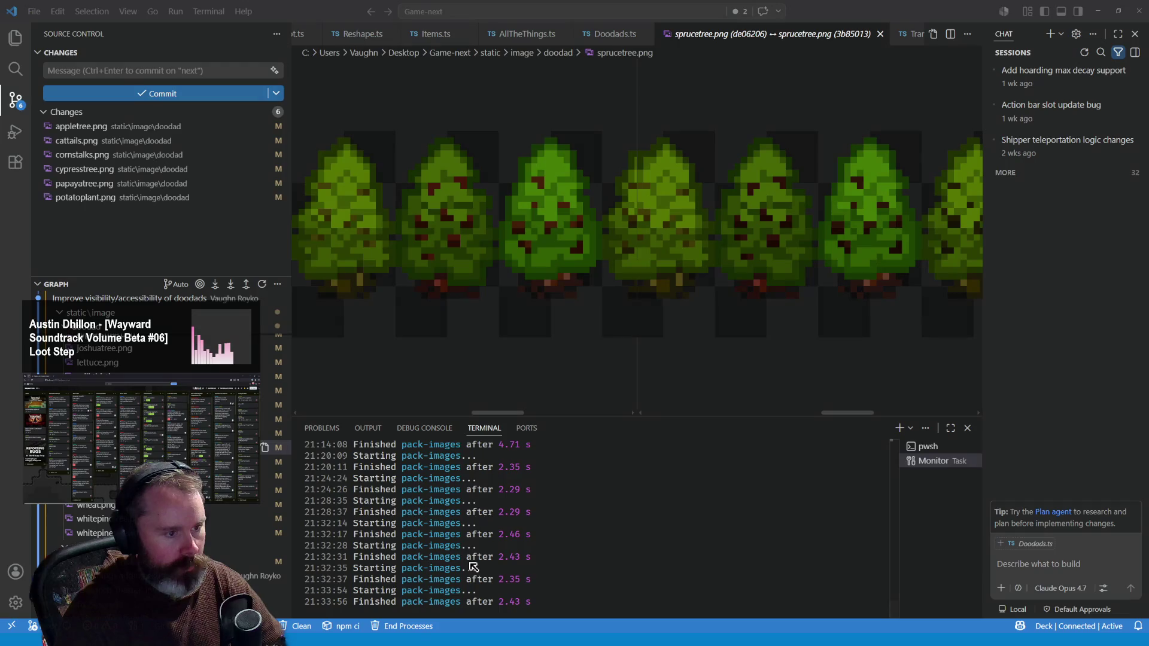
{"action": "left_click", "coordinate": [999, 16]}
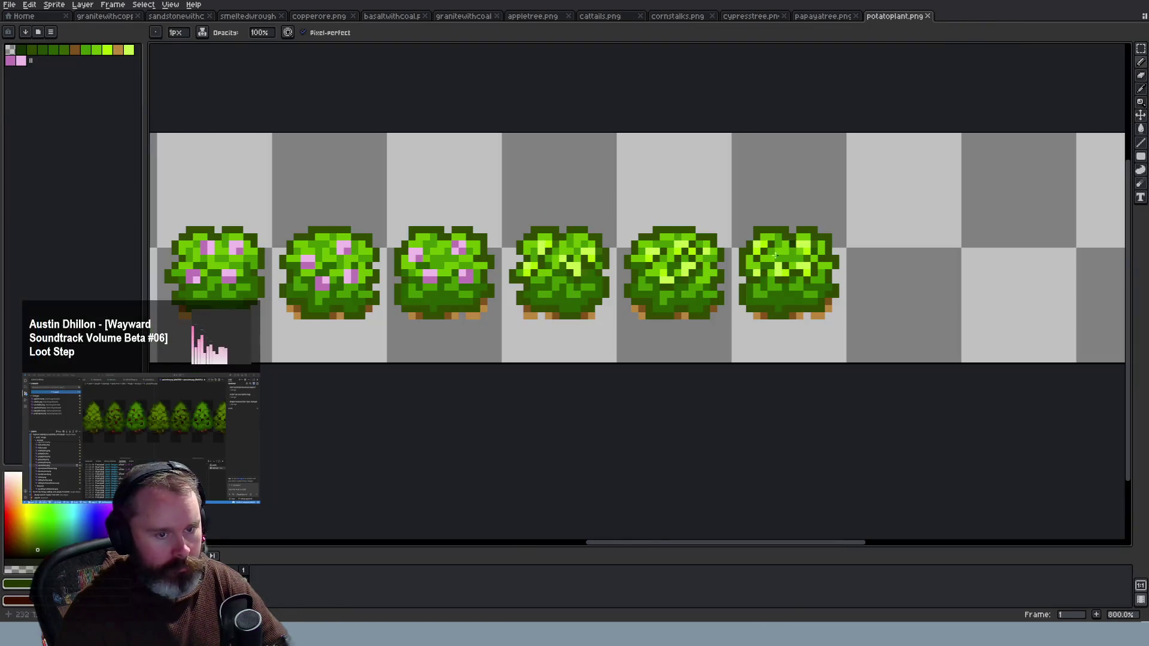
Glance at the Trello board, return to the potato plant sheet, then switch to the VS Code diffs
{"action": "key", "text": "alt+Tab"}
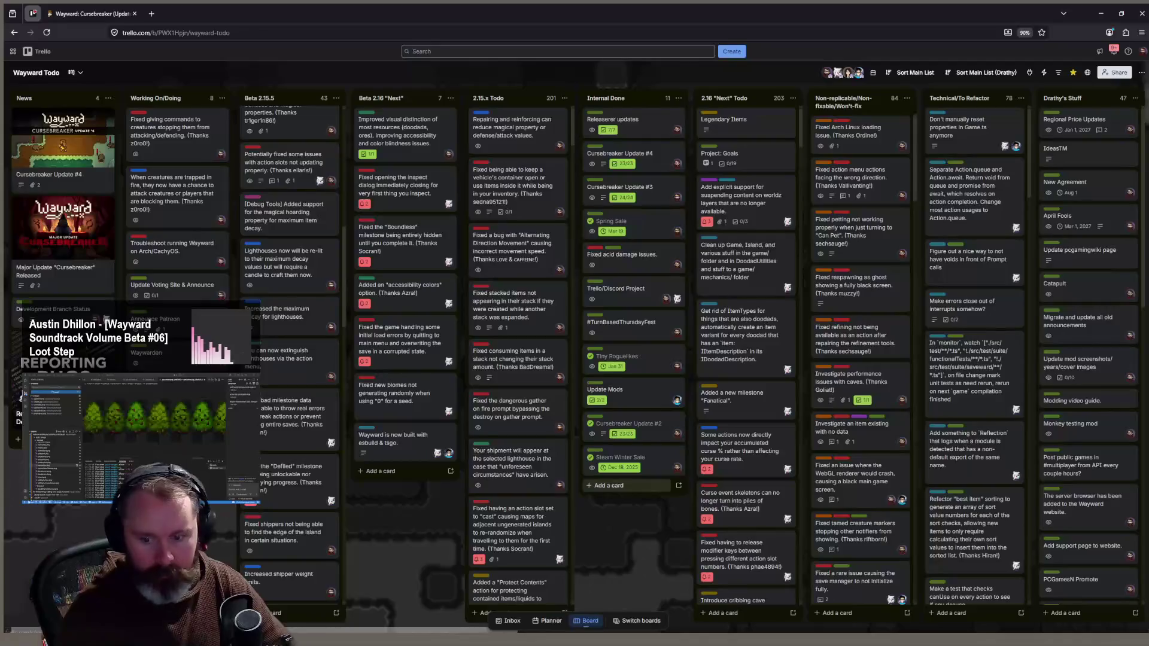
{"action": "key", "text": "alt+Tab"}
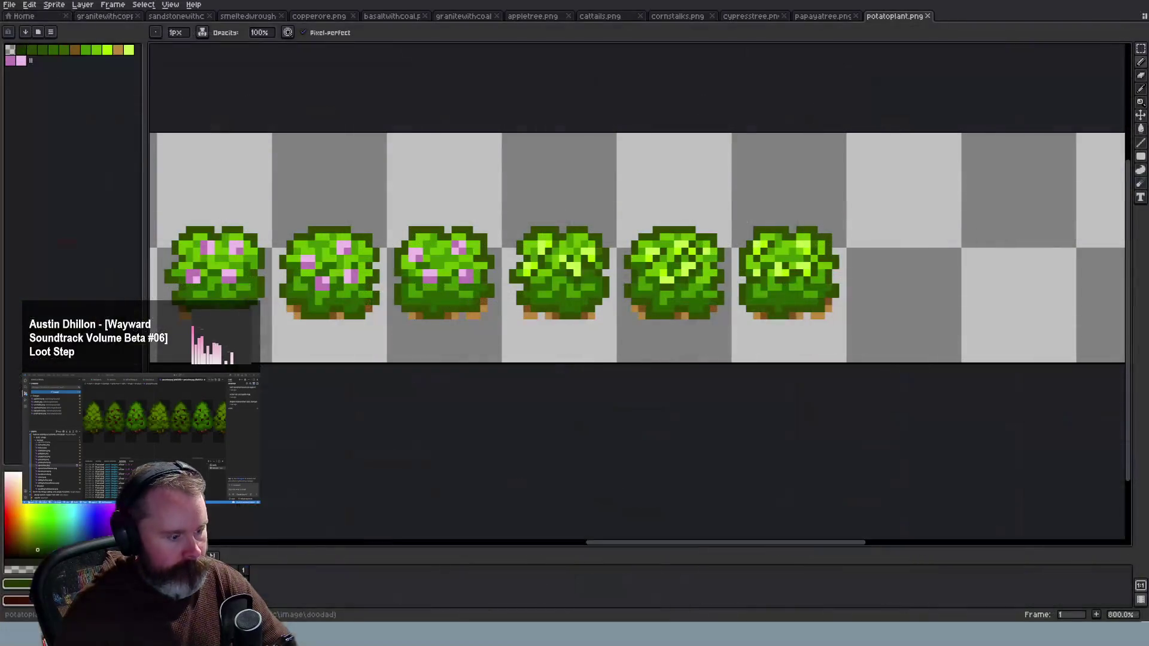
{"action": "key", "text": "alt+Tab"}
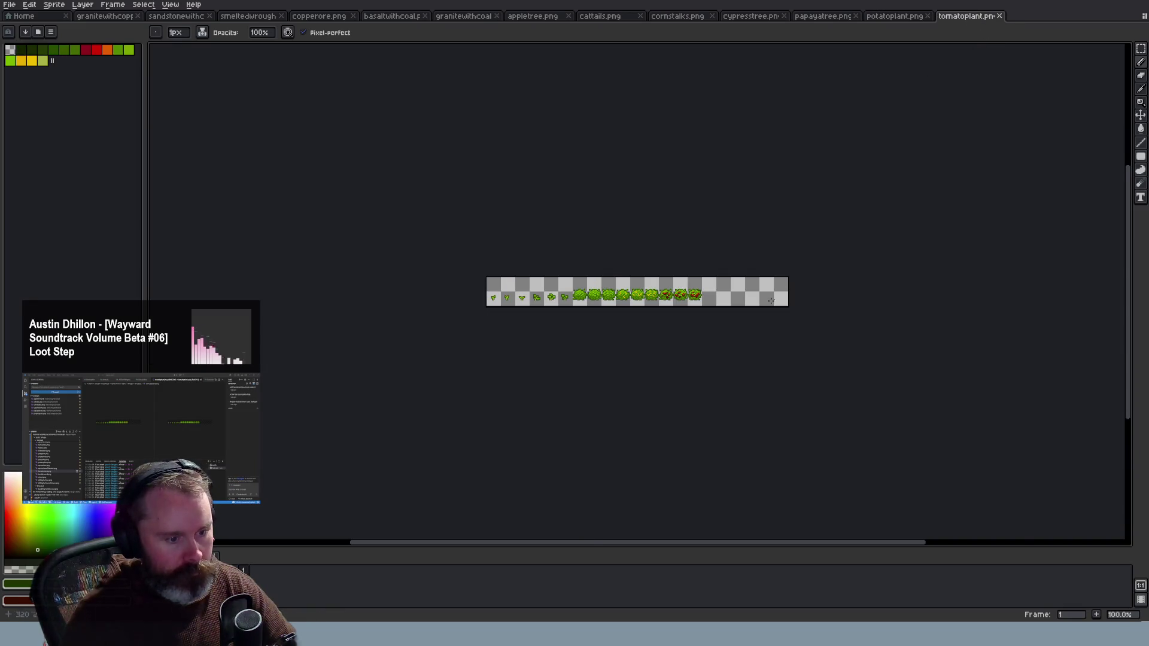
Zoom into tomatoplant.png, sample a leaf green from a bush, and paint the first dark pixels green
{"action": "scroll", "coordinate": [440, 273], "scroll_direction": "up", "scroll_amount": 3}
{"action": "scroll", "coordinate": [440, 273], "scroll_direction": "up", "scroll_amount": 2}
{"action": "scroll", "coordinate": [440, 274], "scroll_direction": "up", "scroll_amount": 1}
{"action": "key", "text": "i"}
{"action": "left_click", "coordinate": [679, 282]}
{"action": "key", "text": "b"}
{"action": "left_click", "coordinate": [628, 274]}
{"action": "left_click", "coordinate": [628, 289]}
Repaint the dark and stray black pixels in the right tomato bush green
{"action": "left_click", "coordinate": [614, 302]}
{"action": "left_click", "coordinate": [600, 303]}
{"action": "left_click", "coordinate": [572, 288]}
{"action": "left_click", "coordinate": [543, 288]}
{"action": "left_click", "coordinate": [565, 338]}
{"action": "left_click", "coordinate": [572, 331]}
{"action": "left_click", "coordinate": [538, 289]}
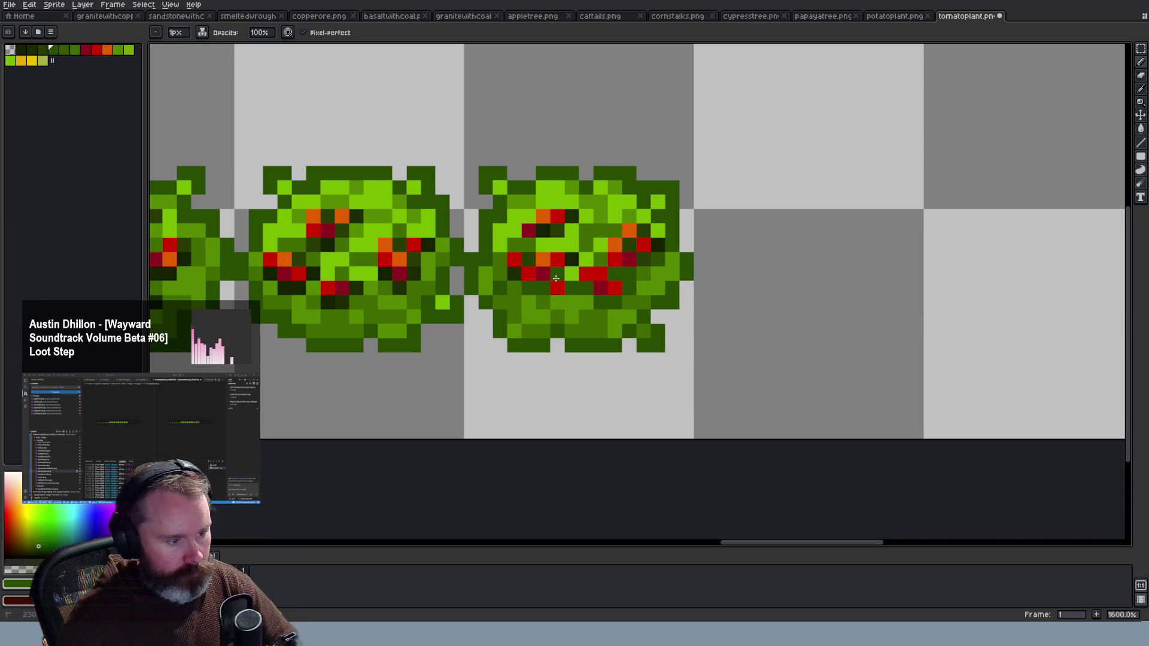
{"action": "left_click", "coordinate": [543, 230]}
{"action": "left_click", "coordinate": [658, 244]}
{"action": "left_click", "coordinate": [585, 259]}
{"action": "left_click", "coordinate": [646, 259]}
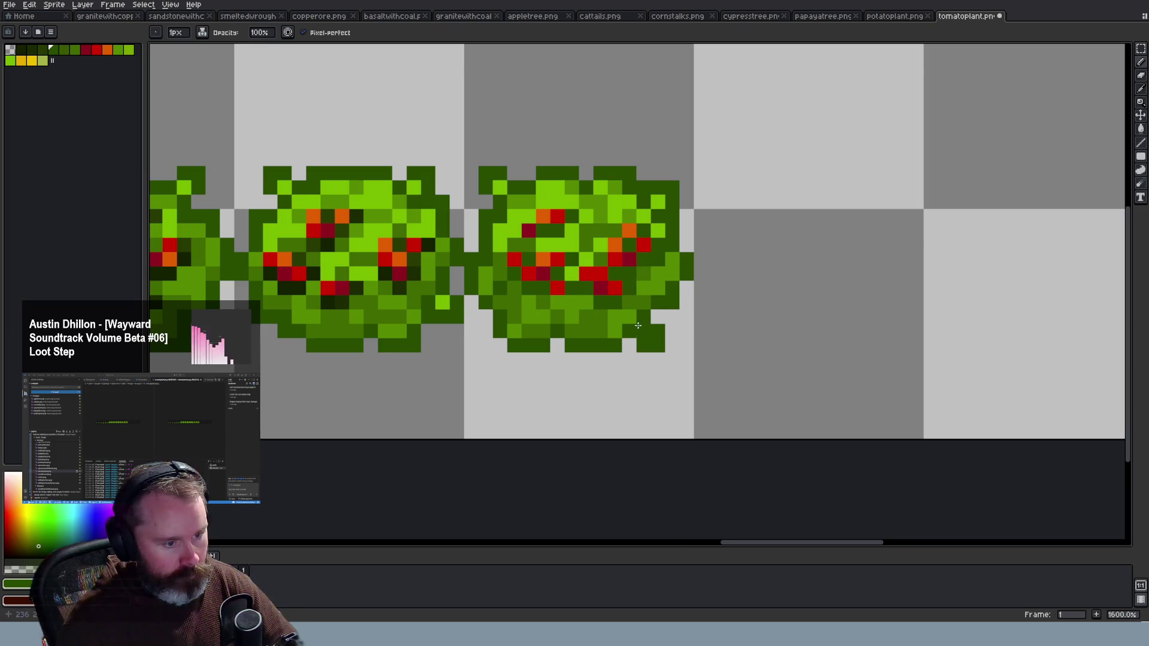
Move across the strip and repaint near-black canopy pixels green
{"action": "scroll", "coordinate": [637, 323], "scroll_direction": "down", "scroll_amount": 3}
{"action": "scroll", "coordinate": [617, 299], "scroll_direction": "up", "scroll_amount": 3}
{"action": "scroll", "coordinate": [613, 294], "scroll_direction": "up", "scroll_amount": 1}
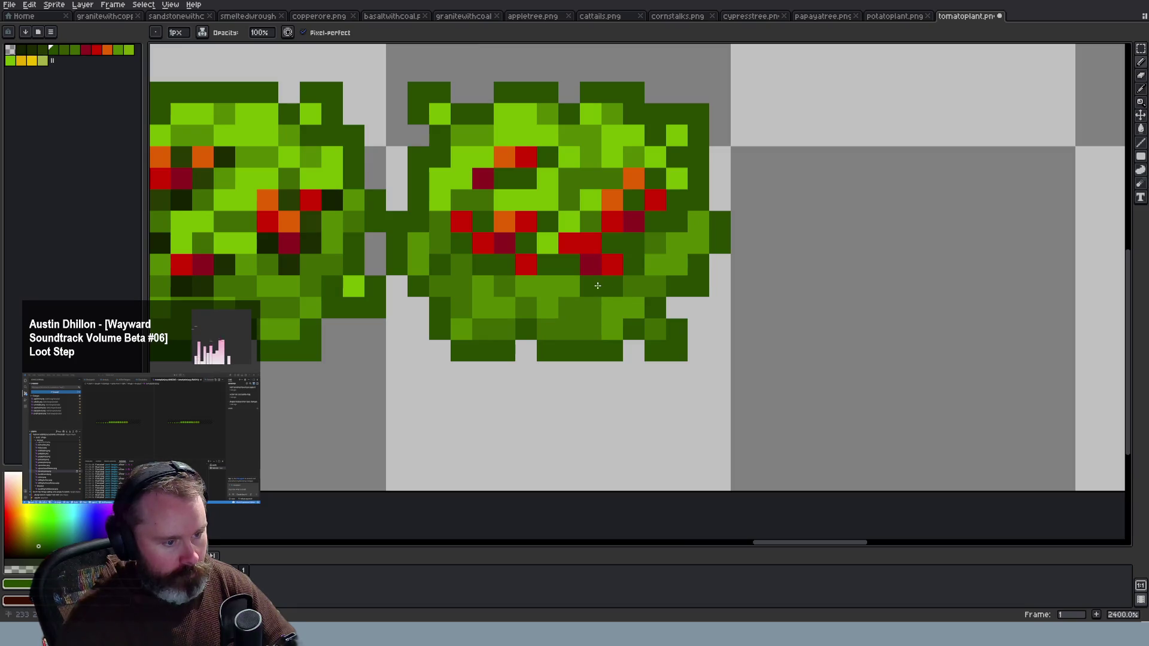
{"action": "scroll", "coordinate": [554, 266], "scroll_direction": "down", "scroll_amount": 2}
{"action": "scroll", "coordinate": [508, 275], "scroll_direction": "down", "scroll_amount": 3}
{"action": "scroll", "coordinate": [448, 287], "scroll_direction": "down", "scroll_amount": 2}
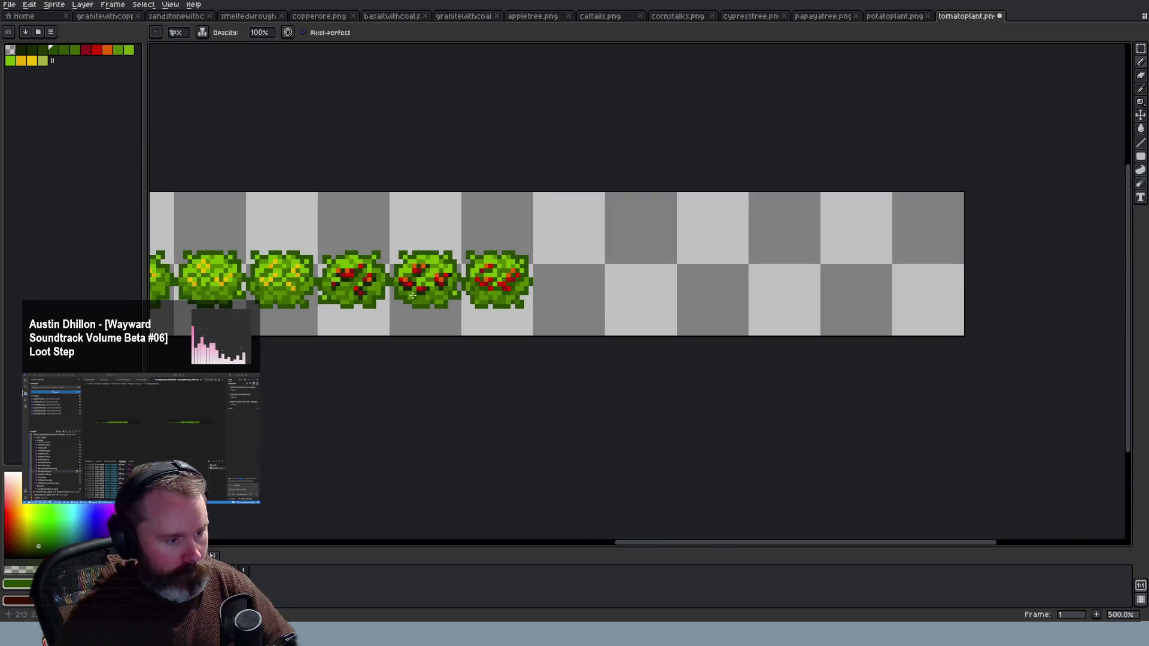
{"action": "scroll", "coordinate": [392, 301], "scroll_direction": "down", "scroll_amount": 2}
{"action": "scroll", "coordinate": [370, 308], "scroll_direction": "down", "scroll_amount": 2}
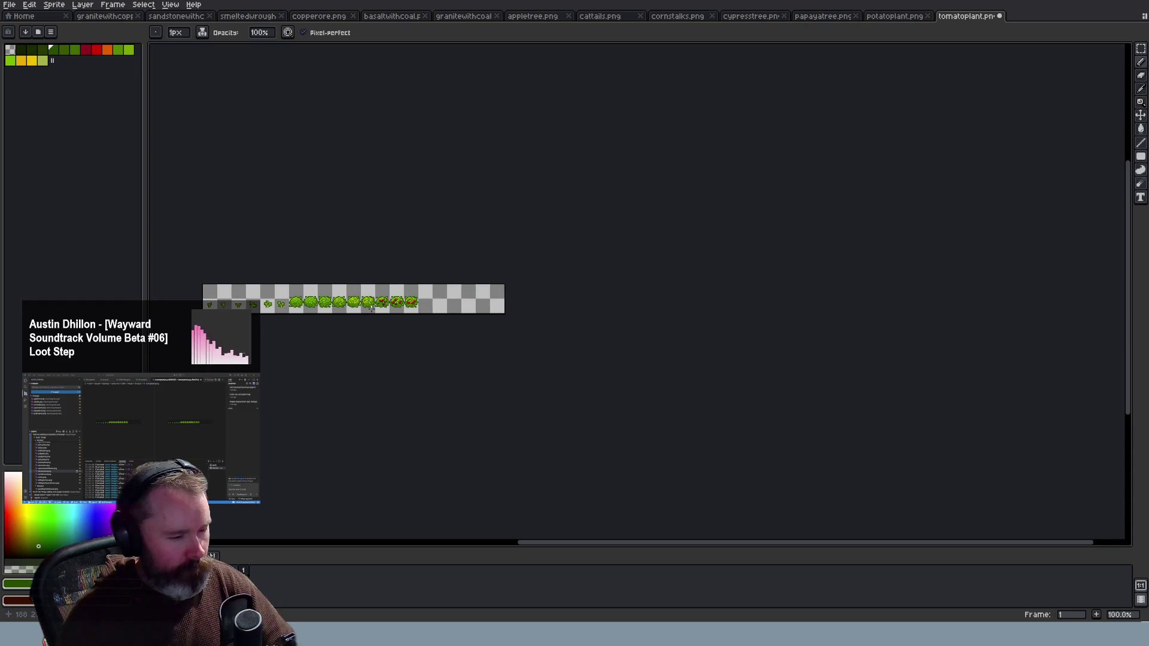
{"action": "scroll", "coordinate": [372, 309], "scroll_direction": "up", "scroll_amount": 3}
{"action": "scroll", "coordinate": [406, 294], "scroll_direction": "up", "scroll_amount": 4}
{"action": "scroll", "coordinate": [439, 278], "scroll_direction": "up", "scroll_amount": 4}
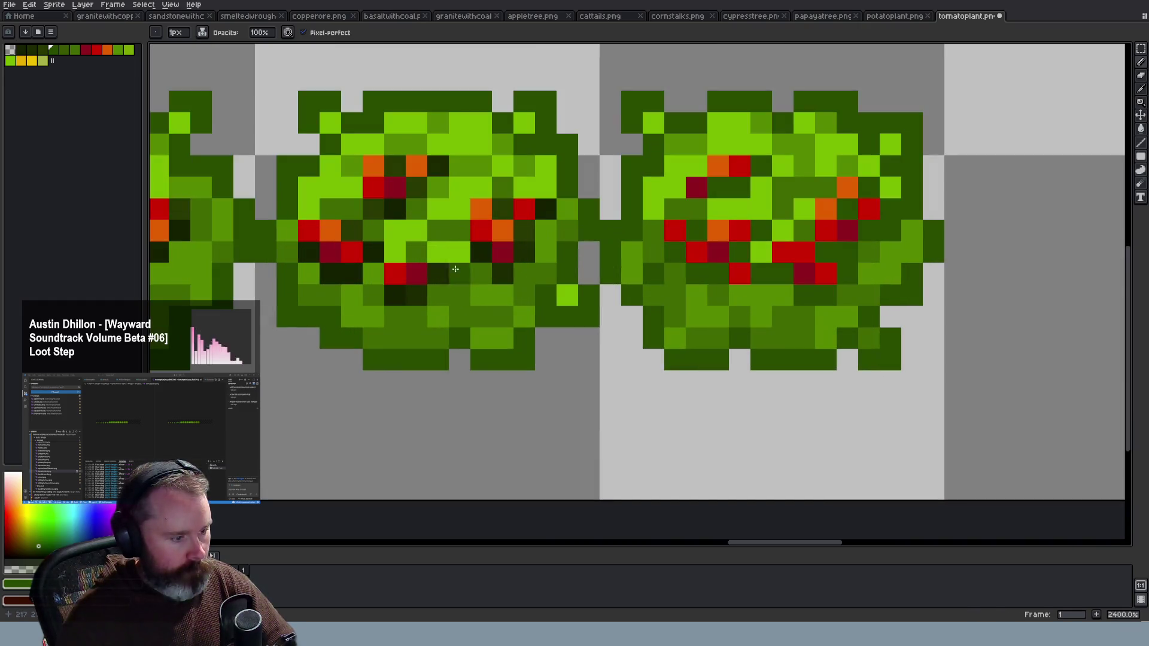
{"action": "left_click", "coordinate": [416, 295]}
{"action": "left_click", "coordinate": [395, 294]}
{"action": "left_click", "coordinate": [481, 251]}
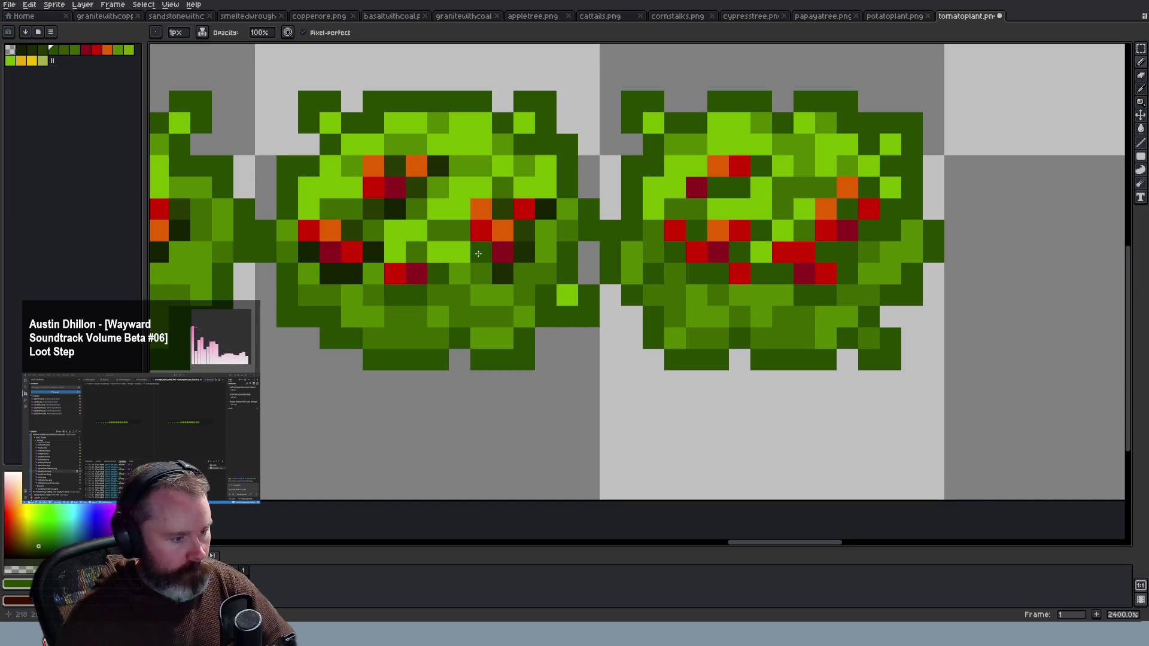
Repaint the near-black pixels throughout the left bush green, from the top down to its lower rows
{"action": "left_click", "coordinate": [525, 252]}
{"action": "left_click", "coordinate": [524, 229]}
{"action": "left_click", "coordinate": [545, 208]}
{"action": "left_click", "coordinate": [503, 209]}
{"action": "left_click", "coordinate": [444, 162]}
{"action": "left_click", "coordinate": [395, 165]}
{"action": "left_click", "coordinate": [395, 208]}
{"action": "left_click", "coordinate": [374, 251]}
{"action": "left_click", "coordinate": [381, 211]}
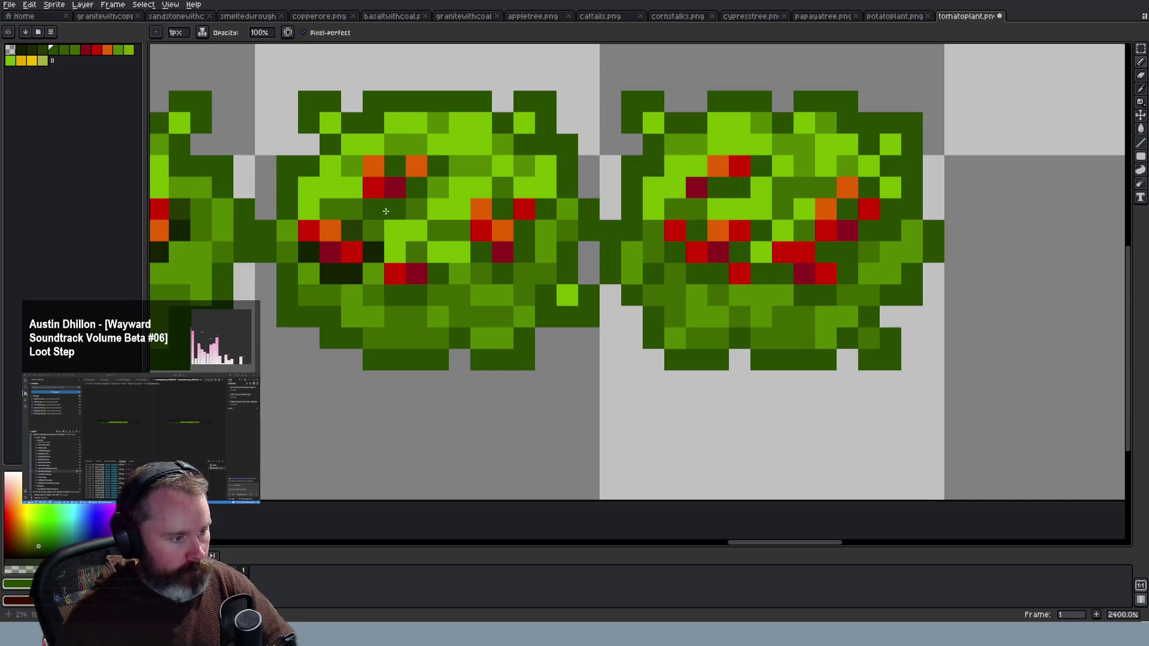
{"action": "left_click", "coordinate": [351, 231]}
{"action": "left_click", "coordinate": [373, 251]}
{"action": "left_click", "coordinate": [351, 273]}
{"action": "left_click", "coordinate": [331, 272]}
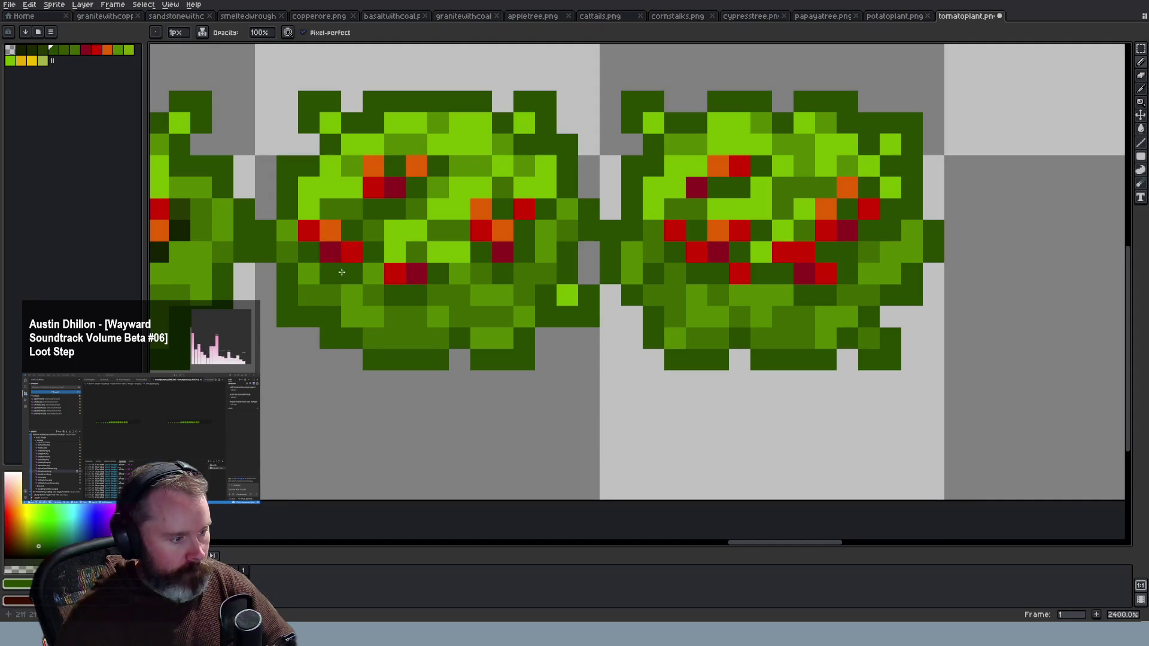
Paint a freehand stroke of green leaf pixels down the bush canopy
{"action": "scroll", "coordinate": [359, 292], "scroll_direction": "down", "scroll_amount": 5}
{"action": "left_click_drag", "start_coordinate": [729, 542], "coordinate": [664, 544]}
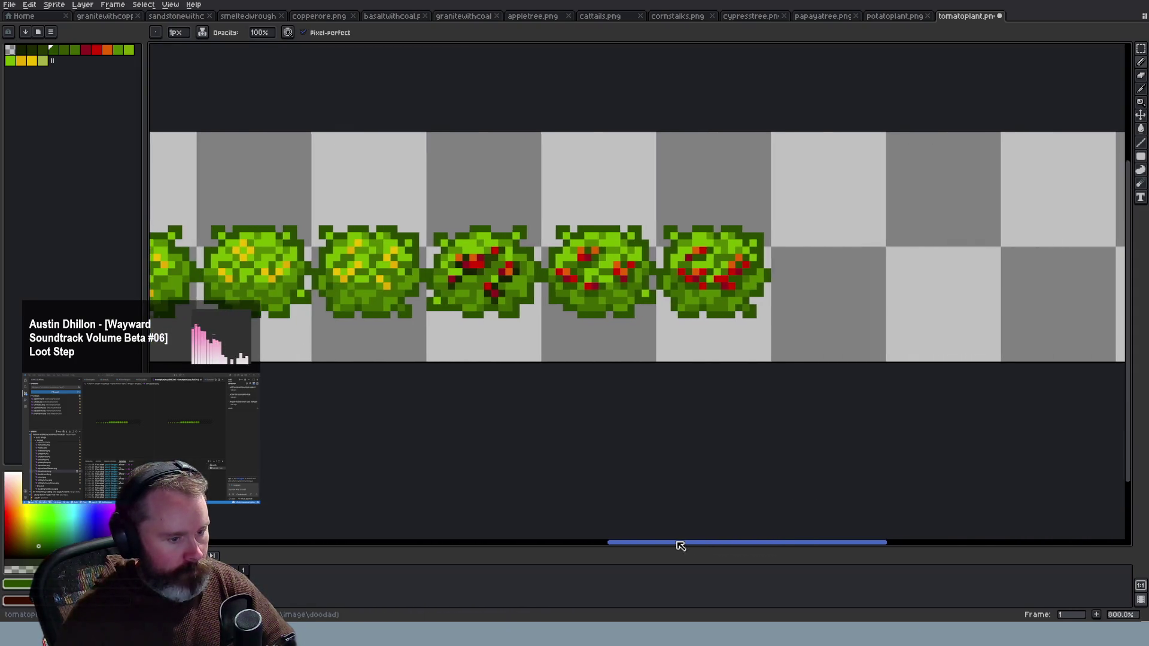
{"action": "scroll", "coordinate": [555, 315], "scroll_direction": "up", "scroll_amount": 2}
{"action": "scroll", "coordinate": [555, 314], "scroll_direction": "up", "scroll_amount": 3}
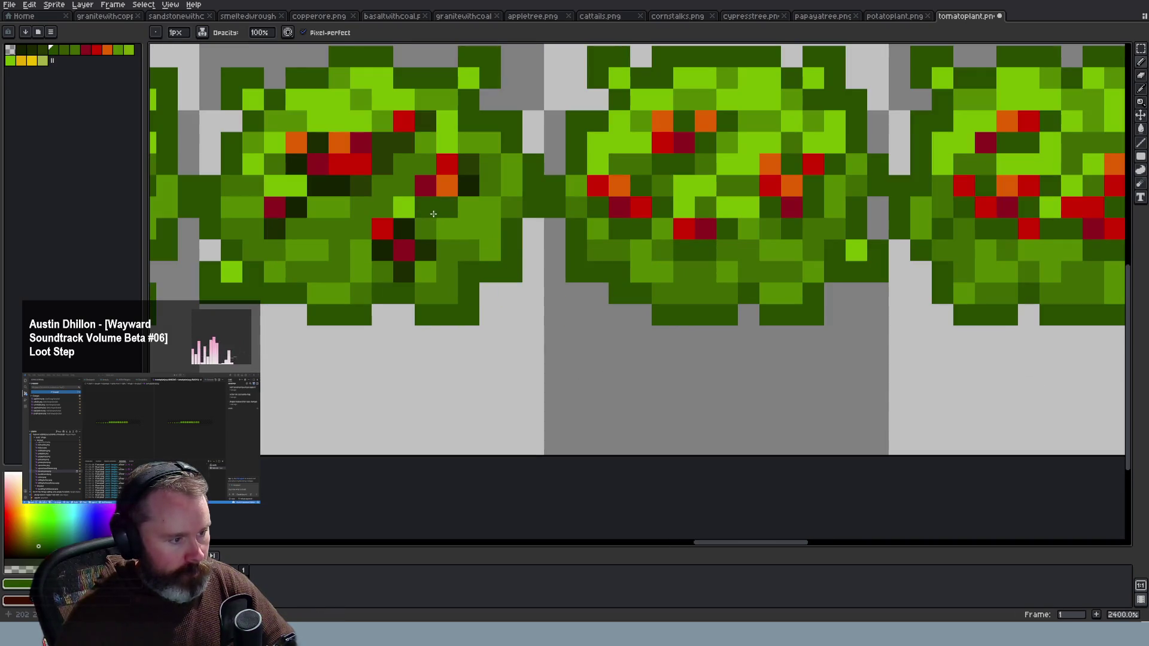
{"action": "mouse_move", "coordinate": [453, 147]}
{"action": "left_mouse_down"}
{"action": "mouse_move", "coordinate": [361, 182]}
{"action": "mouse_move", "coordinate": [320, 153]}
{"action": "mouse_move", "coordinate": [431, 273]}
{"action": "left_mouse_up"}
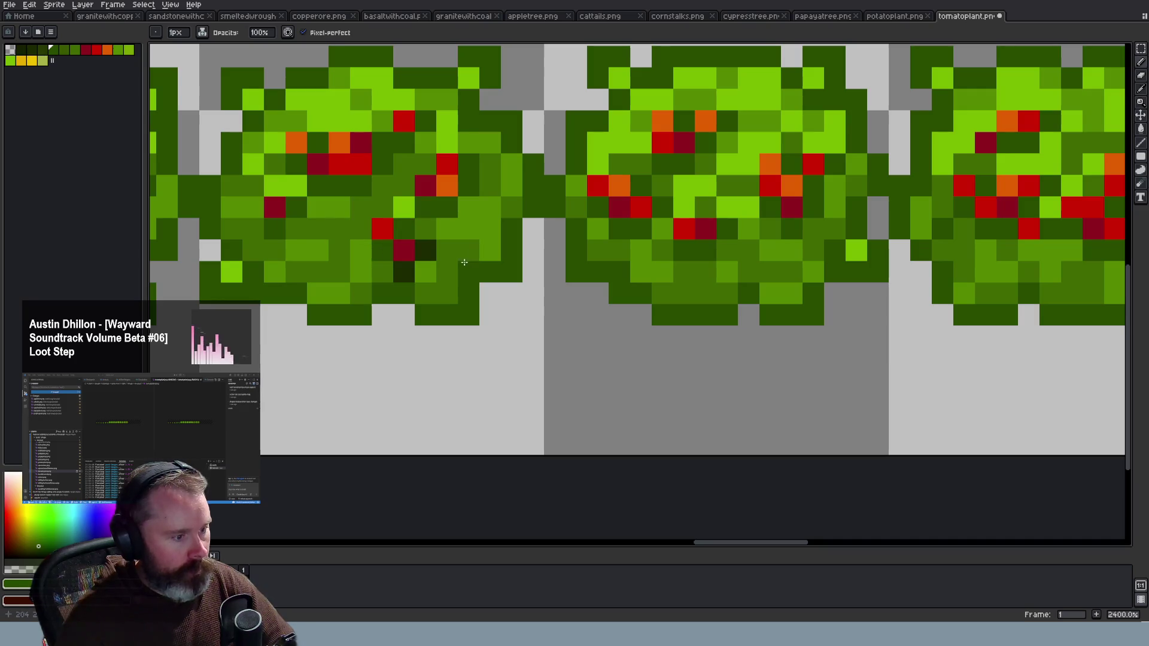
{"action": "scroll", "coordinate": [431, 273], "scroll_direction": "down", "scroll_amount": 3}
{"action": "scroll", "coordinate": [455, 287], "scroll_direction": "down", "scroll_amount": 2}
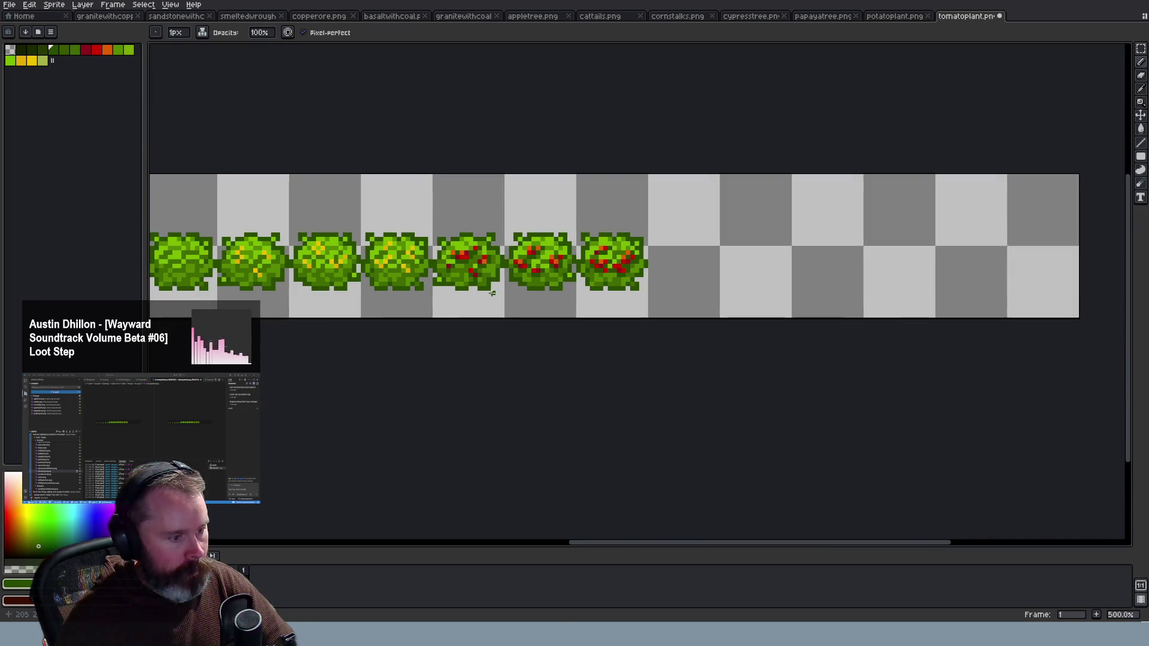
{"action": "scroll", "coordinate": [497, 305], "scroll_direction": "down", "scroll_amount": 2}
{"action": "key", "text": "v"}
{"action": "key", "text": "b"}
{"action": "scroll", "coordinate": [493, 302], "scroll_direction": "up", "scroll_amount": 2}
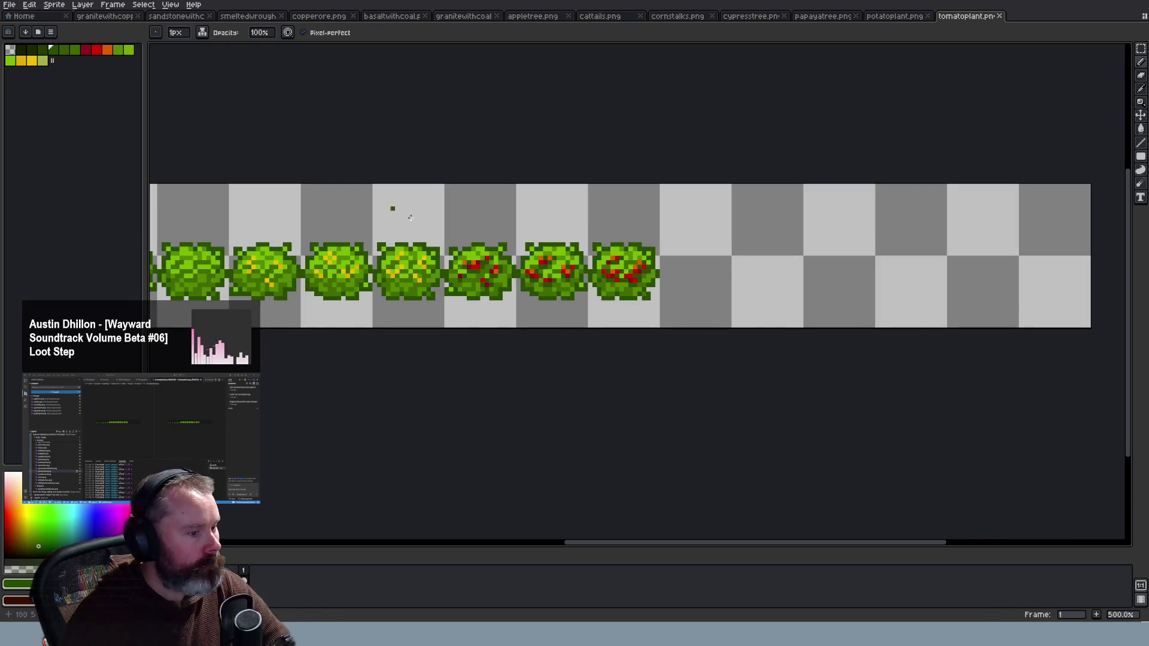
Convert the sprite to indexed colour mode and sample the transparent background colour
{"action": "key", "text": "i"}
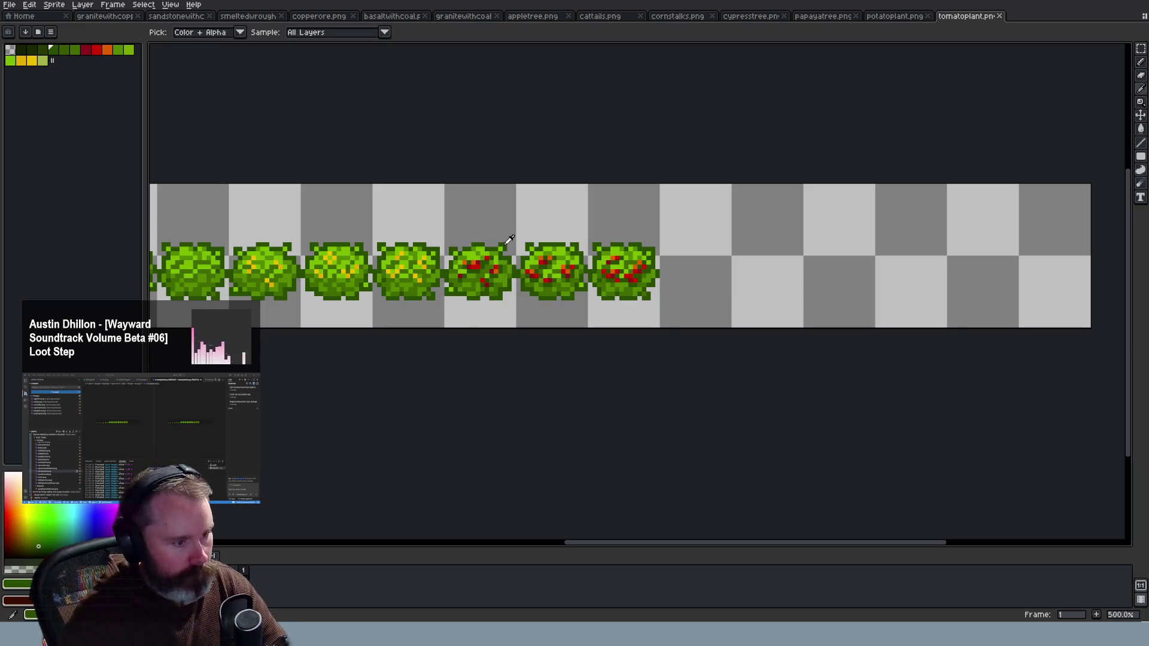
{"action": "left_click", "coordinate": [53, 5]}
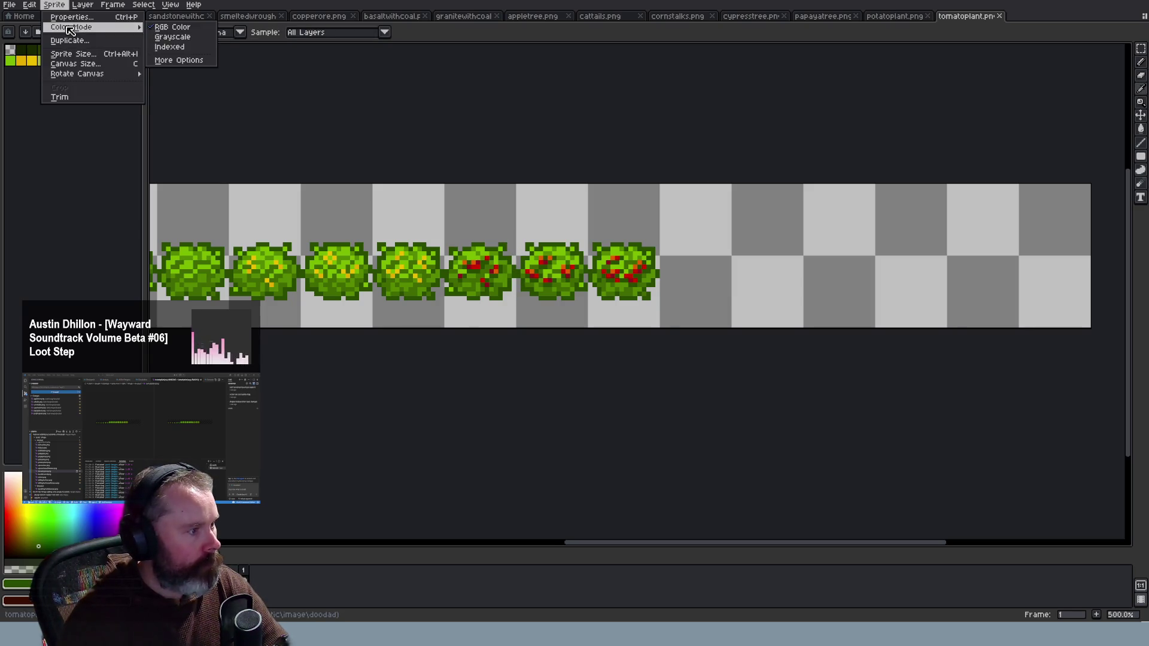
{"action": "left_click", "coordinate": [174, 45]}
{"action": "scroll", "coordinate": [231, 108], "scroll_direction": "up", "scroll_amount": 1}
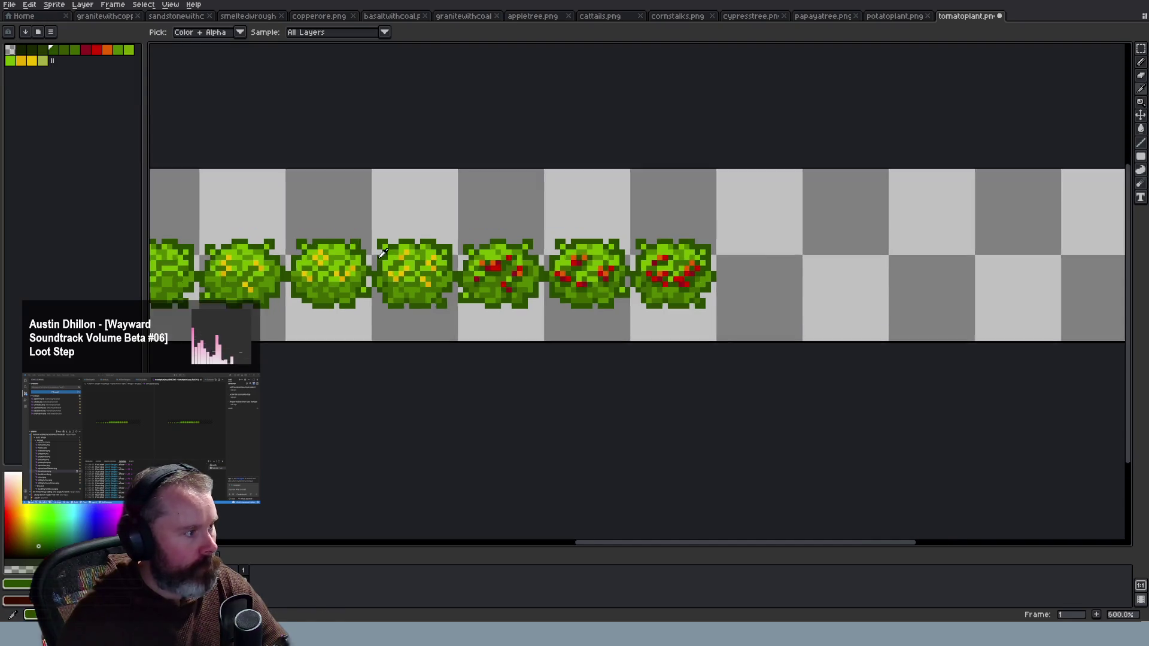
{"action": "scroll", "coordinate": [237, 110], "scroll_direction": "up", "scroll_amount": 2}
{"action": "scroll", "coordinate": [241, 113], "scroll_direction": "up", "scroll_amount": 1}
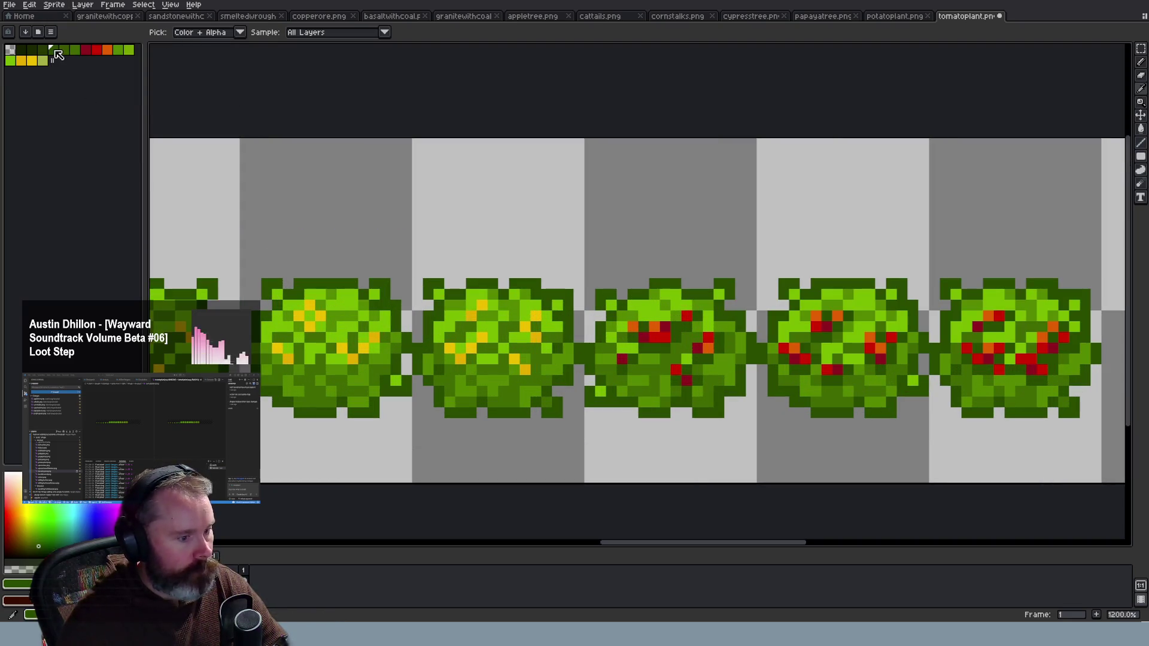
{"action": "left_click", "coordinate": [232, 163]}
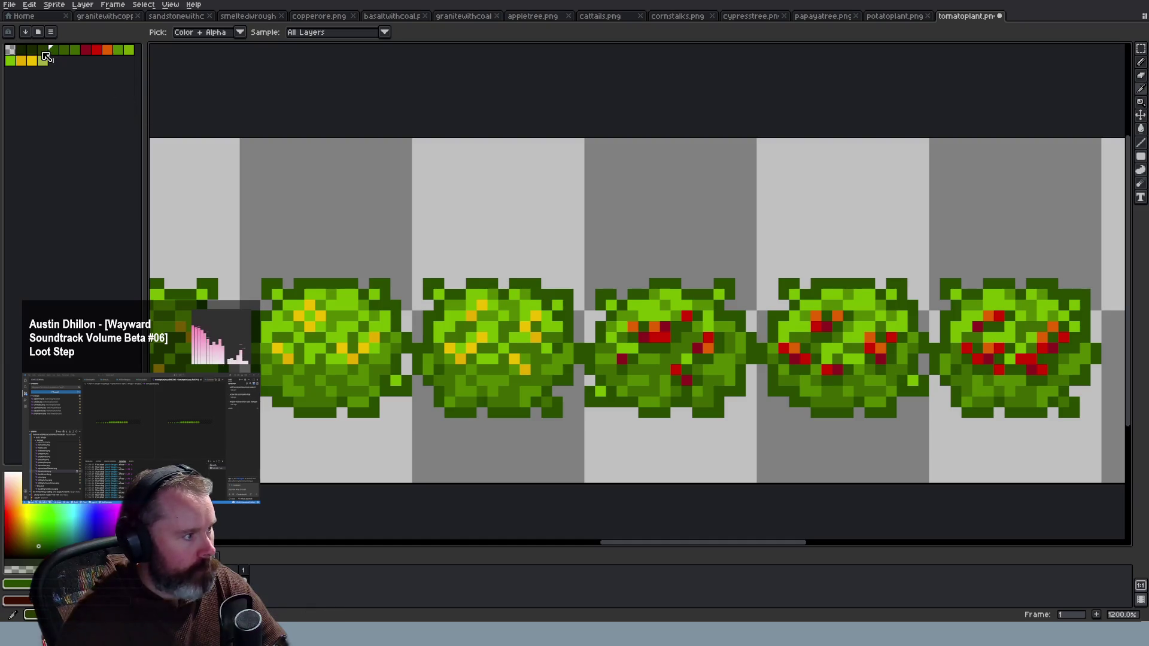
Clear the selected palette colours, then undo the clearing
{"action": "scroll", "coordinate": [296, 157], "scroll_direction": "down", "scroll_amount": 5}
{"action": "mouse_move", "coordinate": [613, 541]}
{"action": "left_mouse_down"}
{"action": "mouse_move", "coordinate": [388, 542]}
{"action": "mouse_move", "coordinate": [556, 542]}
{"action": "left_mouse_up"}
{"action": "scroll", "coordinate": [644, 242], "scroll_direction": "up", "scroll_amount": 6}
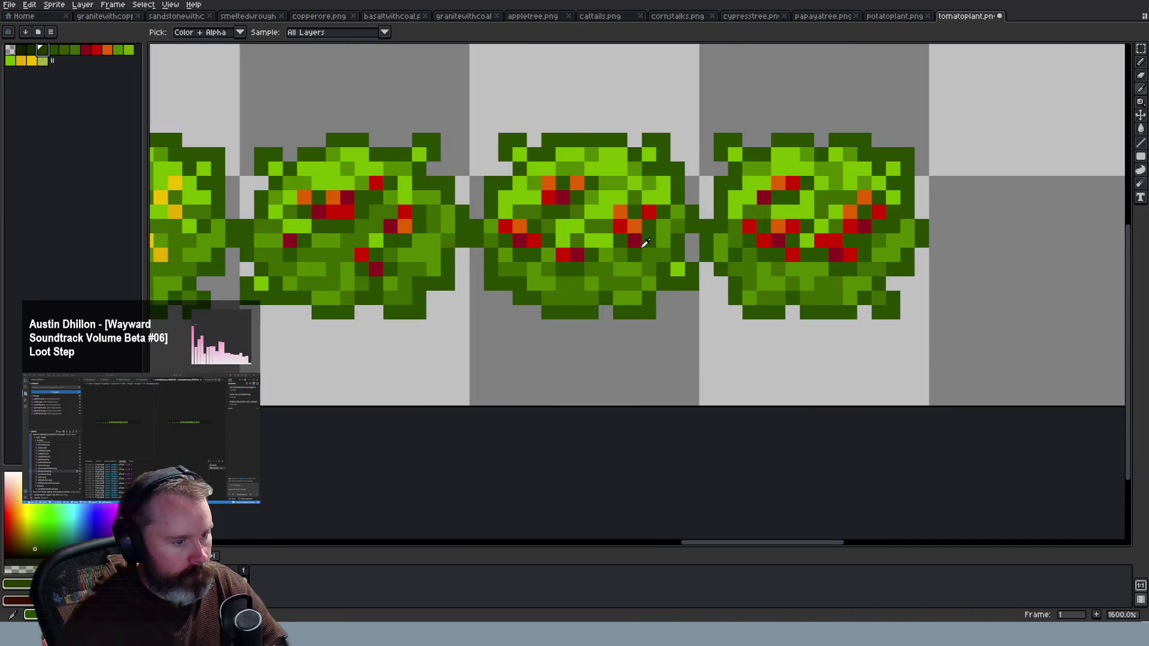
{"action": "scroll", "coordinate": [644, 243], "scroll_direction": "up", "scroll_amount": 1}
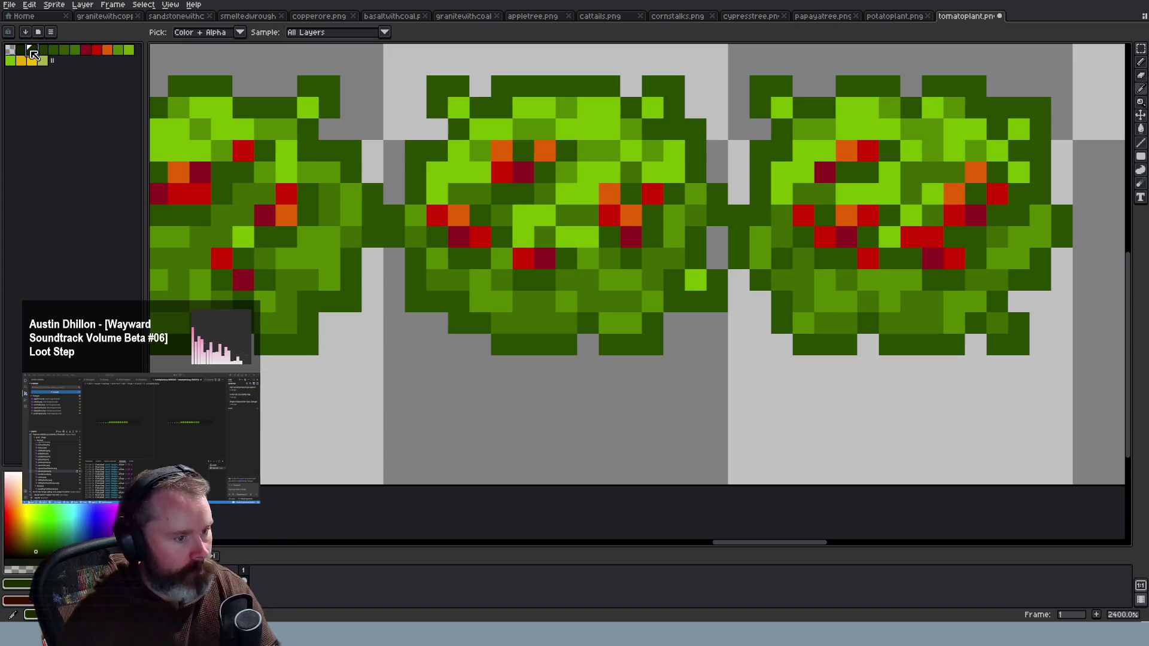
{"action": "key", "text": "Delete"}
{"action": "key", "text": "ctrl+z"}
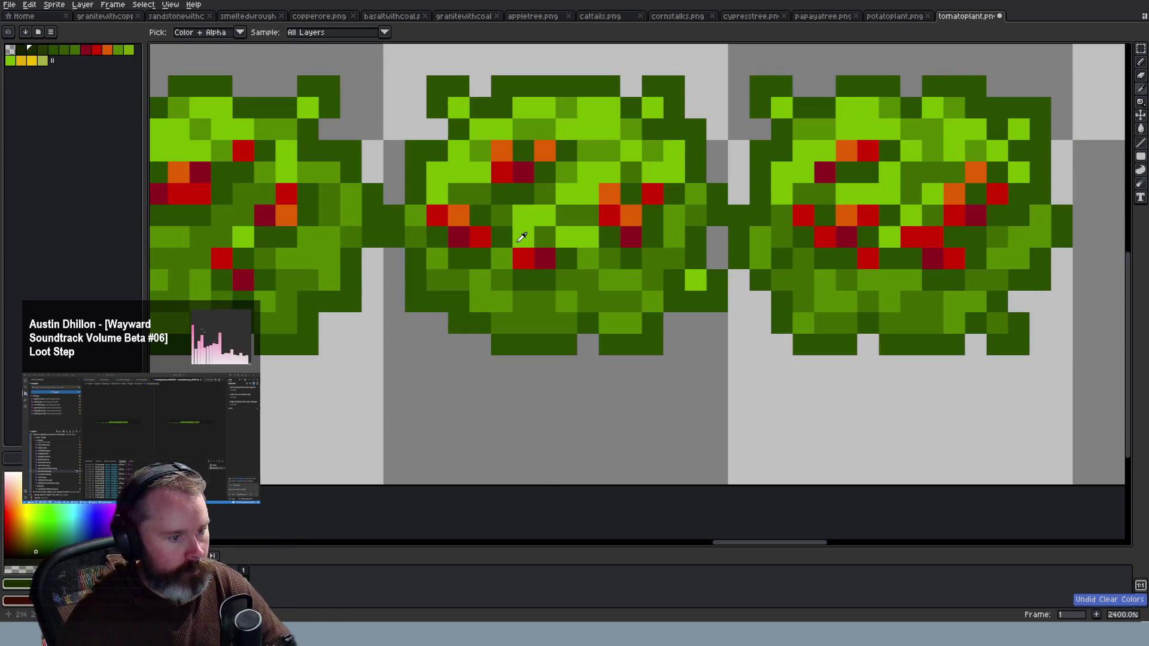
{"action": "scroll", "coordinate": [521, 238], "scroll_direction": "down", "scroll_amount": 4}
{"action": "scroll", "coordinate": [521, 237], "scroll_direction": "up", "scroll_amount": 1}
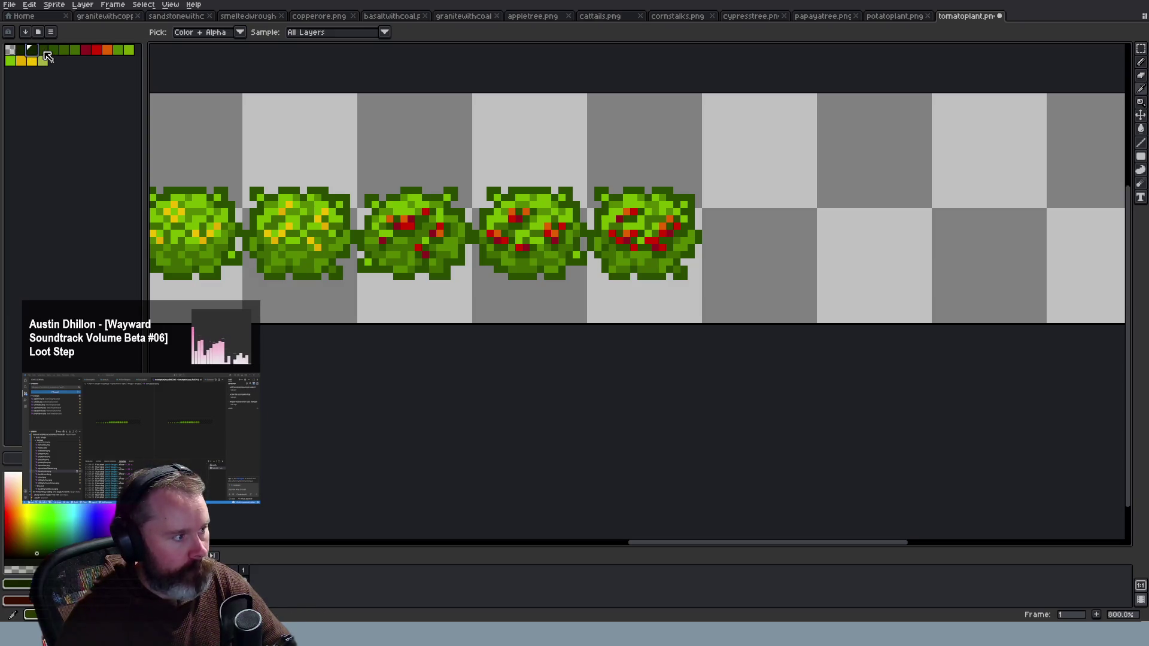
Try several green palette colours for drawing, undoing each unwanted palette paste
{"action": "left_click", "coordinate": [54, 50]}
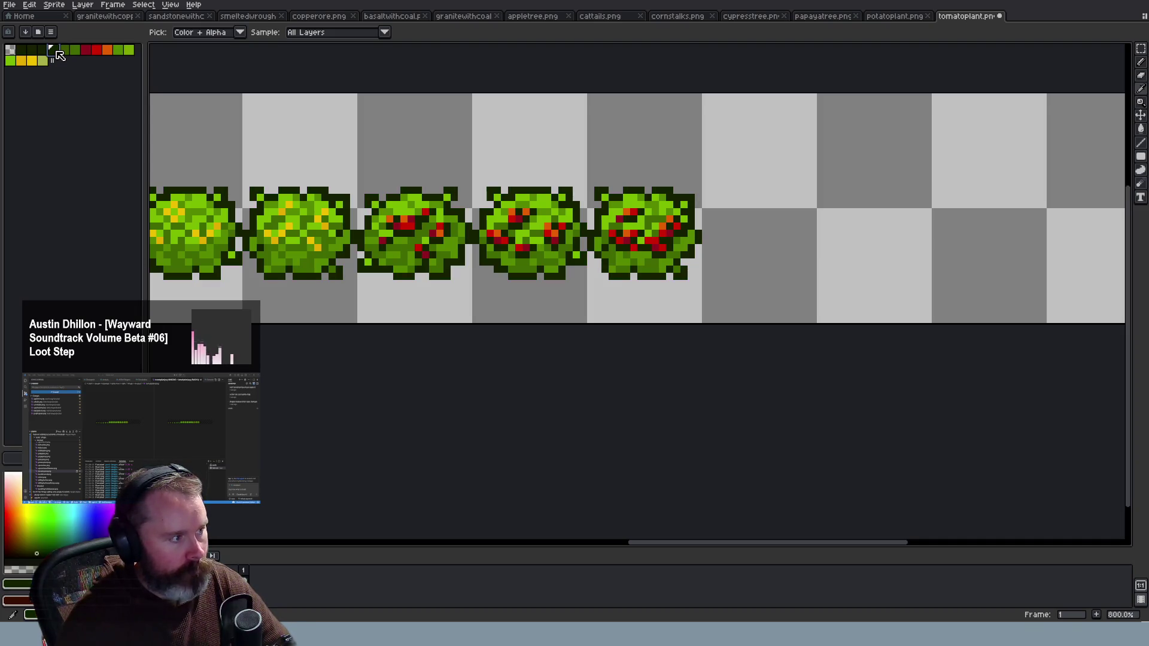
{"action": "key", "text": "ctrl+z"}
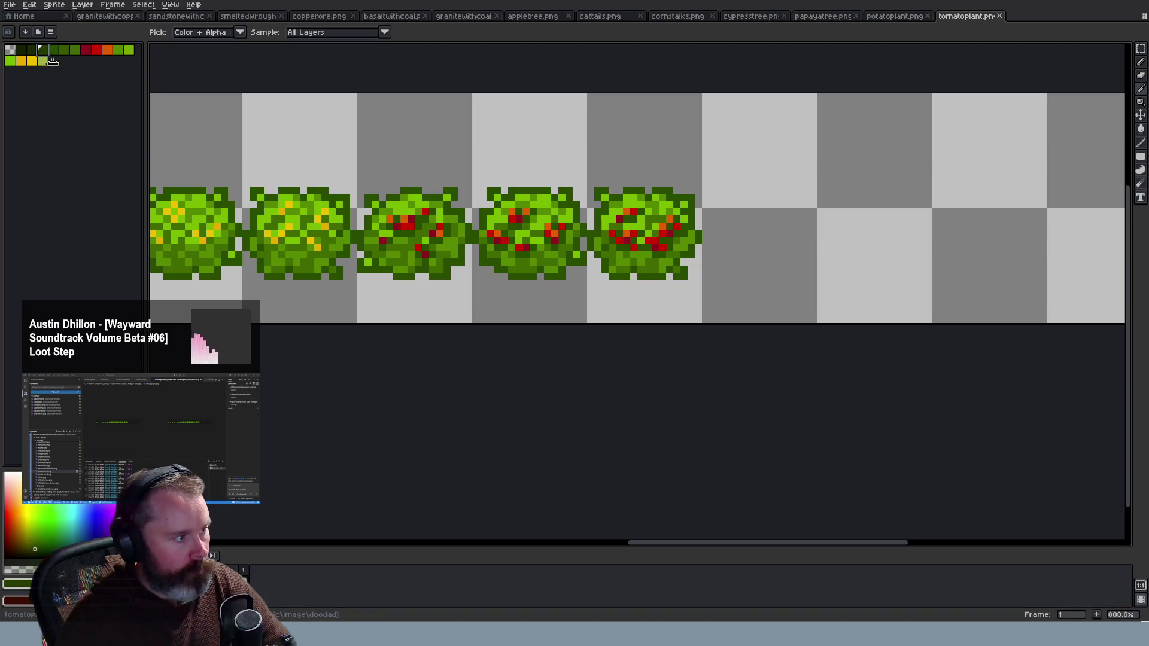
{"action": "left_click", "coordinate": [42, 50]}
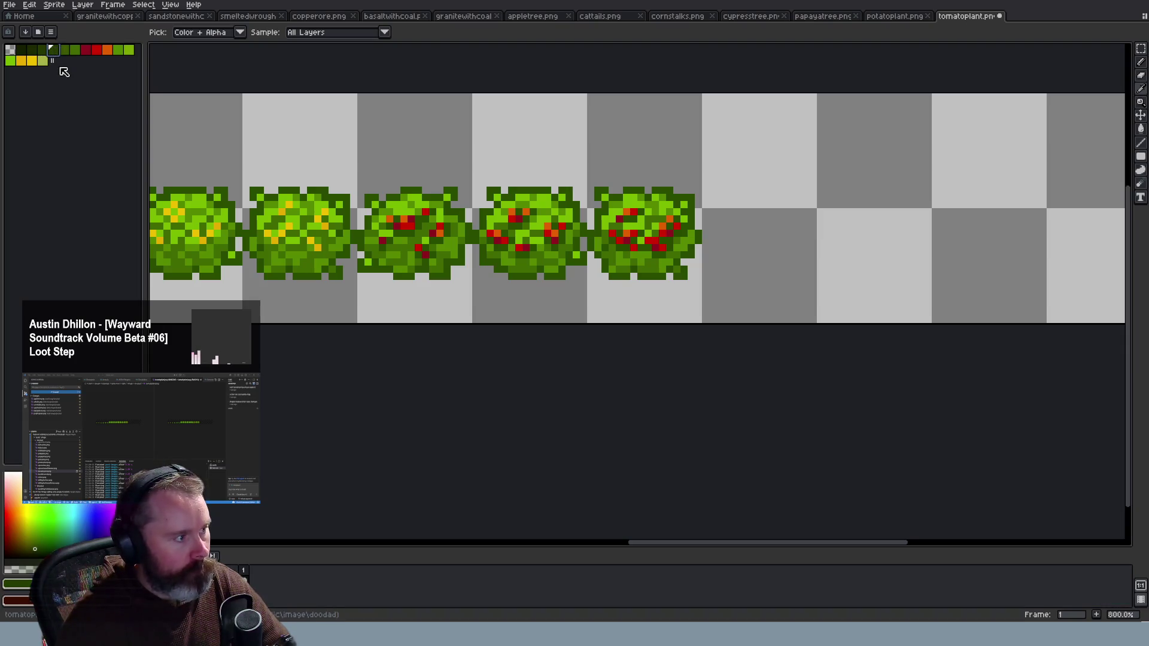
{"action": "key", "text": "ctrl+z"}
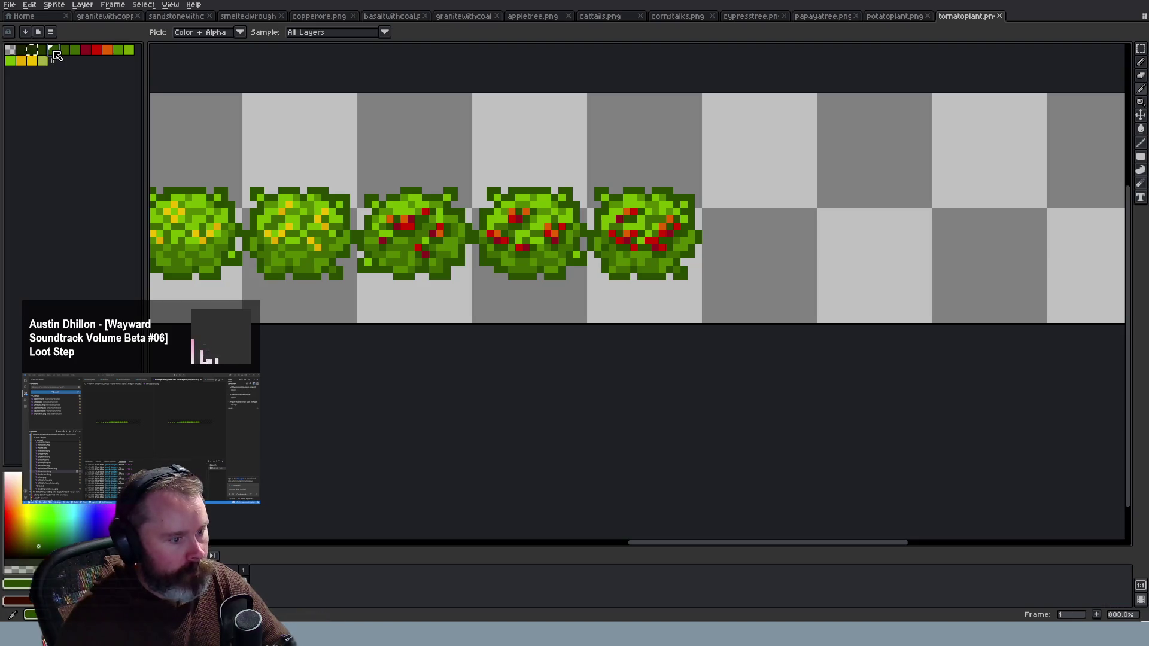
{"action": "left_click", "coordinate": [64, 50]}
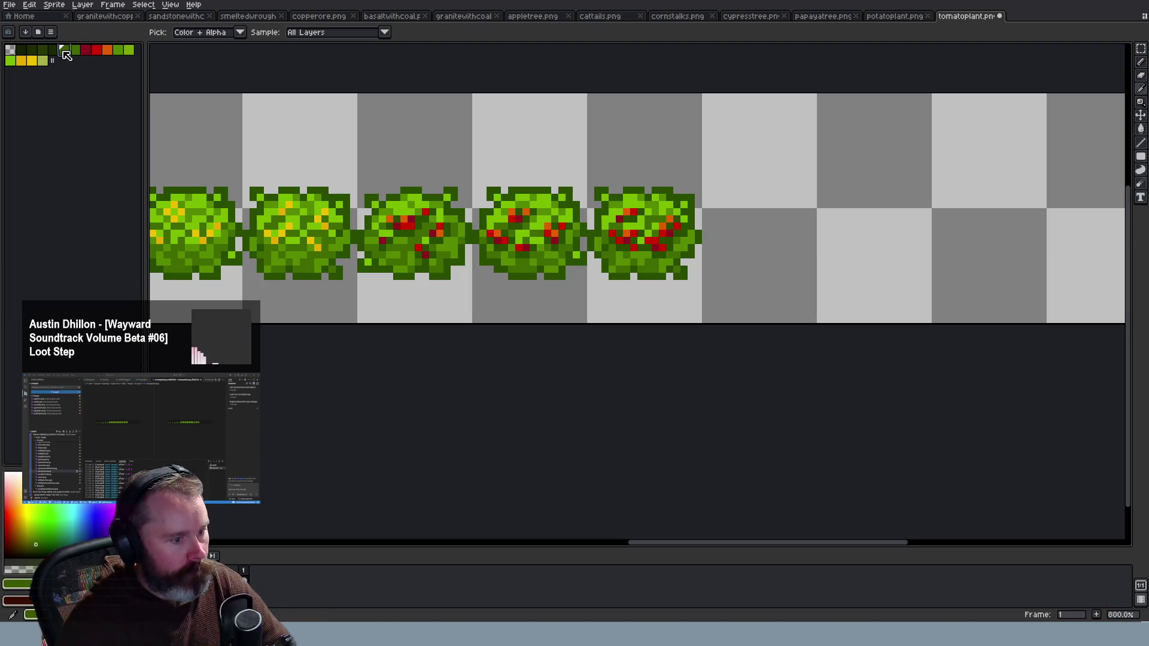
{"action": "left_click", "coordinate": [46, 52]}
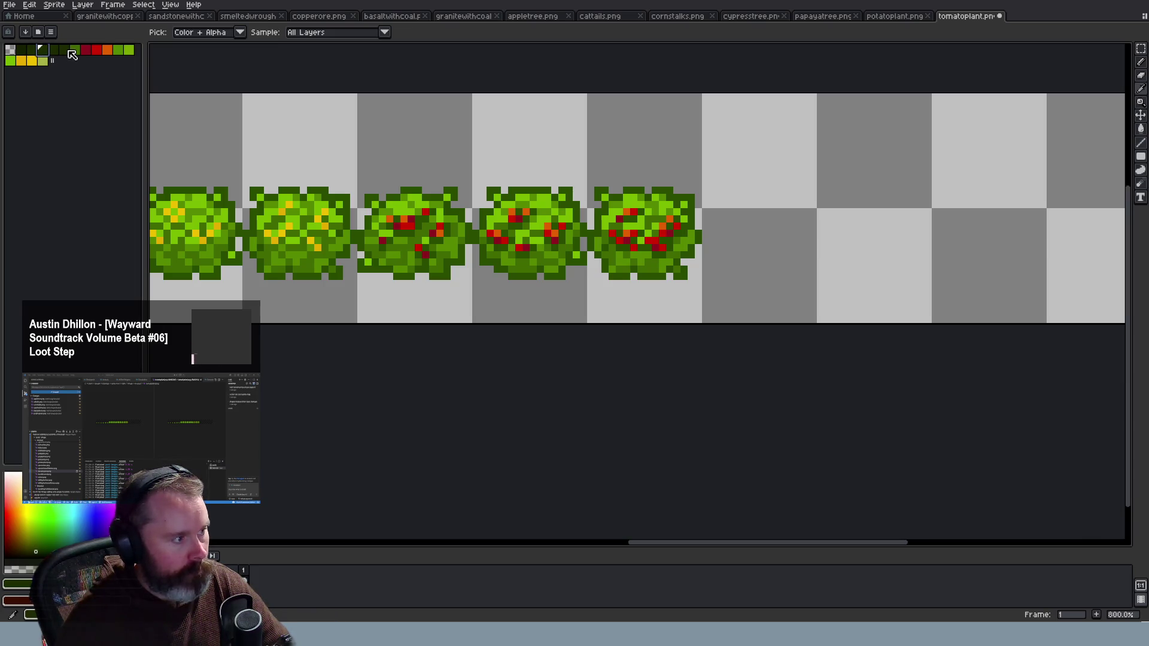
{"action": "key", "text": "ctrl+z"}
{"action": "key", "text": "ctrl+z"}
{"action": "key", "text": "ctrl+z"}
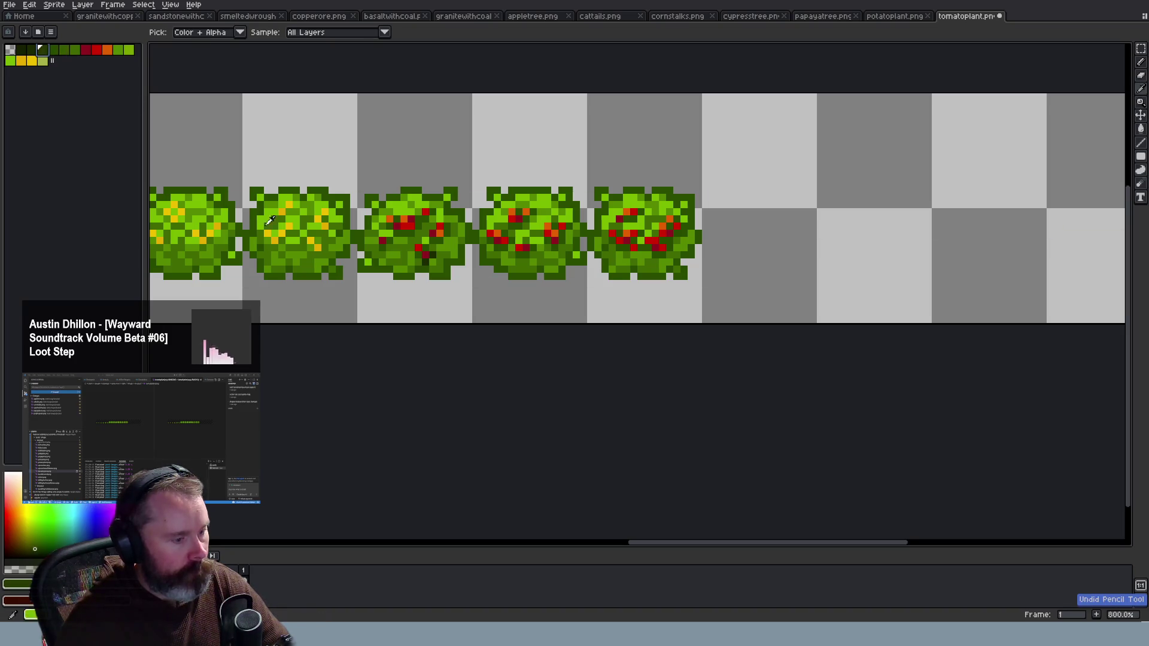
Sample a leaf green from the bush and save tomatoplant.png
{"action": "left_click", "coordinate": [401, 282], "text": "alt"}
{"action": "scroll", "coordinate": [418, 277], "scroll_direction": "up", "scroll_amount": 2}
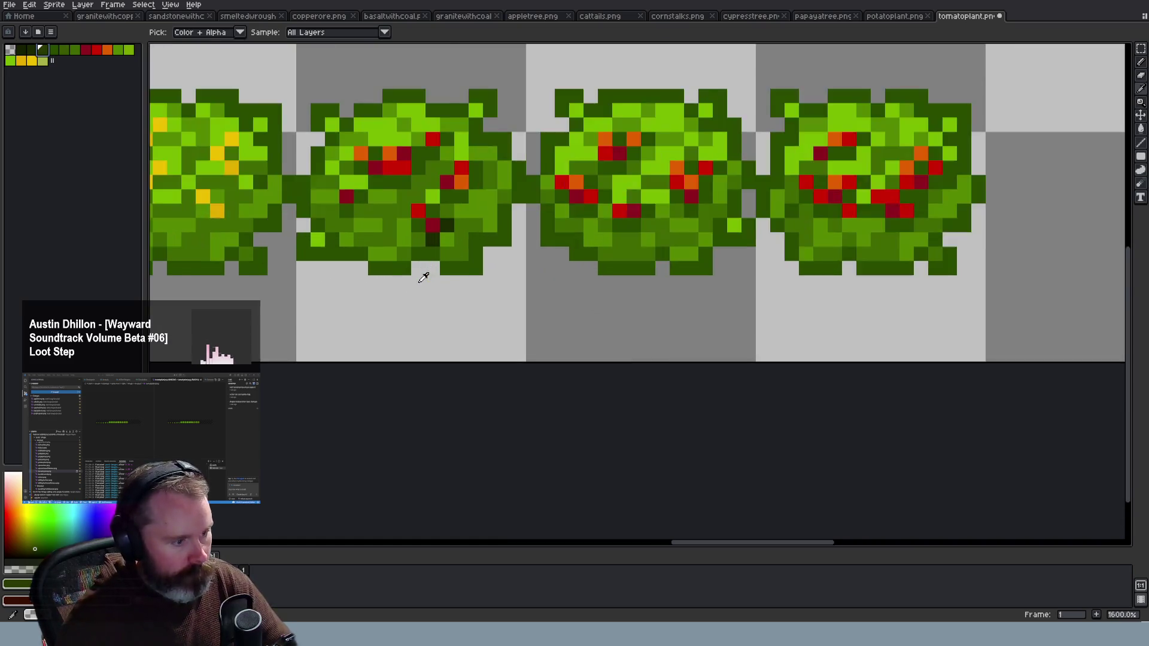
{"action": "scroll", "coordinate": [431, 269], "scroll_direction": "up", "scroll_amount": 3}
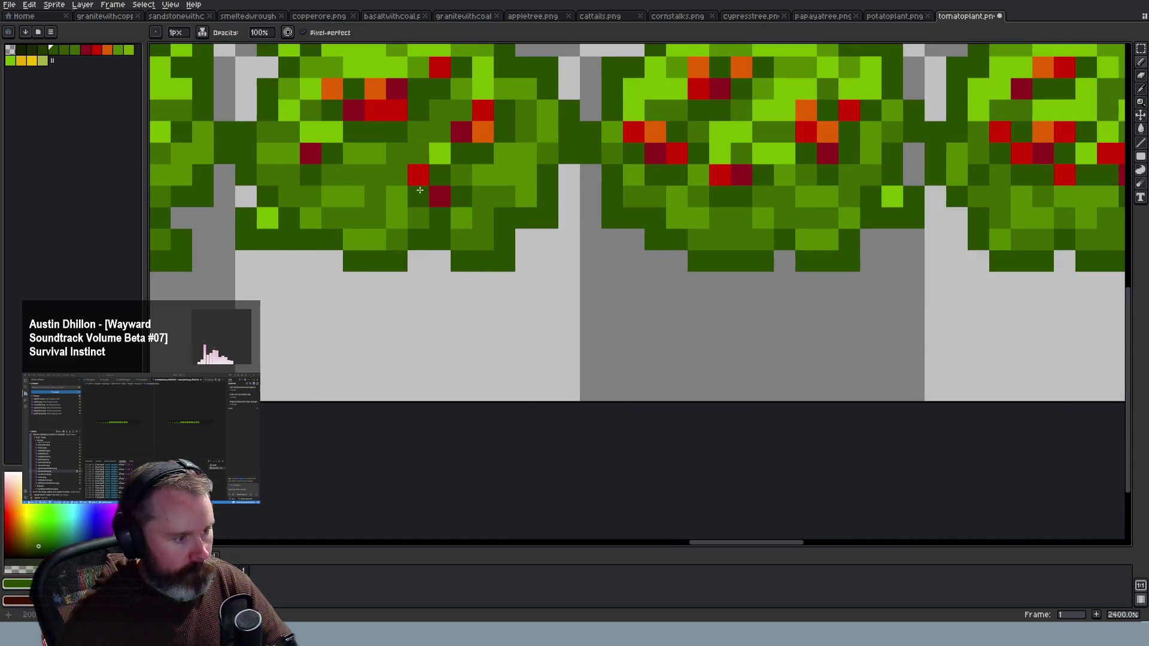
{"action": "scroll", "coordinate": [466, 231], "scroll_direction": "down", "scroll_amount": 3}
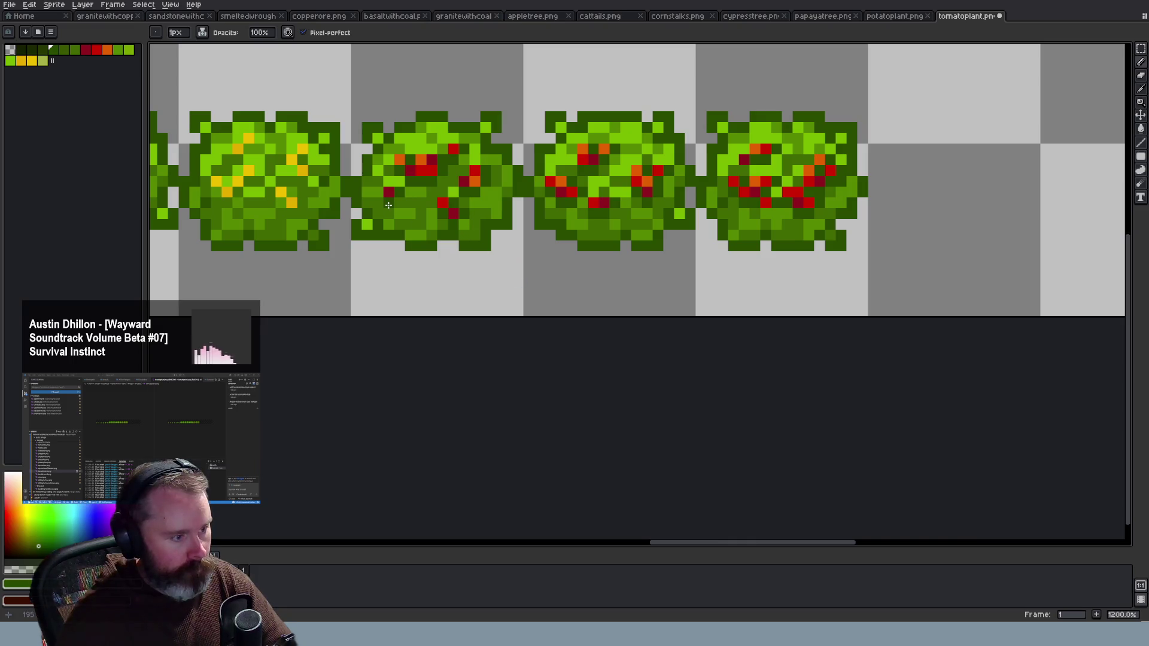
{"action": "scroll", "coordinate": [538, 264], "scroll_direction": "down", "scroll_amount": 2}
{"action": "key", "text": "ctrl+s"}
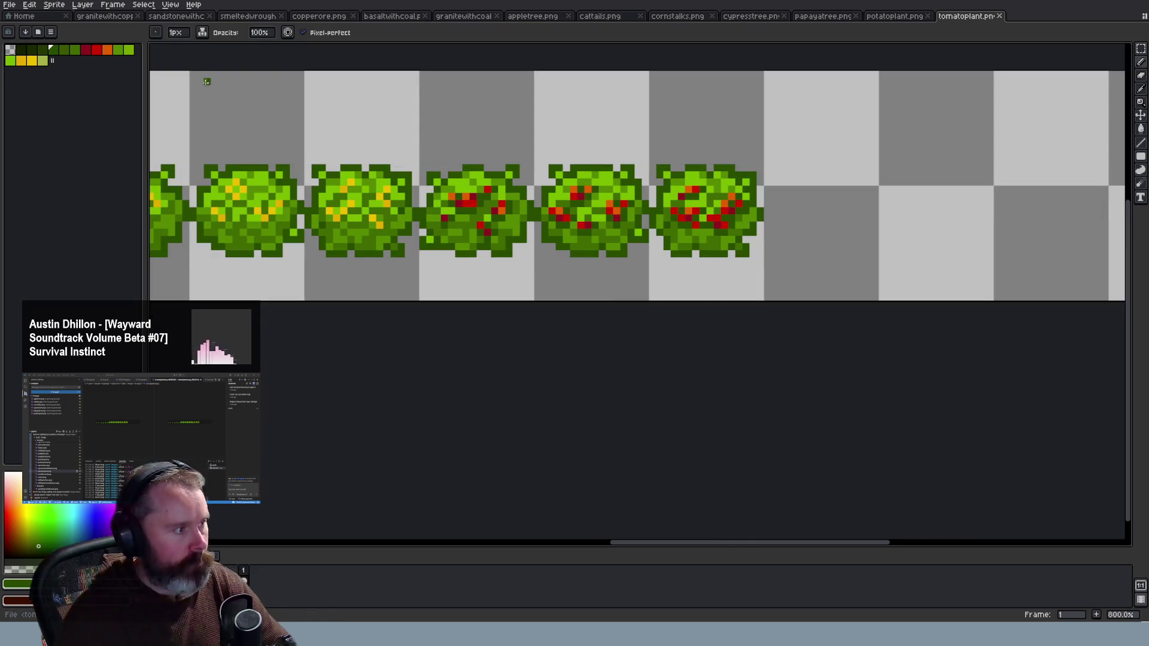
Convert the sprite to indexed colour mode again and select a palette colour
{"action": "left_click", "coordinate": [54, 4]}
{"action": "mouse_move", "coordinate": [72, 28]}
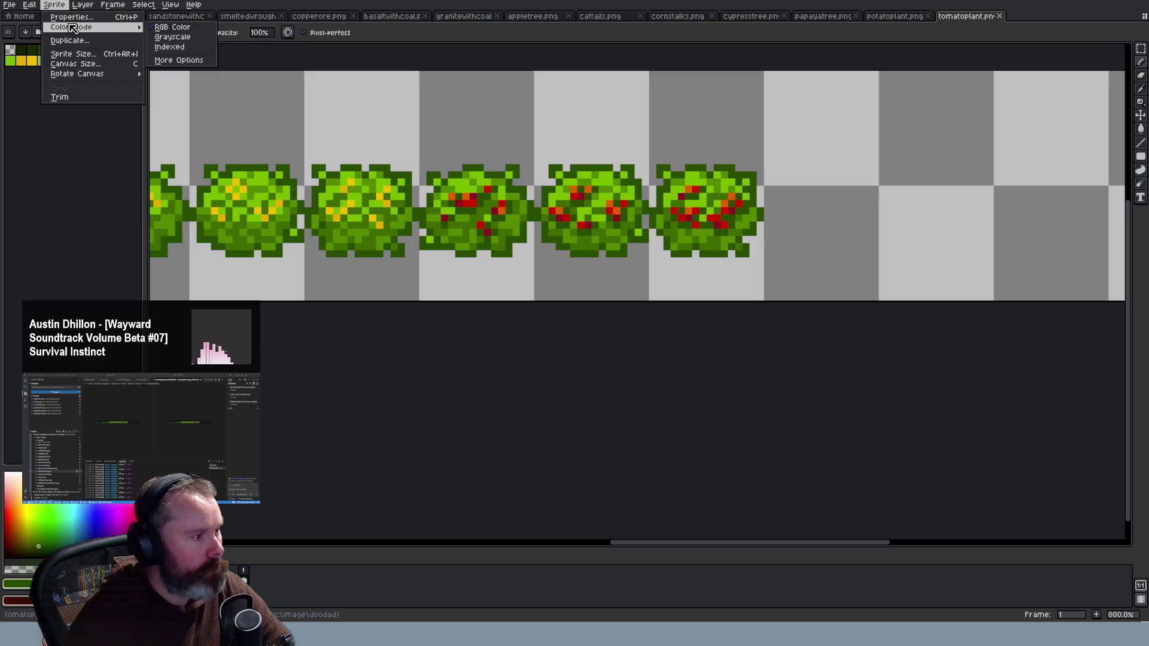
{"action": "left_click", "coordinate": [169, 46]}
{"action": "left_click", "coordinate": [52, 51]}
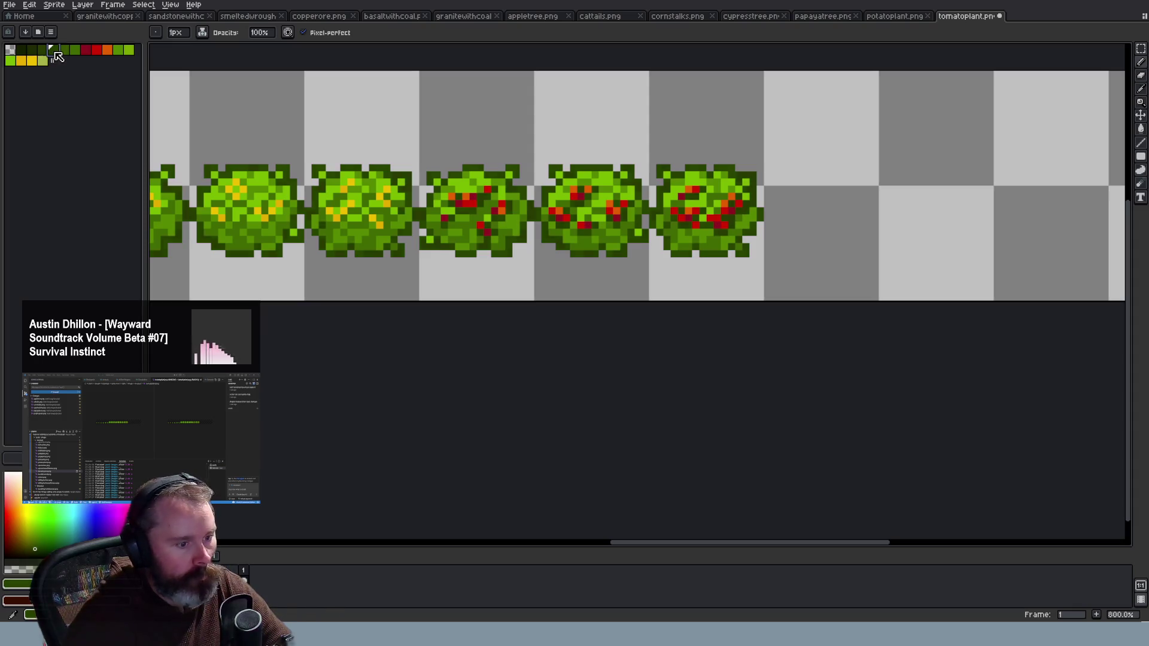
{"action": "scroll", "coordinate": [482, 341], "scroll_direction": "down", "scroll_amount": 3}
Undo the pasted palette colours and try out a few greens from the palette
{"action": "scroll", "coordinate": [483, 341], "scroll_direction": "down", "scroll_amount": 2}
{"action": "scroll", "coordinate": [491, 390], "scroll_direction": "down", "scroll_amount": 2}
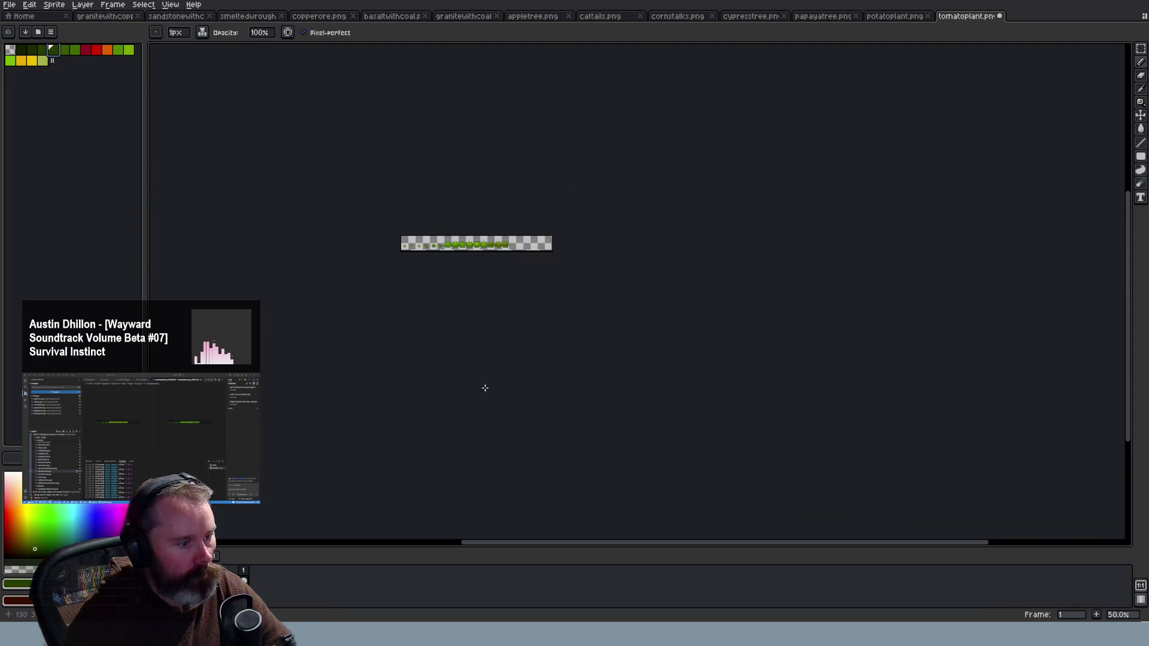
{"action": "scroll", "coordinate": [455, 246], "scroll_direction": "up", "scroll_amount": 4}
{"action": "scroll", "coordinate": [680, 226], "scroll_direction": "up", "scroll_amount": 2}
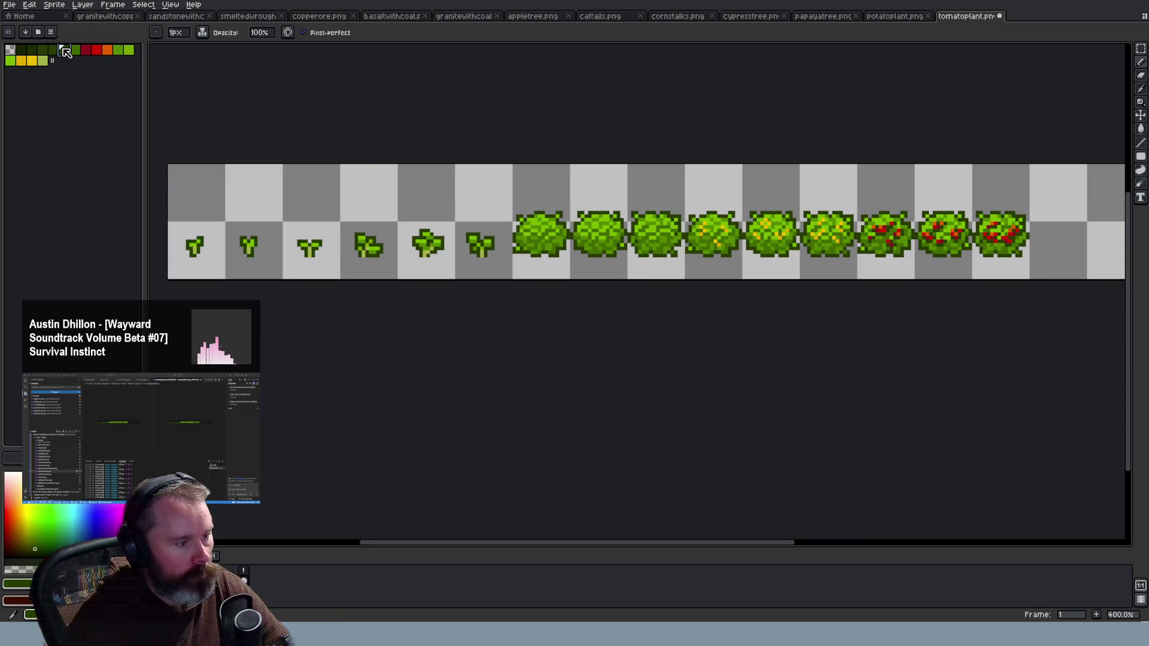
{"action": "key", "text": "ctrl+z"}
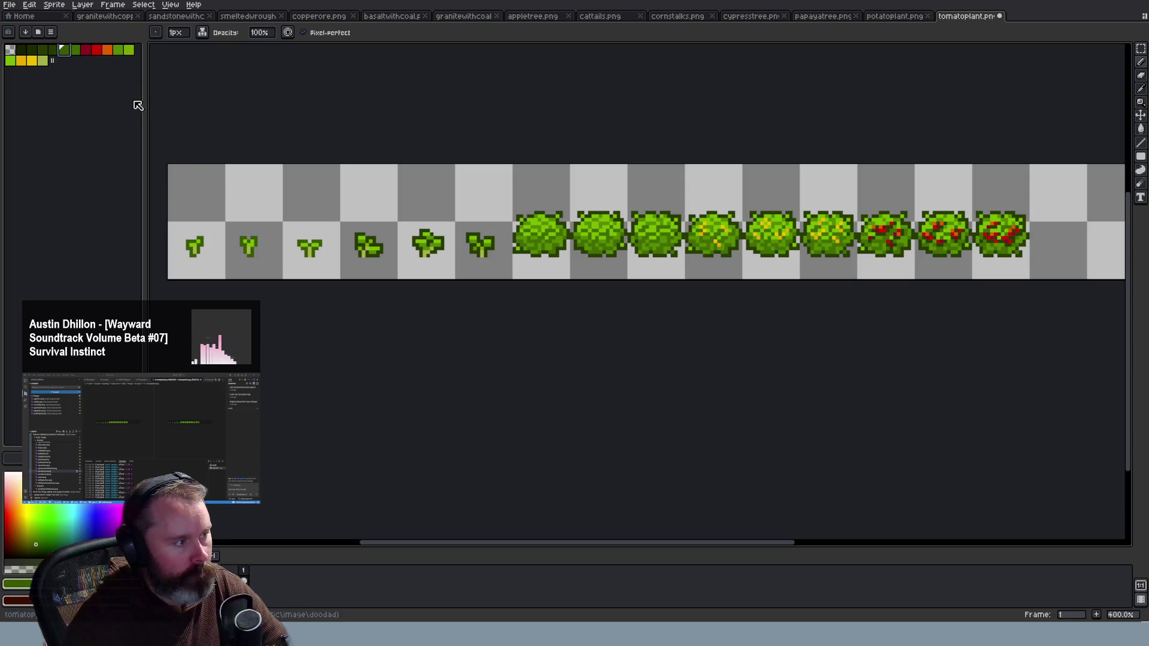
{"action": "left_click", "coordinate": [53, 51]}
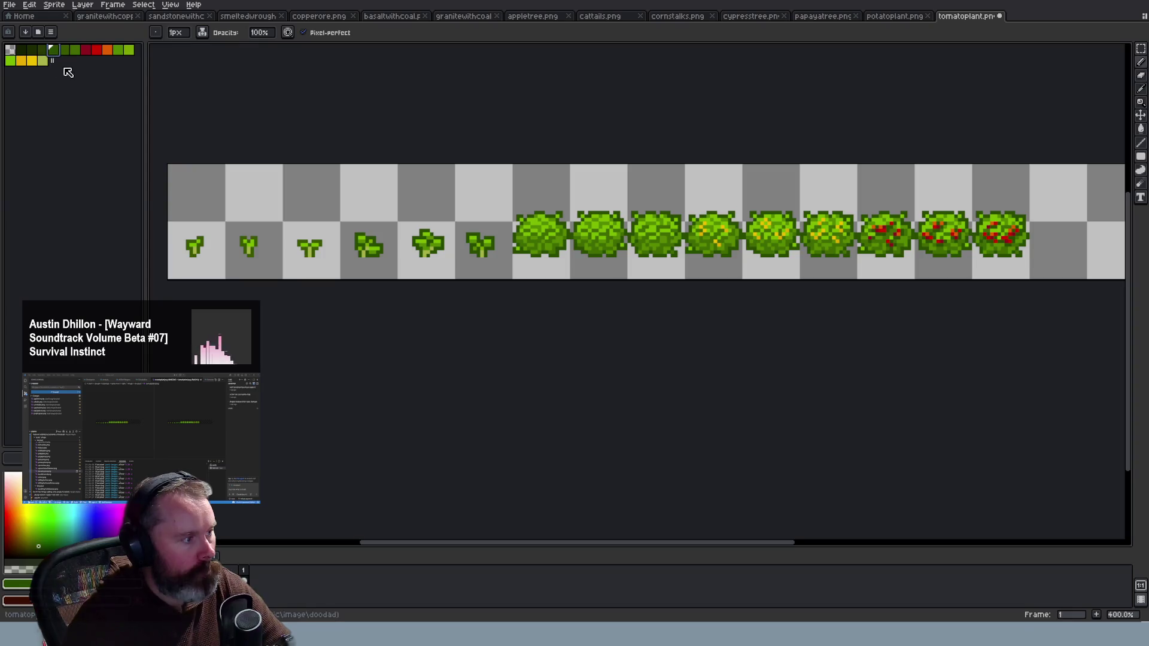
{"action": "left_click", "coordinate": [66, 52]}
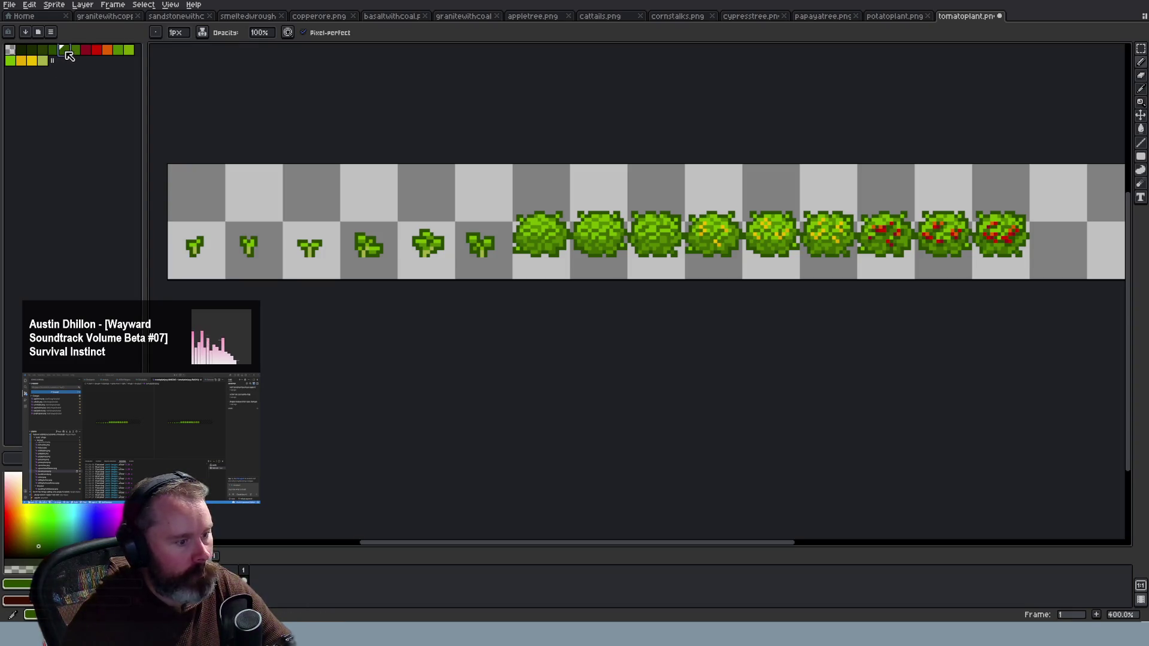
{"action": "left_click", "coordinate": [76, 51]}
{"action": "key", "text": "ctrl+z"}
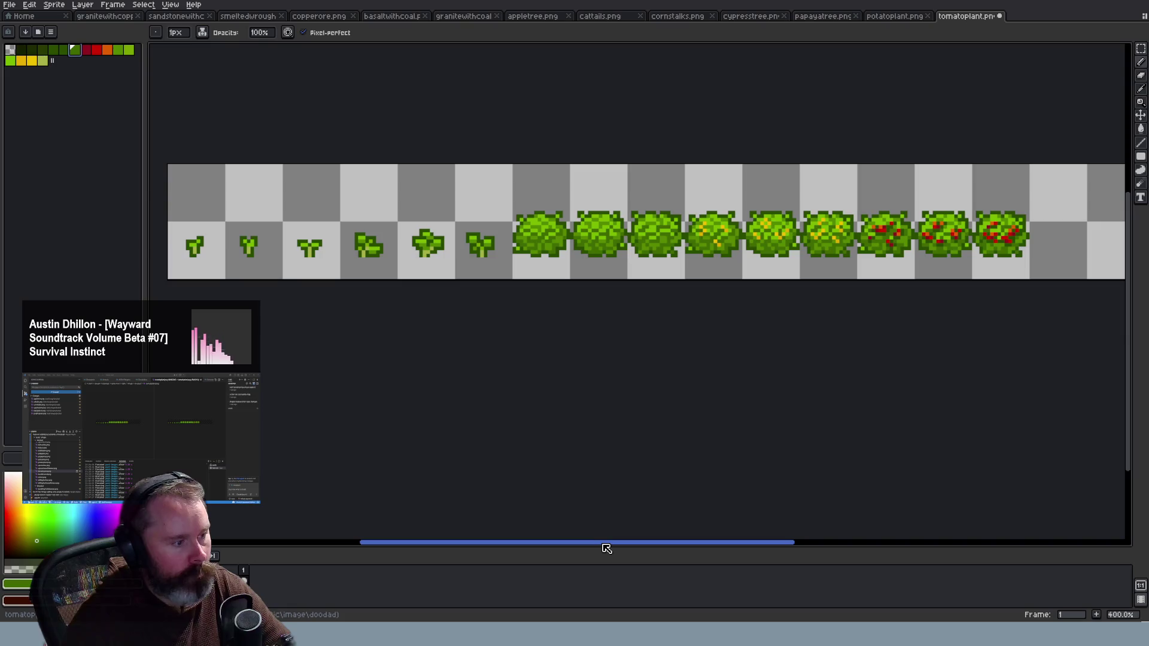
Undo the earlier paste, the colour mode change and the tool switch, then redo one step
{"action": "left_click_drag", "start_coordinate": [609, 545], "coordinate": [702, 545]}
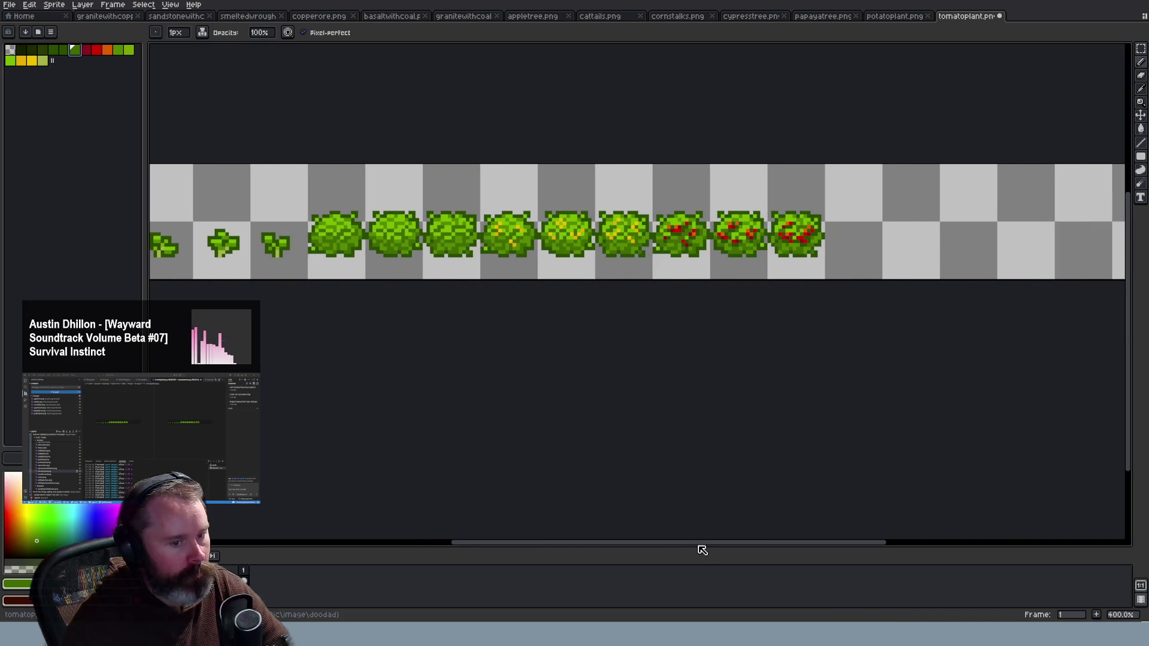
{"action": "key", "text": "ctrl+v"}
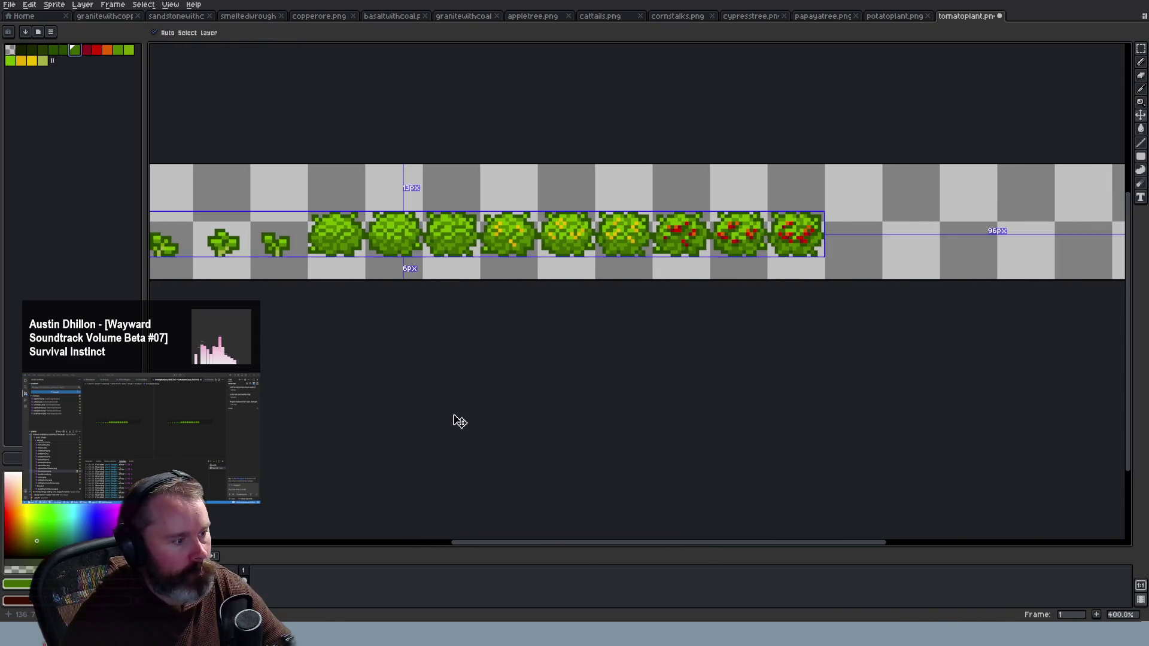
{"action": "key", "text": "ctrl+z"}
{"action": "key", "text": "ctrl+z"}
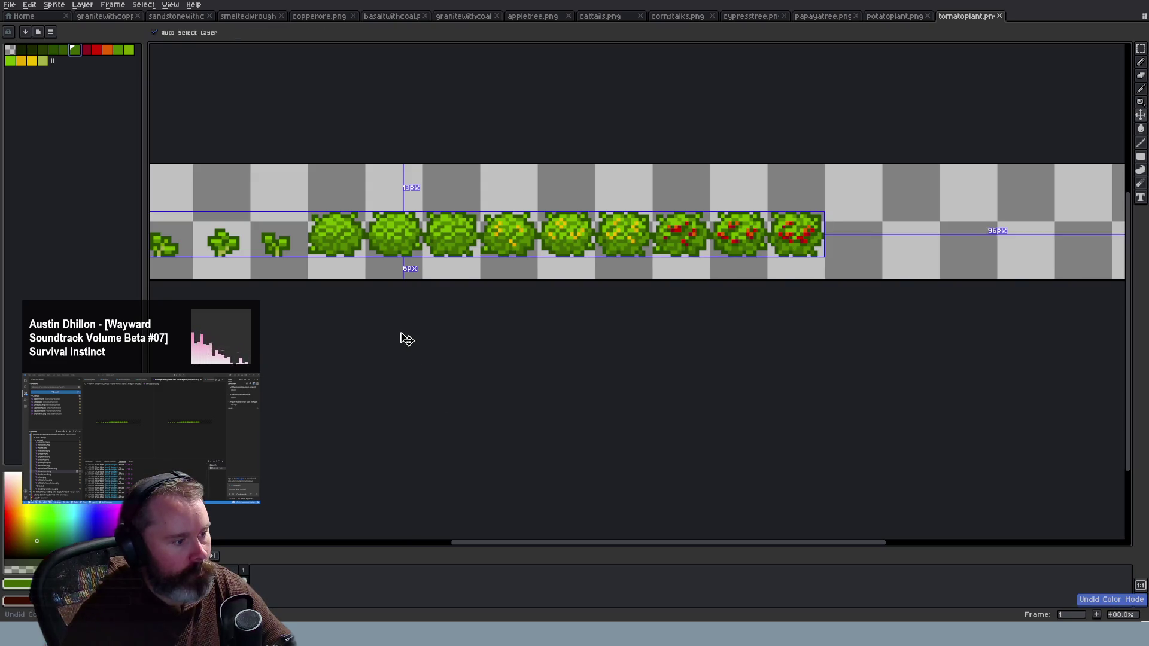
{"action": "key", "text": "ctrl+z"}
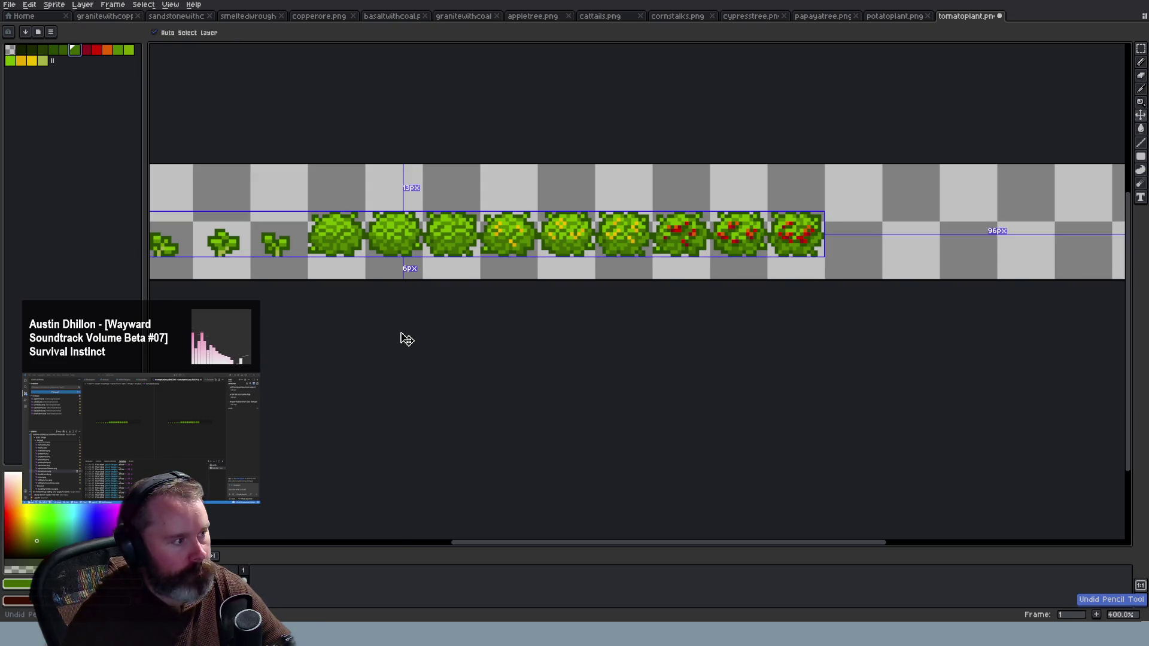
{"action": "key", "text": "ctrl+z"}
{"action": "key", "text": "ctrl+y"}
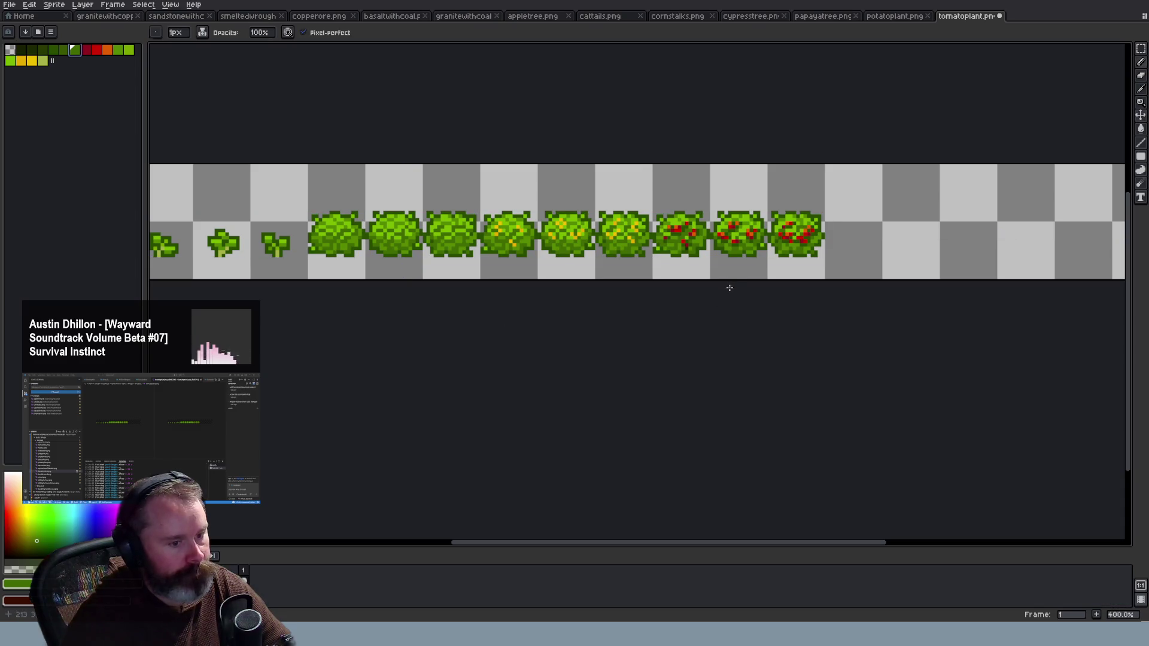
{"action": "scroll", "coordinate": [735, 294], "scroll_direction": "up", "scroll_amount": 3}
{"action": "scroll", "coordinate": [713, 266], "scroll_direction": "up", "scroll_amount": 5}
Eyedropper a green from the fruiting tomato bush and return to the Pencil
{"action": "key", "text": "i"}
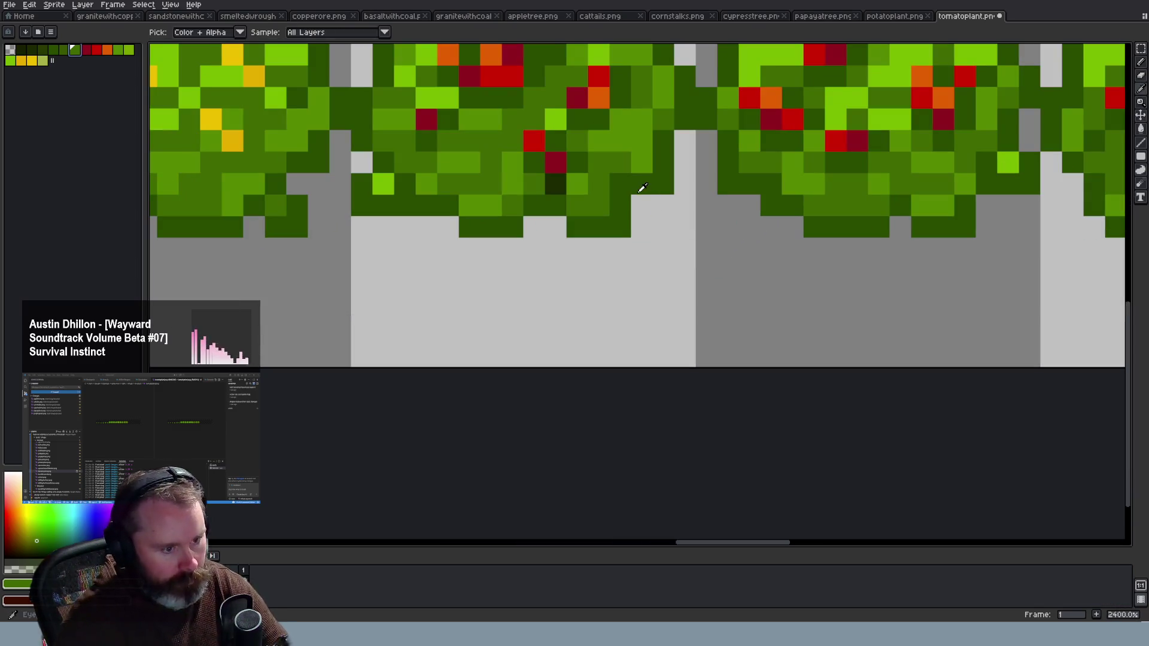
{"action": "left_click", "coordinate": [589, 174]}
{"action": "key", "text": "b"}
{"action": "scroll", "coordinate": [574, 198], "scroll_direction": "down", "scroll_amount": 3}
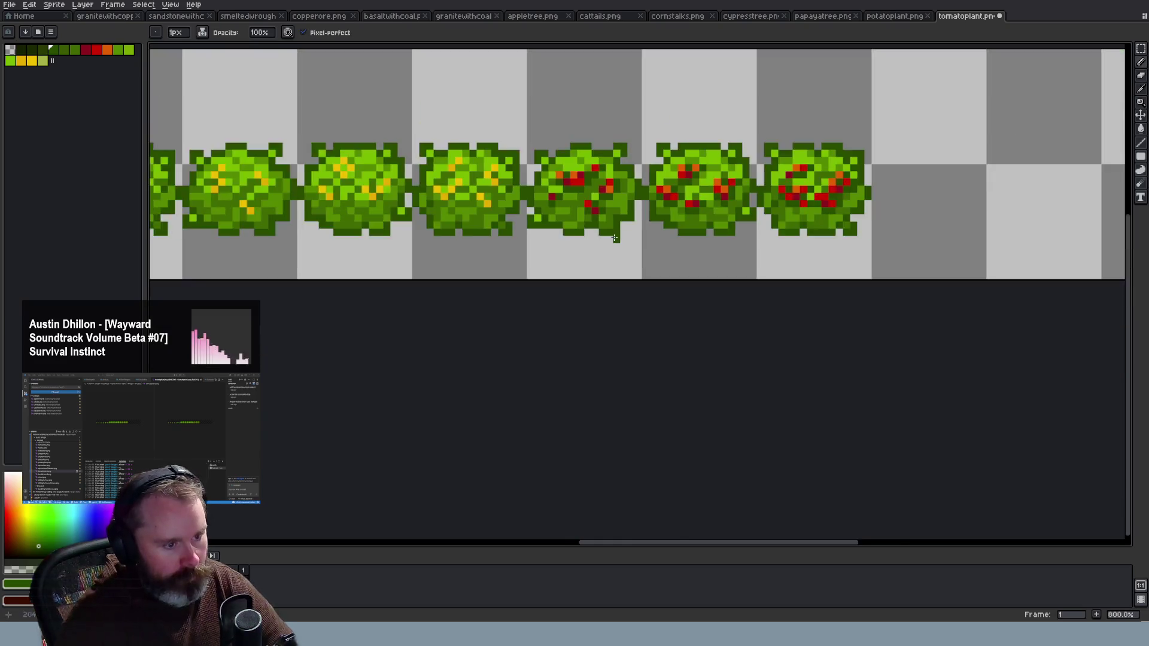
{"action": "scroll", "coordinate": [616, 239], "scroll_direction": "down", "scroll_amount": 2}
{"action": "scroll", "coordinate": [652, 290], "scroll_direction": "down", "scroll_amount": 7}
{"action": "scroll", "coordinate": [653, 290], "scroll_direction": "up", "scroll_amount": 2}
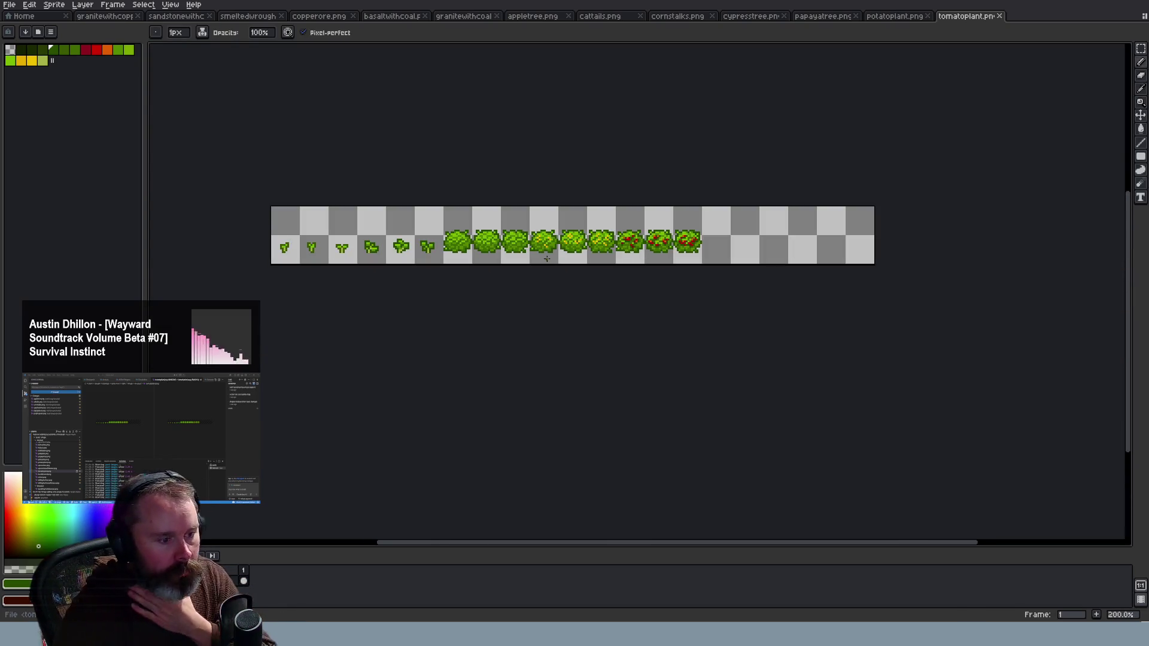
{"action": "scroll", "coordinate": [536, 262], "scroll_direction": "down", "scroll_amount": 2}
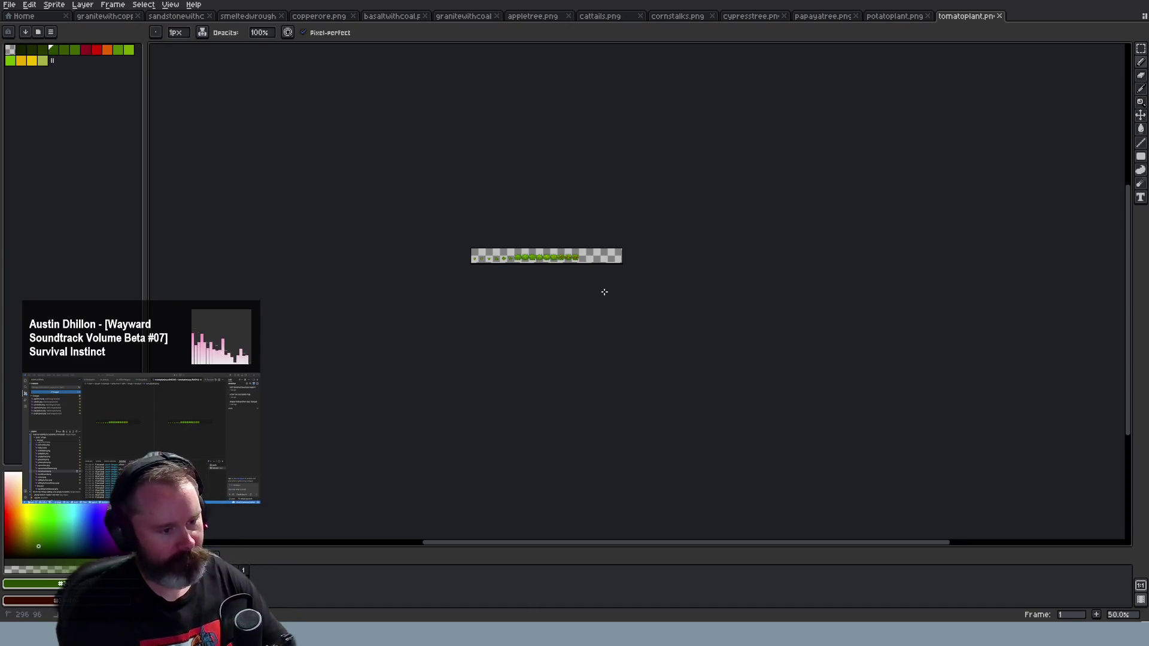
Zoom in on the fruiting tomato bushes and switch to the Pencil to check them
{"action": "scroll", "coordinate": [581, 246], "scroll_direction": "up", "scroll_amount": 3}
{"action": "scroll", "coordinate": [574, 248], "scroll_direction": "up", "scroll_amount": 3}
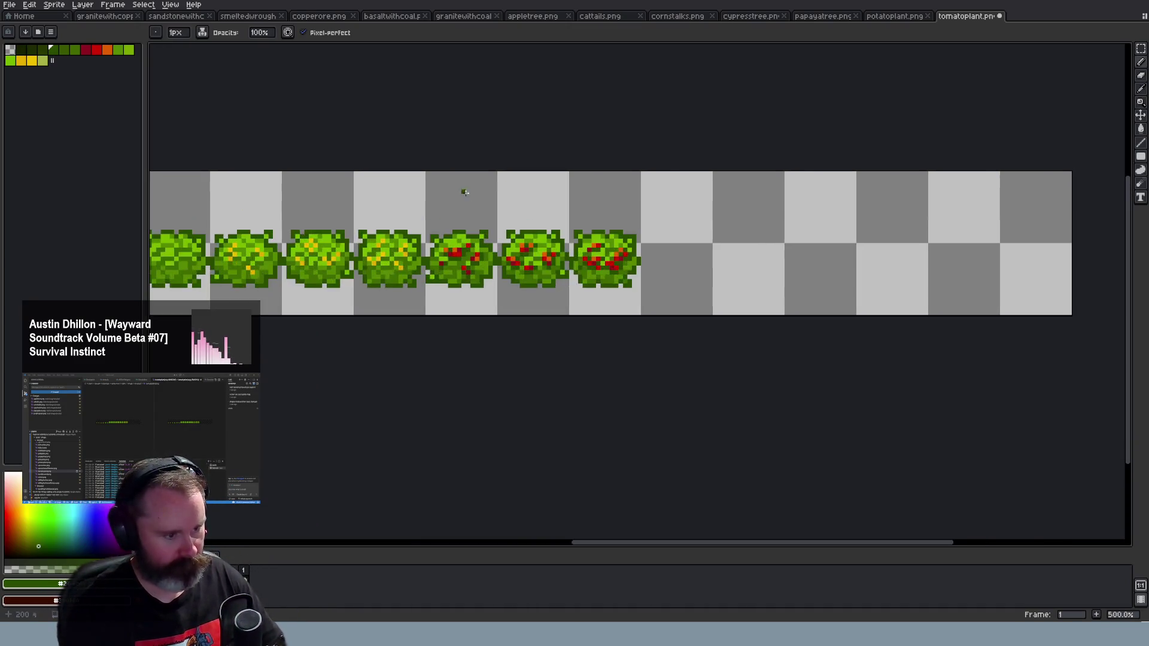
{"action": "scroll", "coordinate": [571, 249], "scroll_direction": "up", "scroll_amount": 2}
{"action": "scroll", "coordinate": [570, 249], "scroll_direction": "up", "scroll_amount": 3}
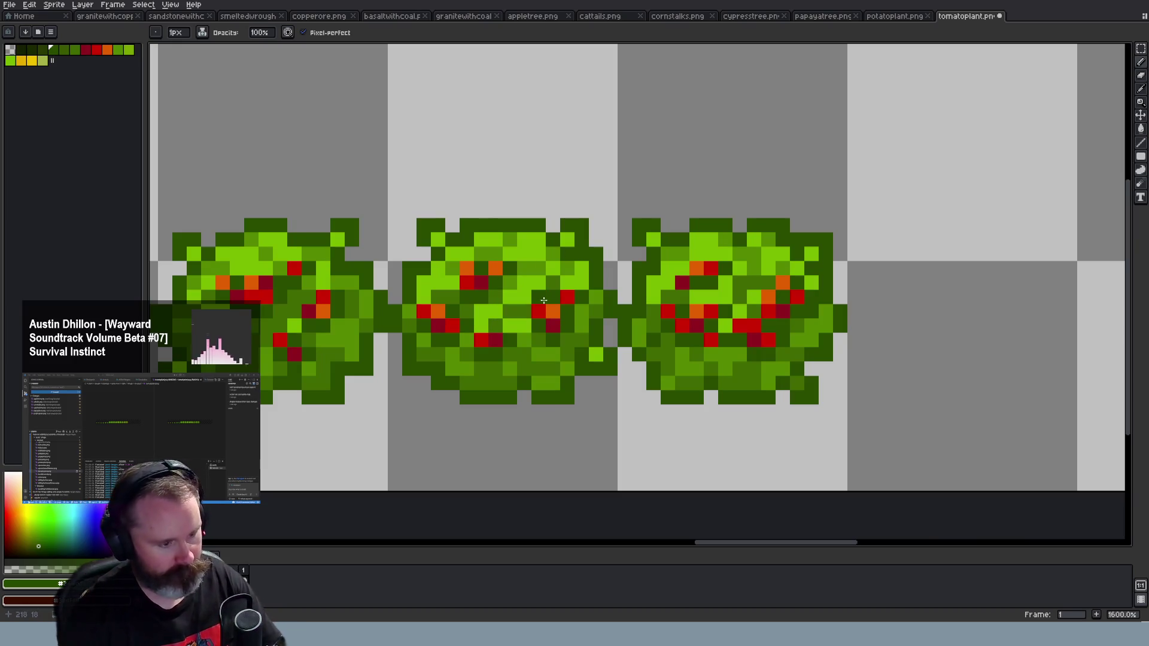
{"action": "key", "text": "b"}
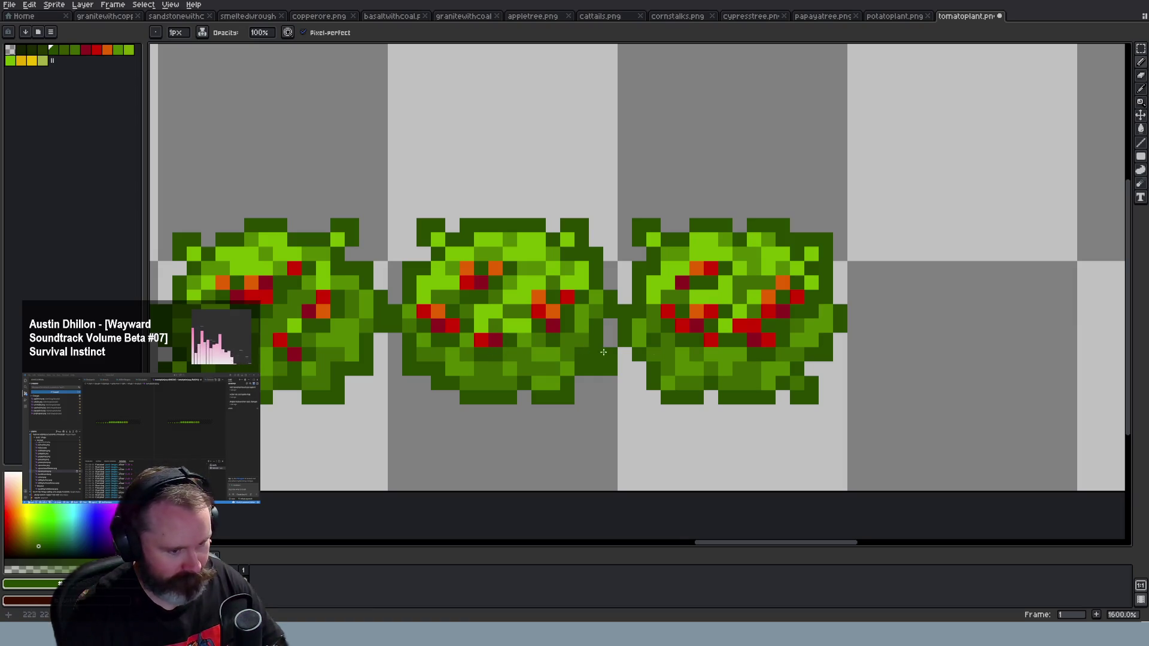
Zoom back out, save tomatoplant.png, and switch to Visual Studio Code
{"action": "scroll", "coordinate": [749, 391], "scroll_direction": "down", "scroll_amount": 3}
{"action": "scroll", "coordinate": [748, 392], "scroll_direction": "down", "scroll_amount": 2}
{"action": "scroll", "coordinate": [749, 391], "scroll_direction": "up", "scroll_amount": 1}
{"action": "key", "text": "ctrl+s"}
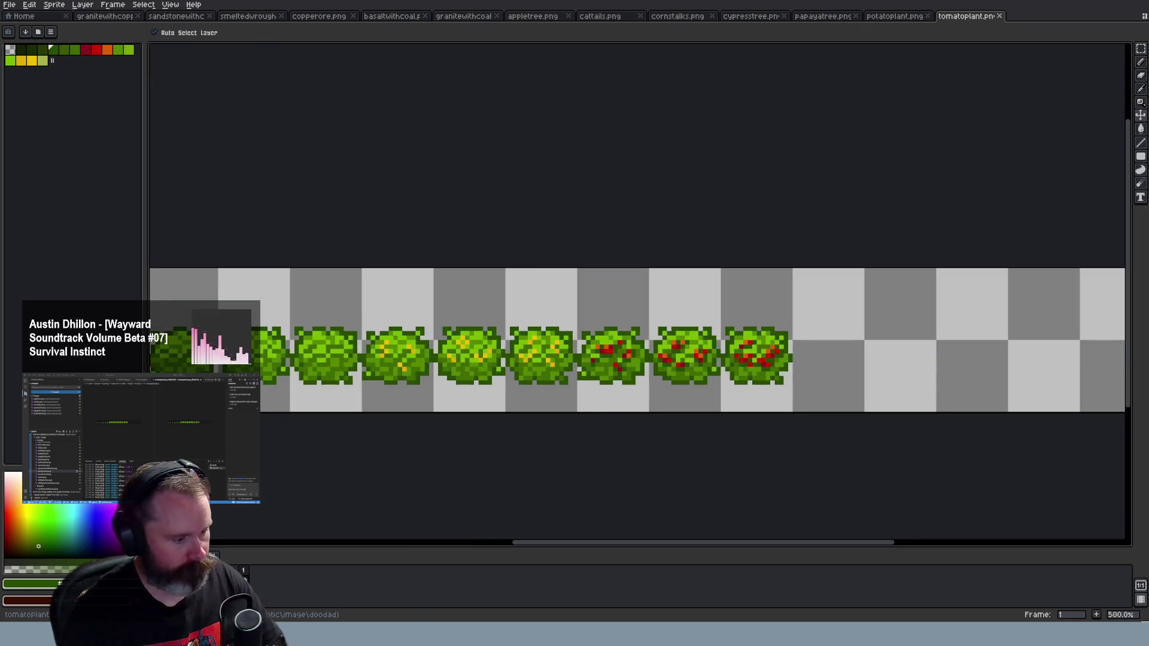
{"action": "key", "text": "alt+Tab"}
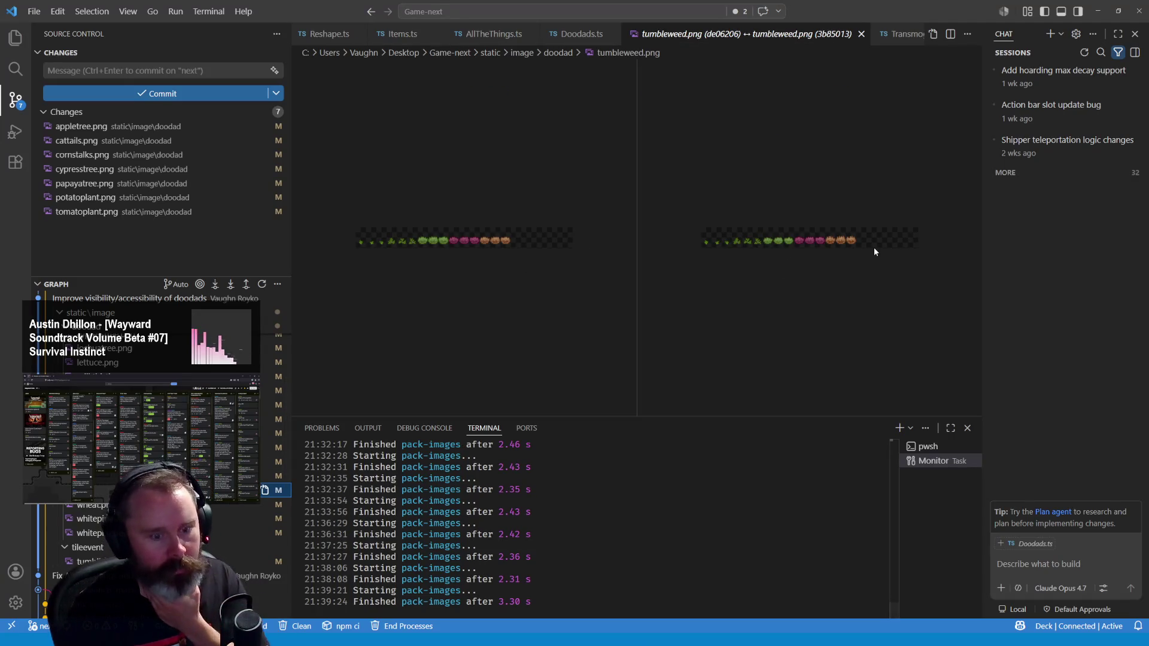
Open the wheat.png and then the whitepinetree.png image diffs in Source Control
{"action": "scroll", "coordinate": [833, 236], "scroll_direction": "up", "scroll_amount": 4}
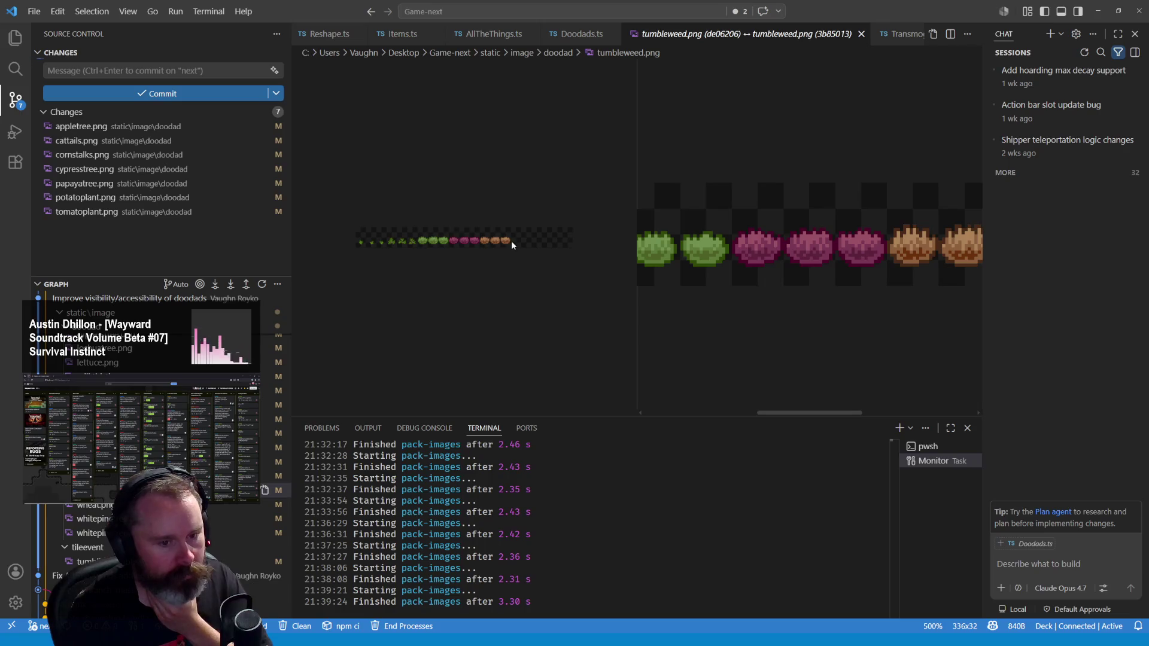
{"action": "left_click", "coordinate": [179, 504]}
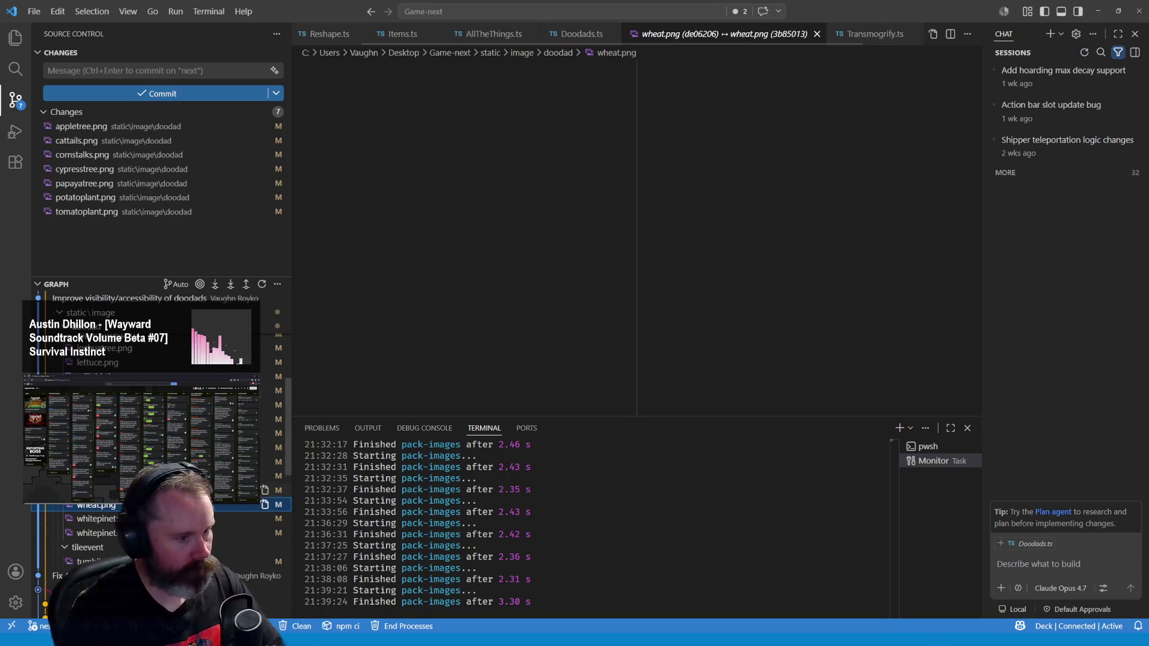
{"action": "left_click", "coordinate": [180, 519]}
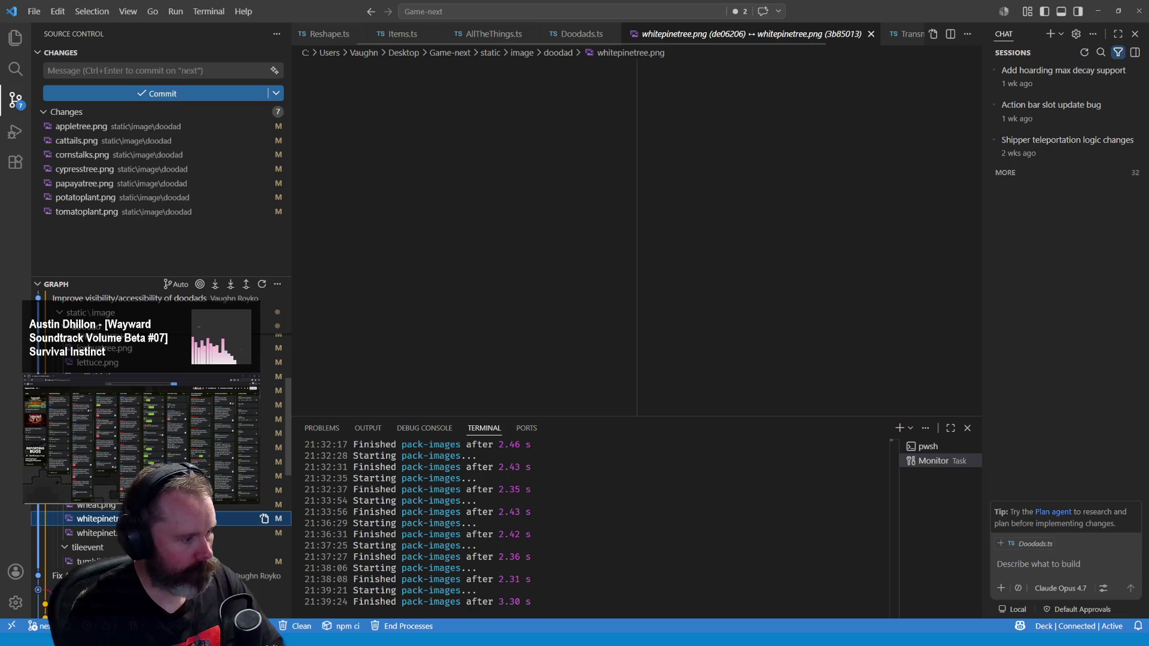
{"action": "scroll", "coordinate": [854, 233], "scroll_direction": "up", "scroll_amount": 1}
{"action": "scroll", "coordinate": [854, 234], "scroll_direction": "up", "scroll_amount": 2}
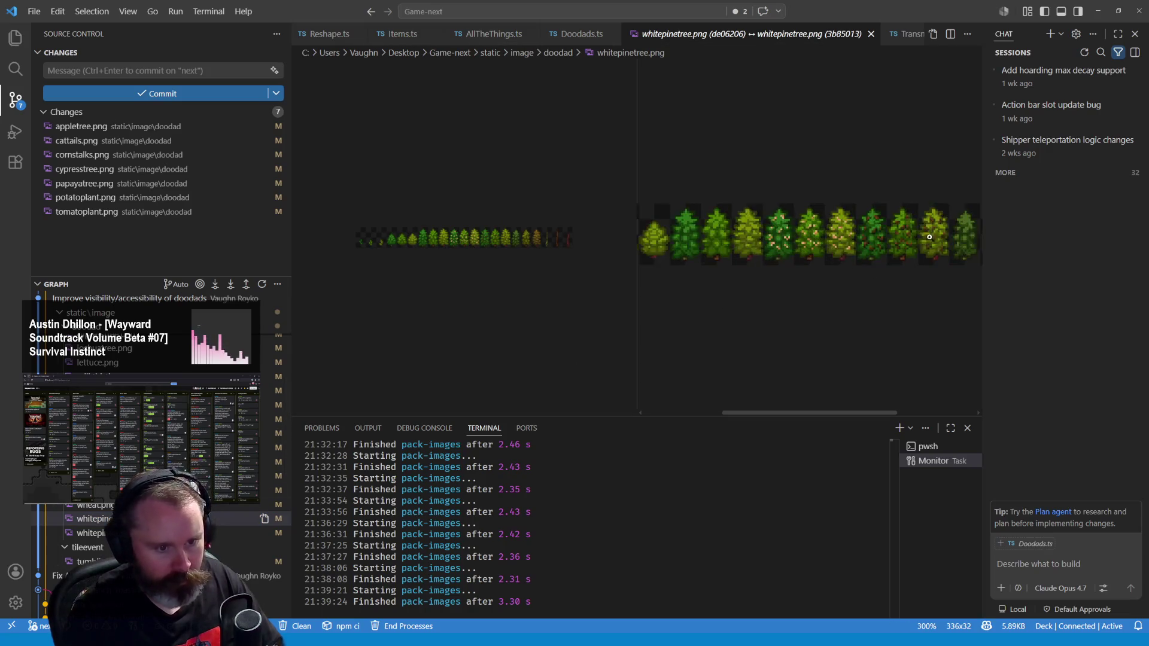
{"action": "scroll", "coordinate": [933, 235], "scroll_direction": "up", "scroll_amount": 2}
Zoom and compare the old and new whitepinetree.png previews, then bring up the Wayward game tab in Firefox
{"action": "left_click_drag", "start_coordinate": [822, 413], "coordinate": [874, 413]}
{"action": "scroll", "coordinate": [540, 225], "scroll_direction": "up", "scroll_amount": 2}
{"action": "scroll", "coordinate": [565, 236], "scroll_direction": "up", "scroll_amount": 2}
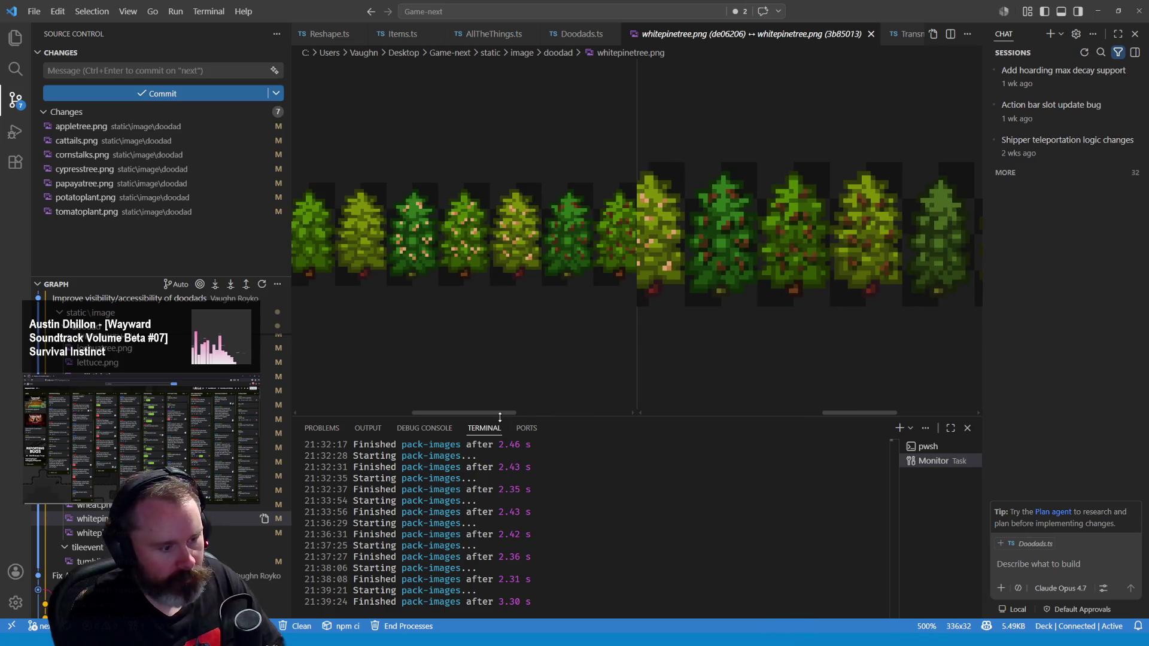
{"action": "left_click_drag", "start_coordinate": [499, 412], "coordinate": [528, 413]}
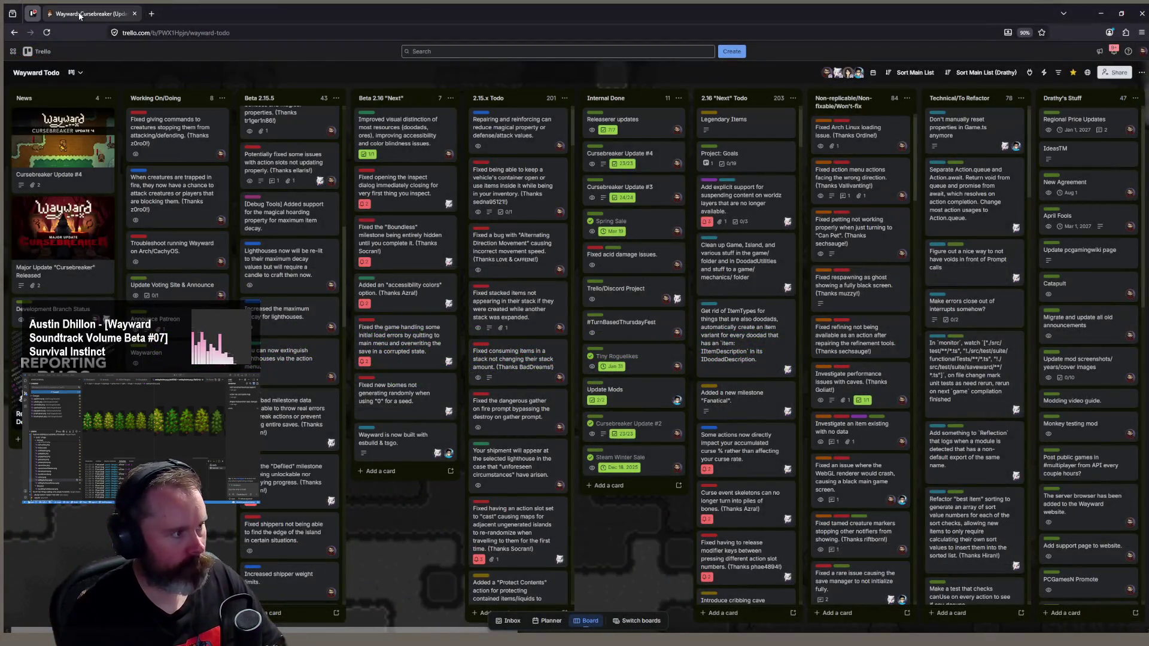
{"action": "left_click", "coordinate": [65, 14]}
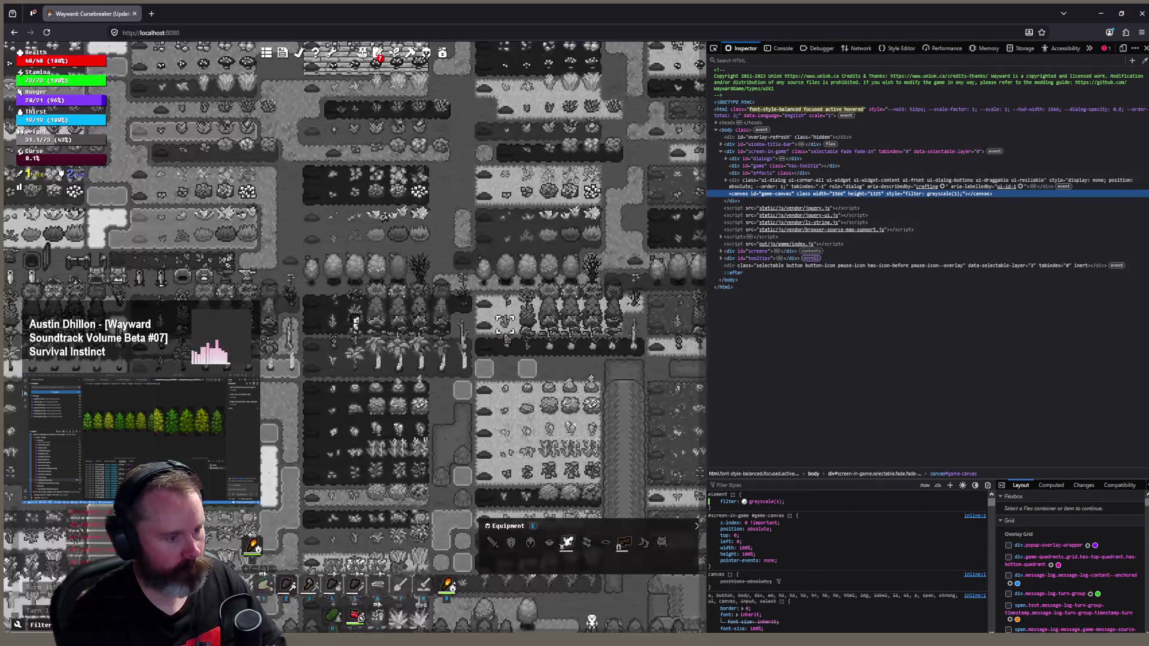